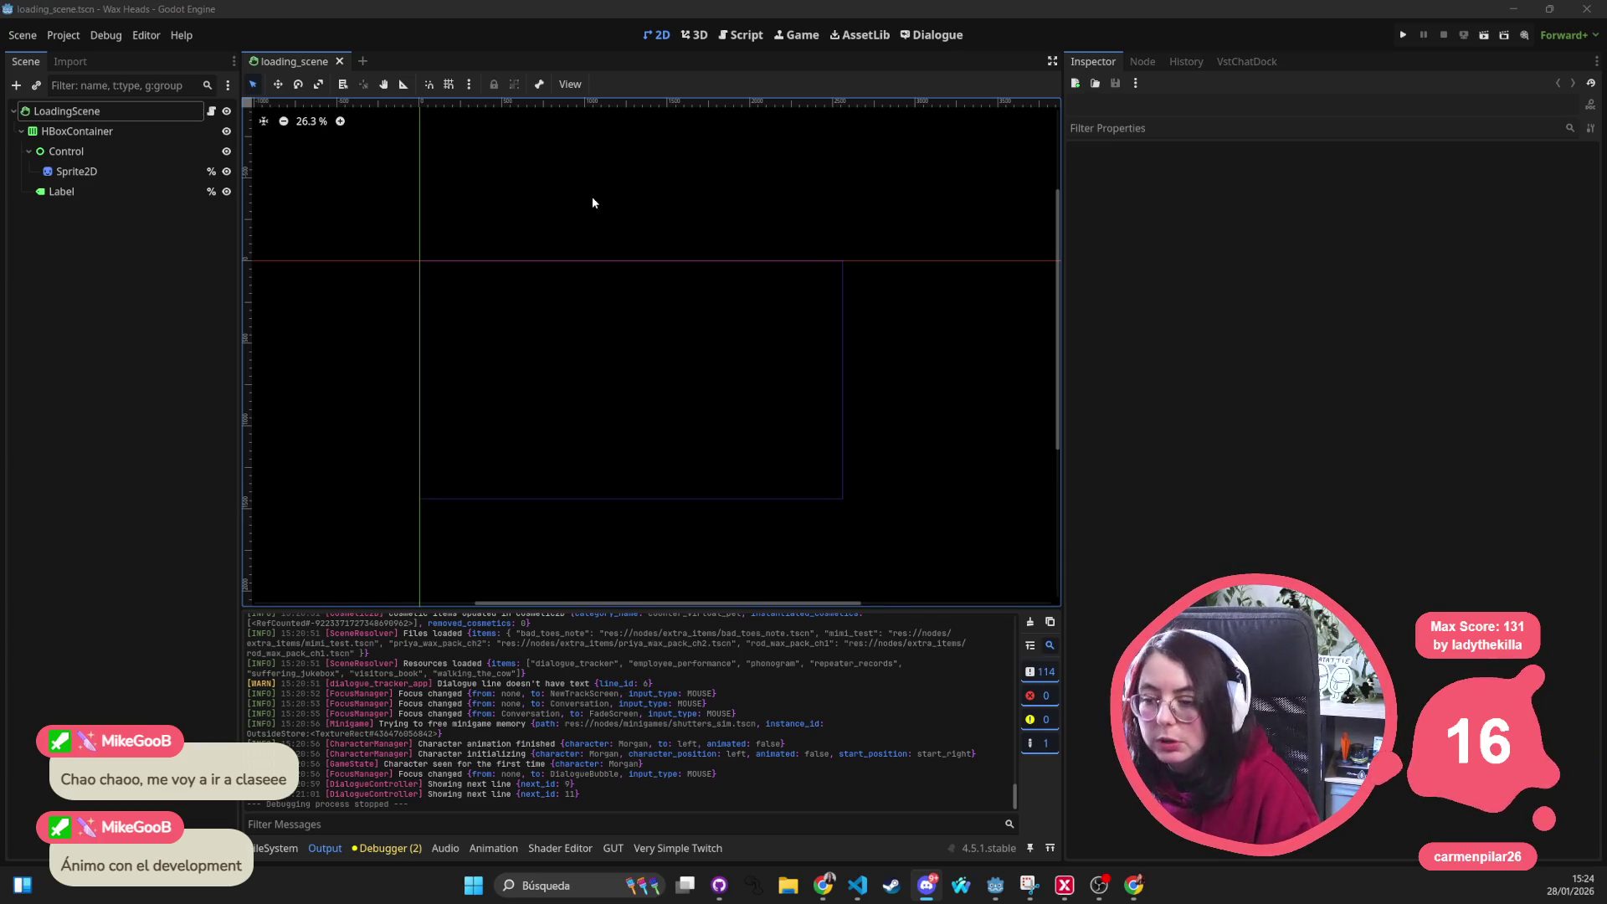
# Pan the 2D viewport and drag the LoadingScene root a few pixels on the canvas
pyautogui.moveTo(592, 202); pyautogui.dragTo(626, 198)
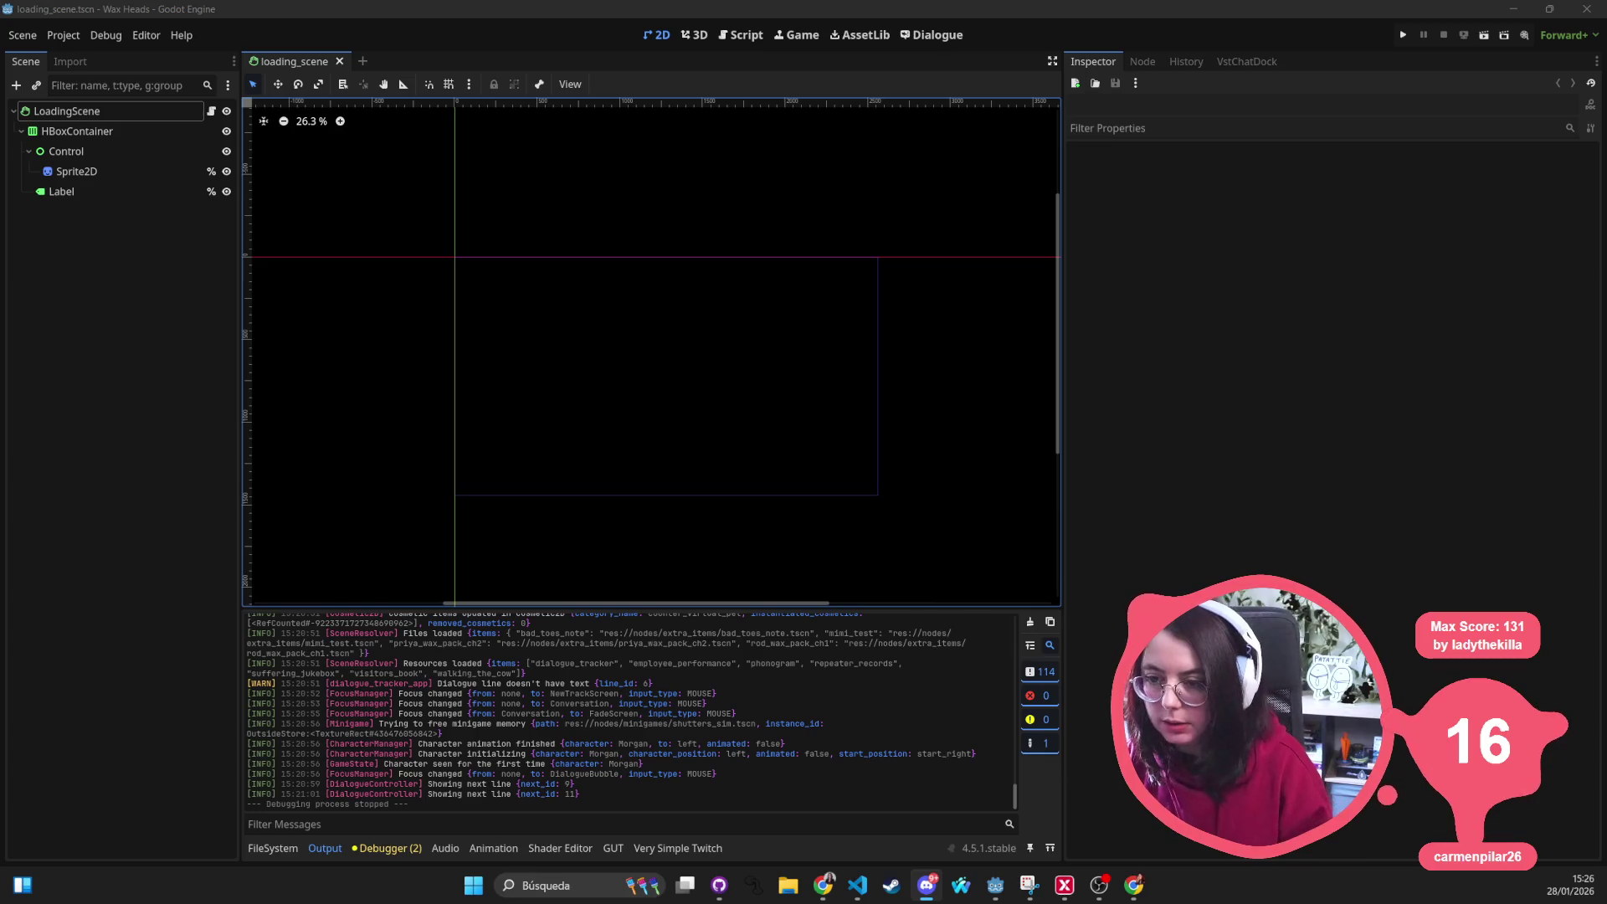
pyautogui.moveTo(735, 267); pyautogui.dragTo(736, 273)
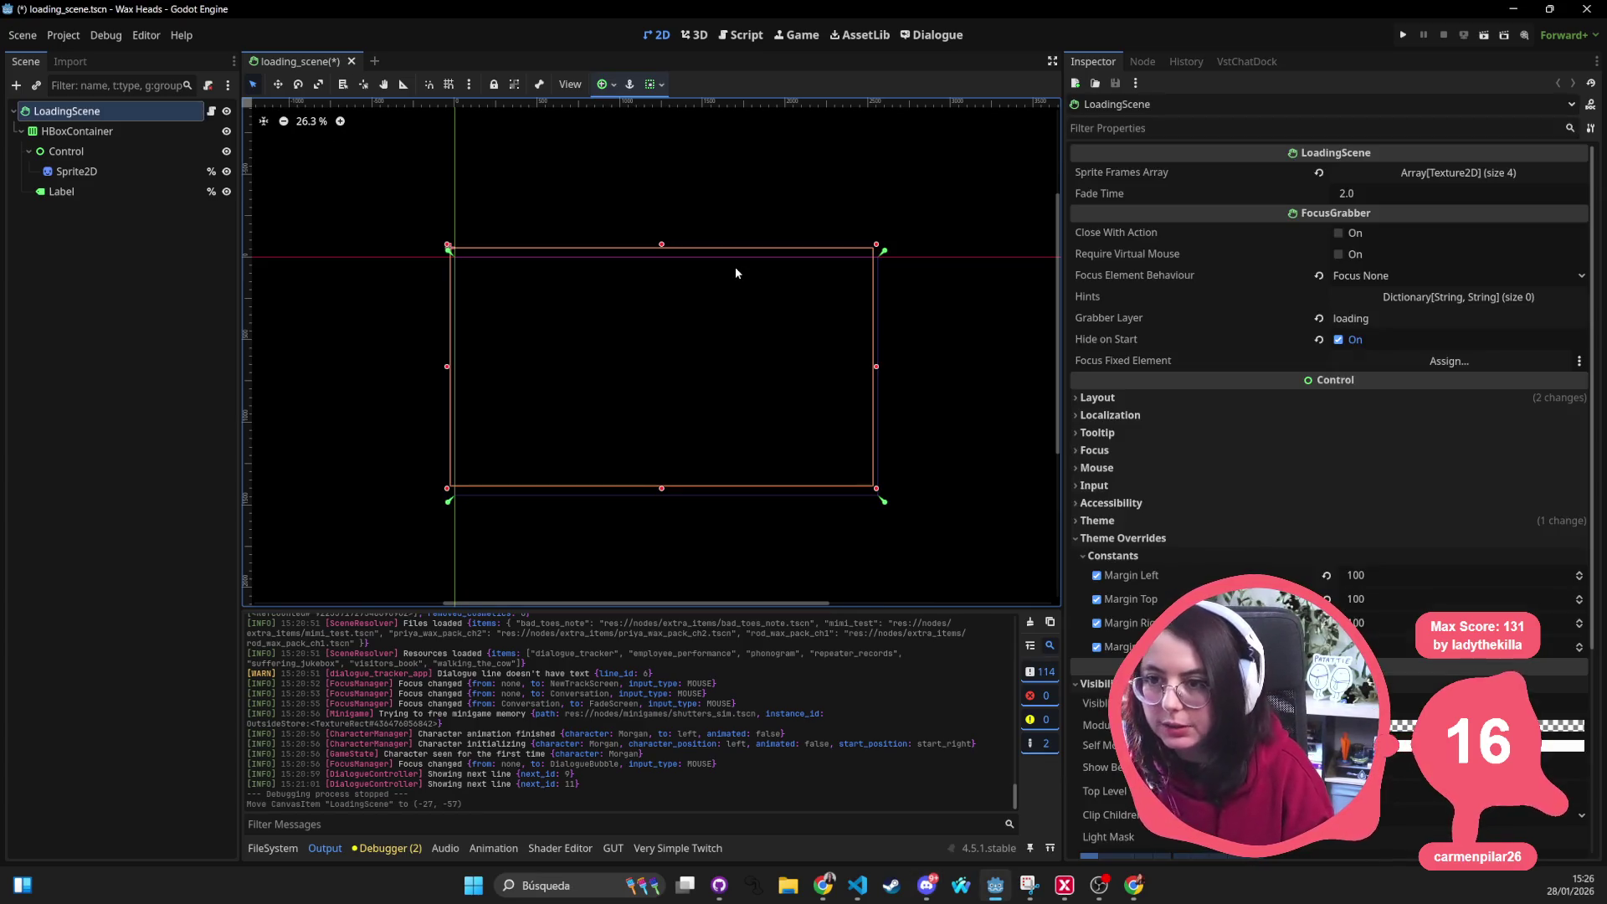
# Undo the move, lock LoadingScene, and search project files for 'work' via Quick Open
pyautogui.hotkey('ctrl', 'z')
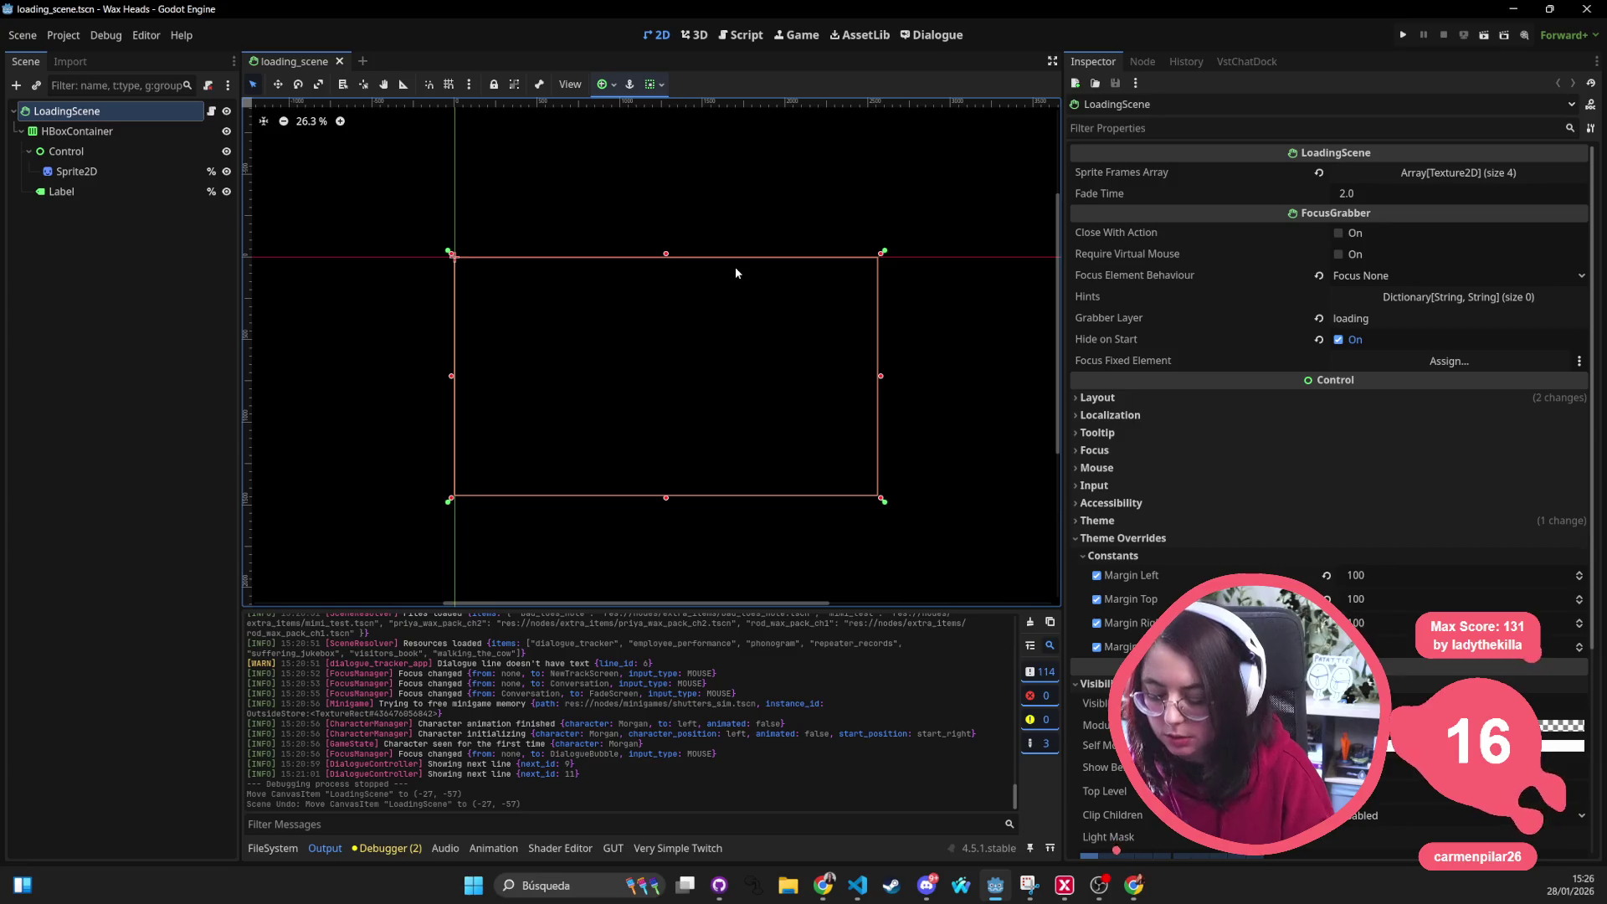
pyautogui.hotkey('alt', 'shift', 'o')
pyautogui.write('work')
pyautogui.press('Escape')
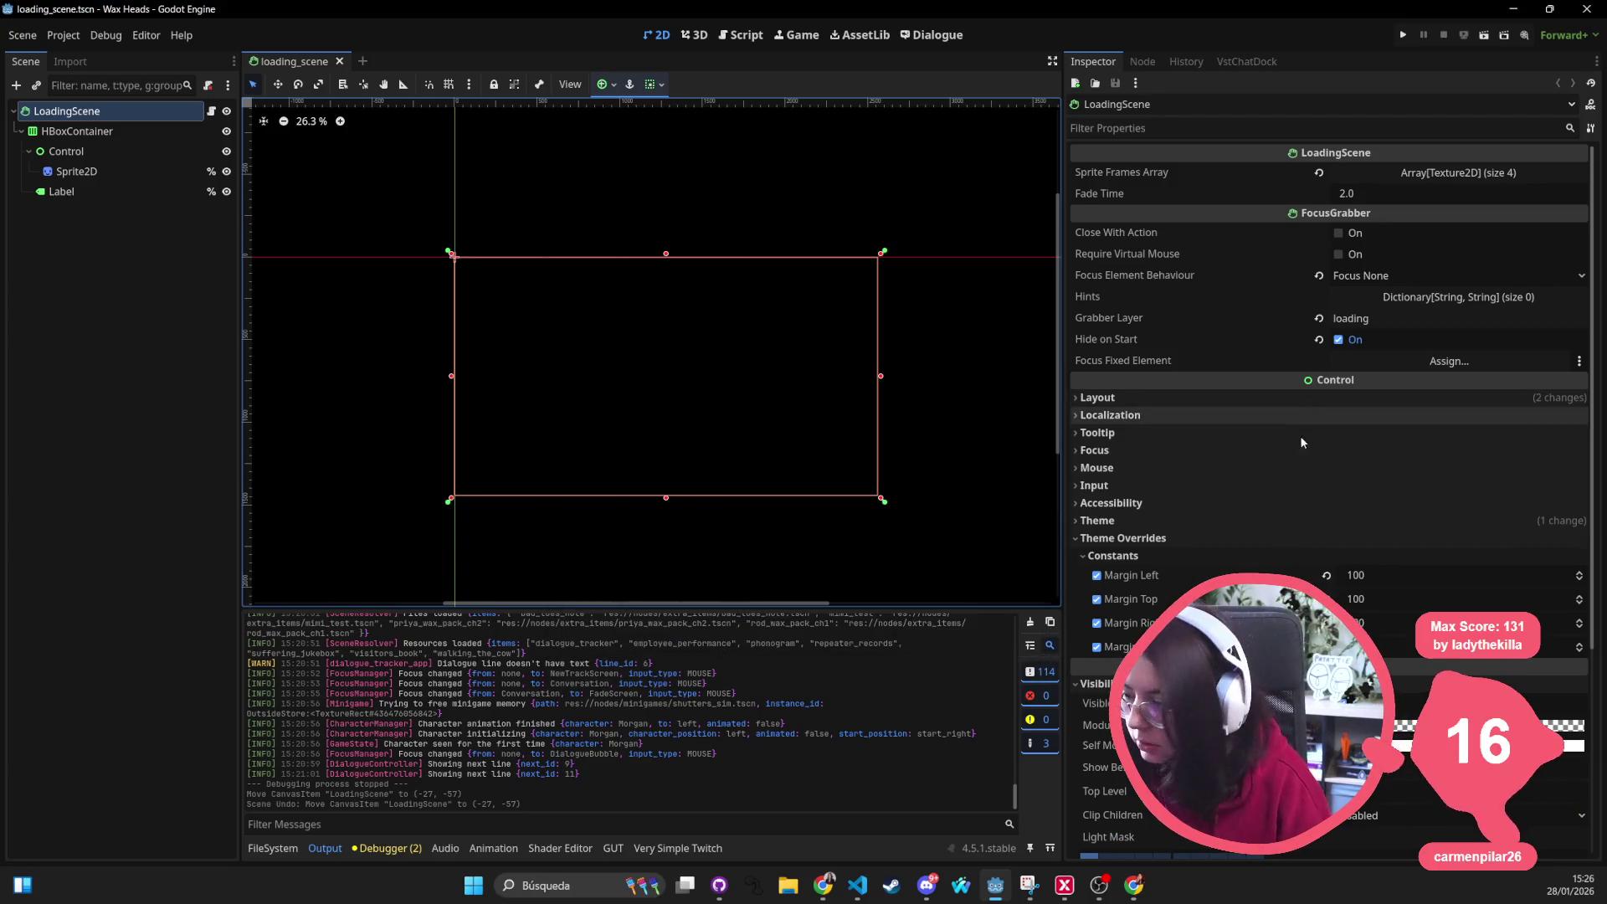
pyautogui.click(494, 84)
pyautogui.hotkey('alt', 'shift', 'o')
pyautogui.write('work')
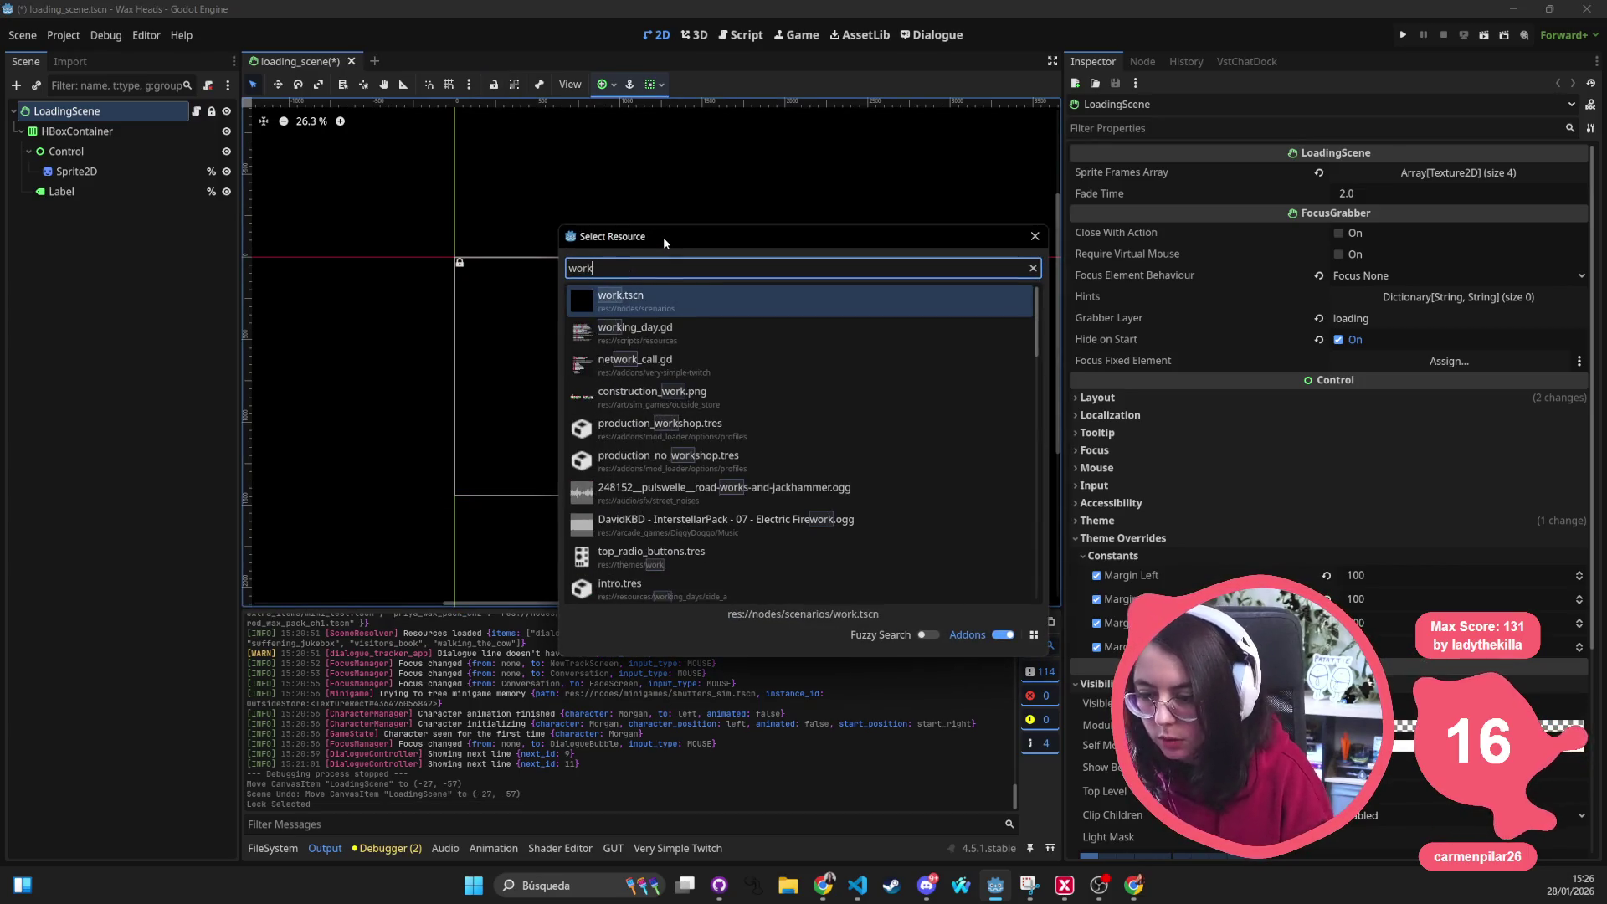
# Open work.tscn from the Quick Open results, then switch to another application
pyautogui.press('Return')
pyautogui.scroll(-4, 663, 243)
pyautogui.scroll(-2, 596, 255)
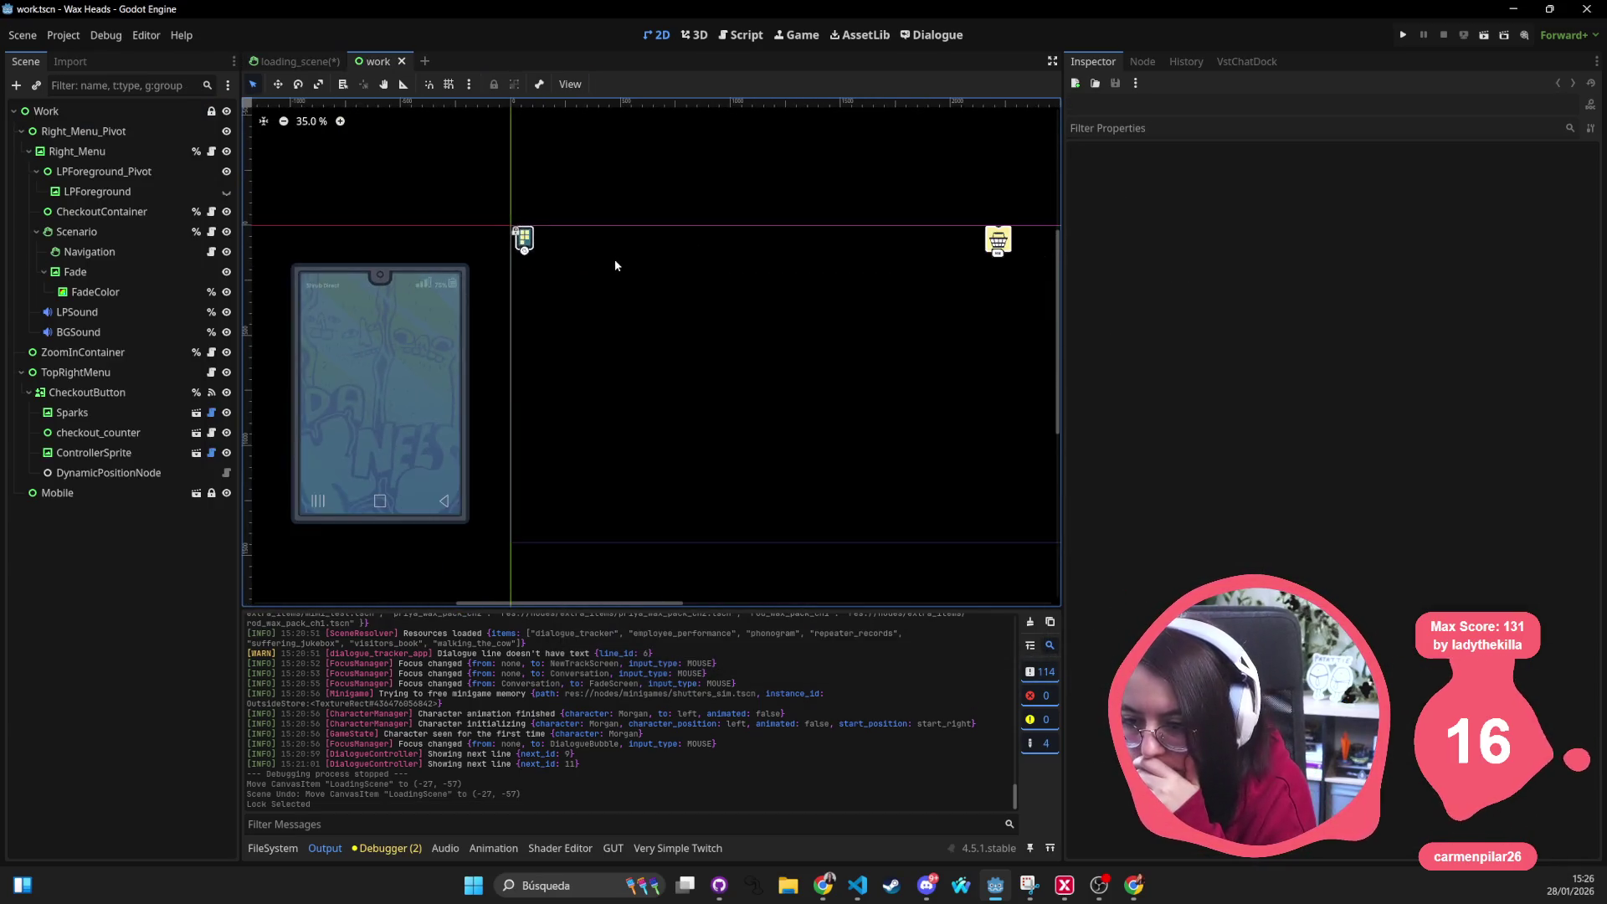
pyautogui.scroll(-2, 614, 258)
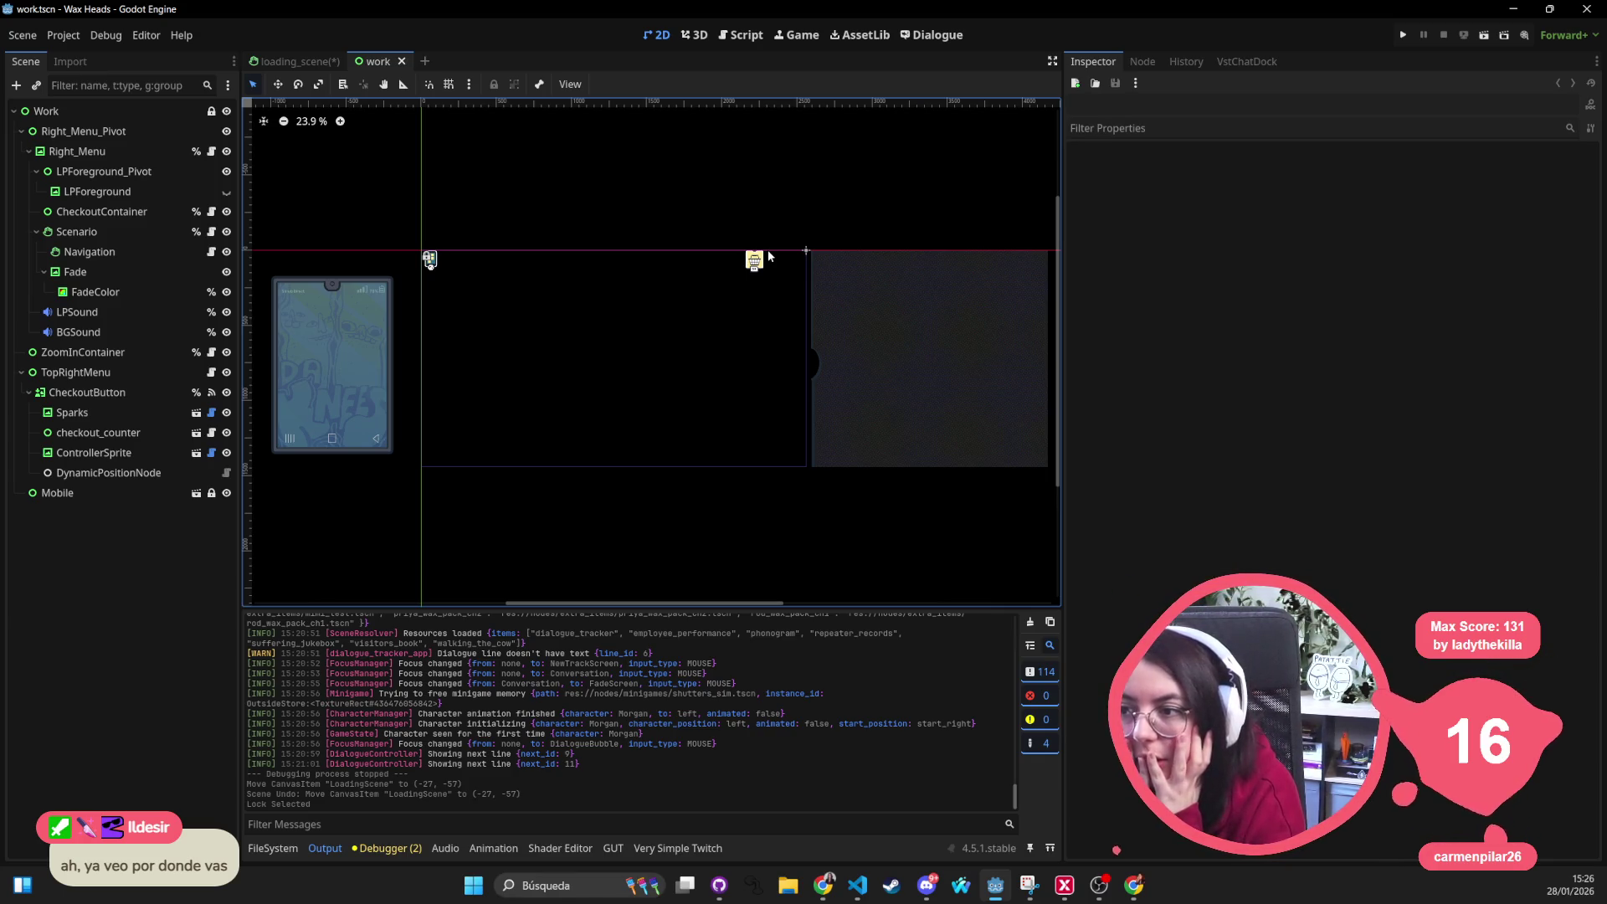
pyautogui.hotkey('alt', 'Tab')
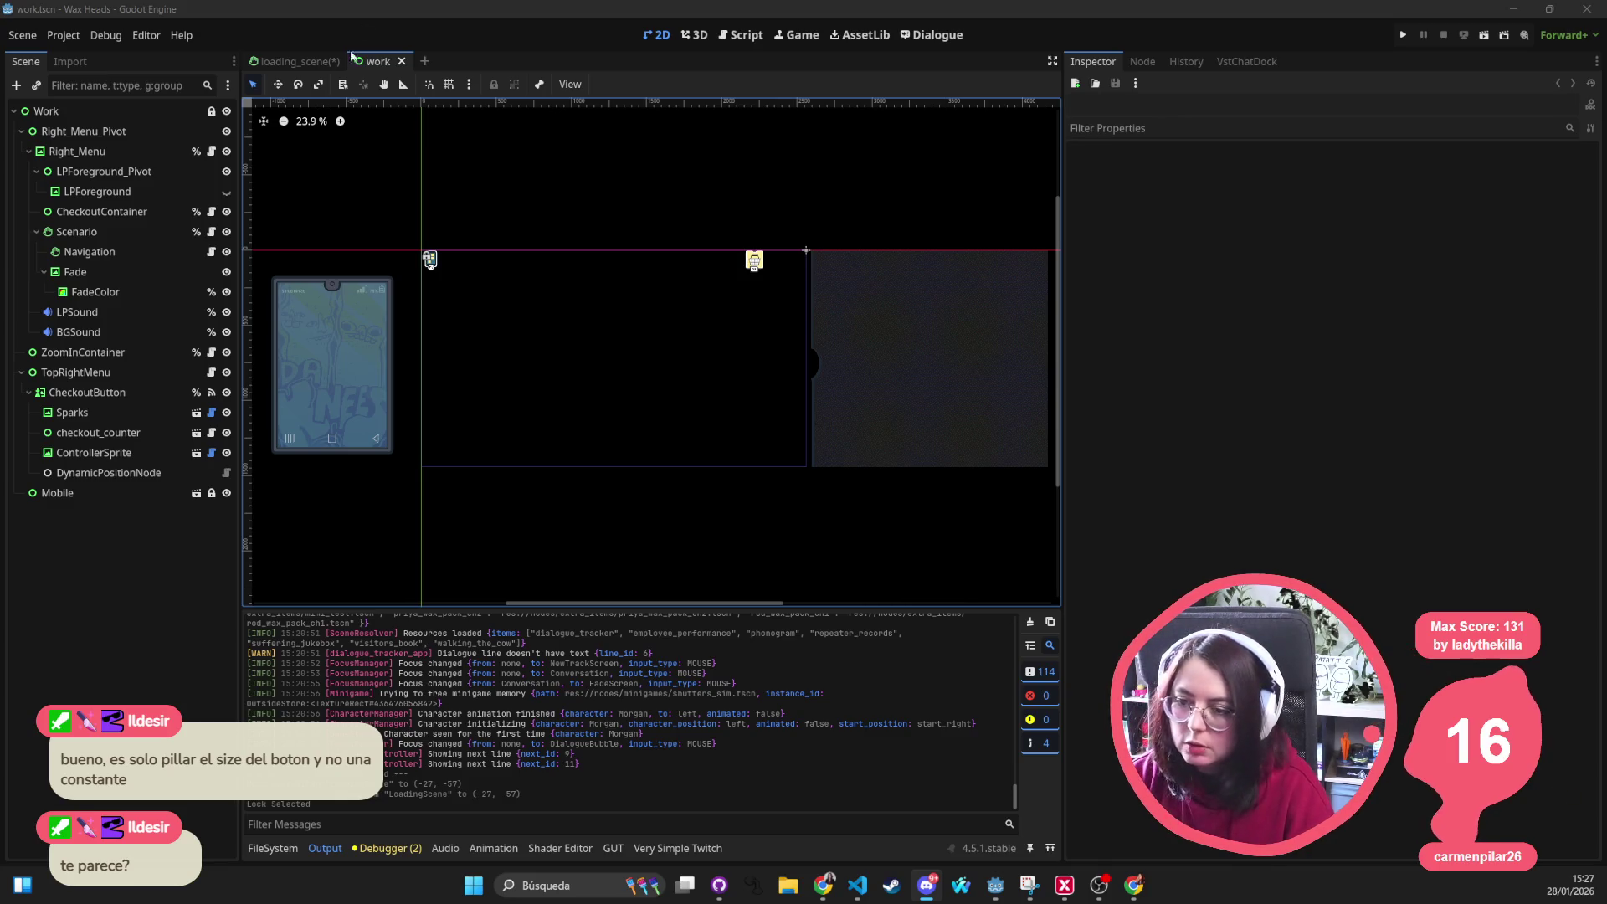
pyautogui.scroll(2, 590, 217)
# Select ControllerSprite, then CheckoutButton, showing its TextureButton properties in the Inspector
pyautogui.click(789, 274)
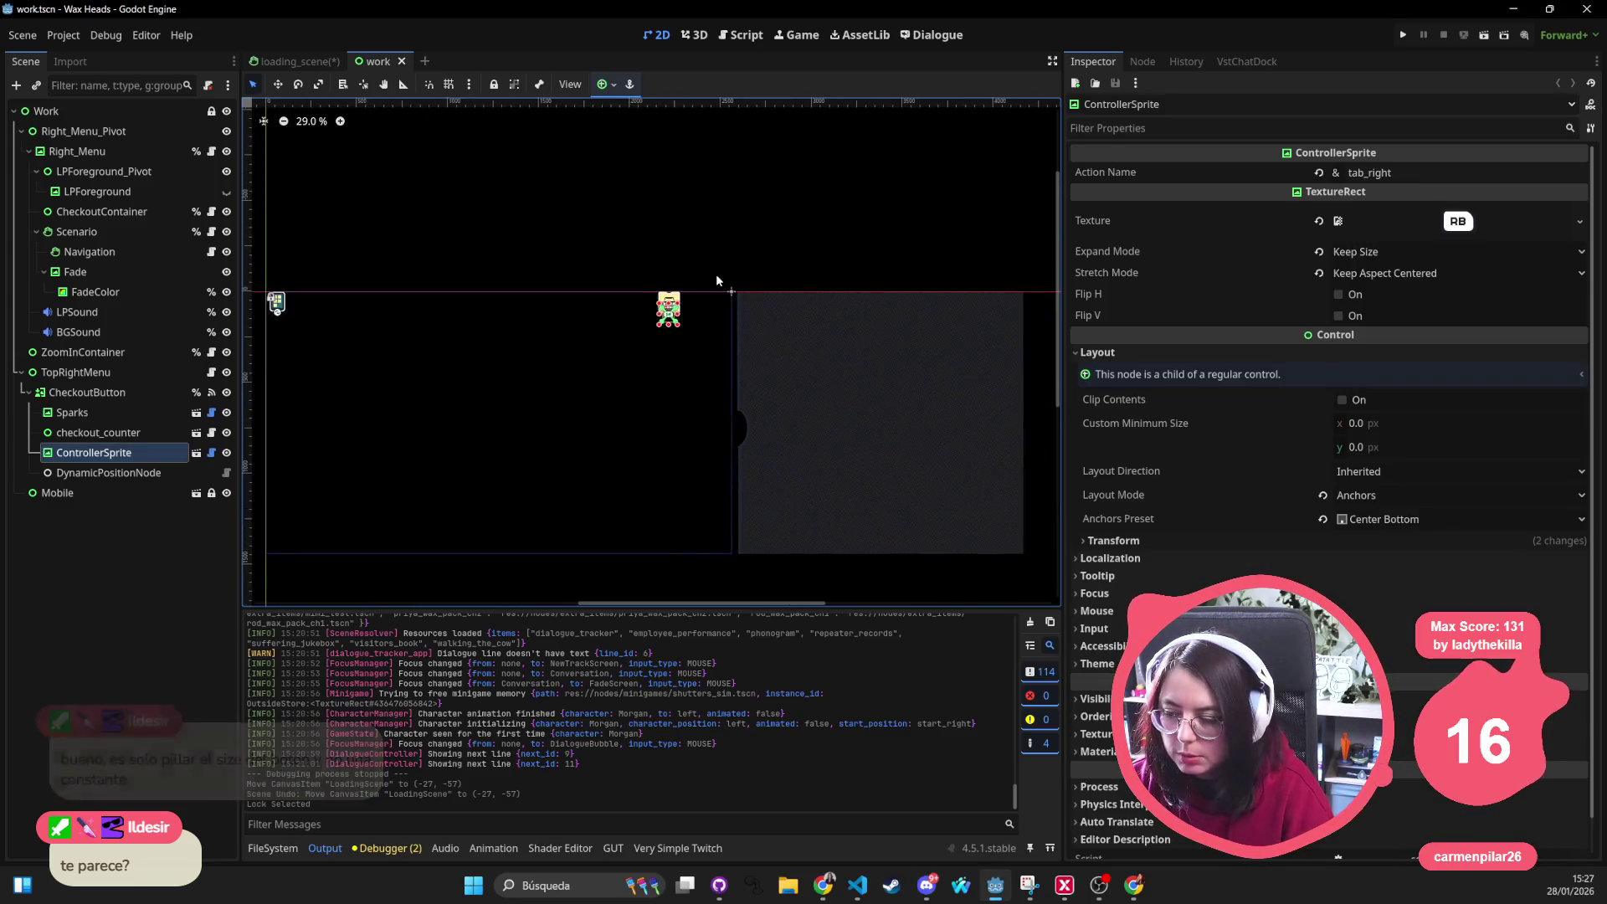
pyautogui.scroll(10, 710, 283)
pyautogui.click(97, 394)
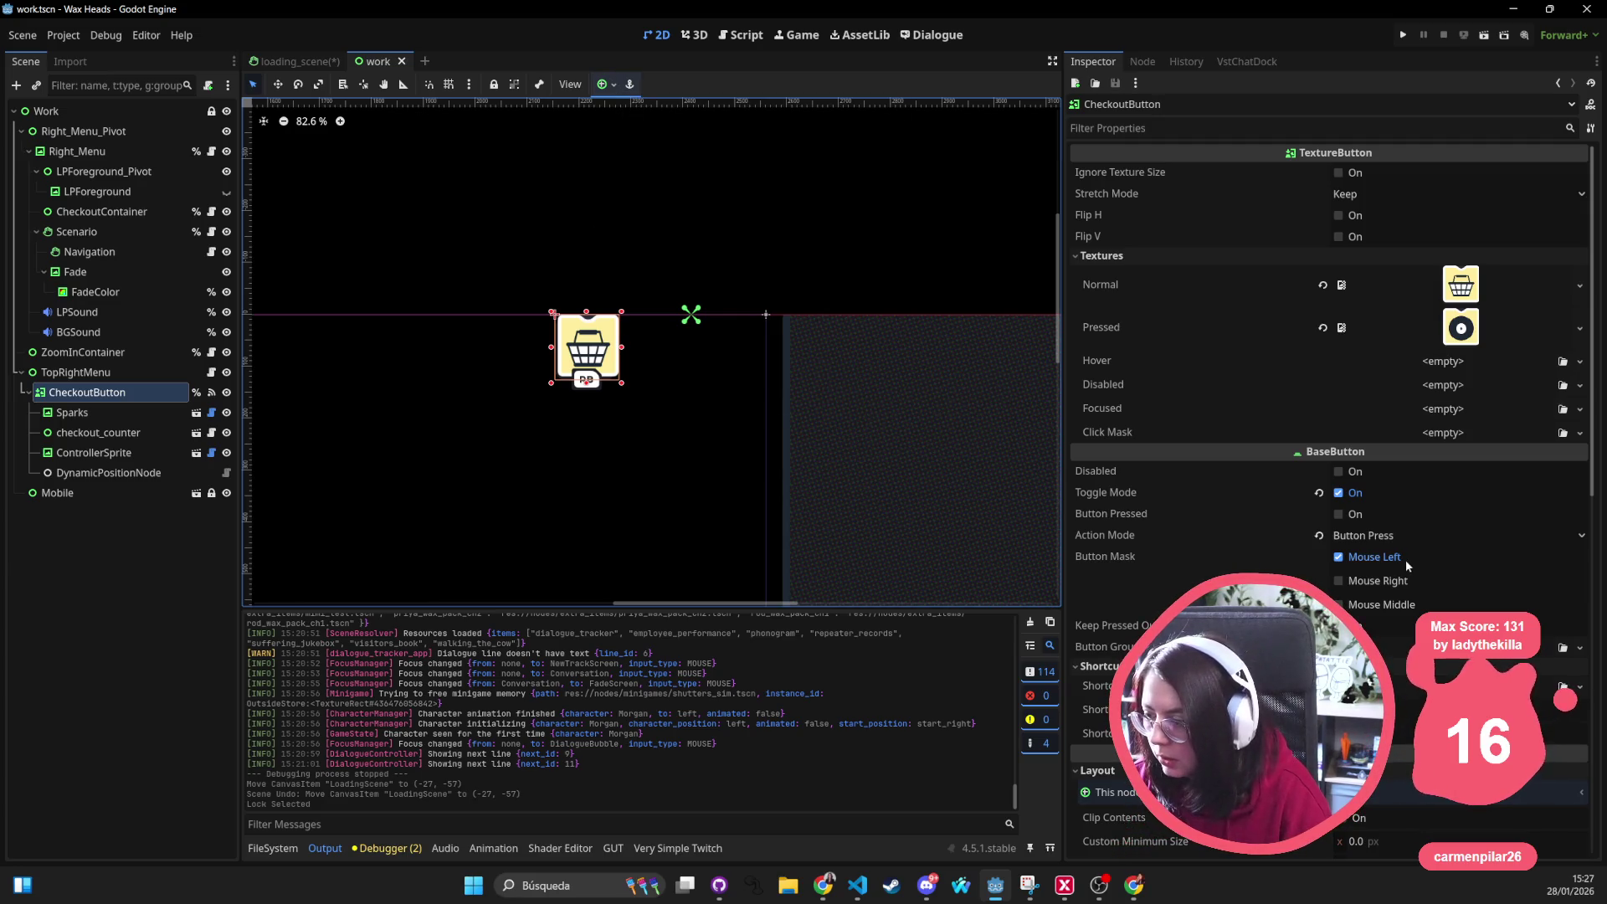
pyautogui.scroll(-2, 1377, 469)
pyautogui.scroll(2, 1379, 482)
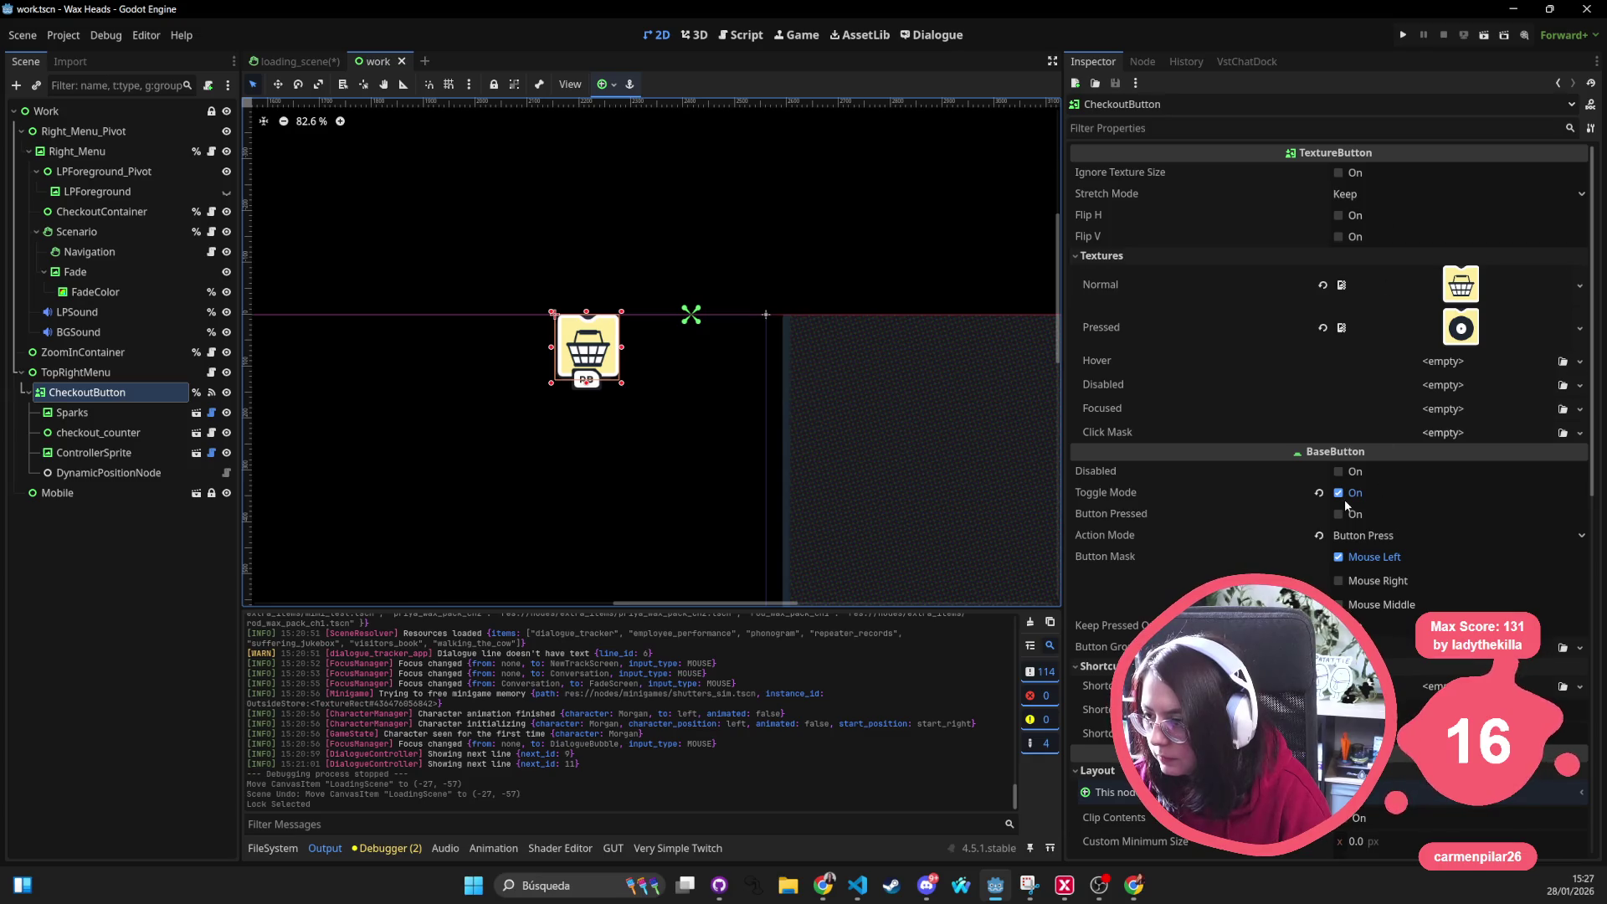
pyautogui.scroll(-3, 1345, 499)
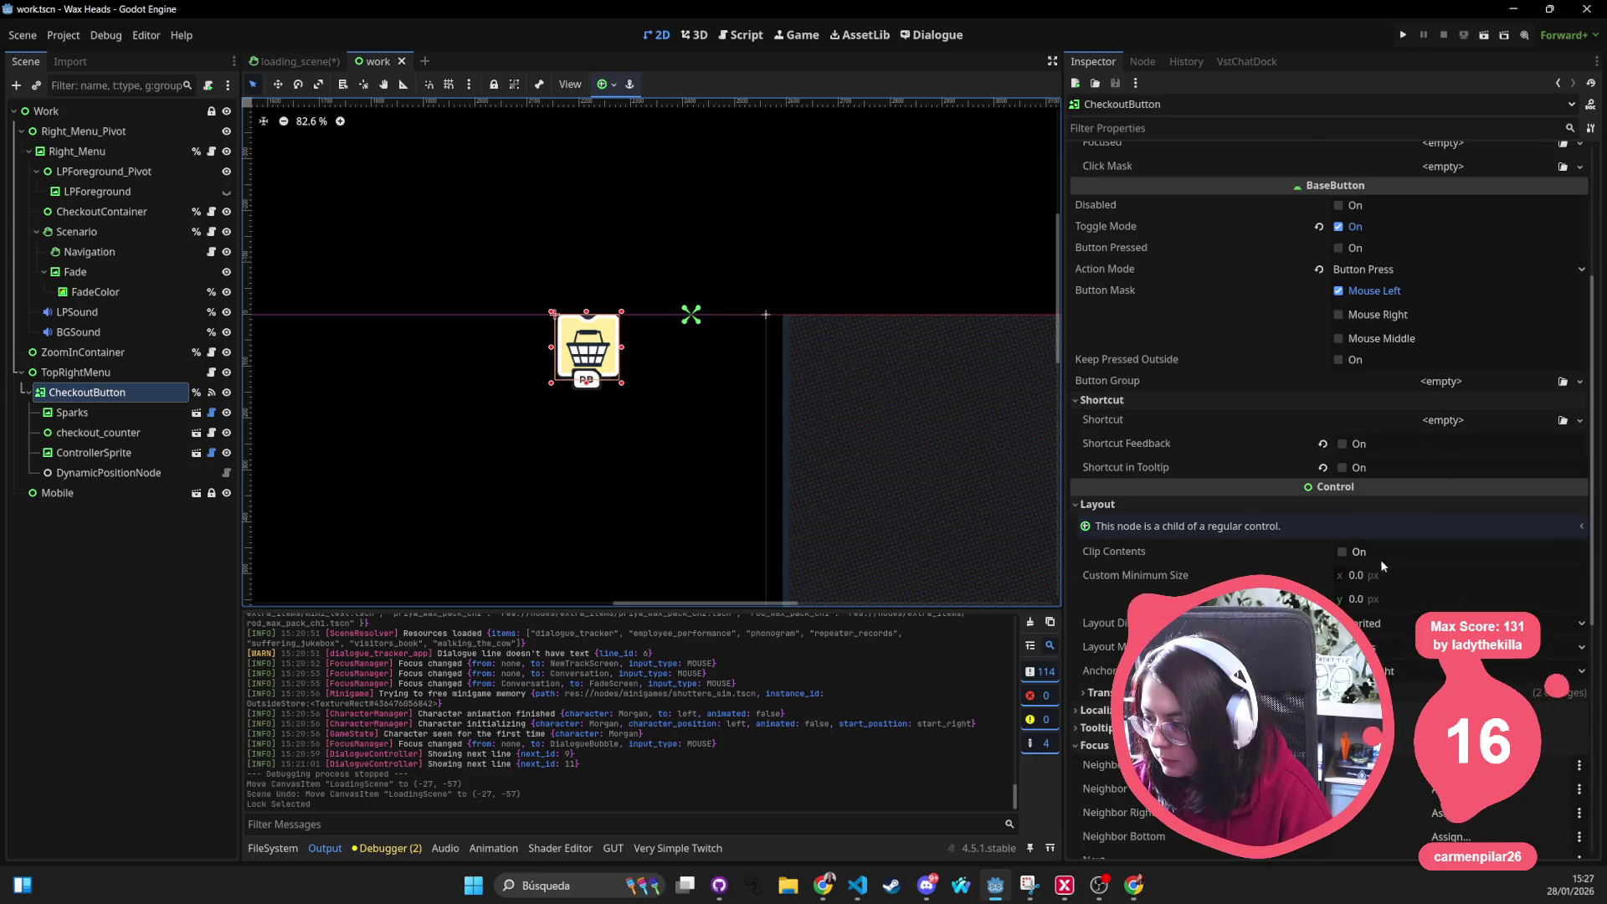
pyautogui.scroll(-2, 1411, 550)
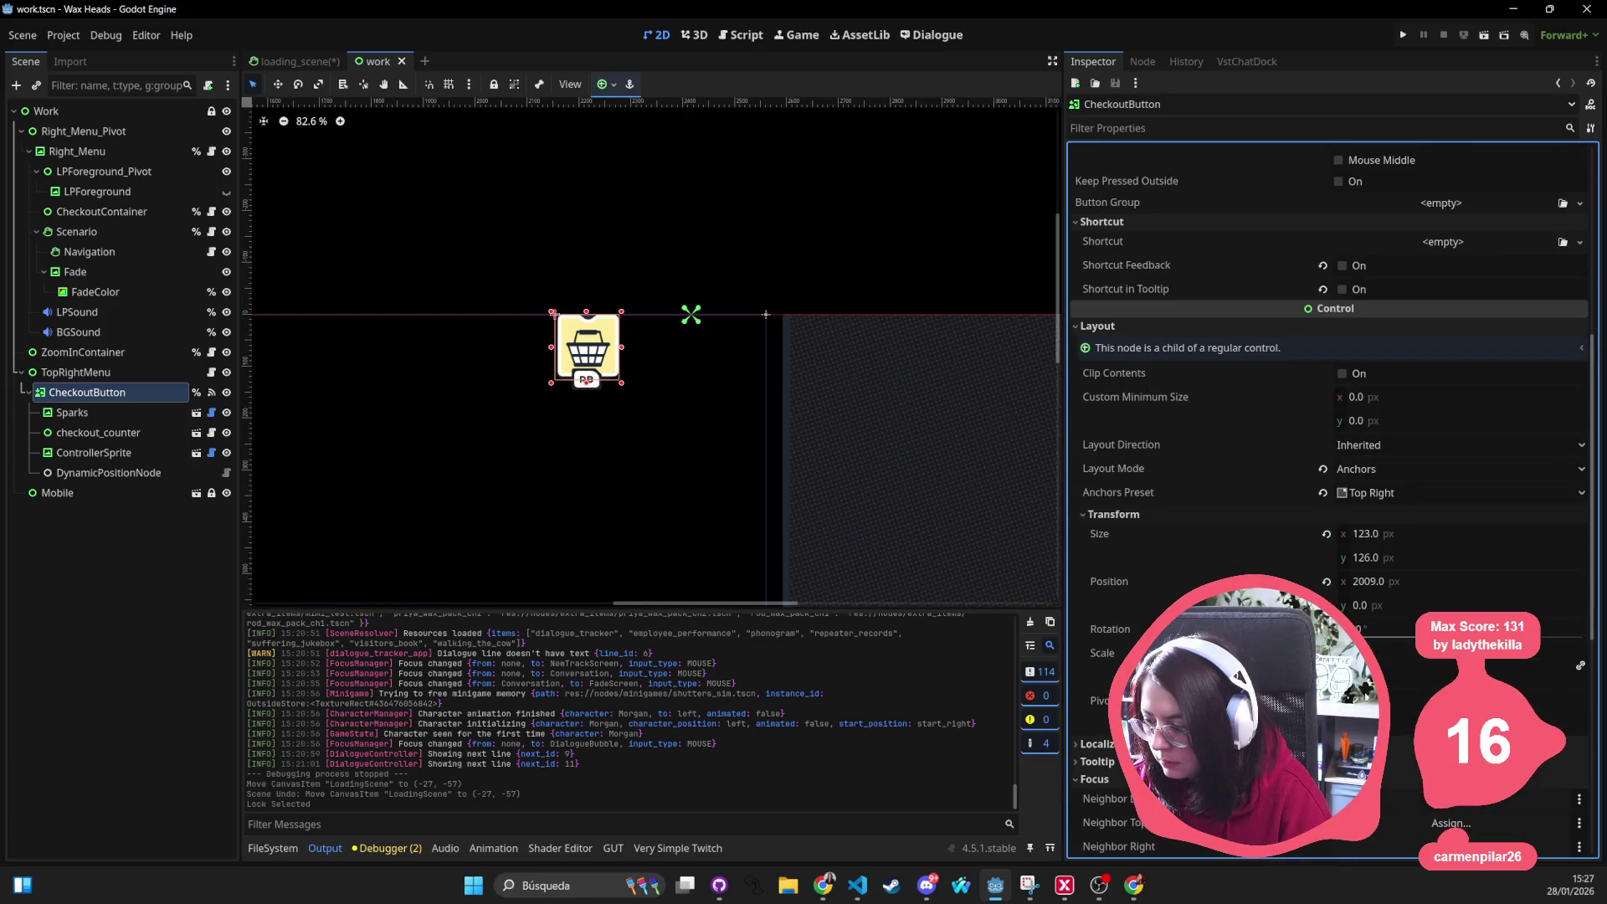
# Try doubling the CheckoutButton size to 246 × 252, then undo both changes
pyautogui.click(1407, 537)
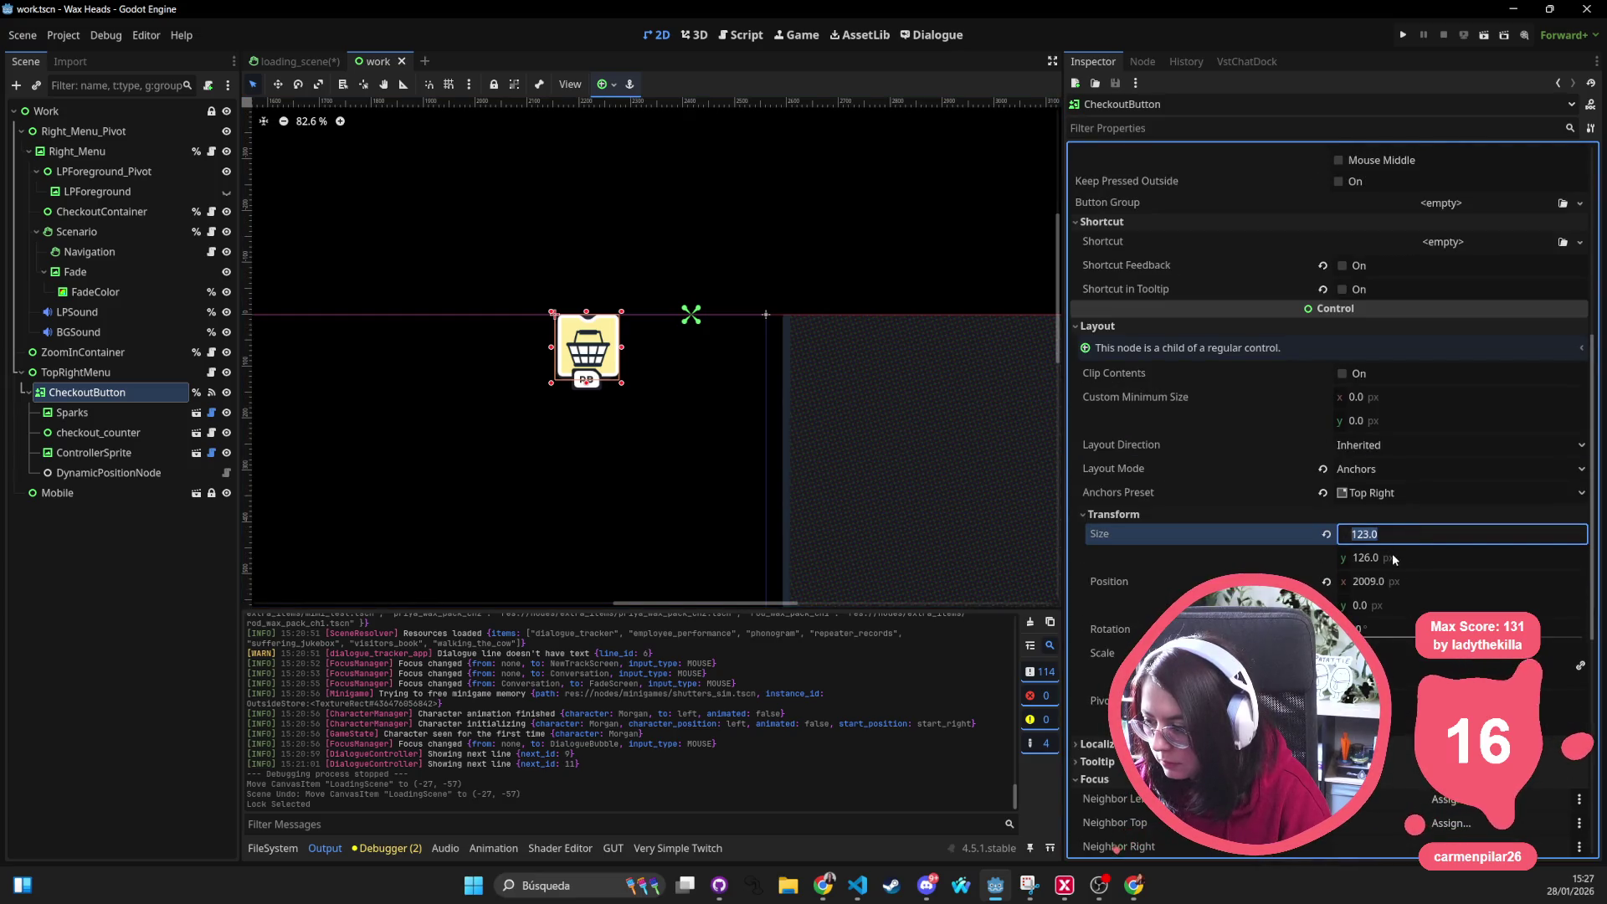
pyautogui.click(1445, 536)
pyautogui.write('*2')
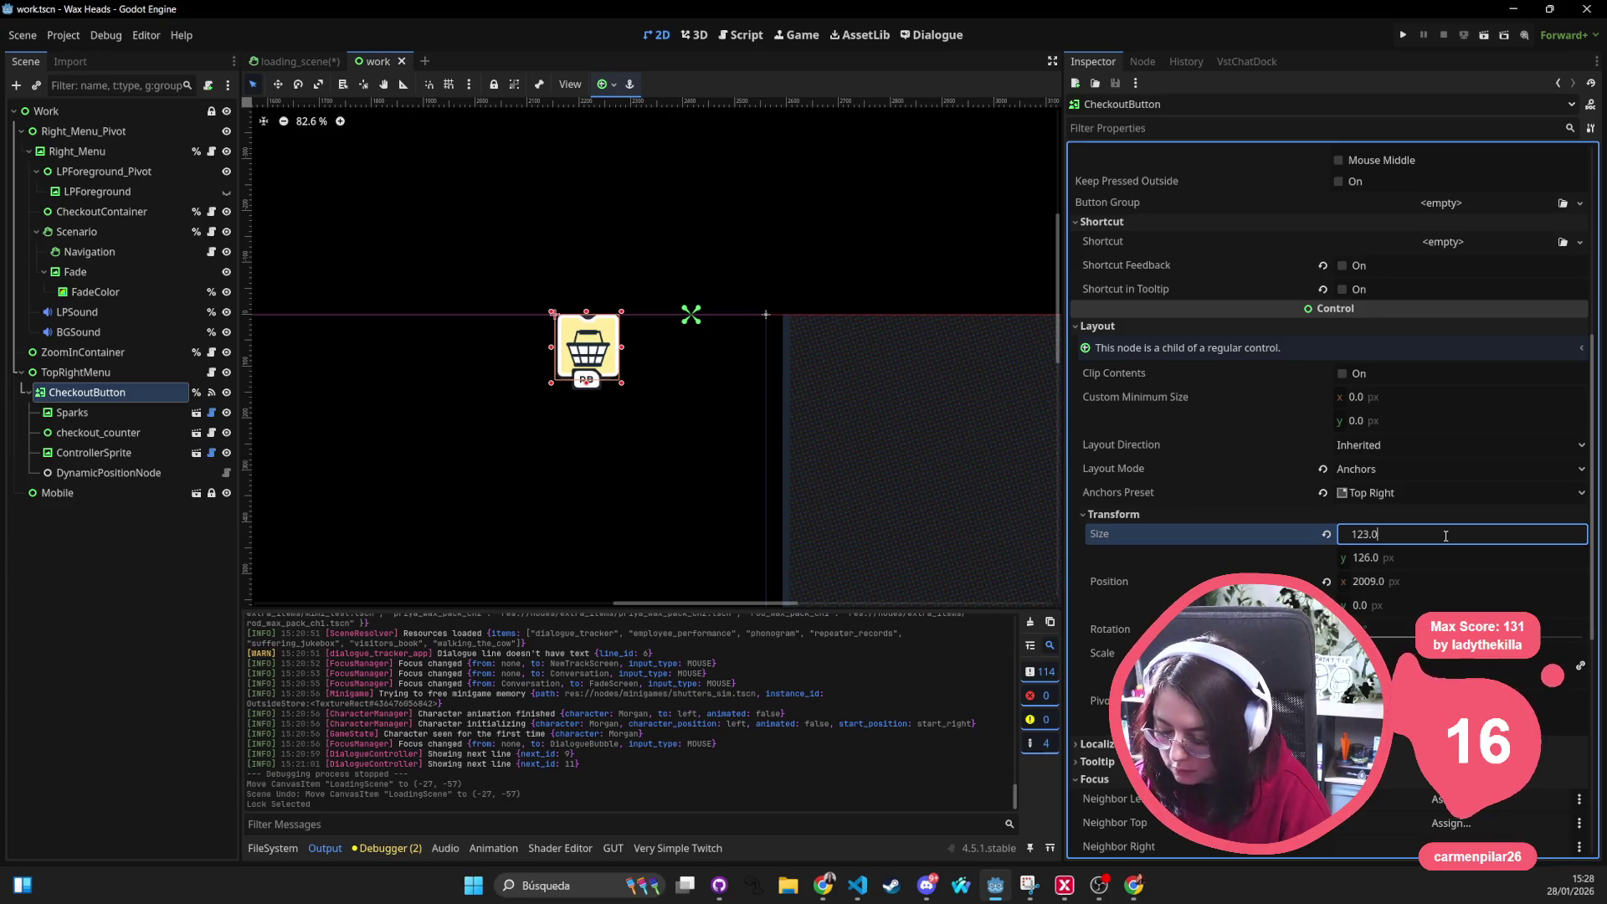
pyautogui.press('Tab')
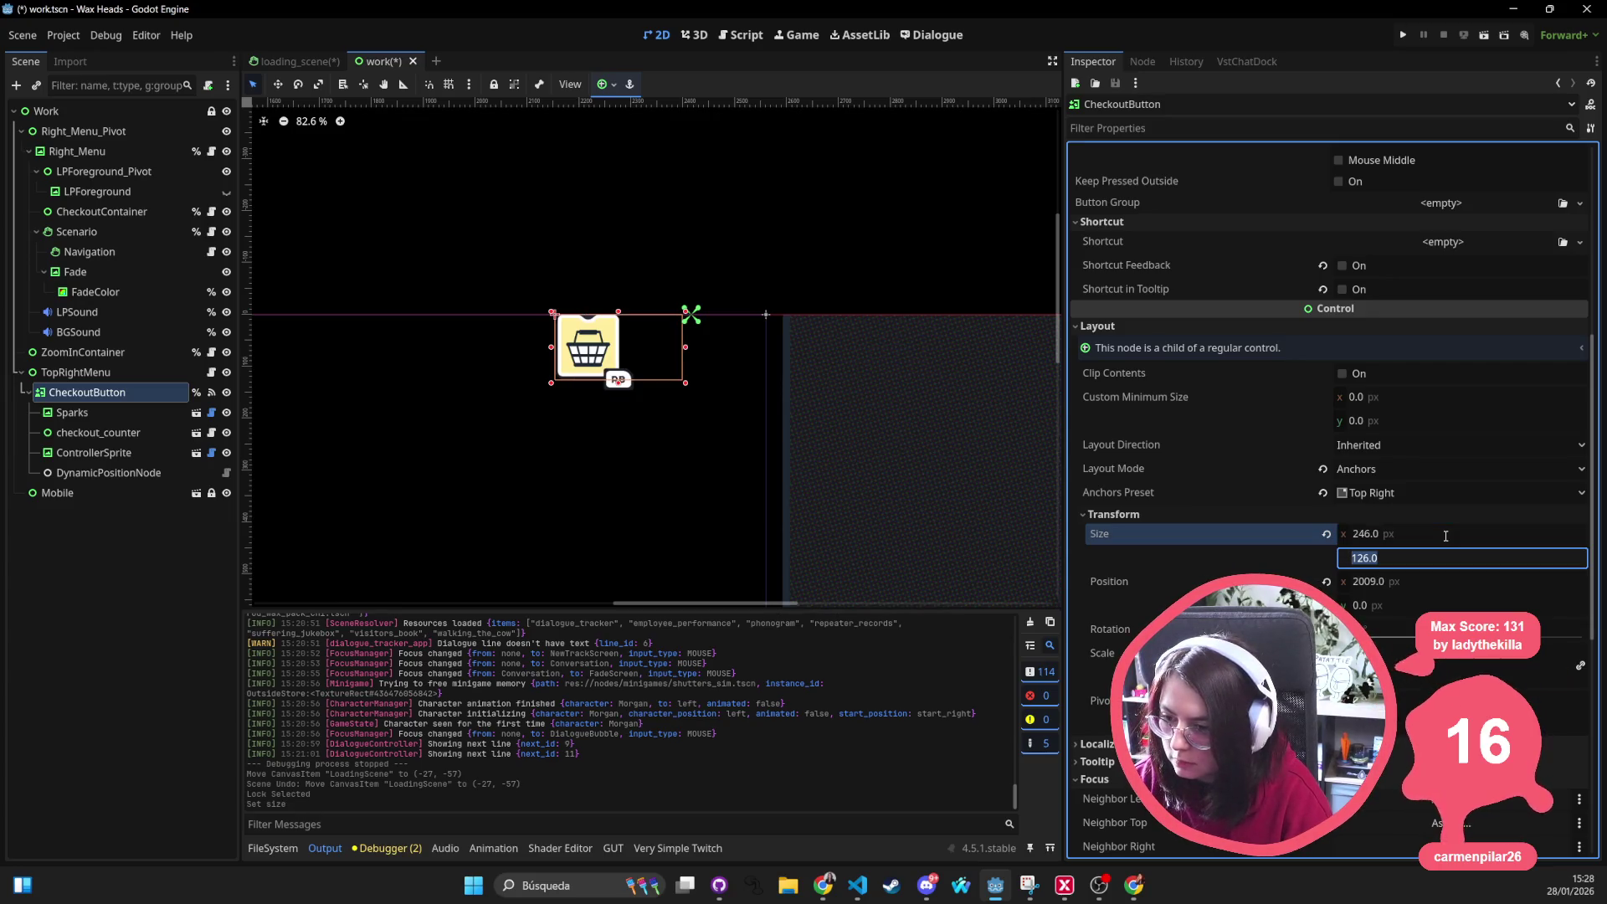
pyautogui.write('*2')
pyautogui.press('Return')
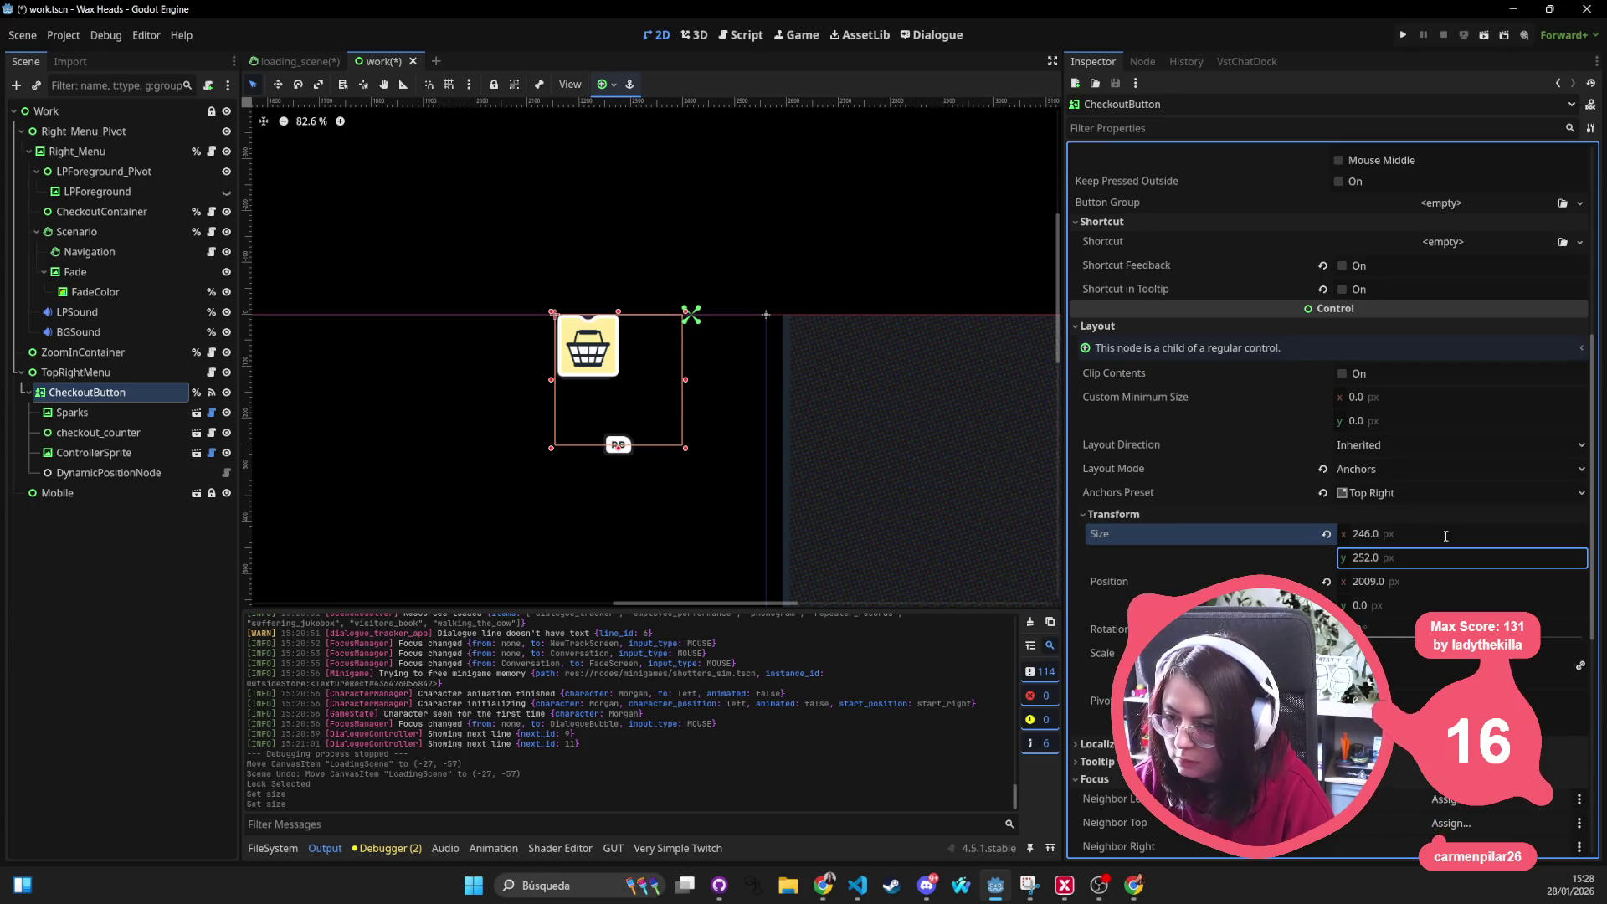
pyautogui.hotkey('ctrl', 'z')
pyautogui.scroll(-2, 817, 339)
pyautogui.scroll(-3, 893, 336)
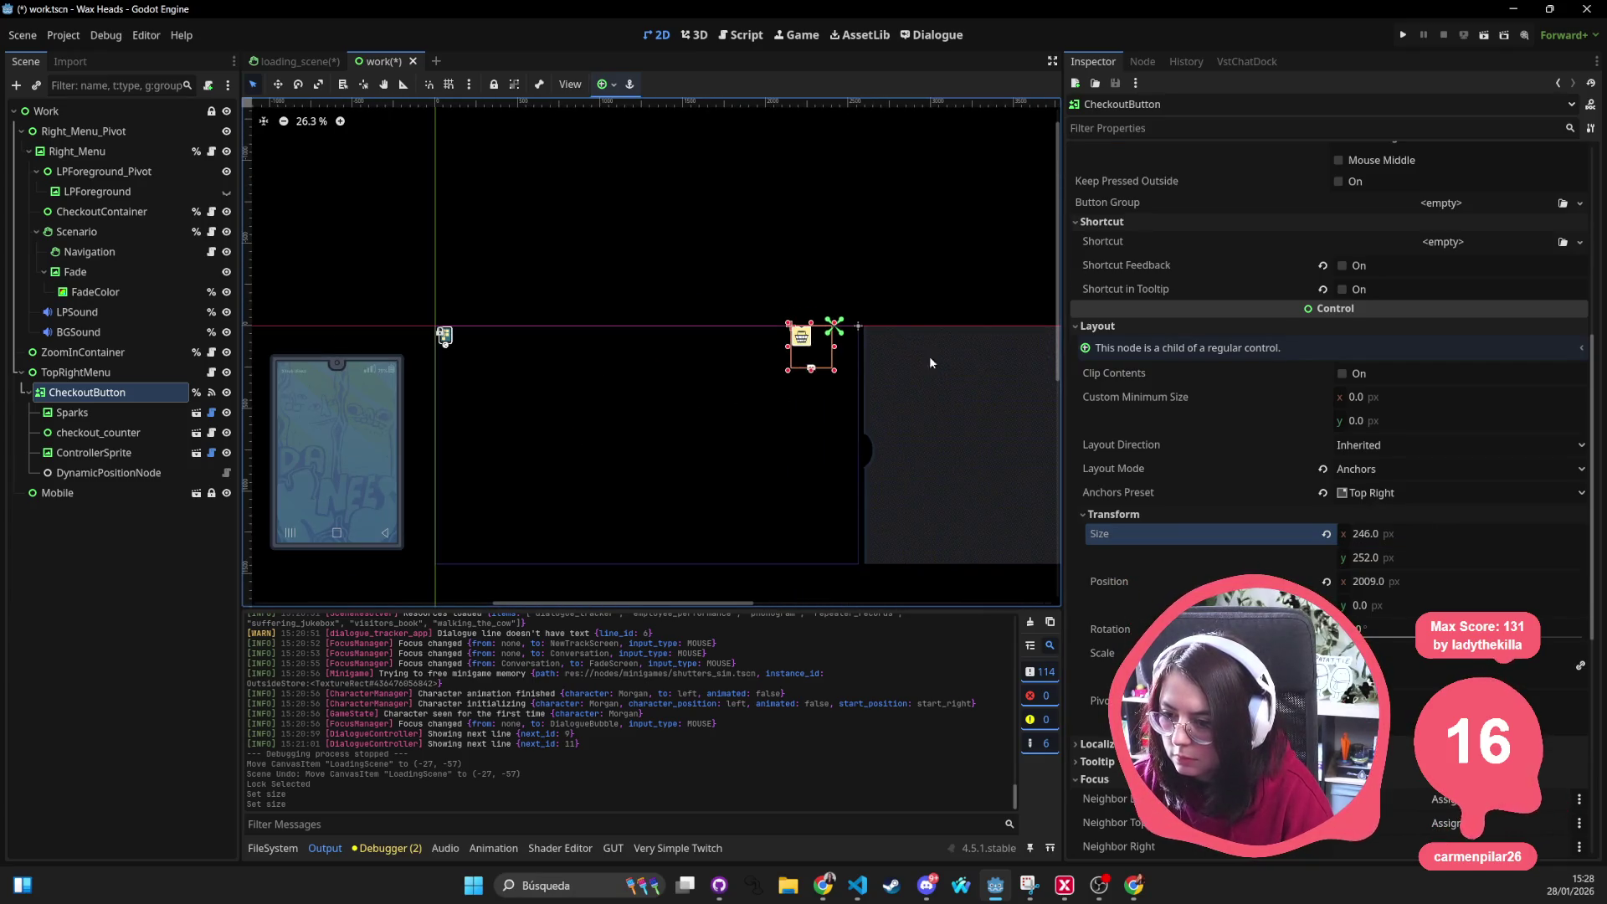
pyautogui.hotkey('ctrl', 'z')
# Set the CheckoutButton Transform Size to 256 × 256 px and enable Ignore Texture Size
pyautogui.click(1378, 534)
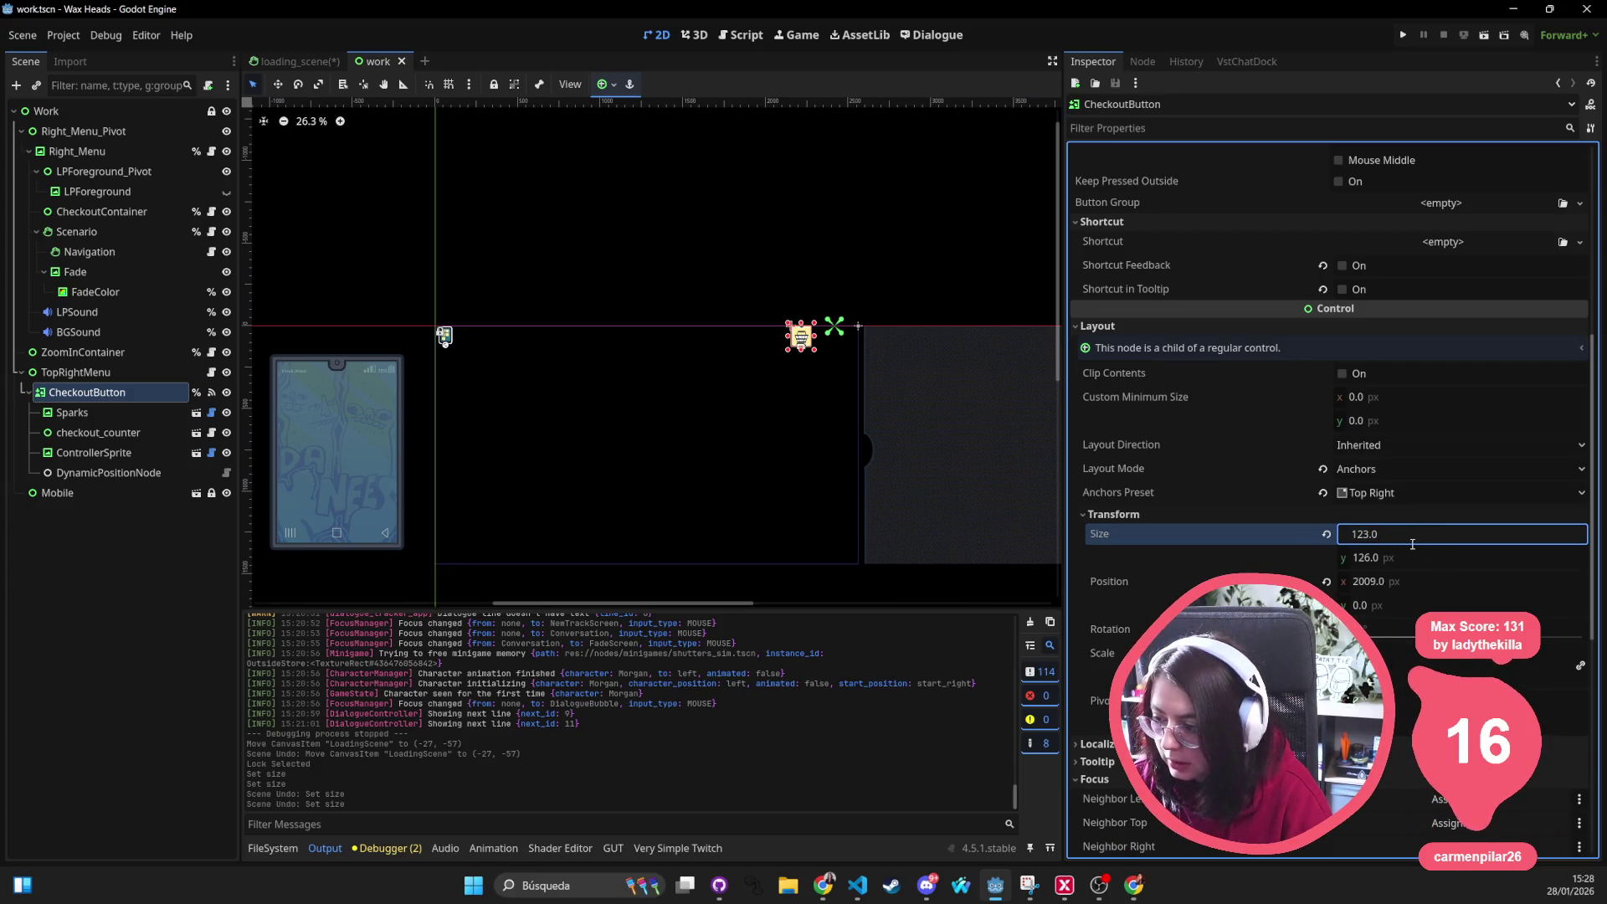
pyautogui.write('*')
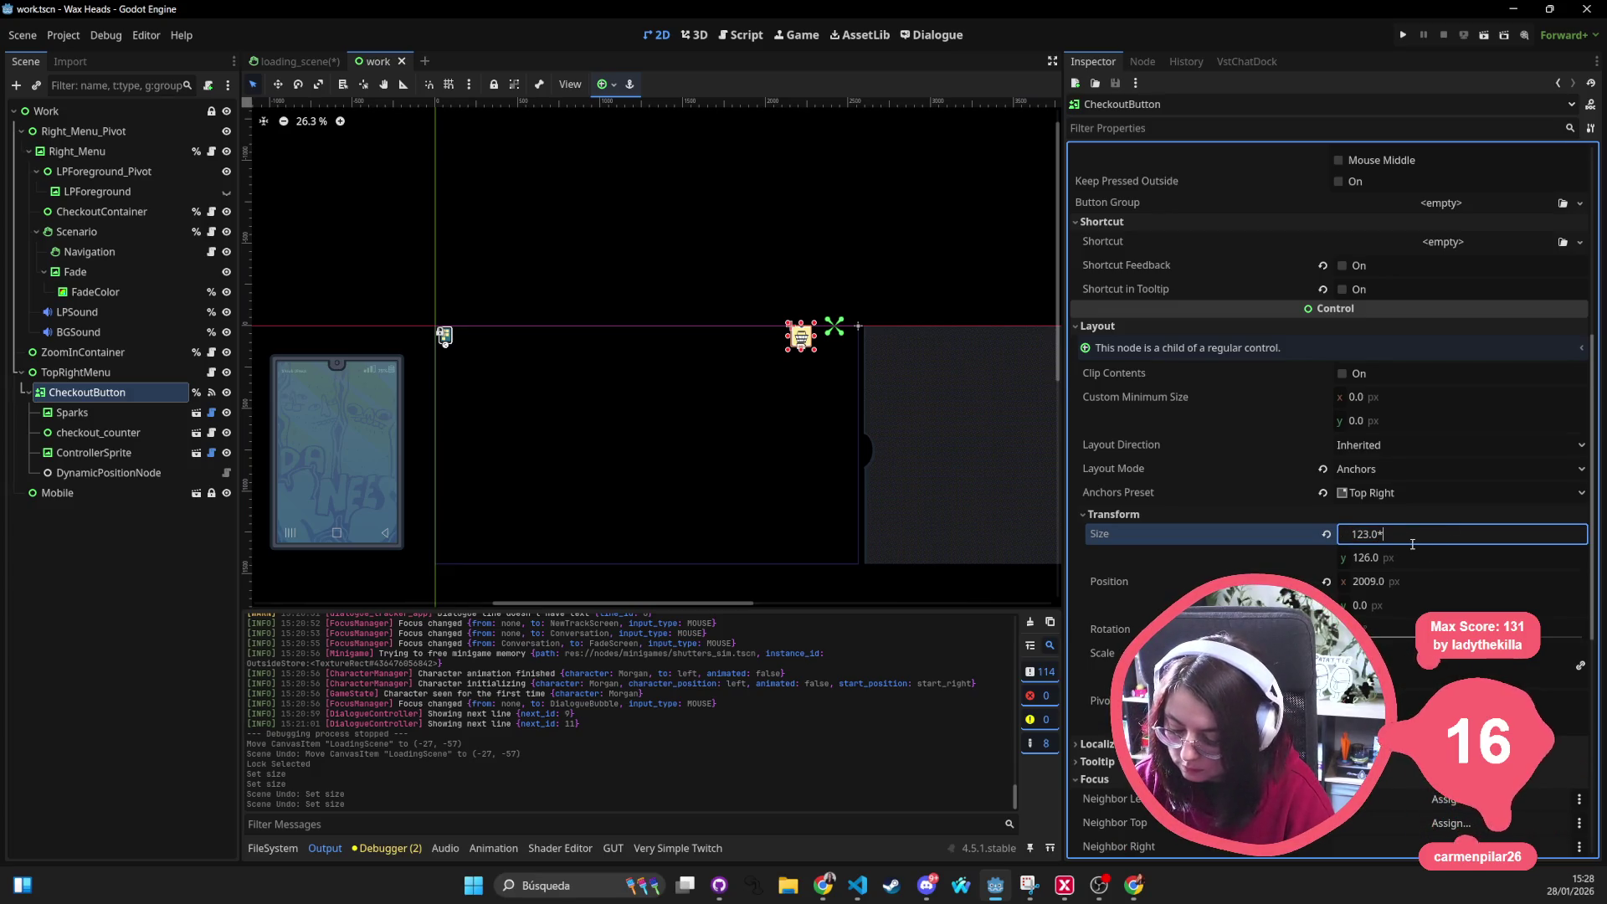
pyautogui.write('1.5')
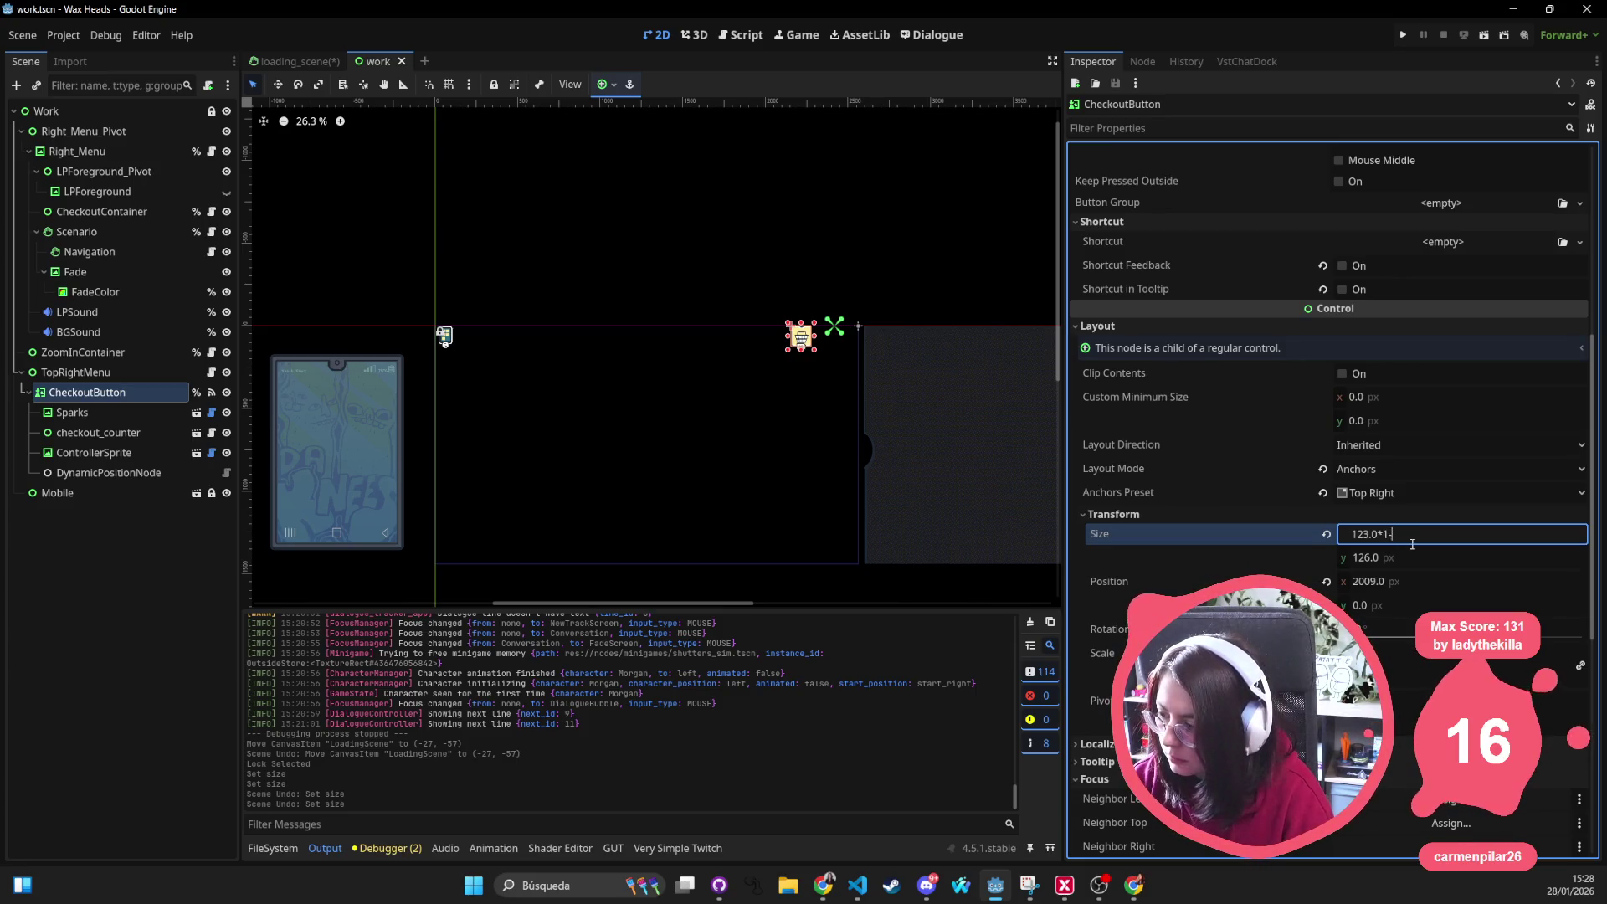
pyautogui.press('Return')
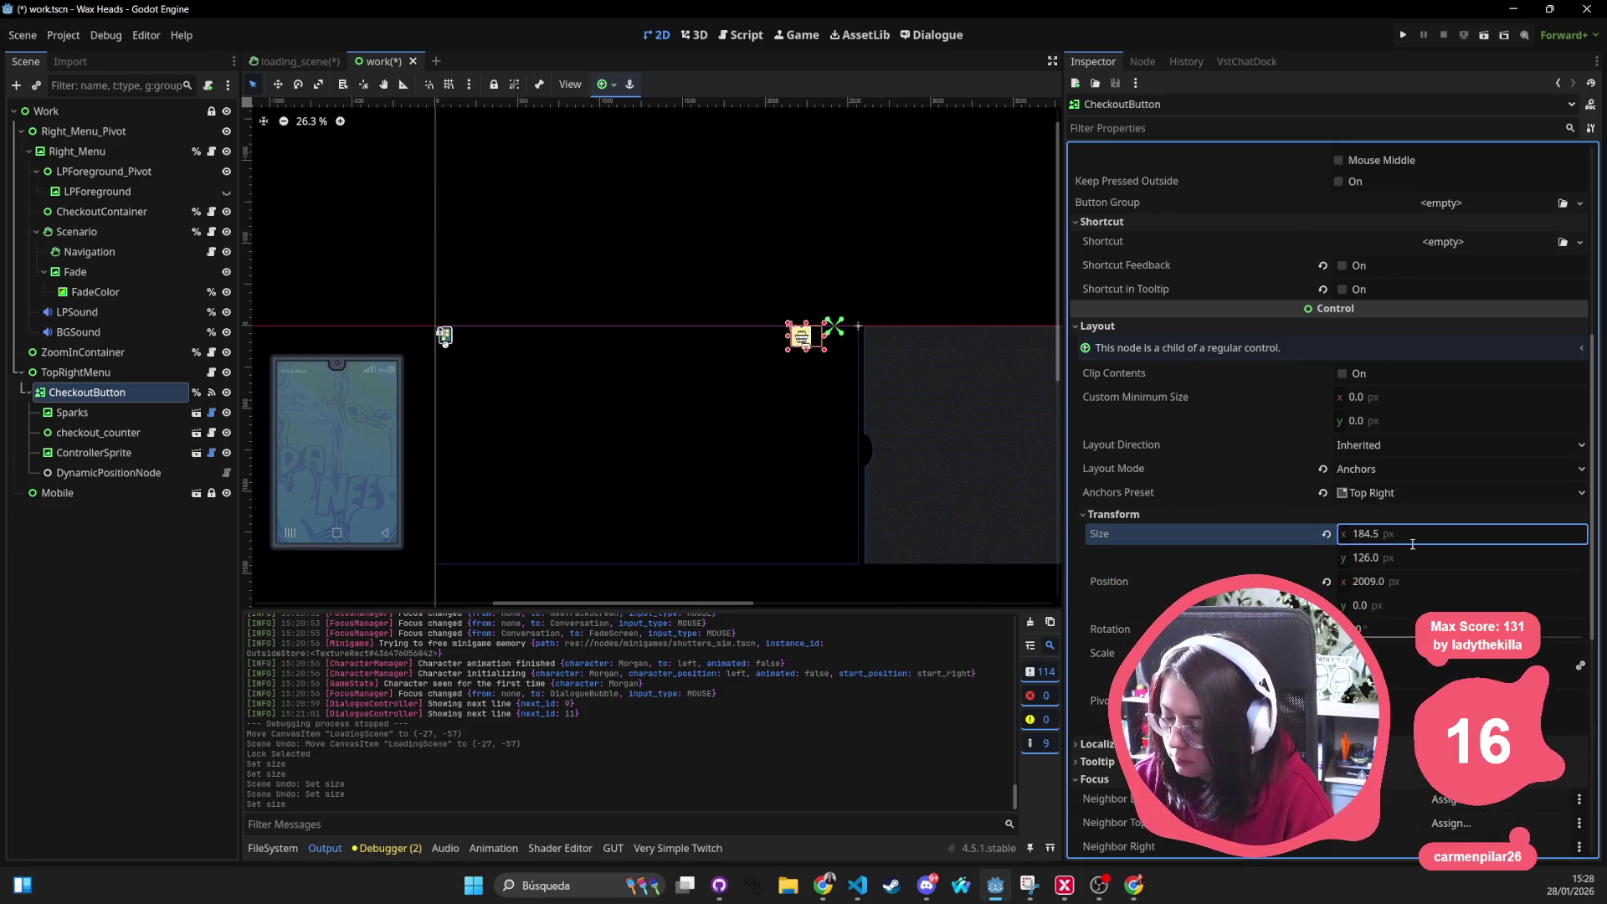
pyautogui.write('256')
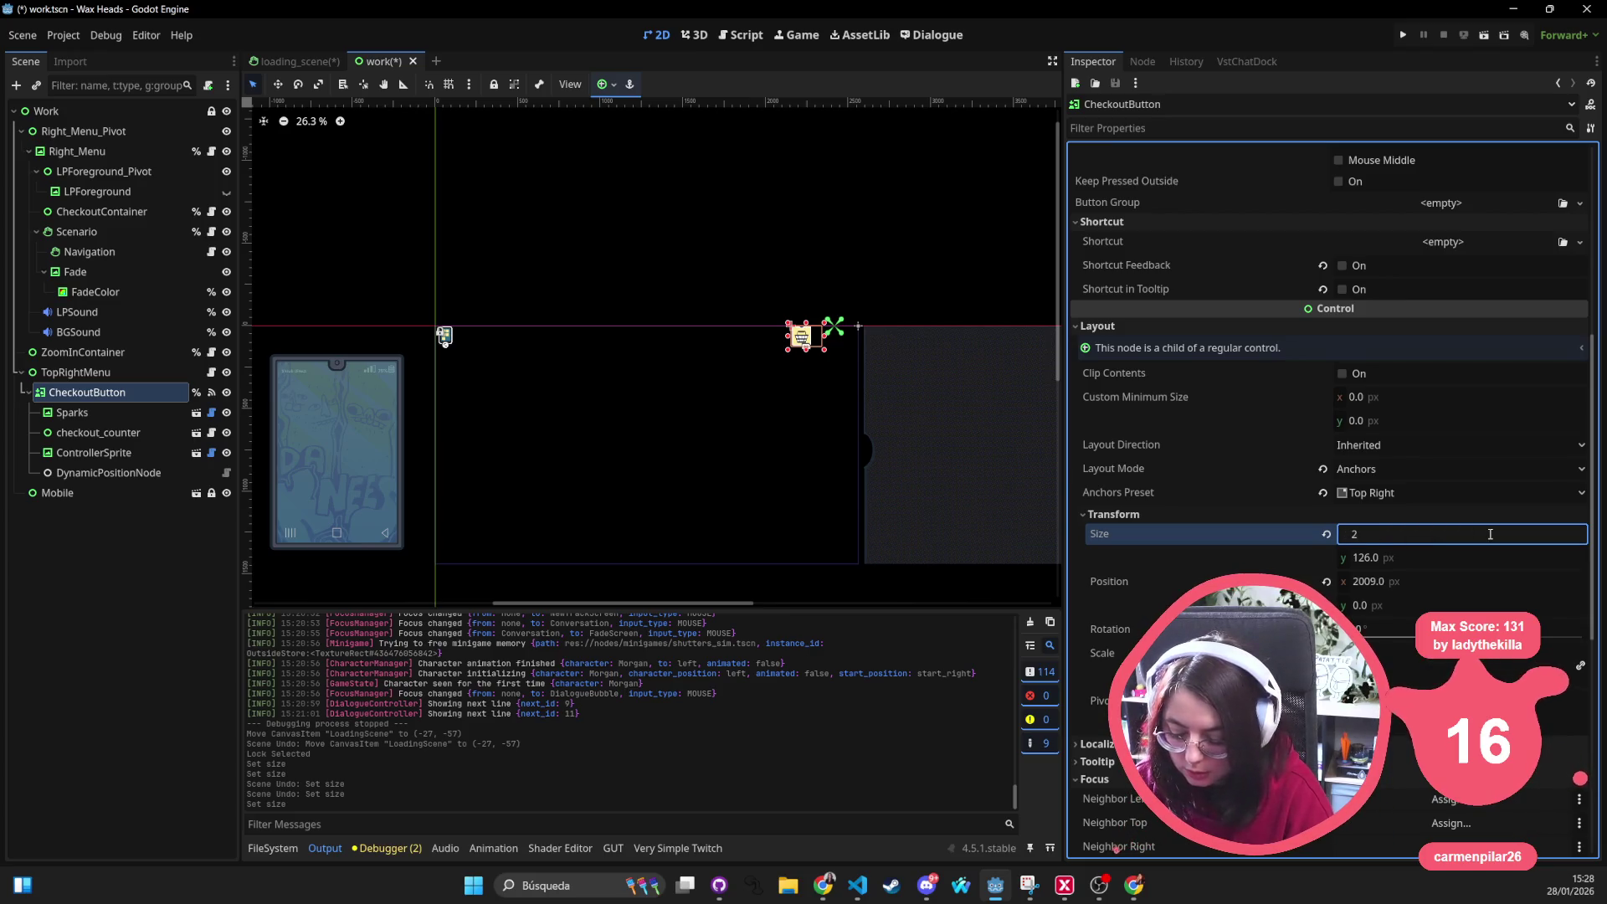
pyautogui.press('Tab')
pyautogui.press('BackSpace')
pyautogui.write('256')
pyautogui.press('Return')
pyautogui.scroll(-1, 906, 398)
pyautogui.scroll(-1, 908, 396)
pyautogui.scroll(2, 916, 391)
pyautogui.scroll(4, 1323, 214)
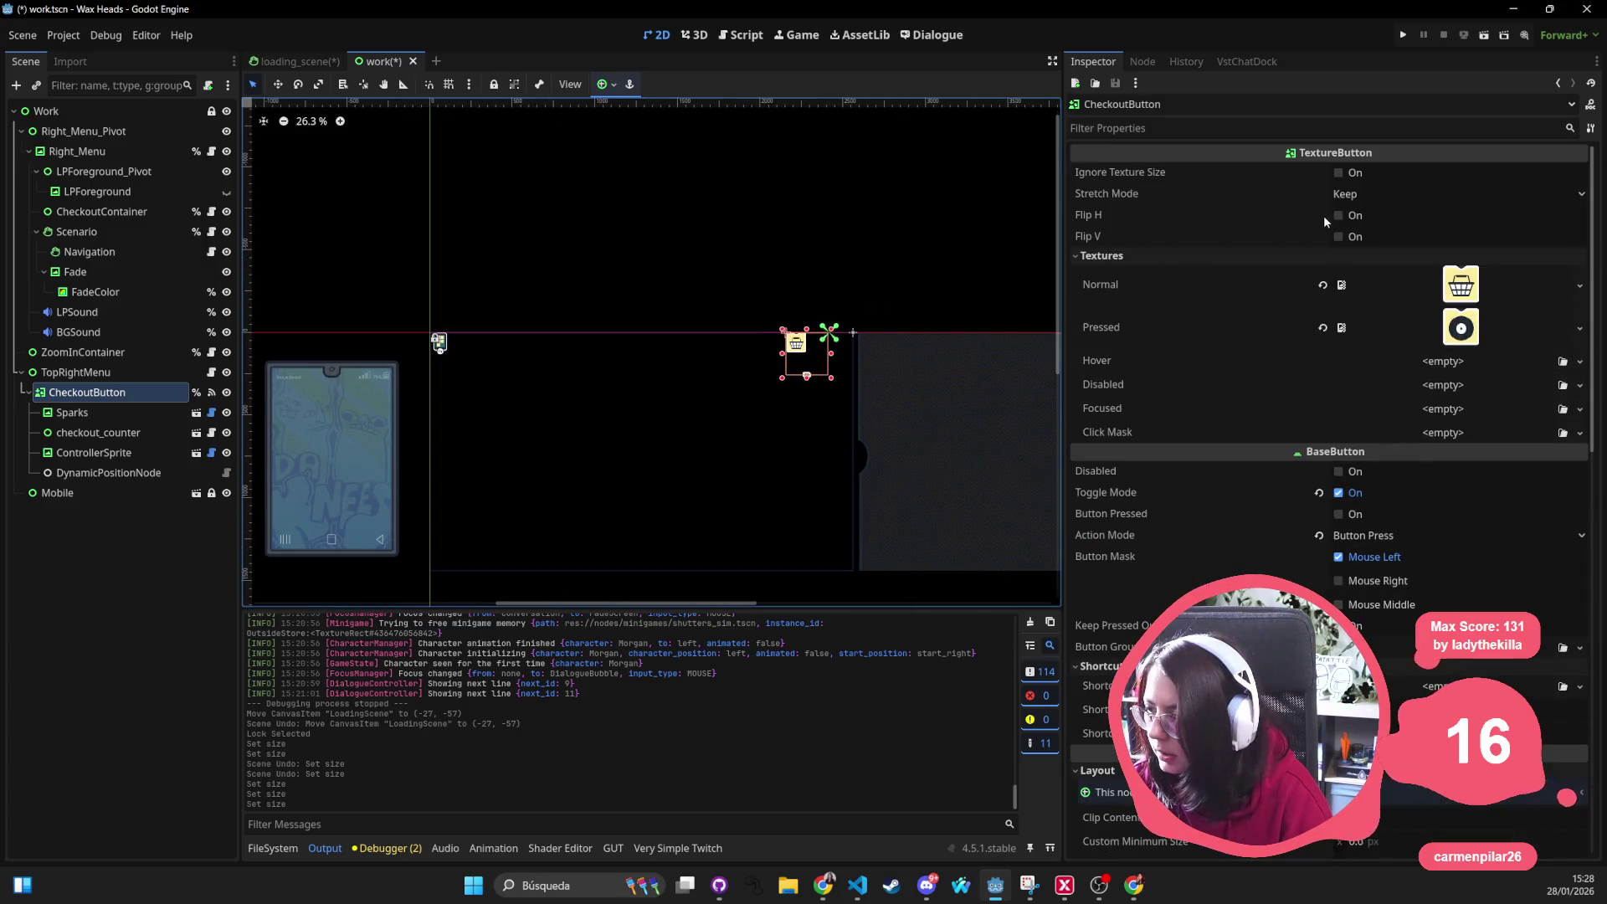
pyautogui.click(1340, 172)
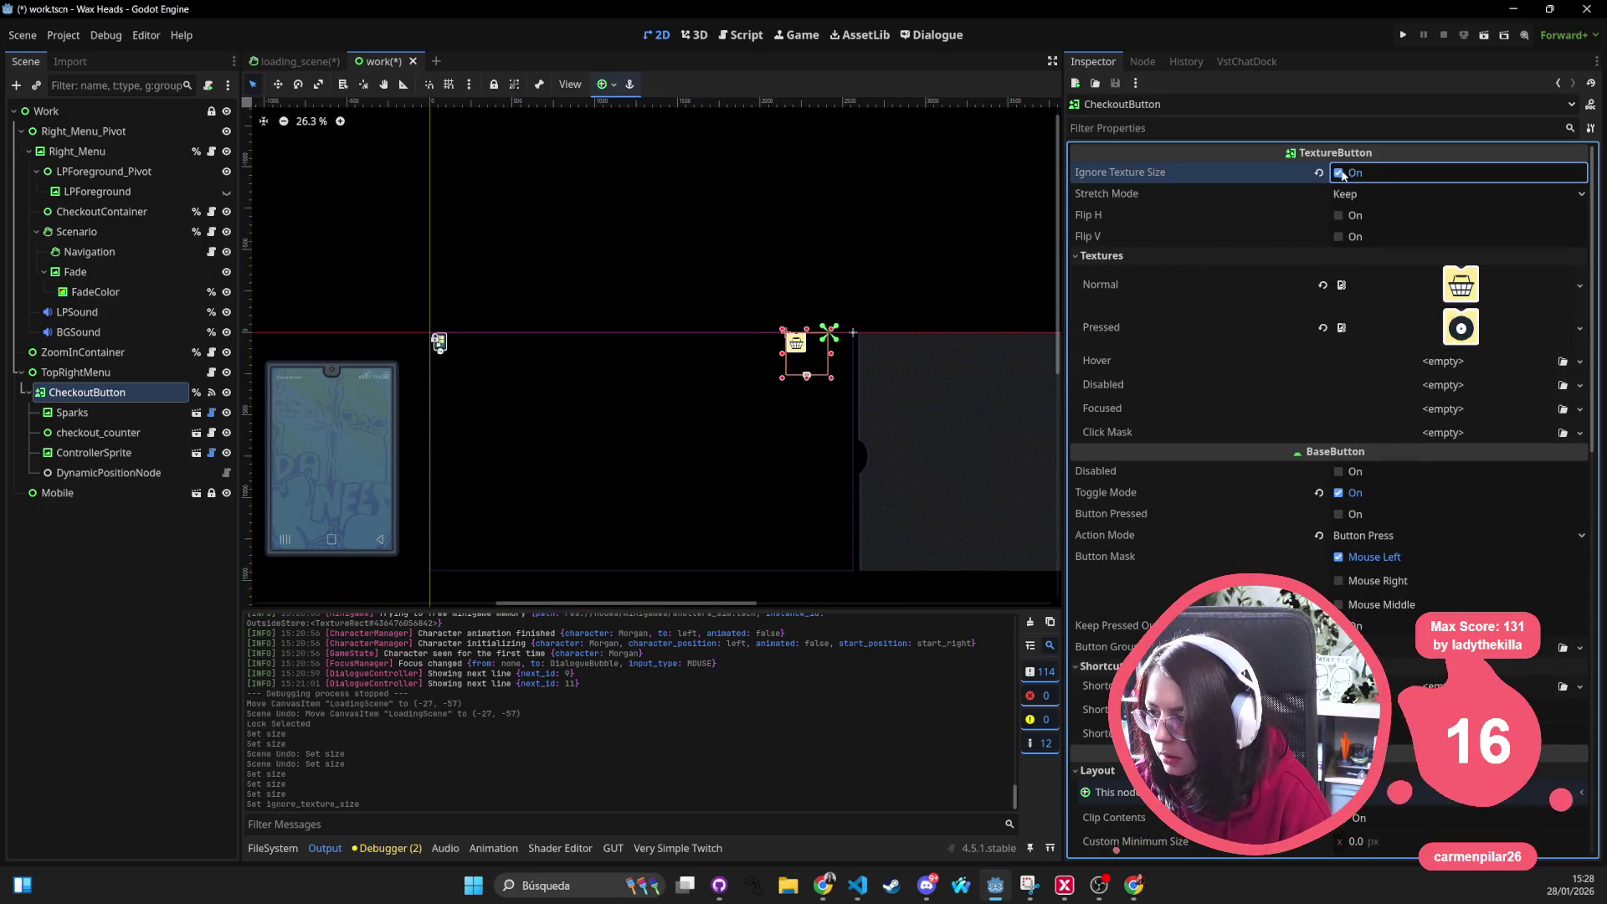
# Set Stretch Mode to Keep Aspect Centered, save the work scene, and run the project
pyautogui.click(1339, 171)
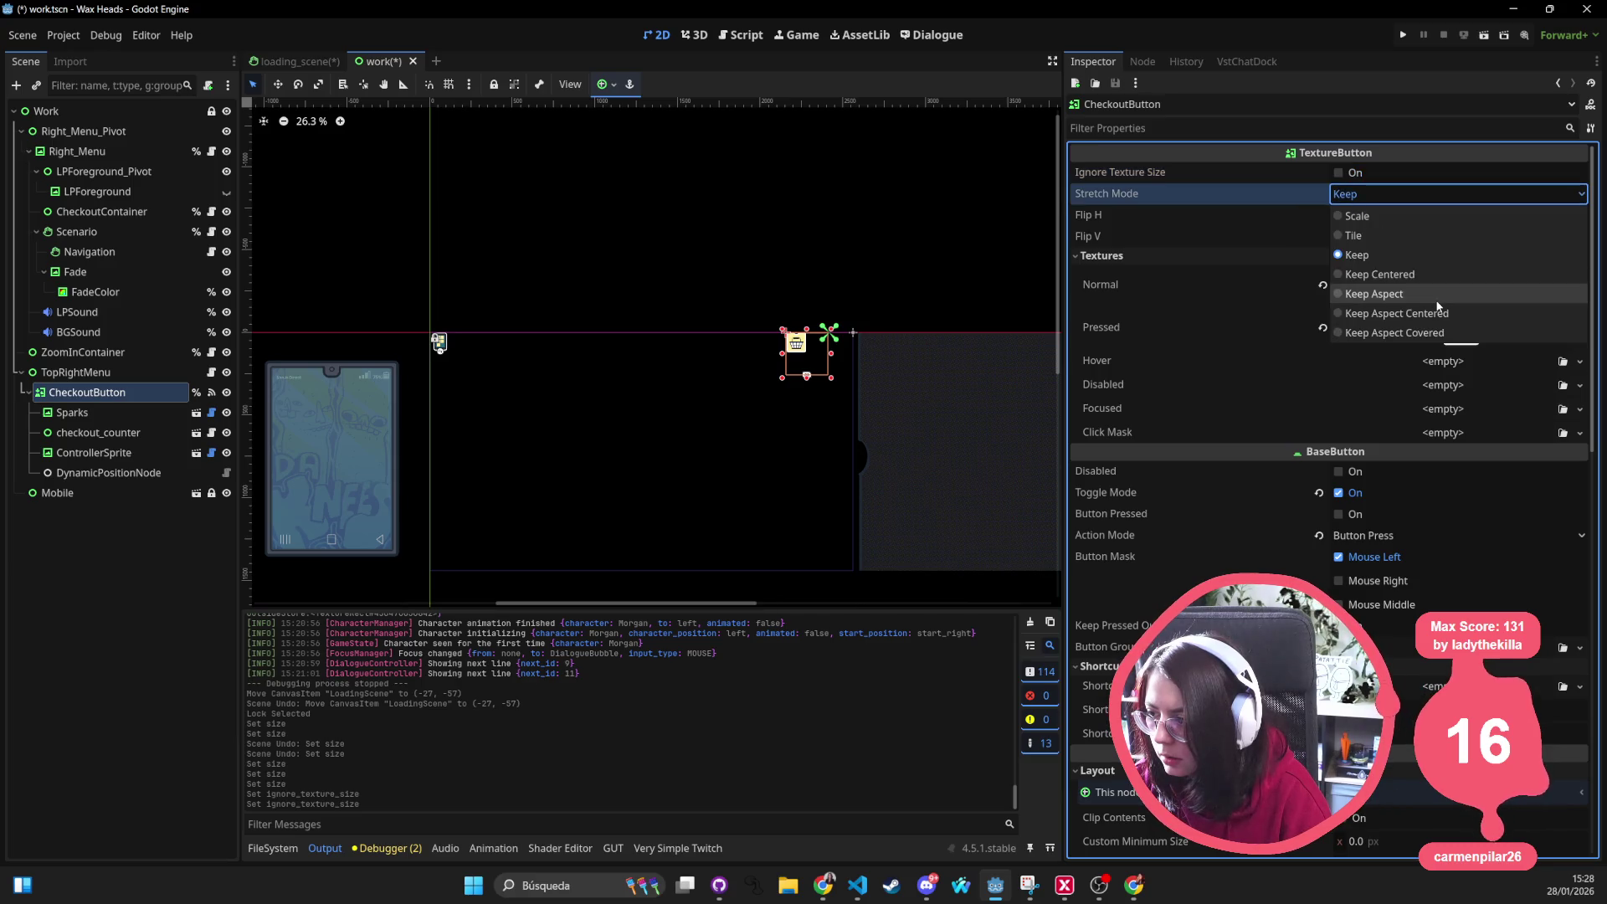
pyautogui.click(1440, 313)
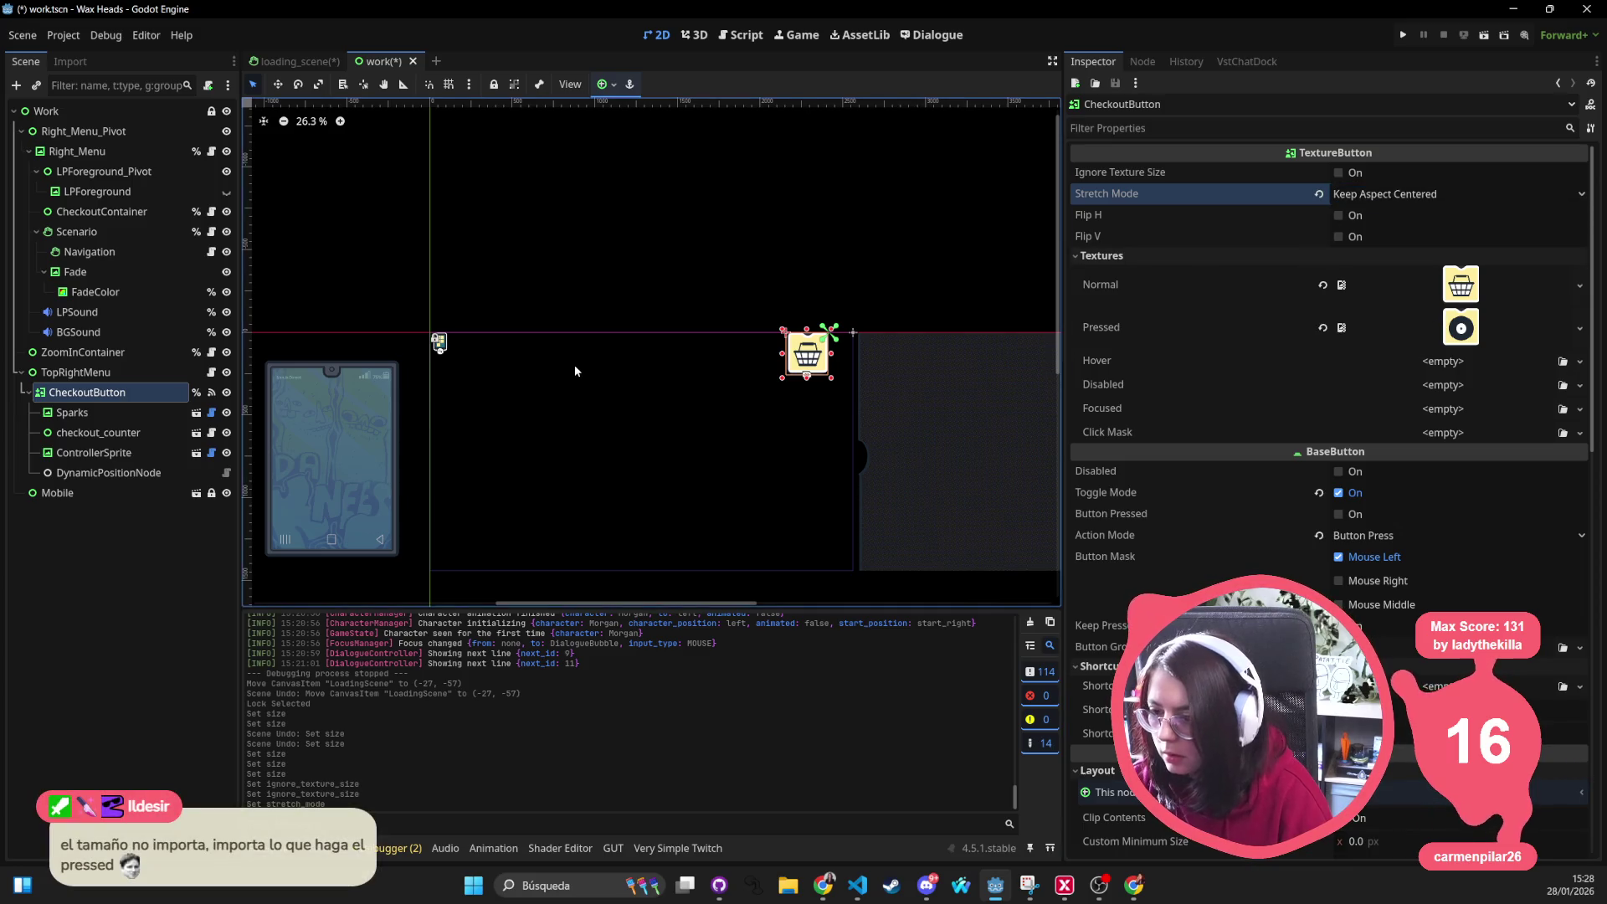
pyautogui.moveTo(573, 366); pyautogui.dragTo(579, 336)
pyautogui.hotkey('ctrl', 's')
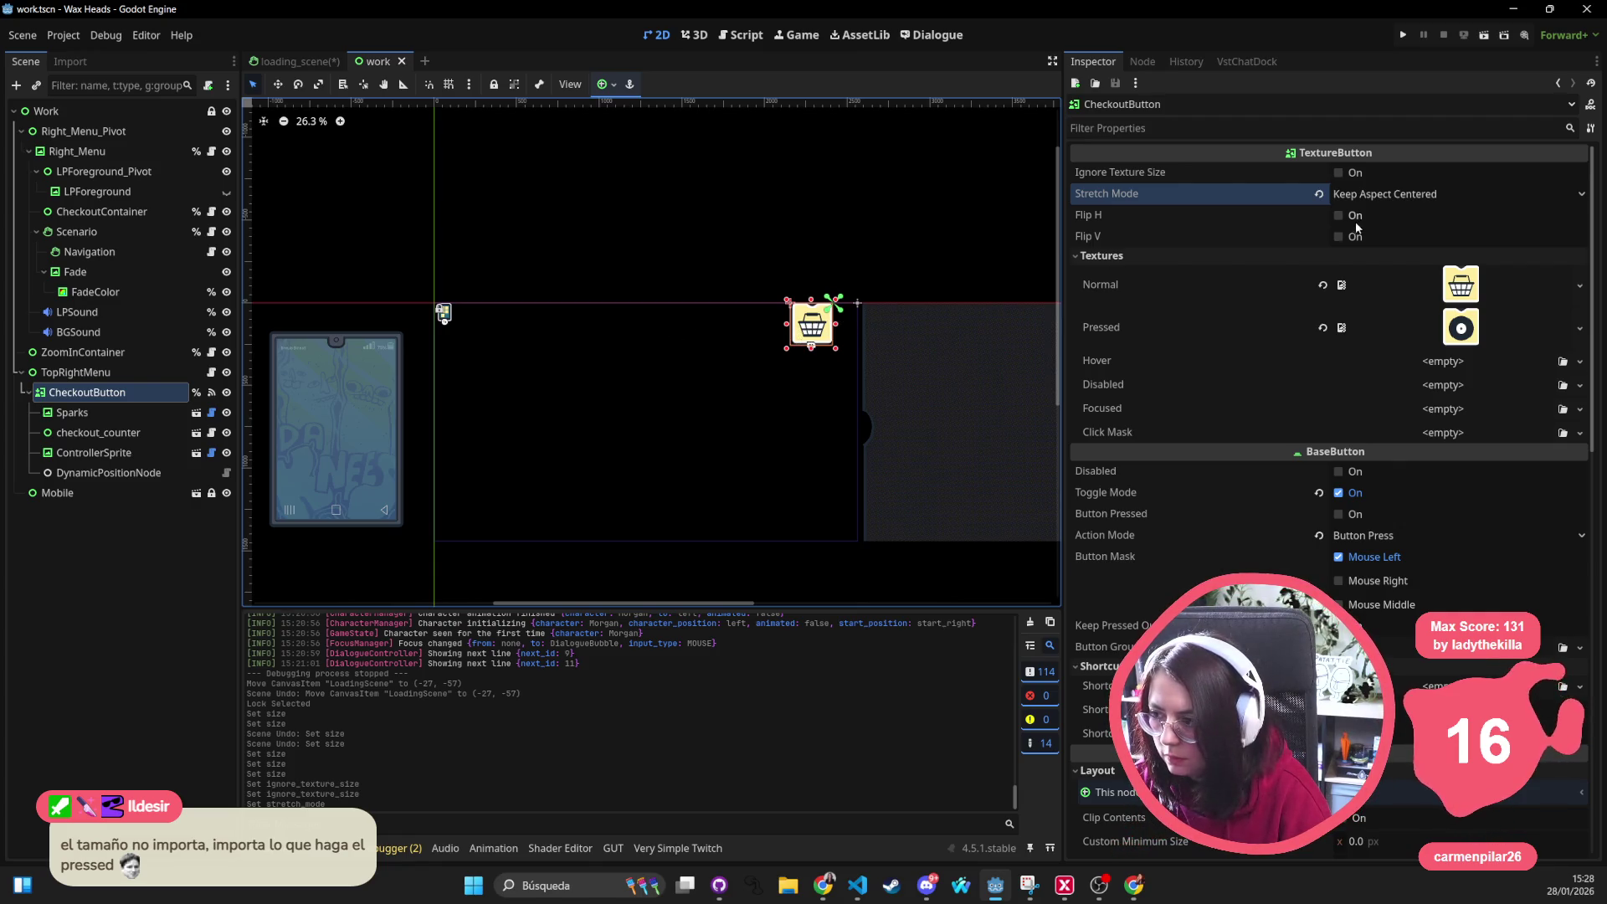
pyautogui.click(1403, 36)
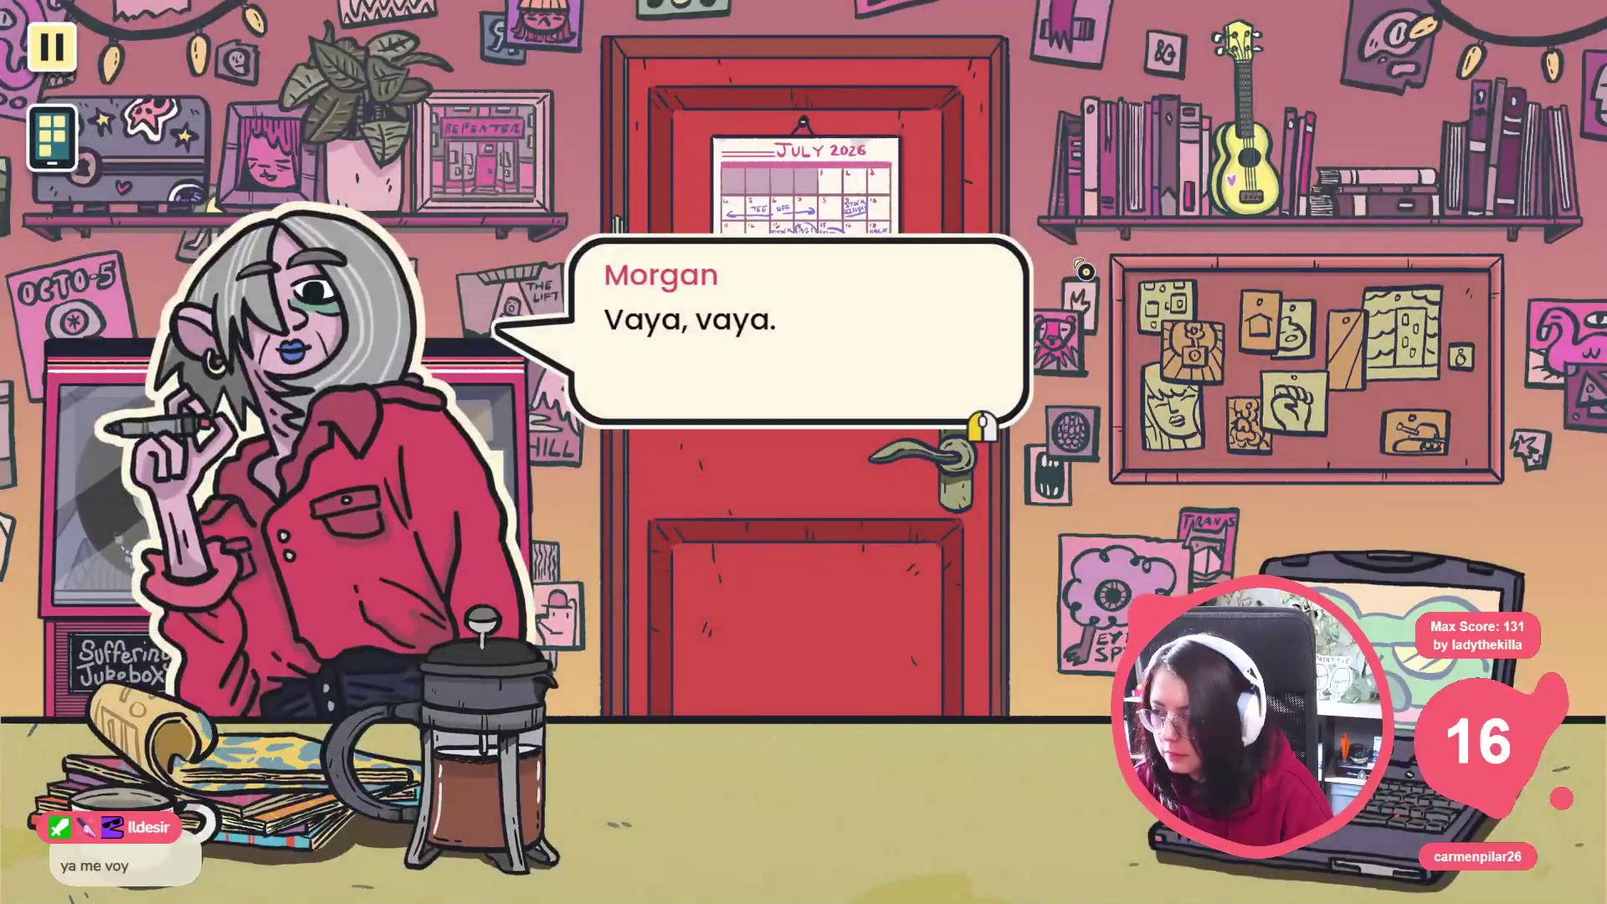
# Advance Morgan's dialogue, confirm leaving the staff room, and continue to the reply choices
pyautogui.click(1083, 272)
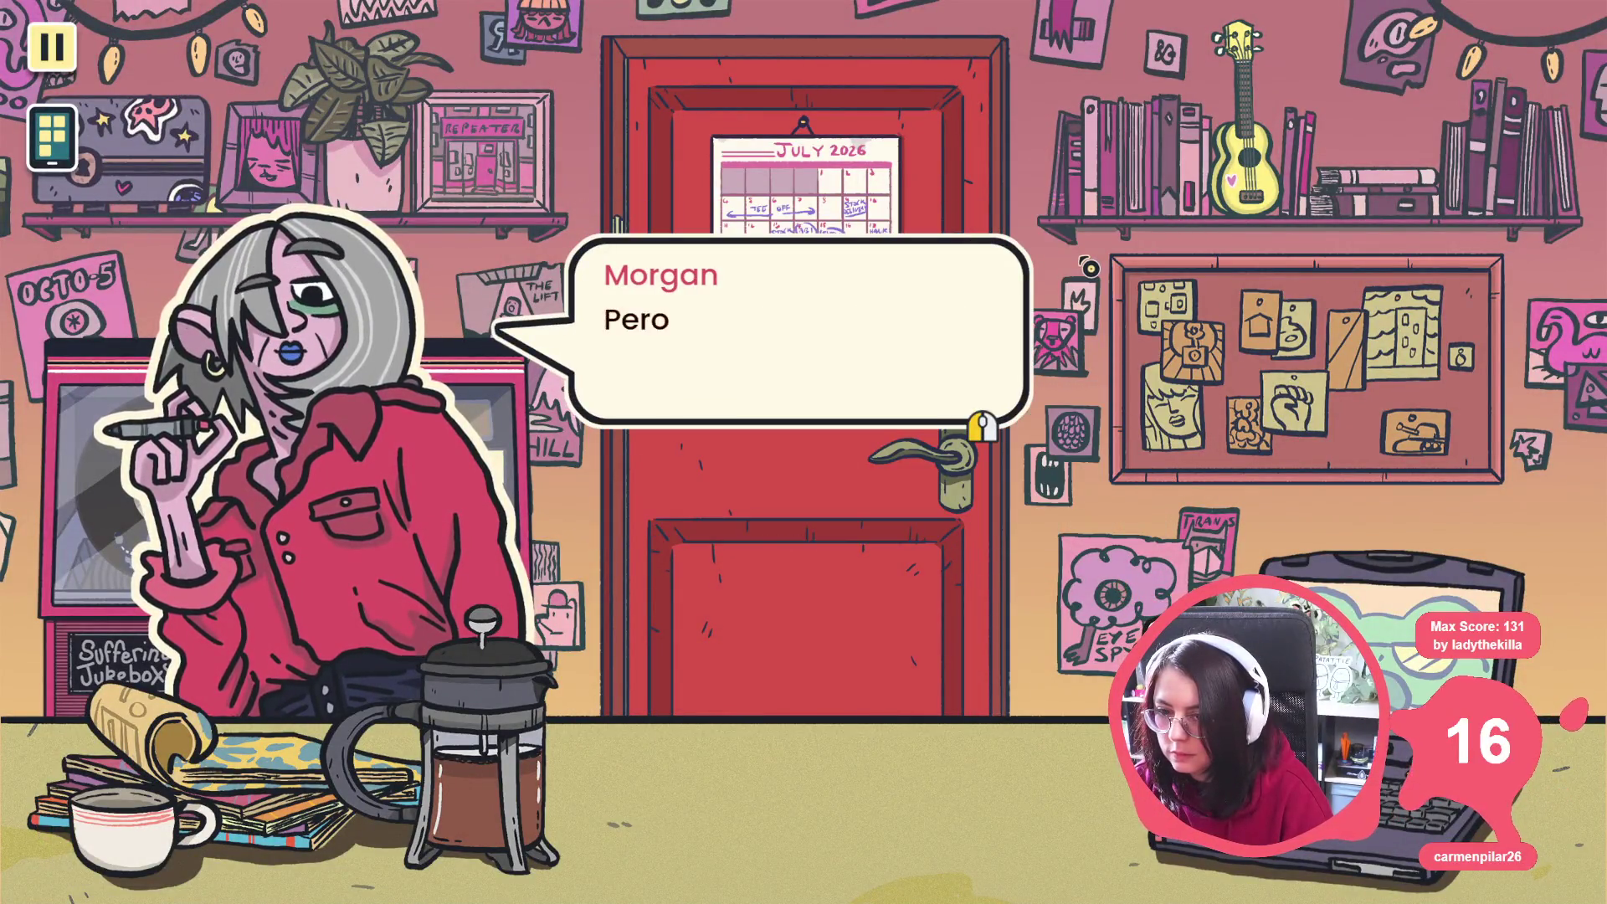
pyautogui.click(1084, 269)
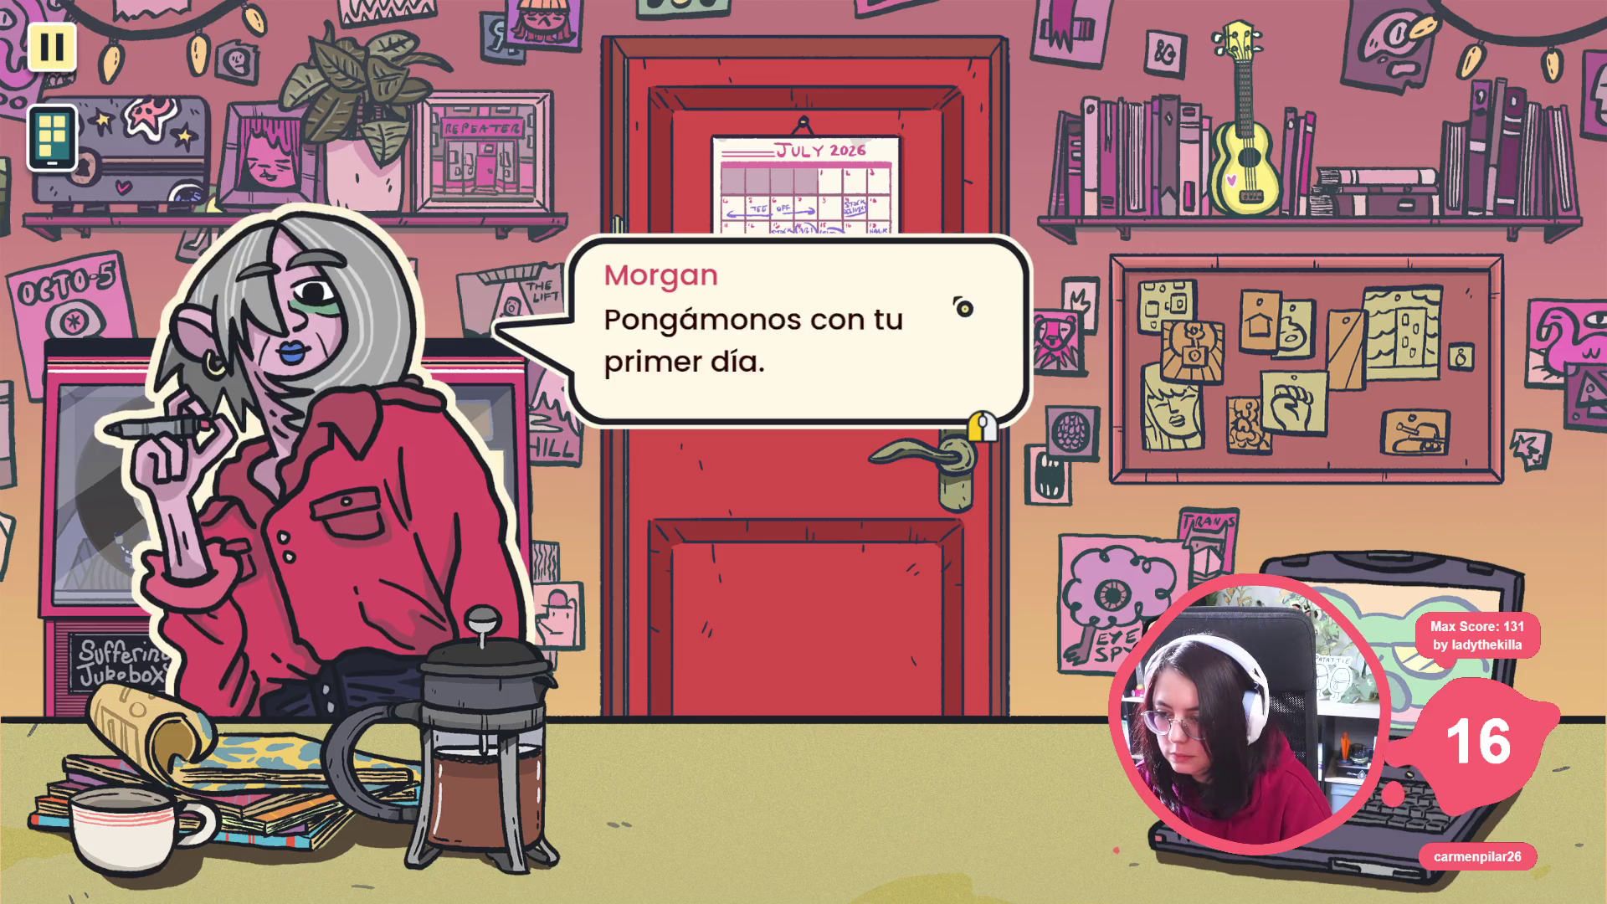
pyautogui.click(895, 341)
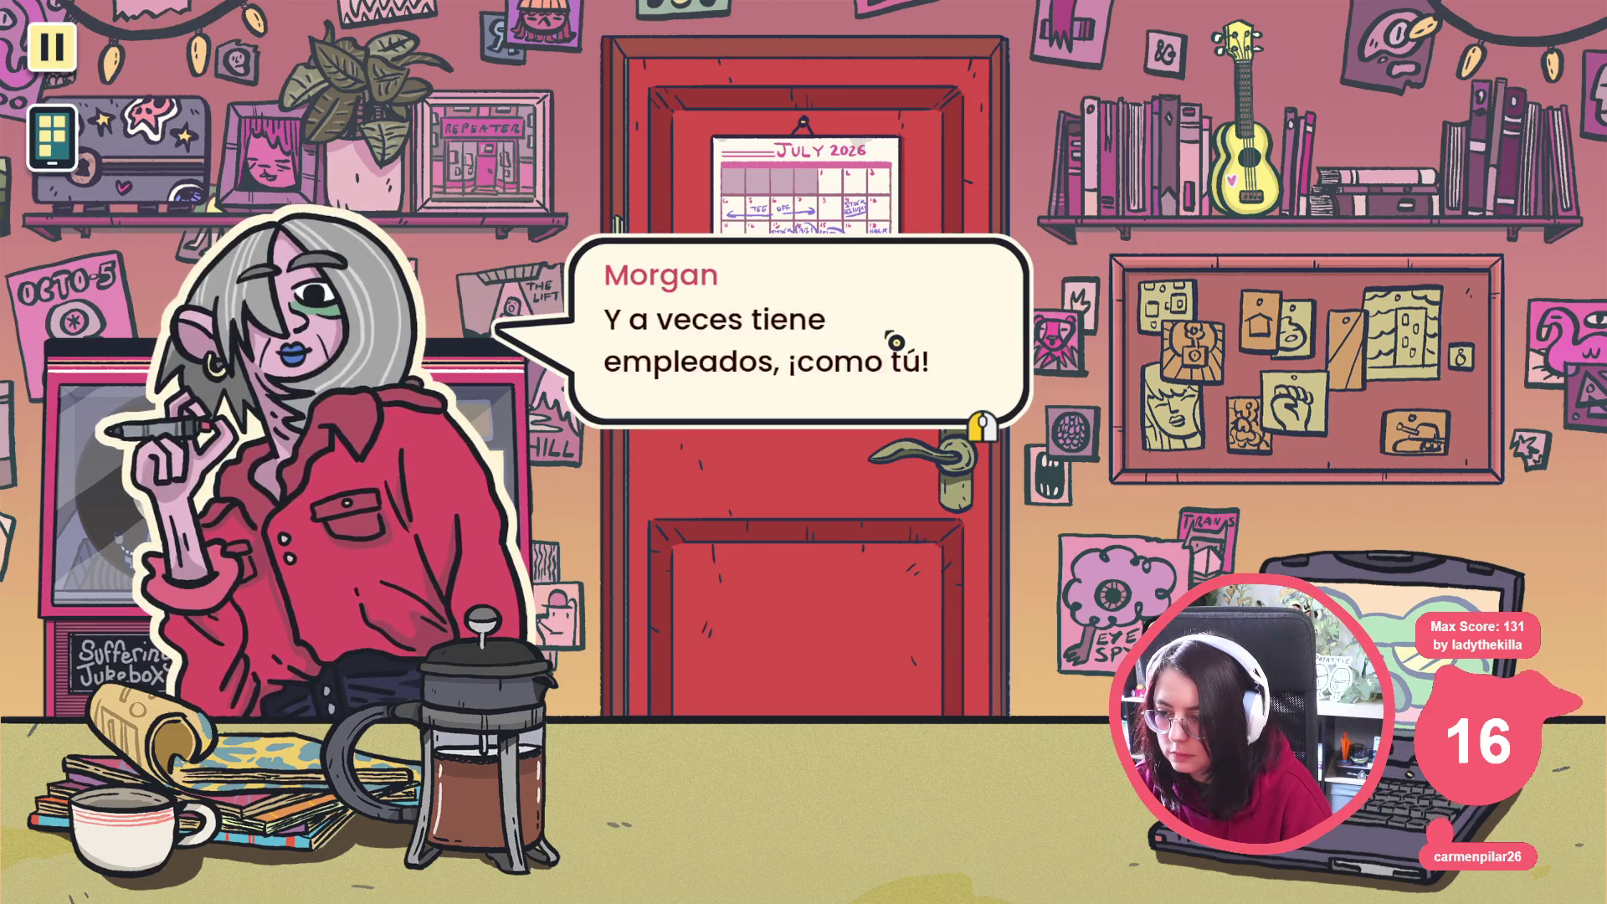
pyautogui.click(895, 341)
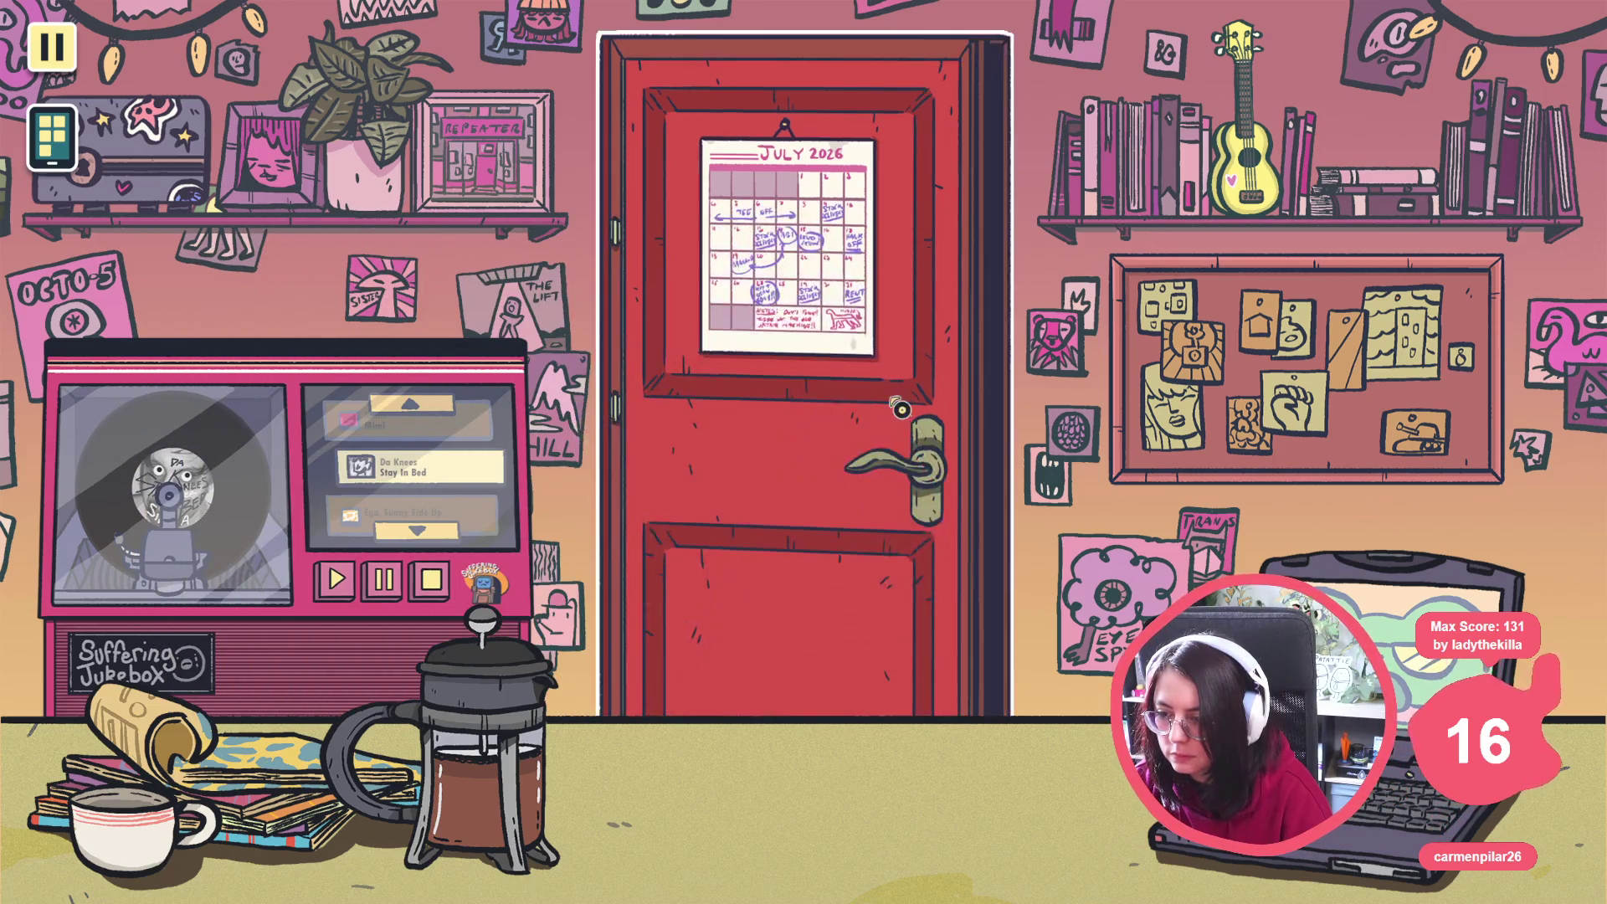
pyautogui.click(893, 408)
pyautogui.click(672, 477)
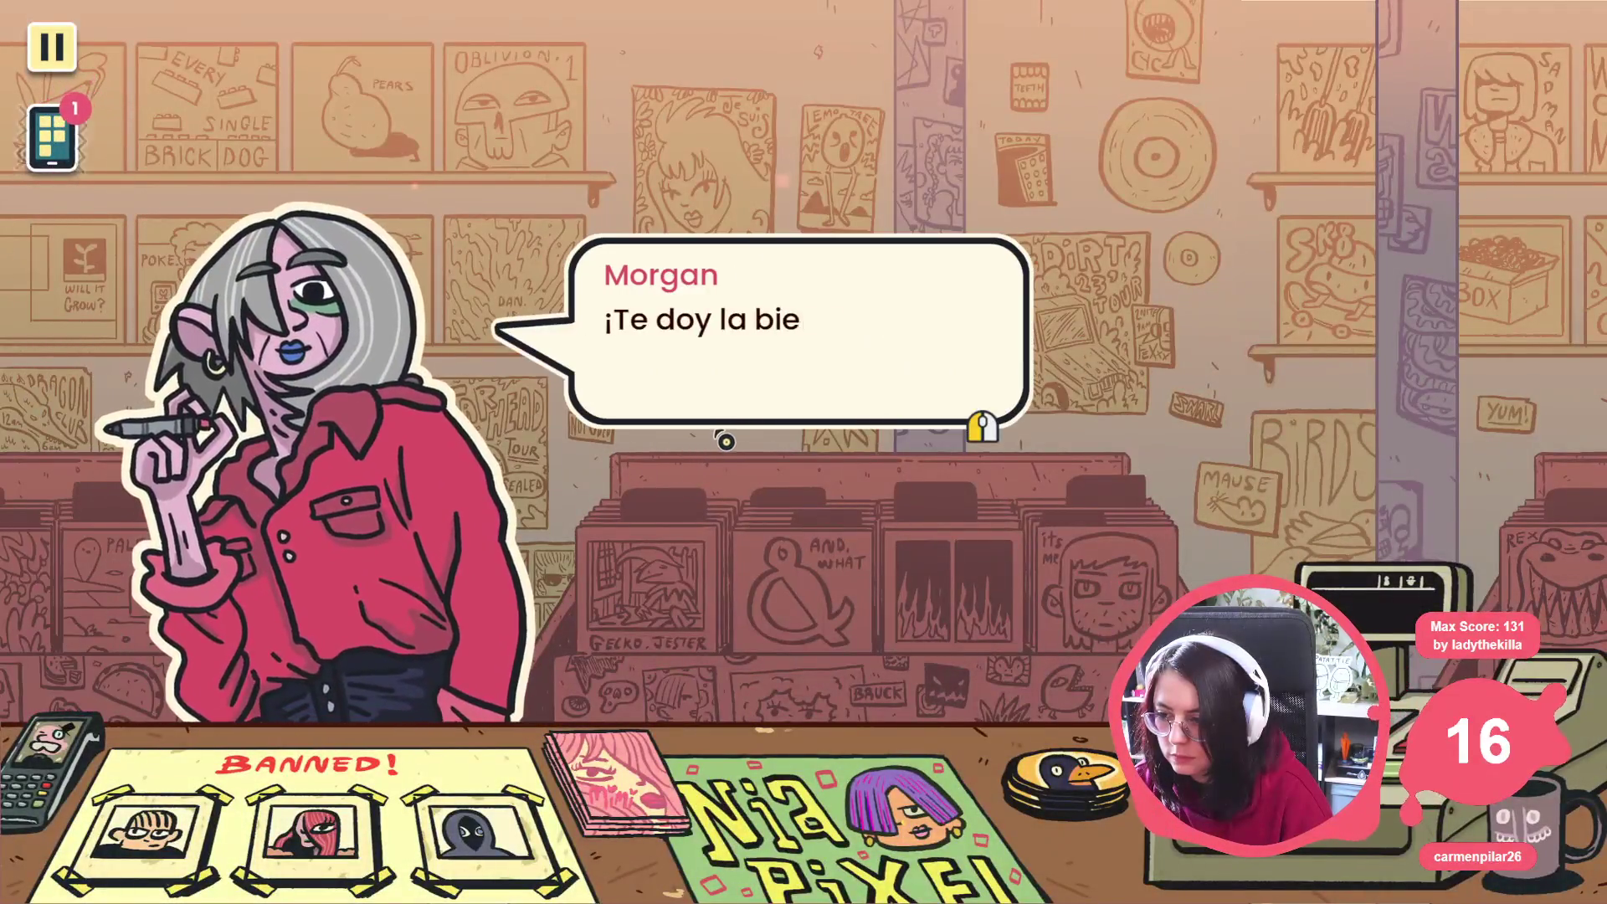
pyautogui.click(724, 439)
pyautogui.click(753, 406)
pyautogui.click(755, 378)
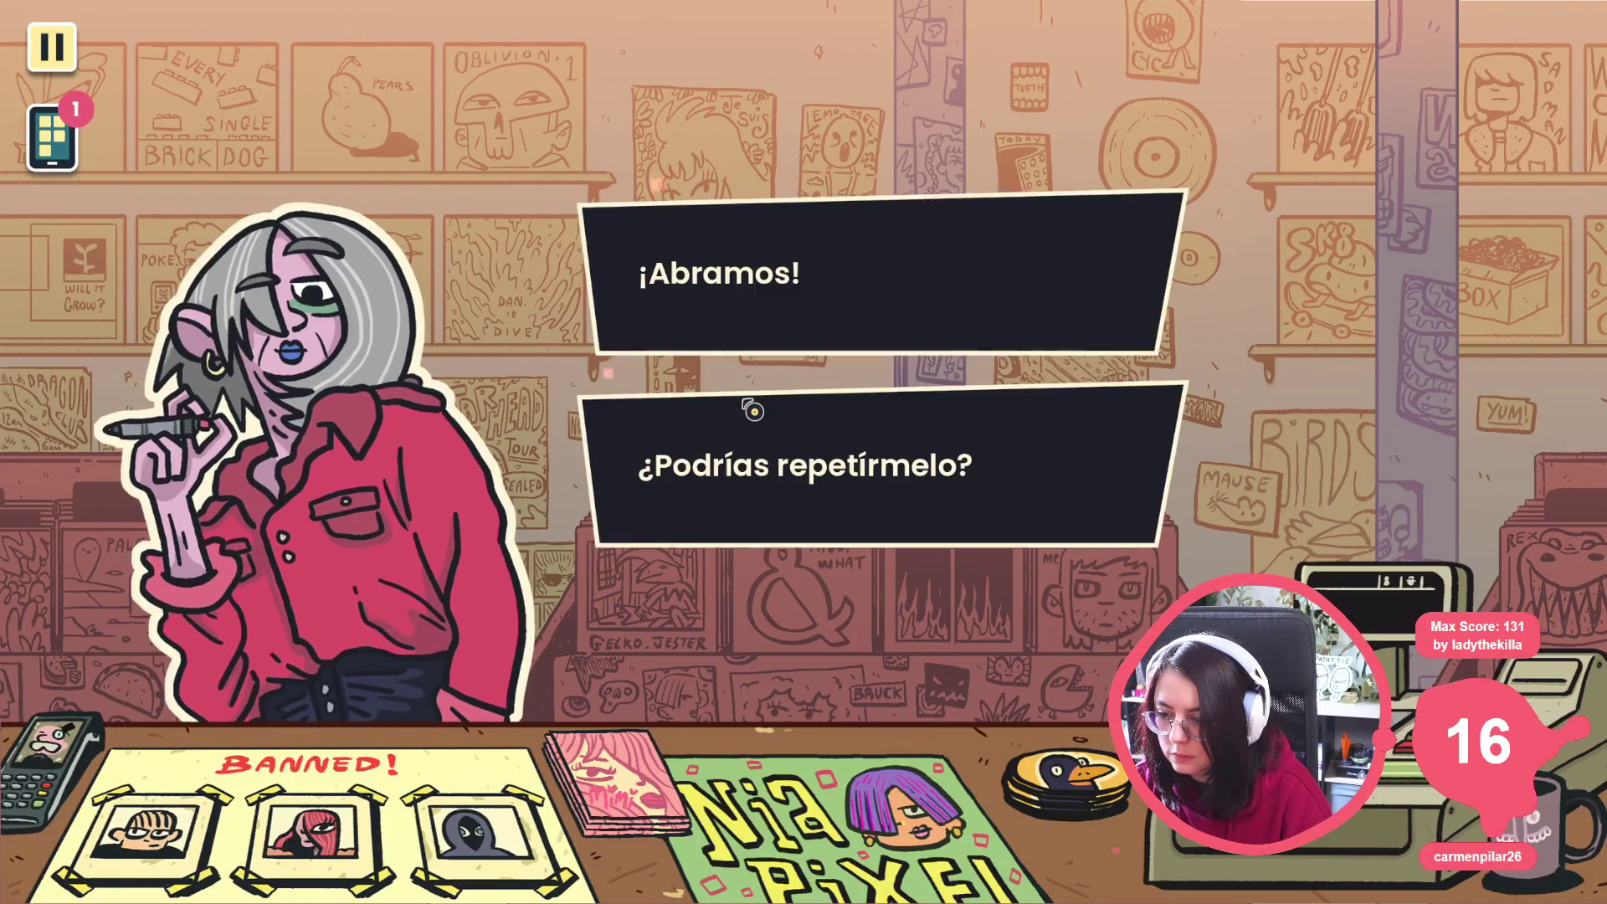
# Choose the '¡Abramos!' reply, view the register counter, and return to the shop floor
pyautogui.click(823, 281)
pyautogui.click(753, 369)
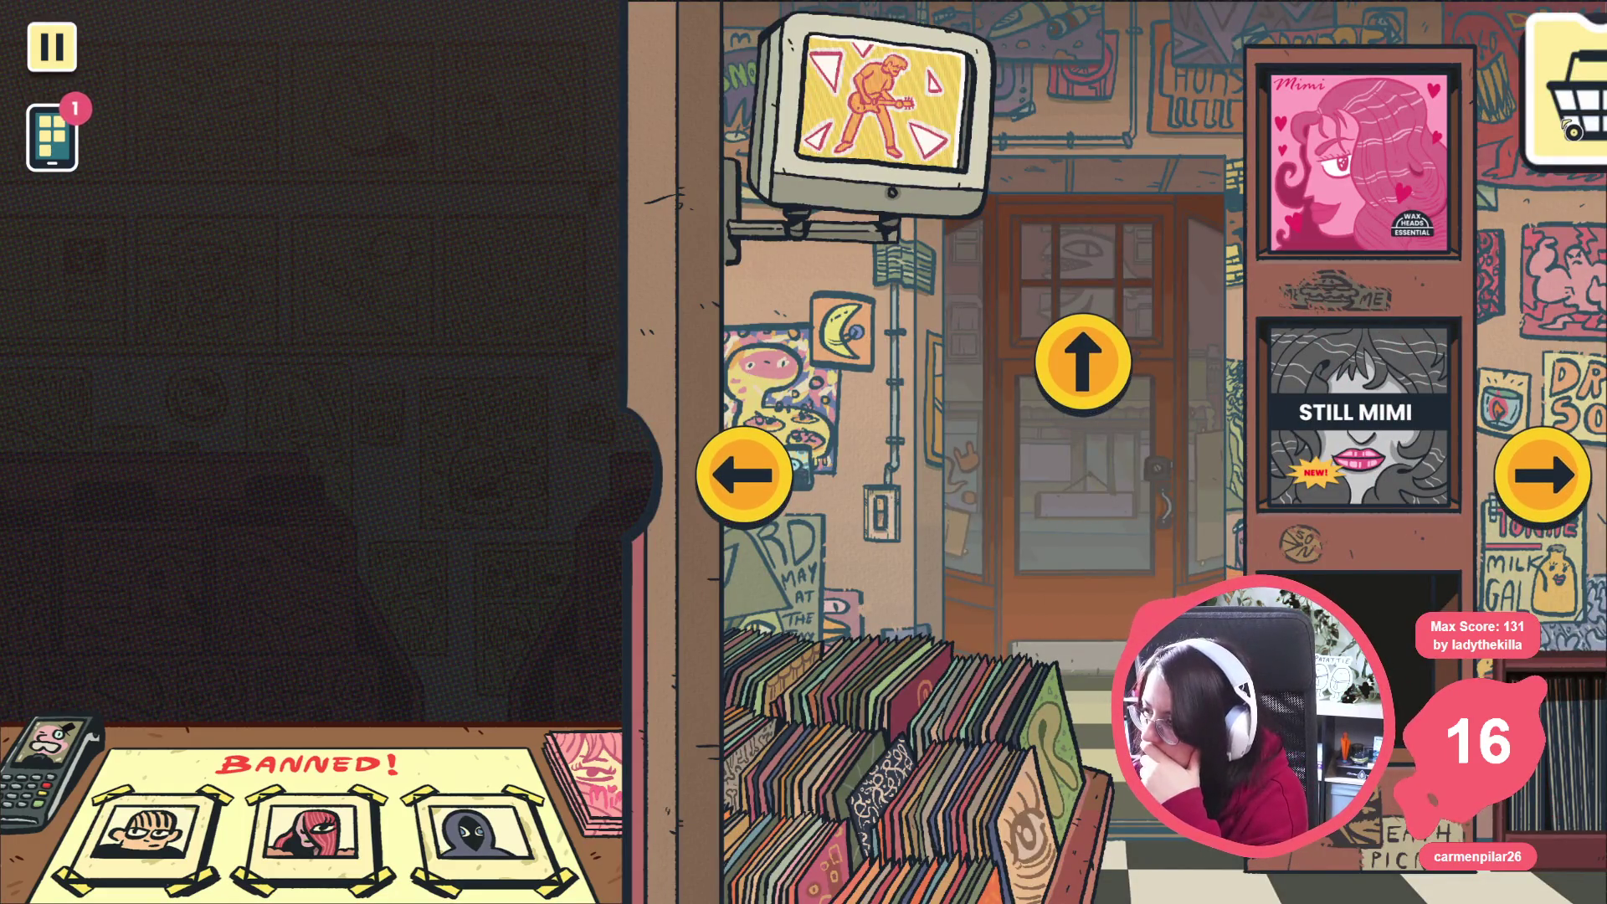
pyautogui.click(1542, 477)
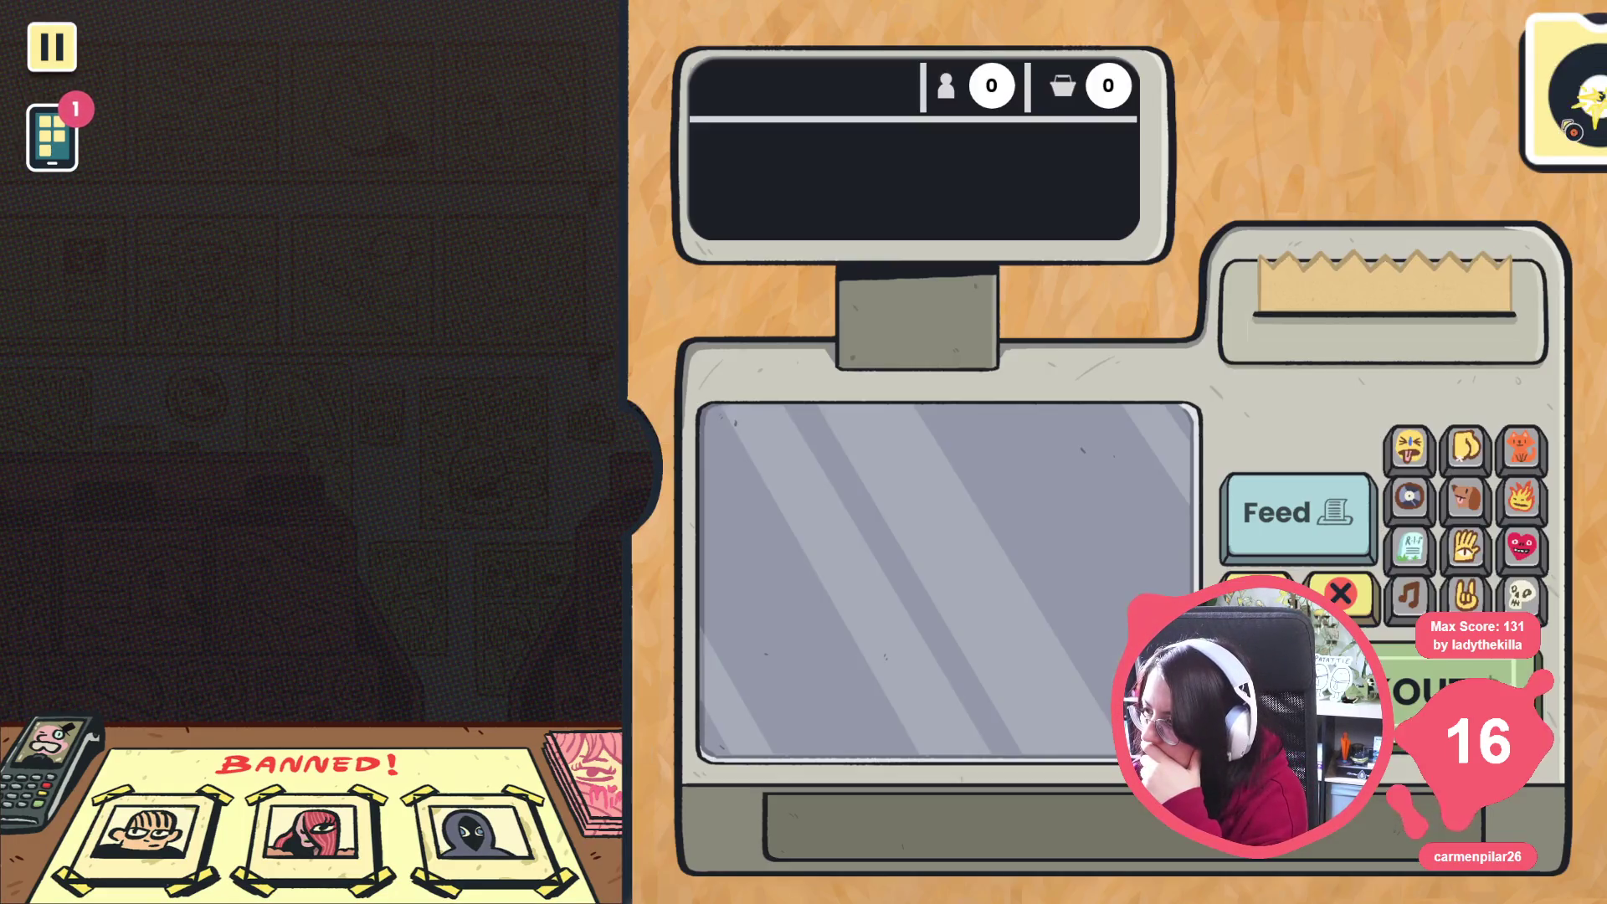
pyautogui.click(1569, 101)
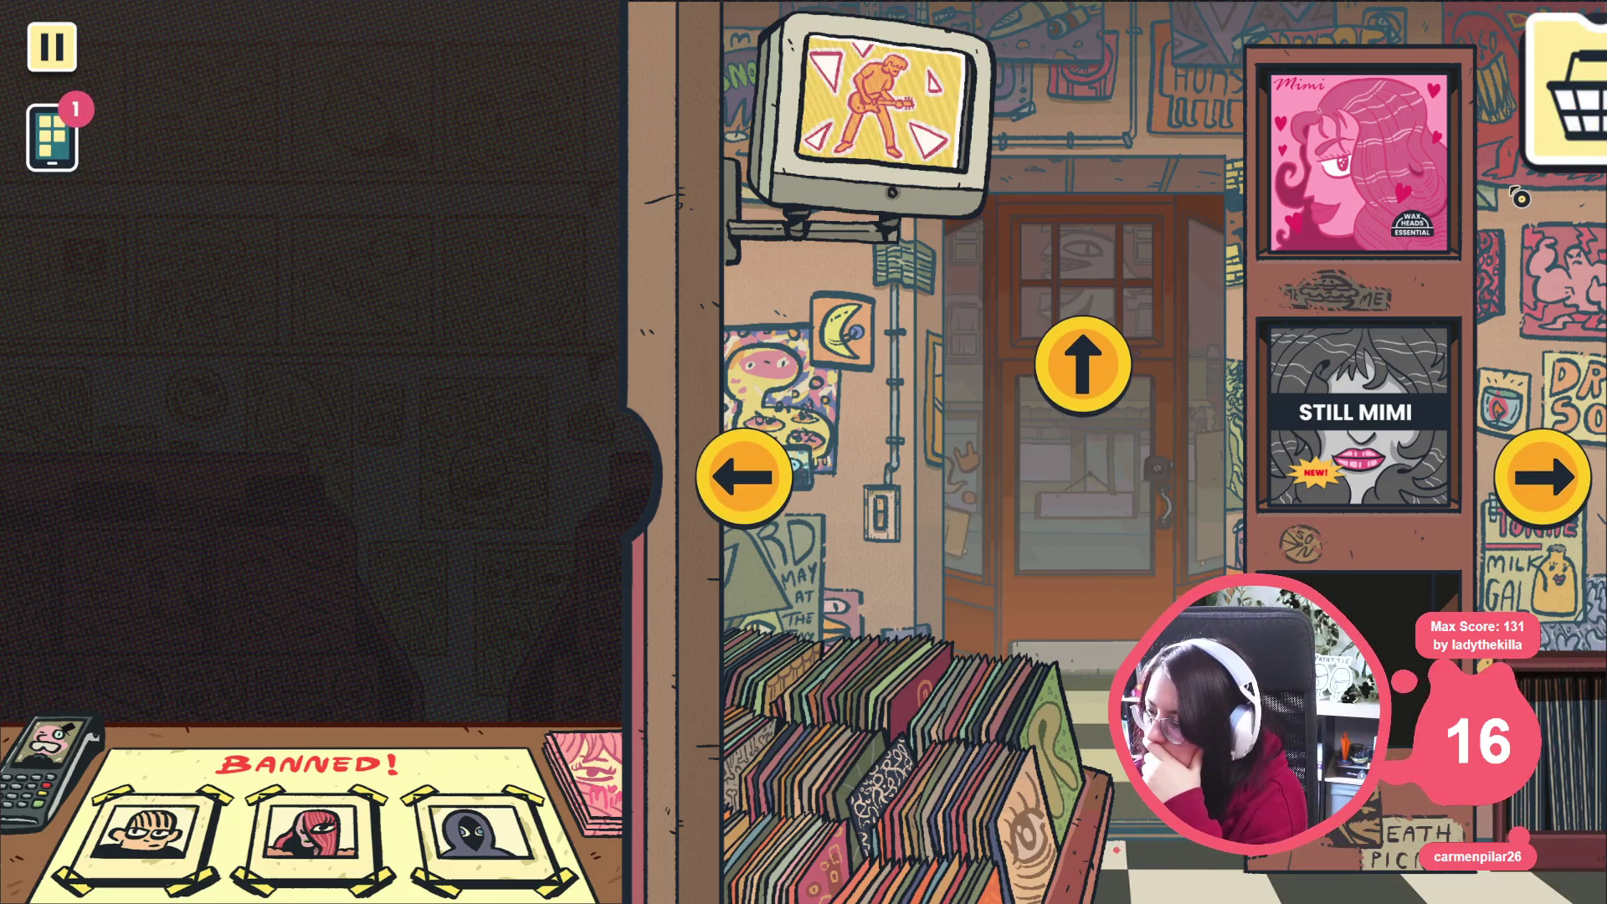
# Walk right and left through the shop rooms into the record room, then stop the game
pyautogui.click(1576, 471)
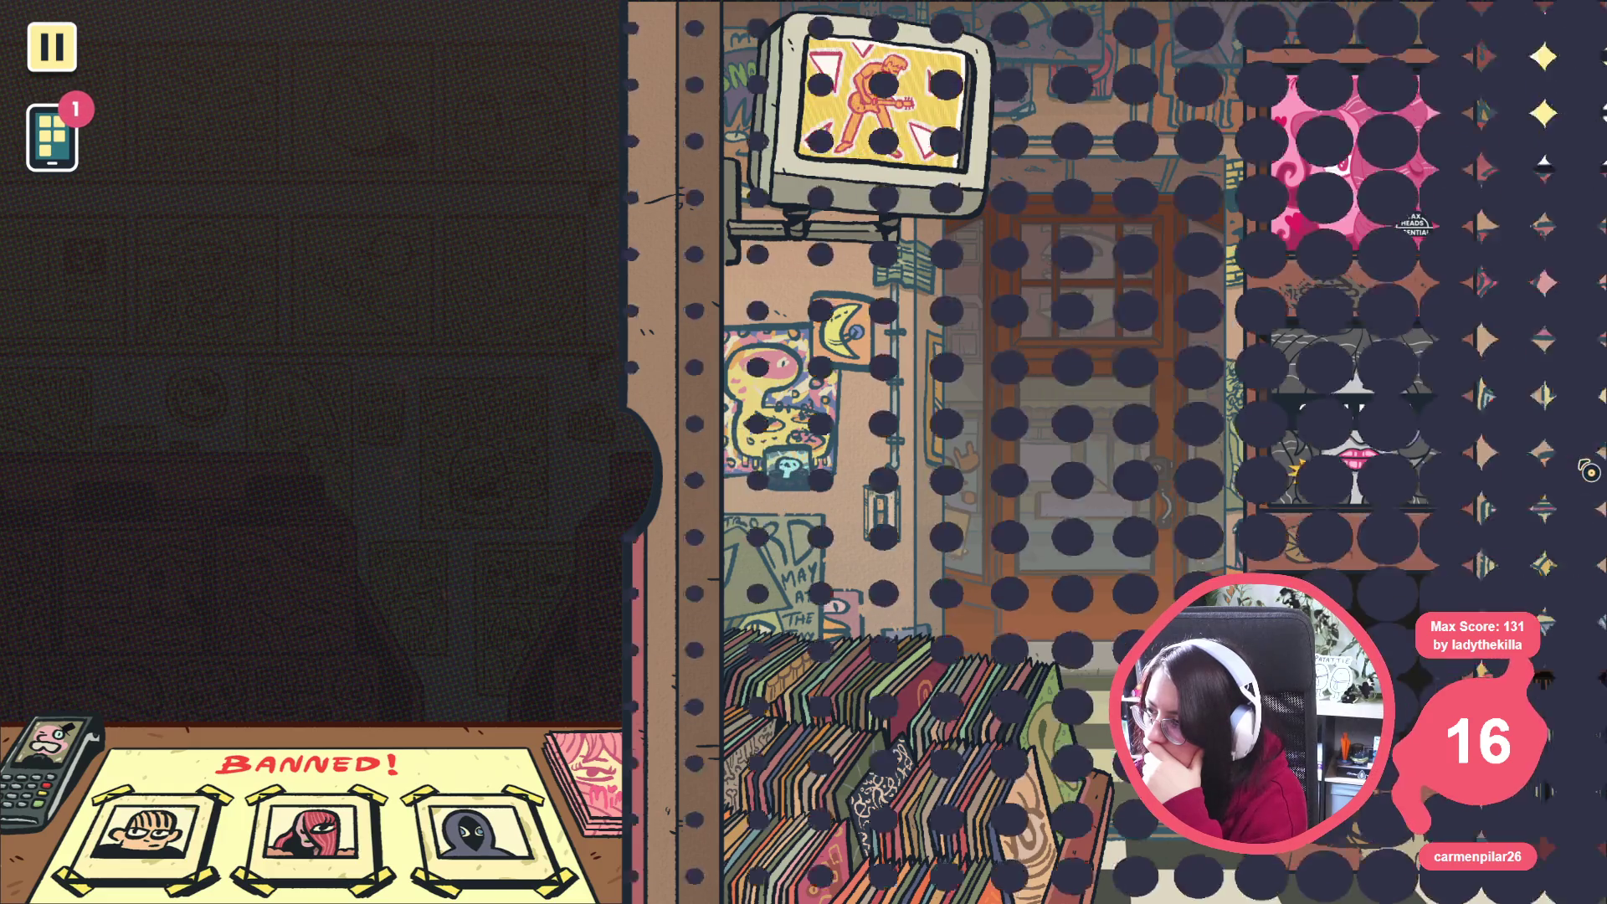
pyautogui.click(1576, 467)
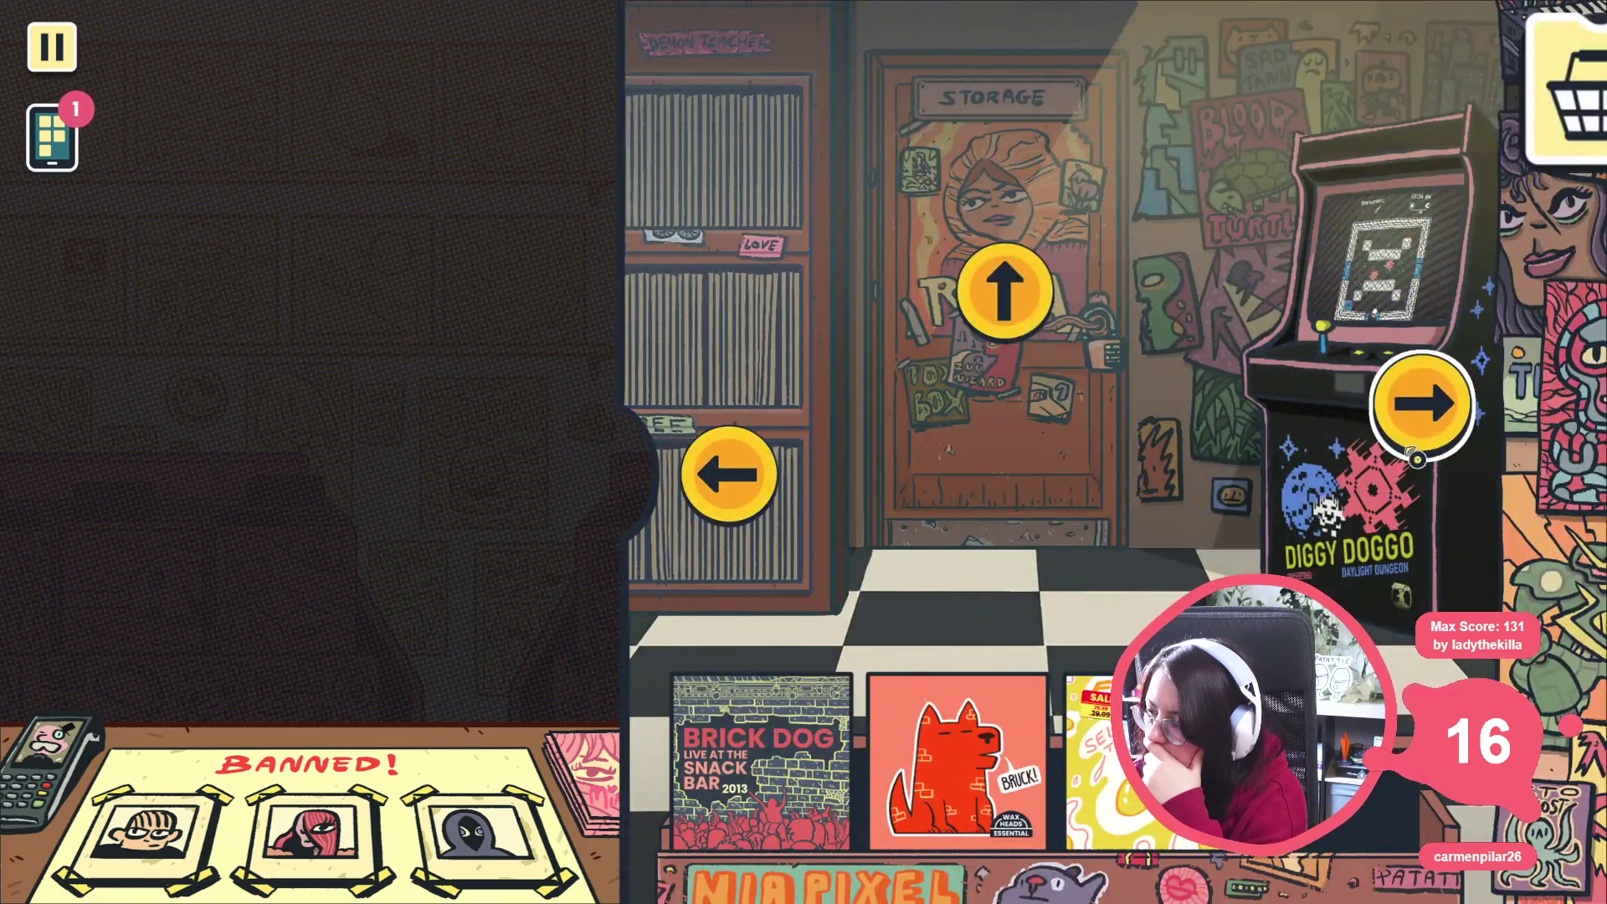
pyautogui.click(781, 500)
pyautogui.click(780, 498)
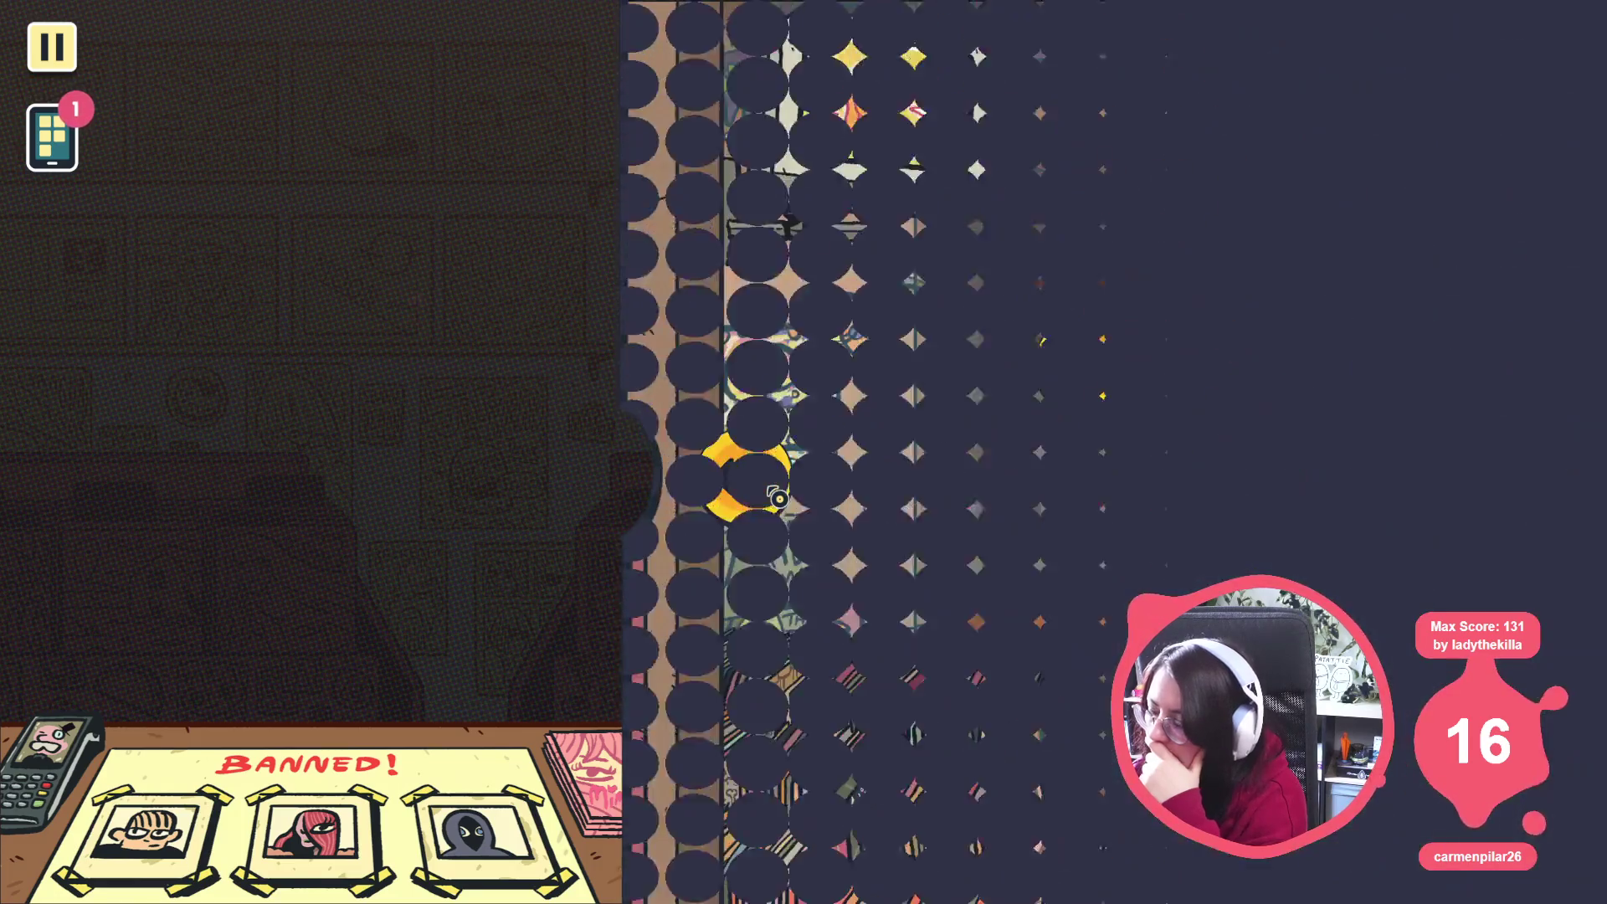
pyautogui.click(787, 497)
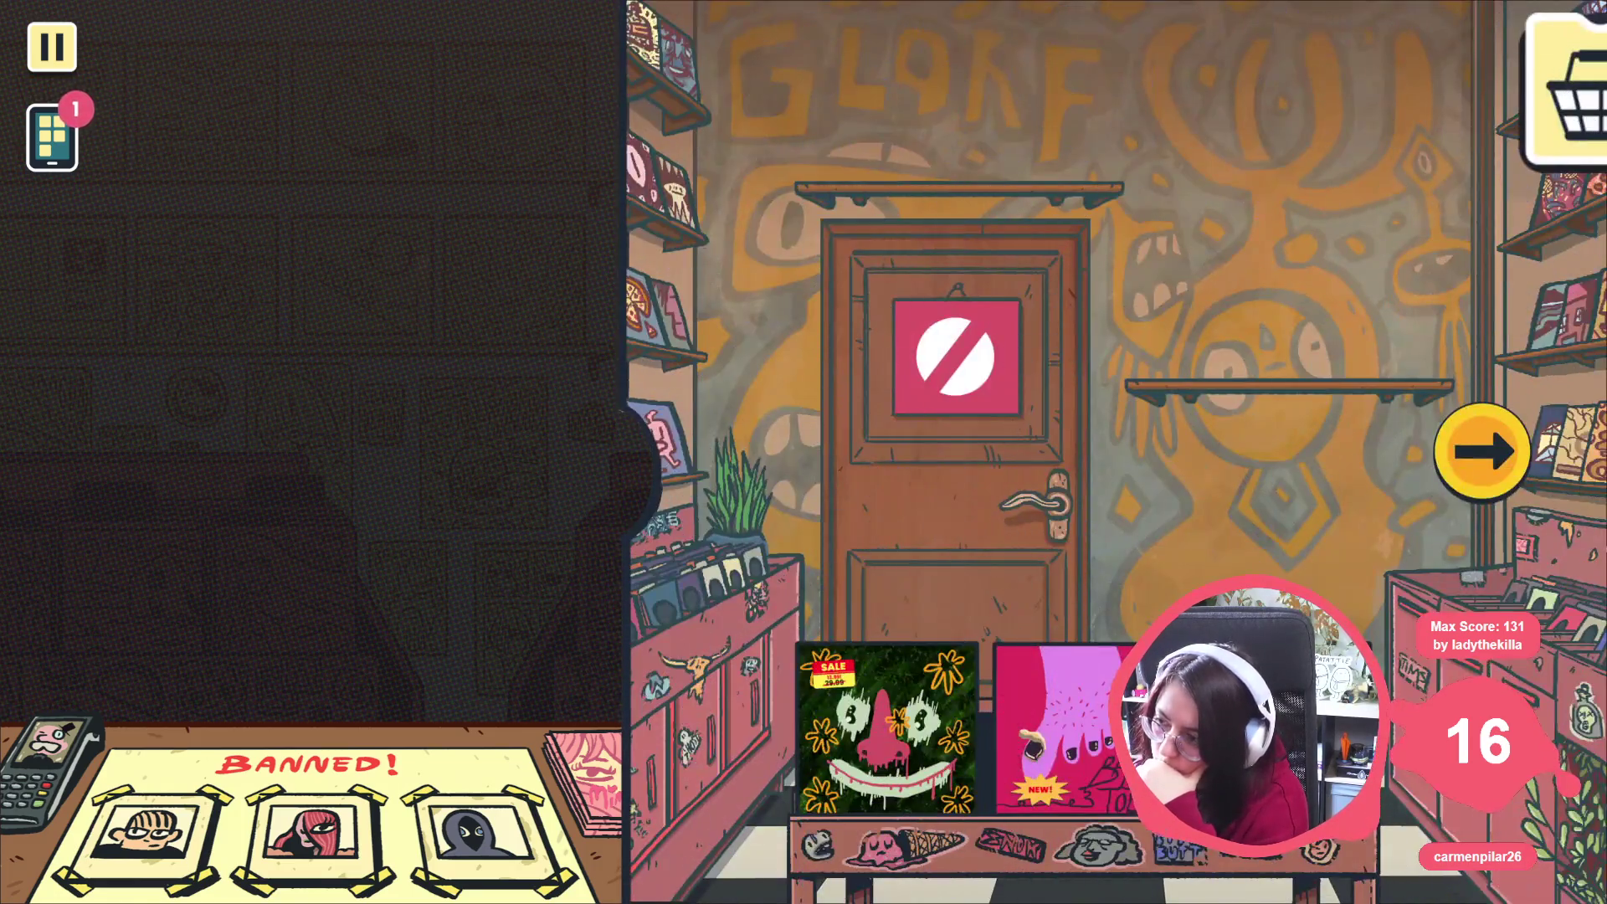
pyautogui.click(1476, 465)
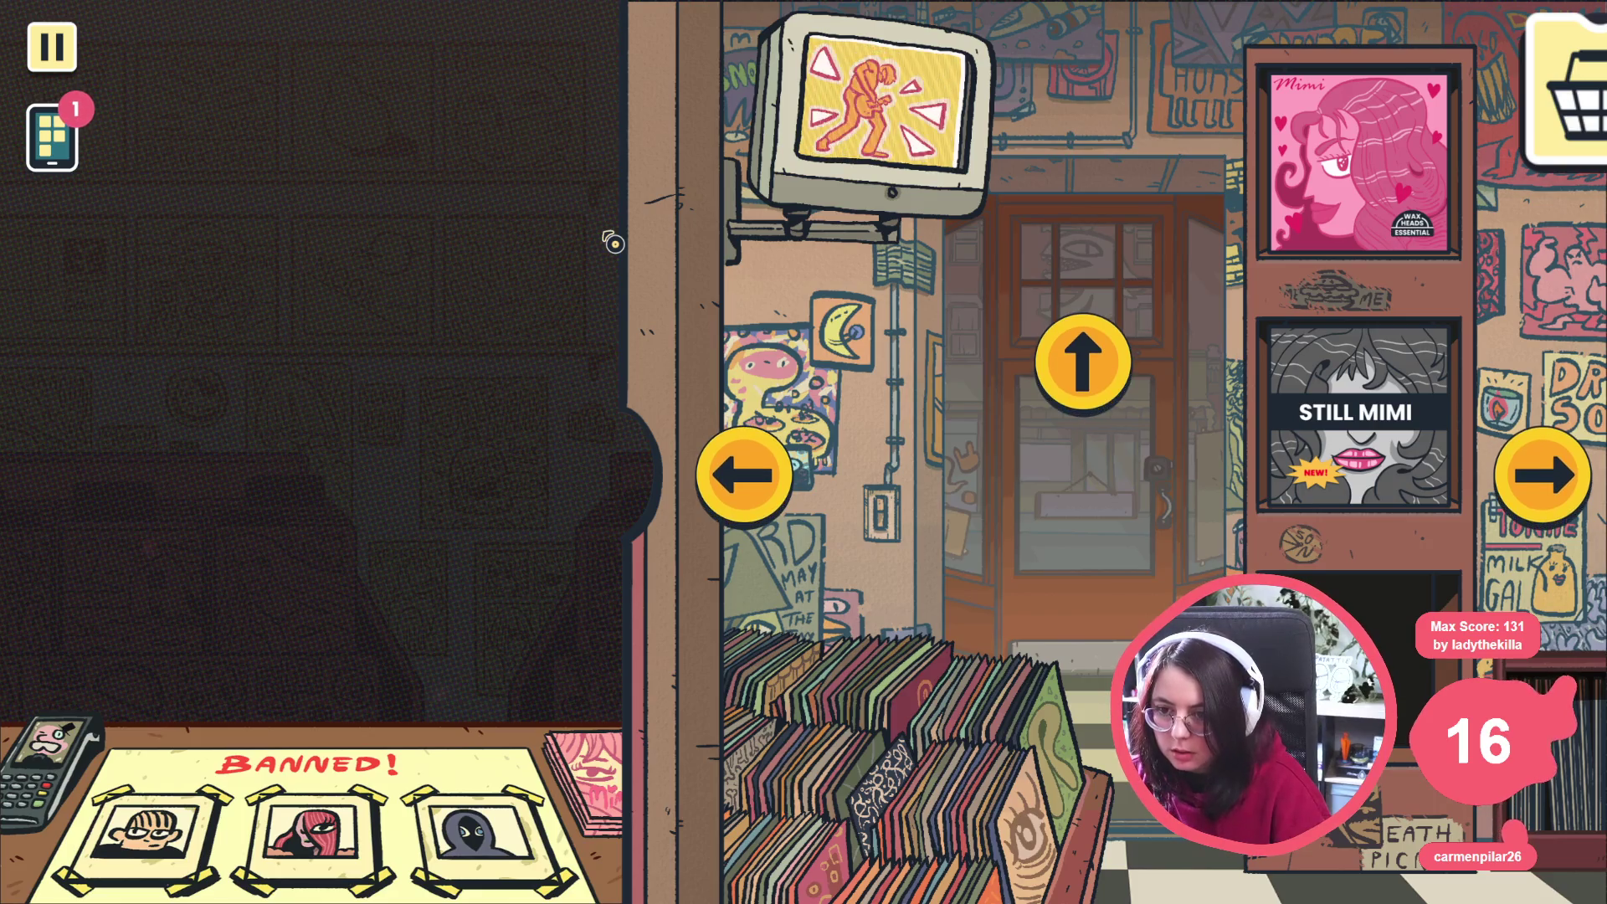
pyautogui.hotkey('alt', 'Tab')
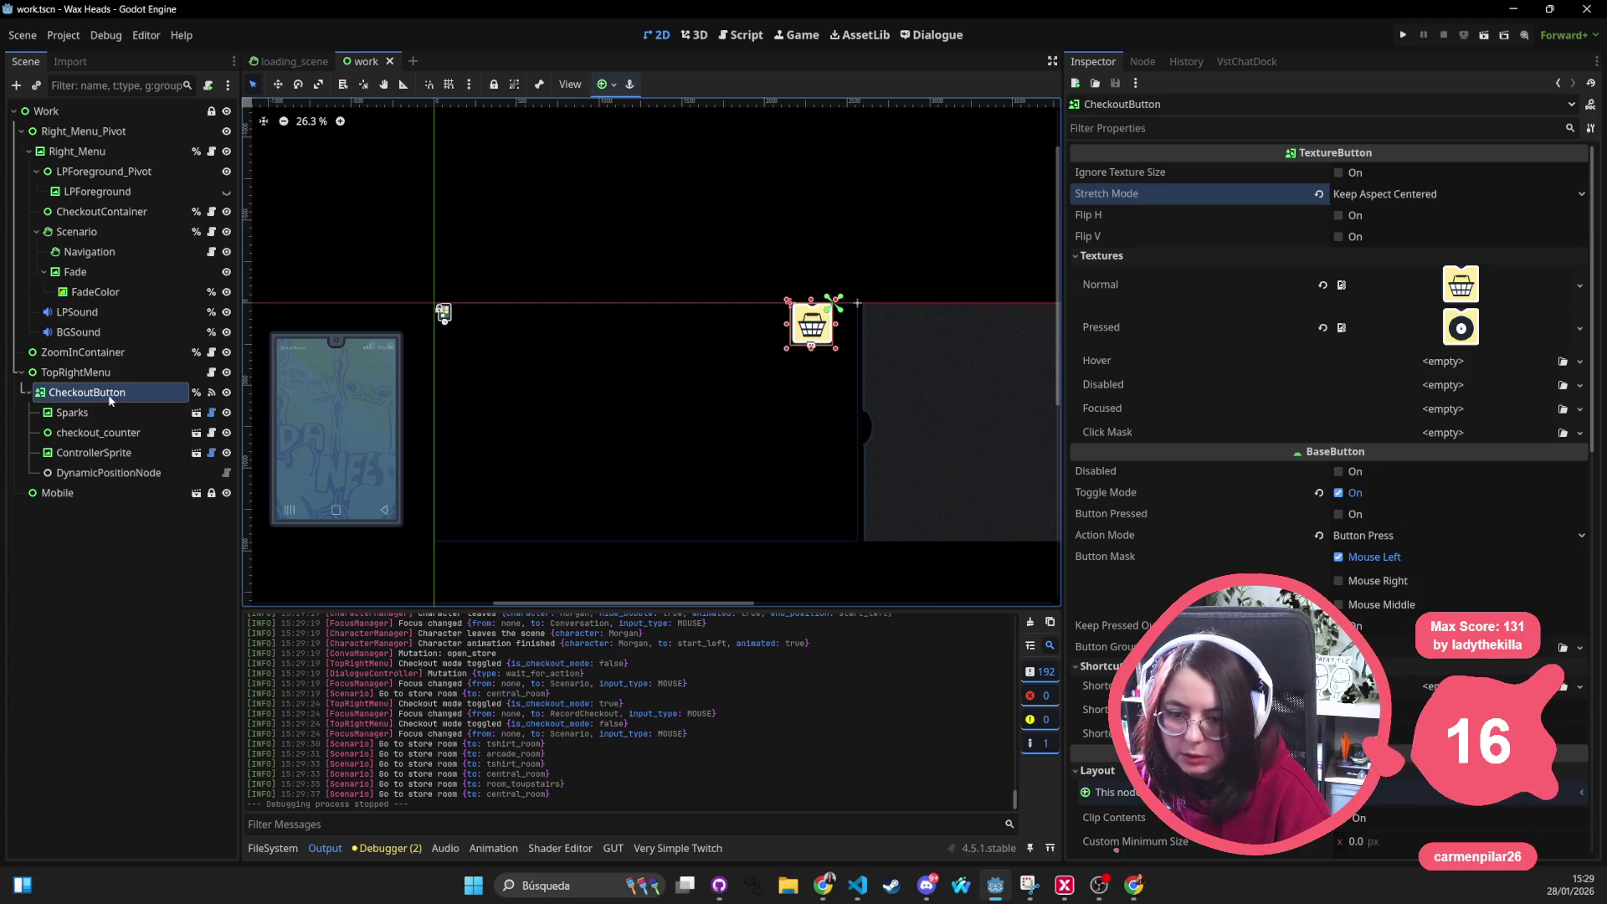
pyautogui.hscroll(-2, 855, 356)
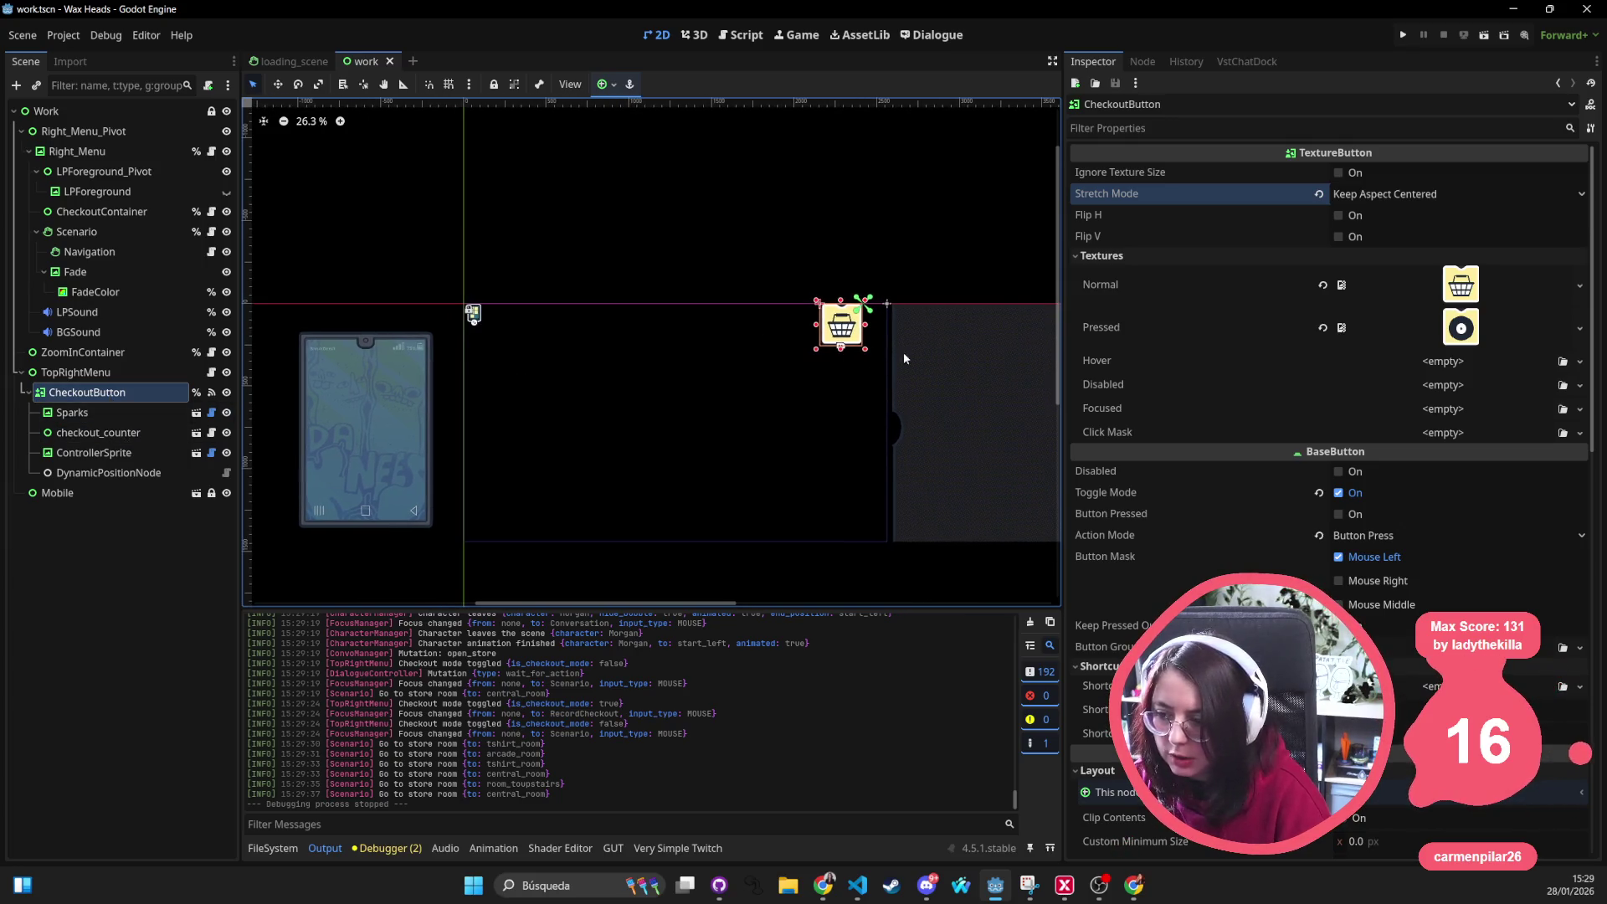
# Reset CheckoutButton's stretch mode and enter its new Transform Size width and height
pyautogui.click(1320, 194)
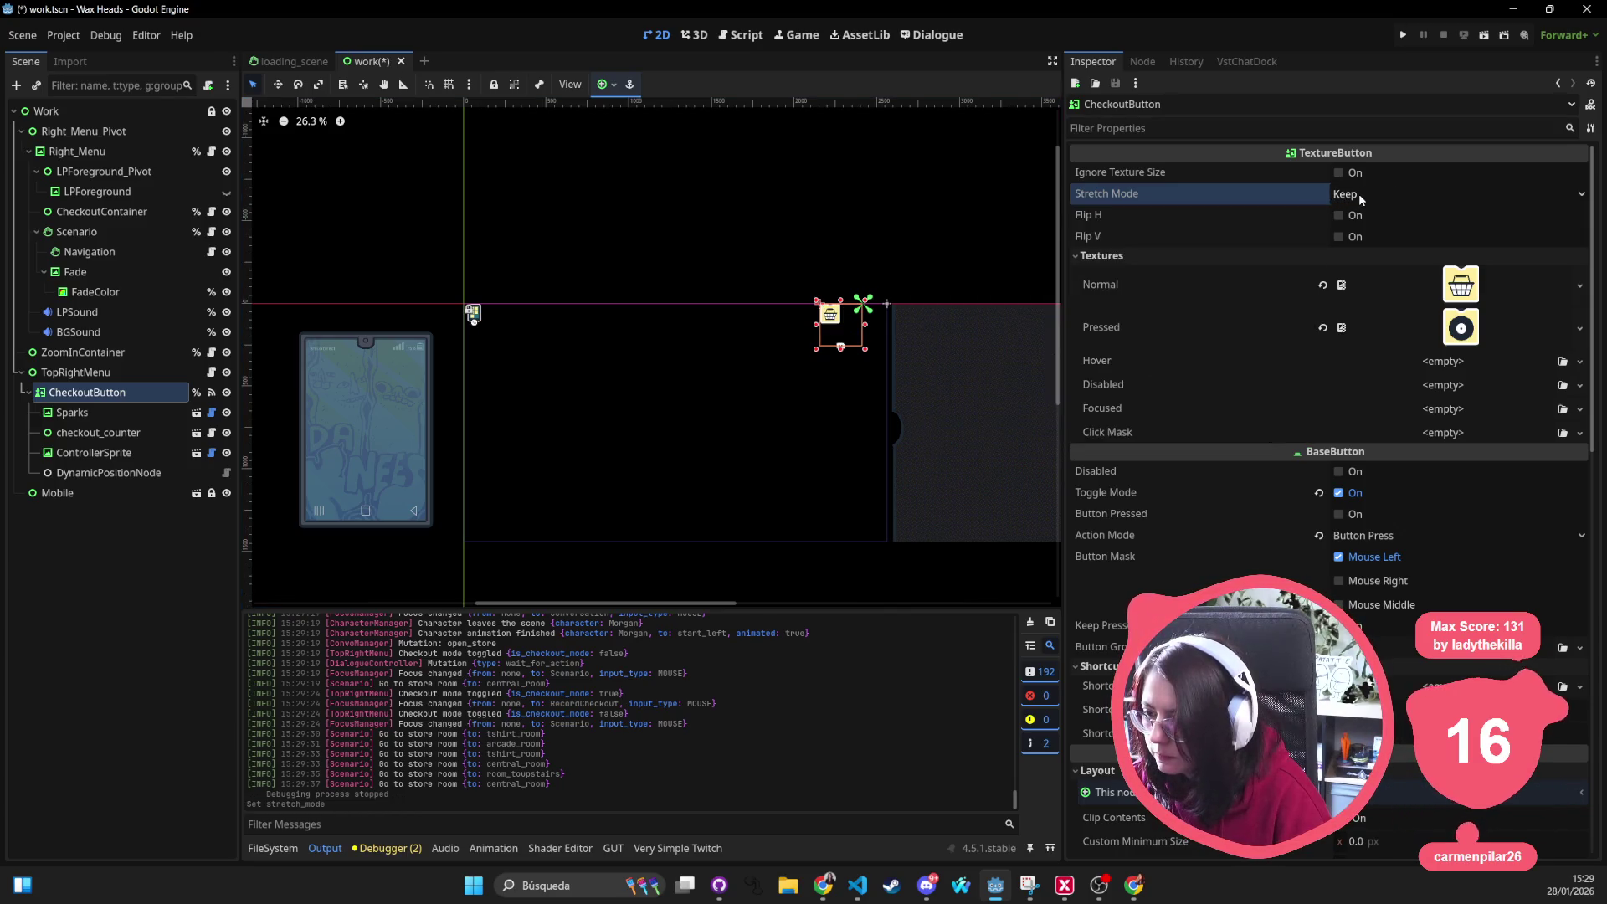
pyautogui.scroll(-3, 1329, 502)
pyautogui.scroll(-2, 1328, 503)
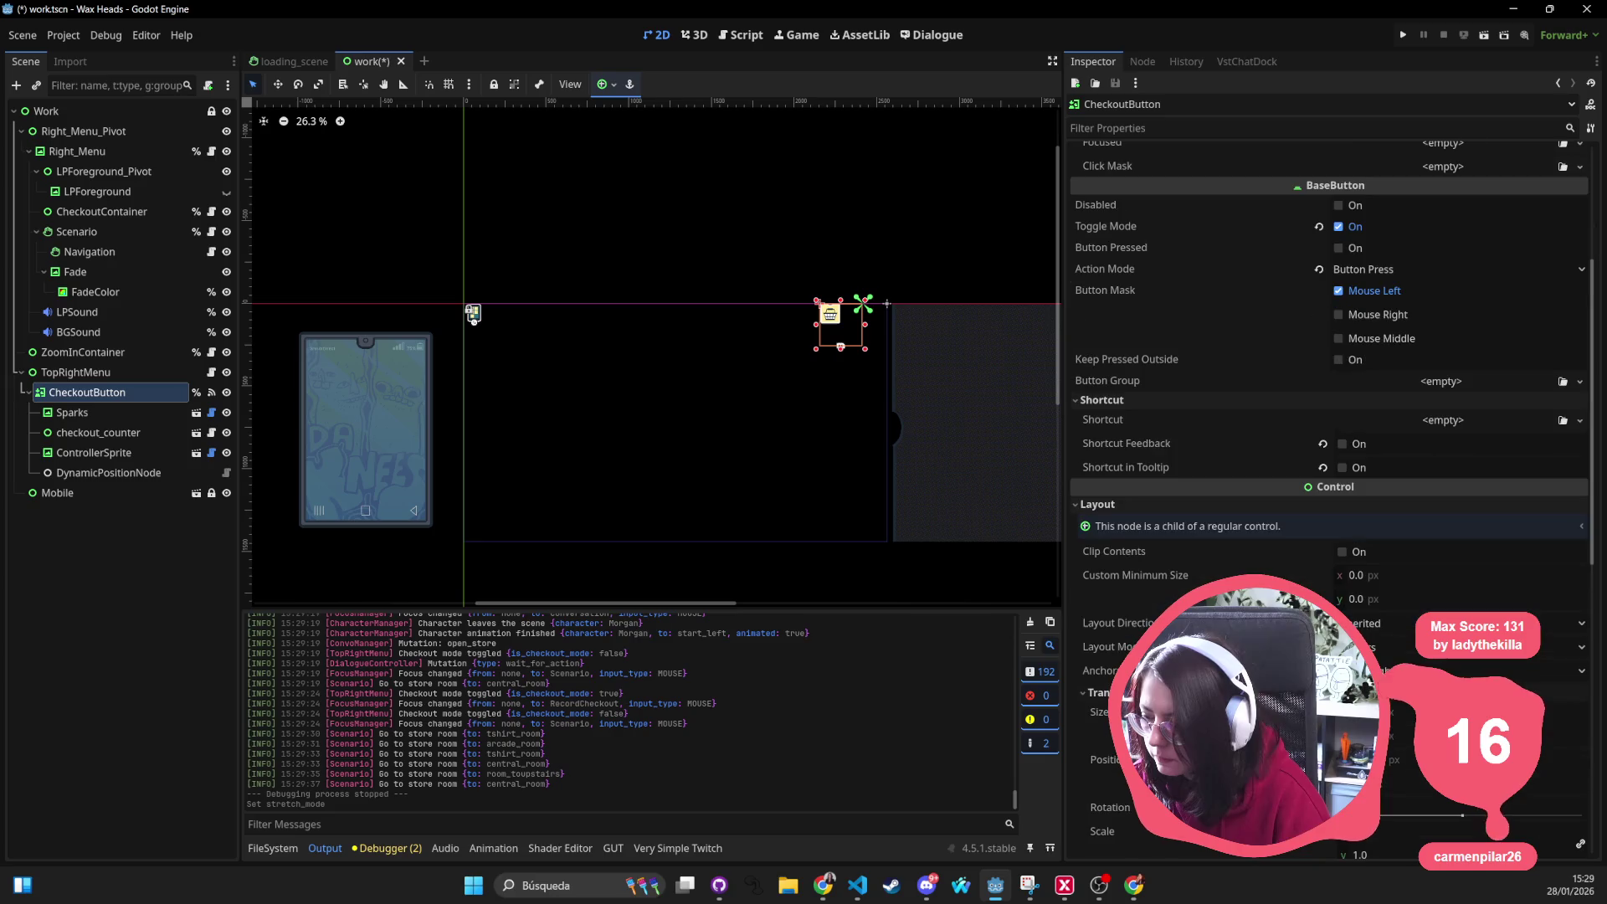
pyautogui.click(1397, 715)
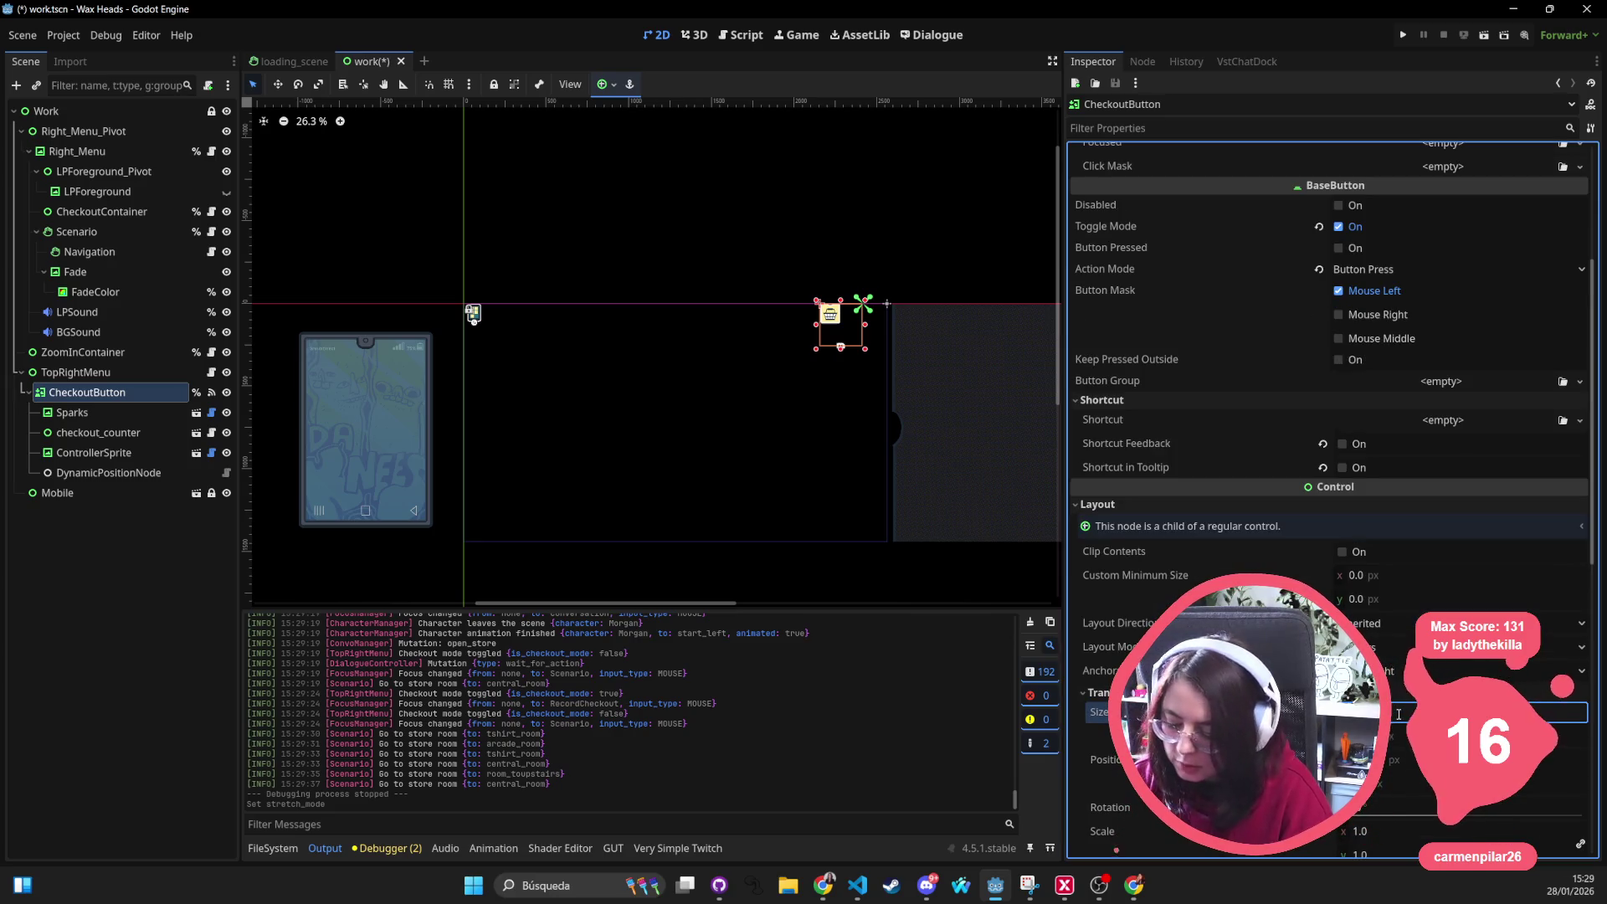
pyautogui.press('Tab')
pyautogui.press('Return')
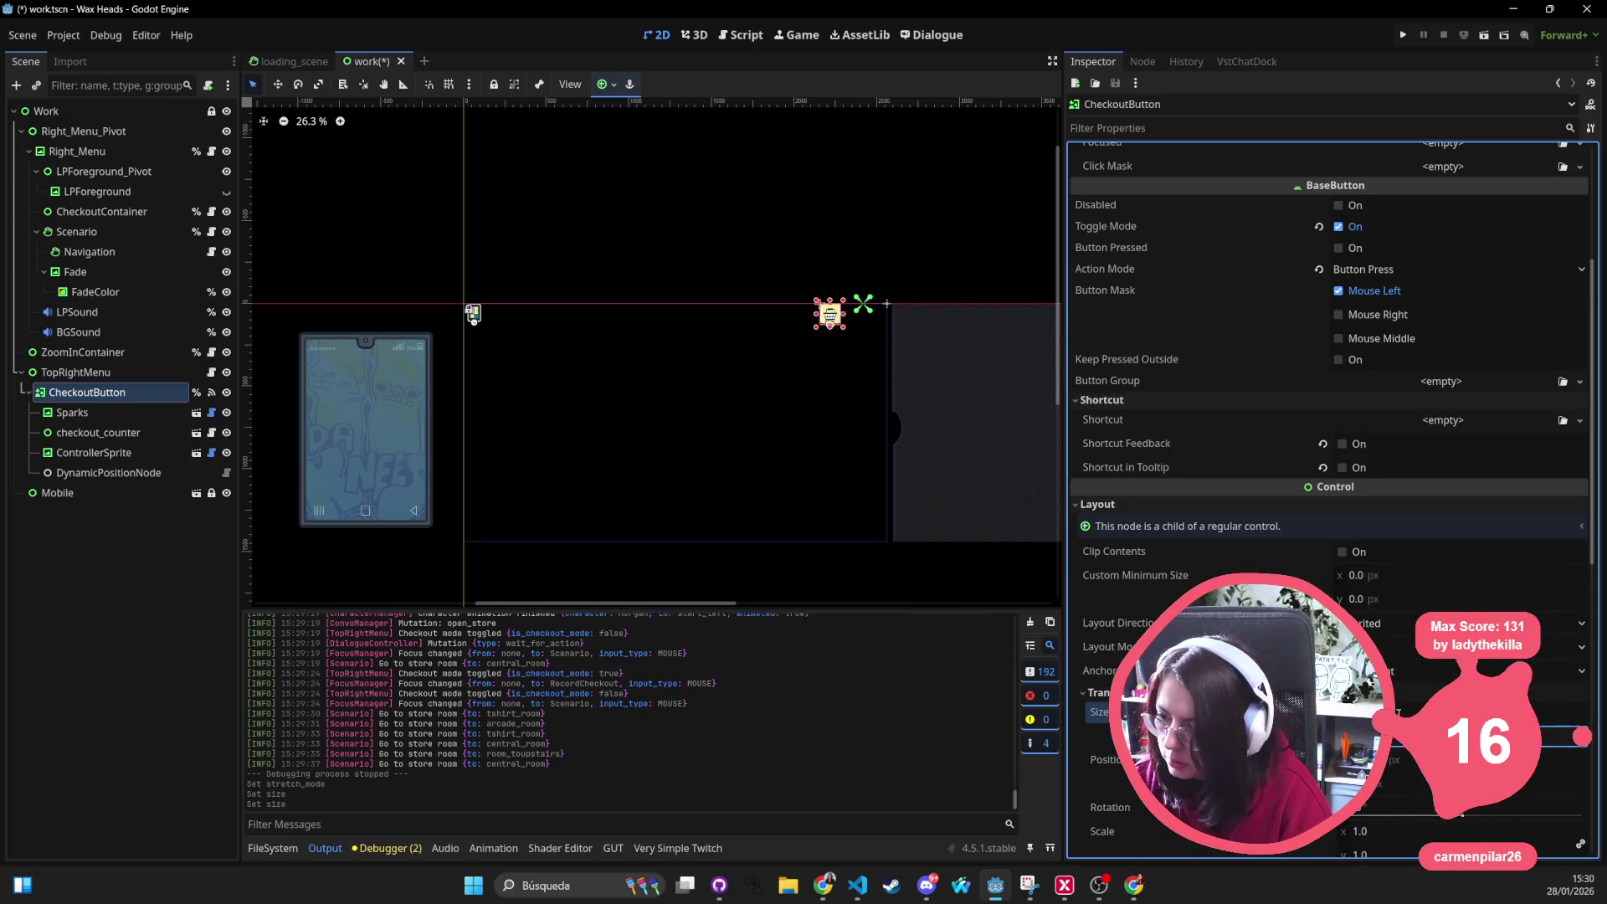
pyautogui.scroll(4, 886, 268)
pyautogui.scroll(5, 884, 268)
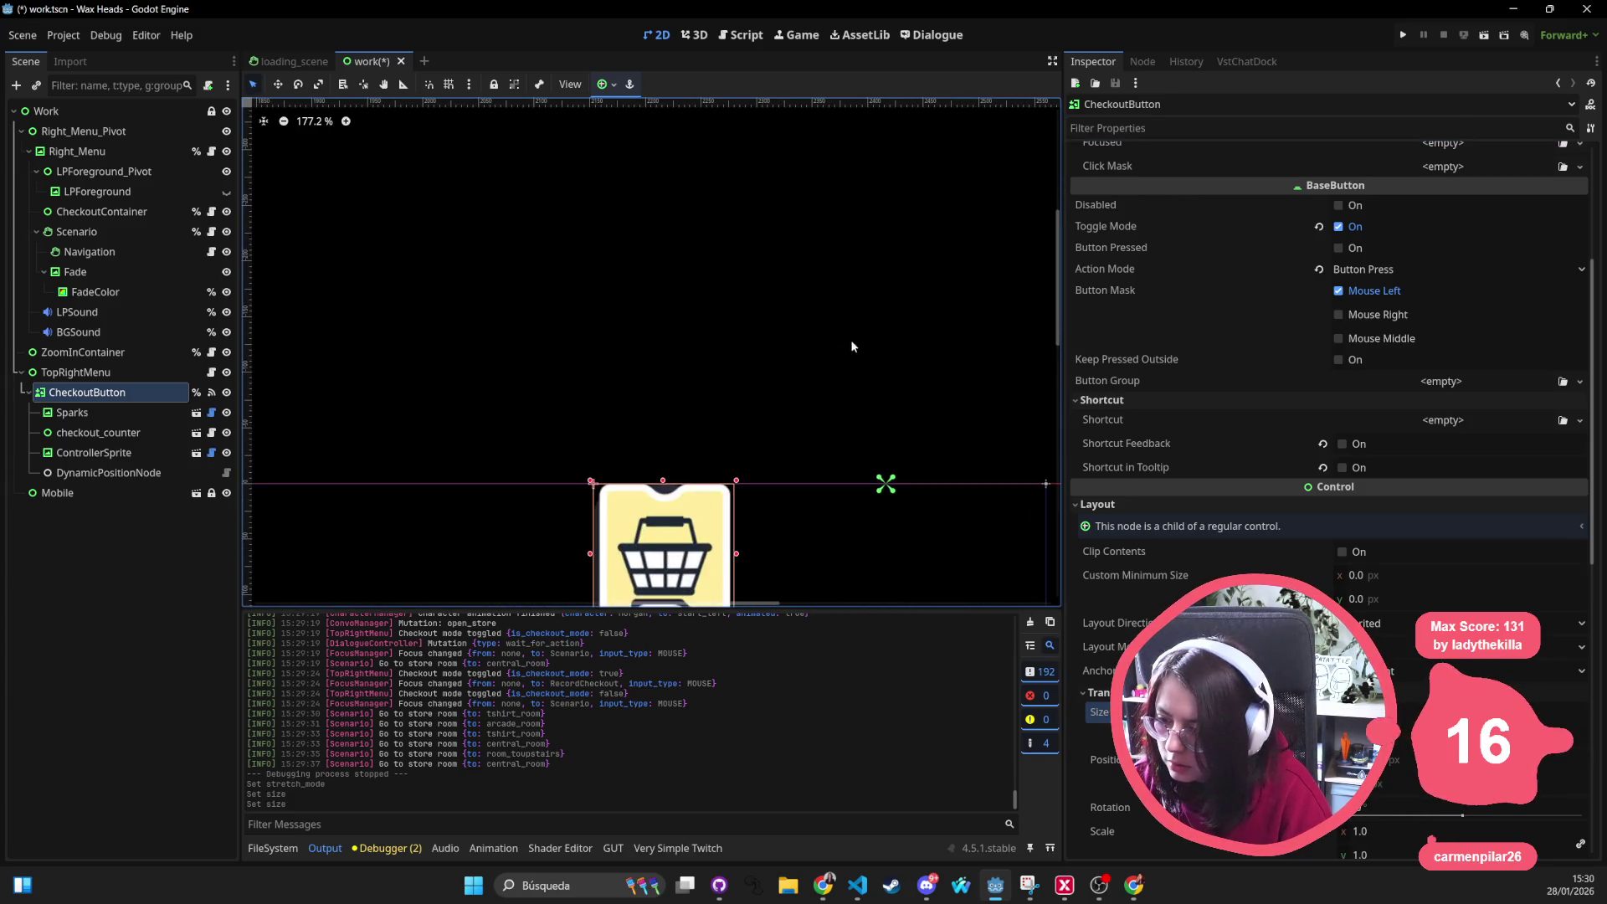
pyautogui.scroll(-2, 888, 266)
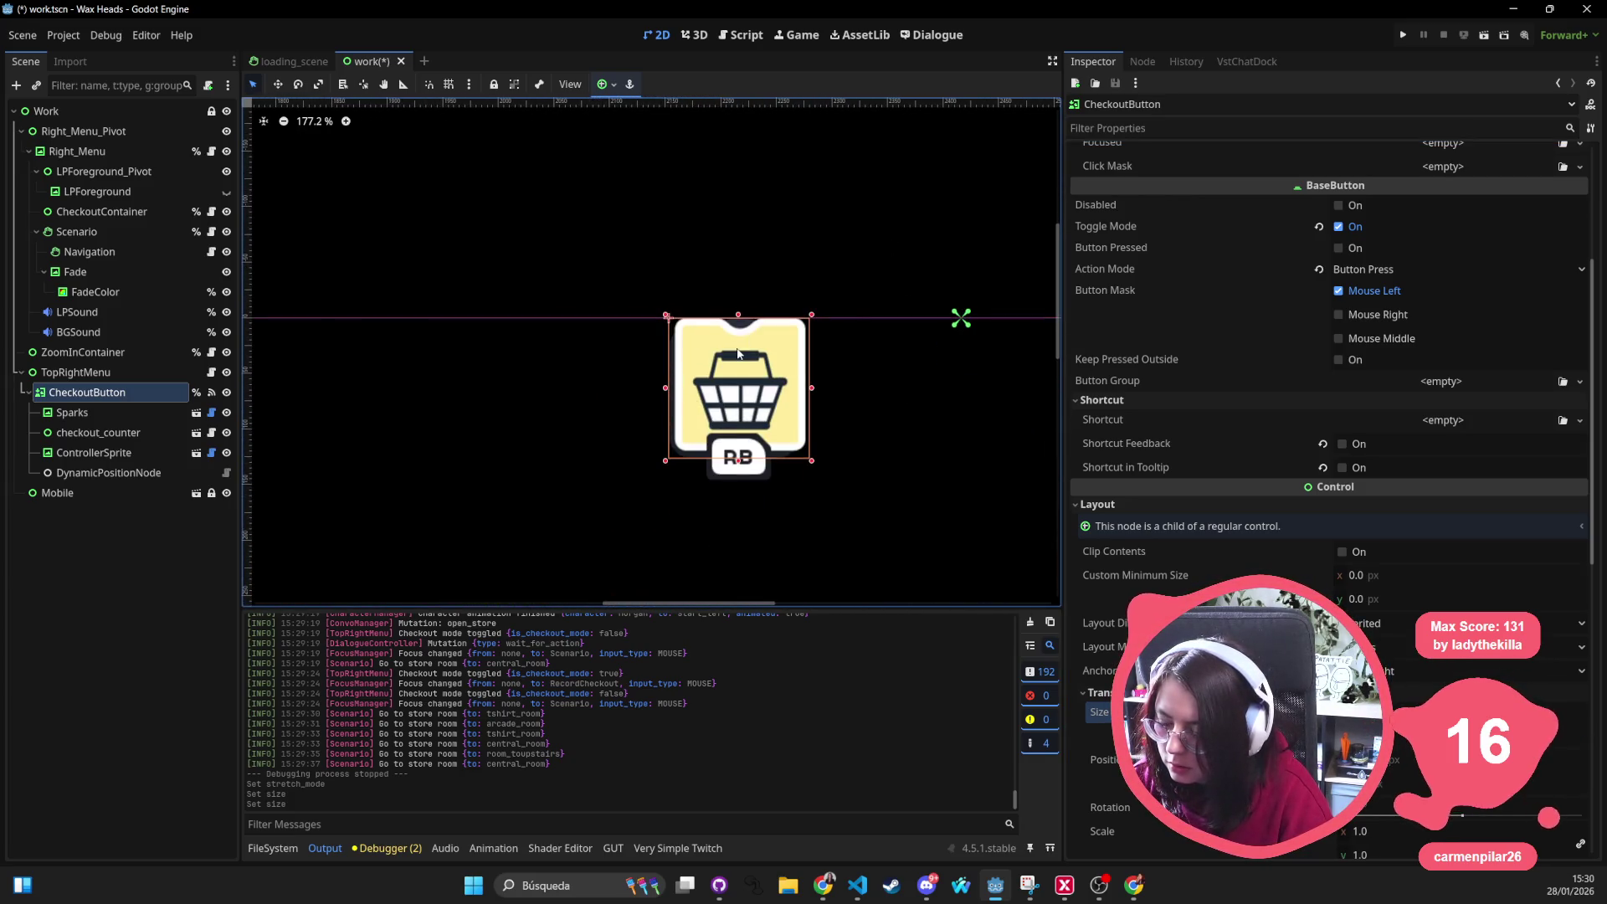
pyautogui.click(1576, 712)
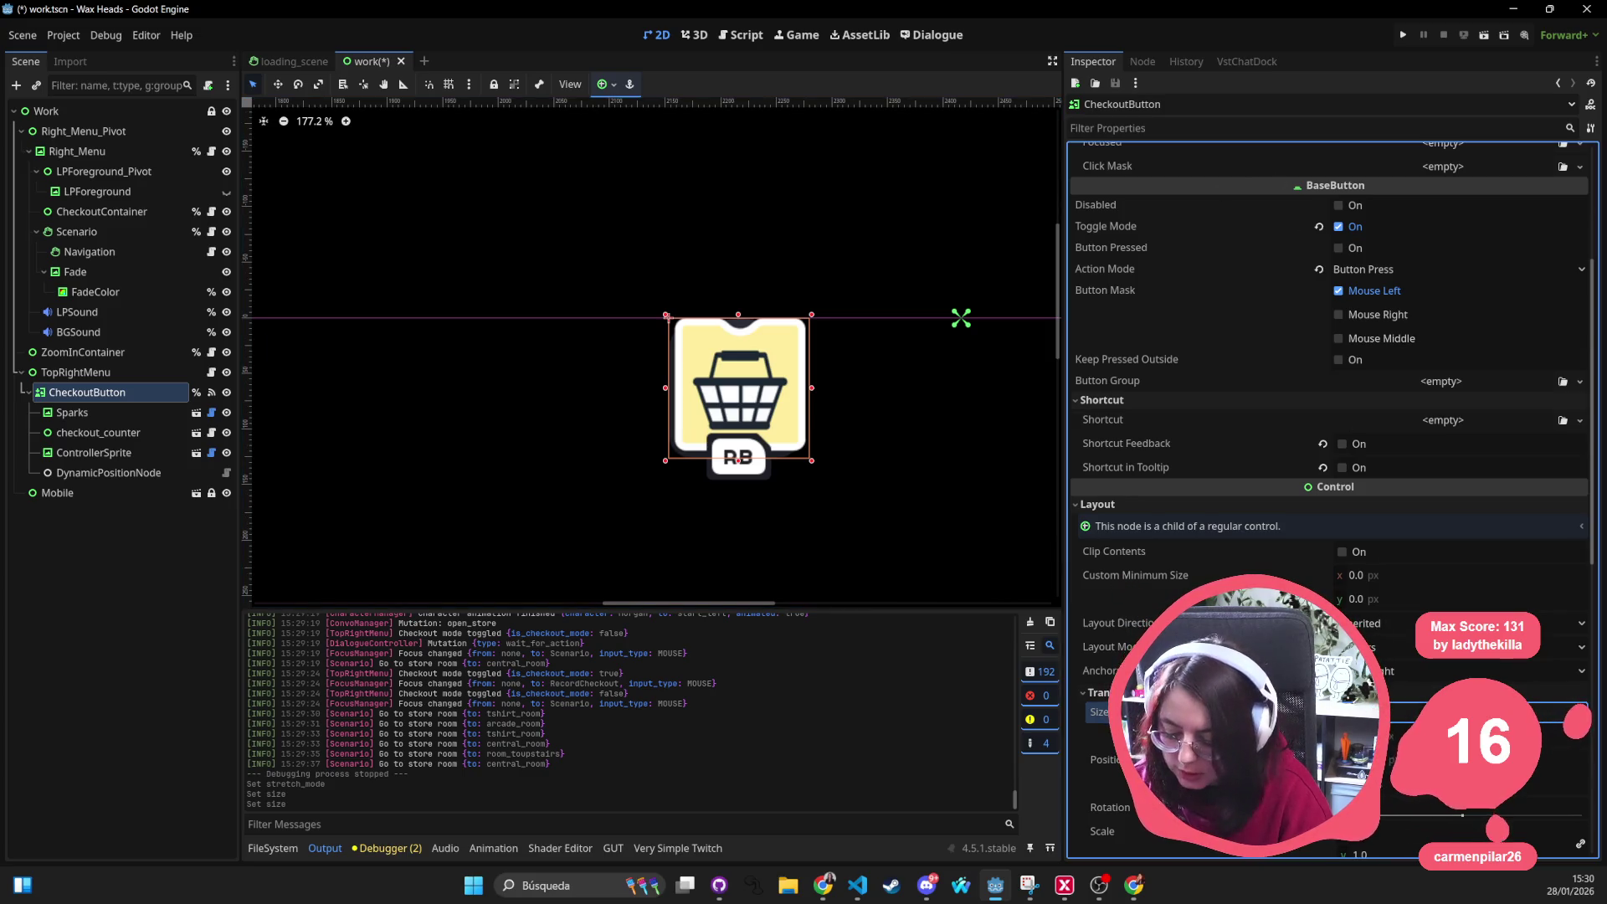
pyautogui.press('Return')
pyautogui.press('Return')
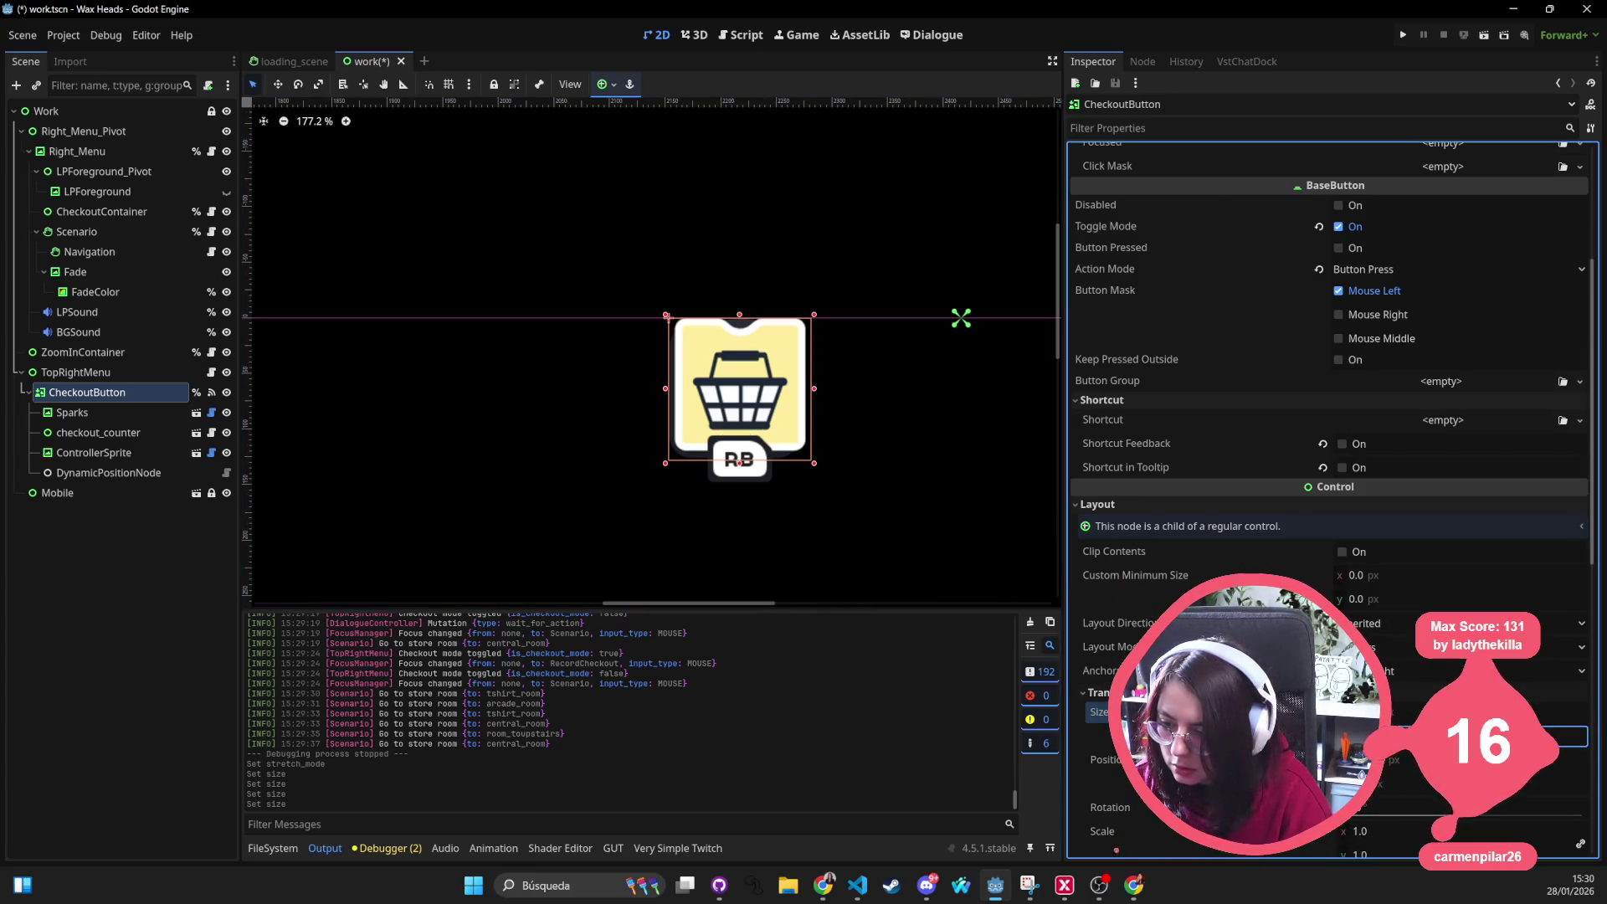
pyautogui.scroll(4, 1451, 437)
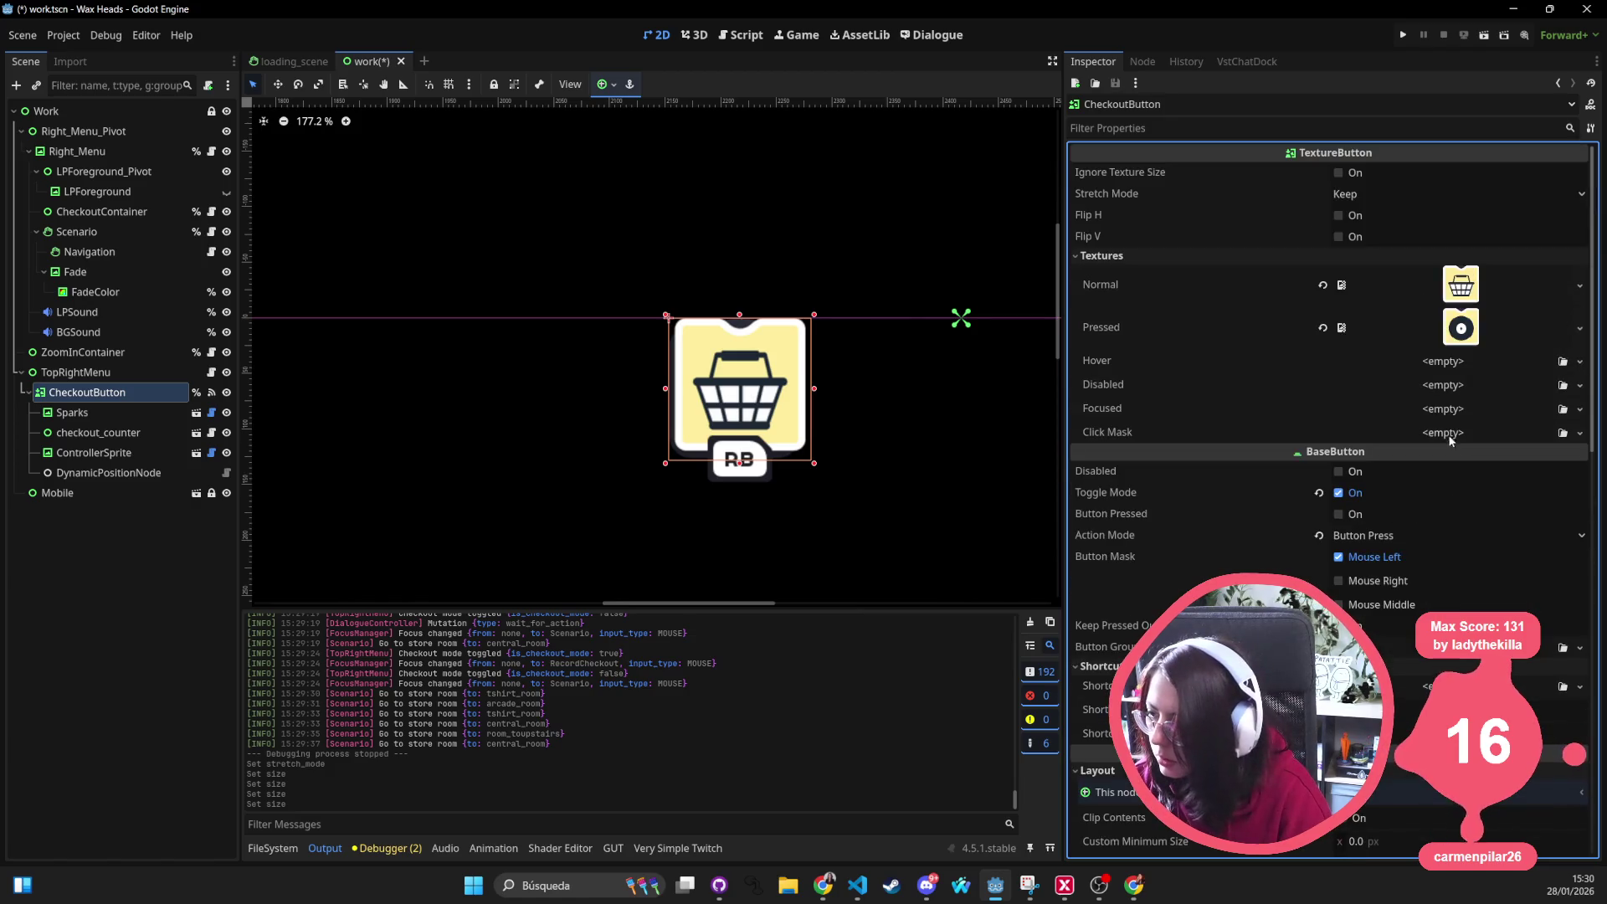
# Set Stretch Mode to Keep Centered, save the work scene, and select ZoomInContainer
pyautogui.click(1397, 195)
pyautogui.click(1407, 279)
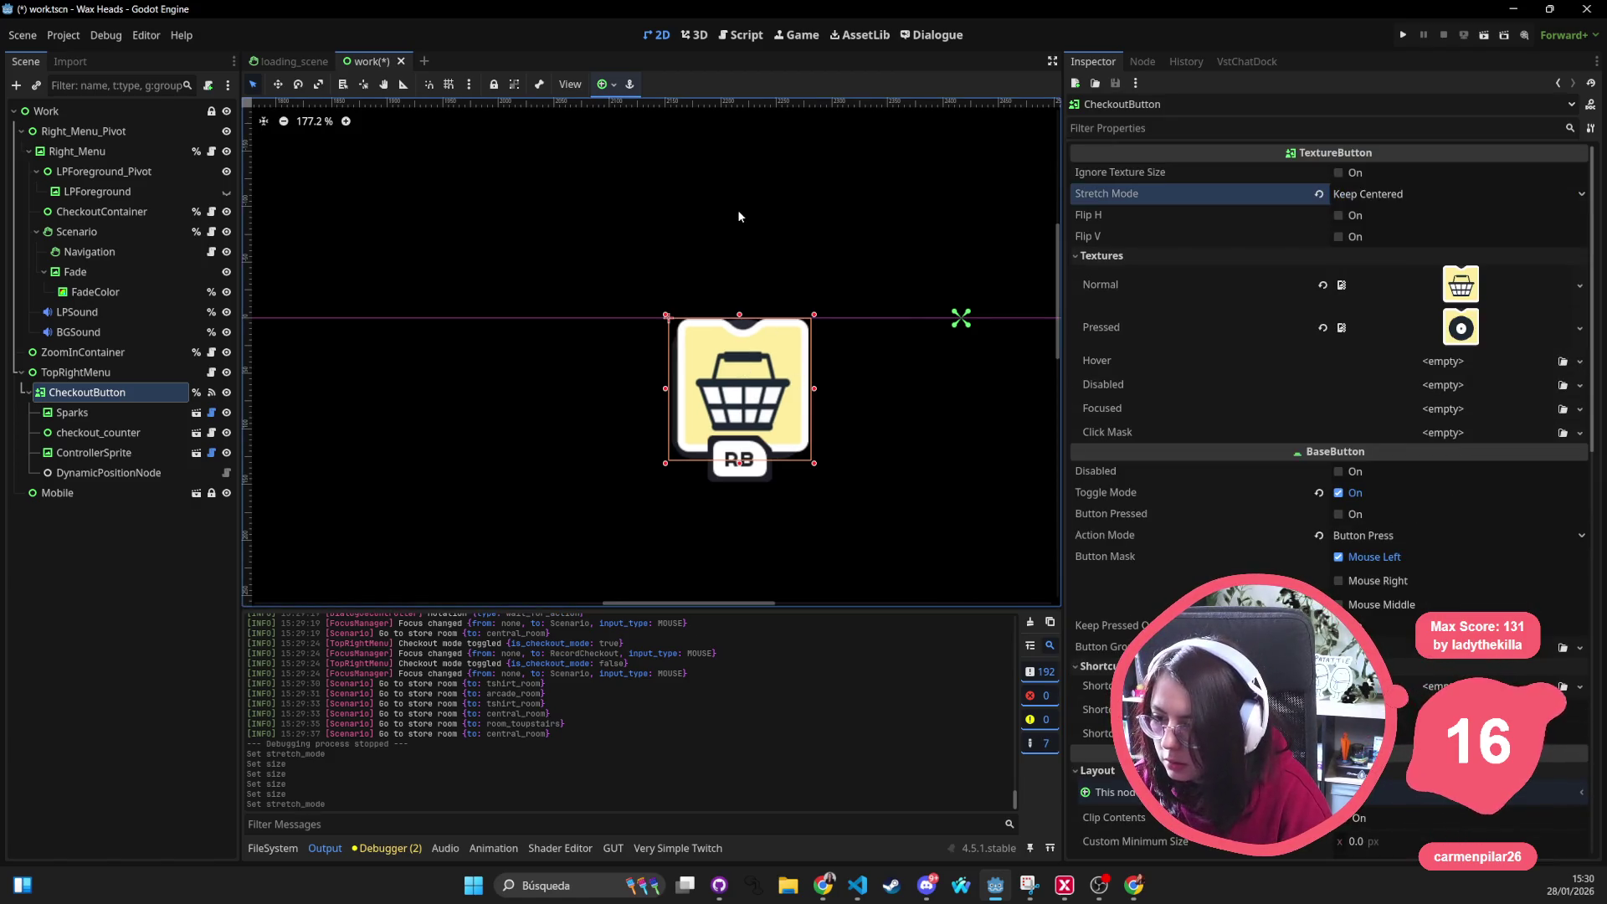
pyautogui.scroll(2, 738, 215)
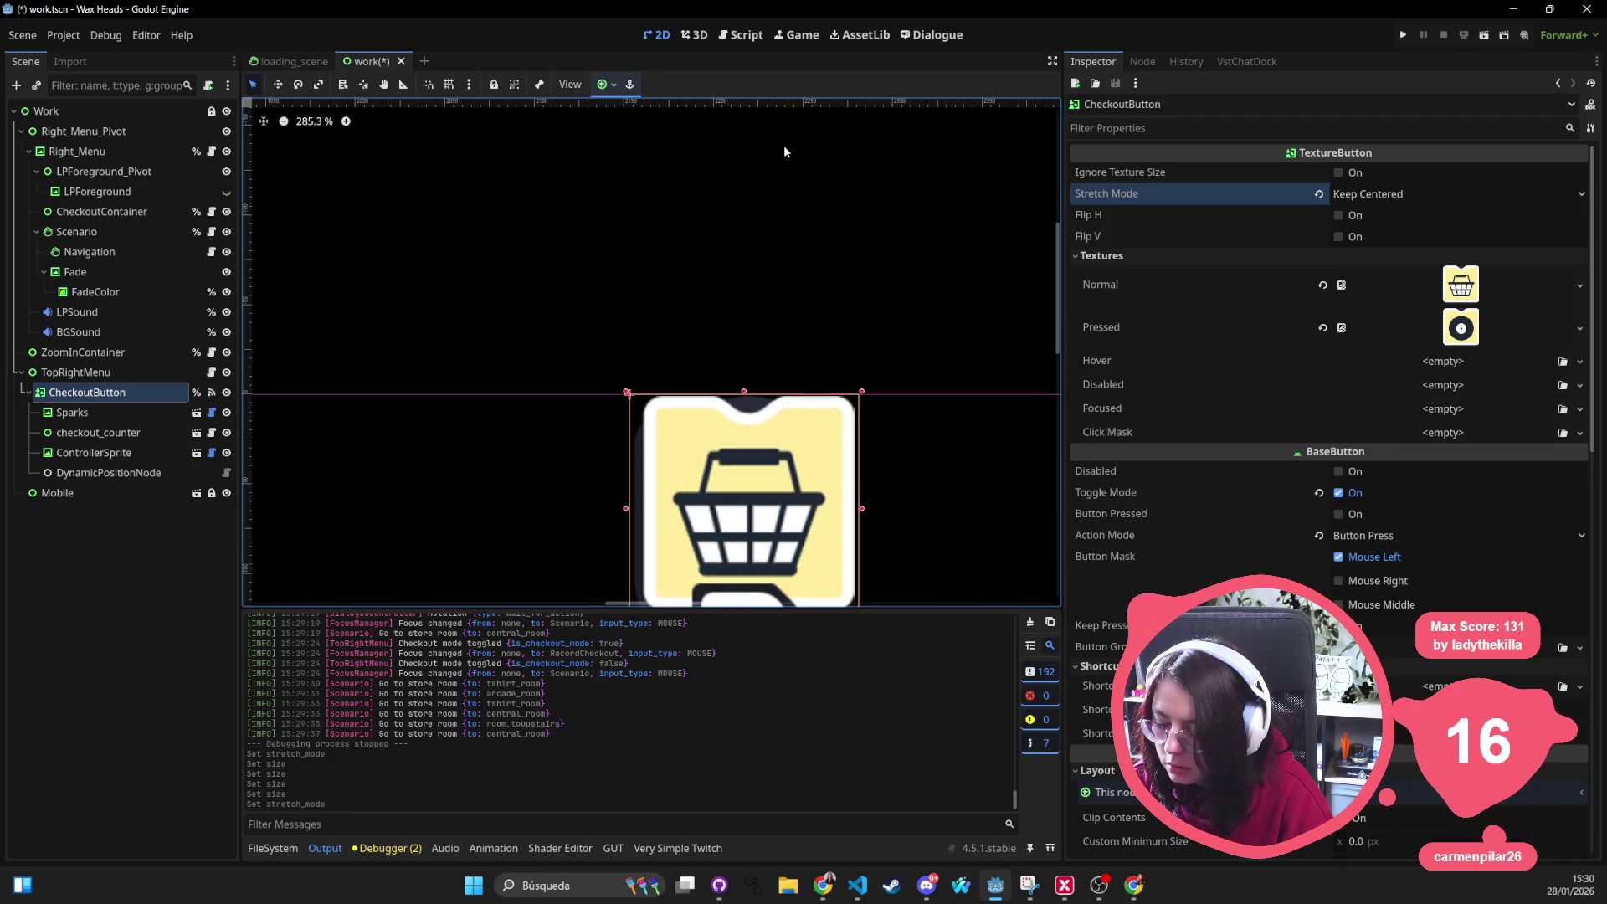
pyautogui.moveTo(720, 304); pyautogui.dragTo(722, 231)
pyautogui.scroll(-3, 722, 232)
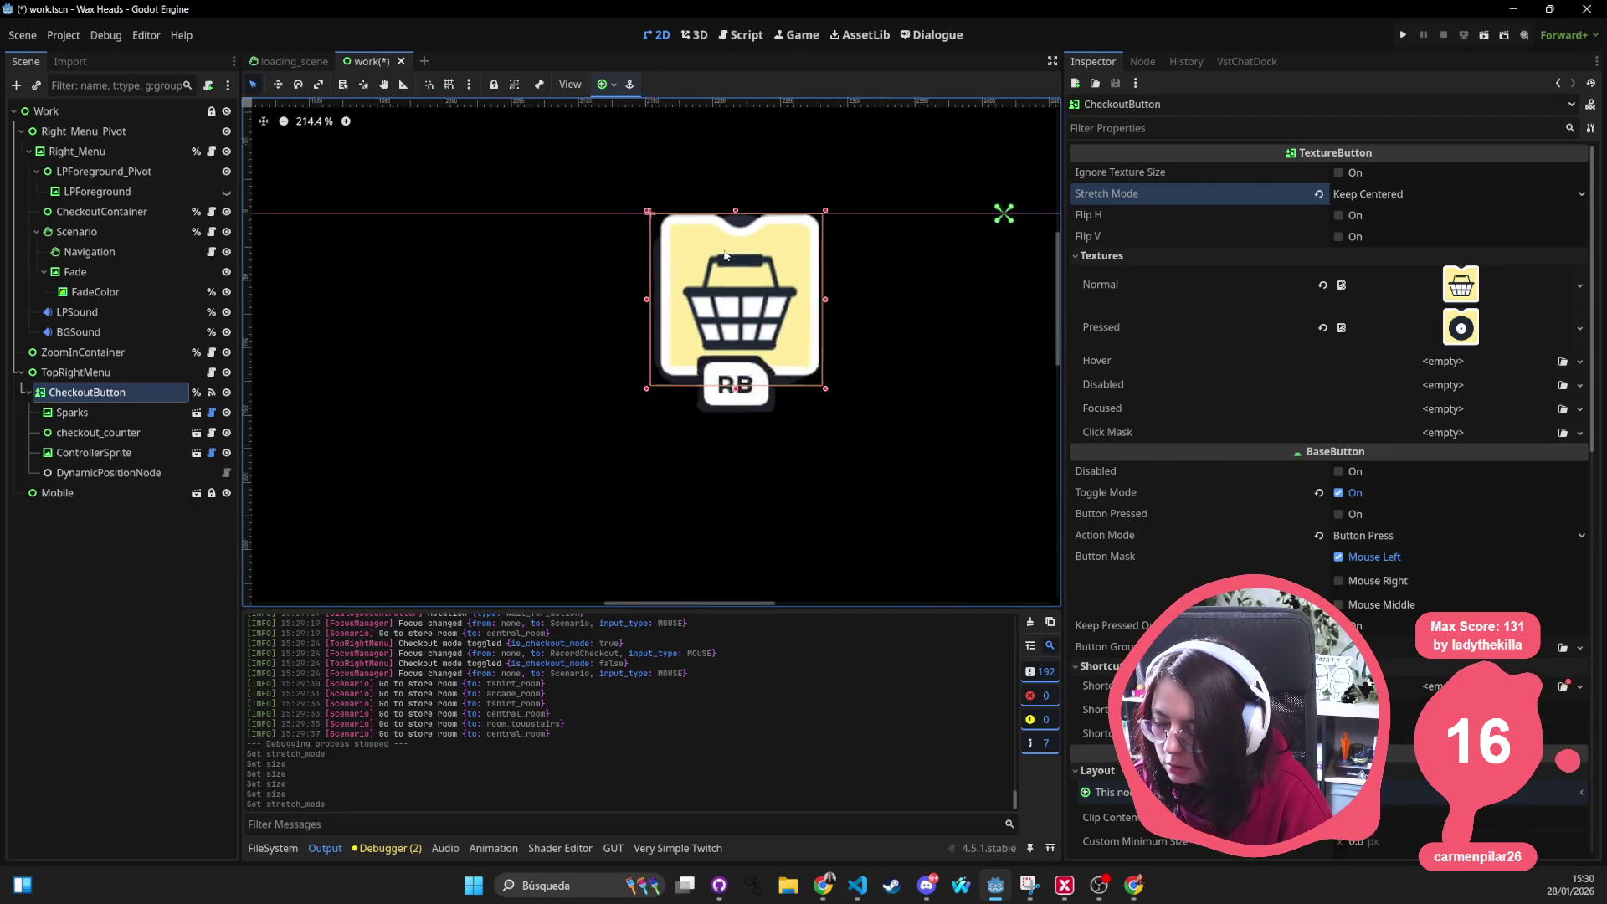
pyautogui.scroll(-3, 722, 233)
pyautogui.hotkey('ctrl', 's')
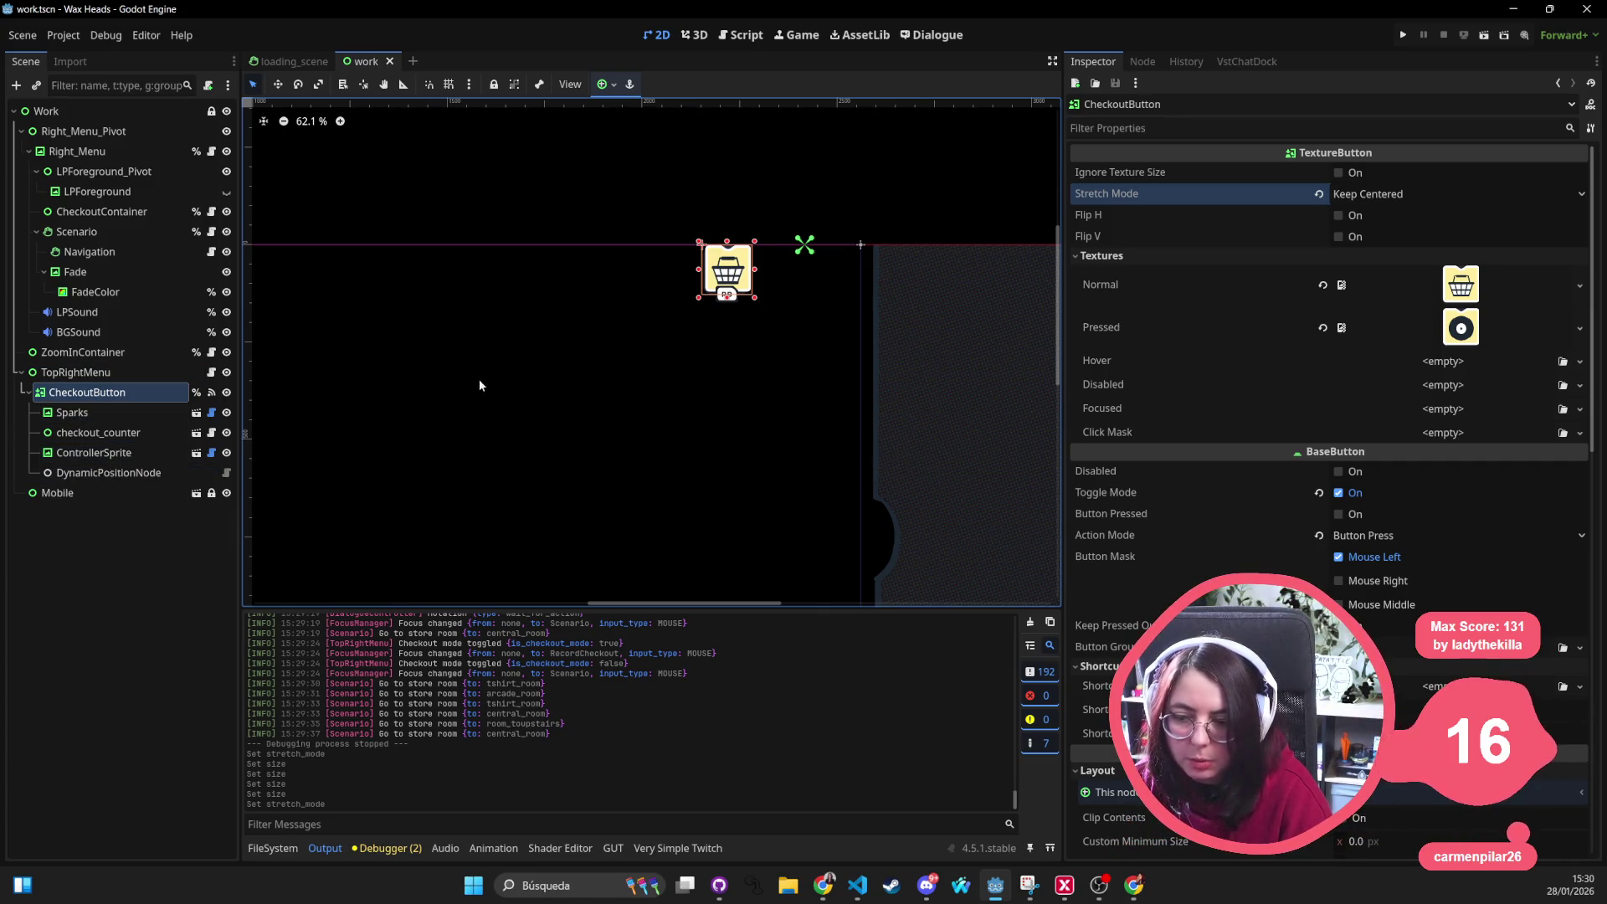
pyautogui.click(498, 236)
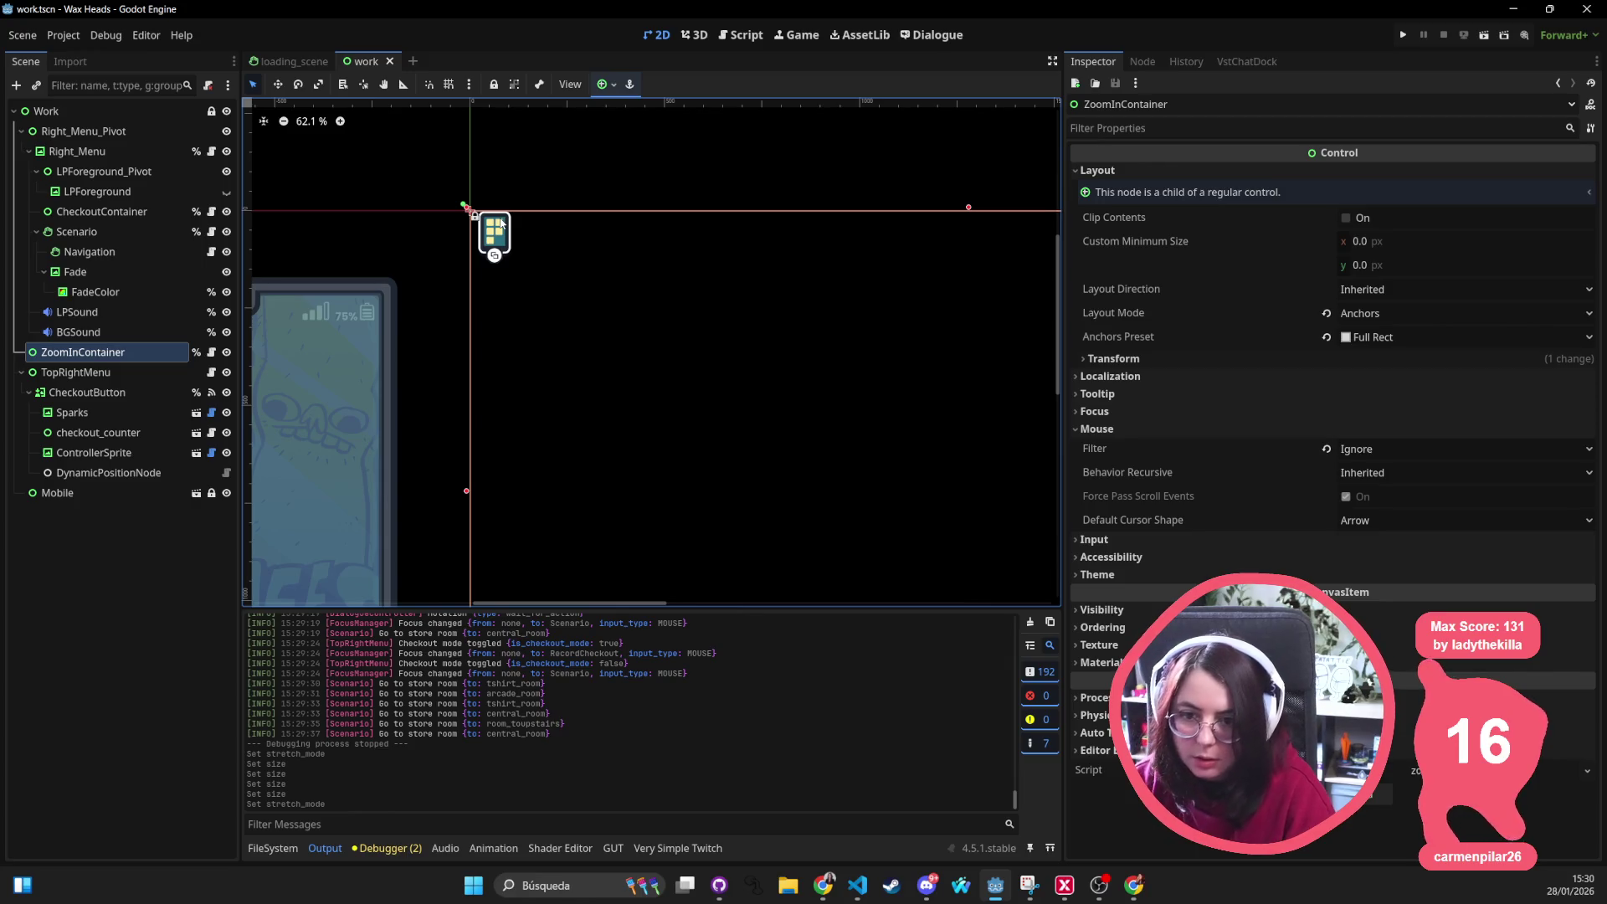
# In the mobile scene, set the Mobile button's width to 128 with a new height and save
pyautogui.click(196, 493)
pyautogui.click(384, 202)
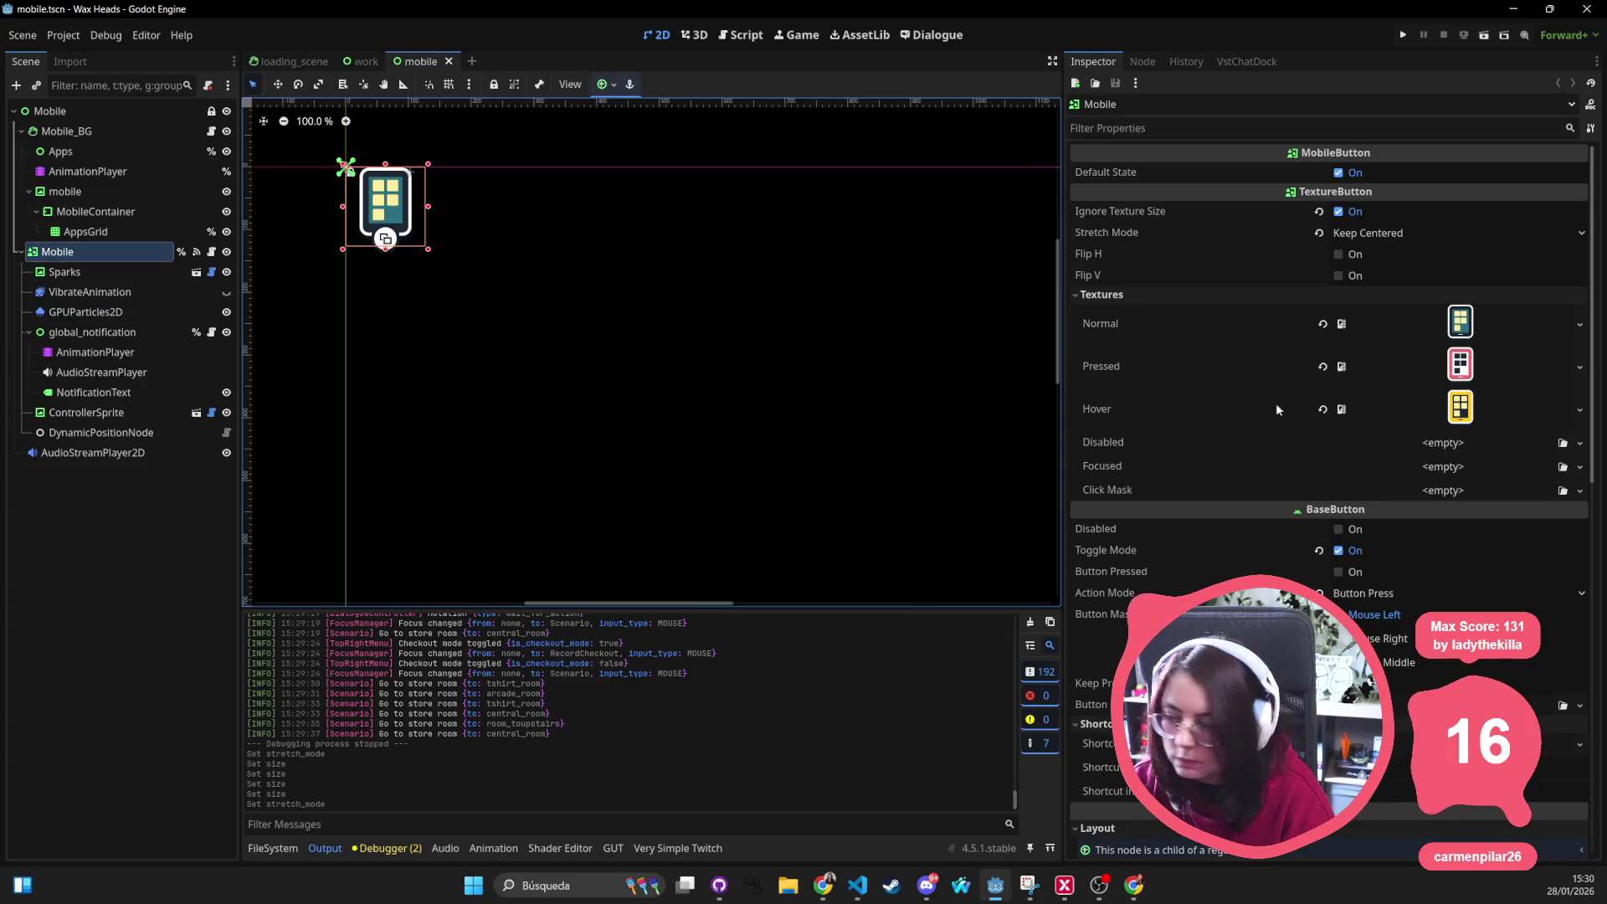
pyautogui.scroll(-5, 1387, 570)
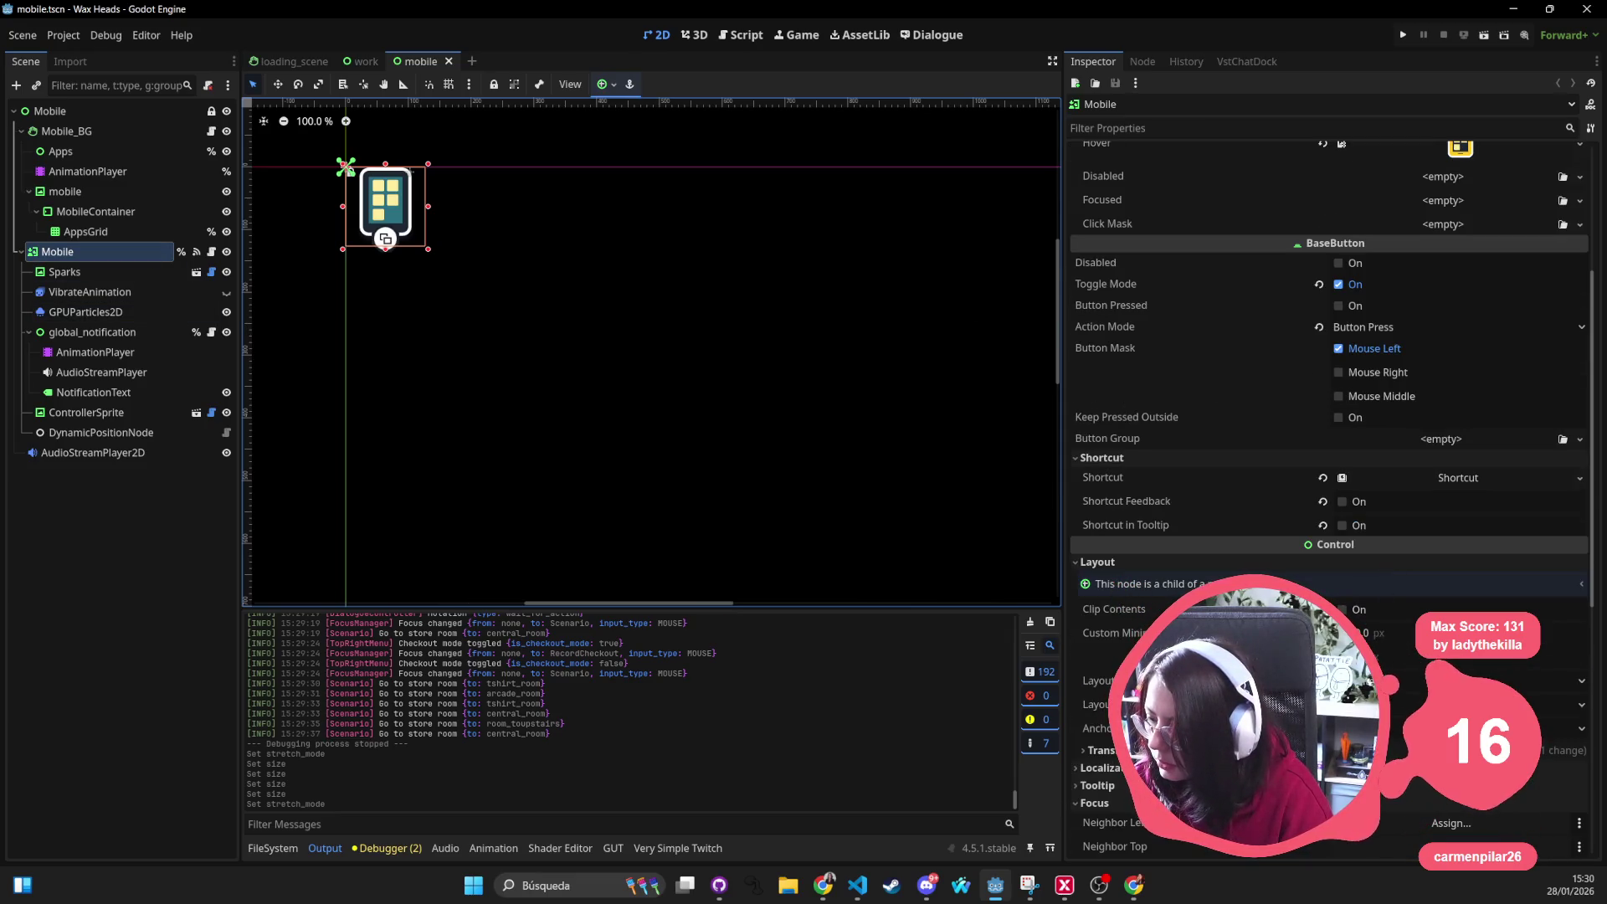
pyautogui.scroll(-3, 1388, 615)
pyautogui.click(1395, 572)
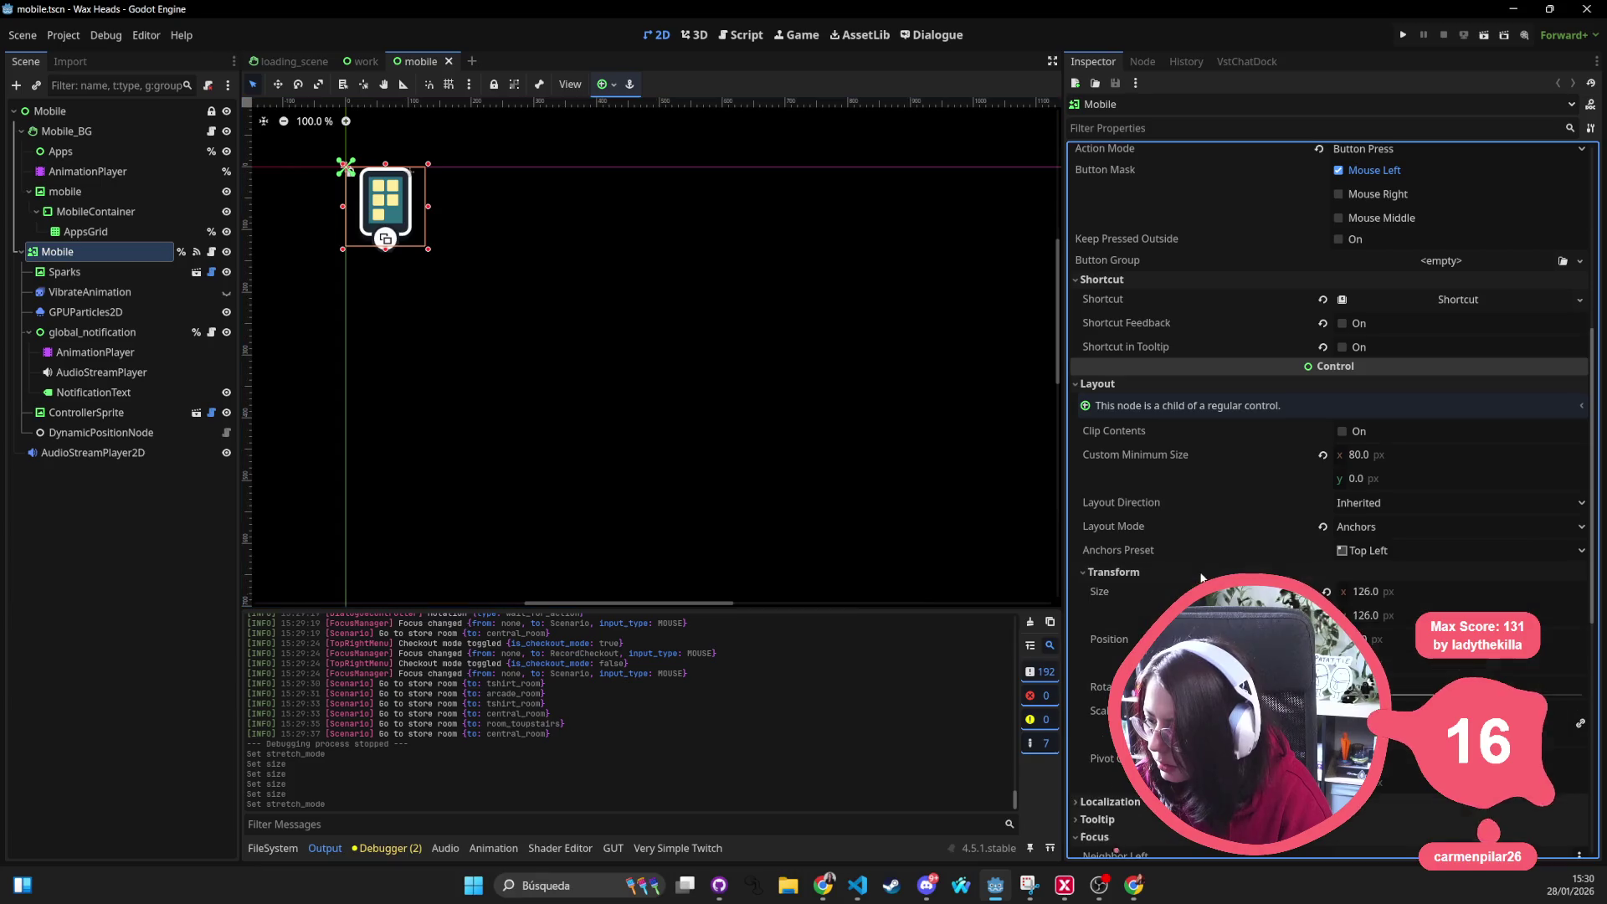
pyautogui.click(1396, 590)
pyautogui.write('8')
pyautogui.press('Tab')
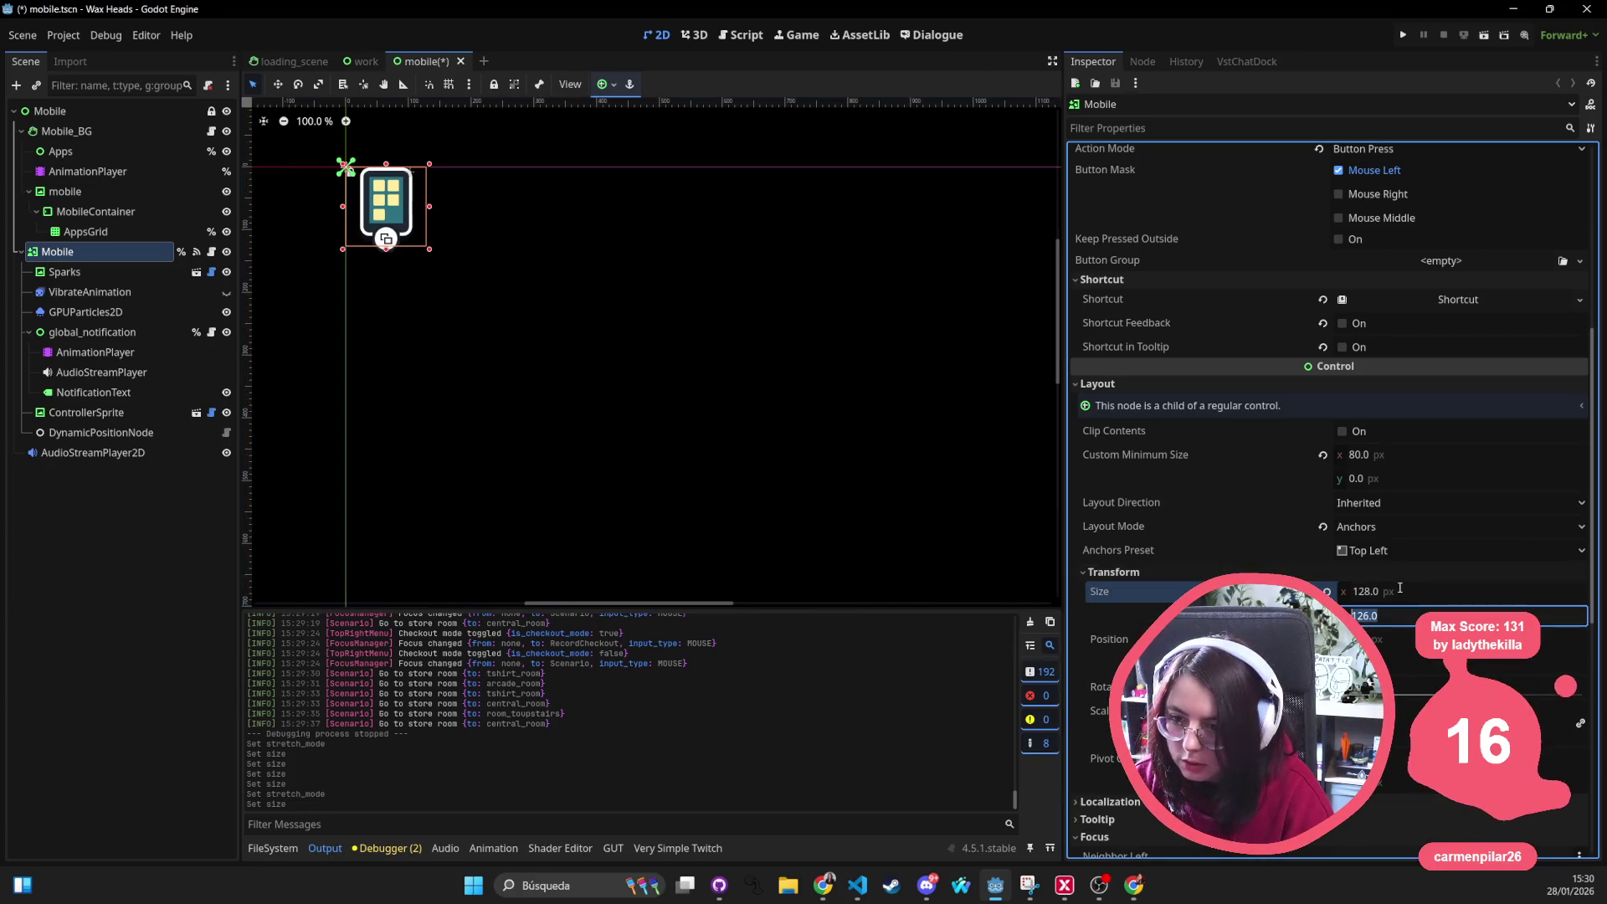
pyautogui.press('Return')
pyautogui.hotkey('ctrl', 's')
pyautogui.scroll(2, 459, 183)
pyautogui.moveTo(458, 183); pyautogui.dragTo(589, 286)
pyautogui.scroll(1, 590, 285)
pyautogui.scroll(-3, 589, 285)
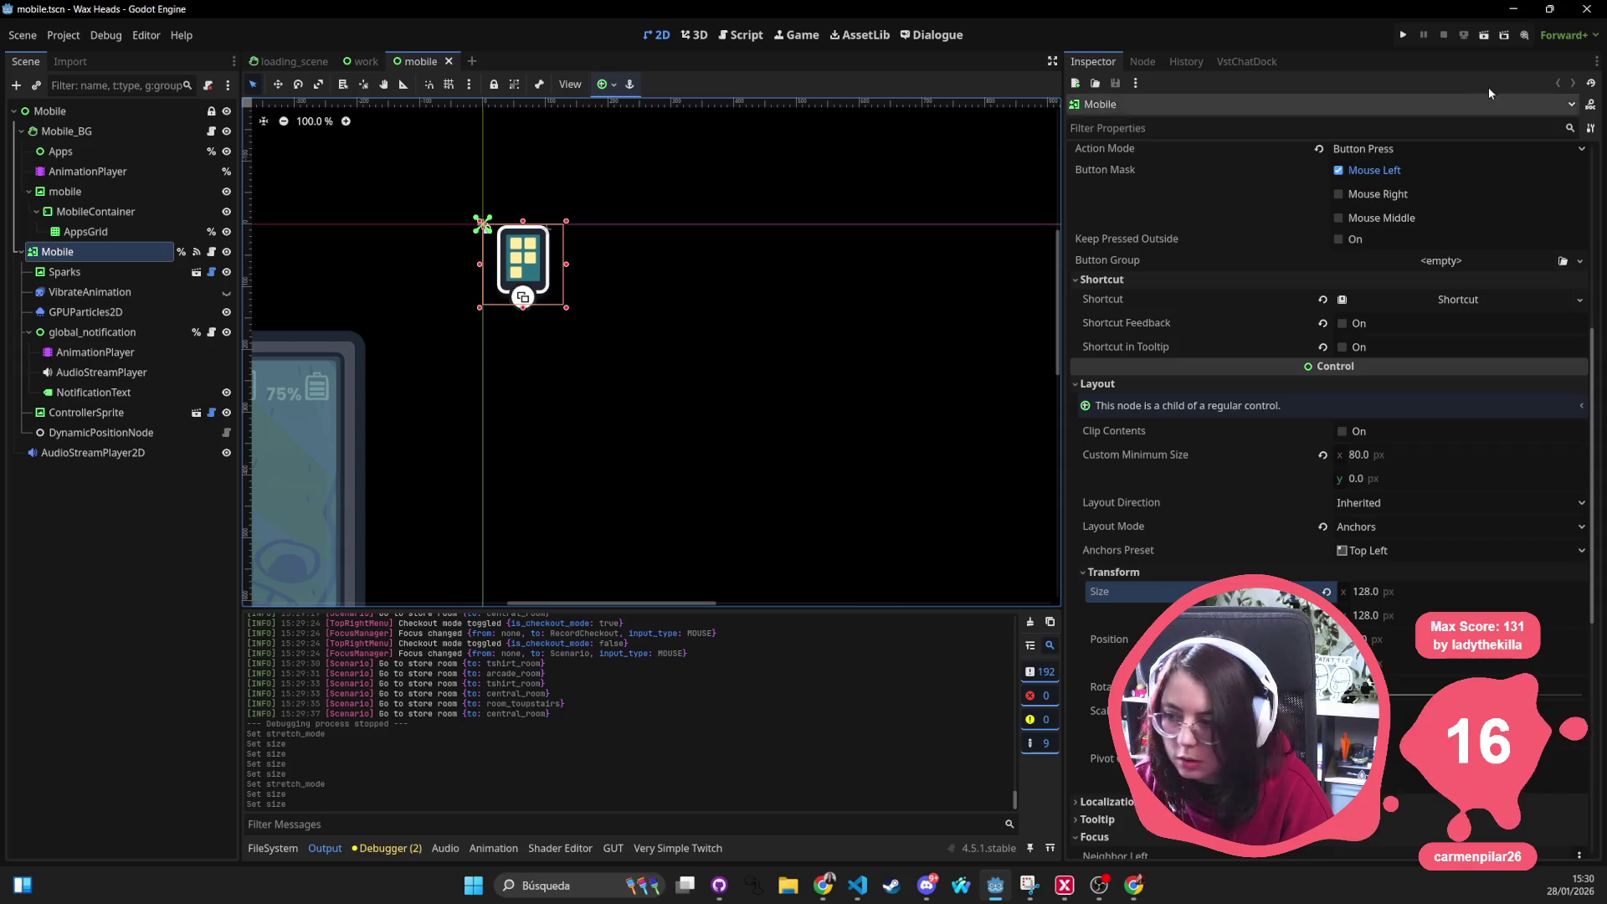
pyautogui.scroll(5, 1274, 278)
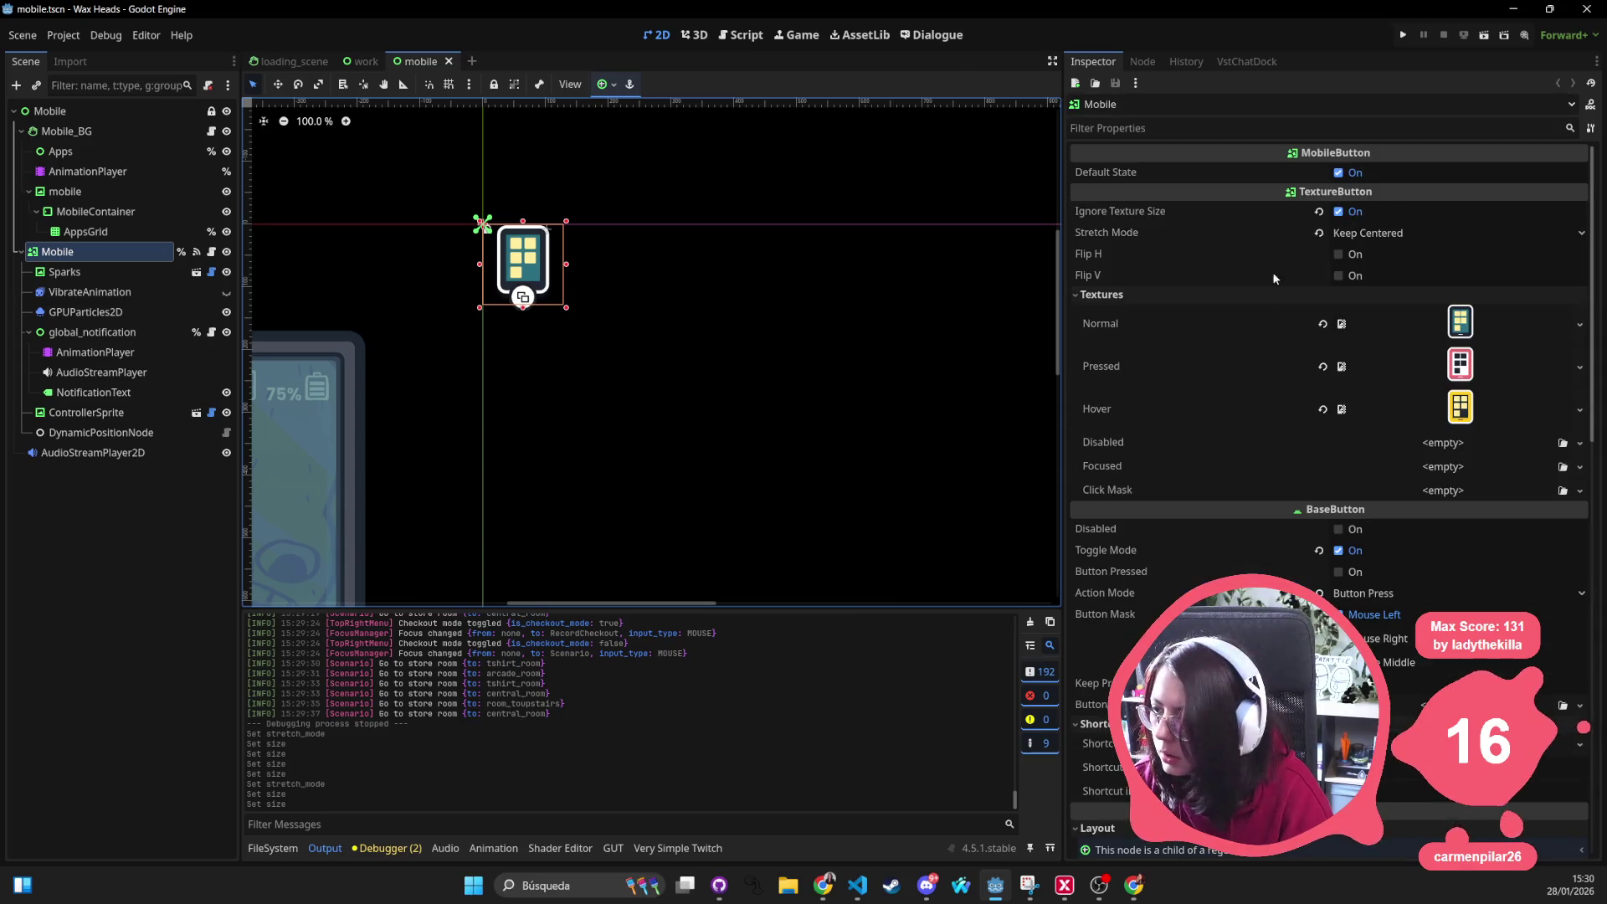
# Toggle Ignore Texture Size off and back on for Mobile, saving, then return to the work scene
pyautogui.click(1338, 211)
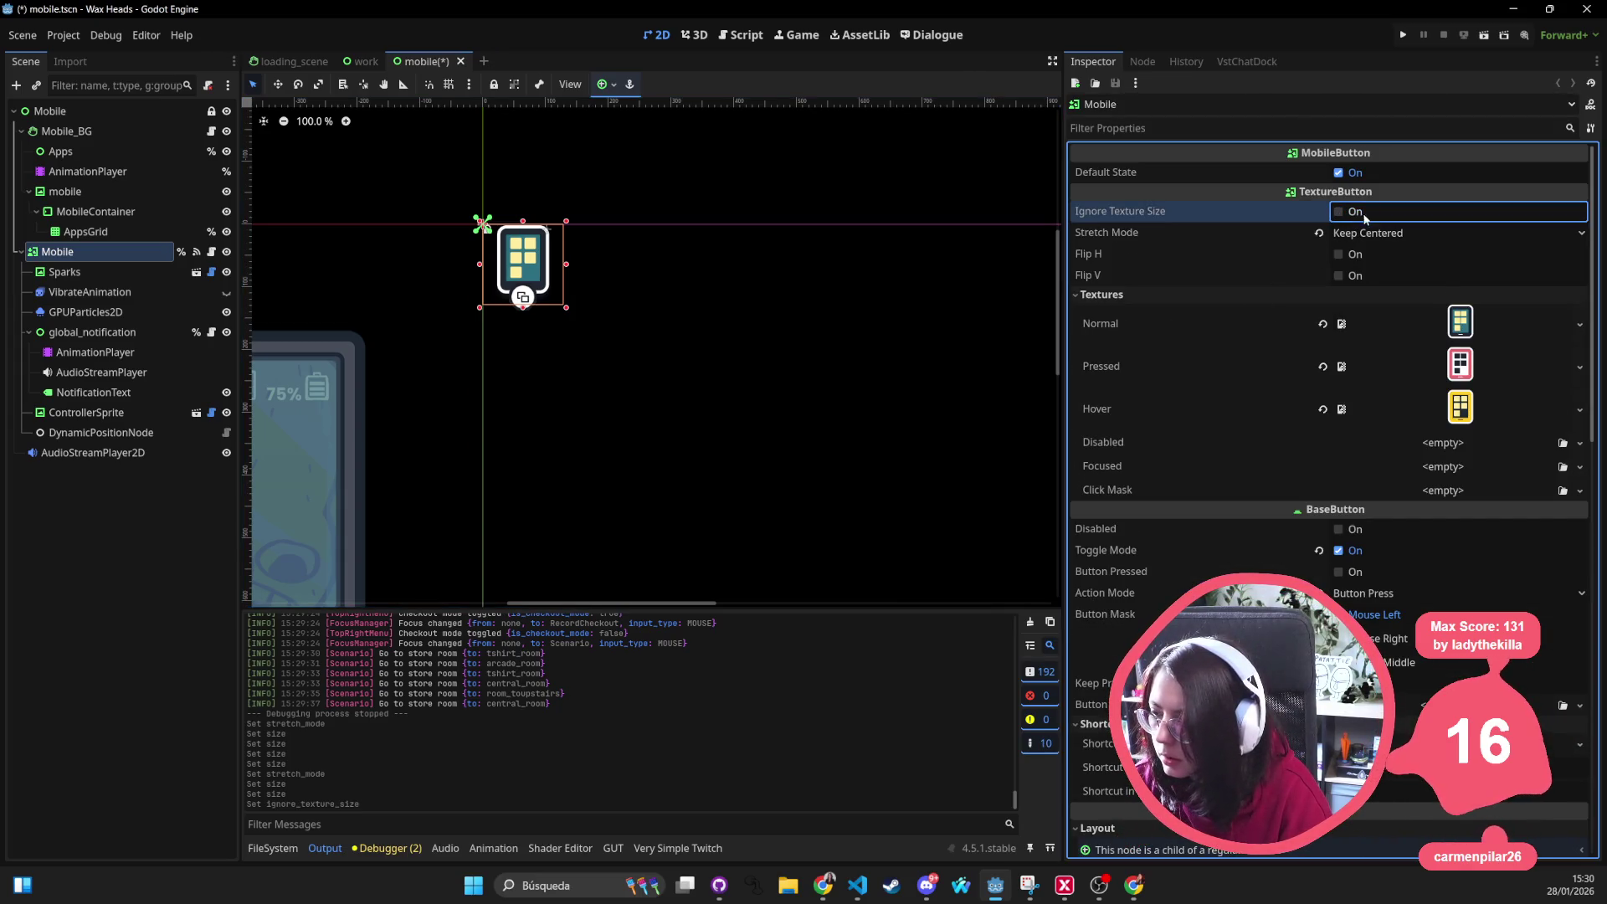
pyautogui.hotkey('ctrl', 's')
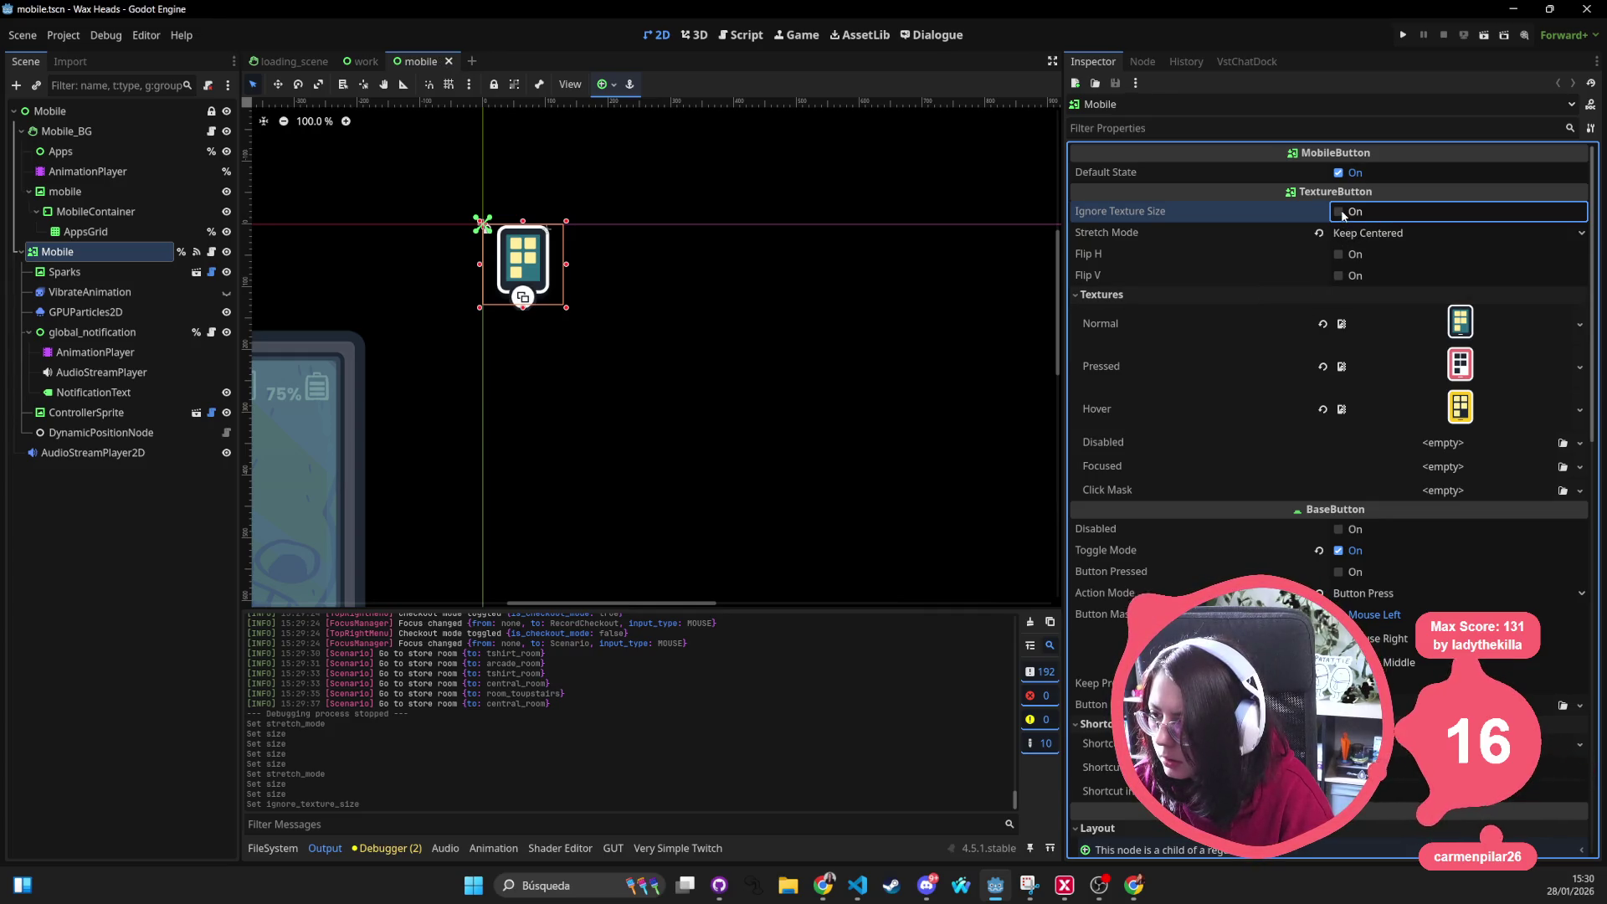
pyautogui.click(1338, 212)
pyautogui.hotkey('ctrl', 's')
pyautogui.moveTo(364, 61)
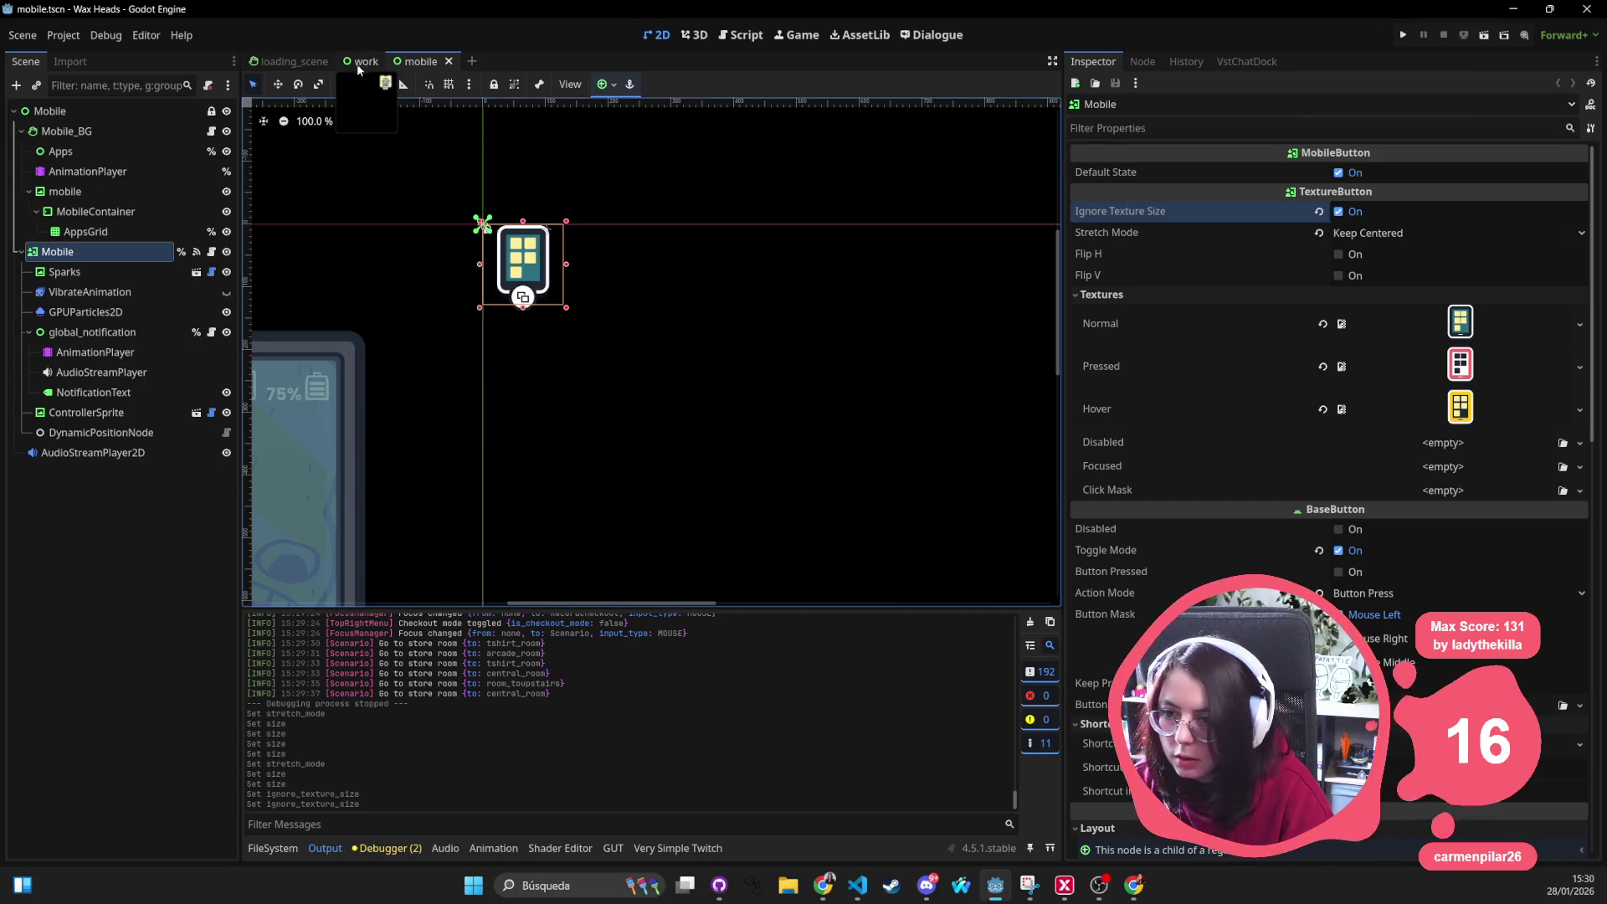
pyautogui.click(94, 415)
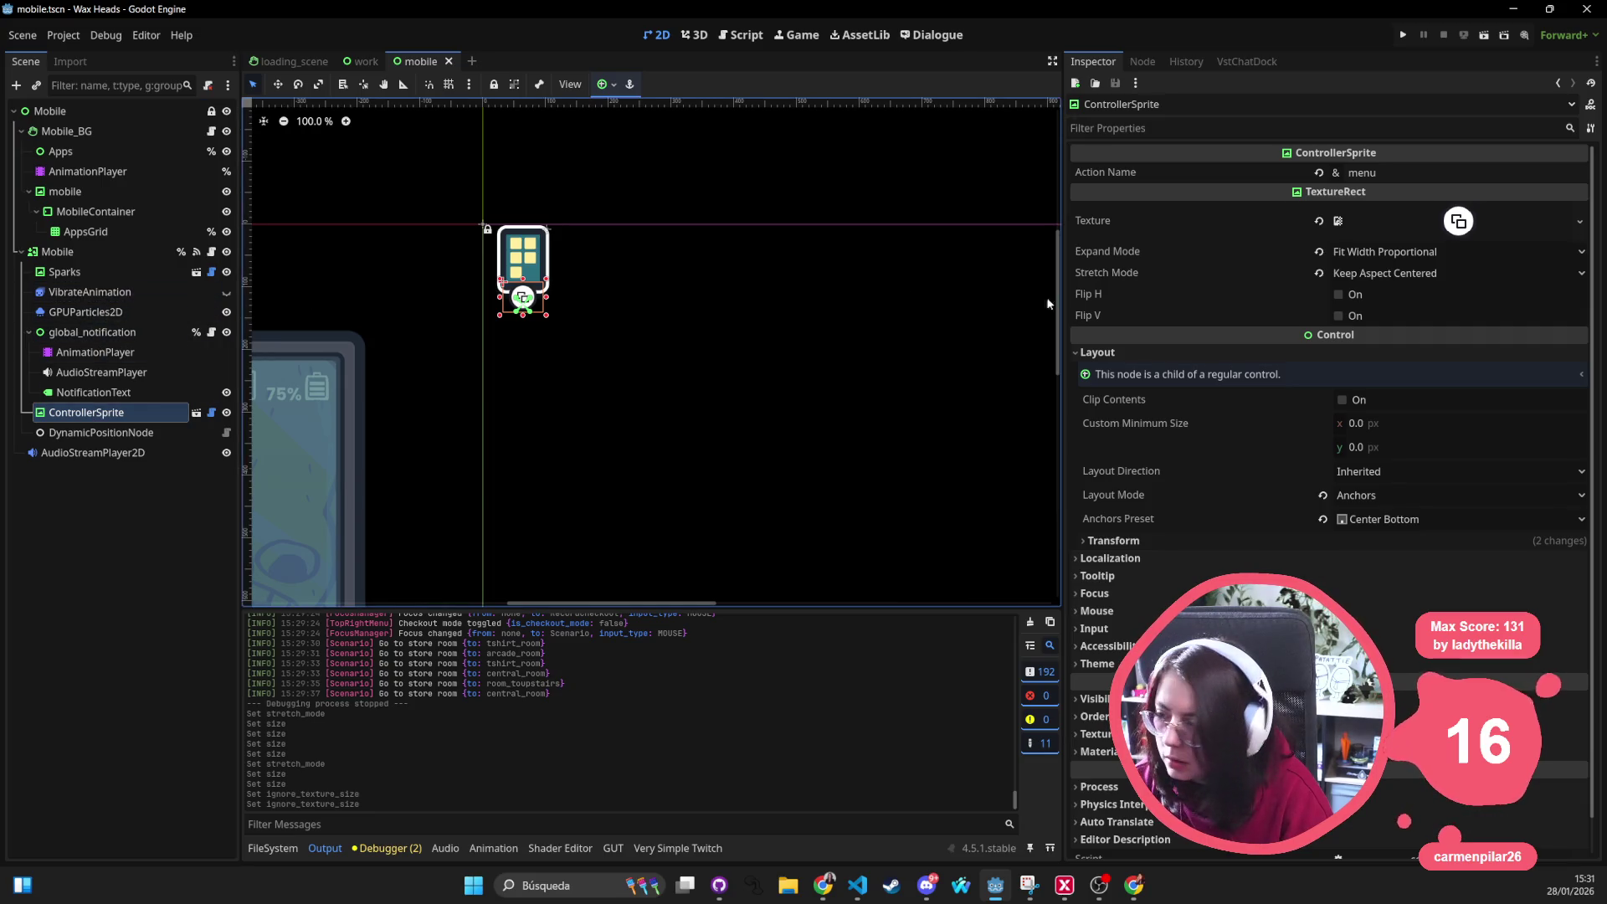
pyautogui.click(362, 61)
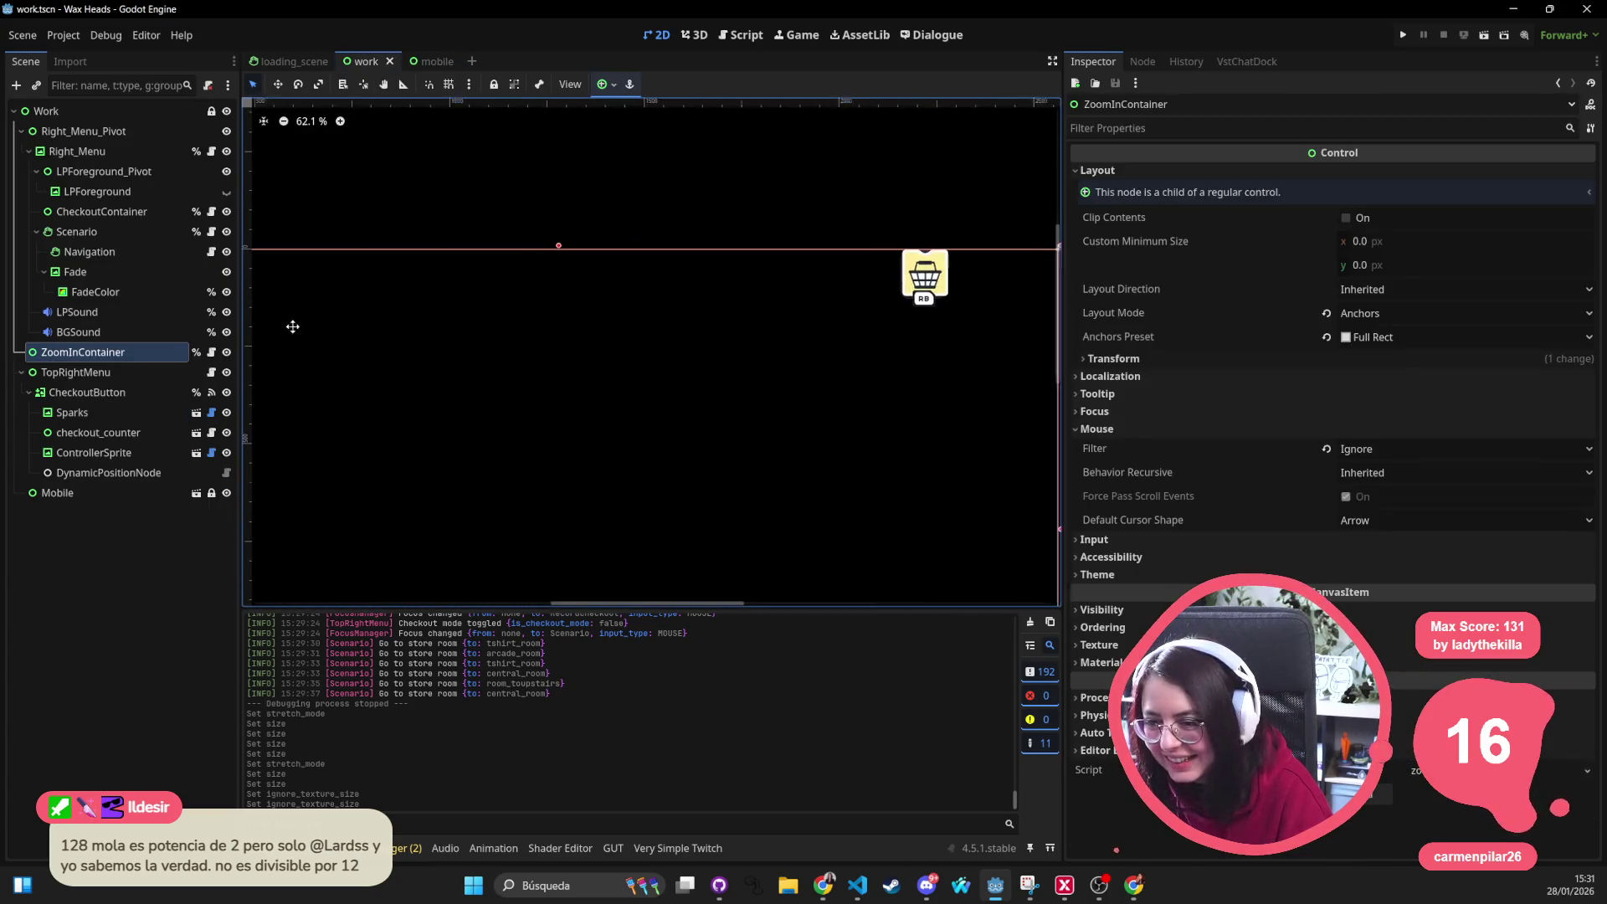
# Make the work scene's CheckoutButton ignore texture size with Keep Aspect Centered stretching, save, and return to the mobile scene
pyautogui.click(869, 263)
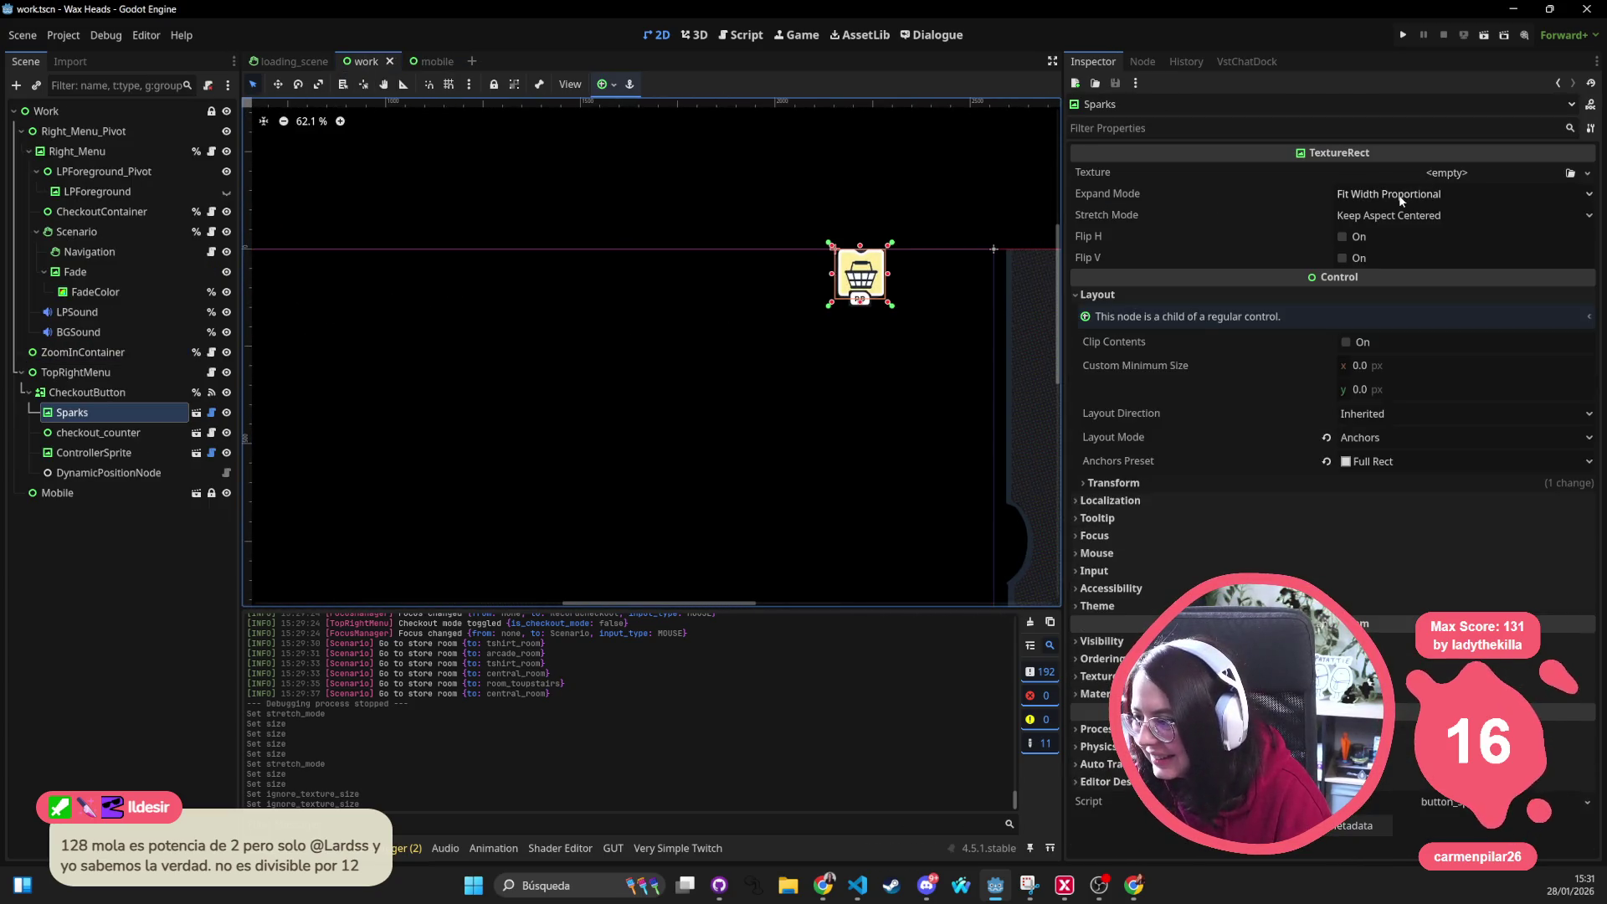
pyautogui.click(88, 393)
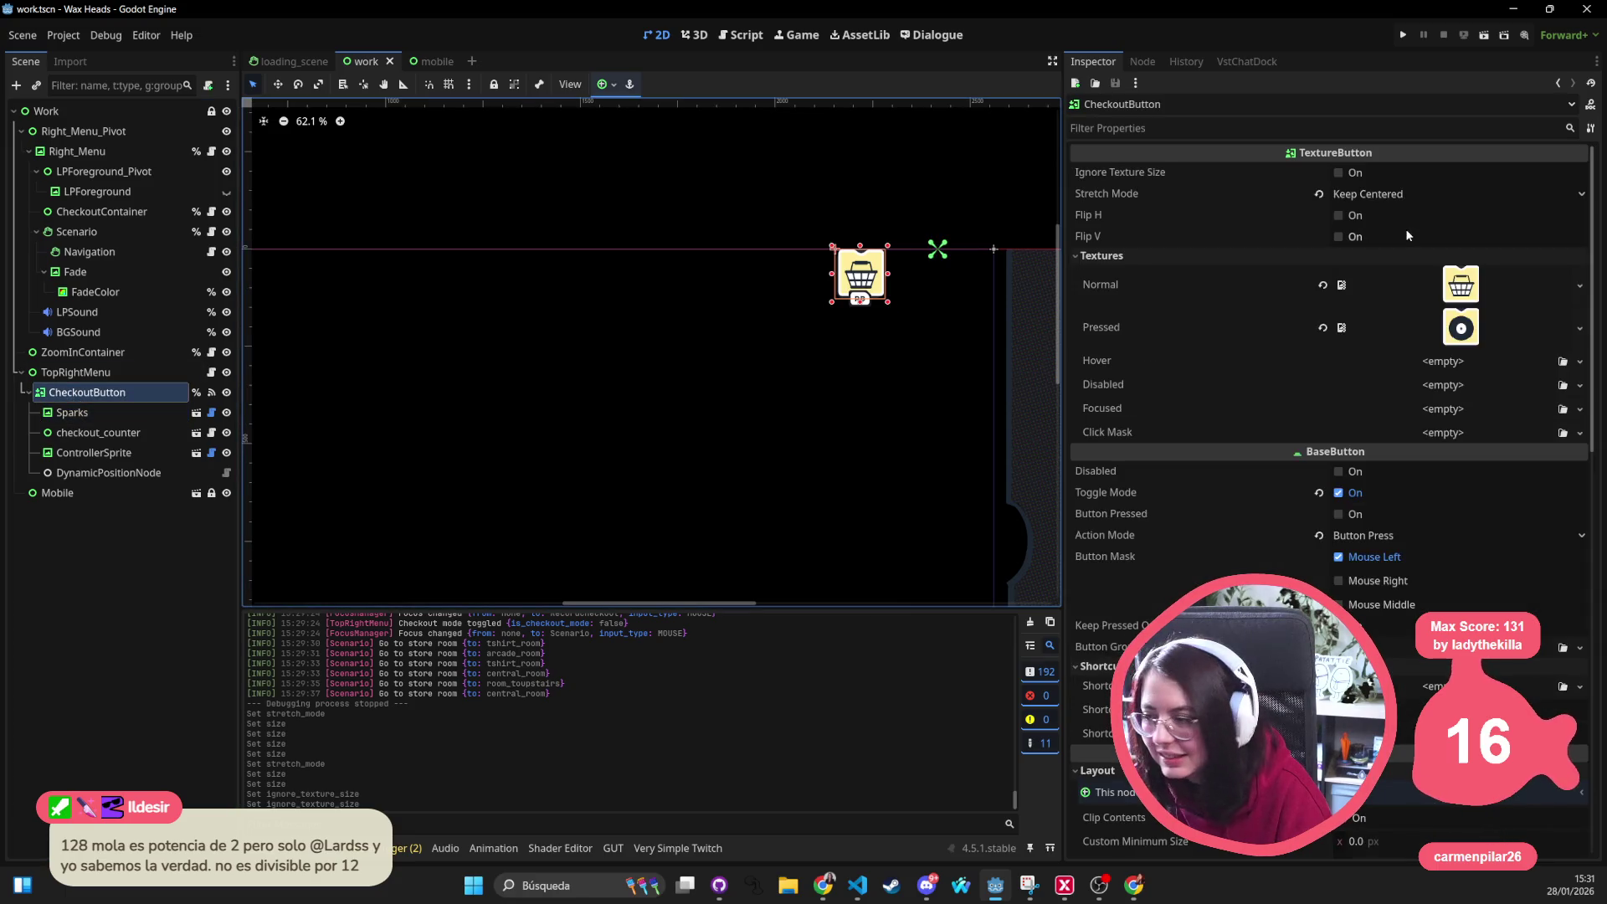
pyautogui.click(1338, 174)
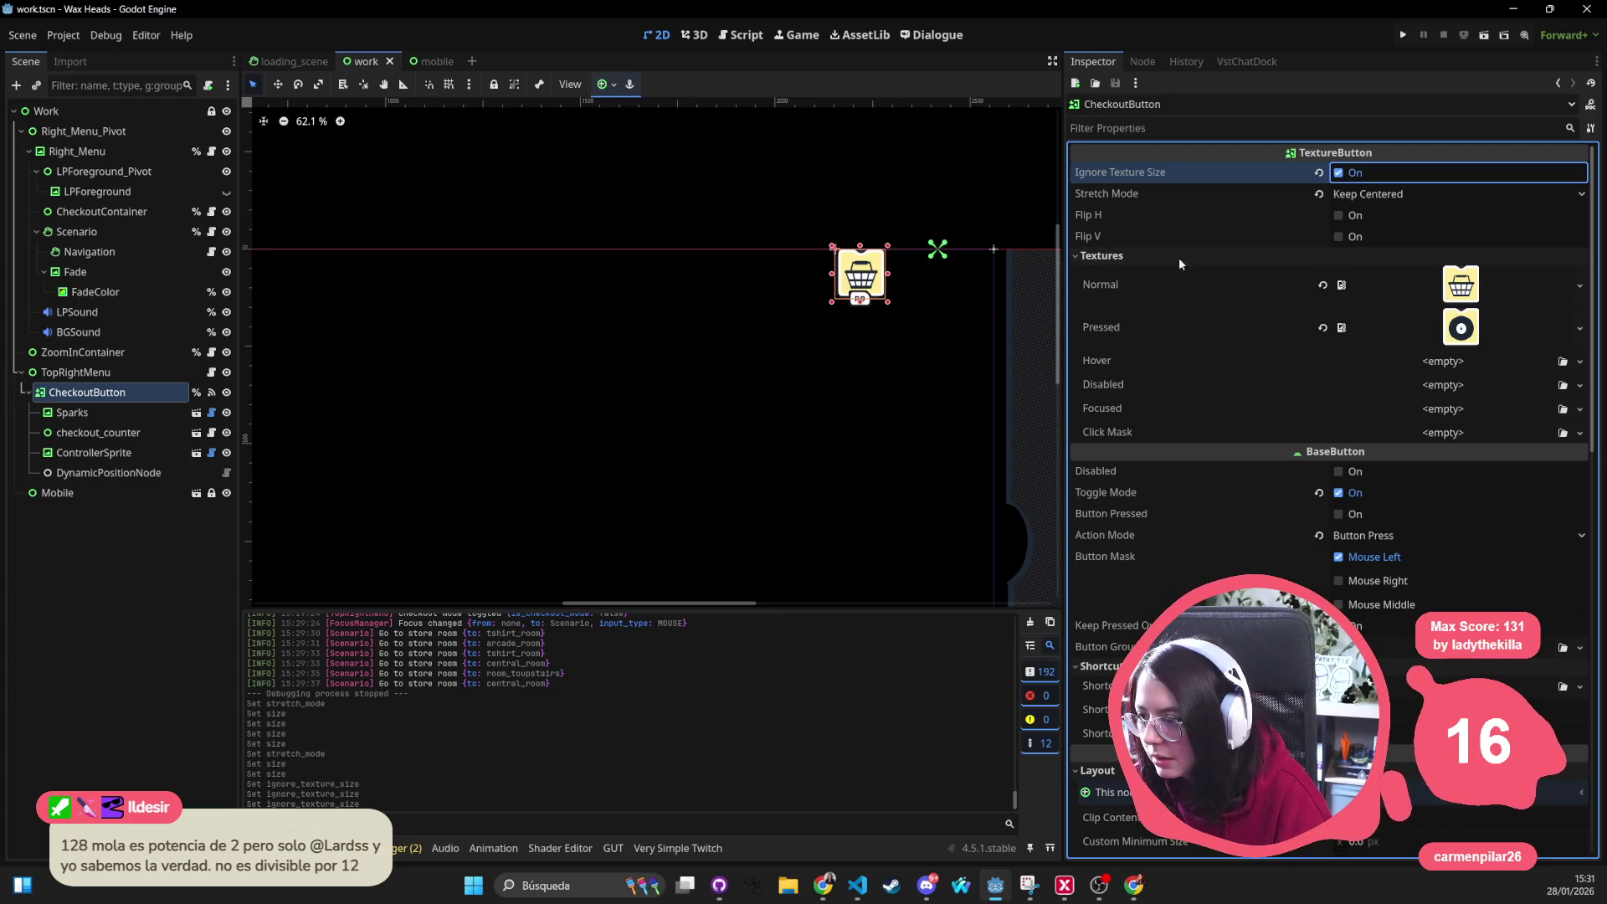
pyautogui.click(1351, 197)
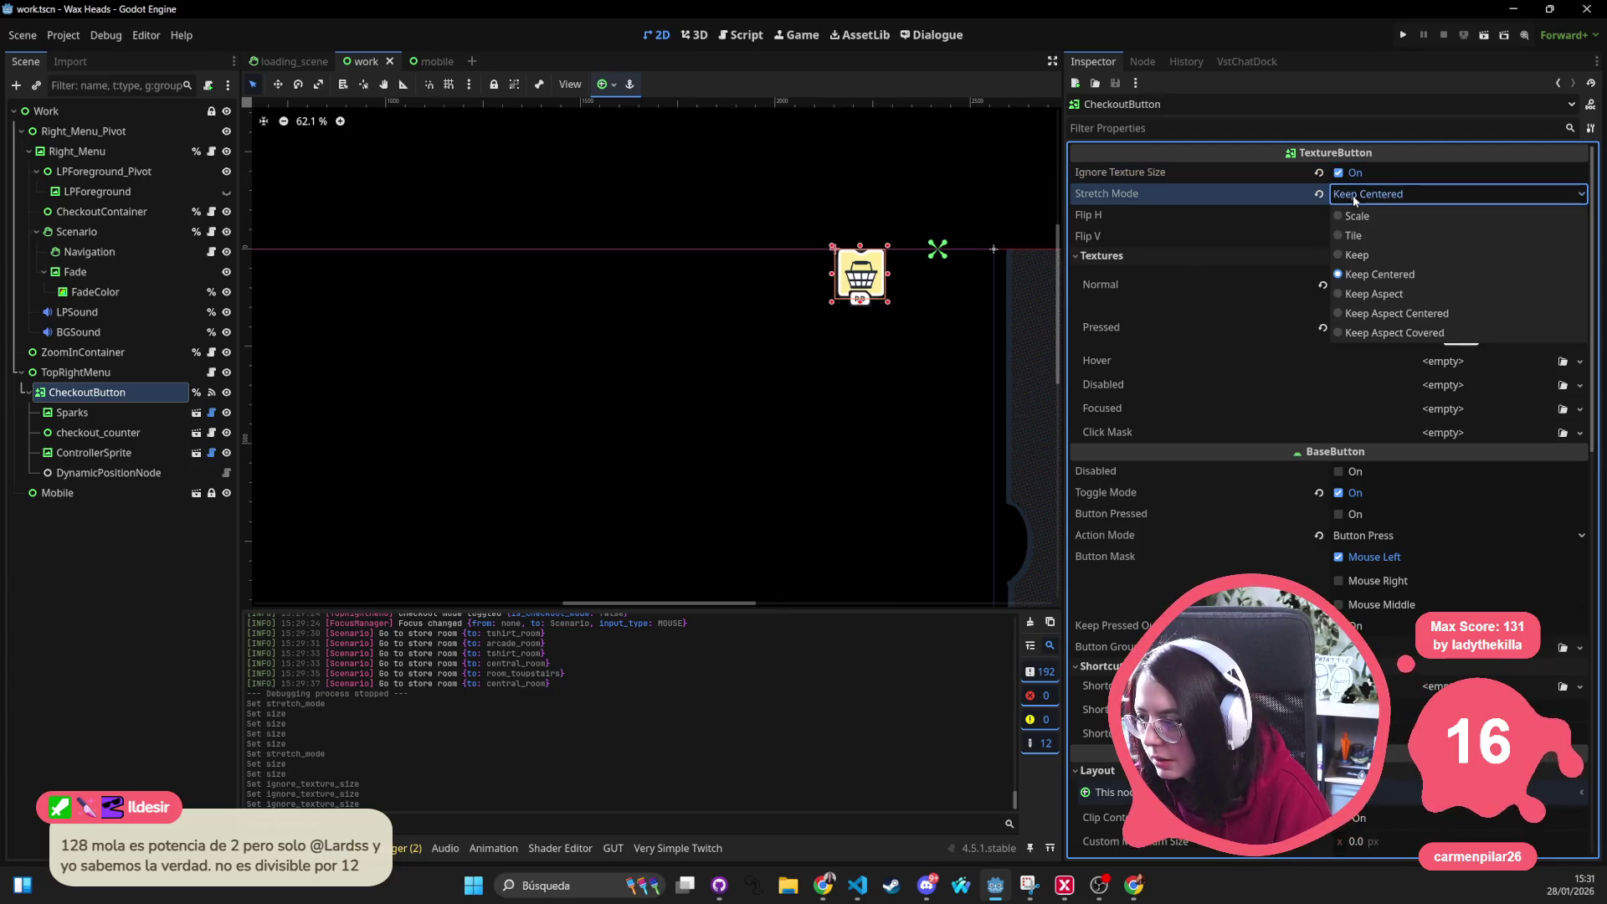
pyautogui.click(1406, 318)
pyautogui.hotkey('ctrl', 's')
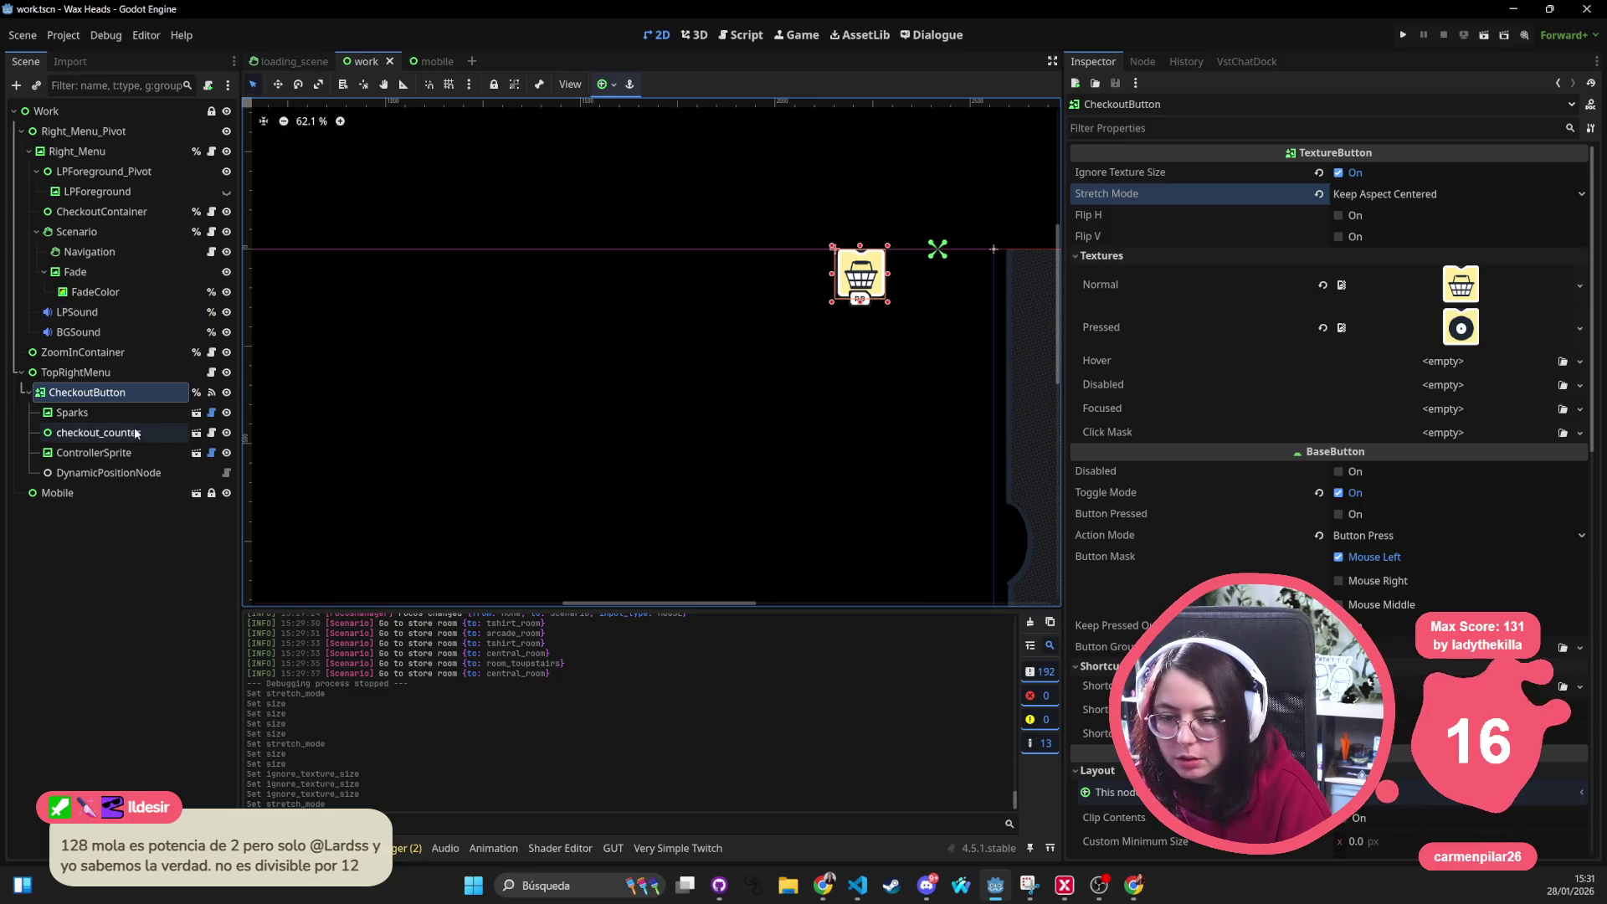
pyautogui.click(437, 62)
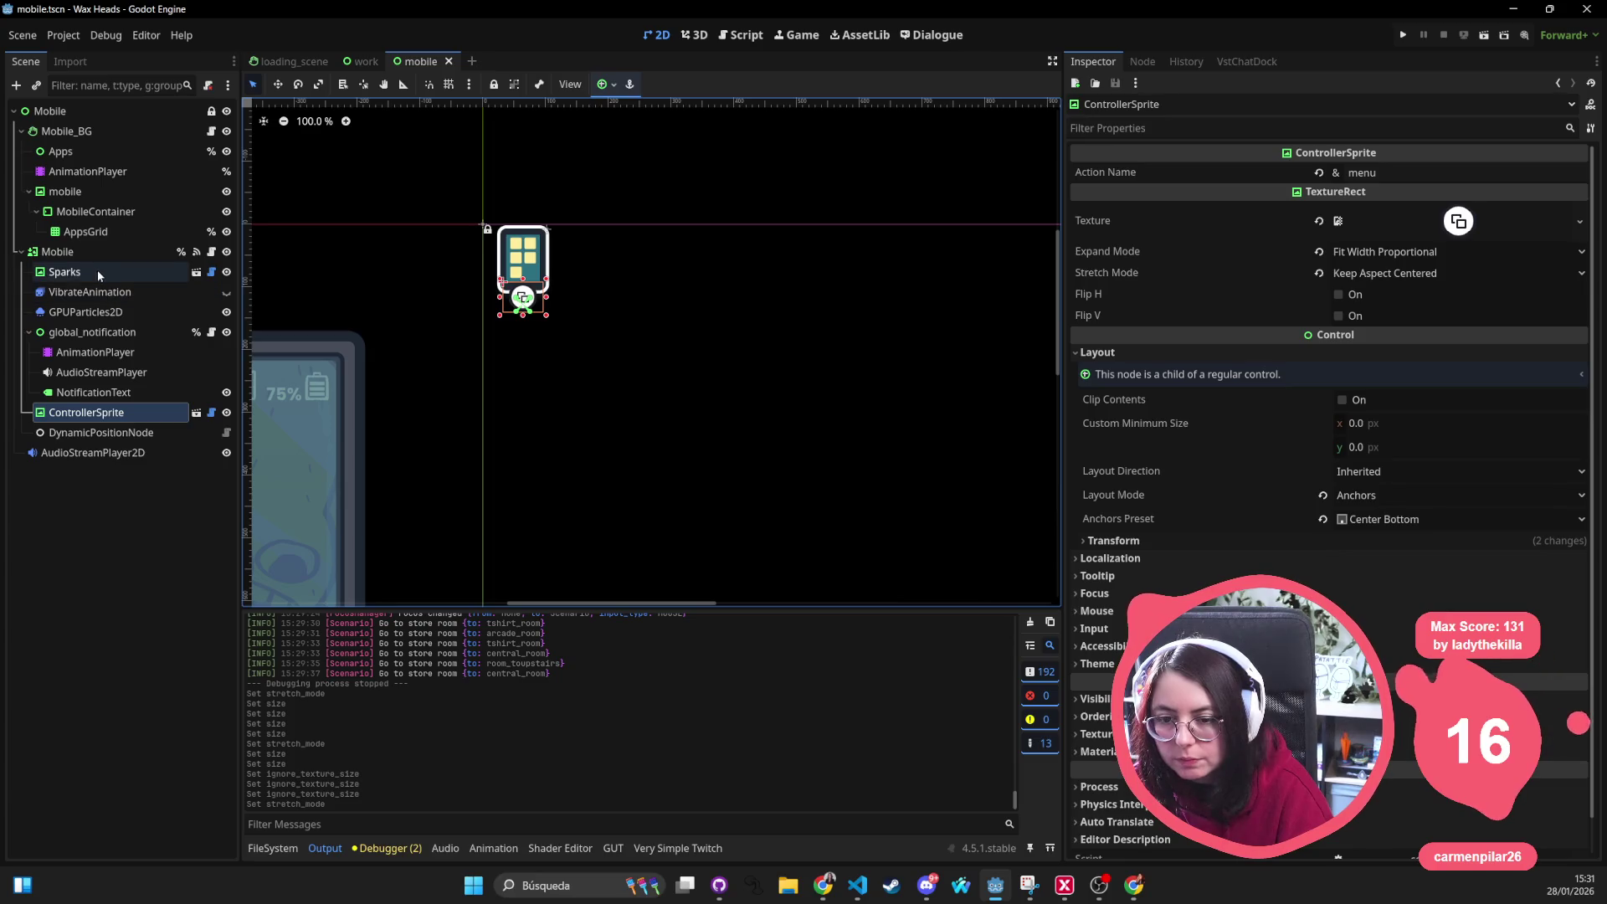
# Give the Mobile button Keep Aspect Centered stretching, save the mobile scene, and bring up Quick Open
pyautogui.click(137, 131)
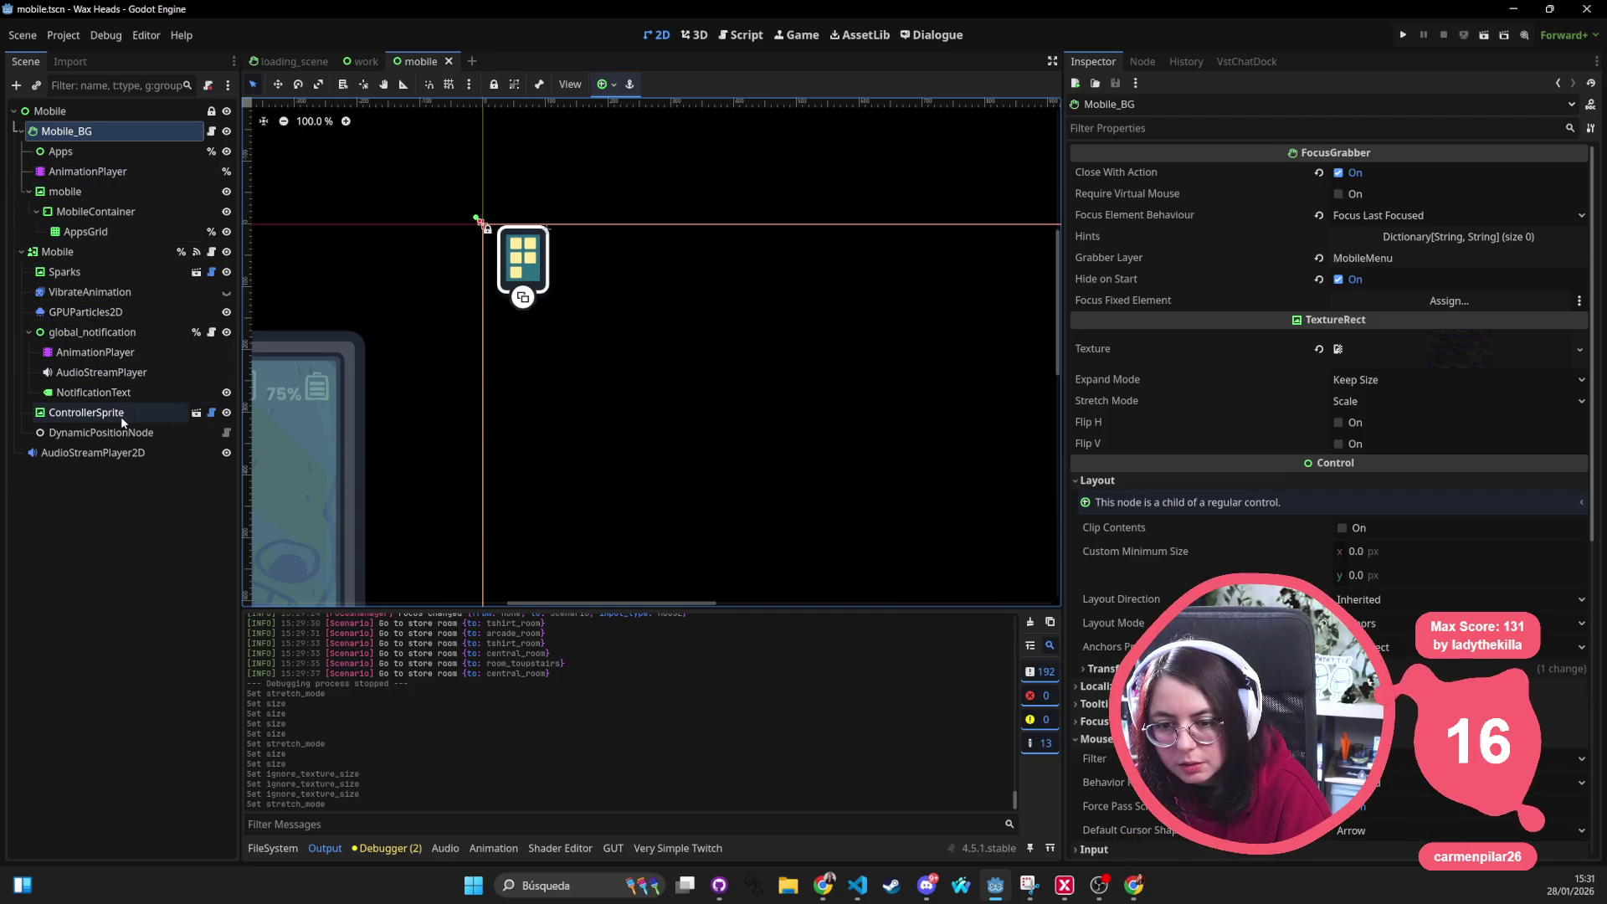
pyautogui.click(63, 251)
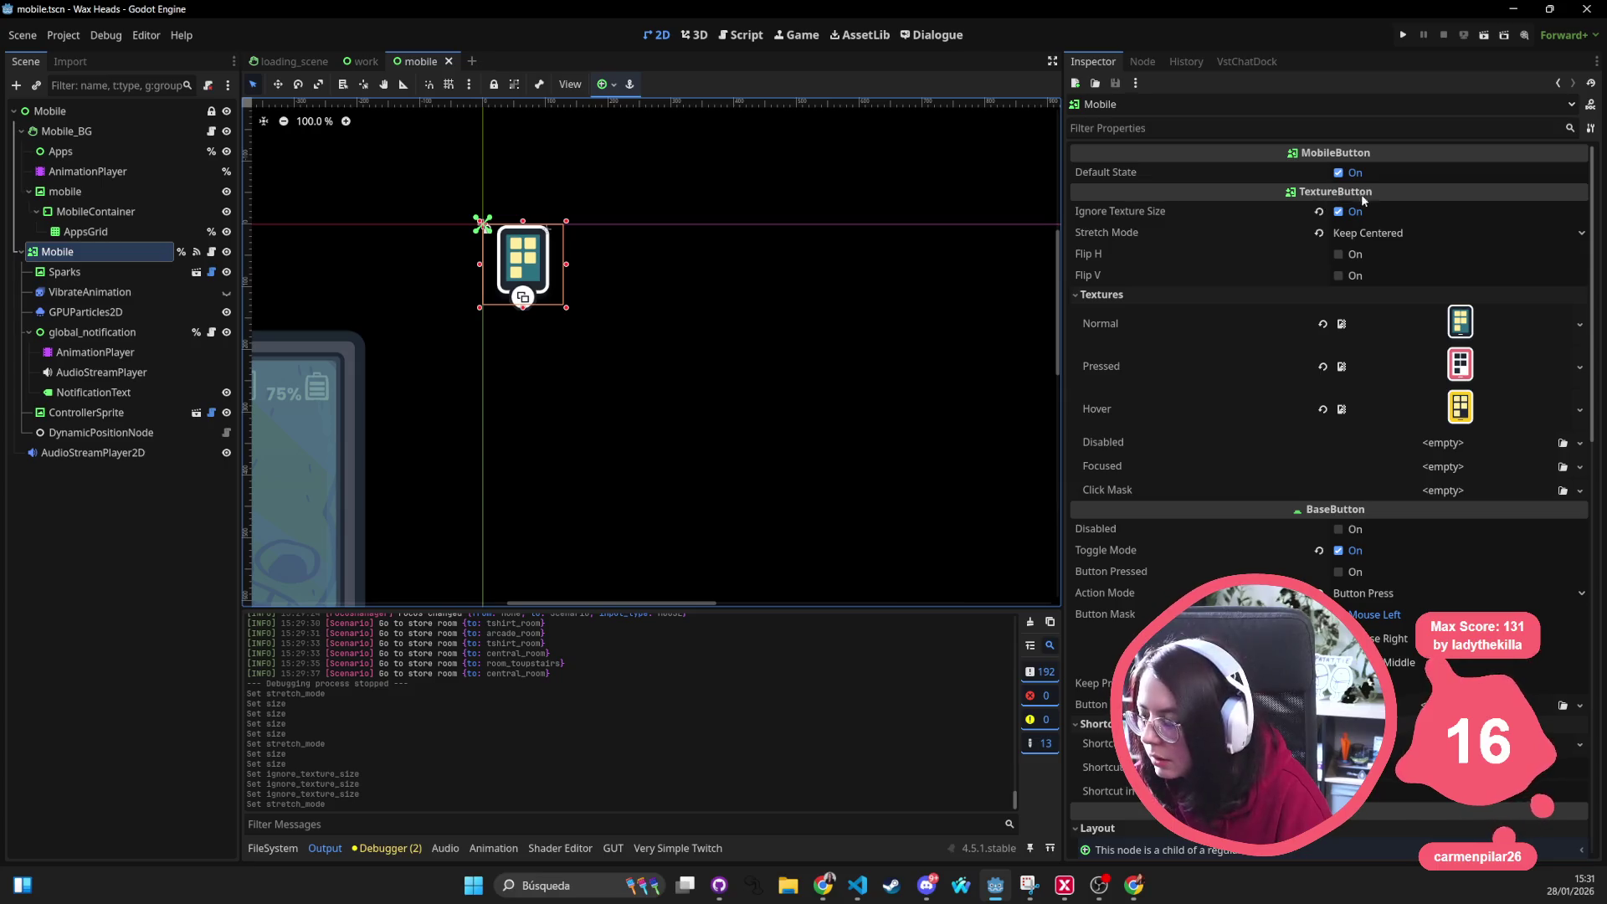
pyautogui.click(1397, 238)
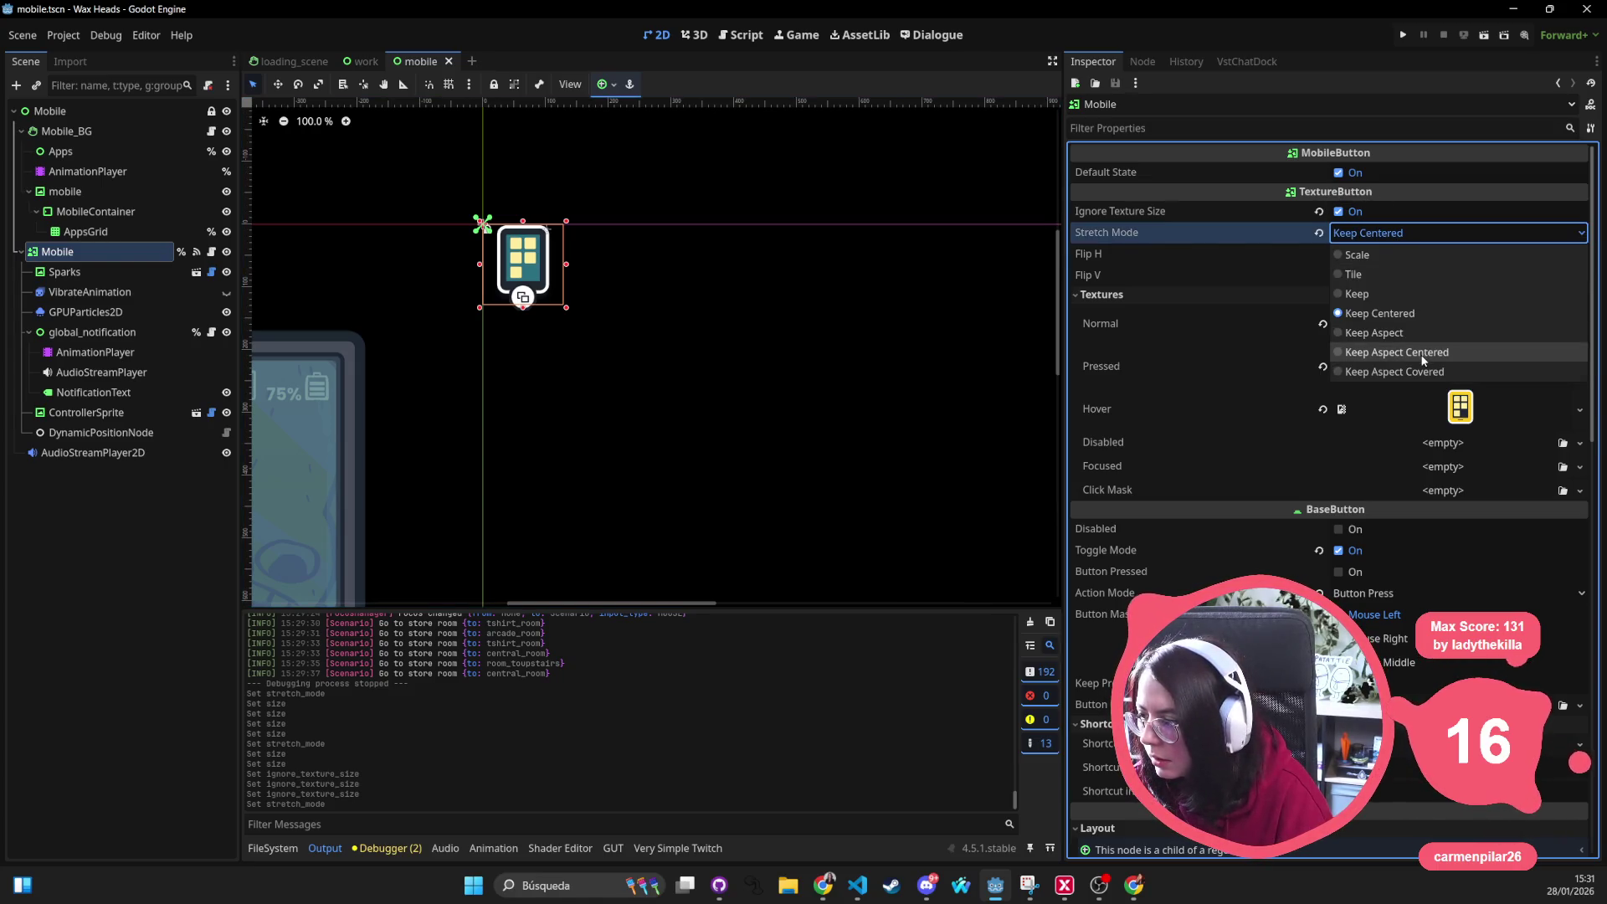
pyautogui.click(1398, 352)
pyautogui.scroll(-3, 687, 383)
pyautogui.hotkey('ctrl', 's')
pyautogui.hotkey('alt', 'shift', 'o')
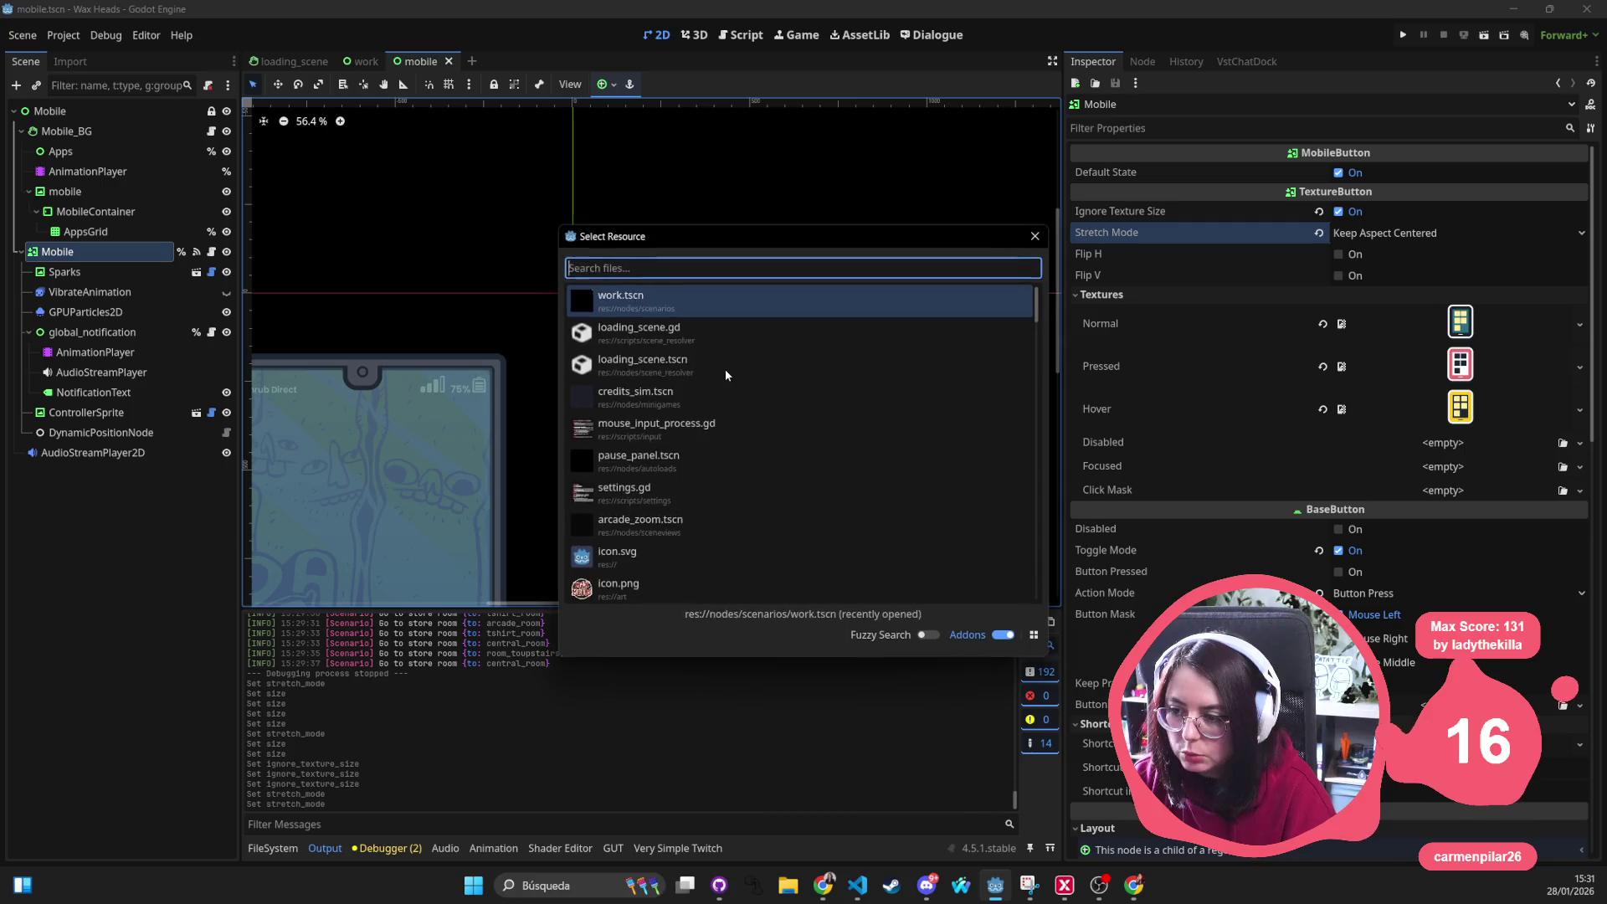
pyautogui.write('pause')
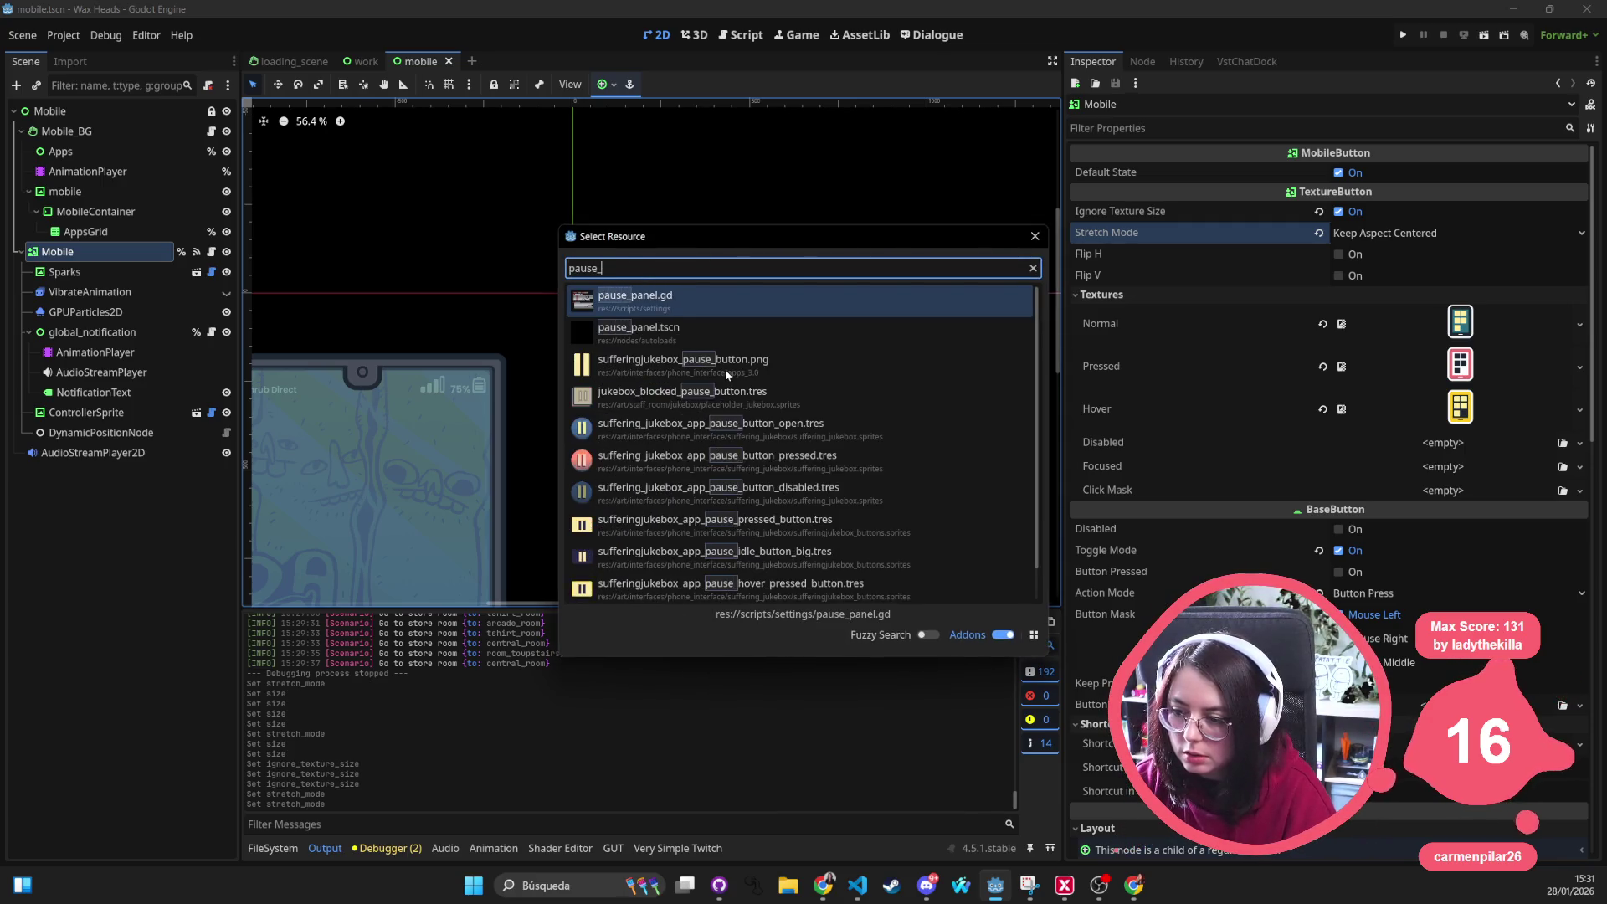
pyautogui.write('_butto')
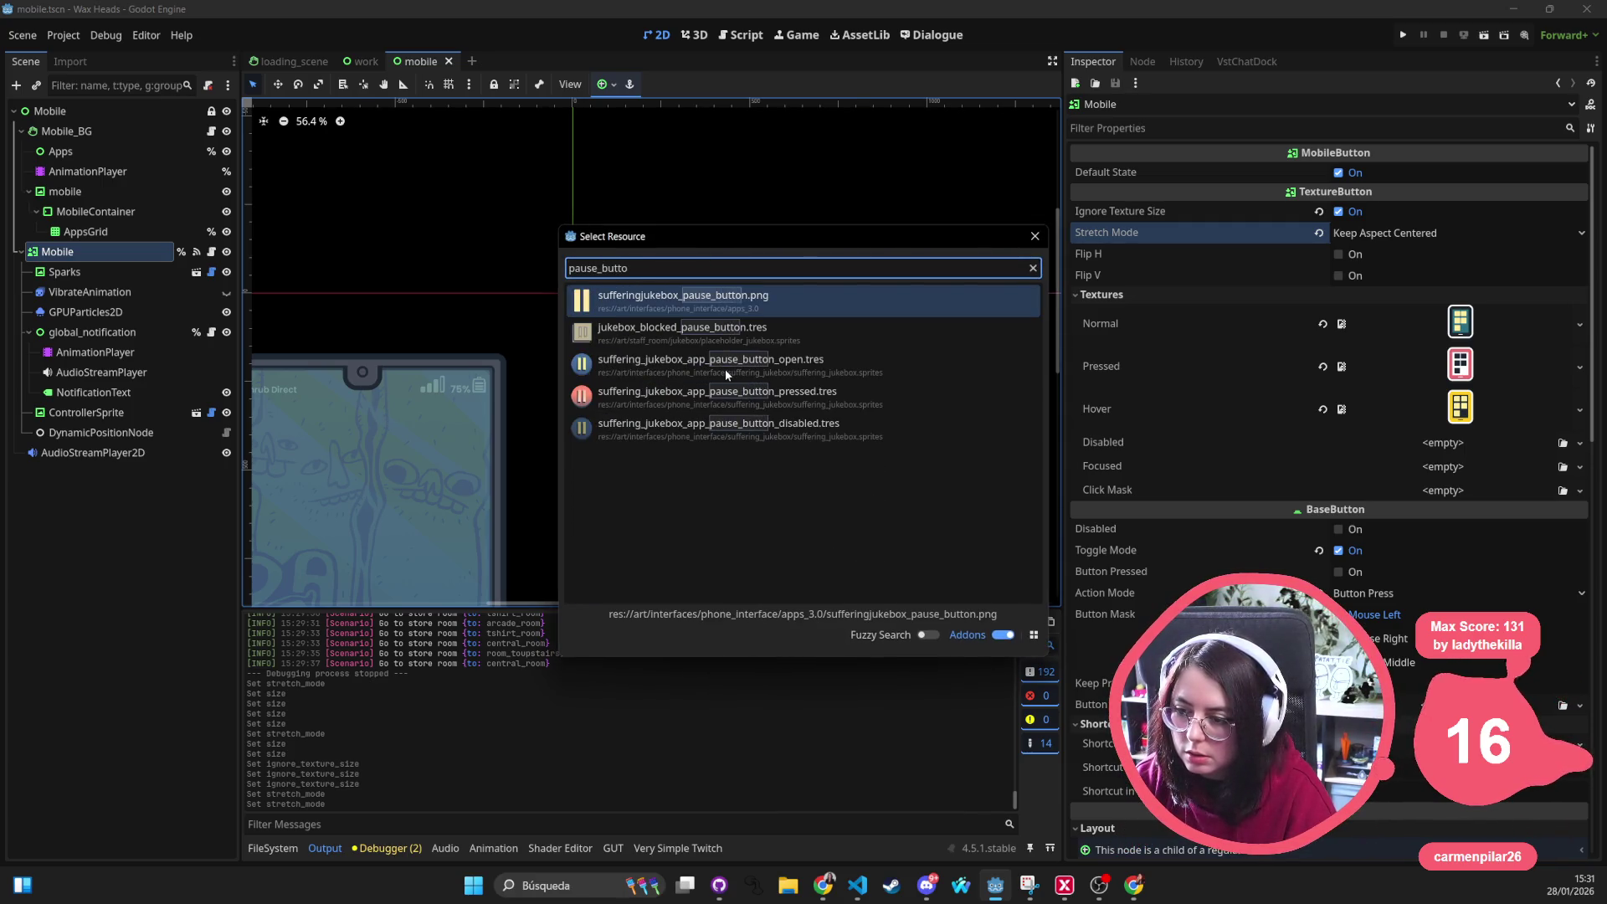
# Open pause_panel.tscn from the file search and show the PausePanel root's transform properties
pyautogui.press('BackSpace')
pyautogui.press('BackSpace')
pyautogui.press('BackSpace')
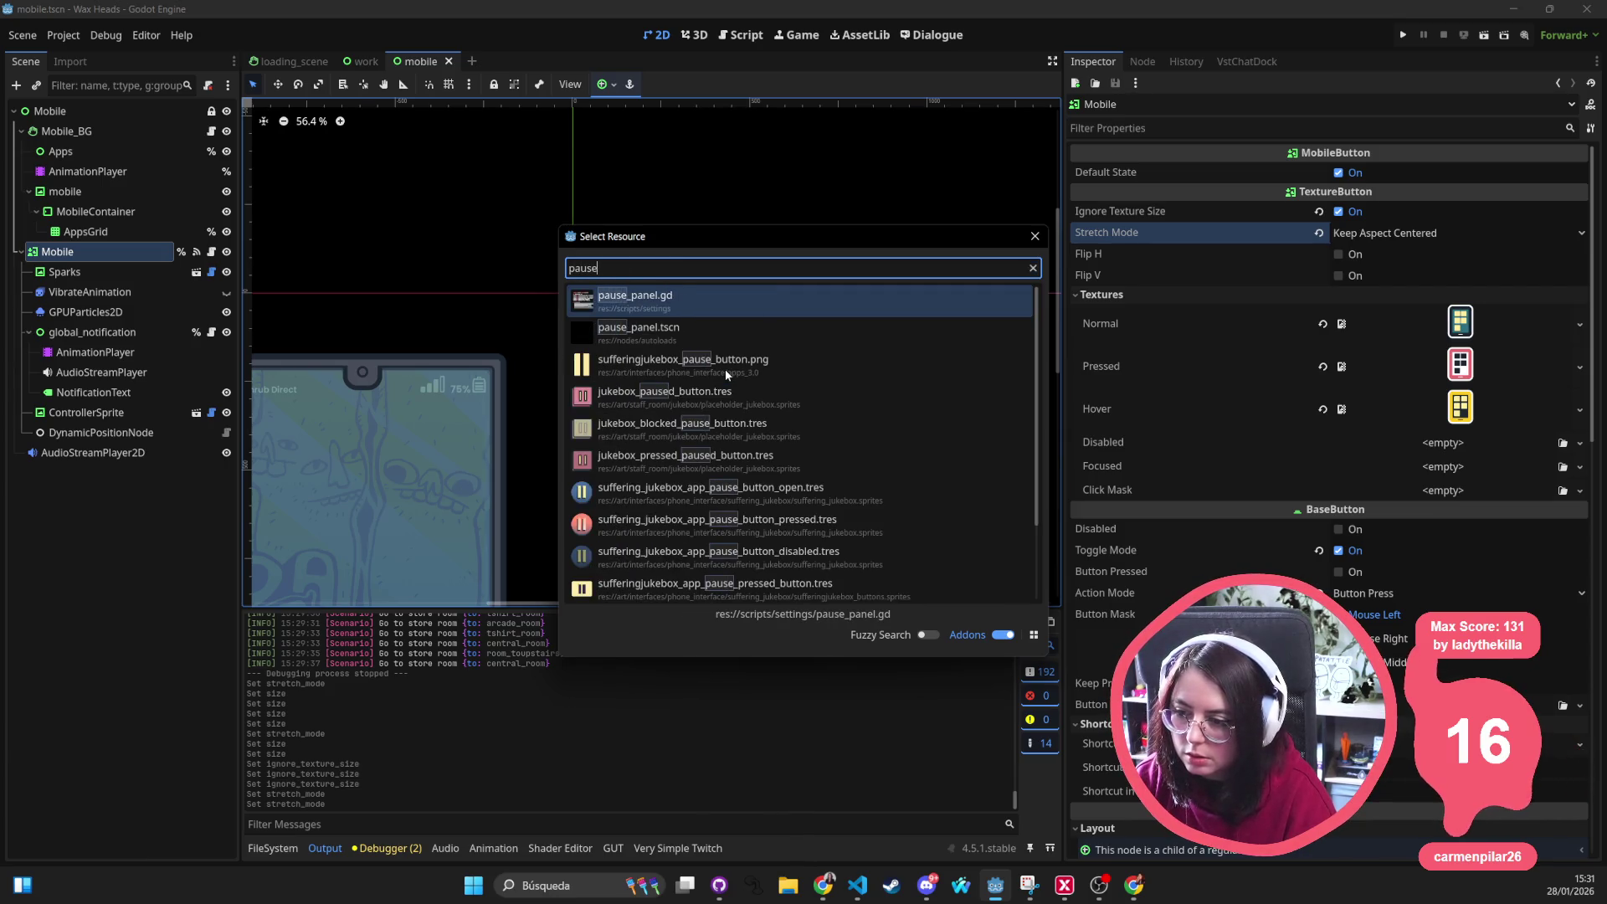
pyautogui.press('Down')
pyautogui.press('Return')
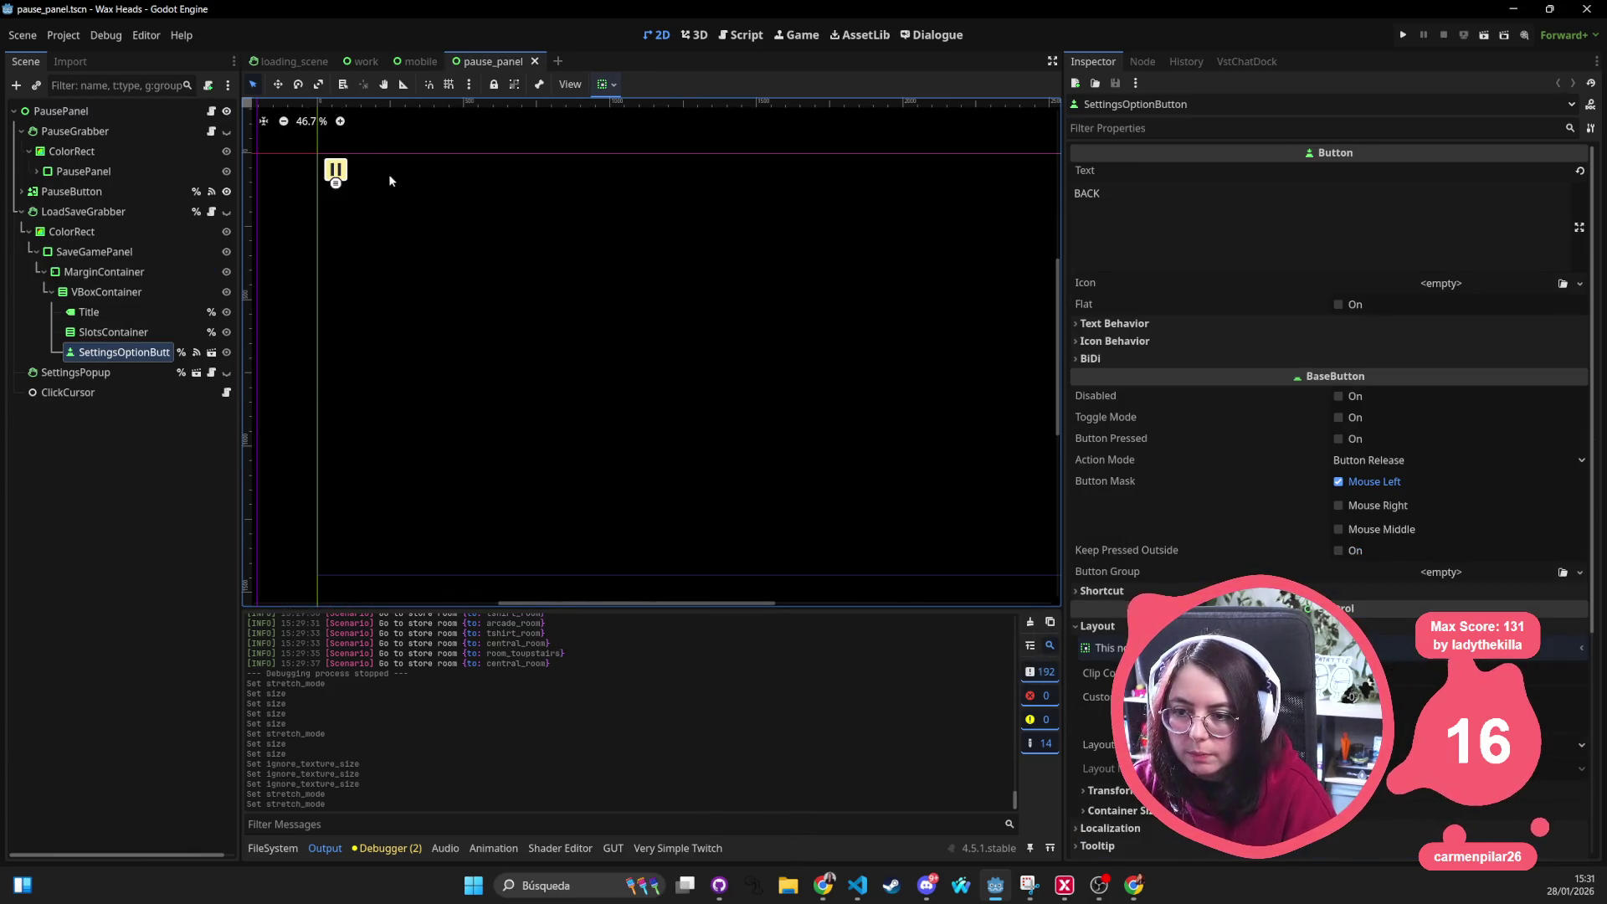
pyautogui.click(121, 110)
pyautogui.scroll(-5, 1375, 566)
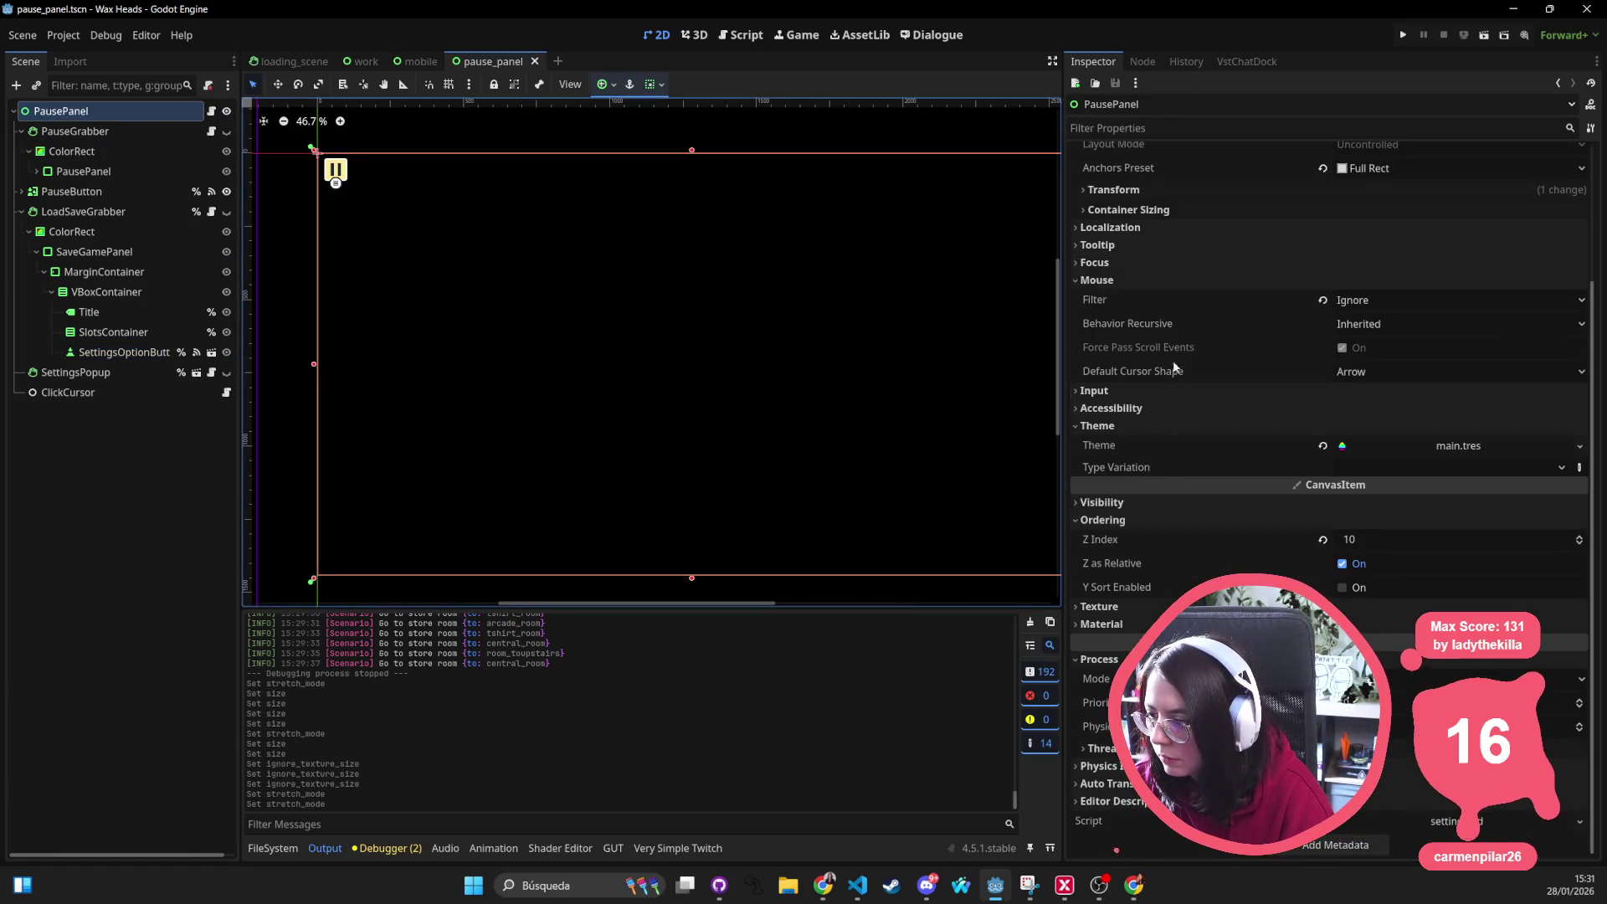
pyautogui.click(1162, 188)
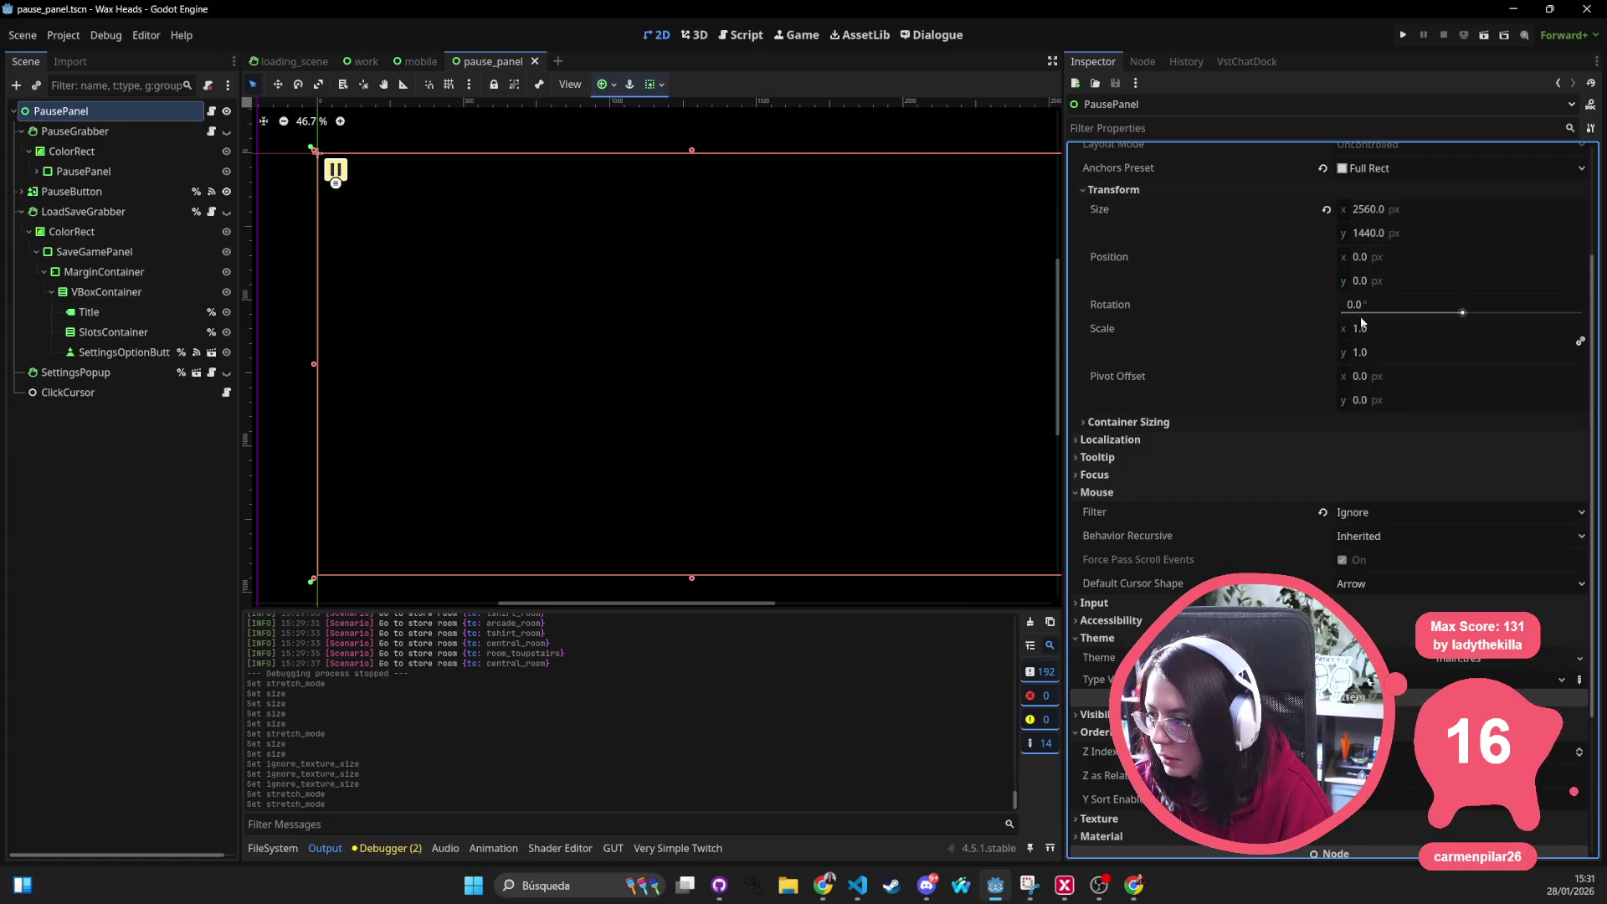
pyautogui.scroll(2, 1318, 352)
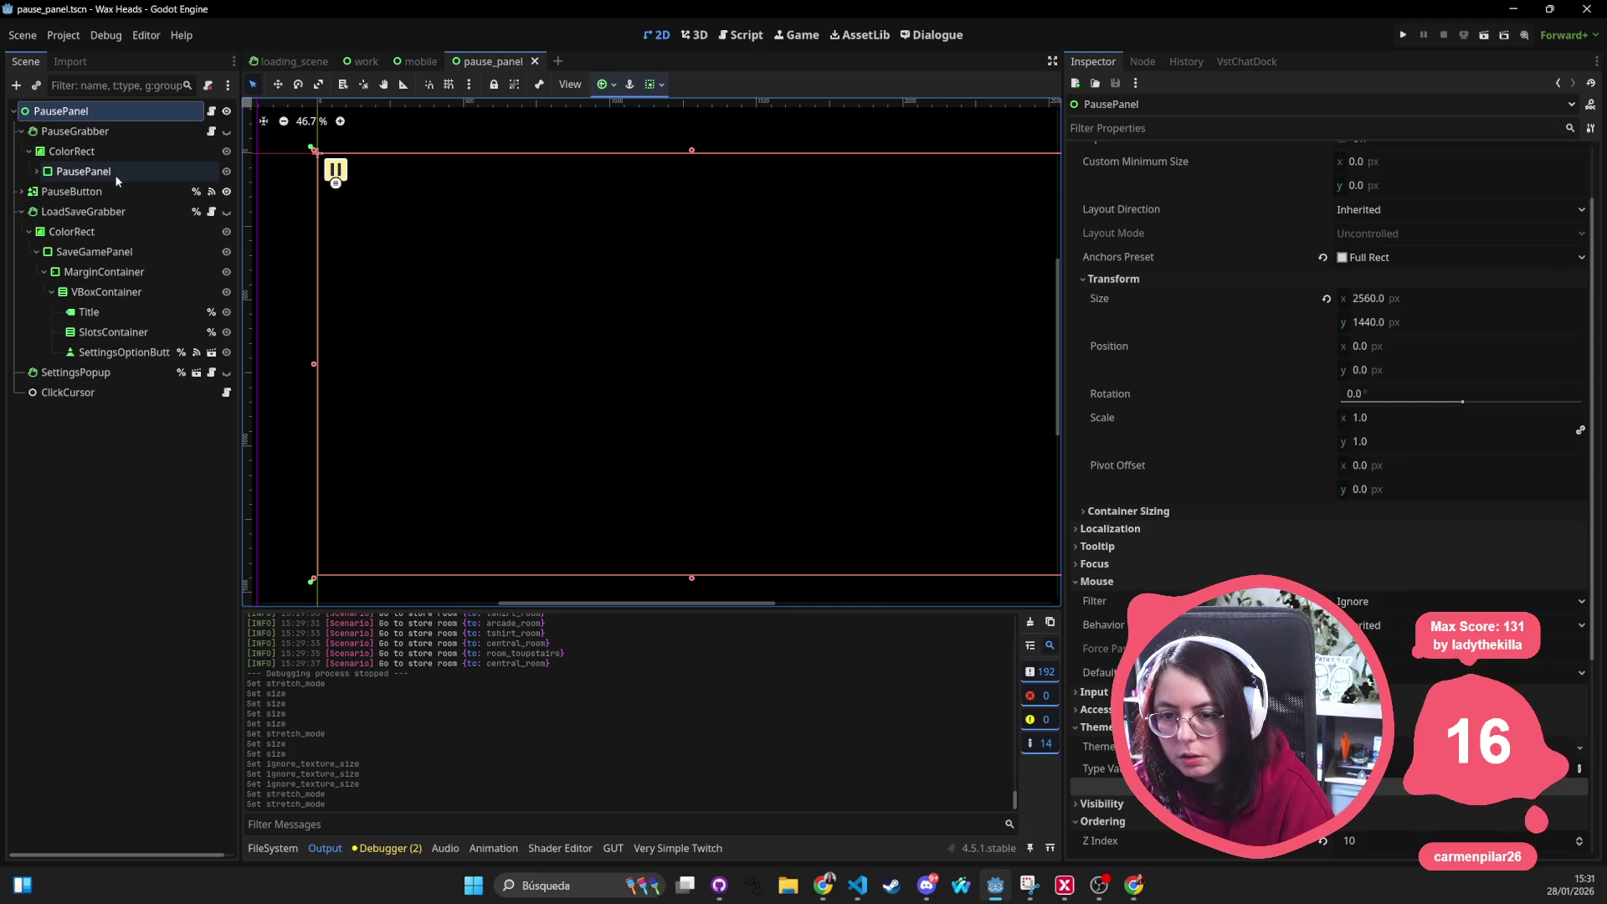
# Apply the PauseButton's custom minimum width, save, try Keep Aspect Centered, then switch to Keep Centered
pyautogui.click(76, 190)
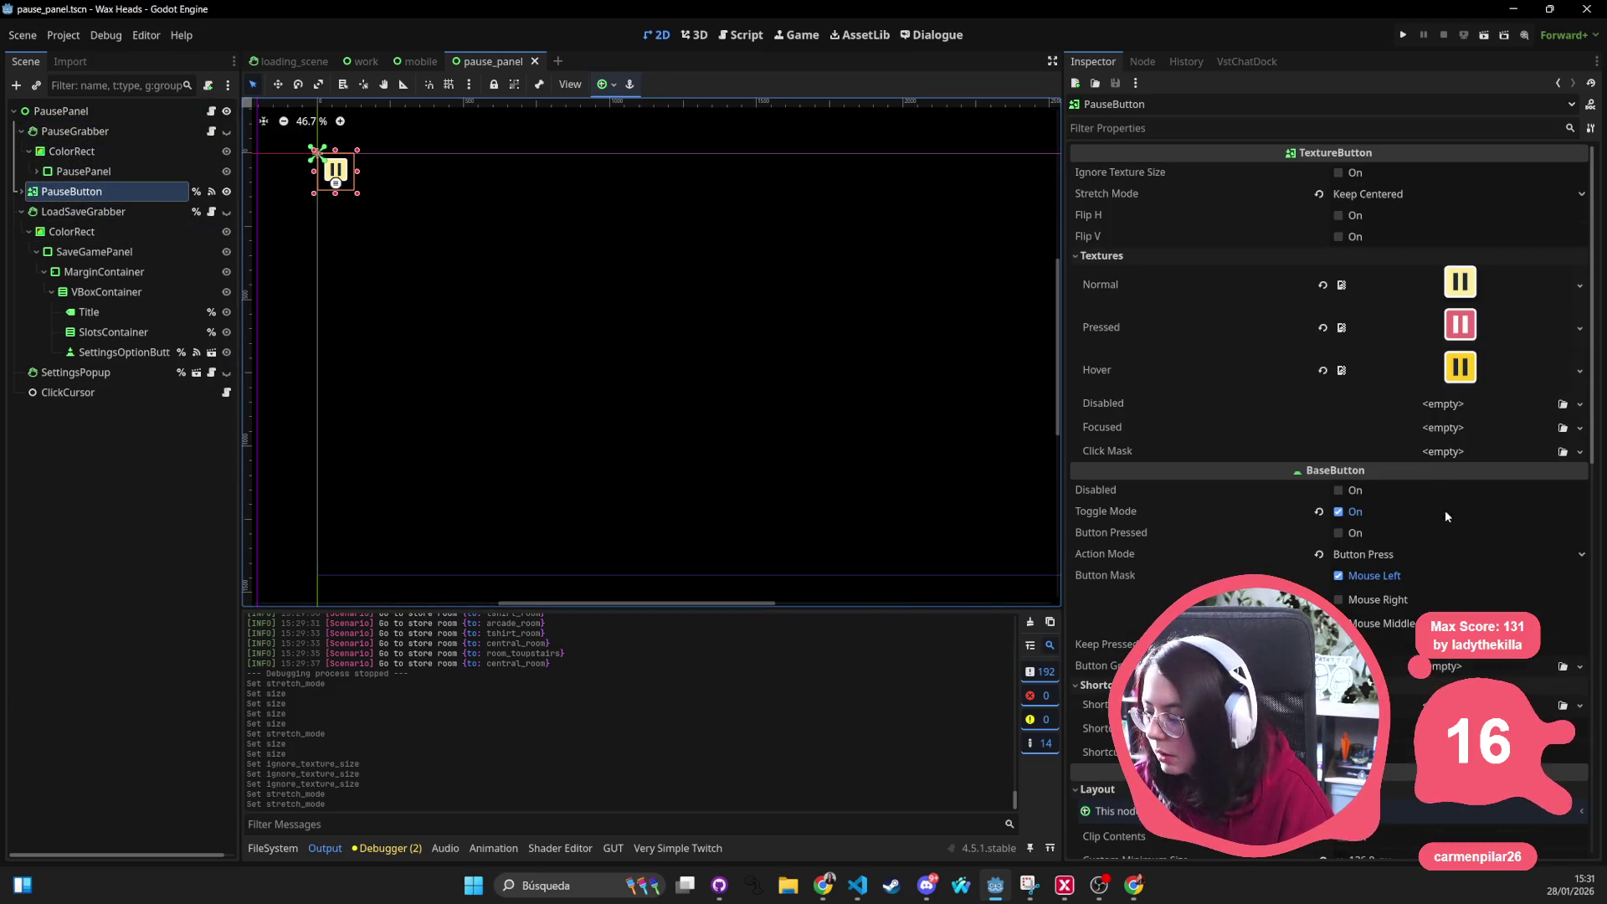
pyautogui.scroll(-2, 1418, 522)
pyautogui.scroll(-2, 1390, 537)
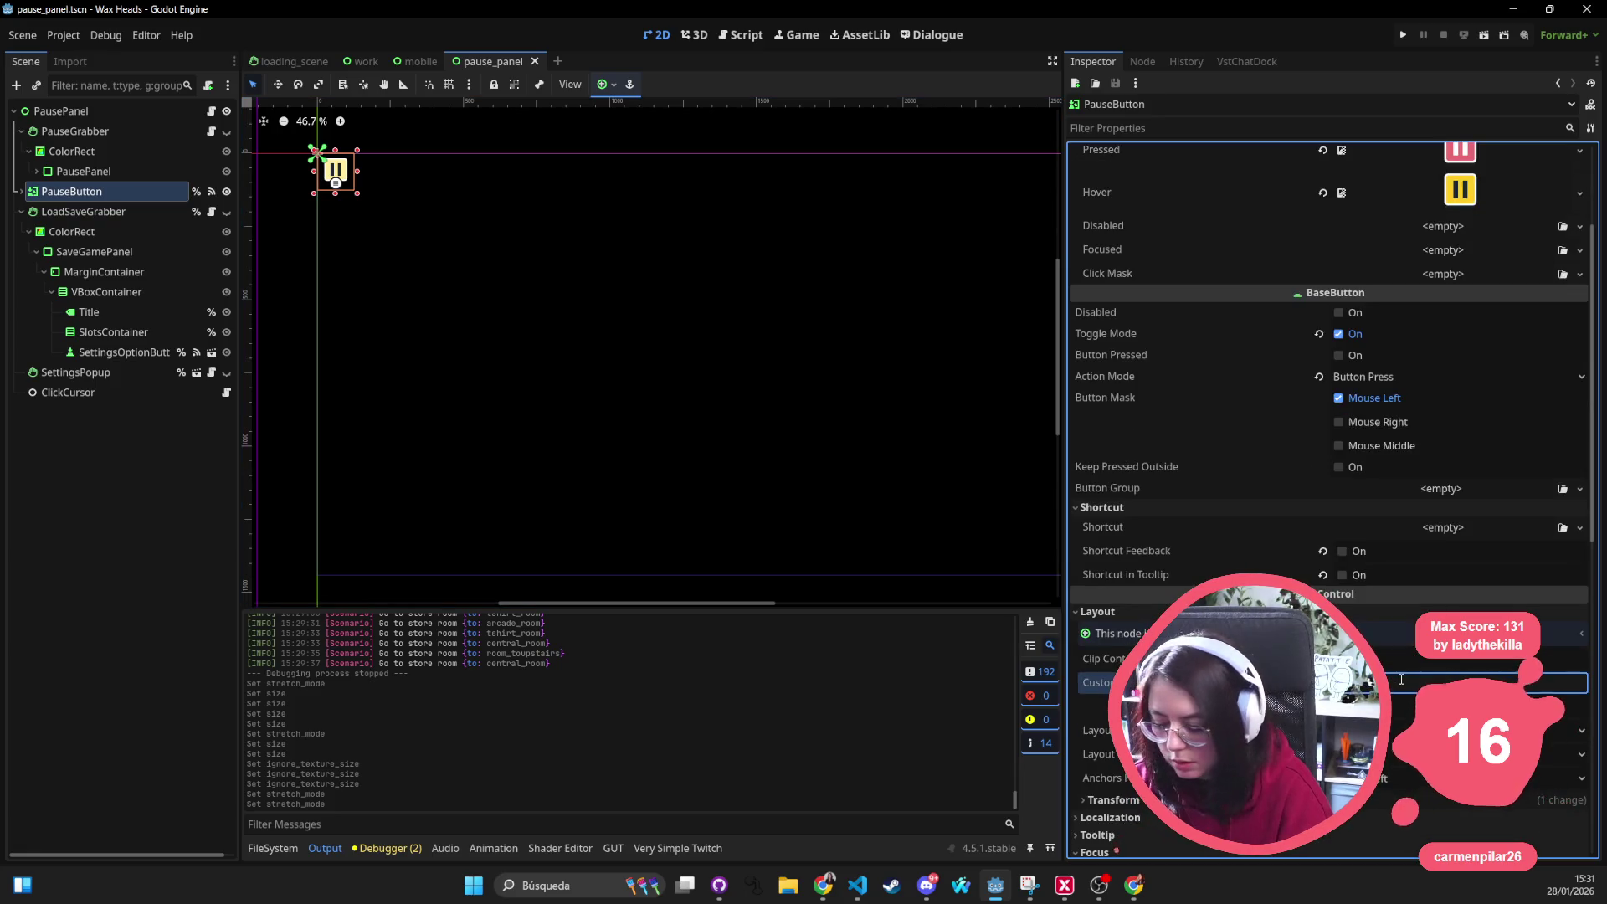
pyautogui.press('Tab')
pyautogui.hotkey('ctrl', 's')
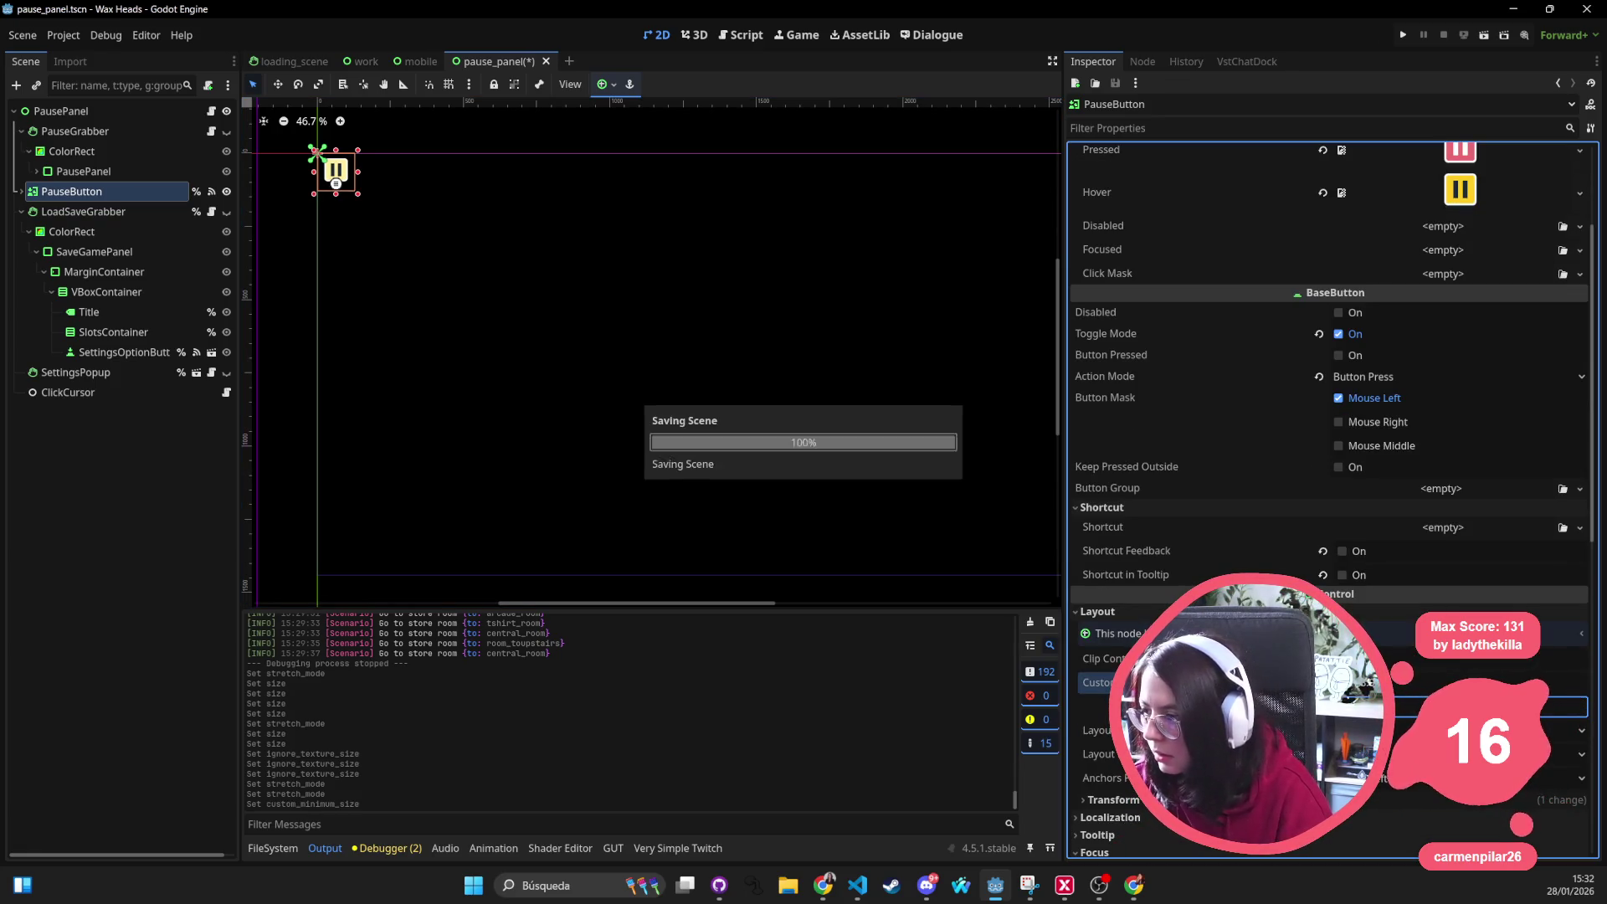
pyautogui.scroll(4, 1334, 391)
pyautogui.click(1371, 197)
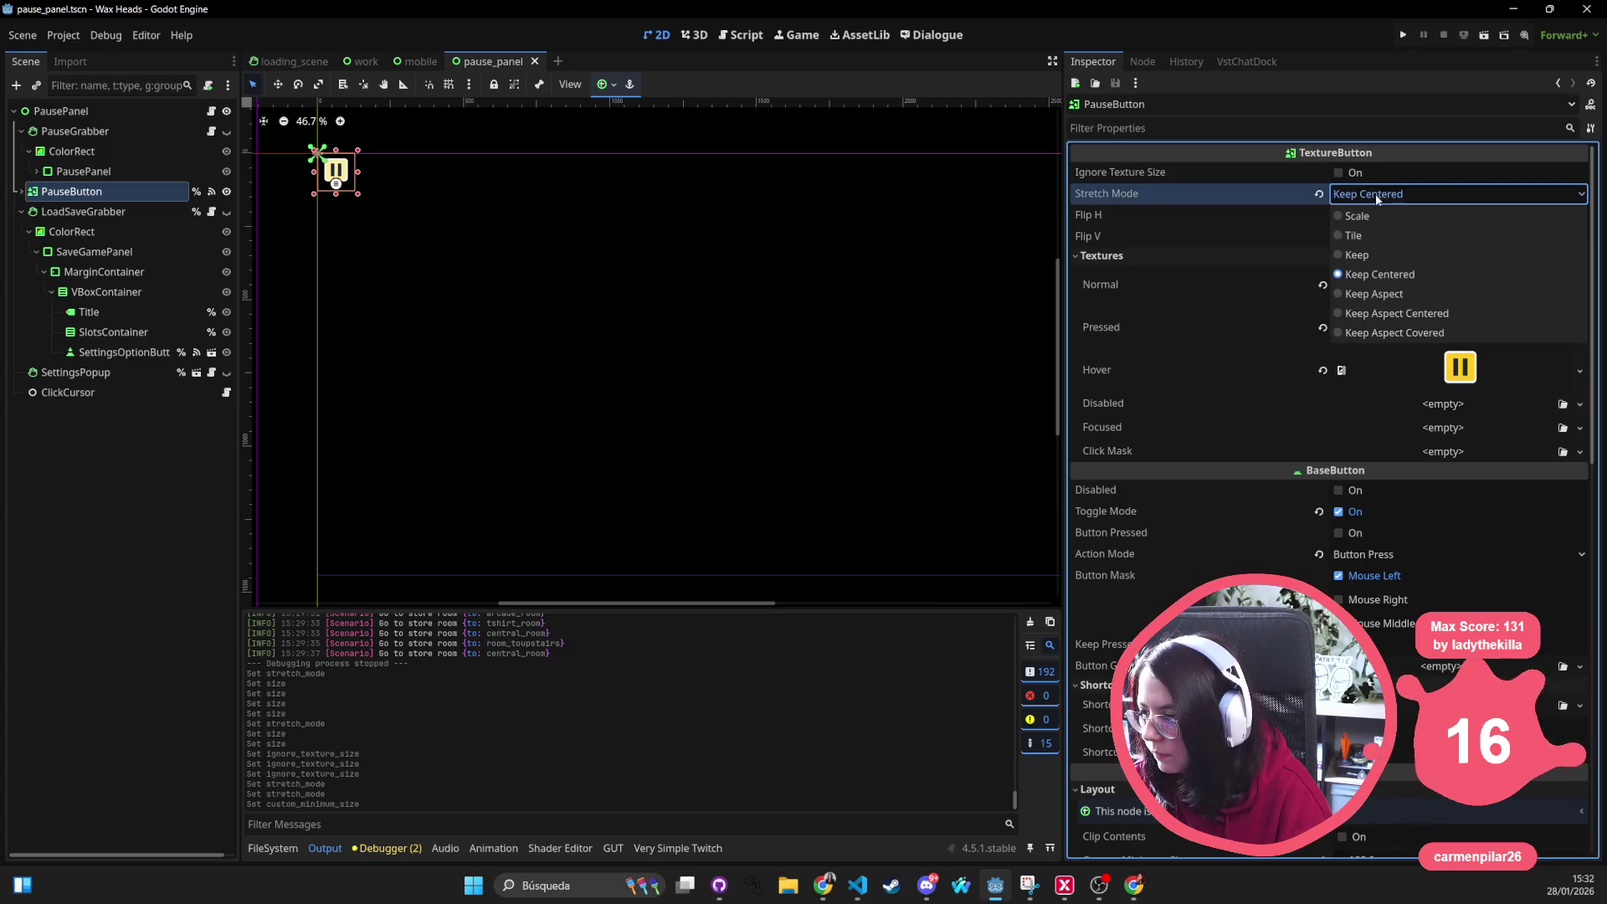
pyautogui.click(1422, 307)
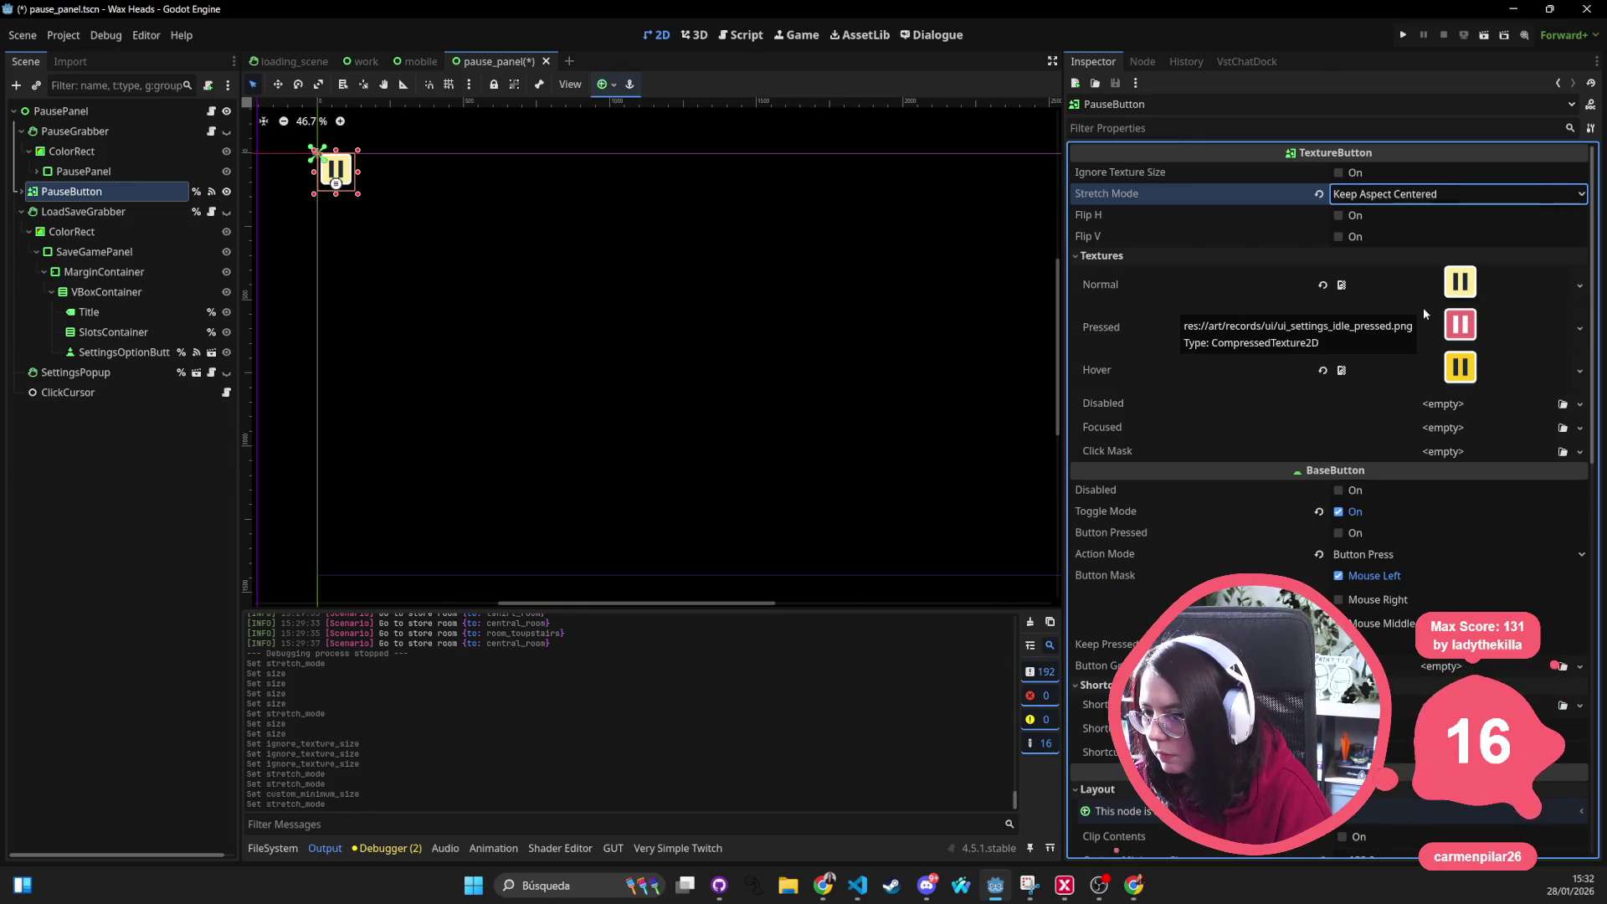
pyautogui.click(1415, 195)
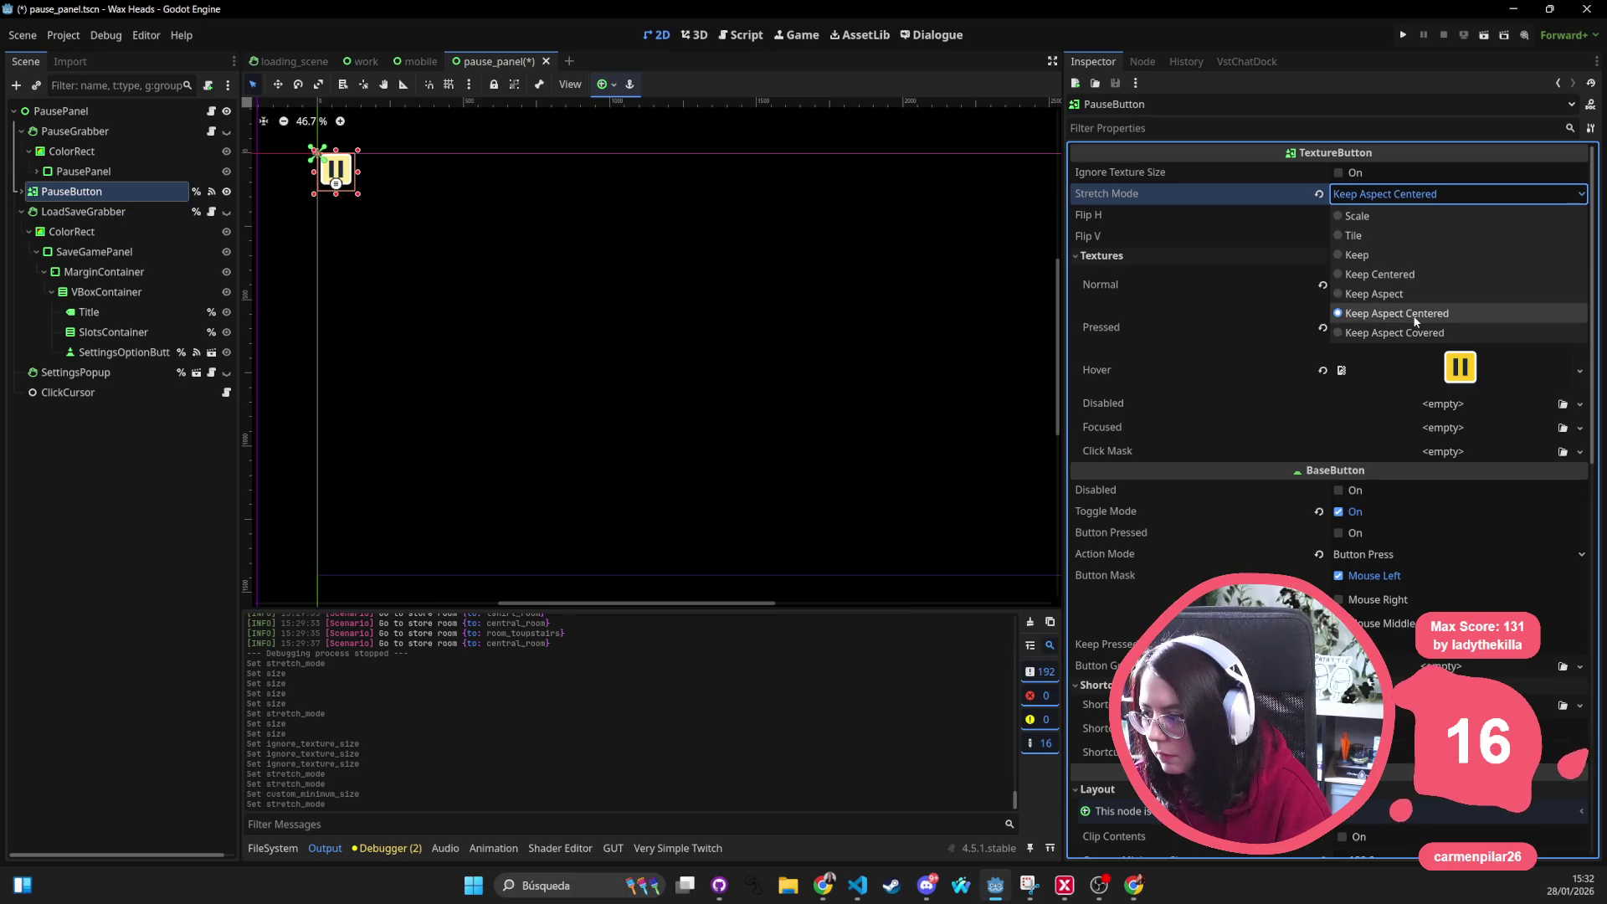
pyautogui.click(1424, 274)
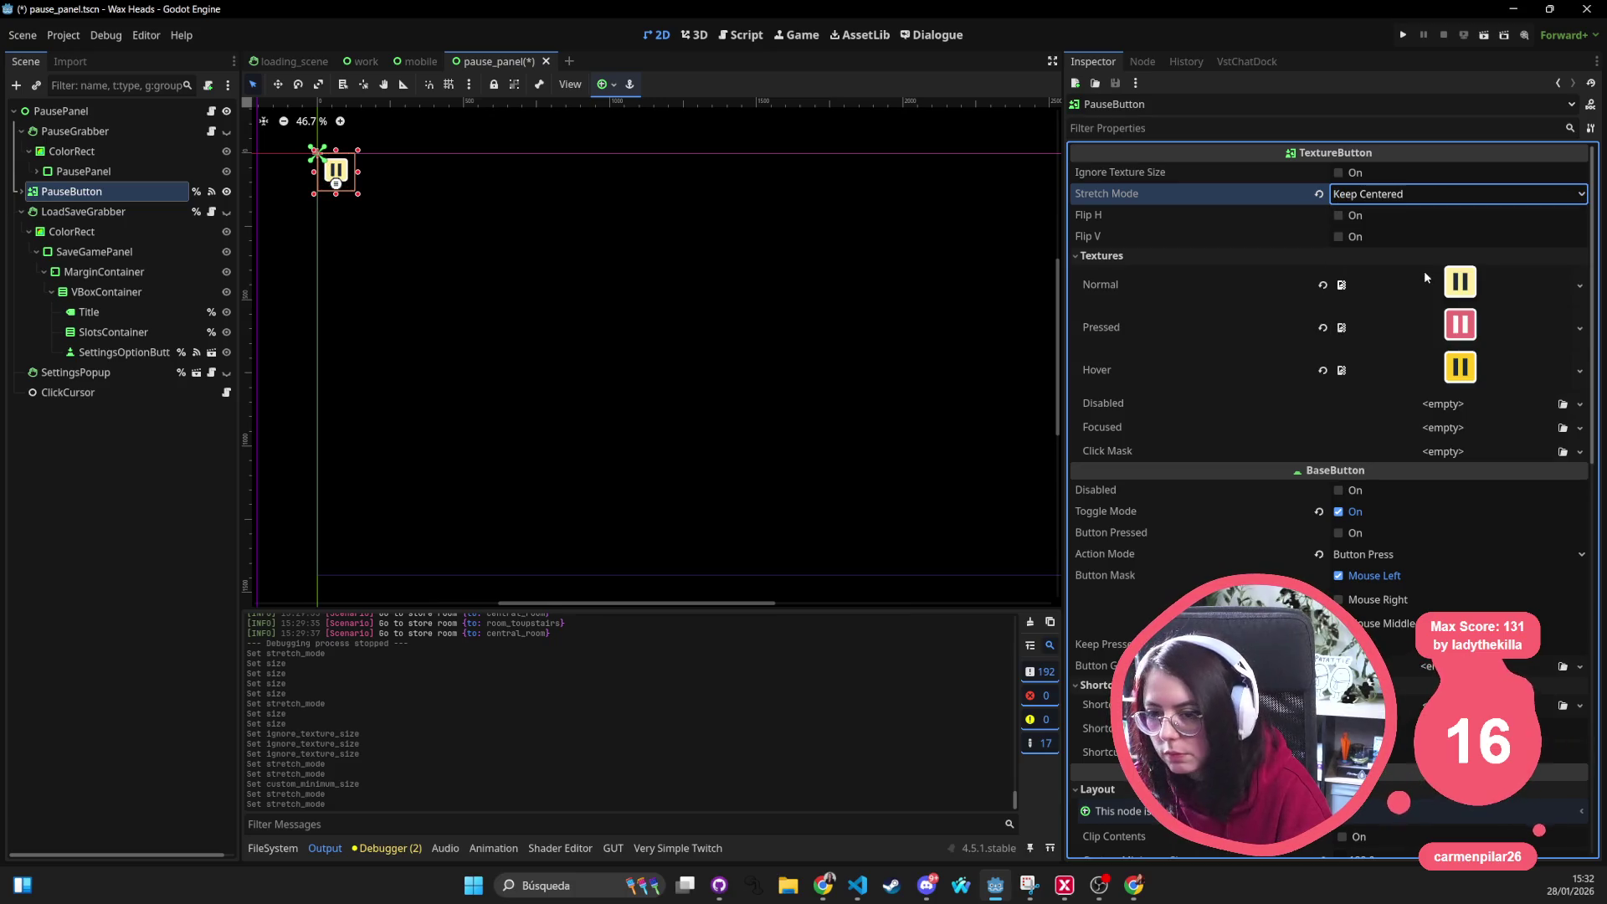
# Try Keep Aspect and Keep stretch modes, settle on Keep Centered for the pause button, and save the scene
pyautogui.click(1375, 195)
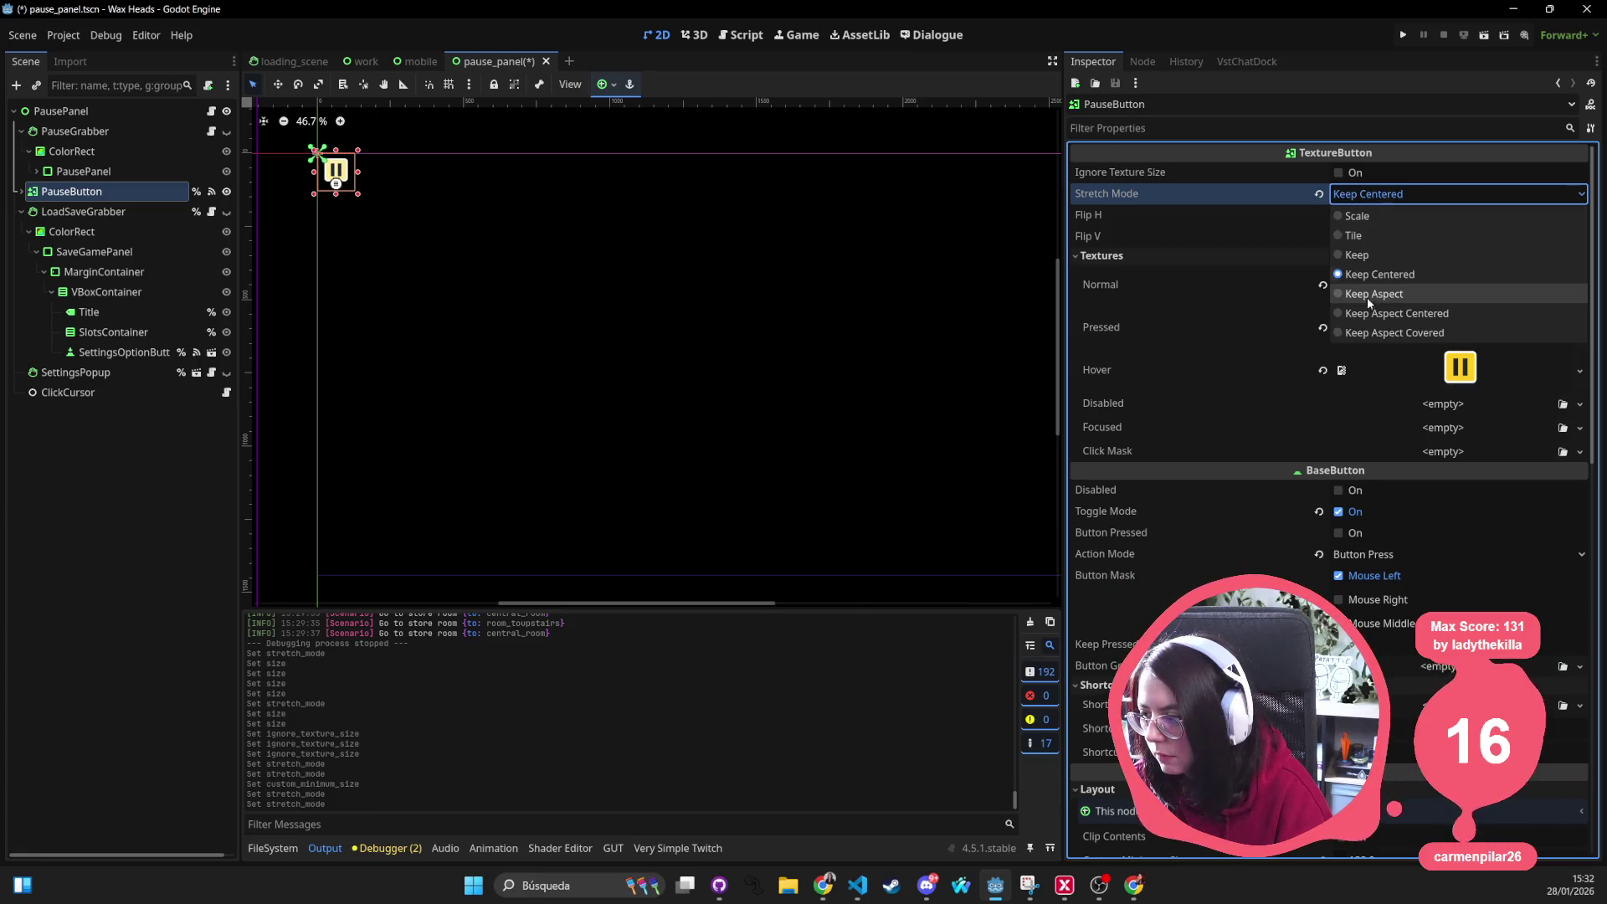
pyautogui.click(1368, 294)
pyautogui.click(1392, 195)
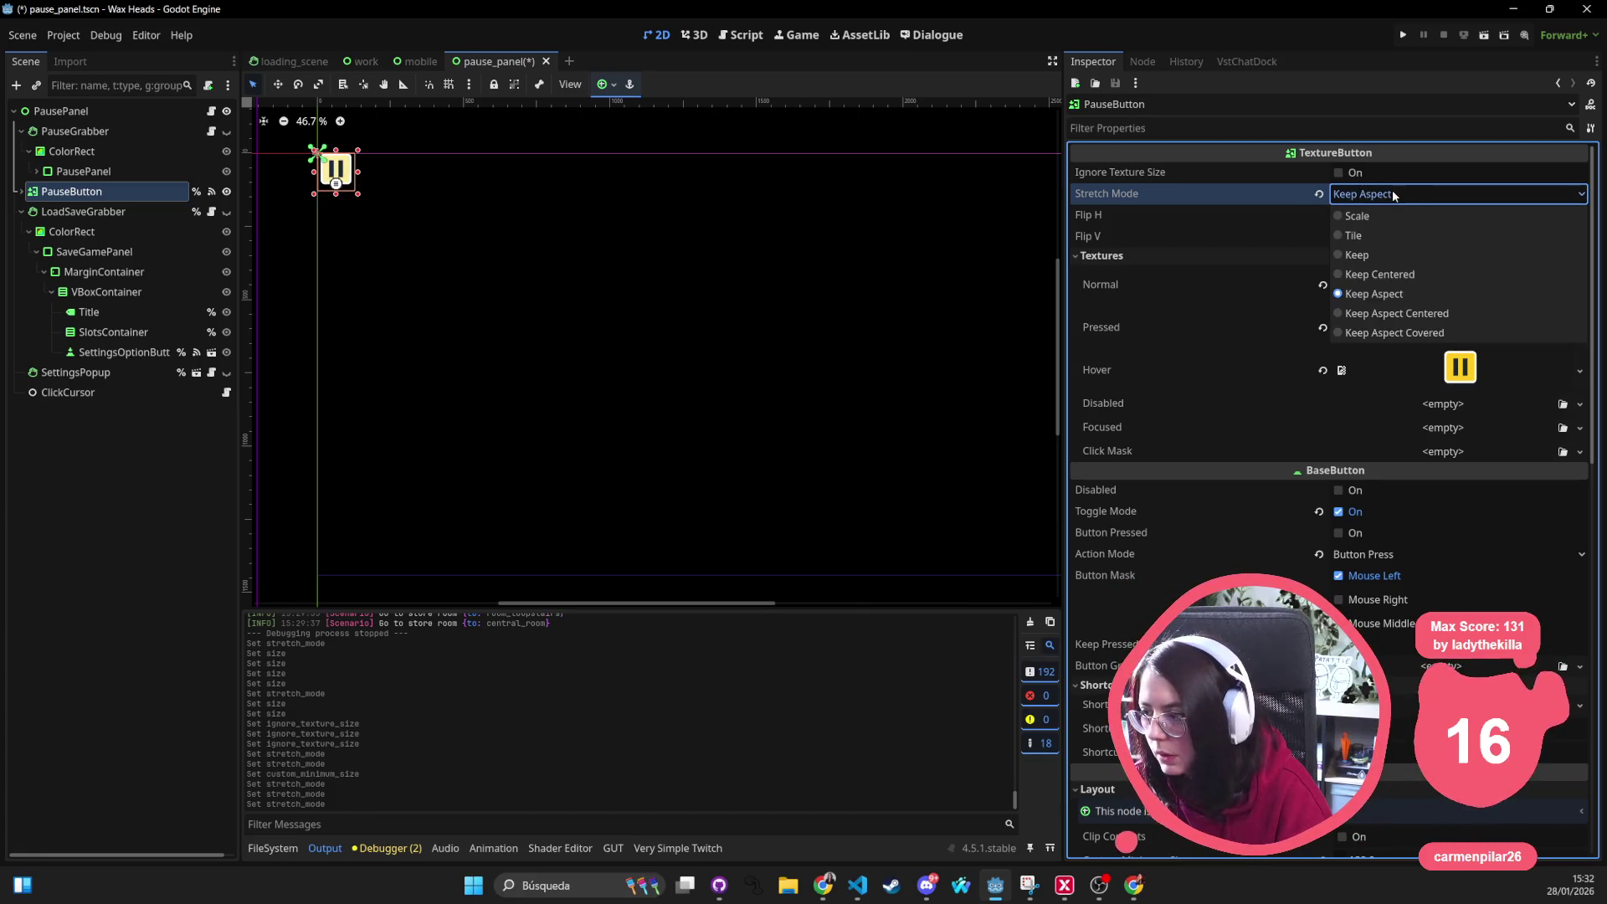
pyautogui.click(1384, 252)
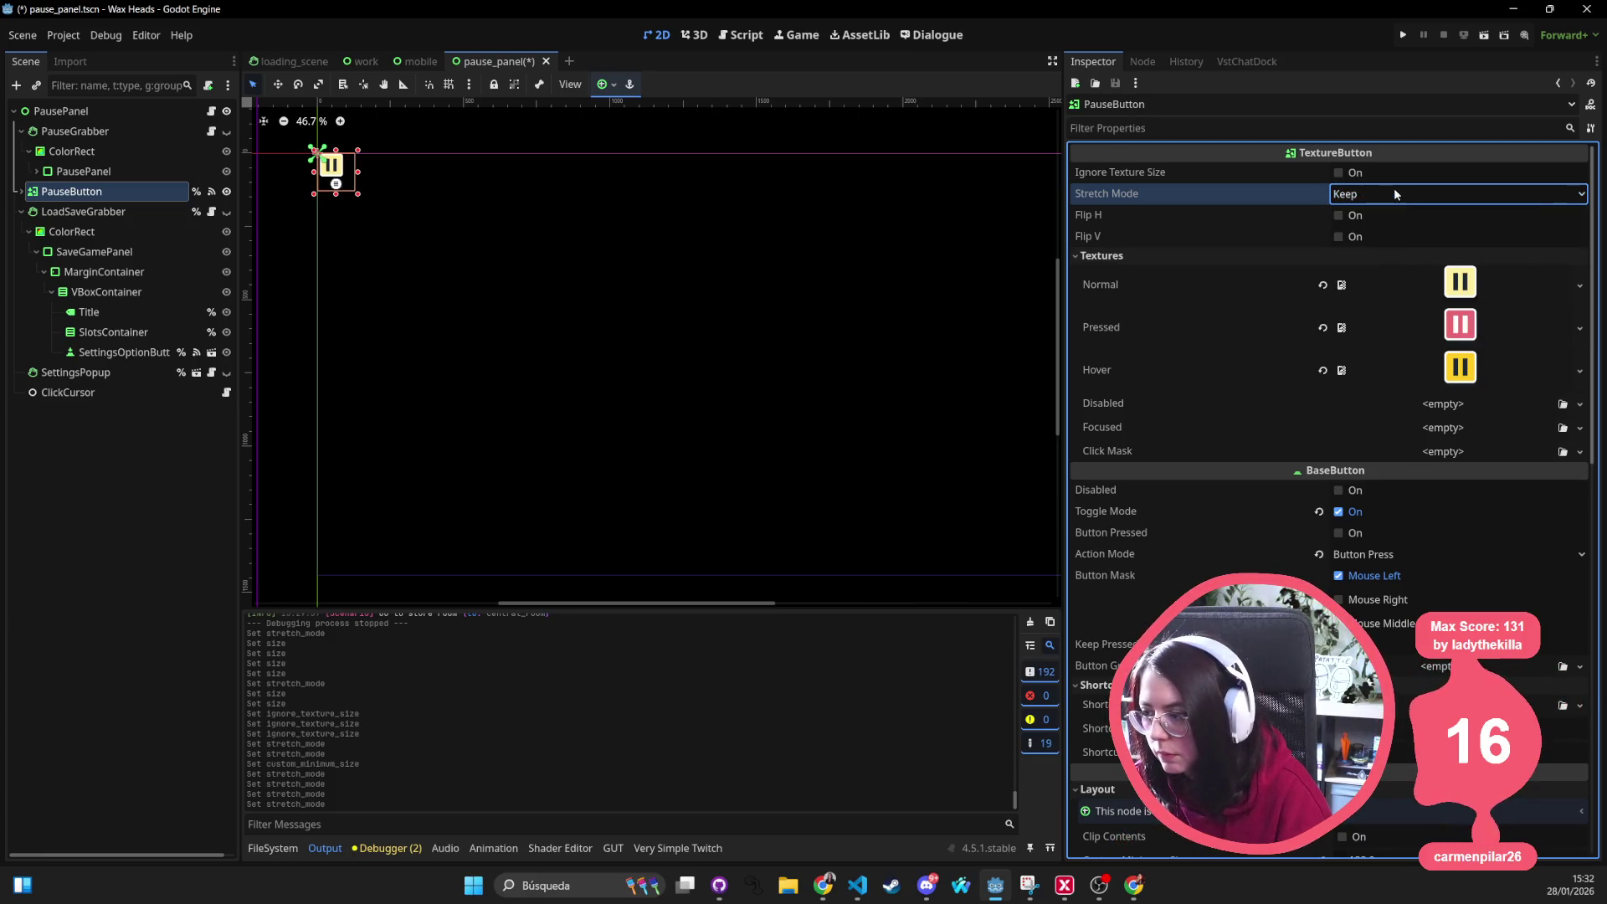
pyautogui.click(1395, 194)
pyautogui.click(1390, 274)
pyautogui.hotkey('ctrl', 's')
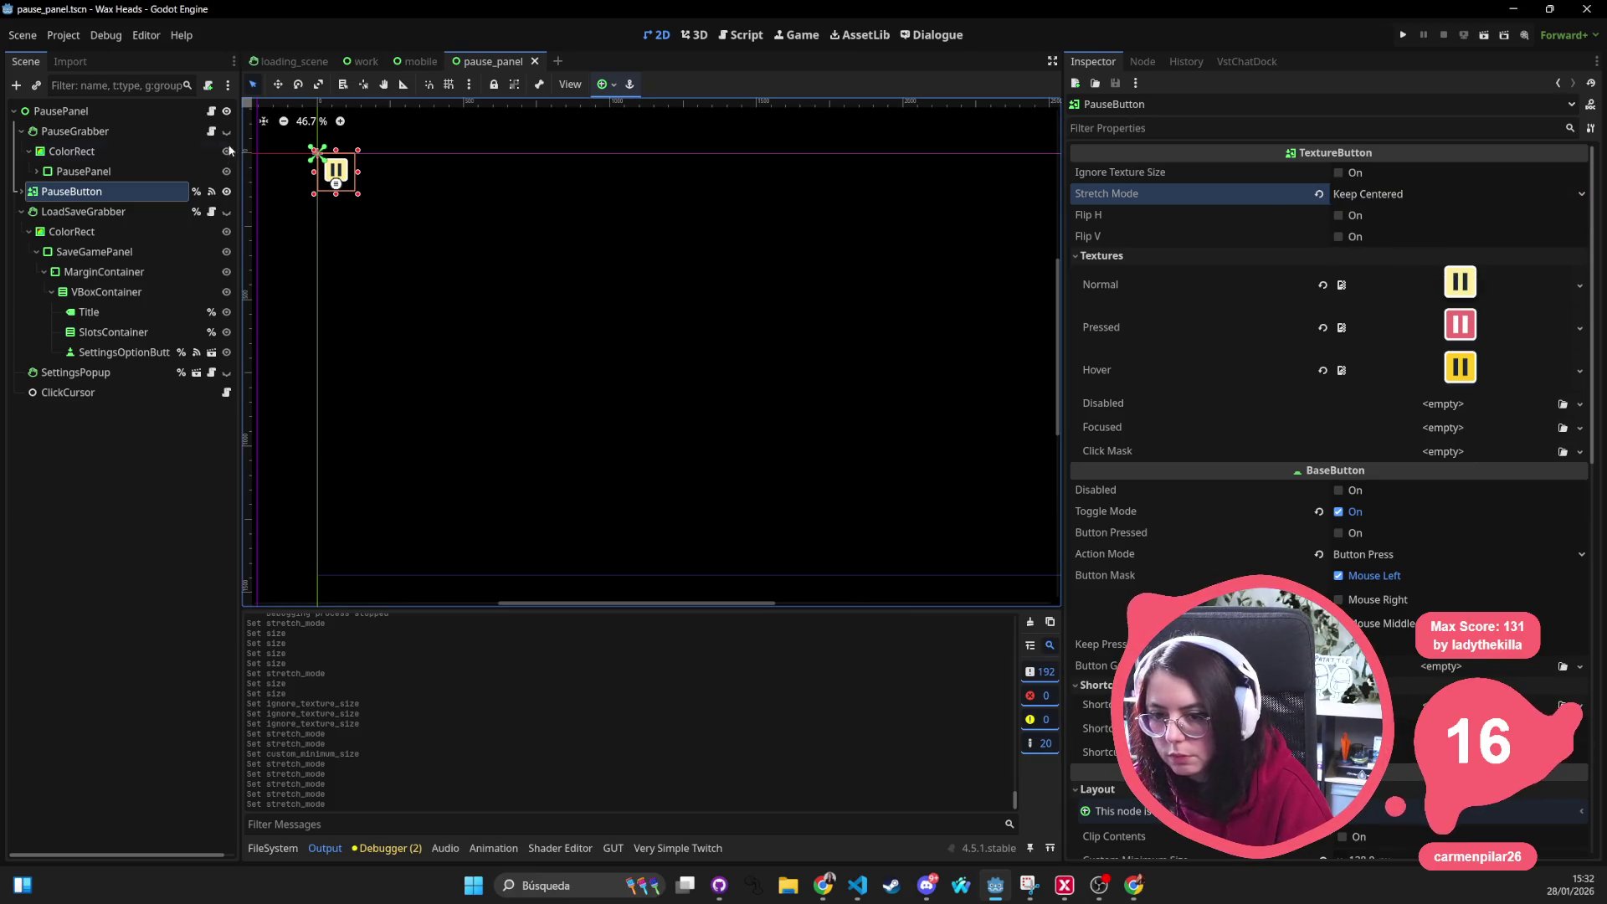
# Stop the Mobile button ignoring texture size, set it to Keep Centered, save, and switch to the work scene
pyautogui.click(414, 61)
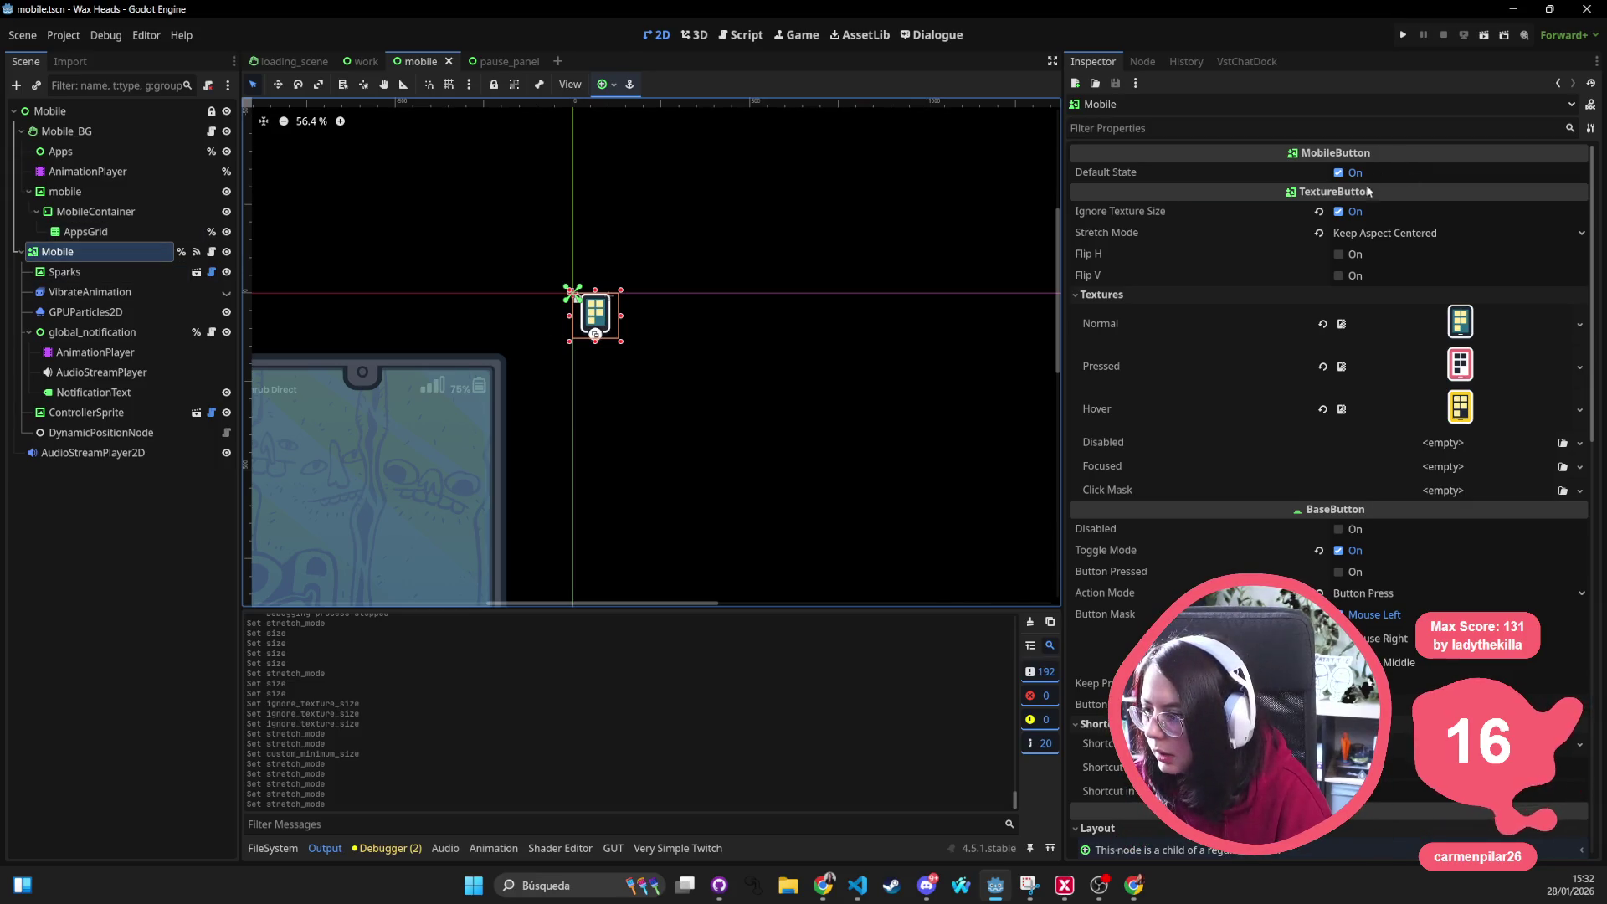
pyautogui.click(1339, 212)
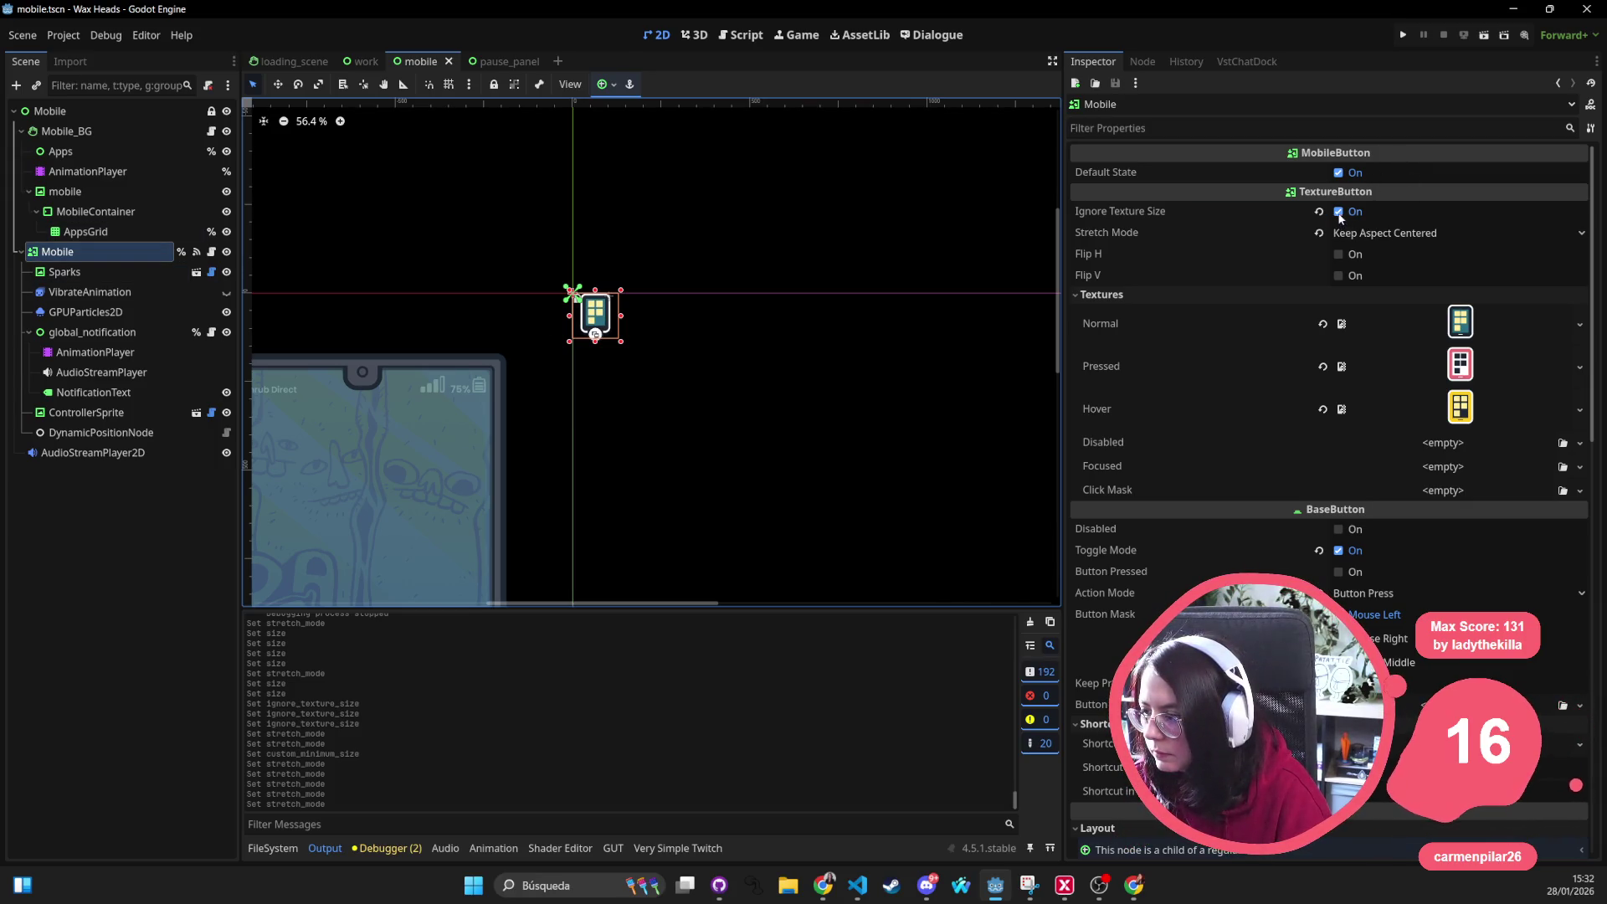
pyautogui.click(1399, 234)
pyautogui.click(1423, 315)
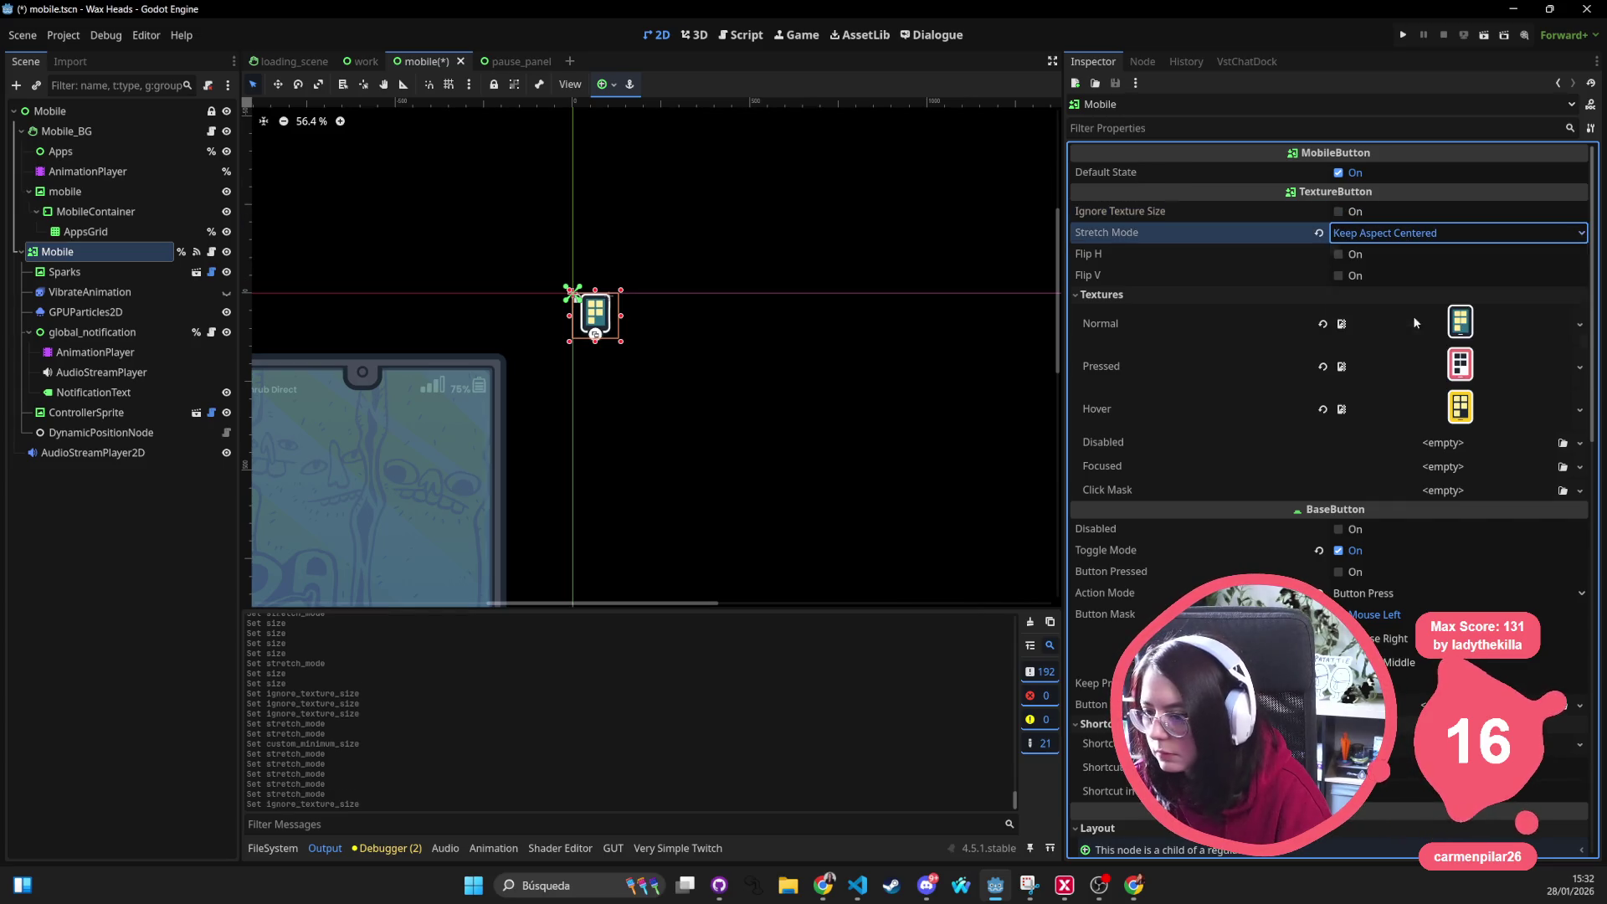
pyautogui.hotkey('ctrl', 's')
pyautogui.click(502, 60)
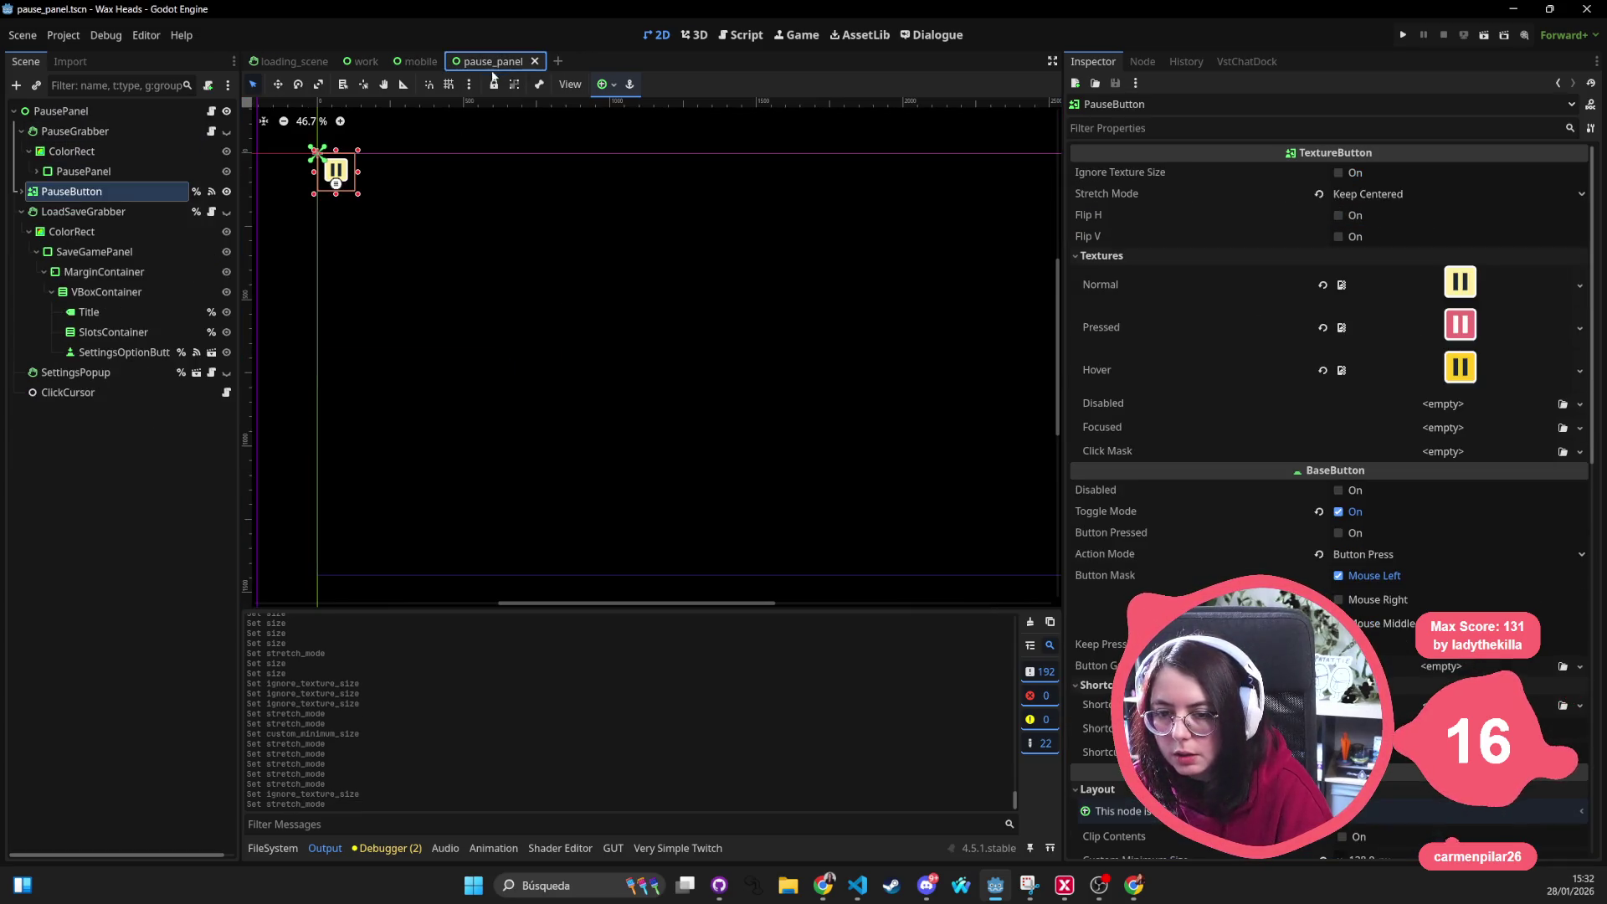
pyautogui.click(438, 62)
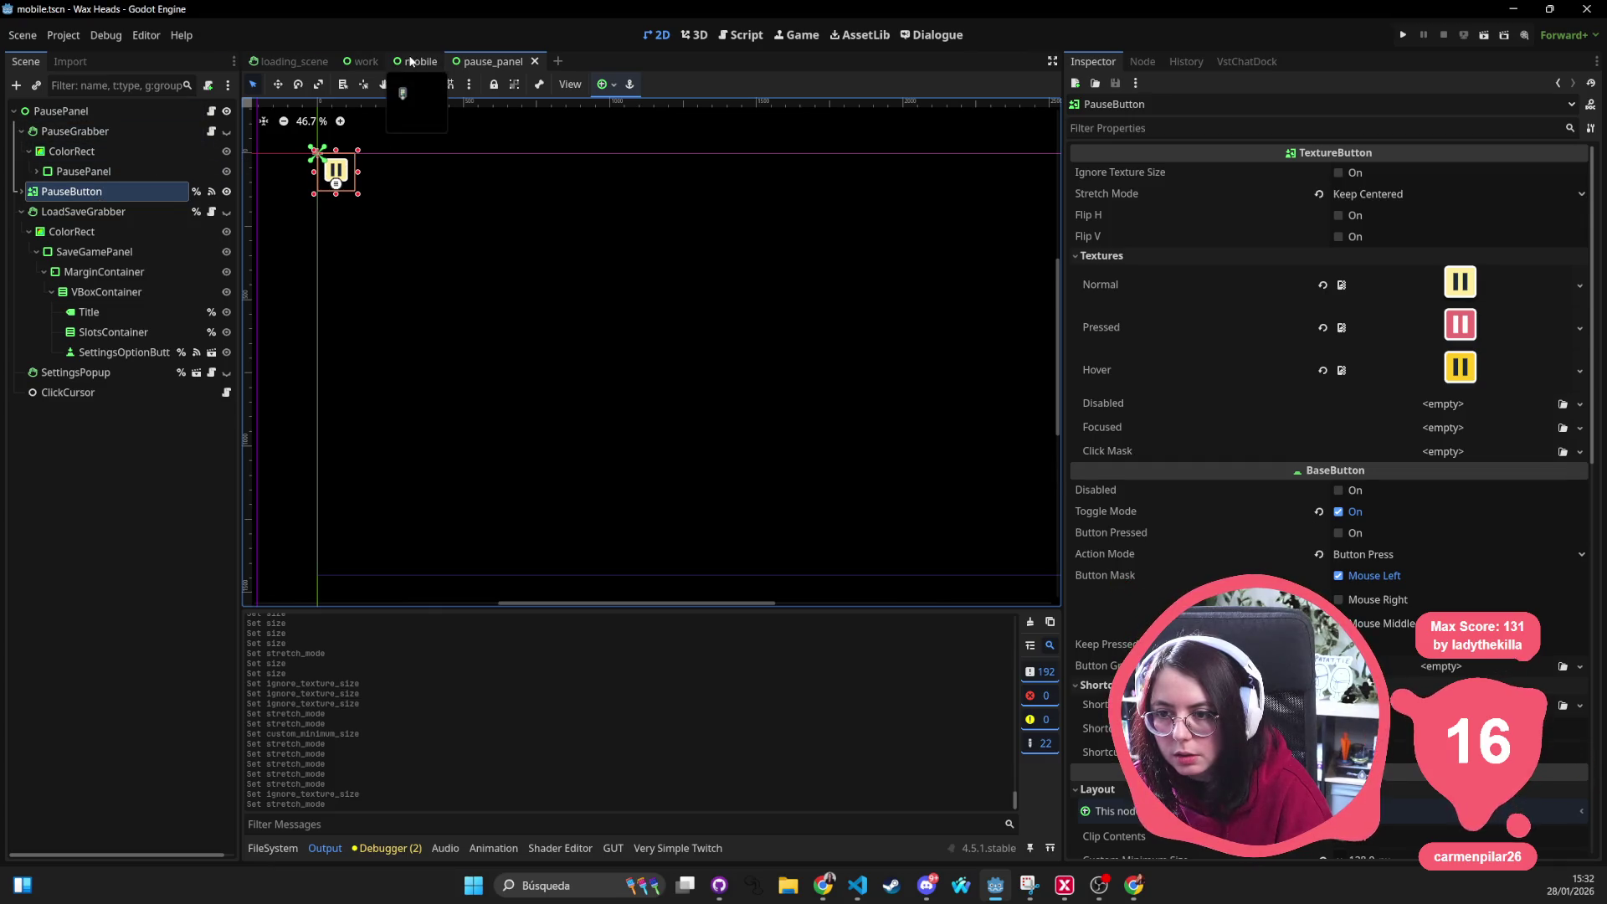
pyautogui.click(364, 62)
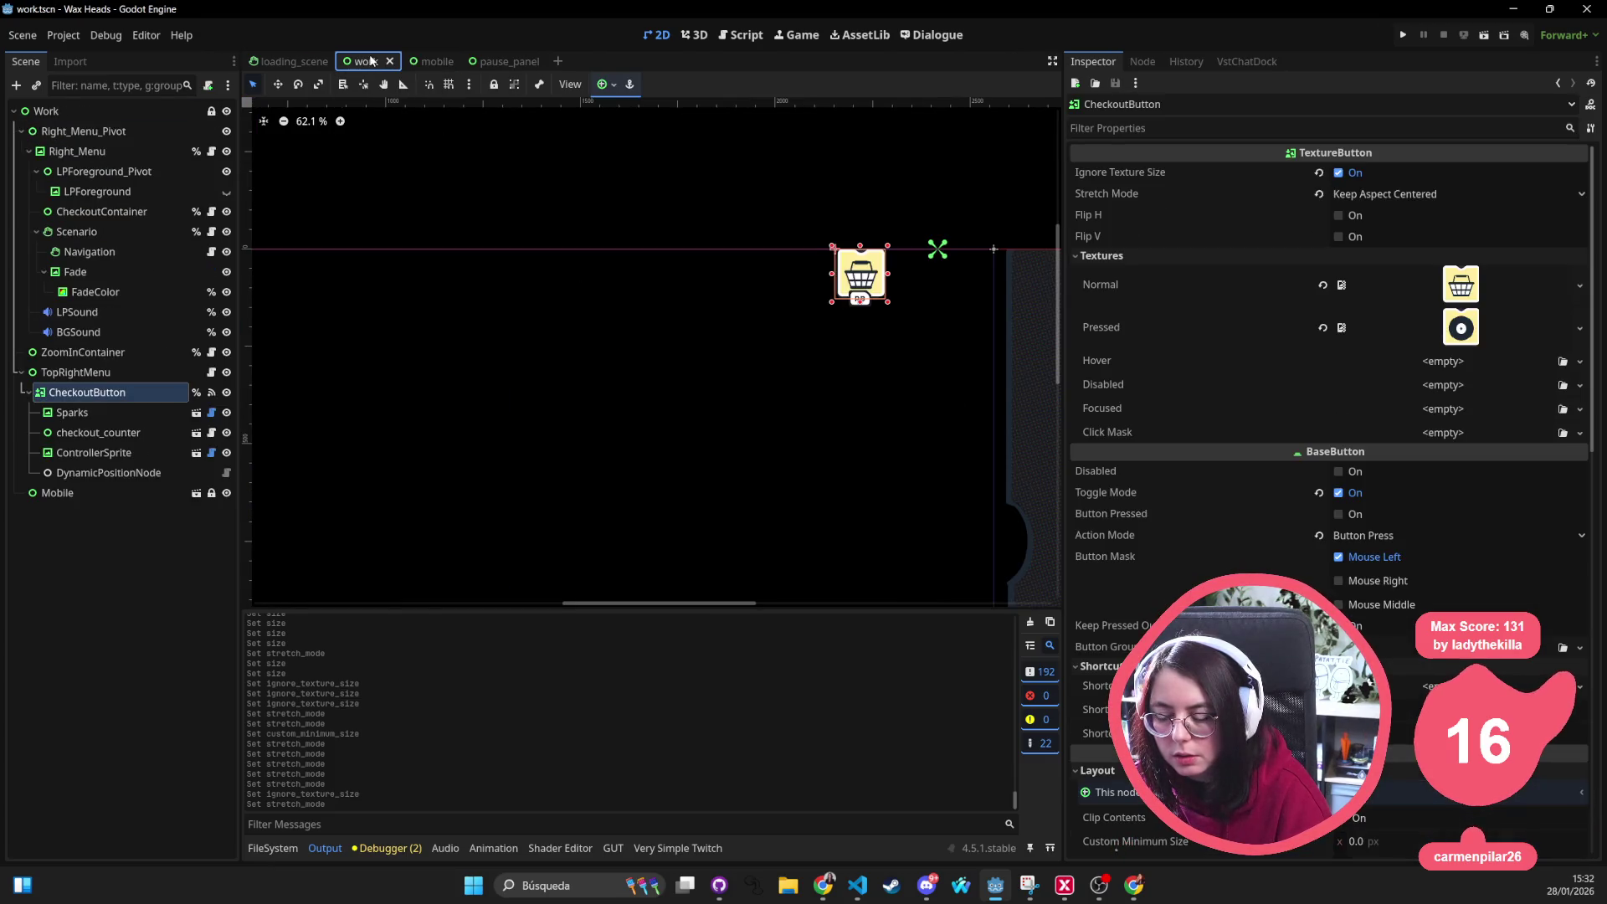
# Set the CheckoutButton to Keep Centered, save the work scene, and cycle scene tabs back to pause_panel
pyautogui.click(1386, 195)
pyautogui.click(1404, 274)
pyautogui.hotkey('ctrl', 's')
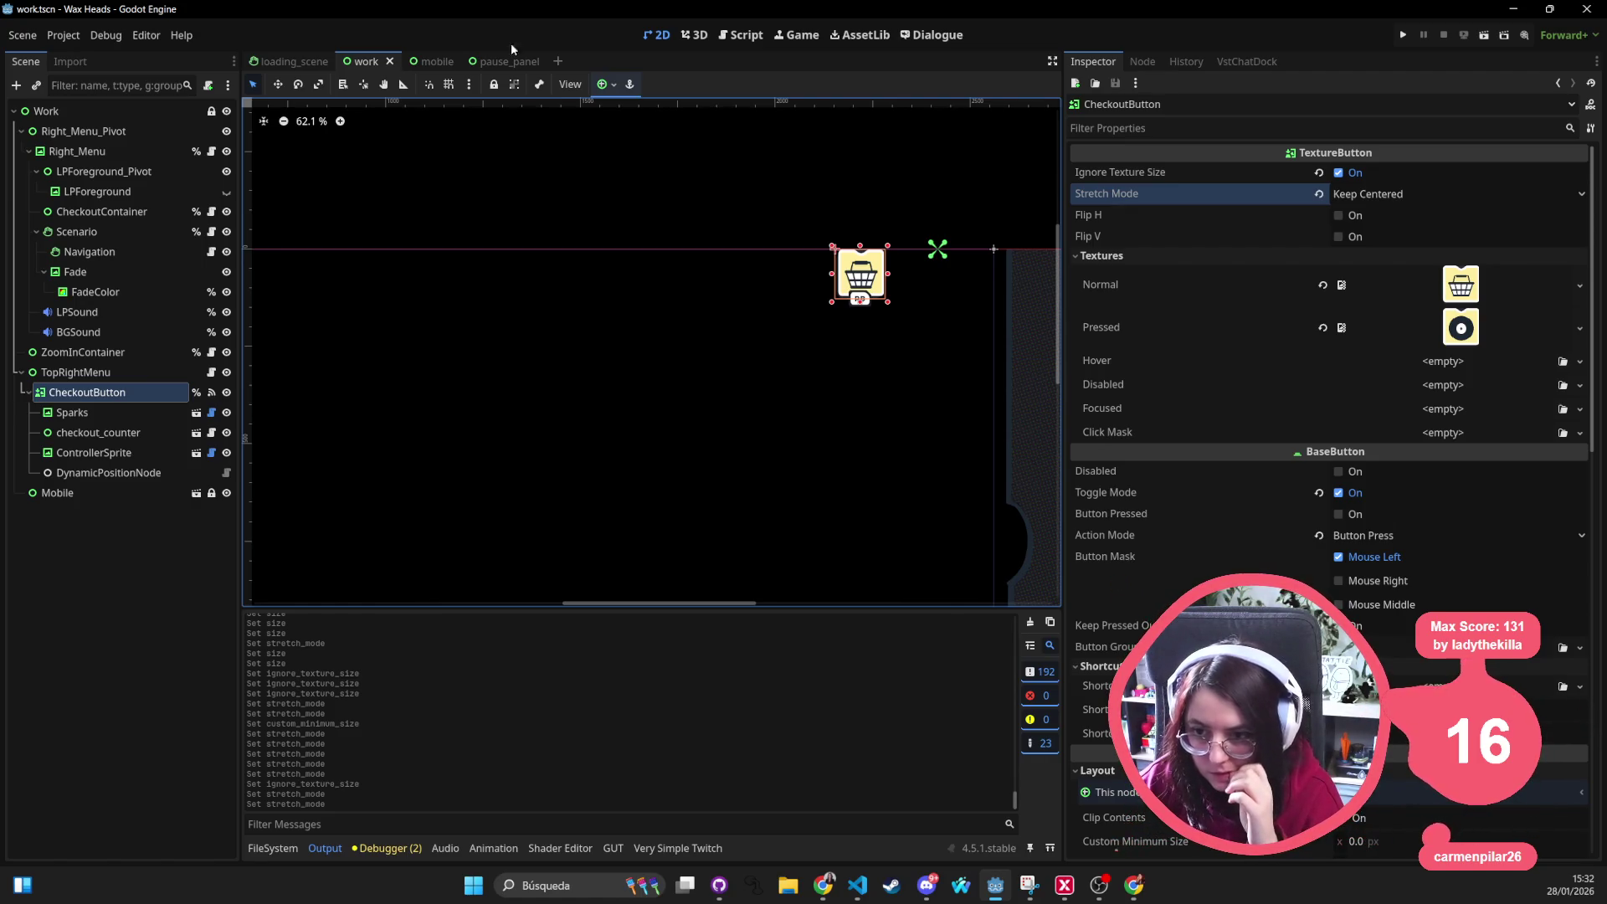
pyautogui.hotkey('ctrl', 'shift', 'Tab')
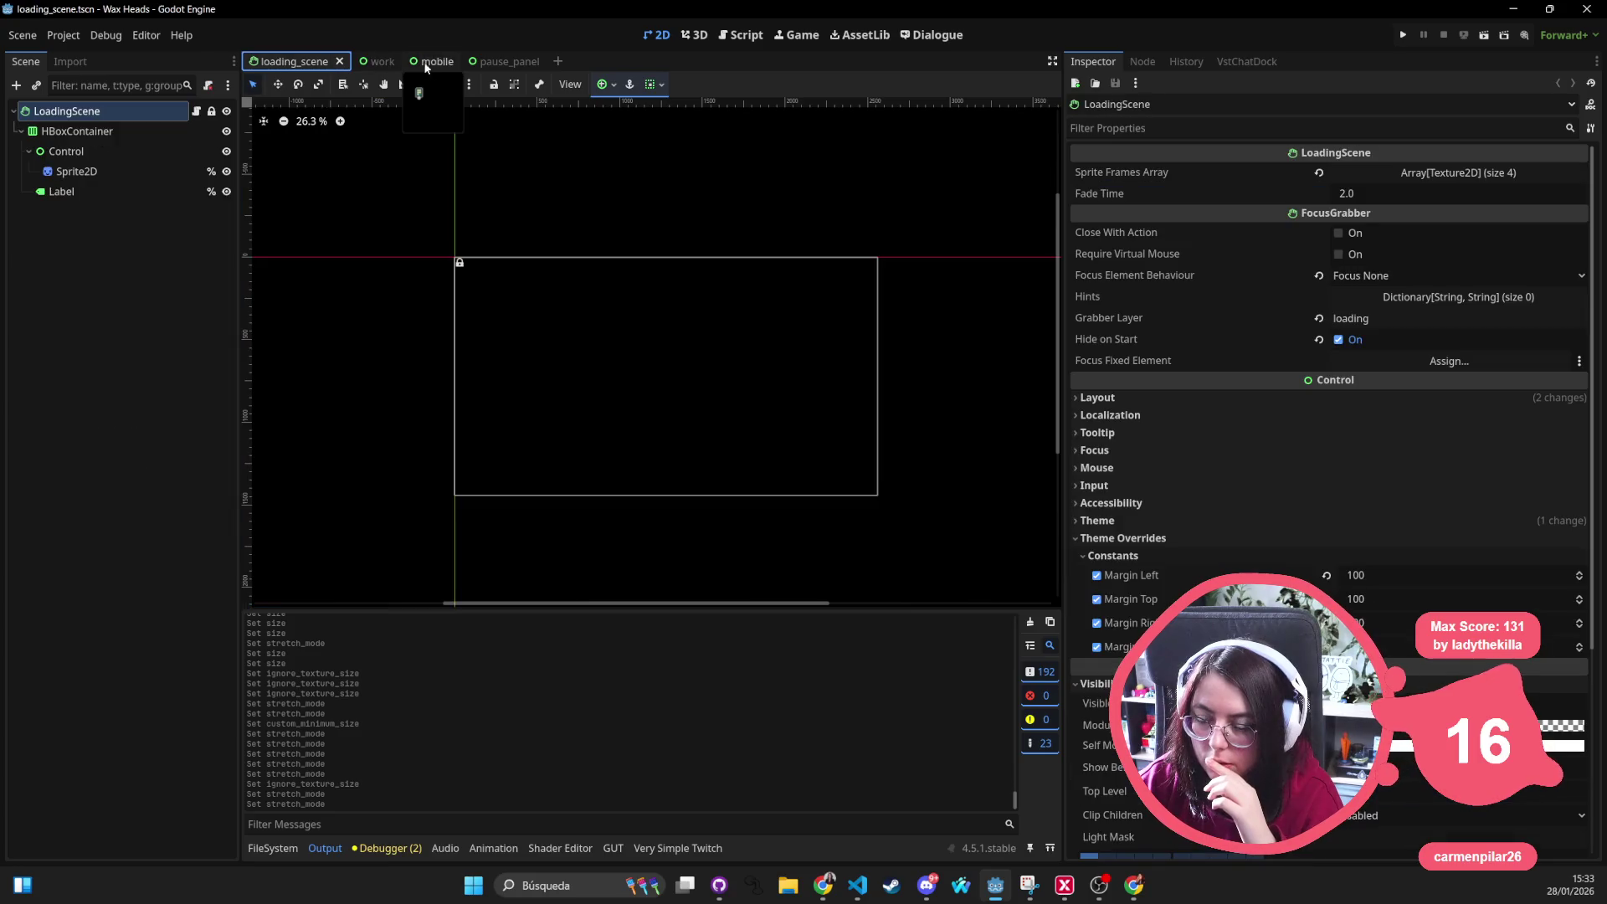
pyautogui.click(428, 65)
pyautogui.click(509, 62)
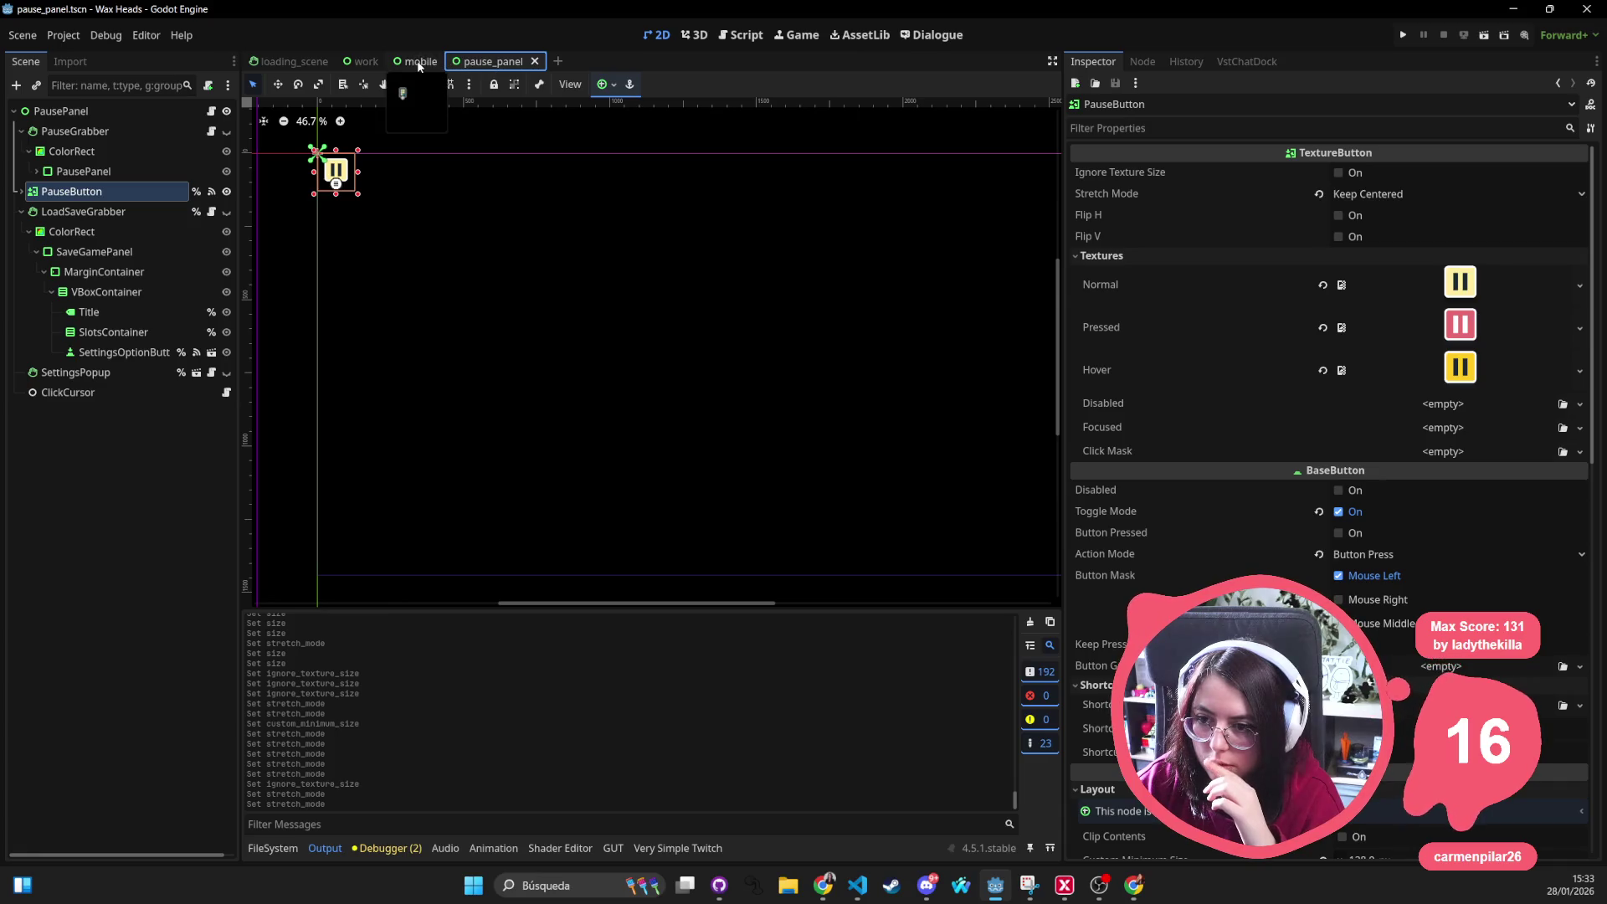
pyautogui.click(420, 62)
pyautogui.click(509, 62)
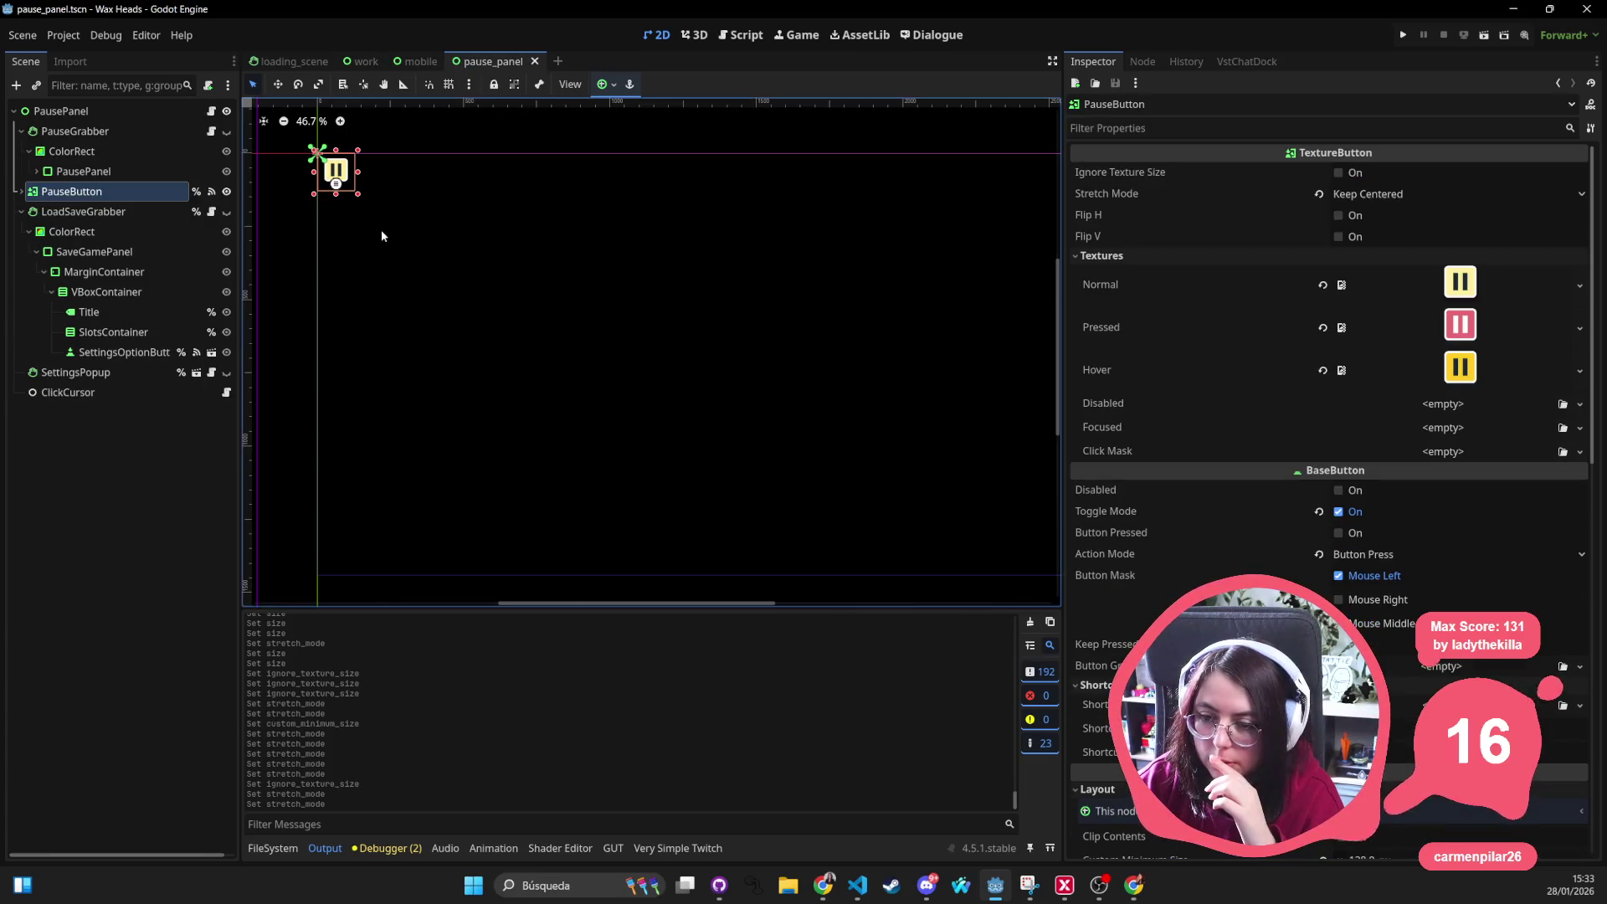
pyautogui.scroll(3, 332, 174)
pyautogui.scroll(3, 332, 175)
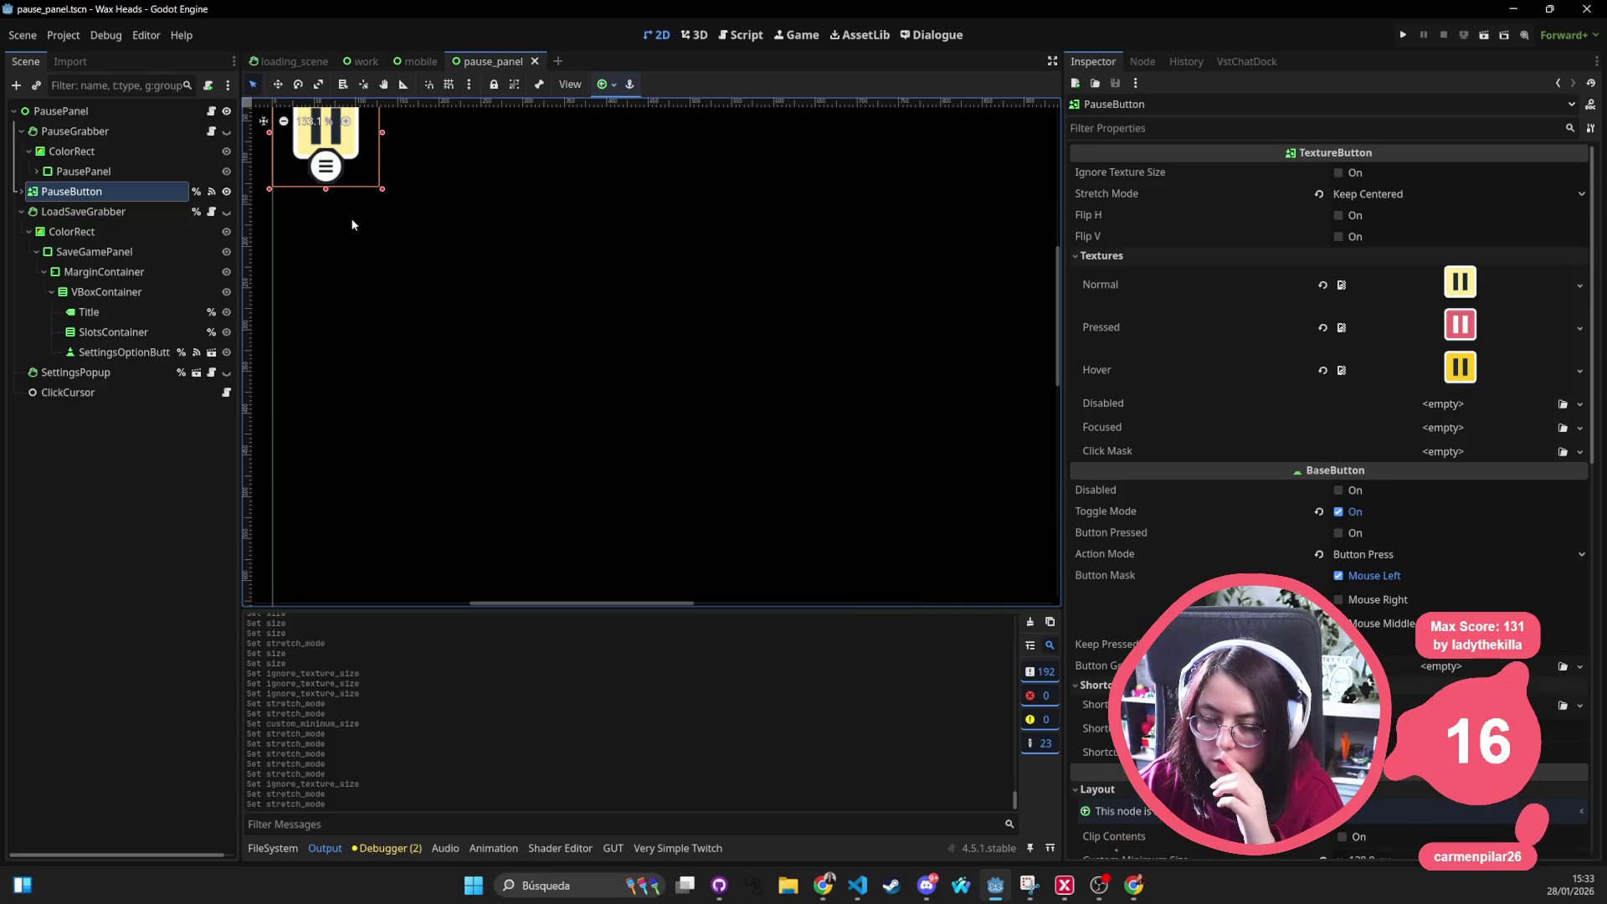
pyautogui.scroll(-3, 365, 159)
pyautogui.moveTo(377, 175); pyautogui.dragTo(475, 257)
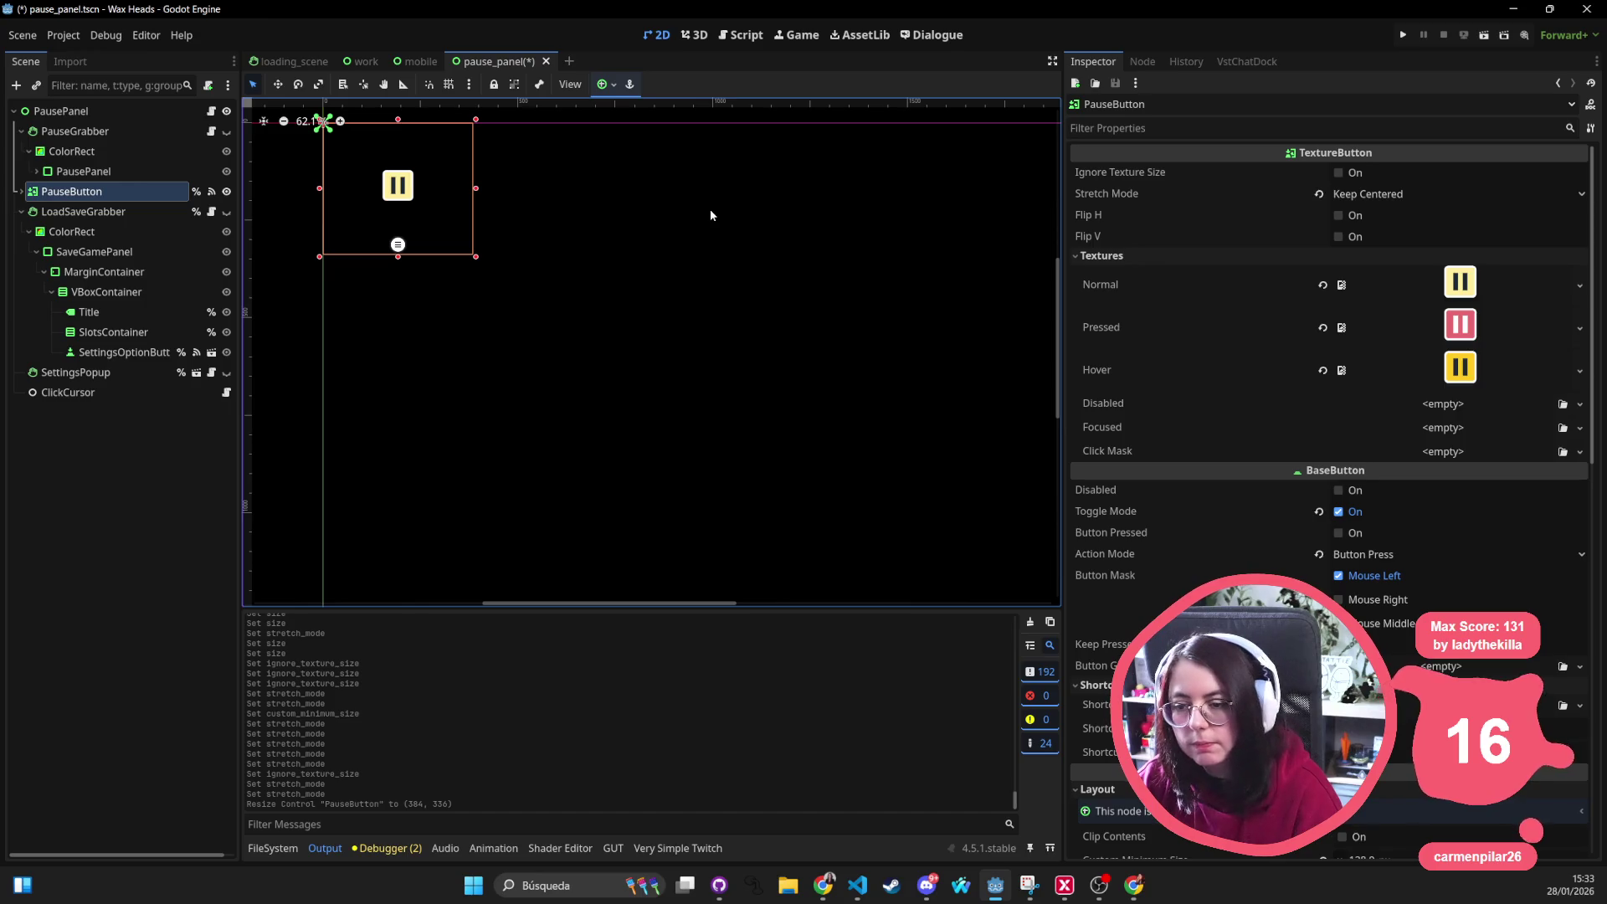
pyautogui.hotkey('ctrl', 'z')
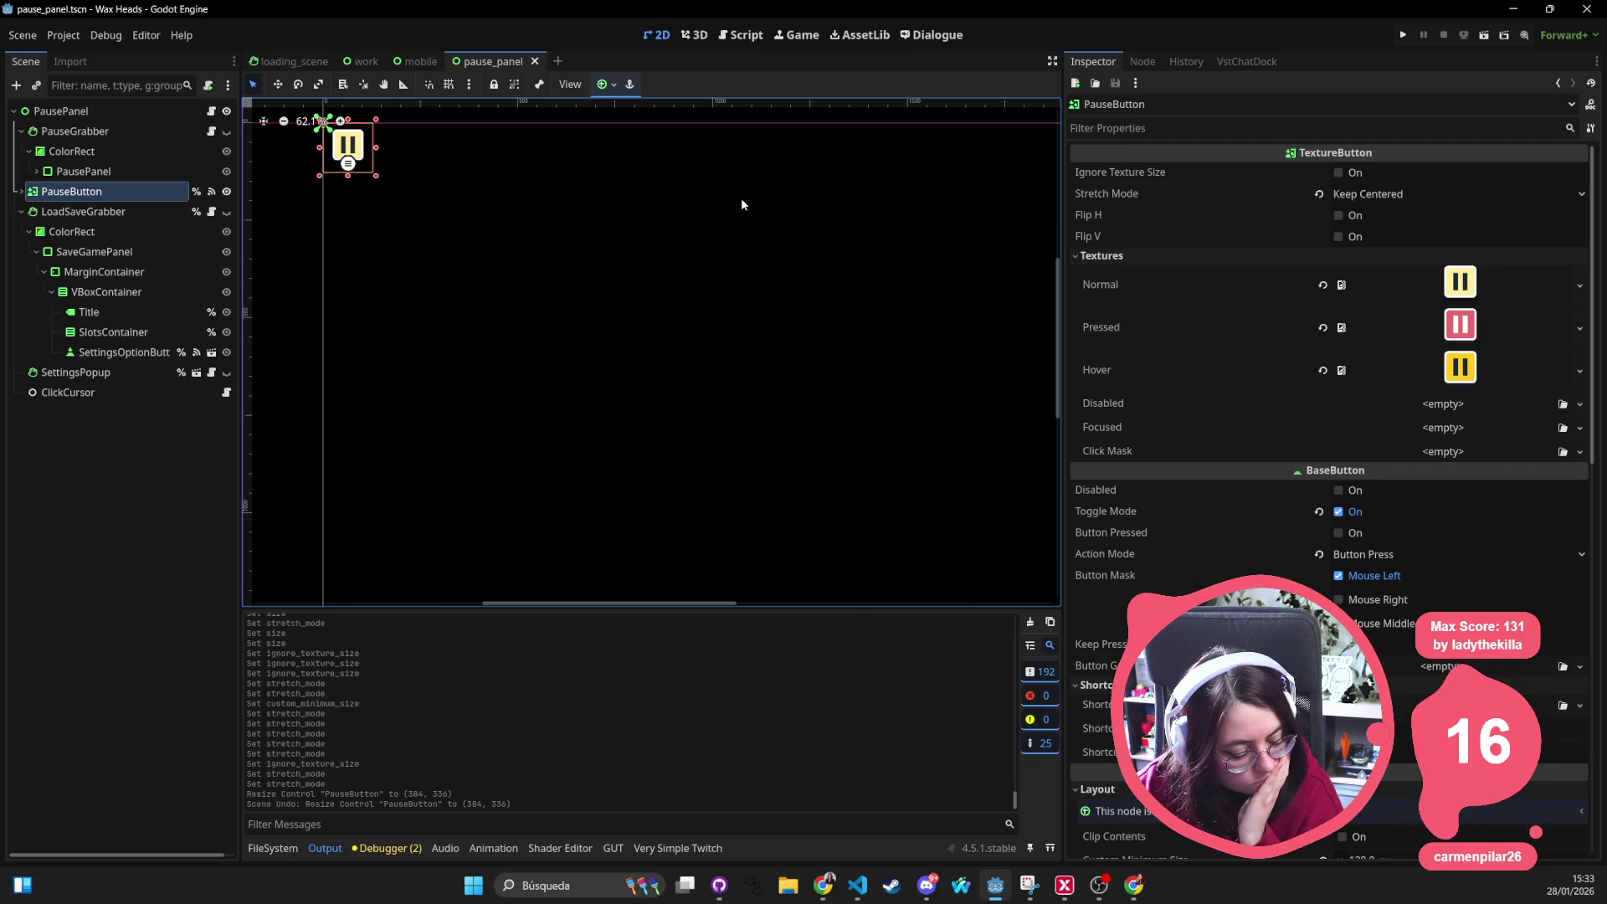
pyautogui.click(349, 170)
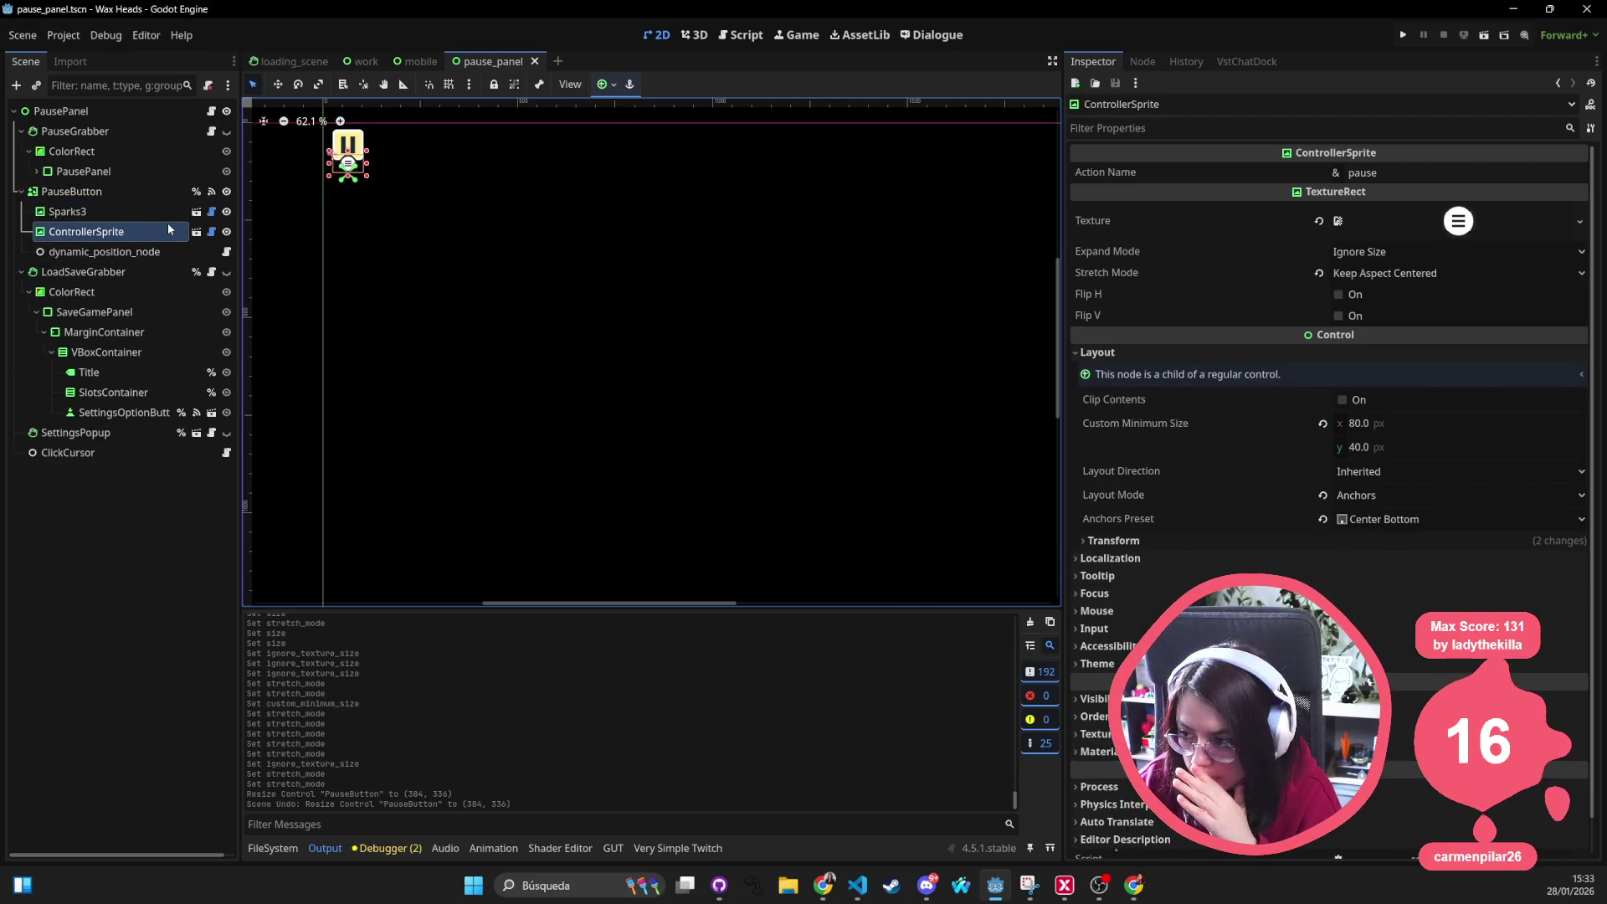
# Preview the controller icon texture, select Sparks3 under PauseButton, and open the Windows search panel
pyautogui.click(1431, 226)
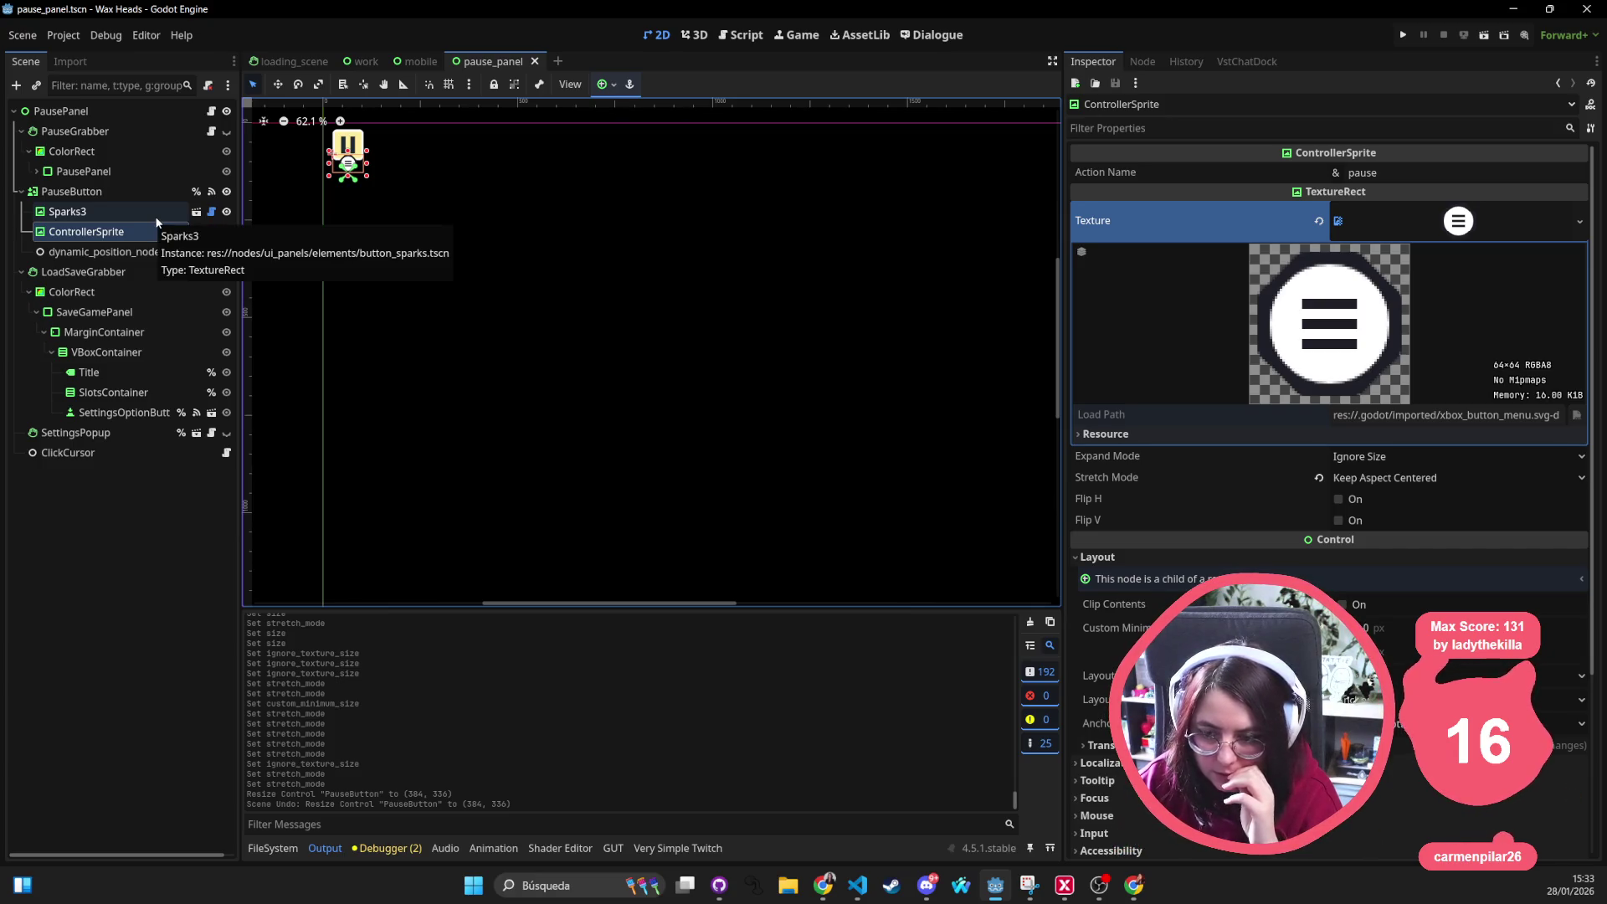
pyautogui.click(348, 151)
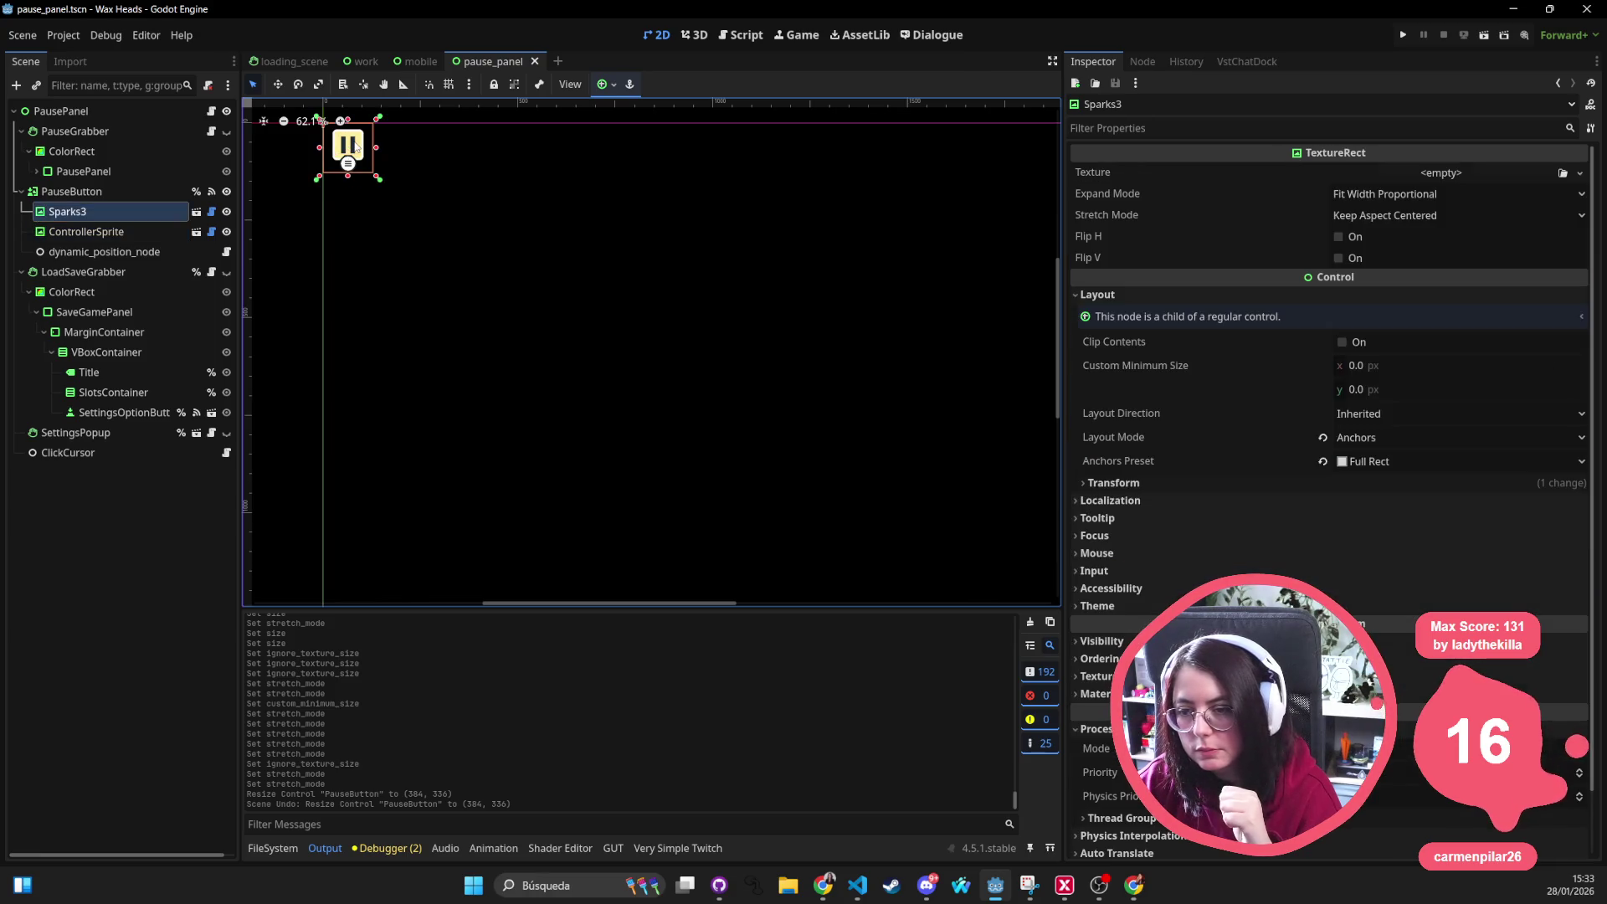
pyautogui.click(553, 885)
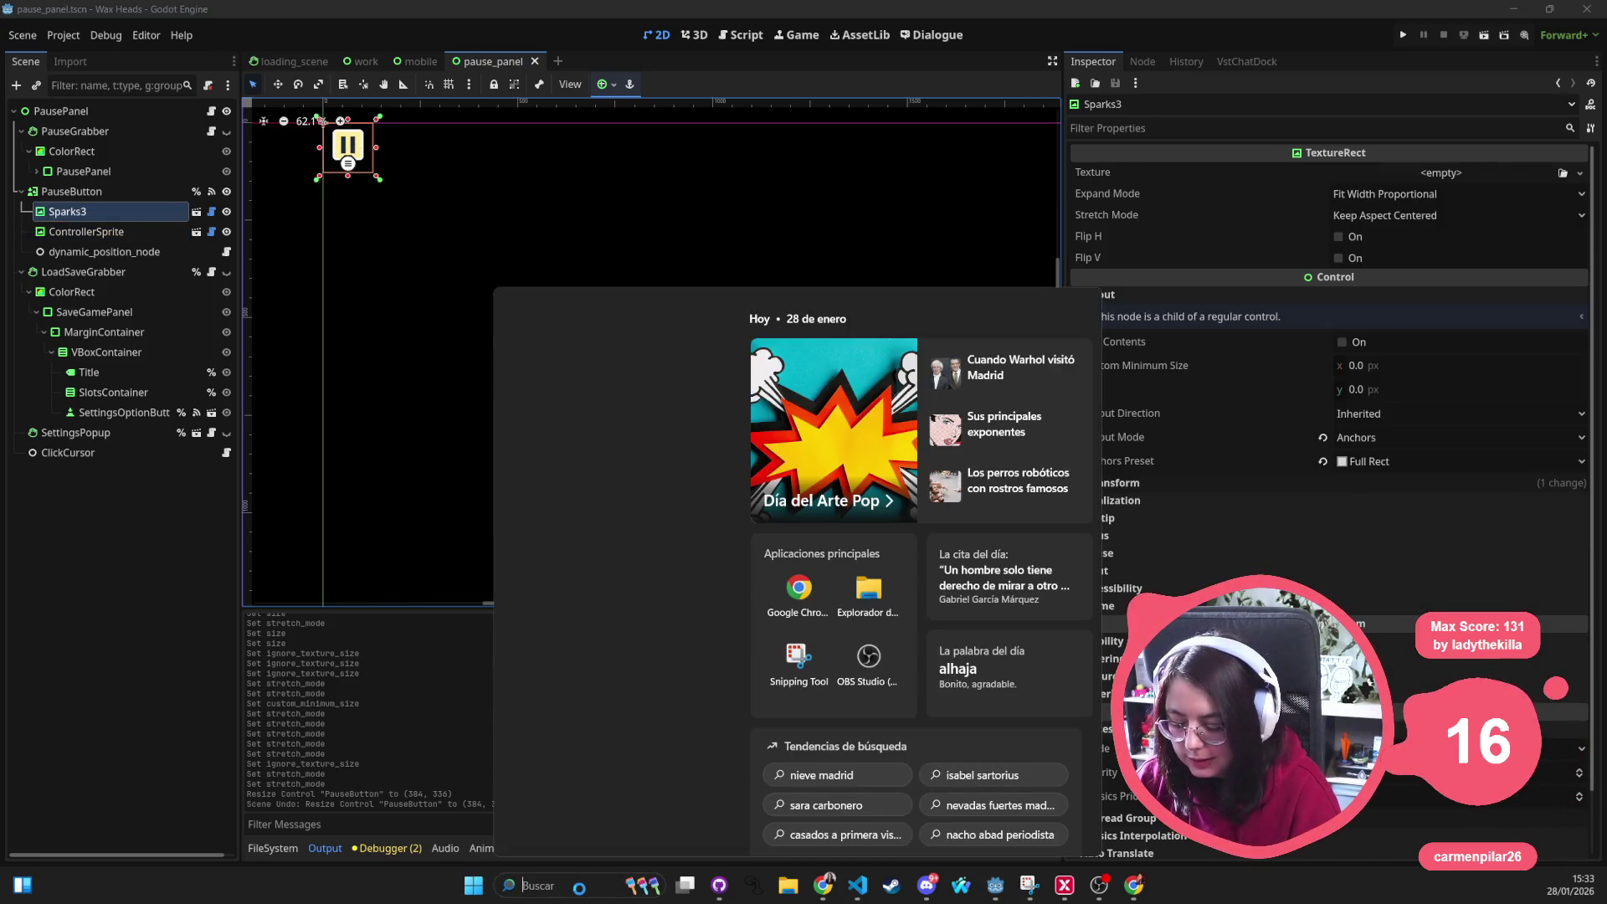
pyautogui.write('calculator')
# Launch Calculator, compute 128 × 1.5 = 192, and close it
pyautogui.press('Return')
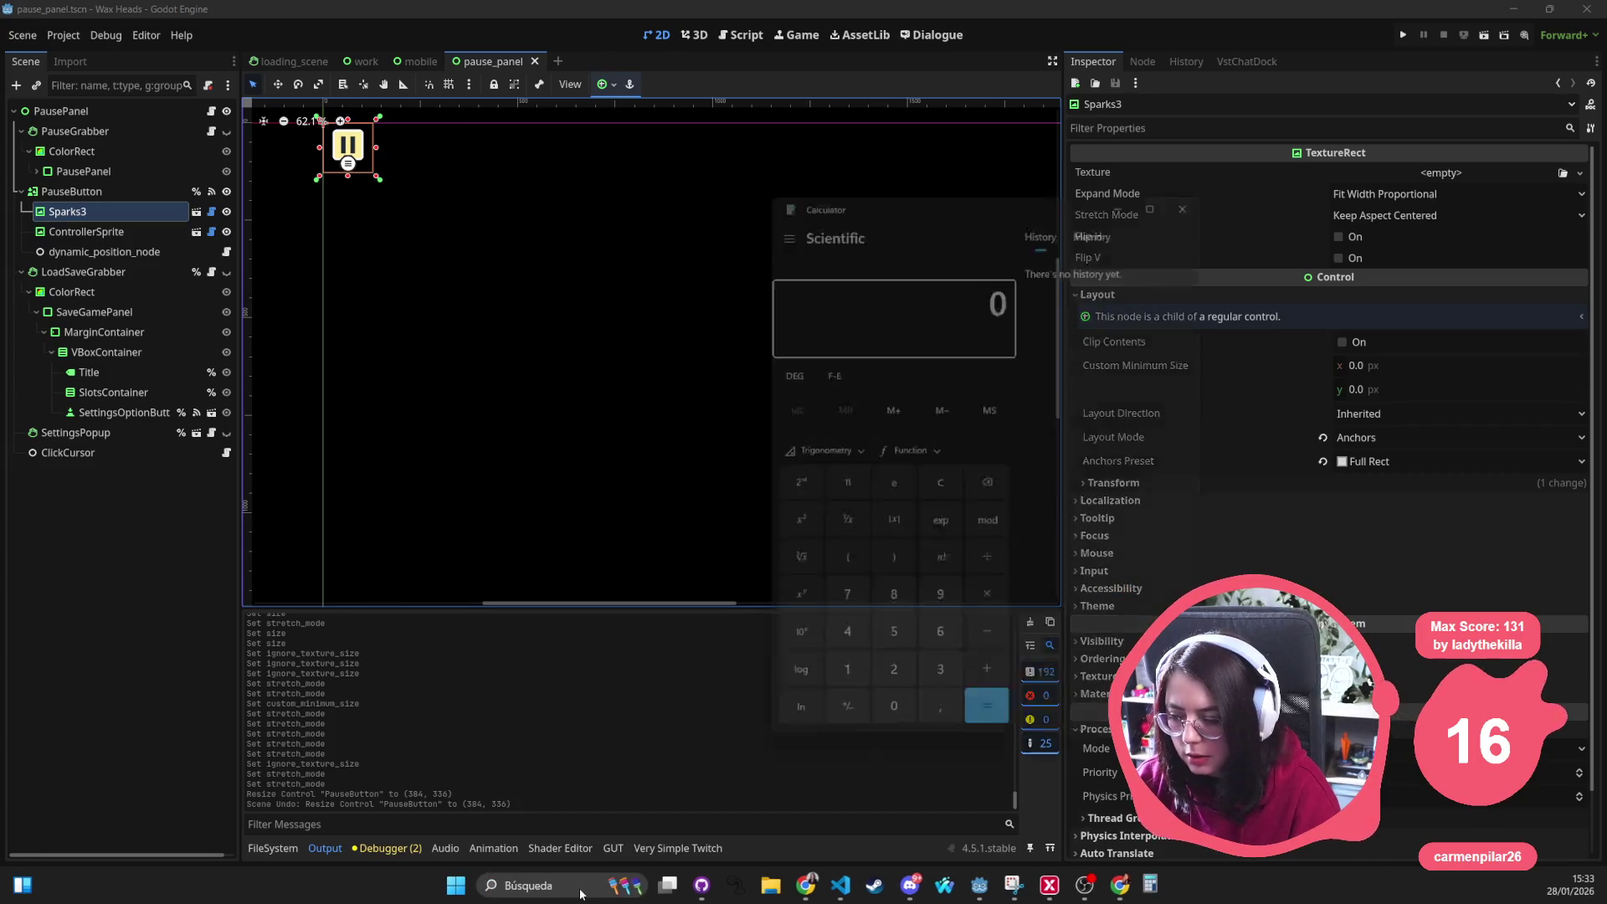
pyautogui.click(826, 693)
pyautogui.click(883, 698)
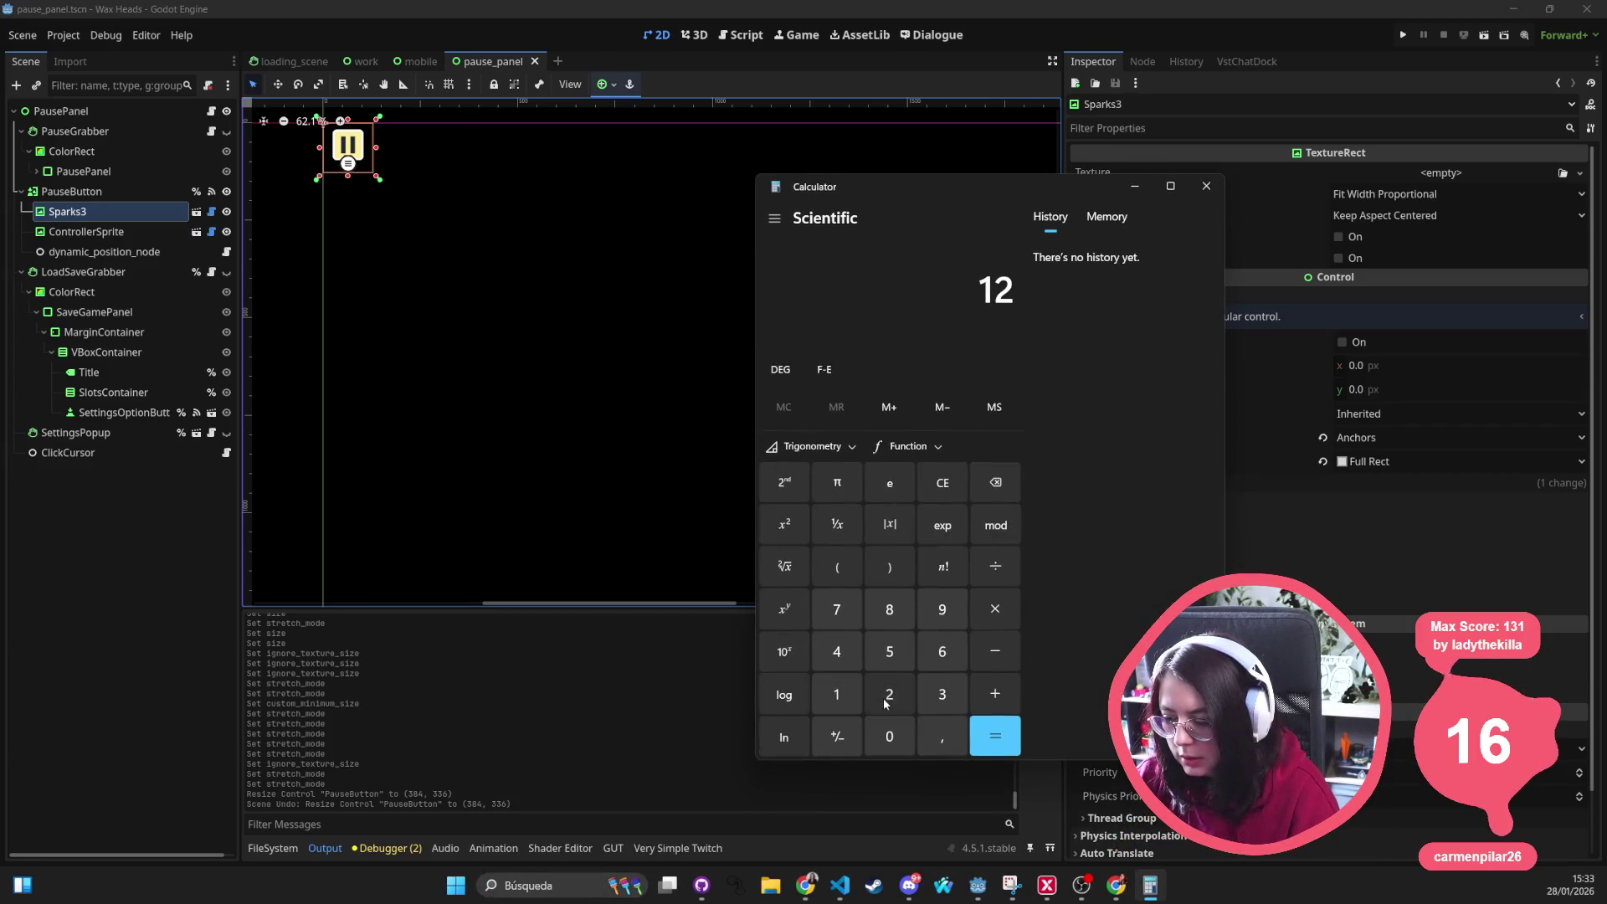
pyautogui.click(890, 611)
pyautogui.click(995, 612)
pyautogui.click(837, 693)
pyautogui.click(942, 735)
pyautogui.click(889, 650)
pyautogui.click(995, 741)
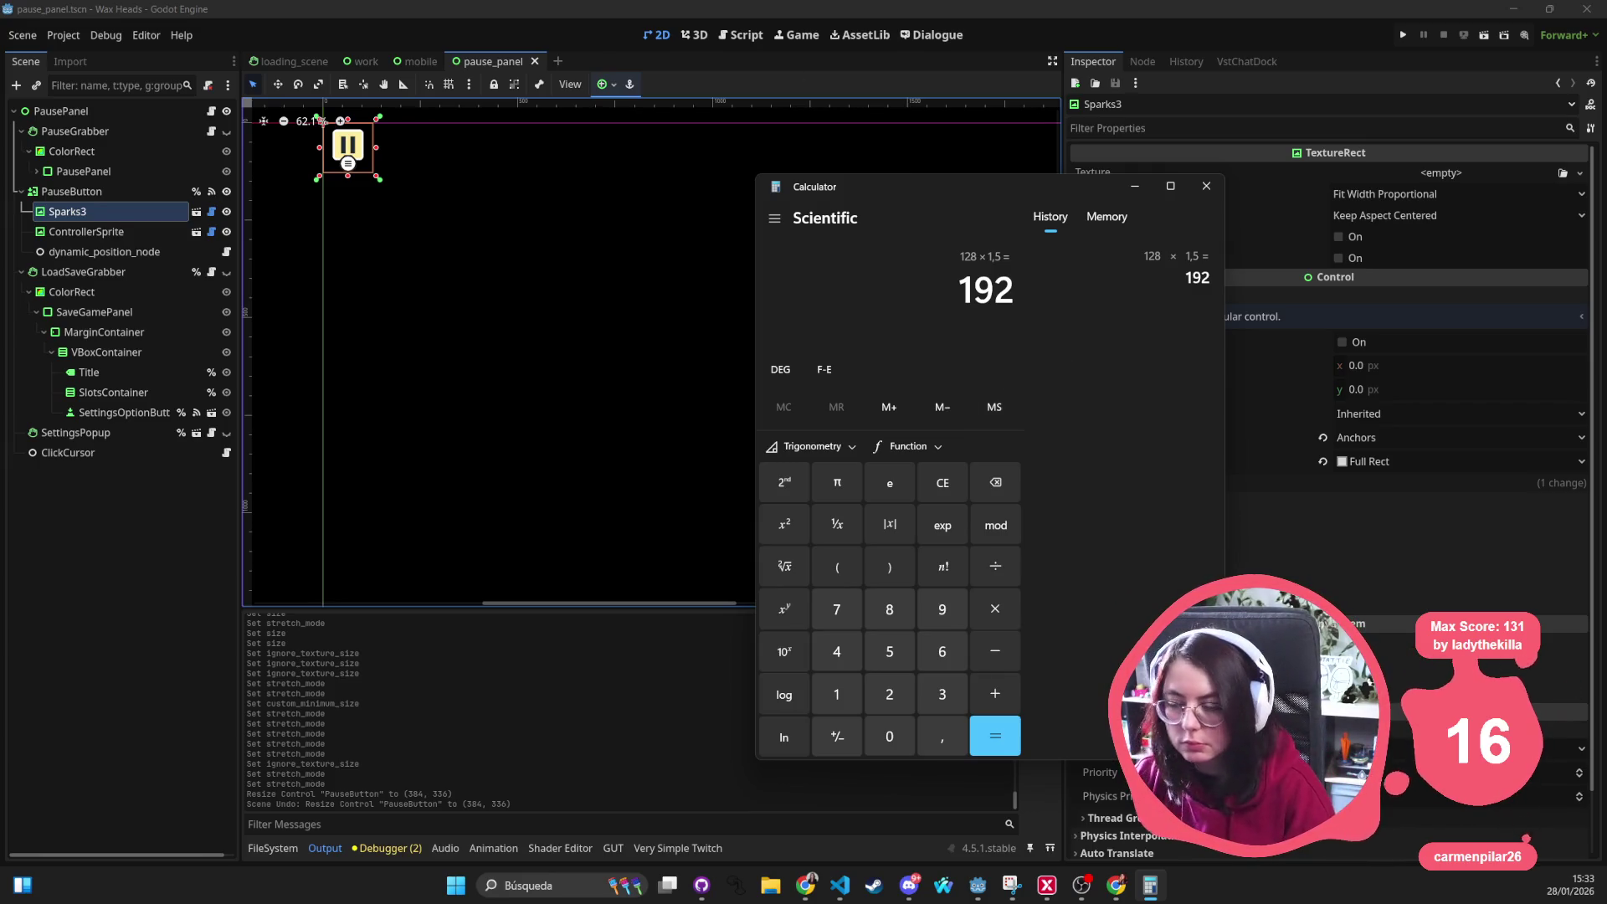
pyautogui.click(1206, 186)
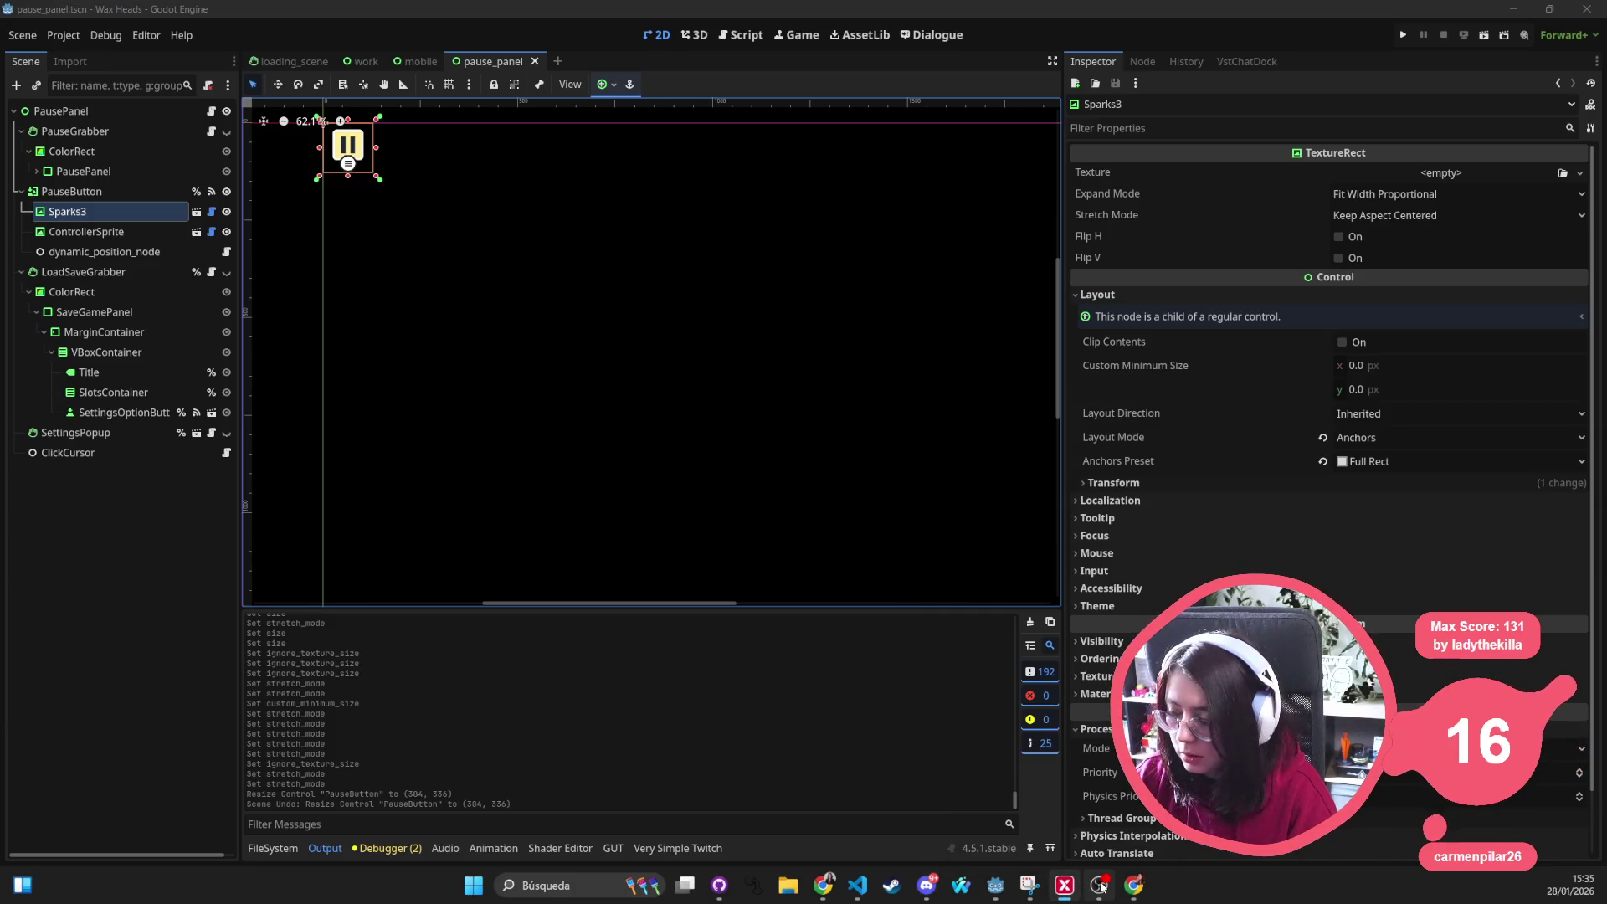
pyautogui.click(1065, 886)
pyautogui.moveTo(927, 884)
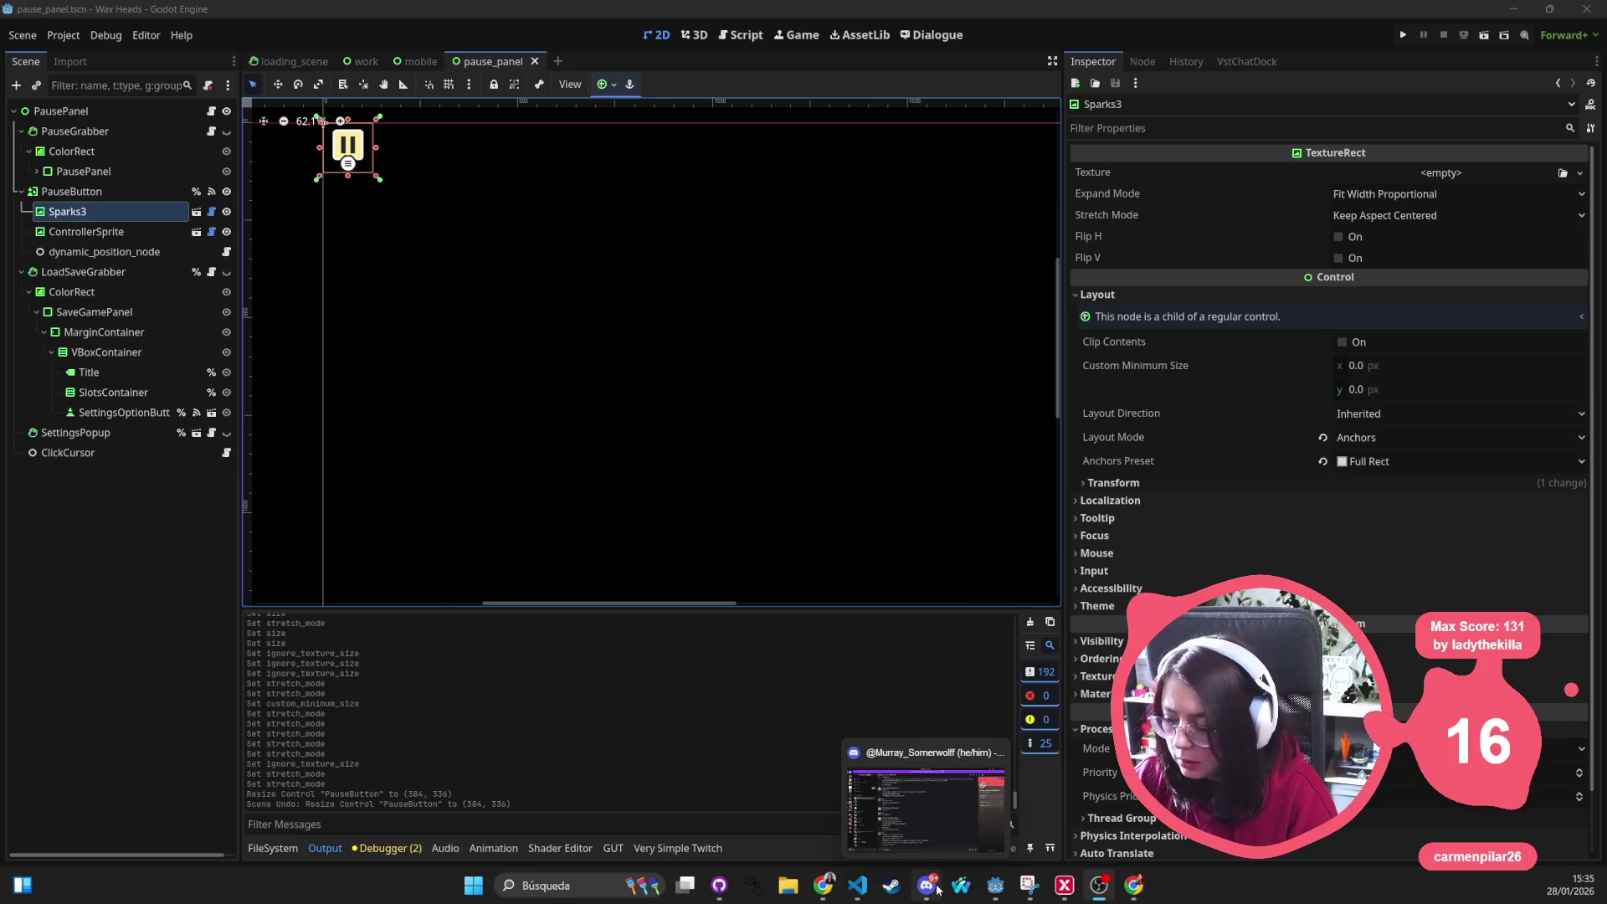
# Launch Calculator from Windows search and clear a mistaken entry
pyautogui.click(544, 884)
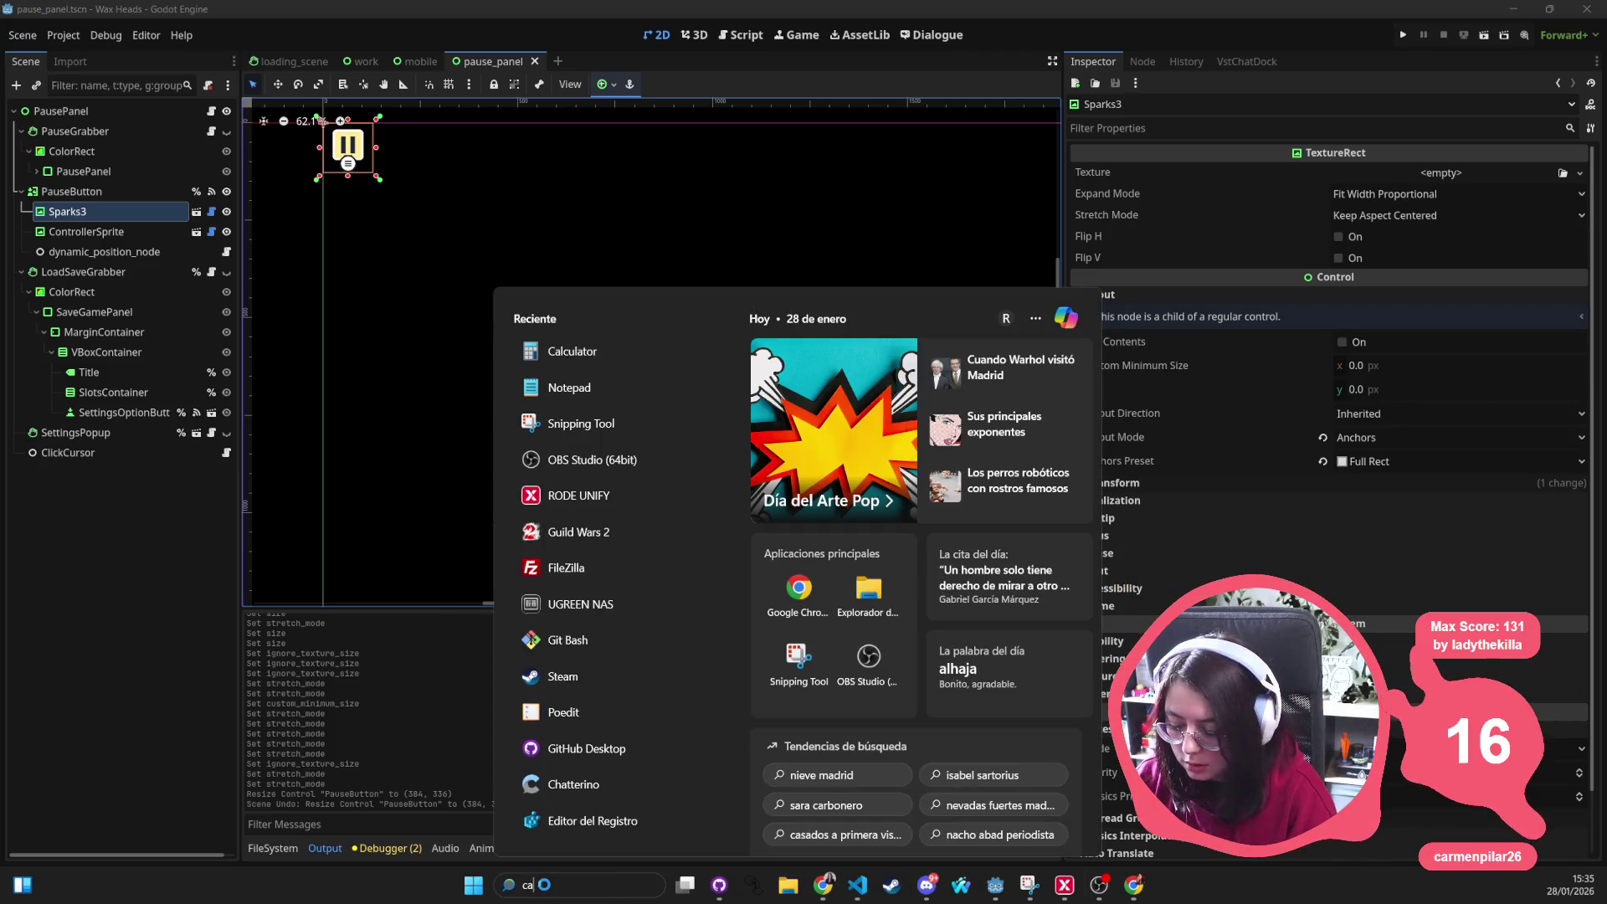
pyautogui.write('calc')
pyautogui.press('Return')
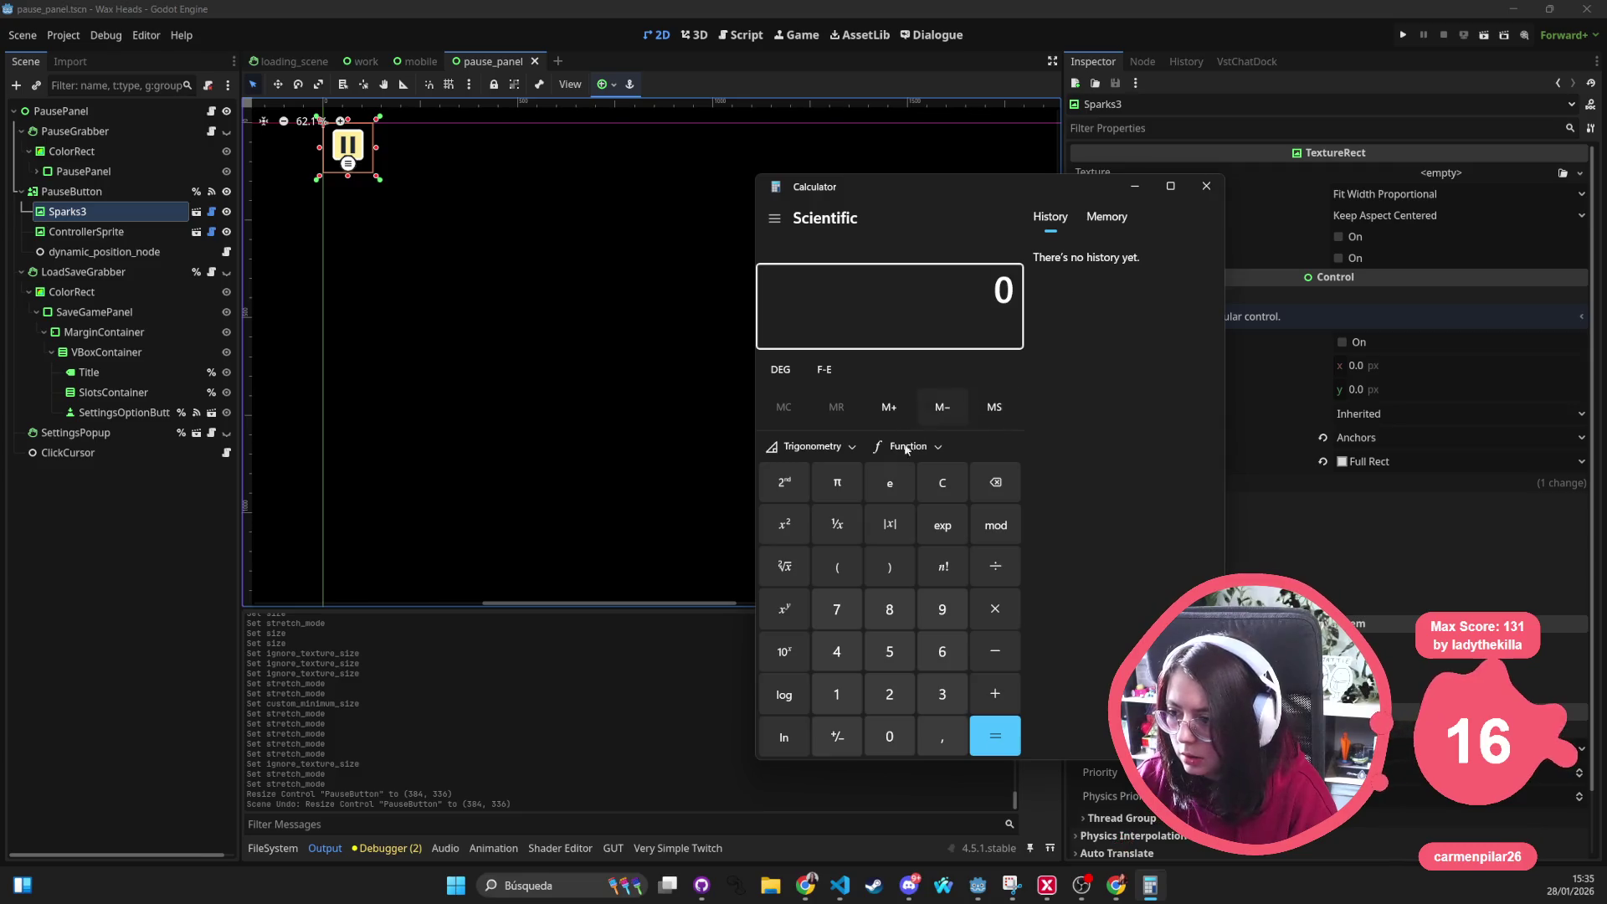
pyautogui.click(842, 691)
pyautogui.click(890, 609)
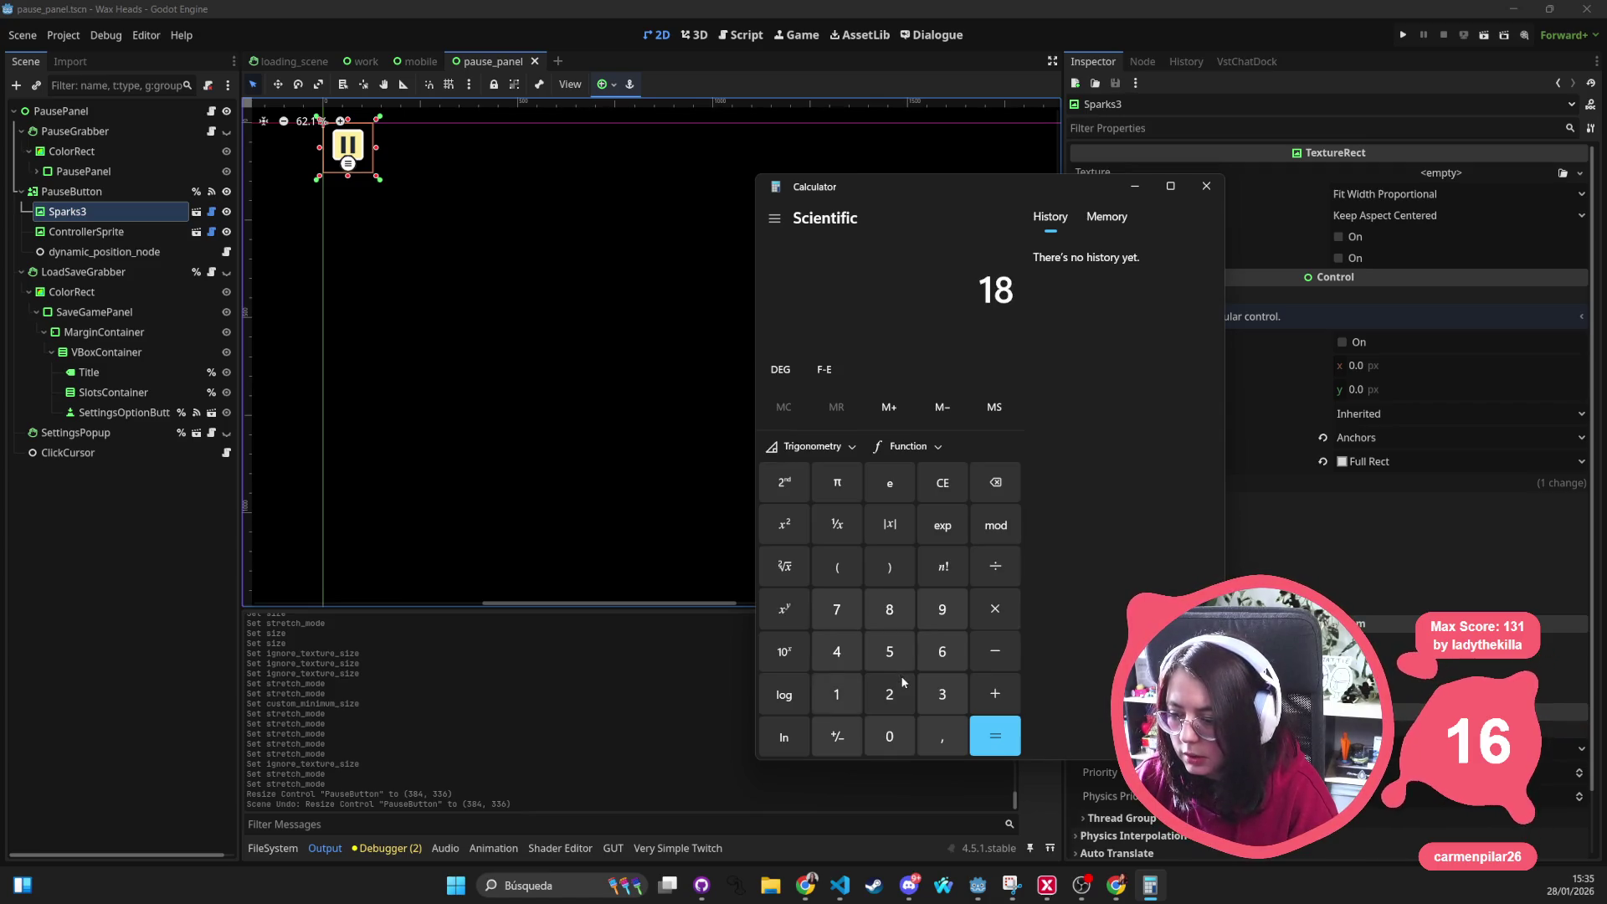
pyautogui.click(942, 483)
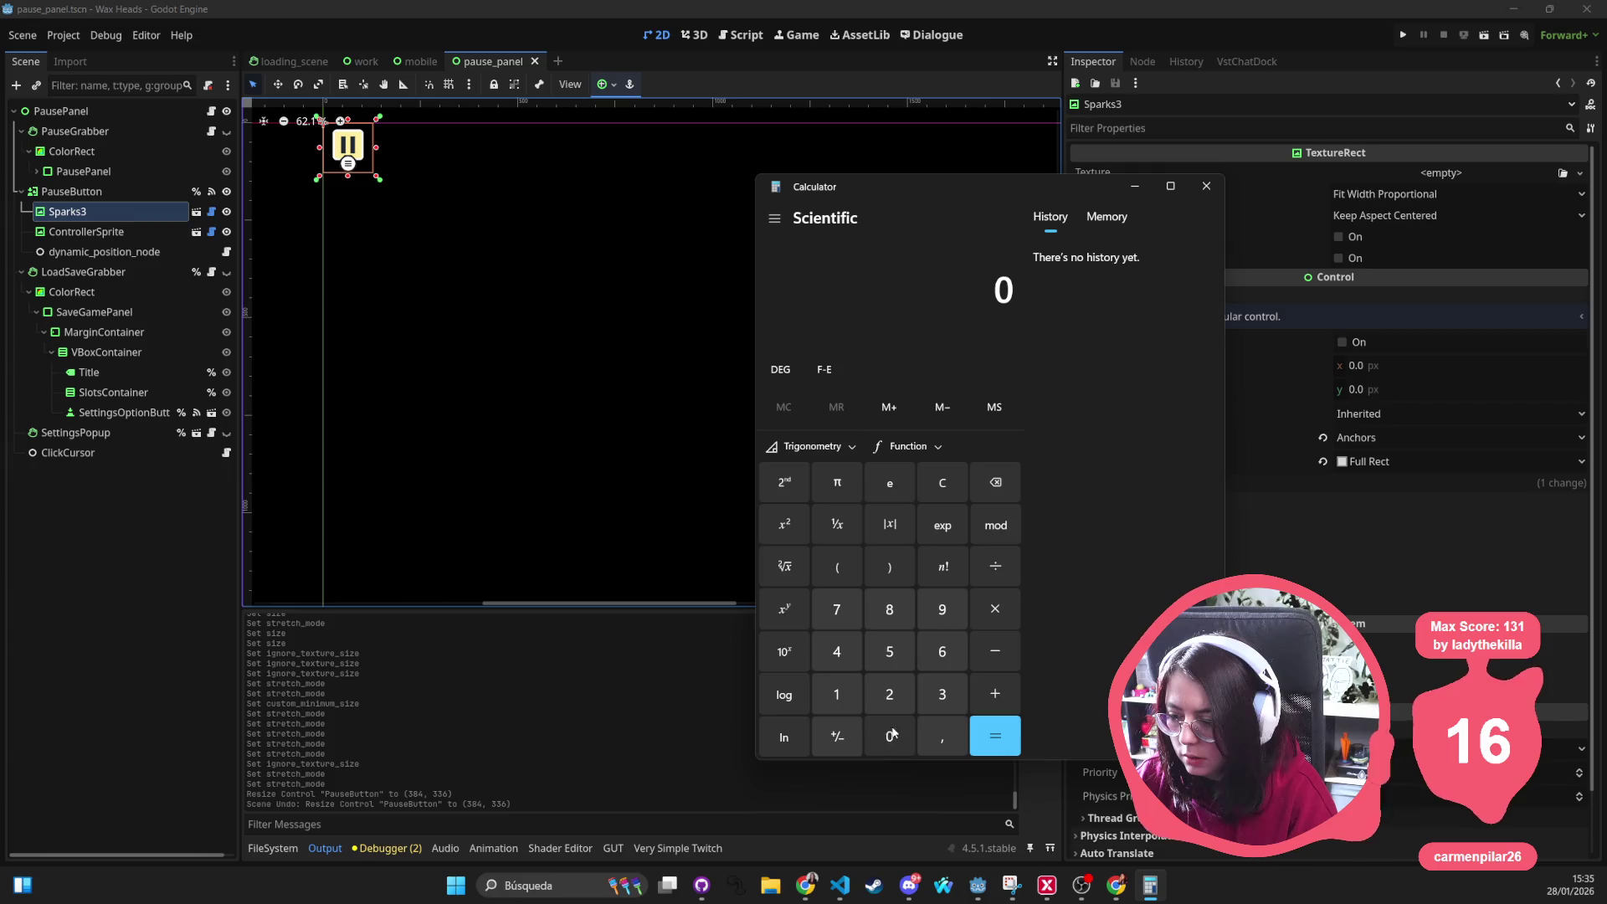
# Recompute 128 × 1.5 to confirm 192, then close the calculator
pyautogui.click(837, 693)
pyautogui.click(889, 694)
pyautogui.click(889, 608)
pyautogui.click(994, 609)
pyautogui.click(840, 693)
pyautogui.click(929, 735)
pyautogui.click(891, 653)
pyautogui.click(994, 735)
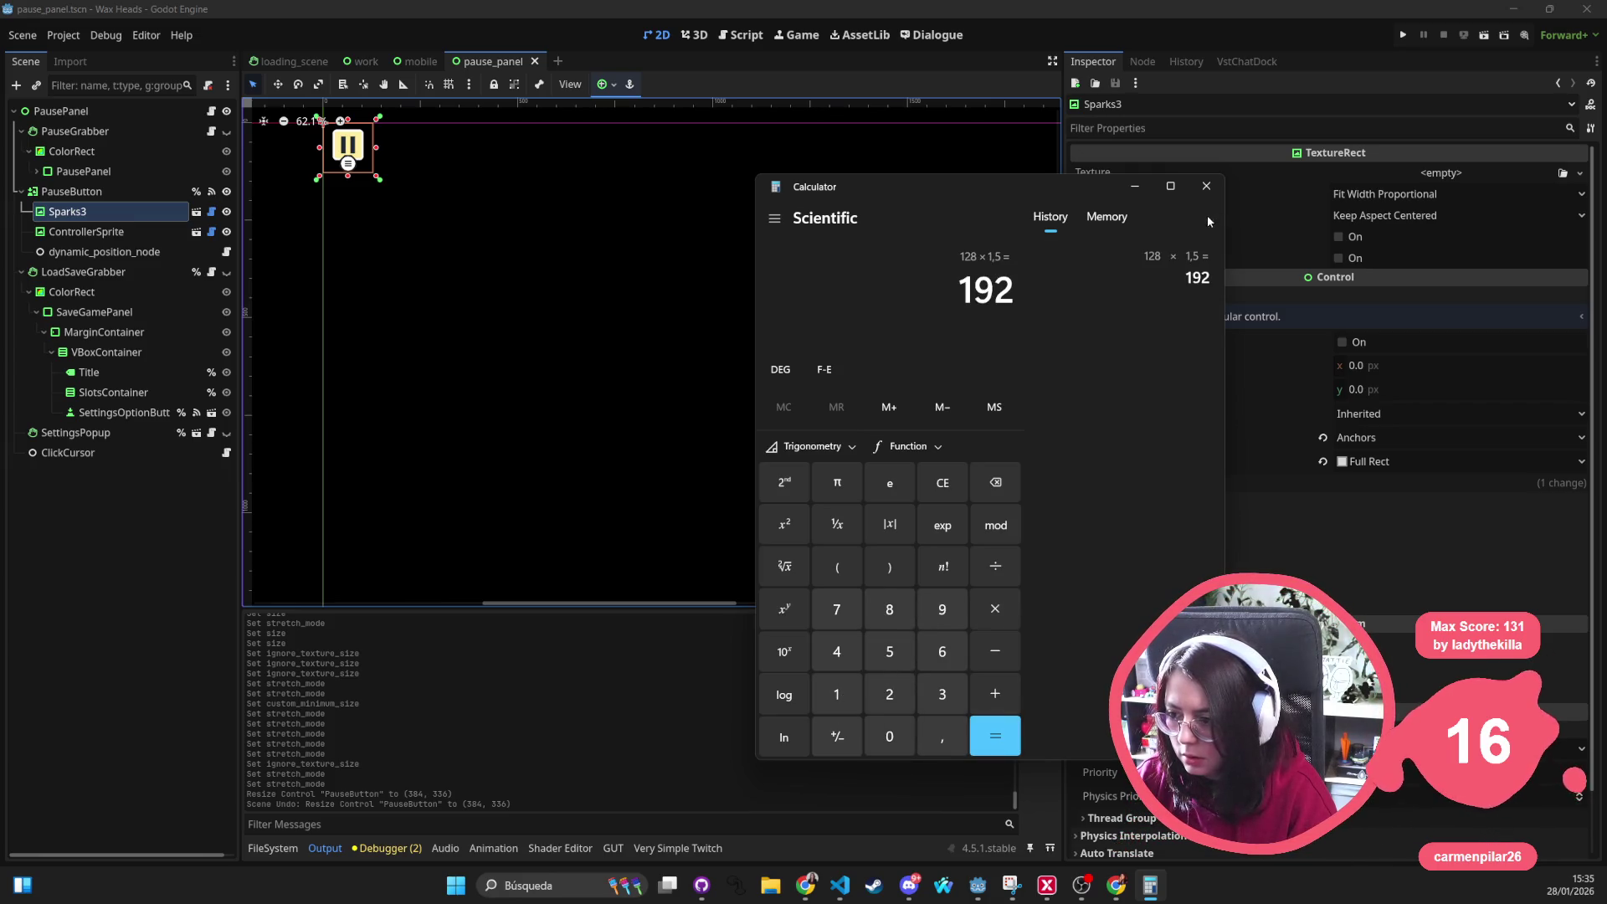
pyautogui.click(1206, 186)
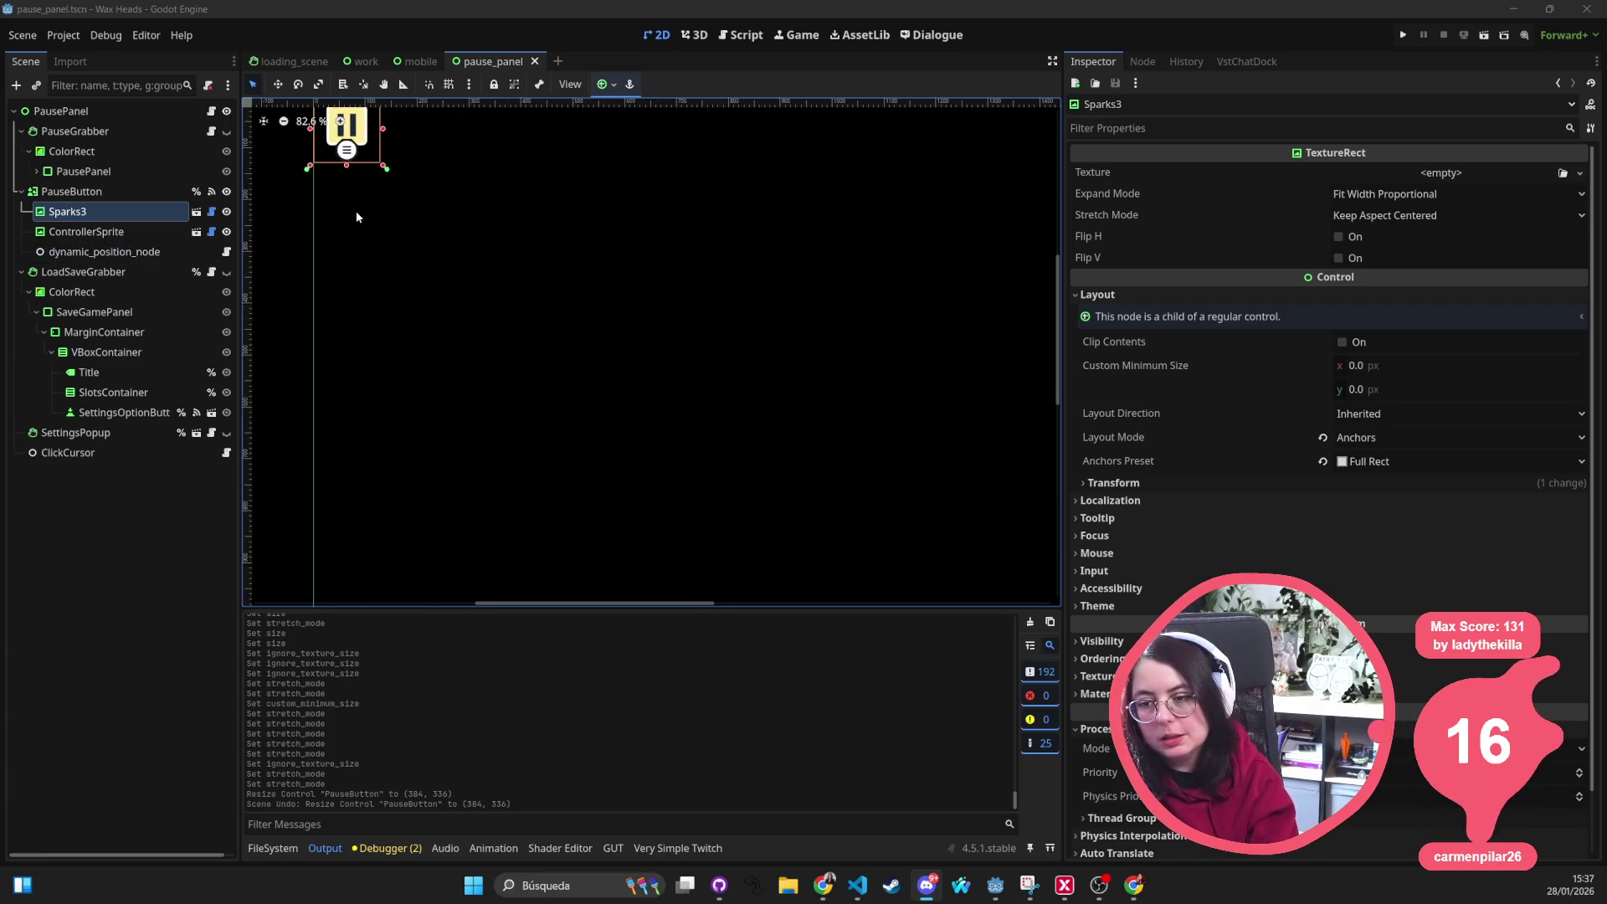
pyautogui.scroll(1, 356, 211)
pyautogui.scroll(2, 503, 352)
pyautogui.scroll(3, 606, 453)
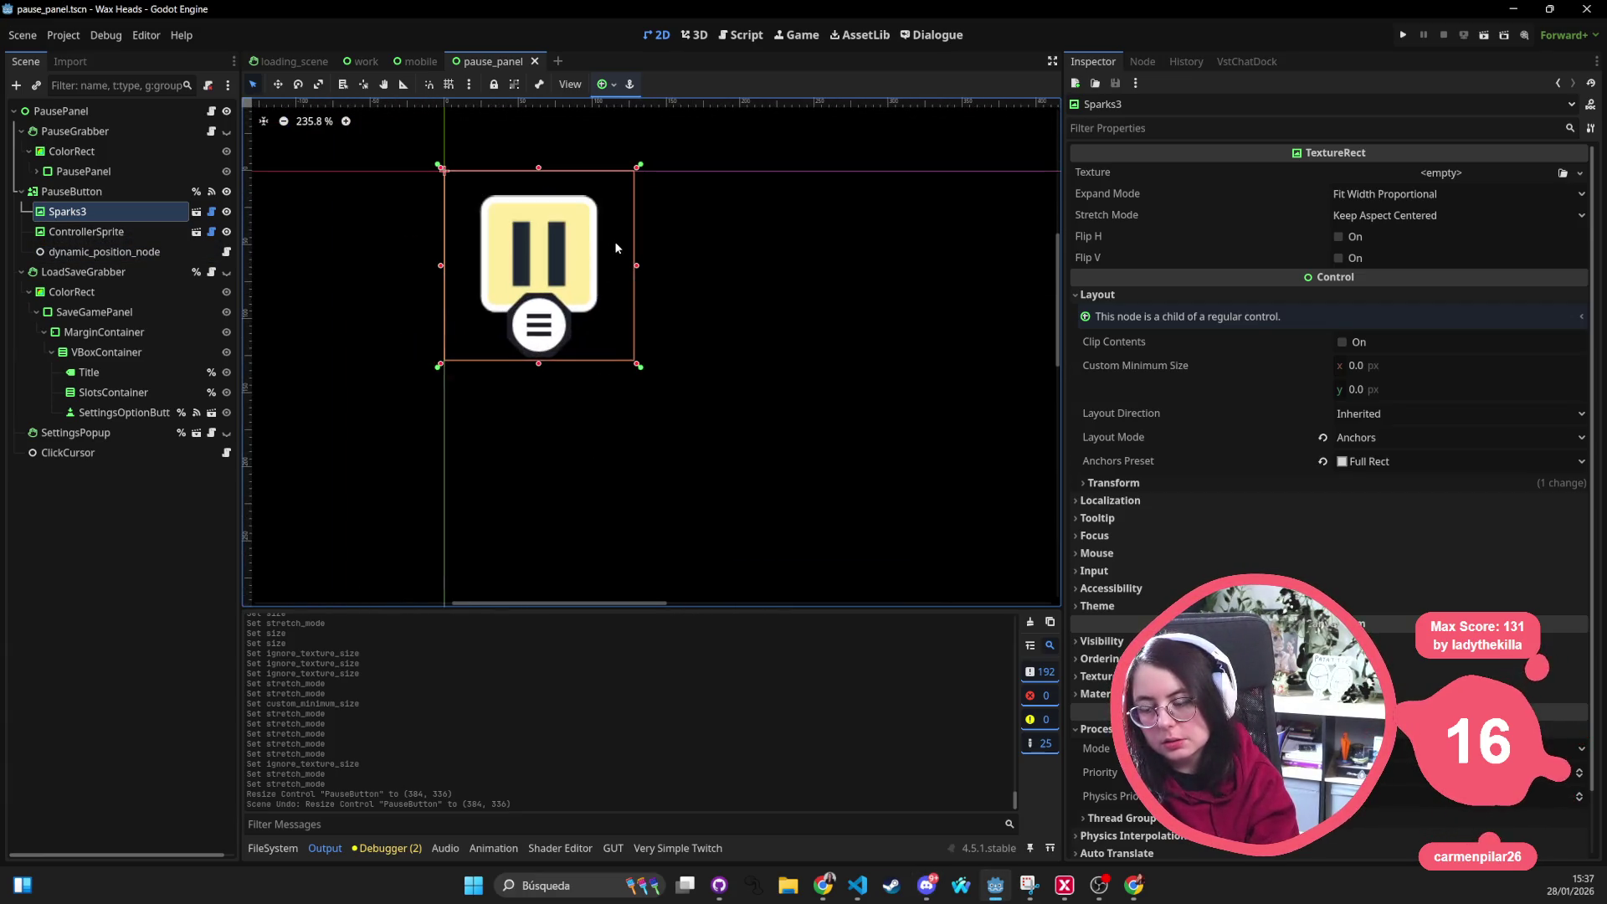
# Inspect PauseButton and Sparks3, recentre the pause icon on the canvas, and show the FileSystem dock
pyautogui.click(88, 191)
pyautogui.click(76, 211)
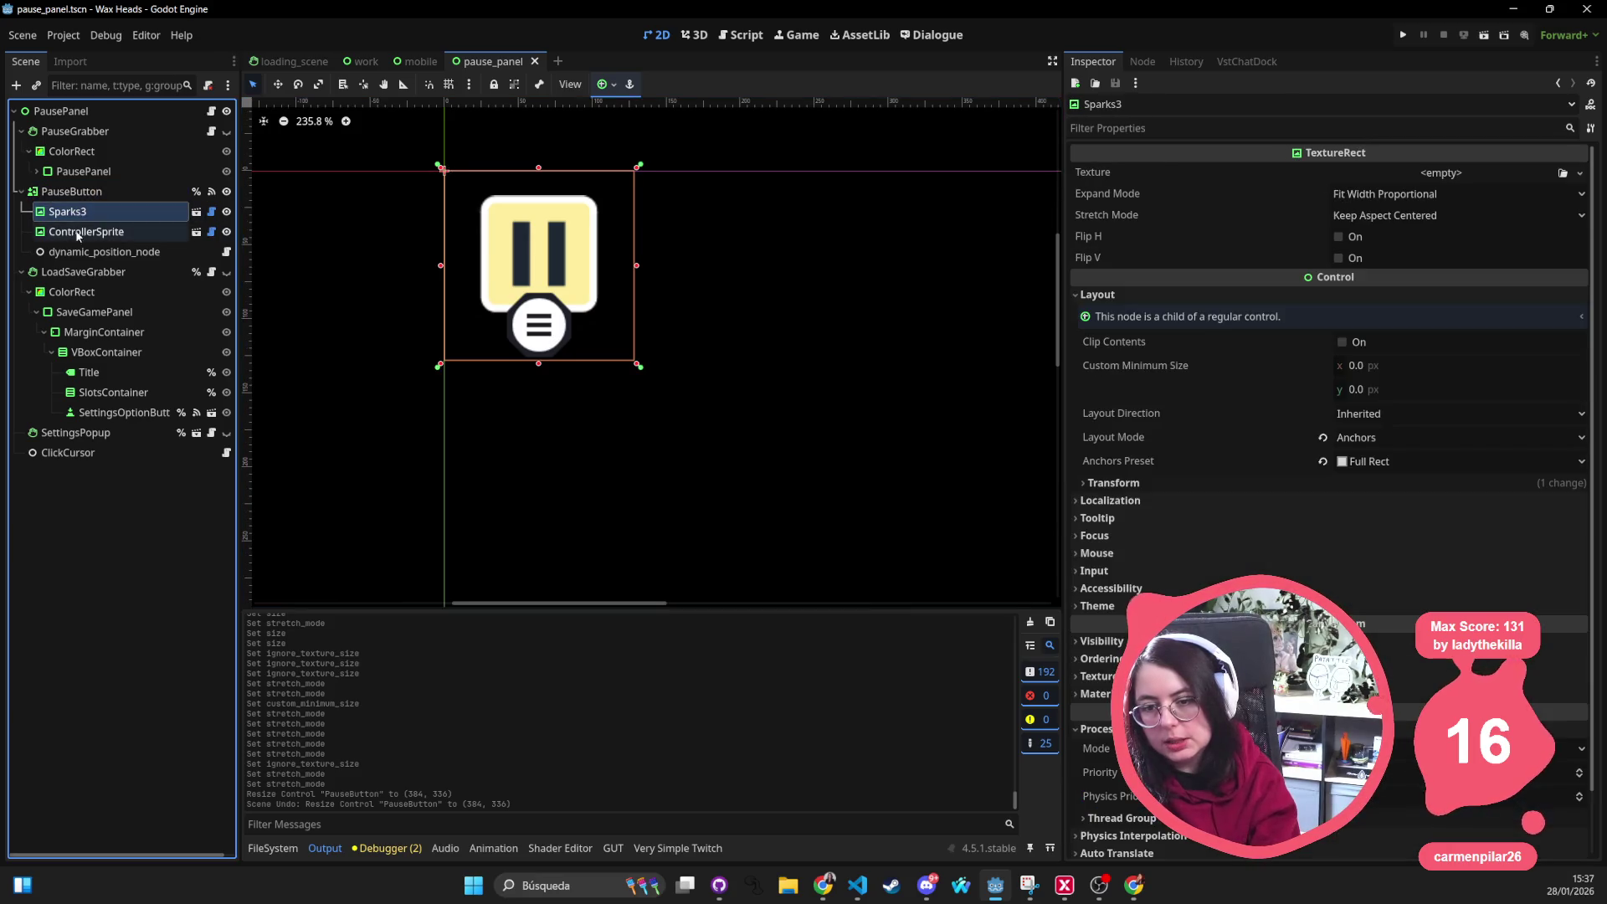
pyautogui.click(86, 212)
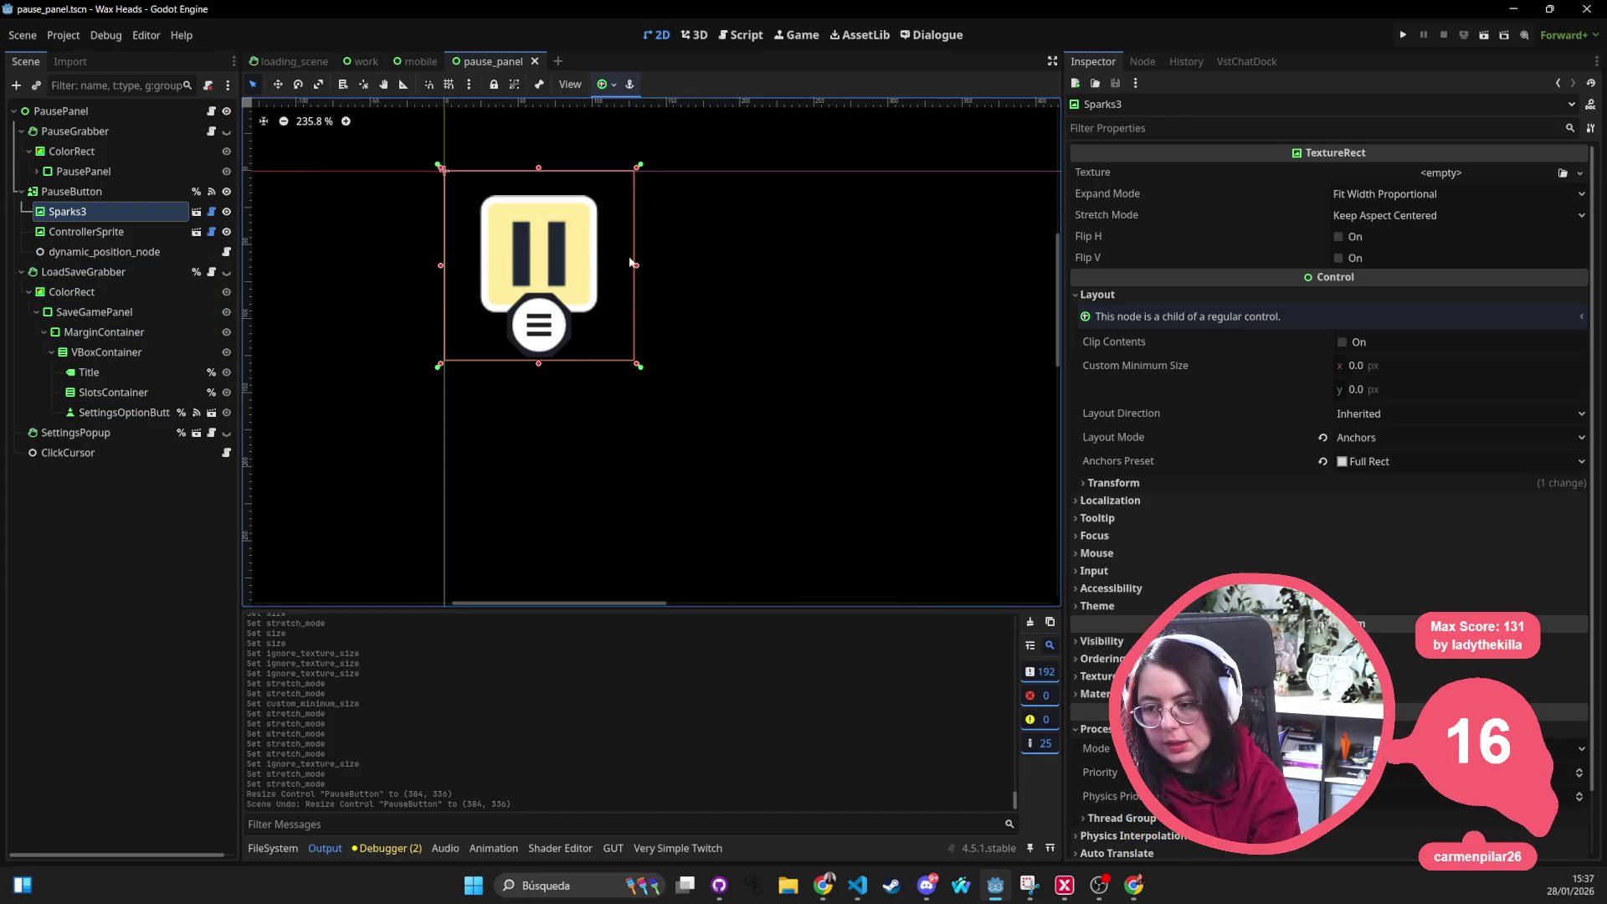
pyautogui.scroll(-4, 579, 266)
pyautogui.scroll(-4, 579, 265)
pyautogui.scroll(-3, 579, 265)
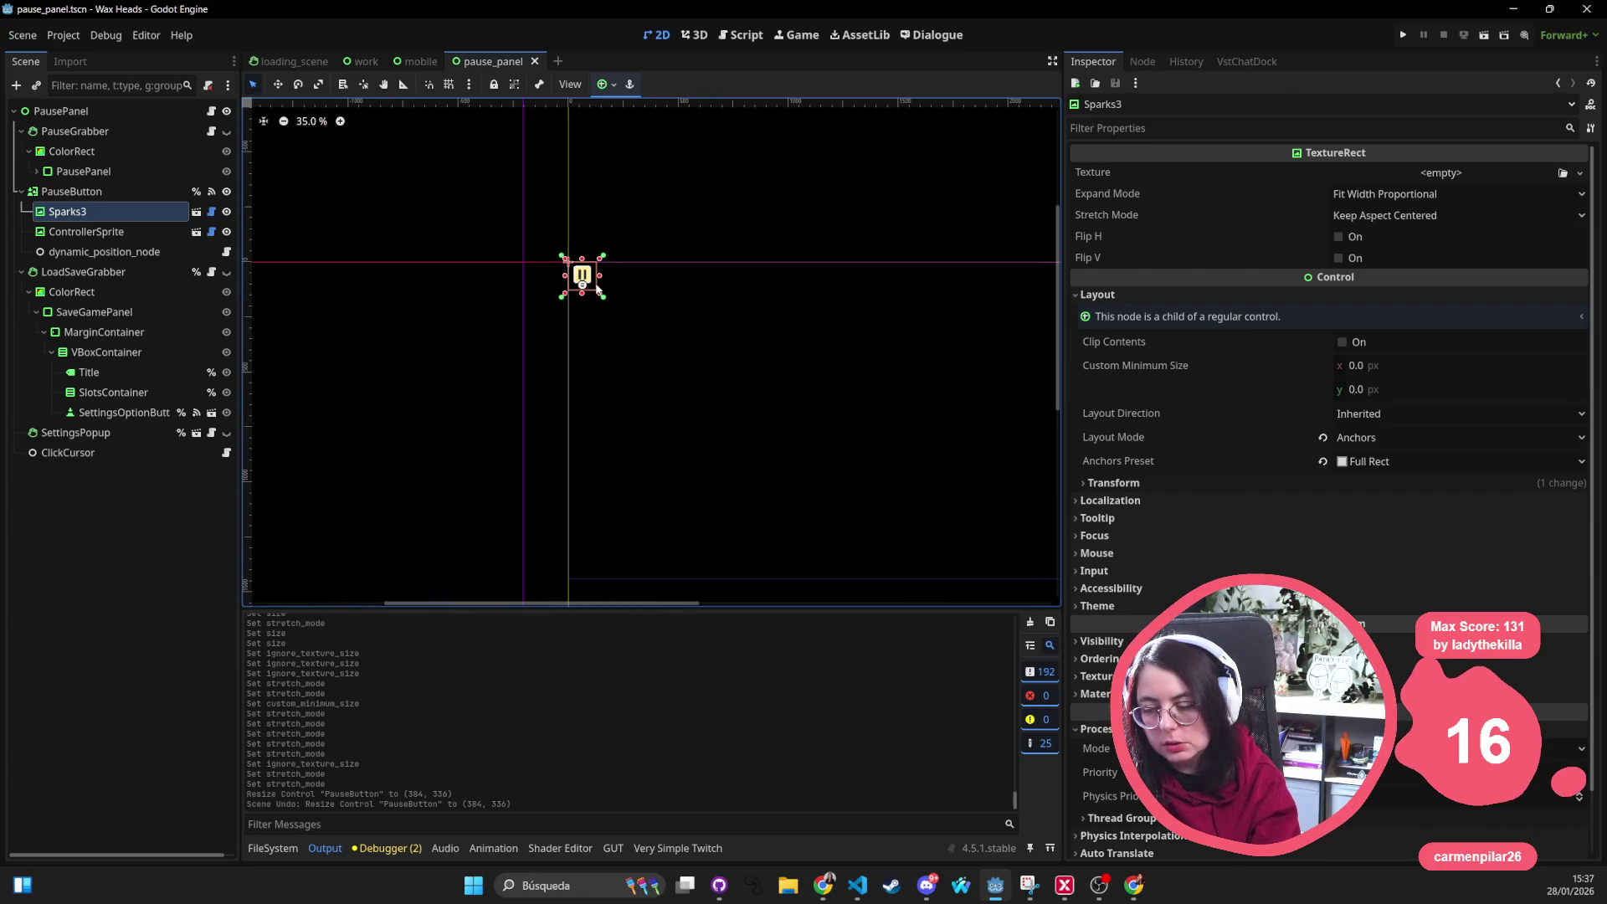
pyautogui.moveTo(773, 327); pyautogui.dragTo(611, 344)
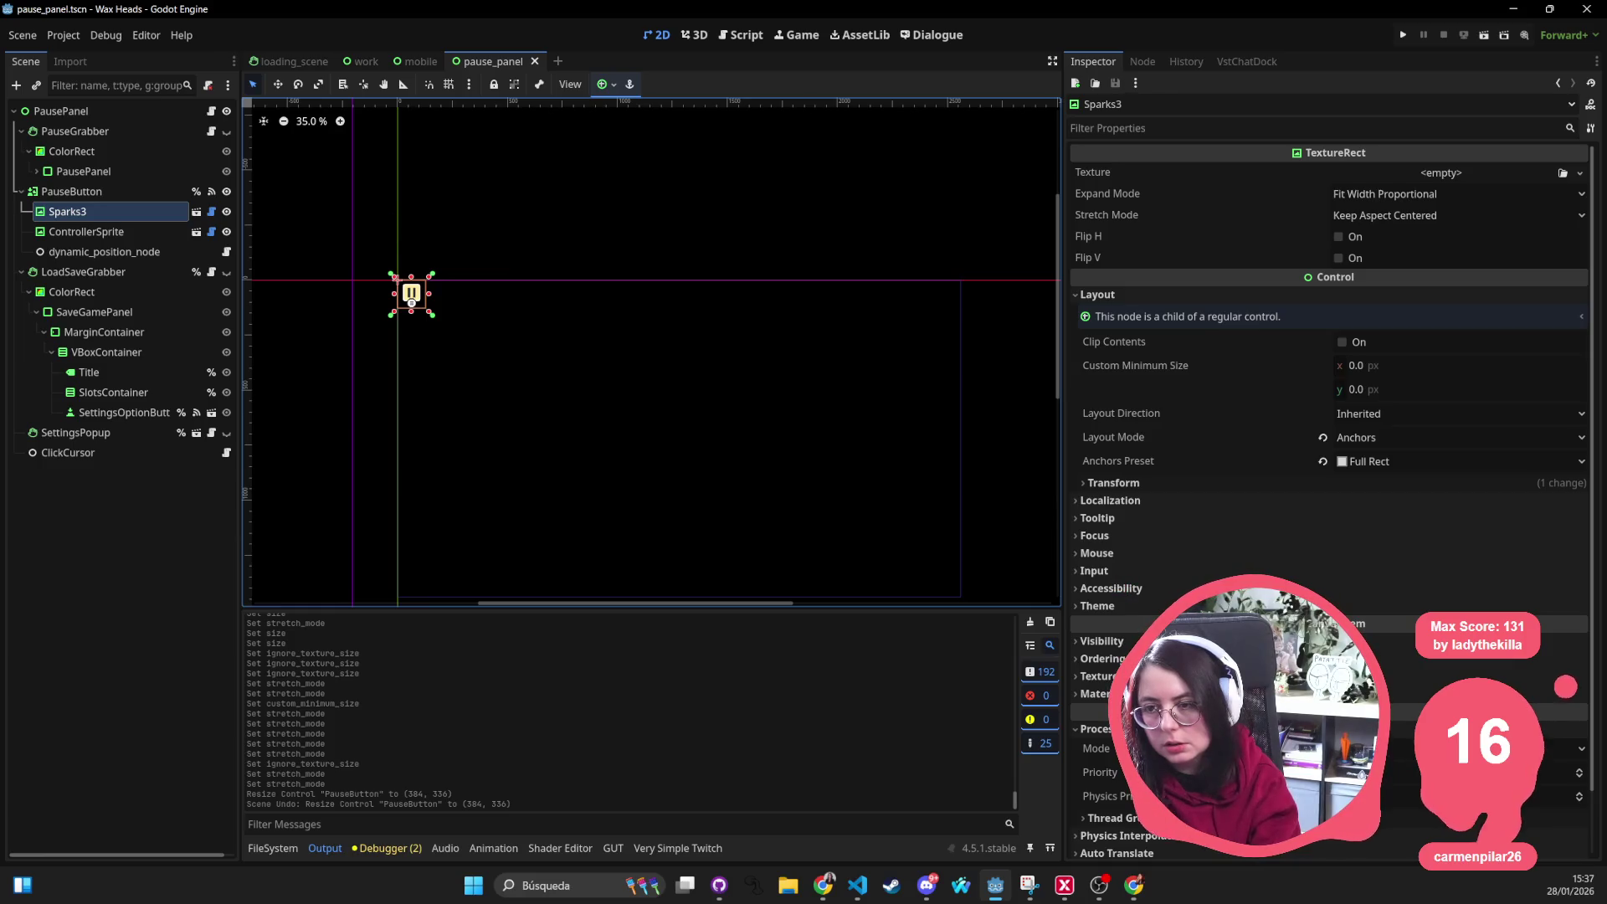
pyautogui.click(273, 848)
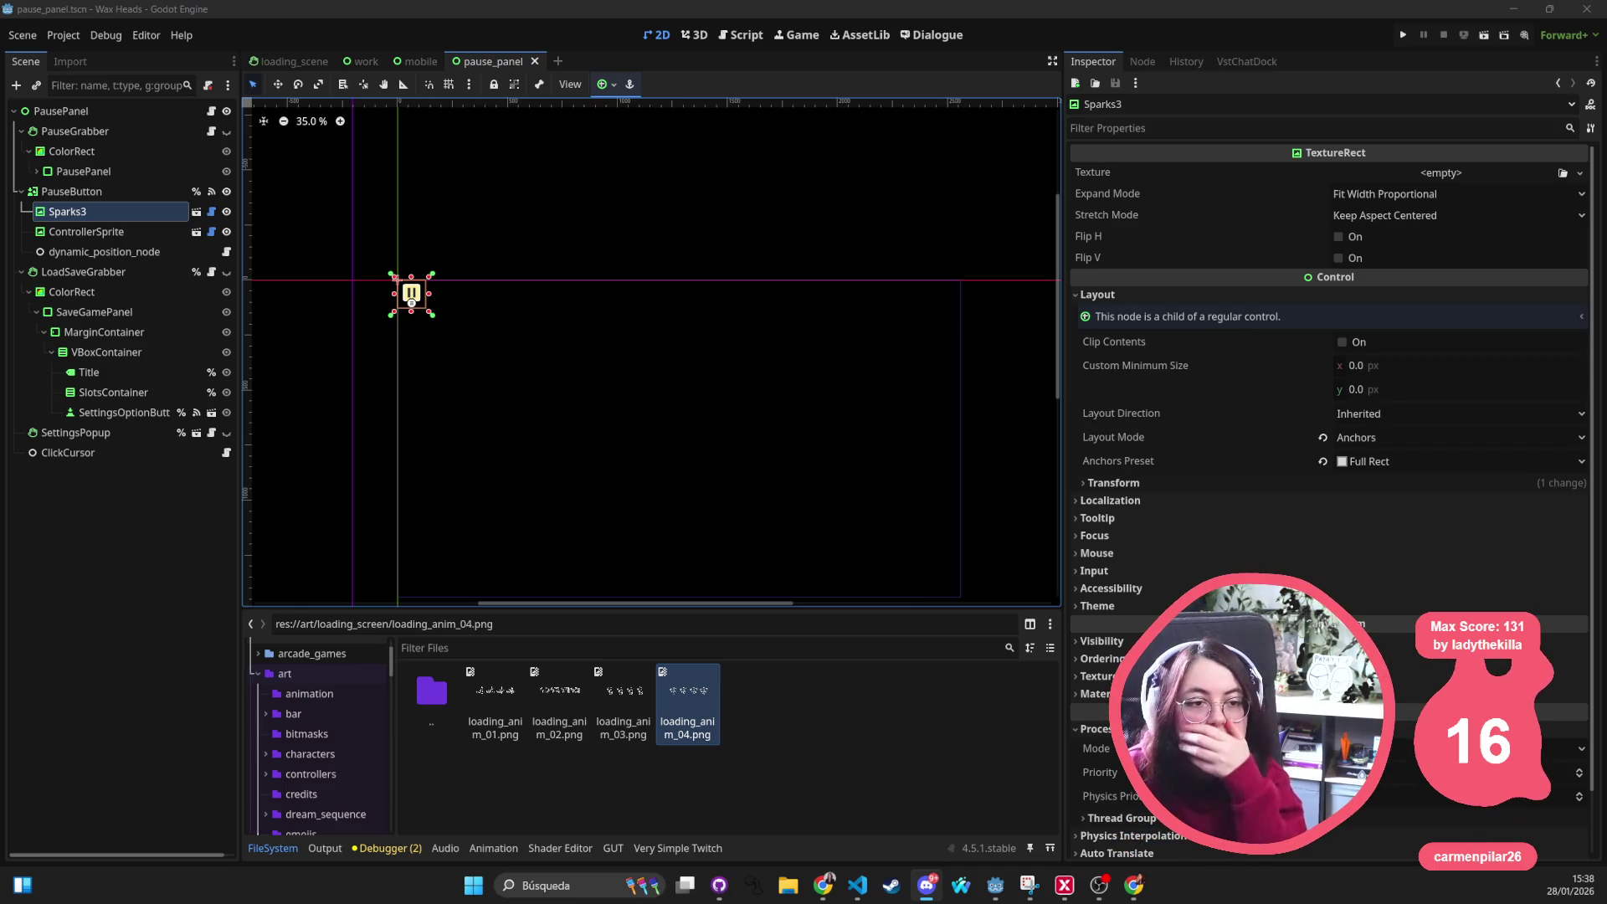
pyautogui.click(123, 193)
pyautogui.click(114, 209)
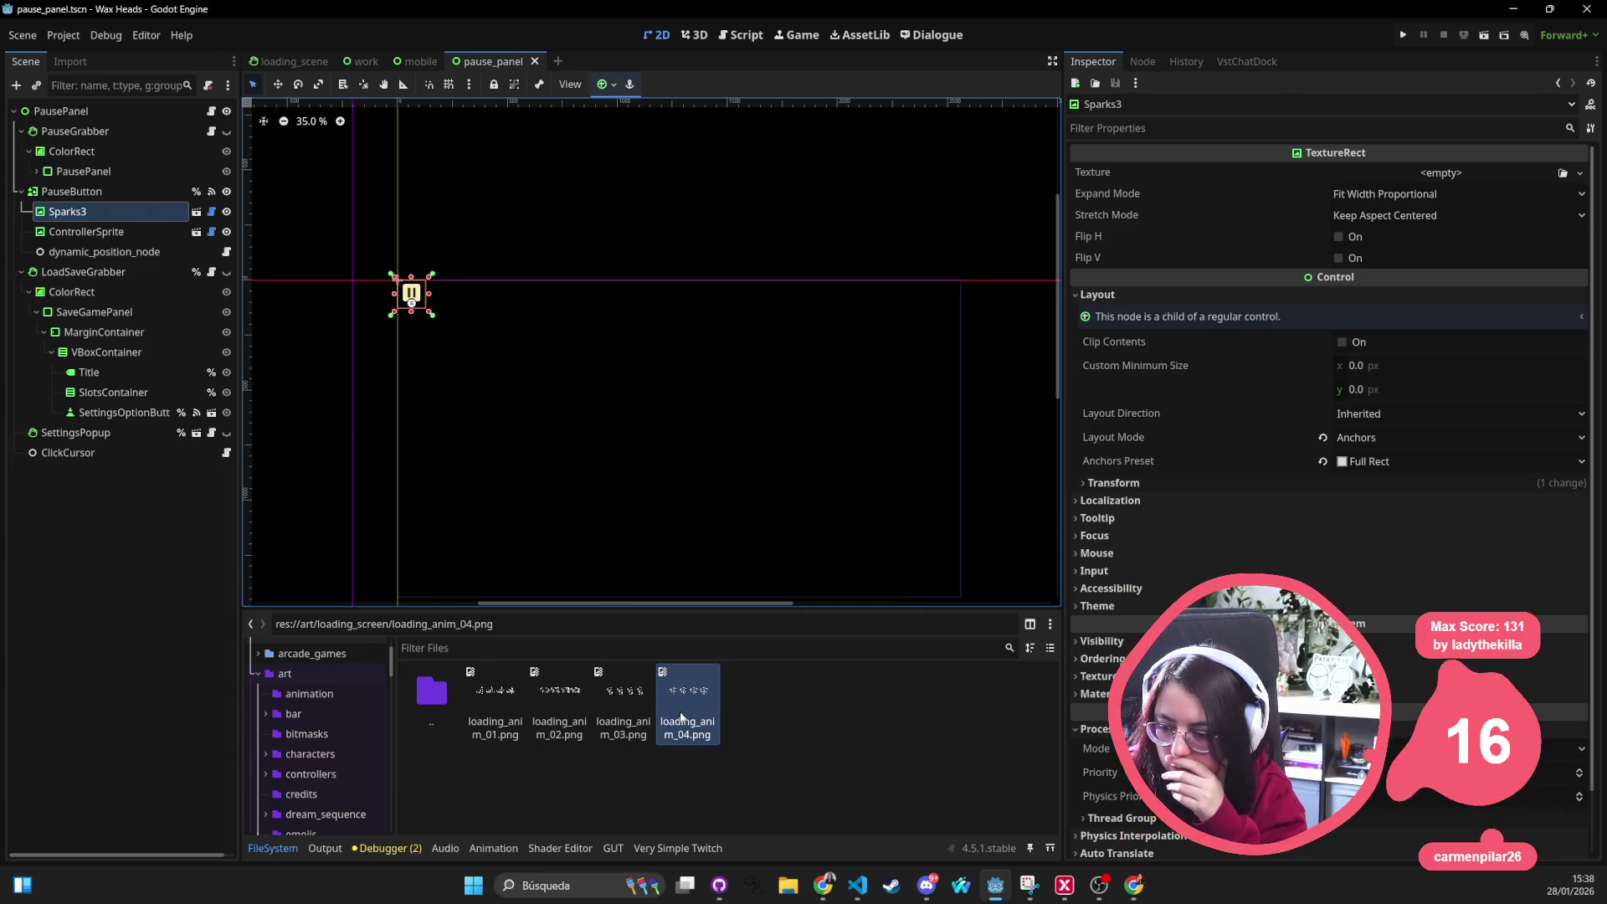
# Select PauseButton and set its Custom Minimum Size to 196×196
pyautogui.click(176, 230)
pyautogui.click(118, 192)
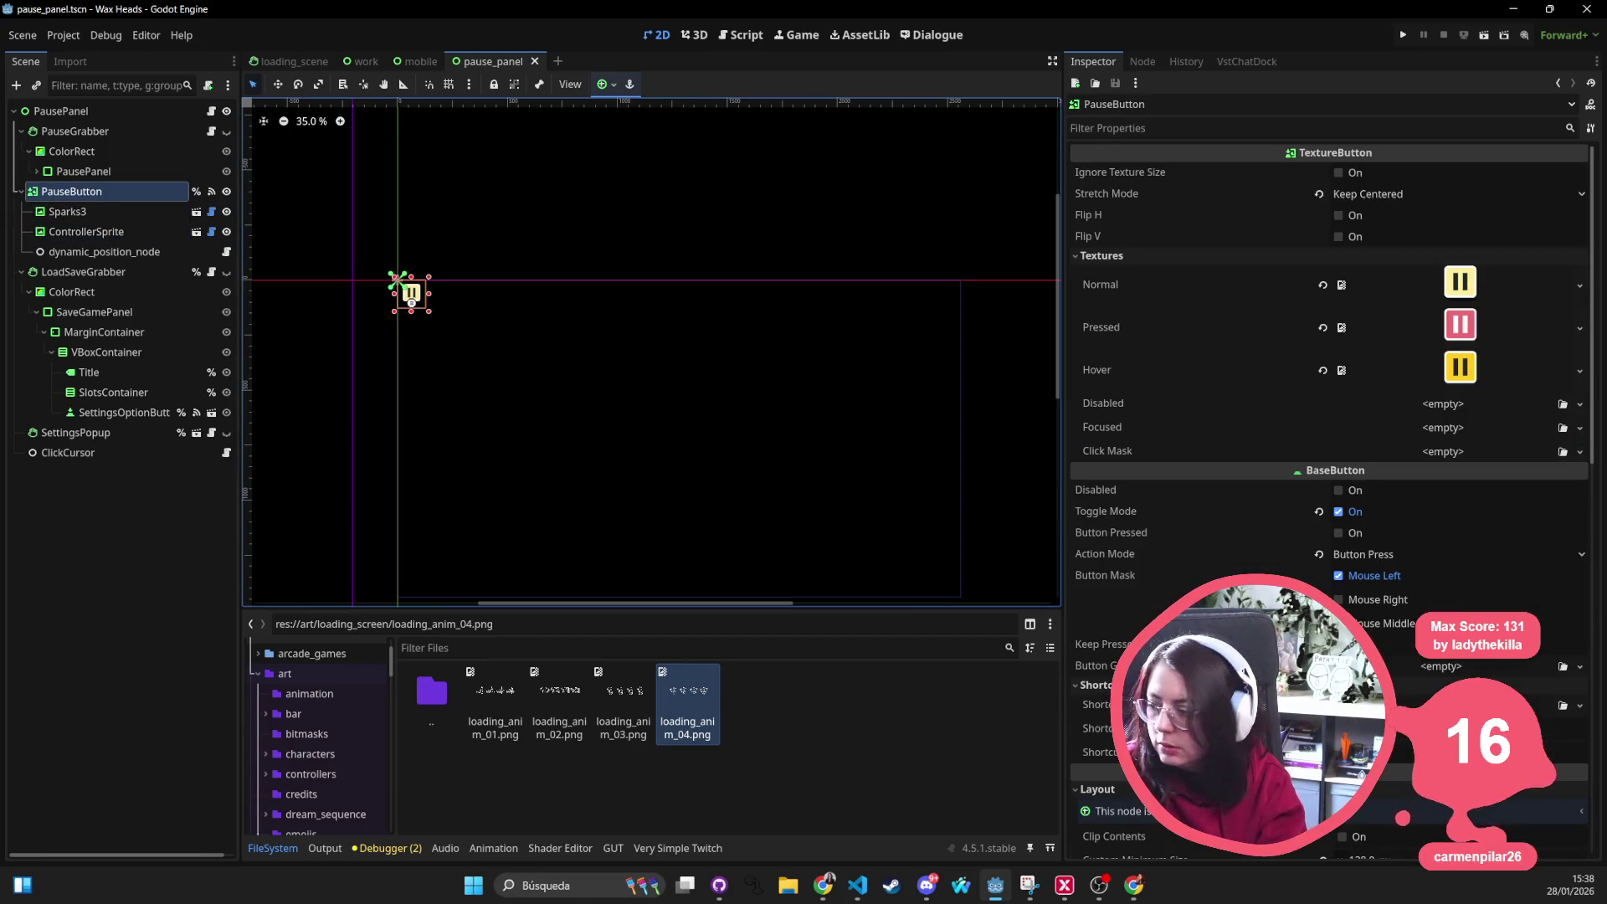
pyautogui.scroll(-2, 1379, 239)
pyautogui.scroll(-3, 1305, 512)
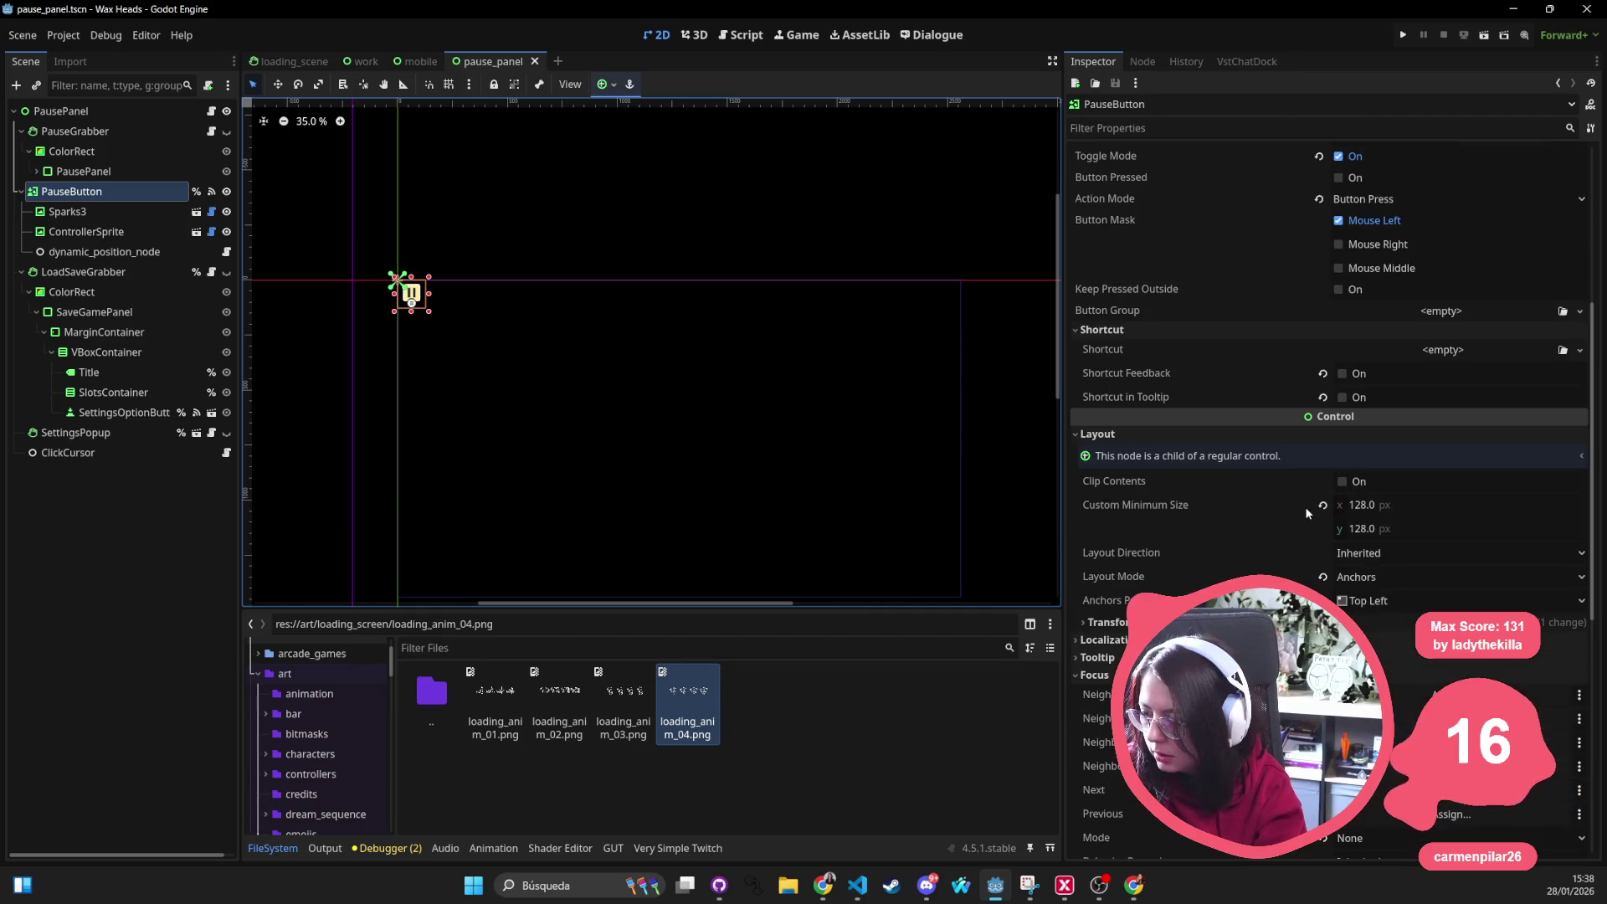
pyautogui.click(1411, 504)
pyautogui.write('196')
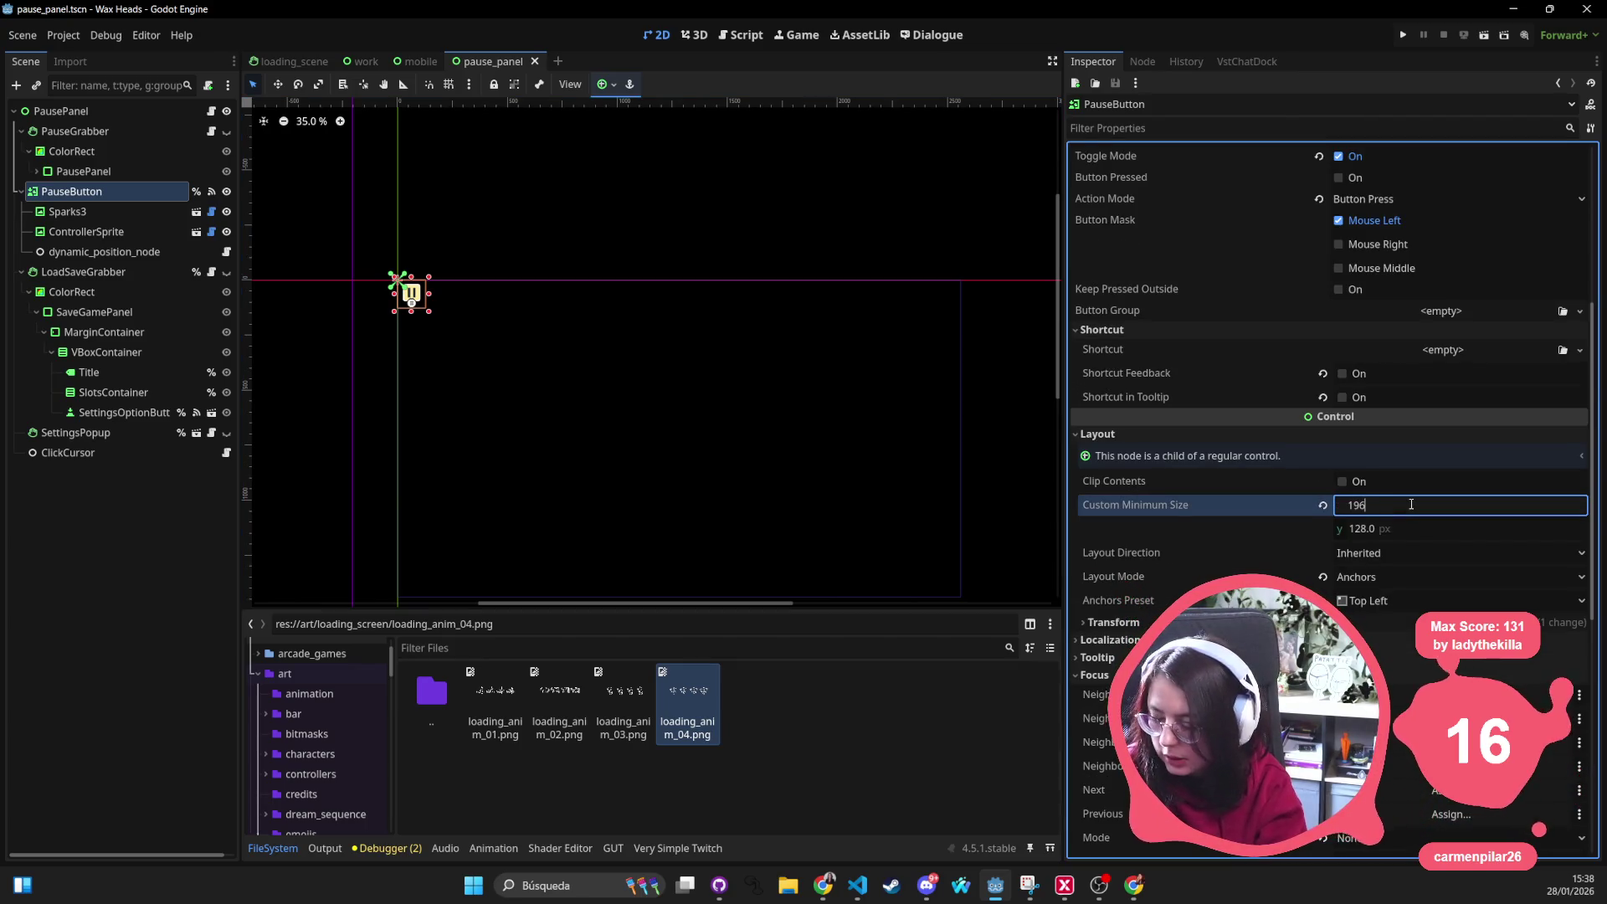
pyautogui.press('Tab')
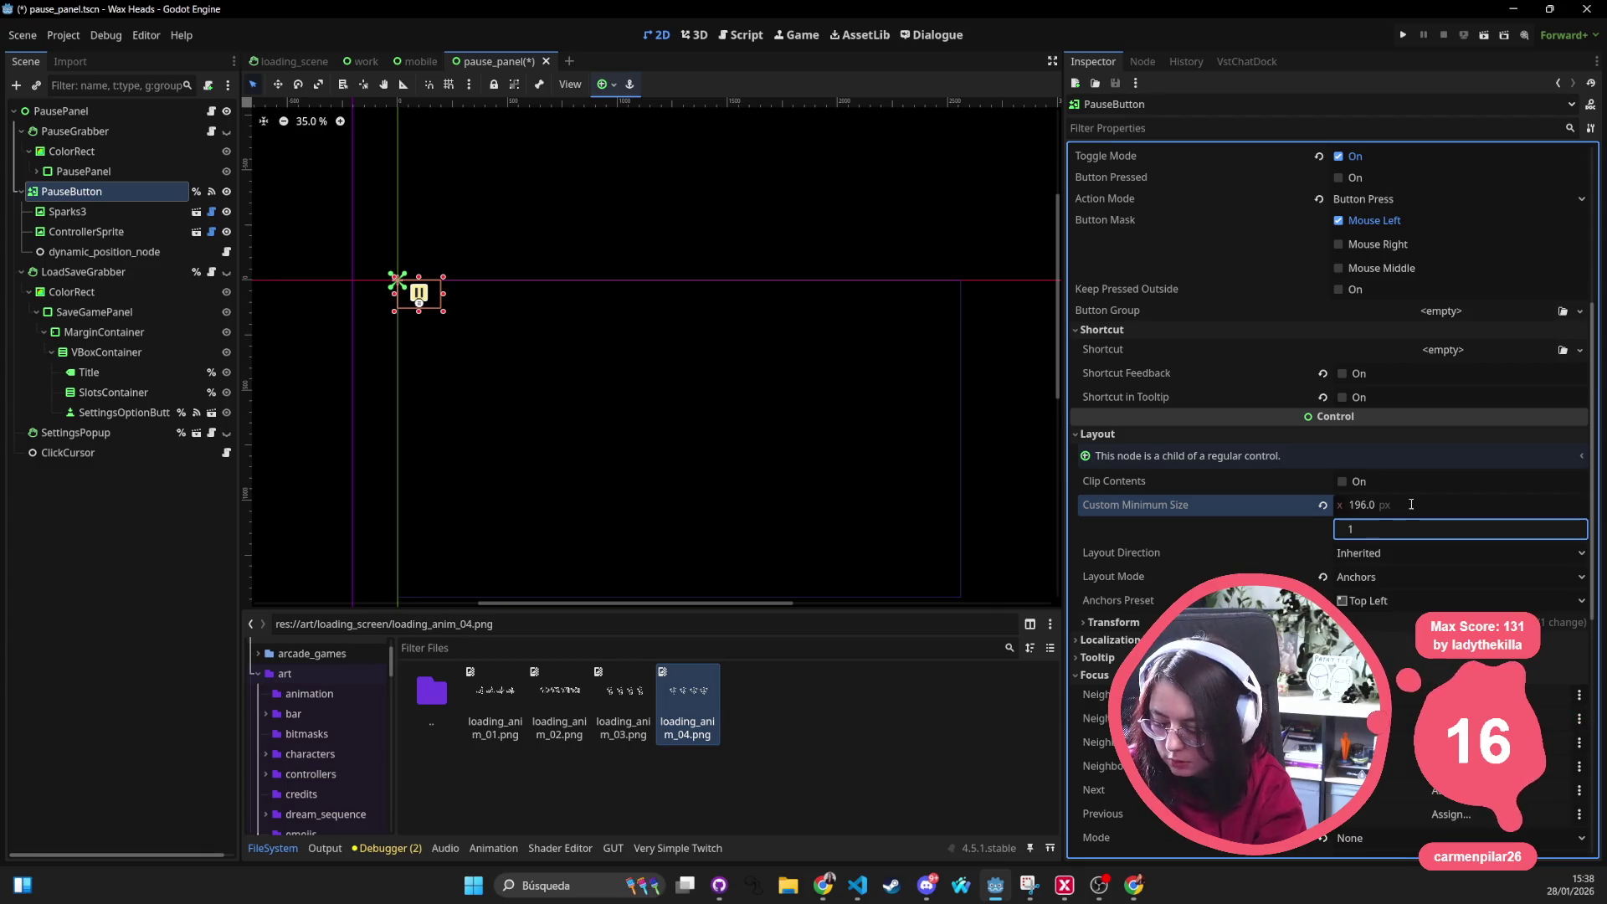
pyautogui.write('96.0')
pyautogui.press('Return')
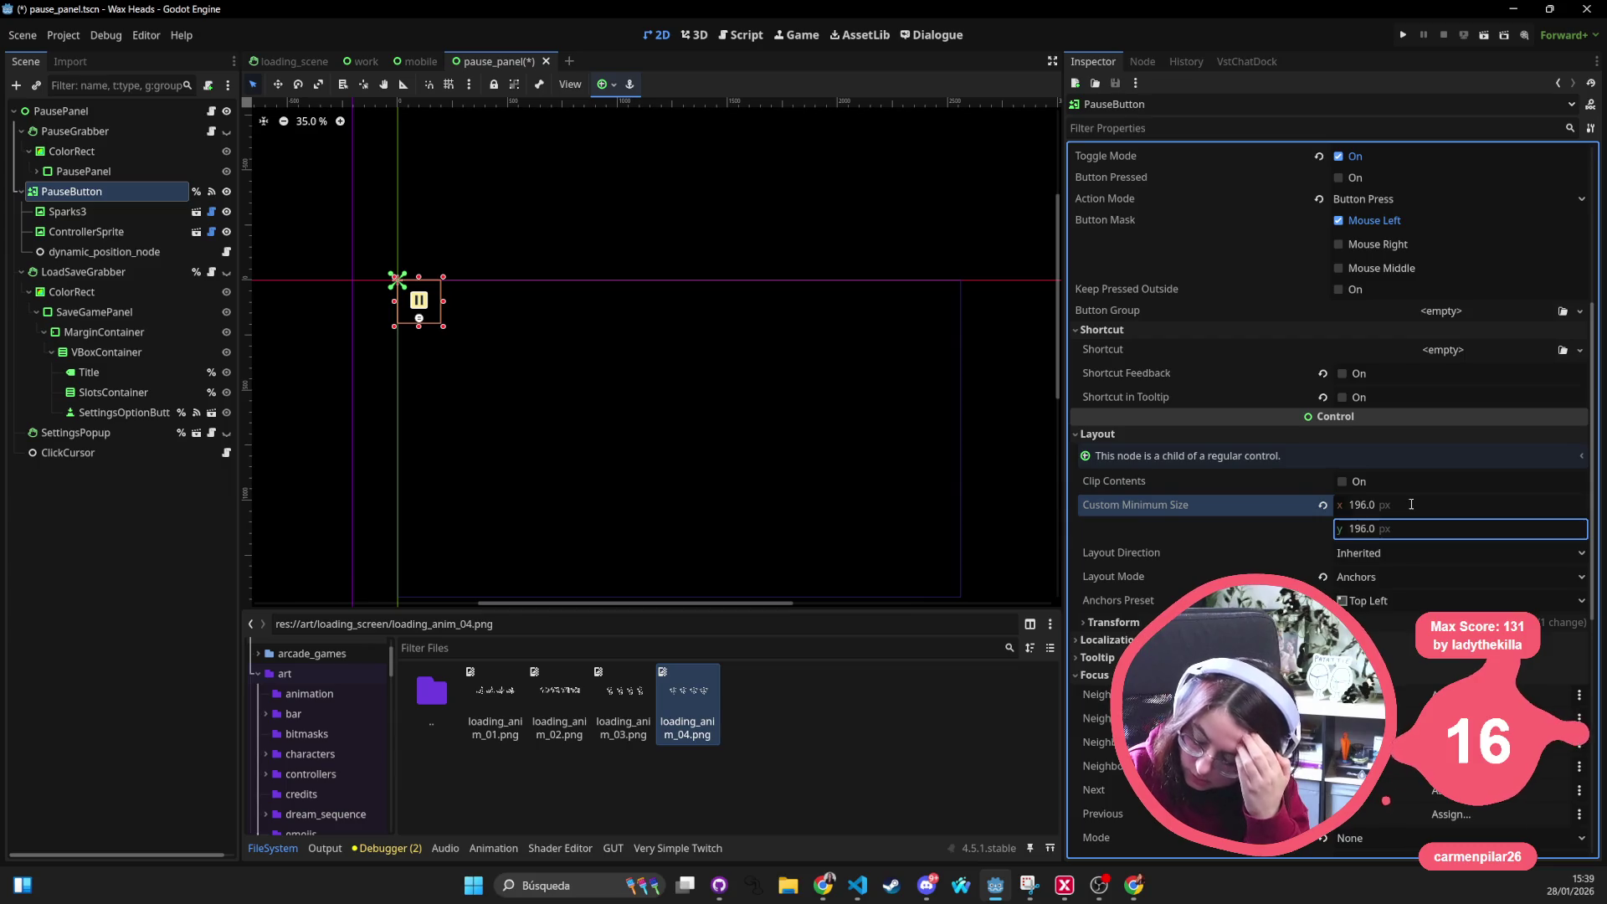
pyautogui.scroll(2, 1467, 298)
pyautogui.scroll(5, 1467, 298)
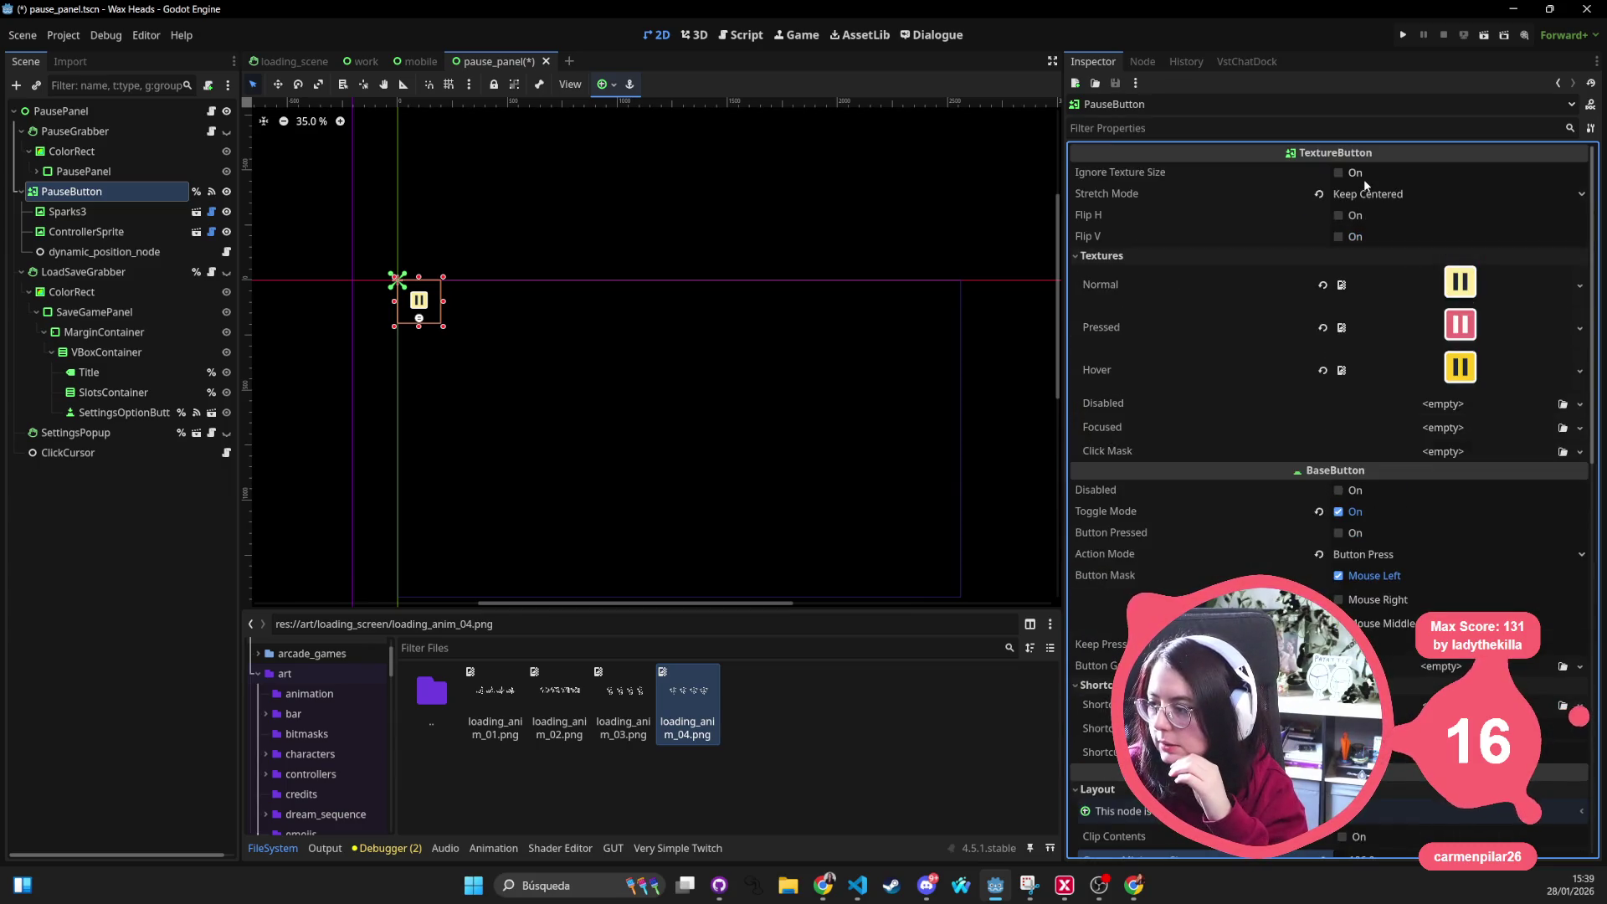
# Enable Ignore Texture Size, set Stretch Mode to Keep Aspect Centered, and save the scene
pyautogui.click(1340, 173)
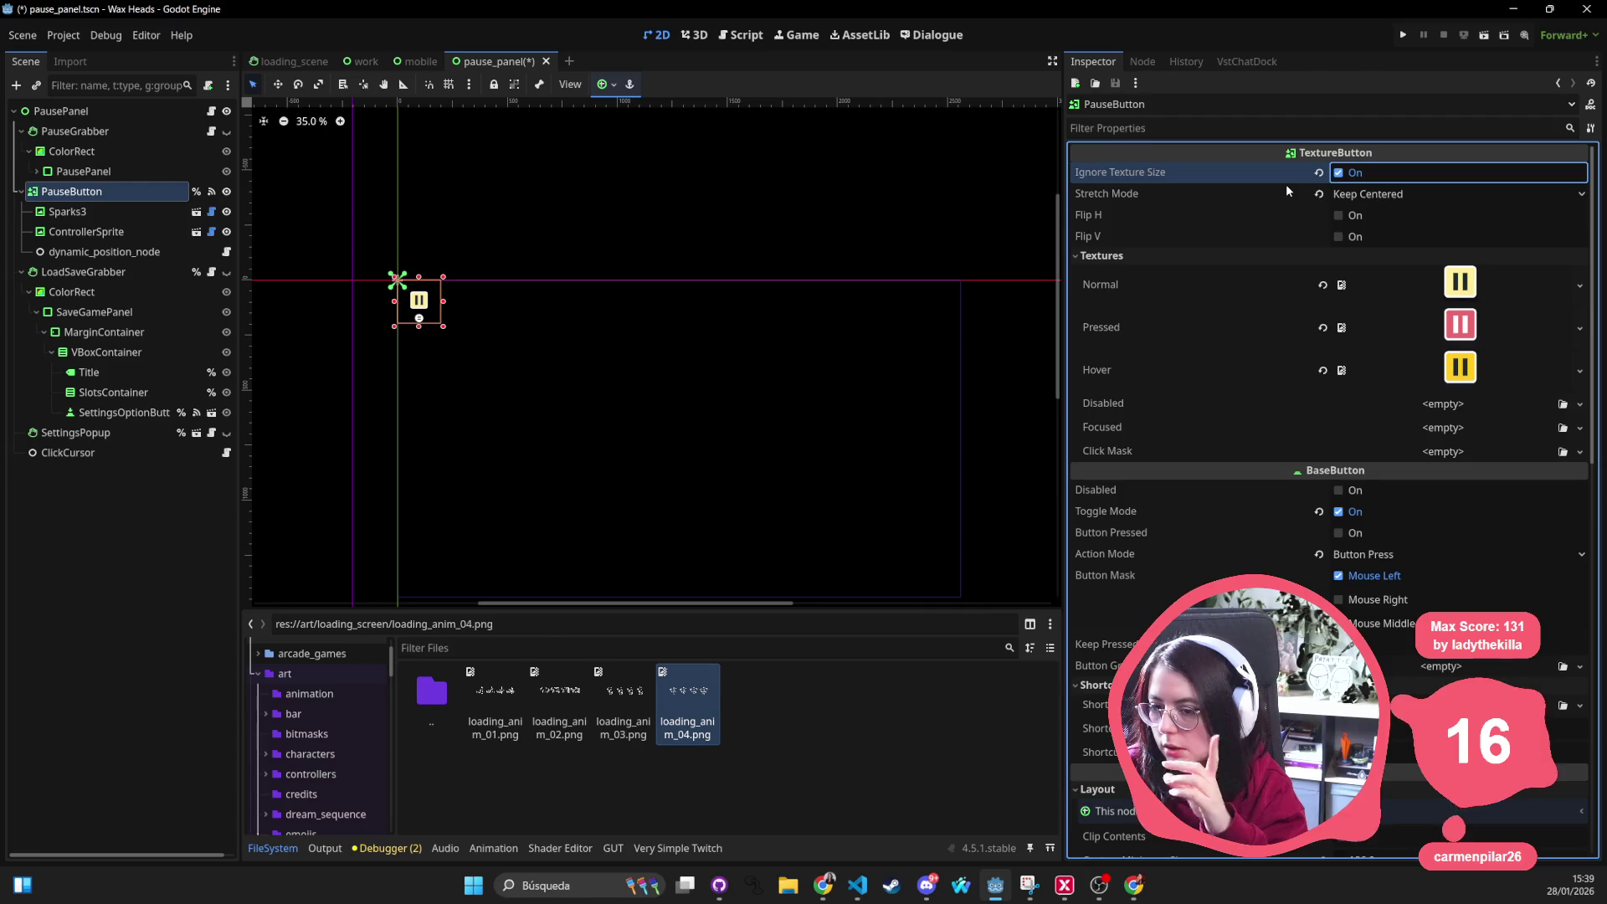
pyautogui.click(1351, 196)
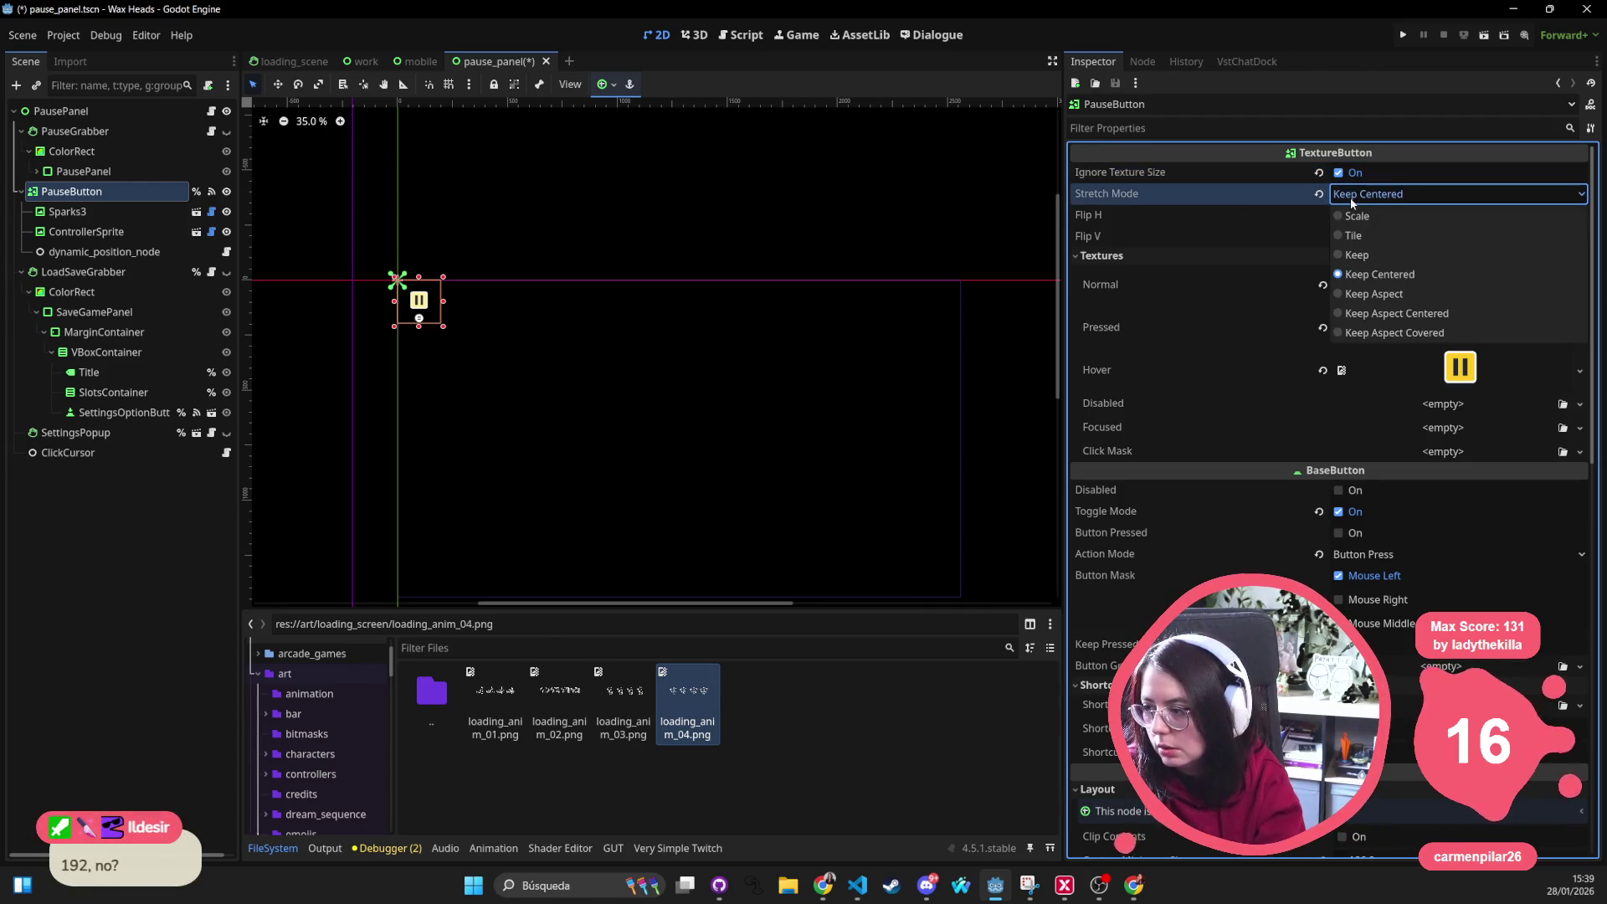
pyautogui.click(1397, 293)
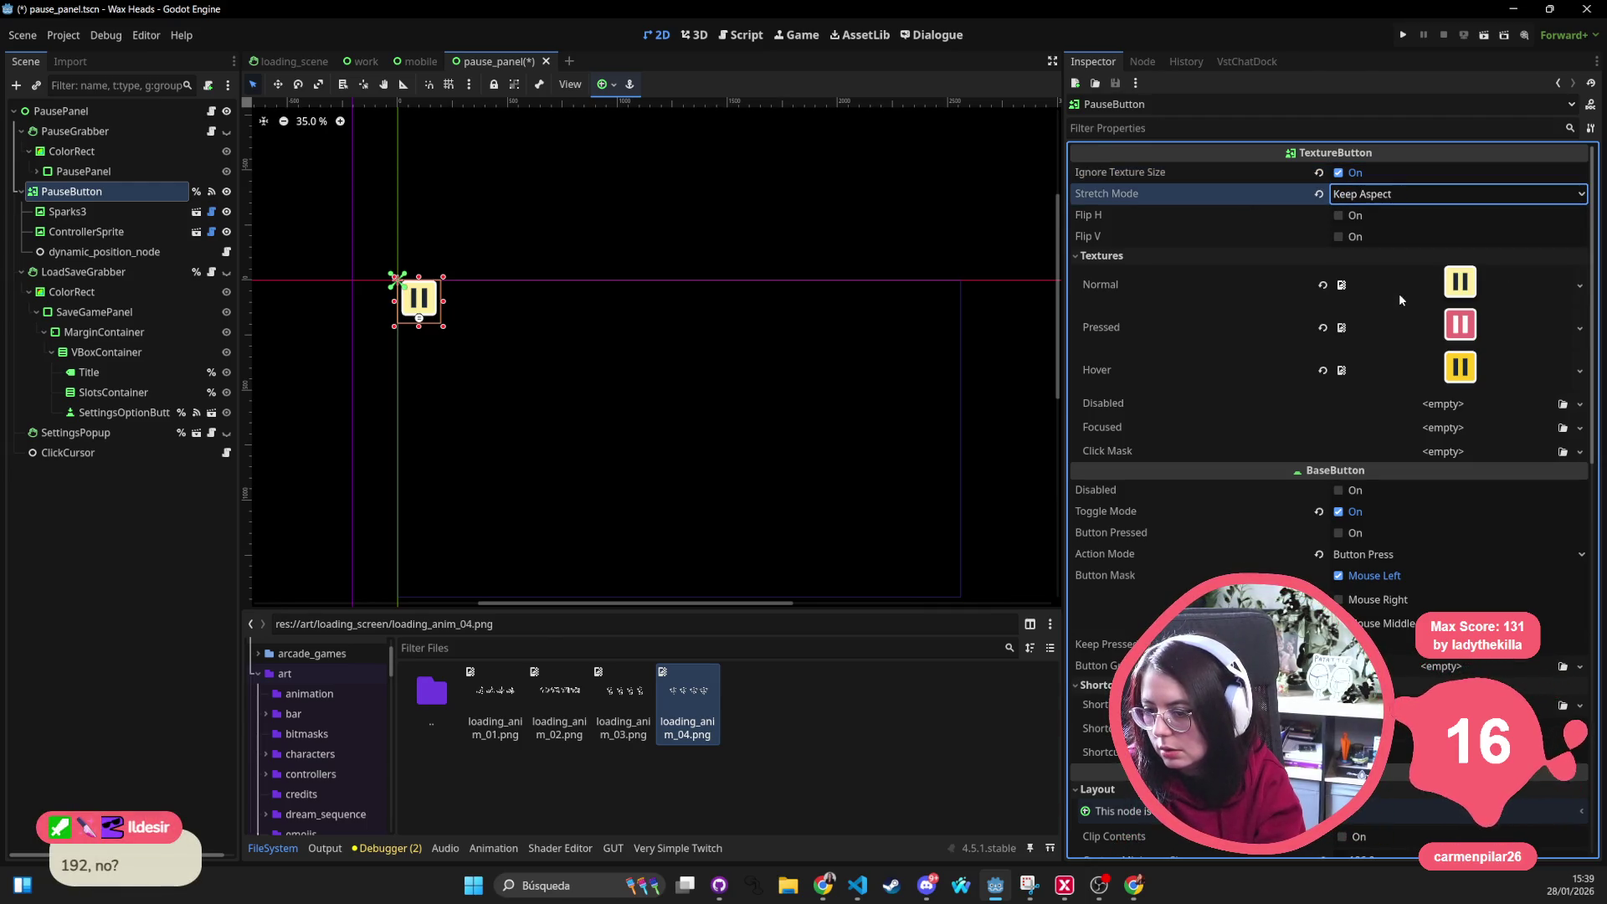
pyautogui.click(1421, 196)
pyautogui.click(1399, 315)
pyautogui.hotkey('ctrl', 's')
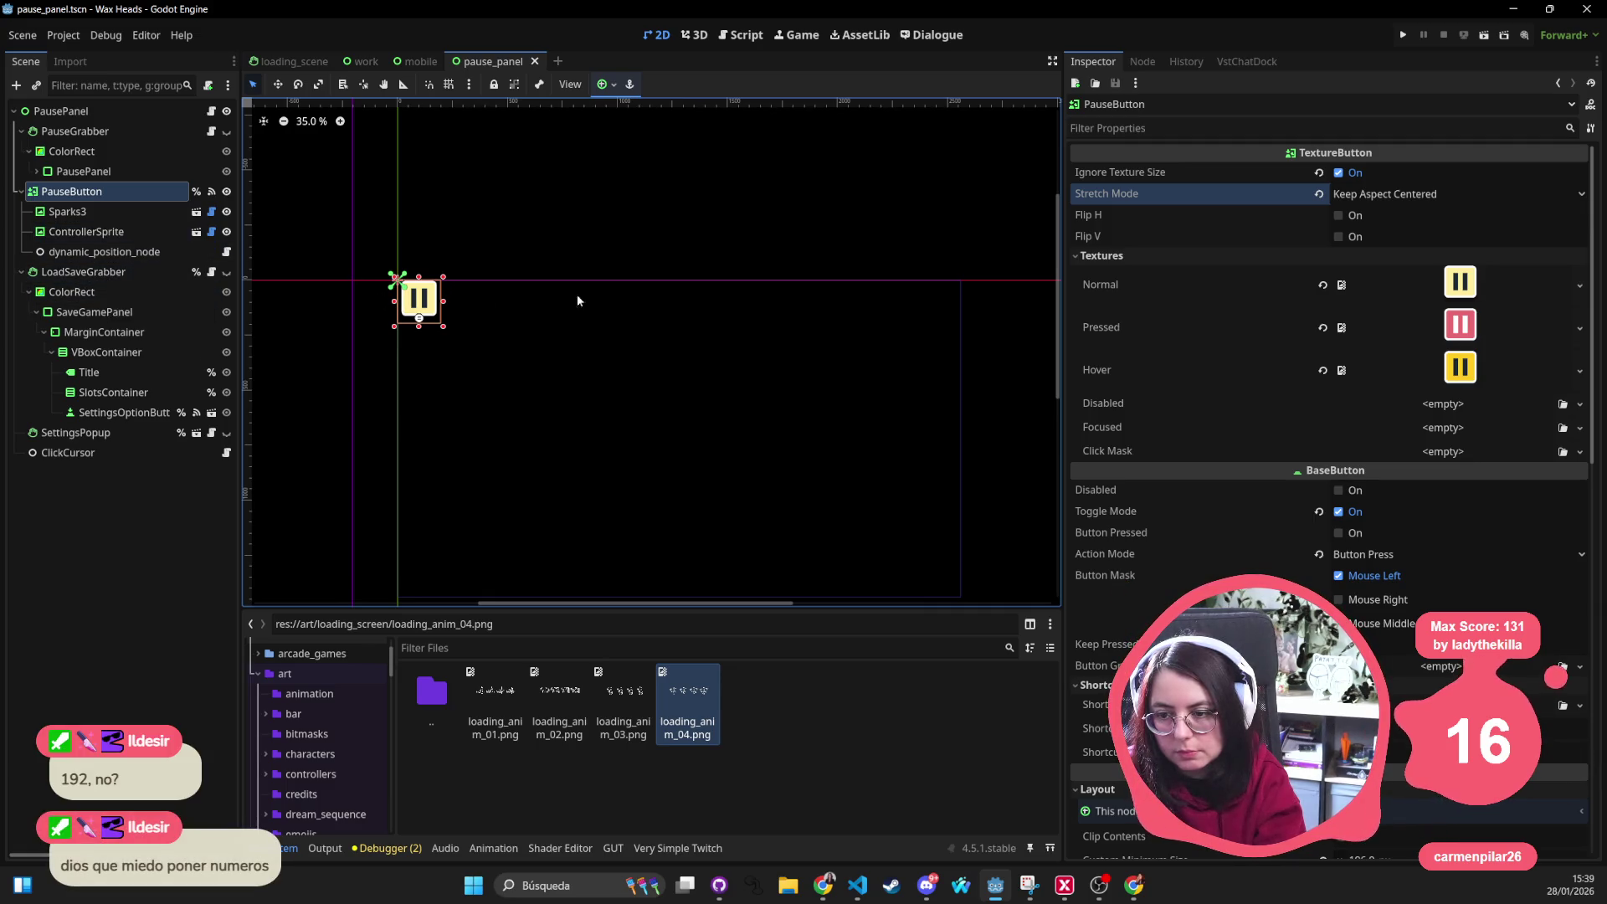
pyautogui.moveTo(573, 294); pyautogui.dragTo(509, 223)
# In the mobile scene, enlarge the Mobile button's Transform Size
pyautogui.click(409, 63)
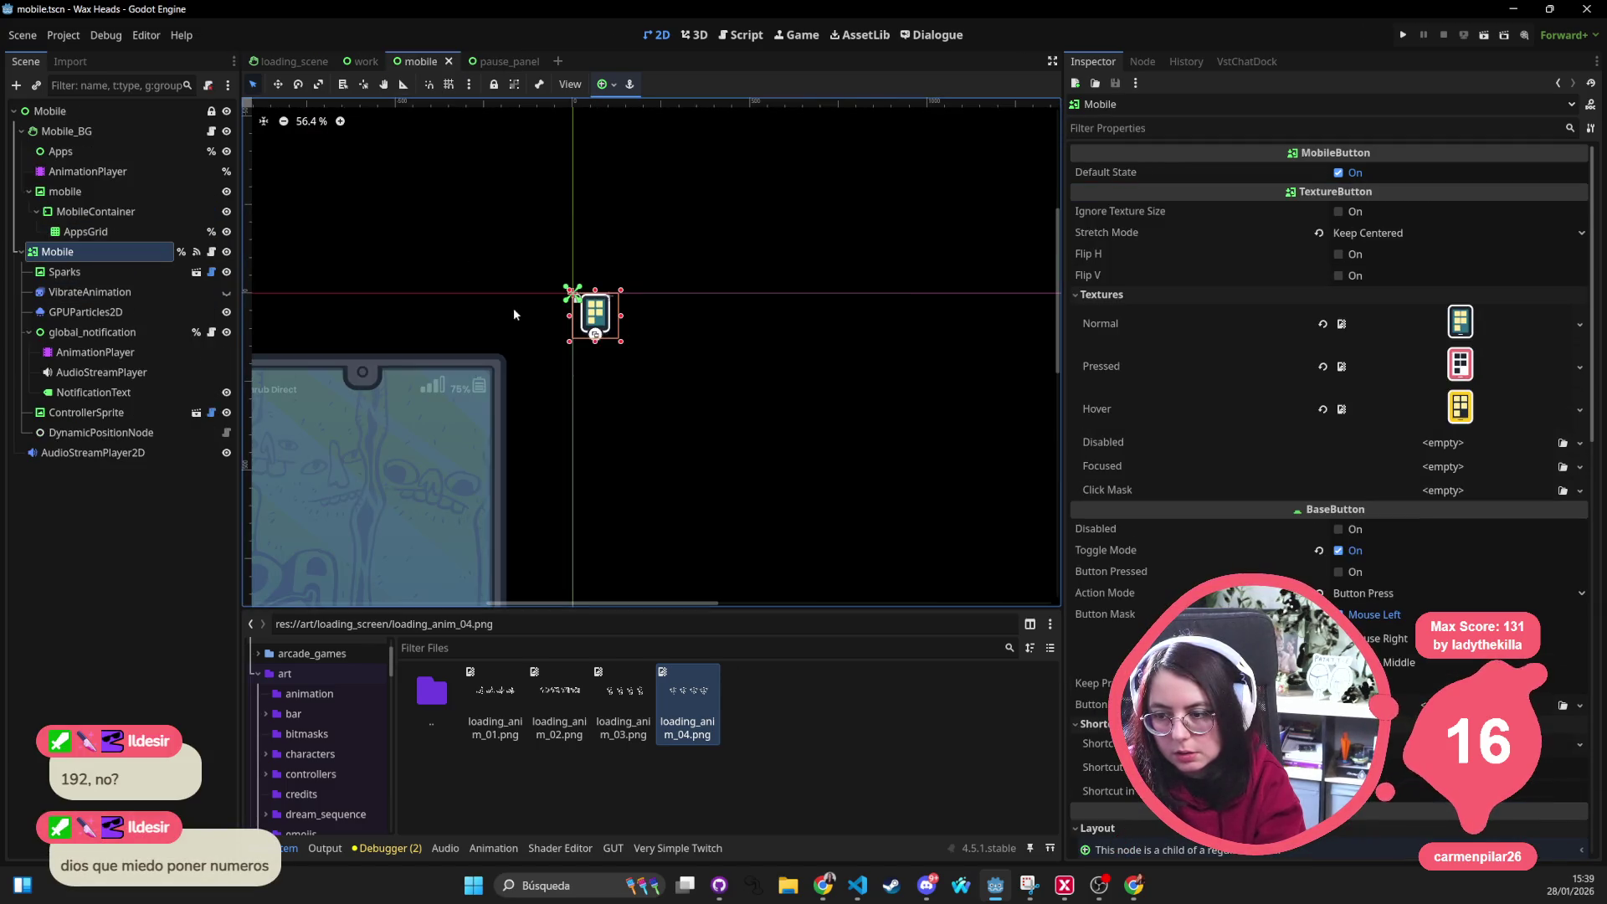
pyautogui.scroll(-5, 1366, 346)
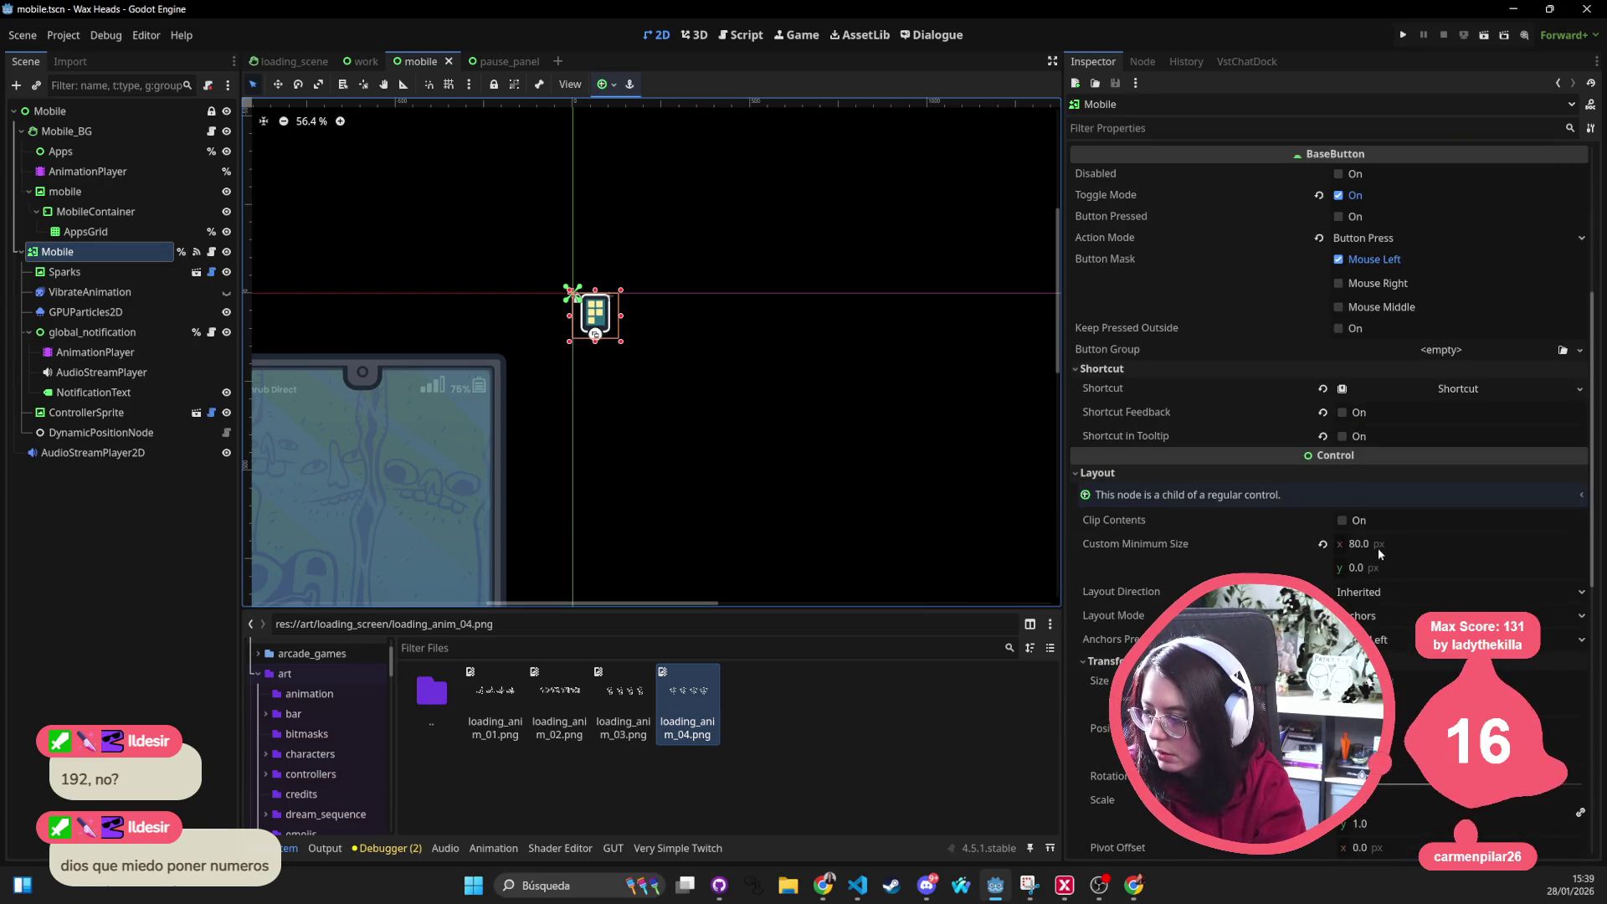
pyautogui.click(1481, 681)
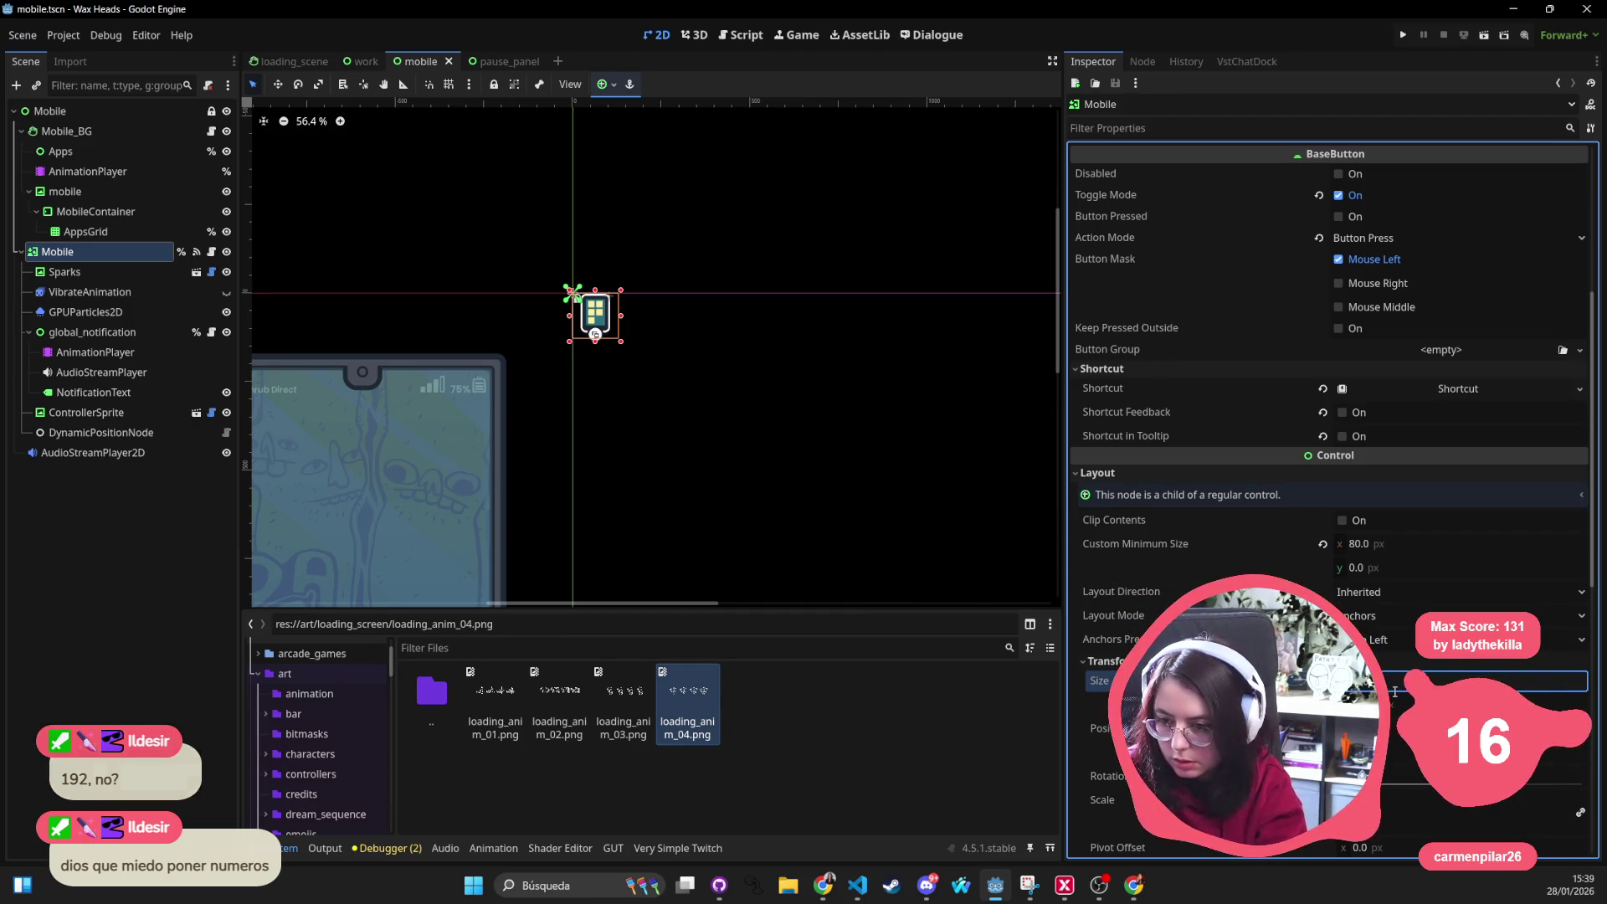
pyautogui.press('Tab')
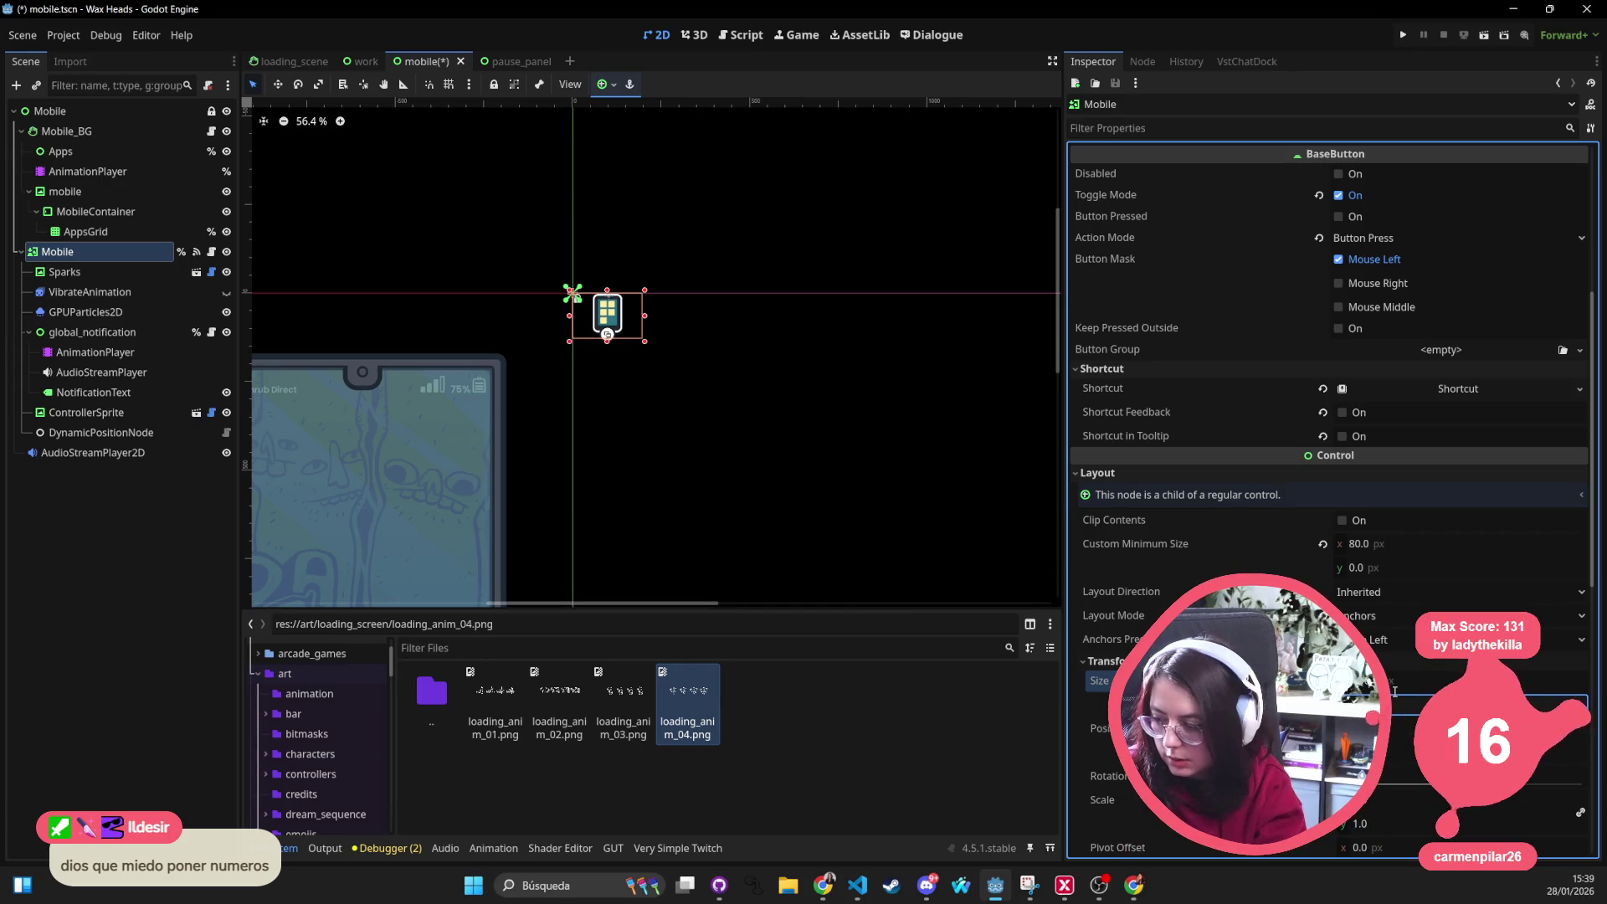
pyautogui.press('Return')
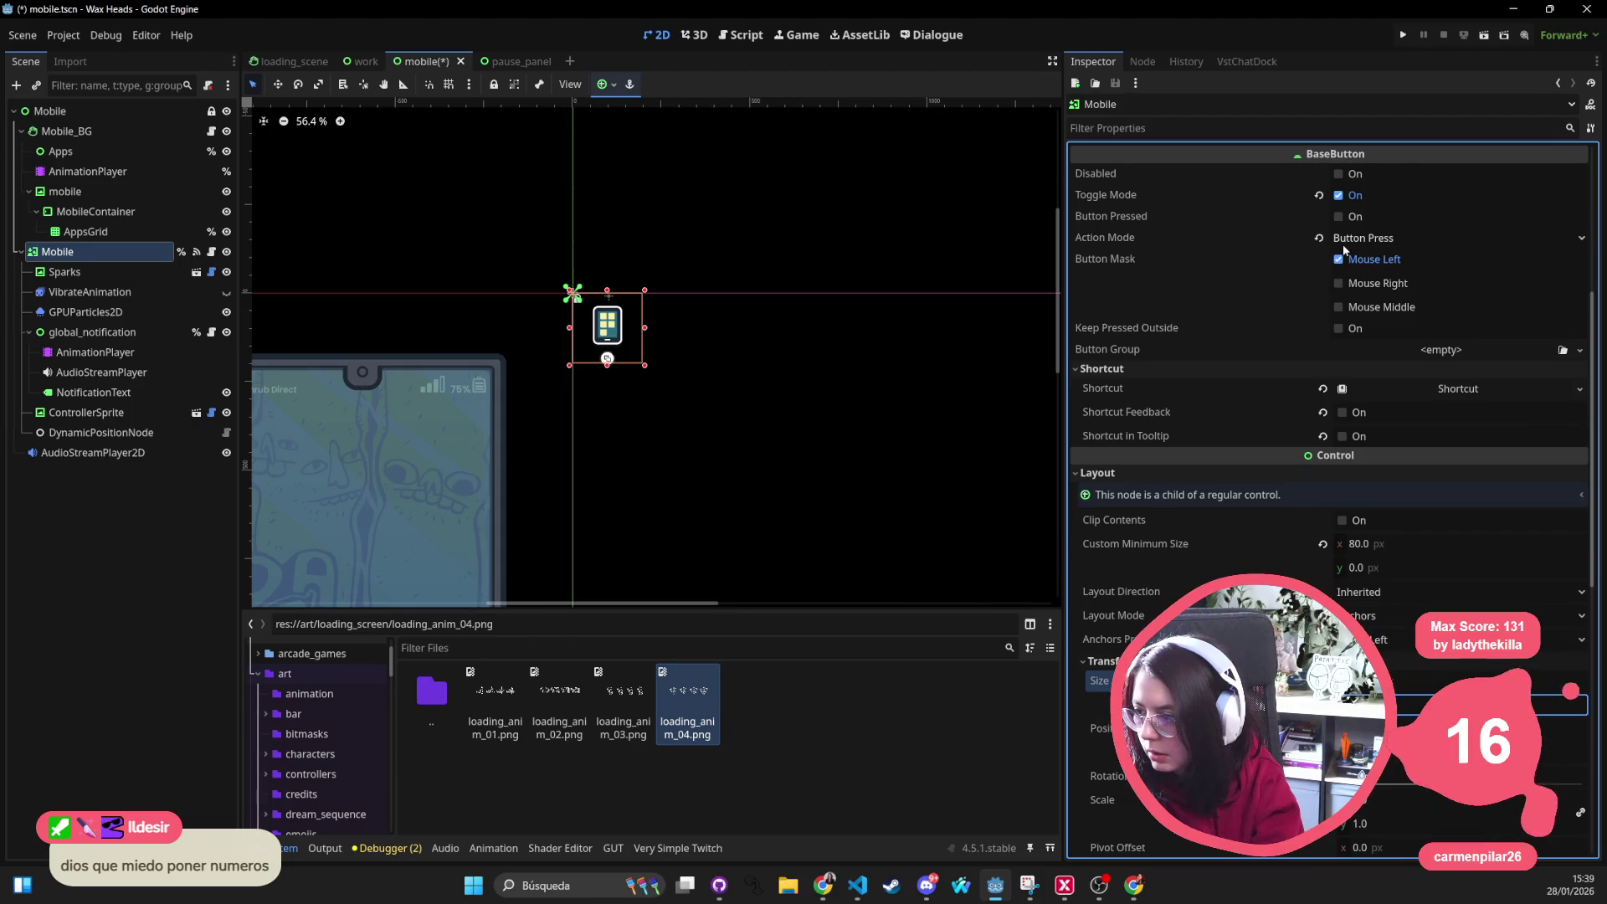
pyautogui.scroll(2, 1337, 428)
pyautogui.scroll(2, 1343, 351)
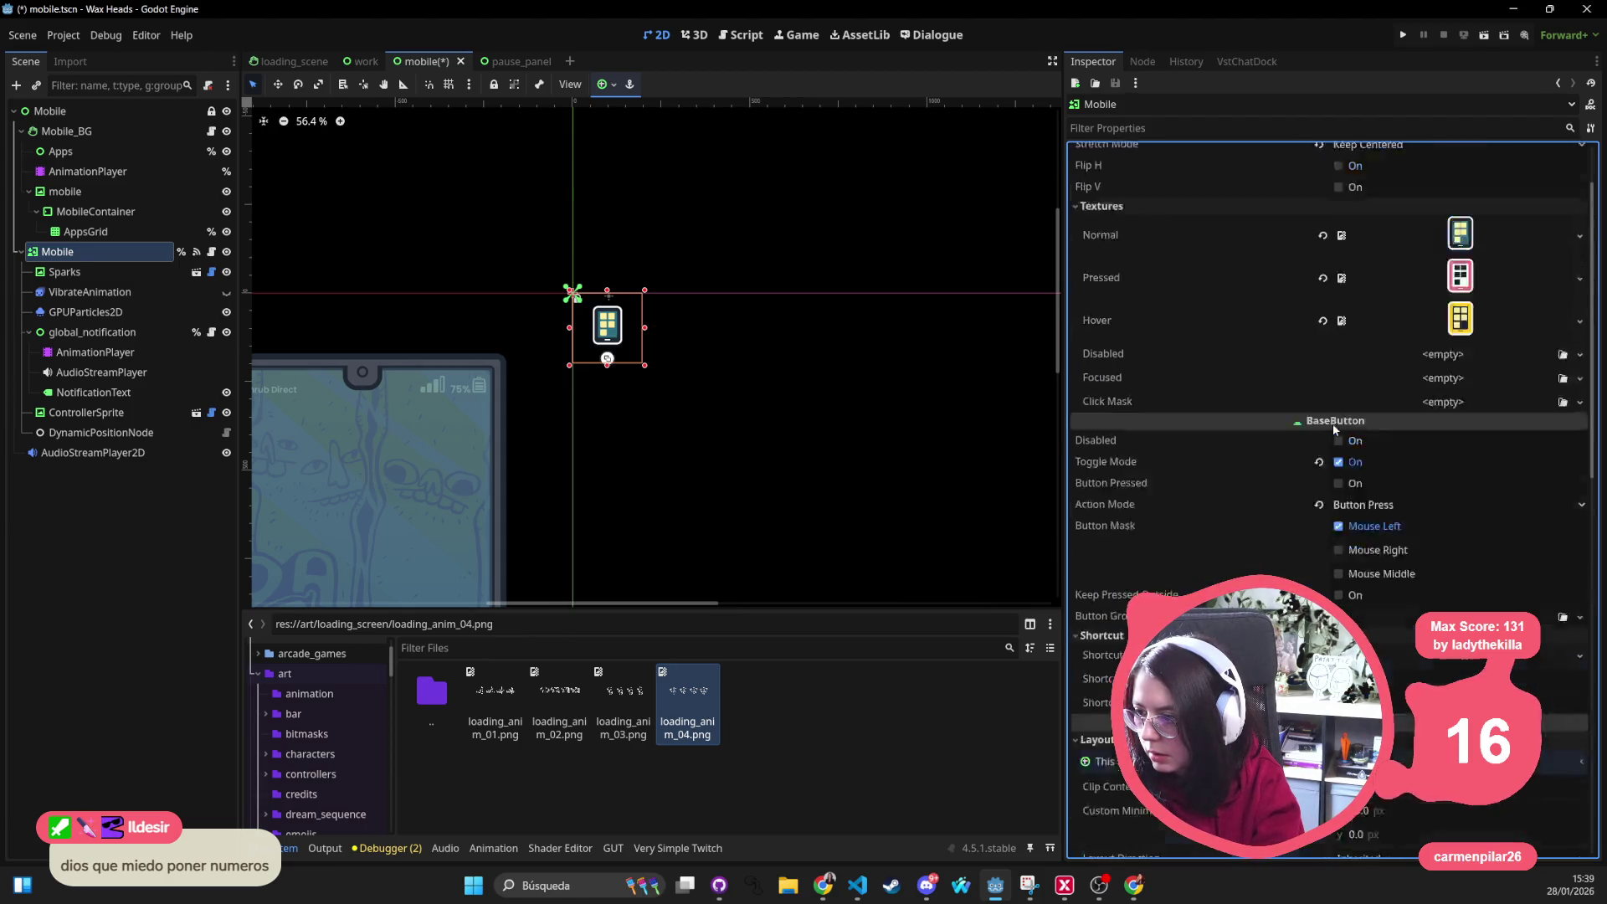
pyautogui.scroll(2, 1353, 271)
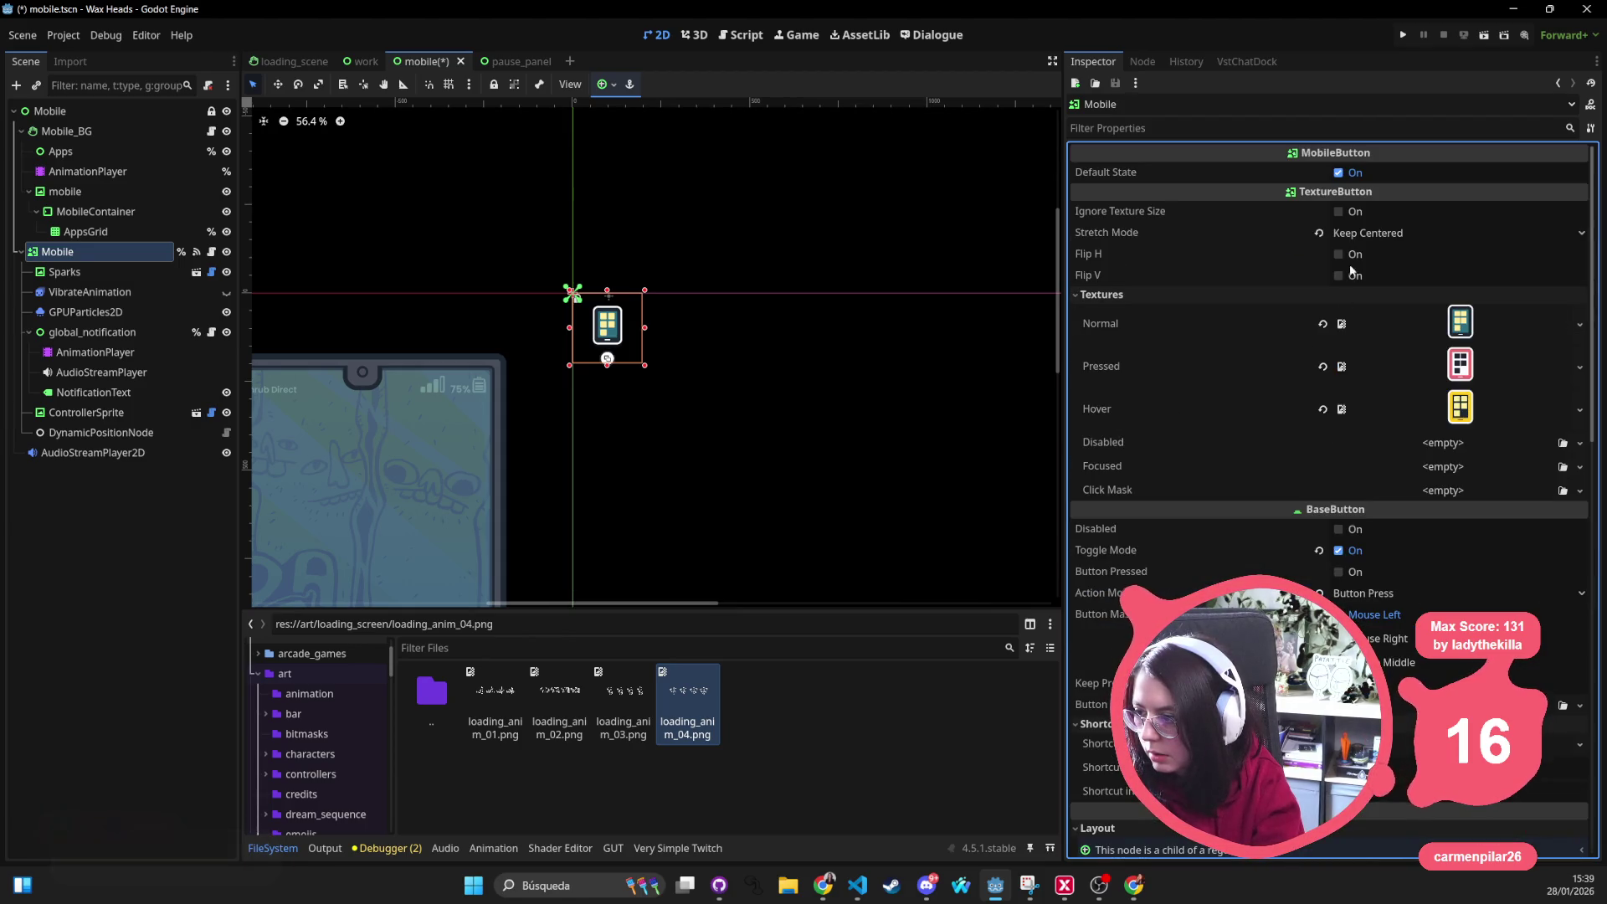
# Make the Mobile button ignore texture size with Keep Aspect Centered stretching and save the scene
pyautogui.click(1341, 212)
pyautogui.click(1381, 233)
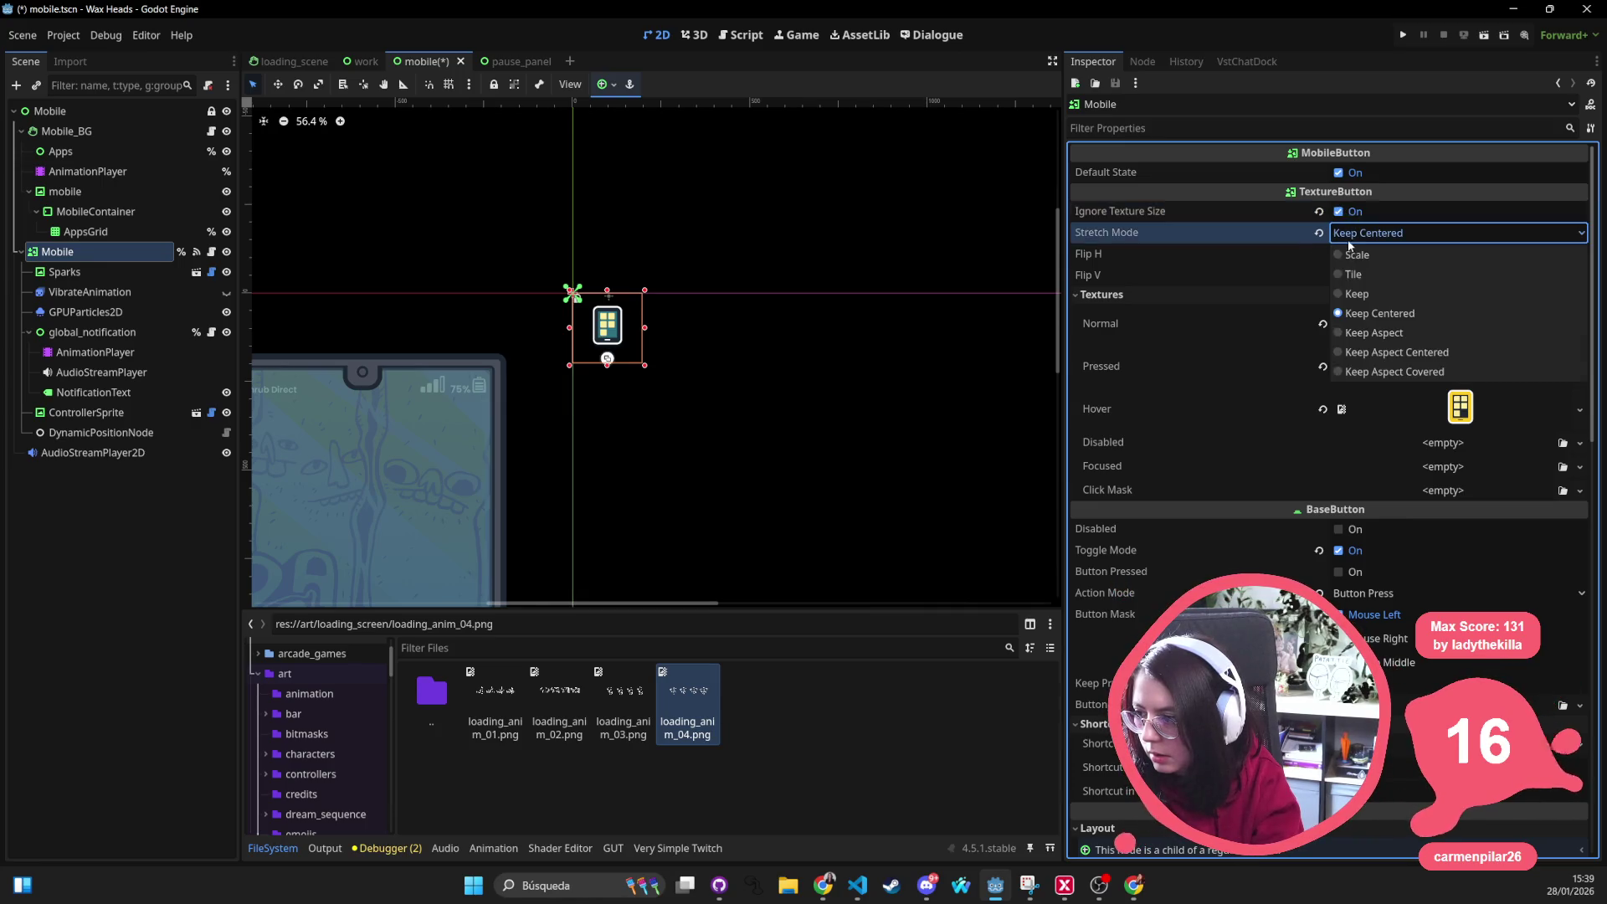
pyautogui.click(1395, 349)
pyautogui.hotkey('ctrl', 's')
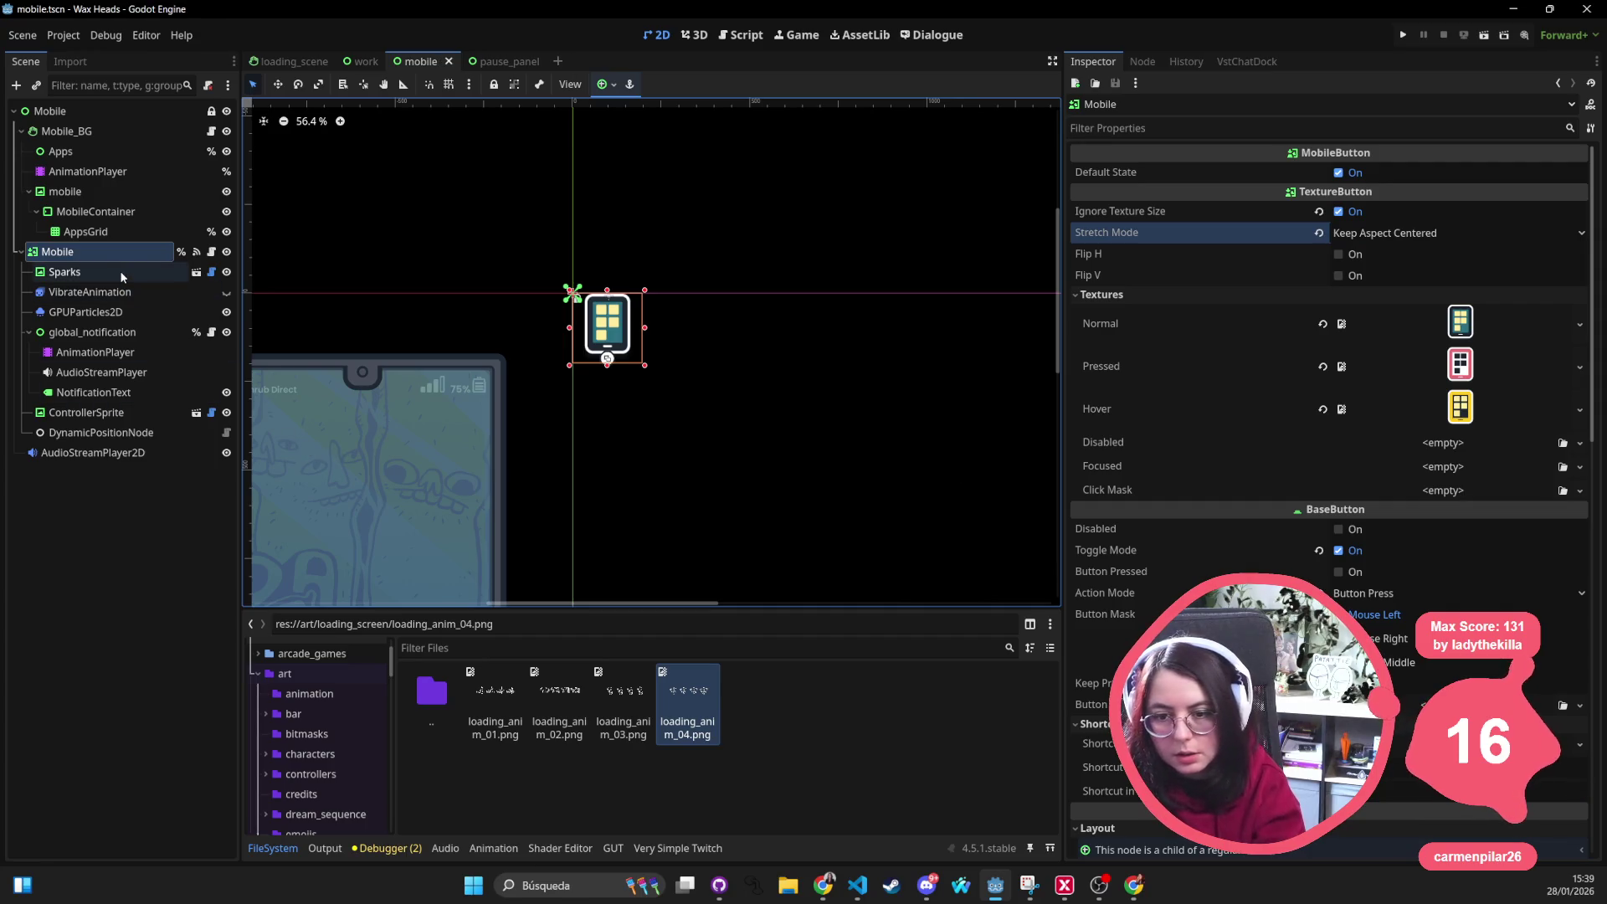
pyautogui.click(1406, 323)
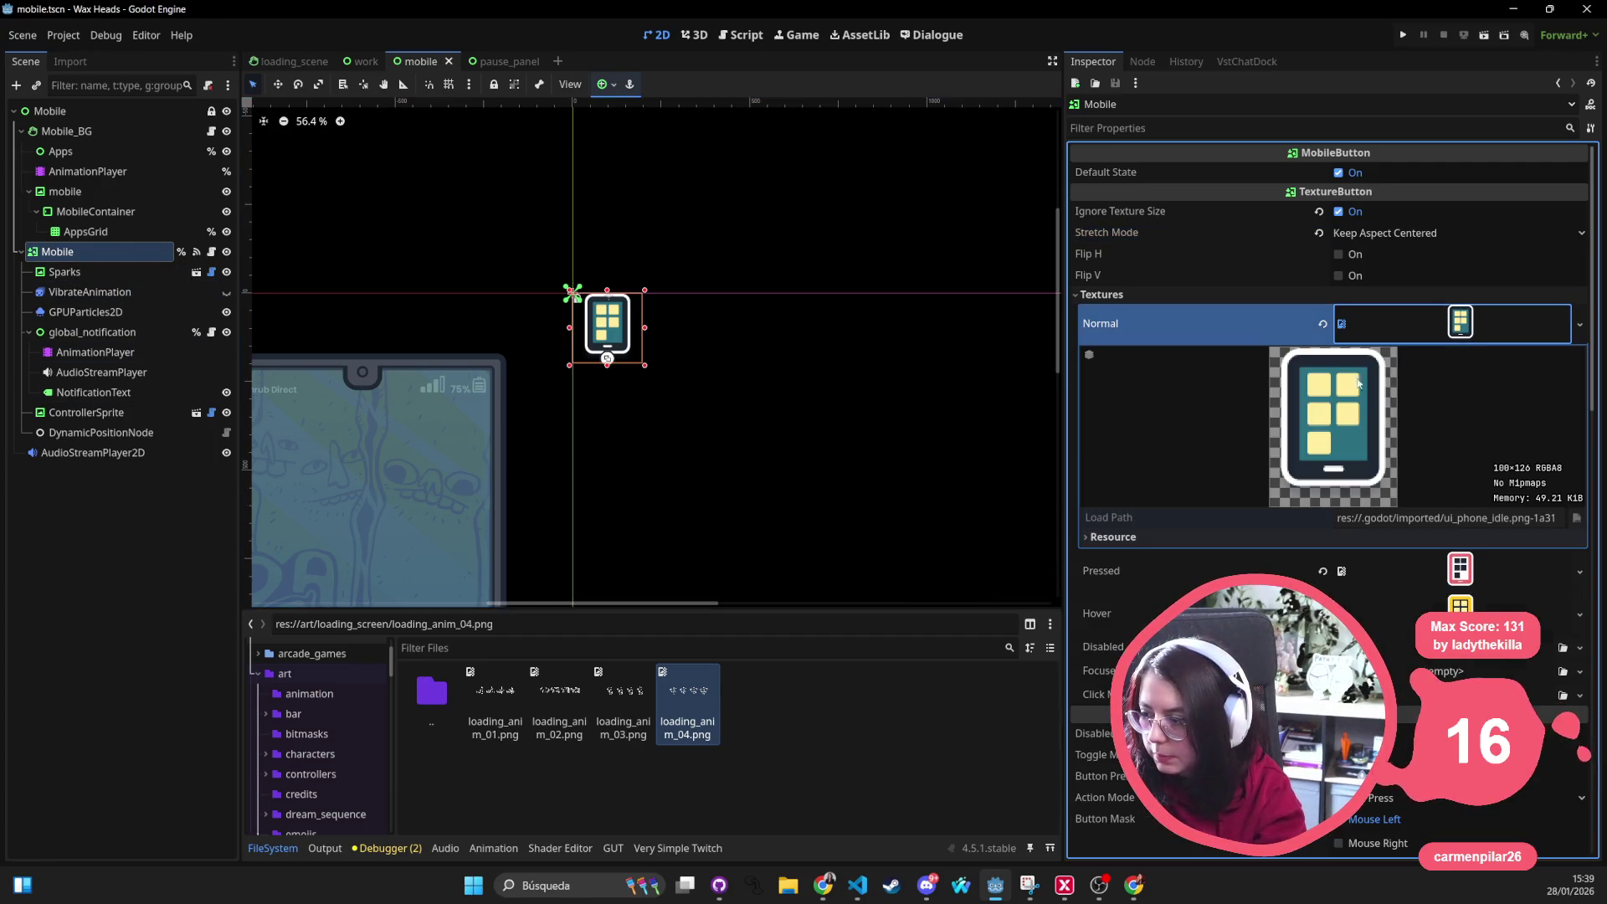
pyautogui.click(1460, 571)
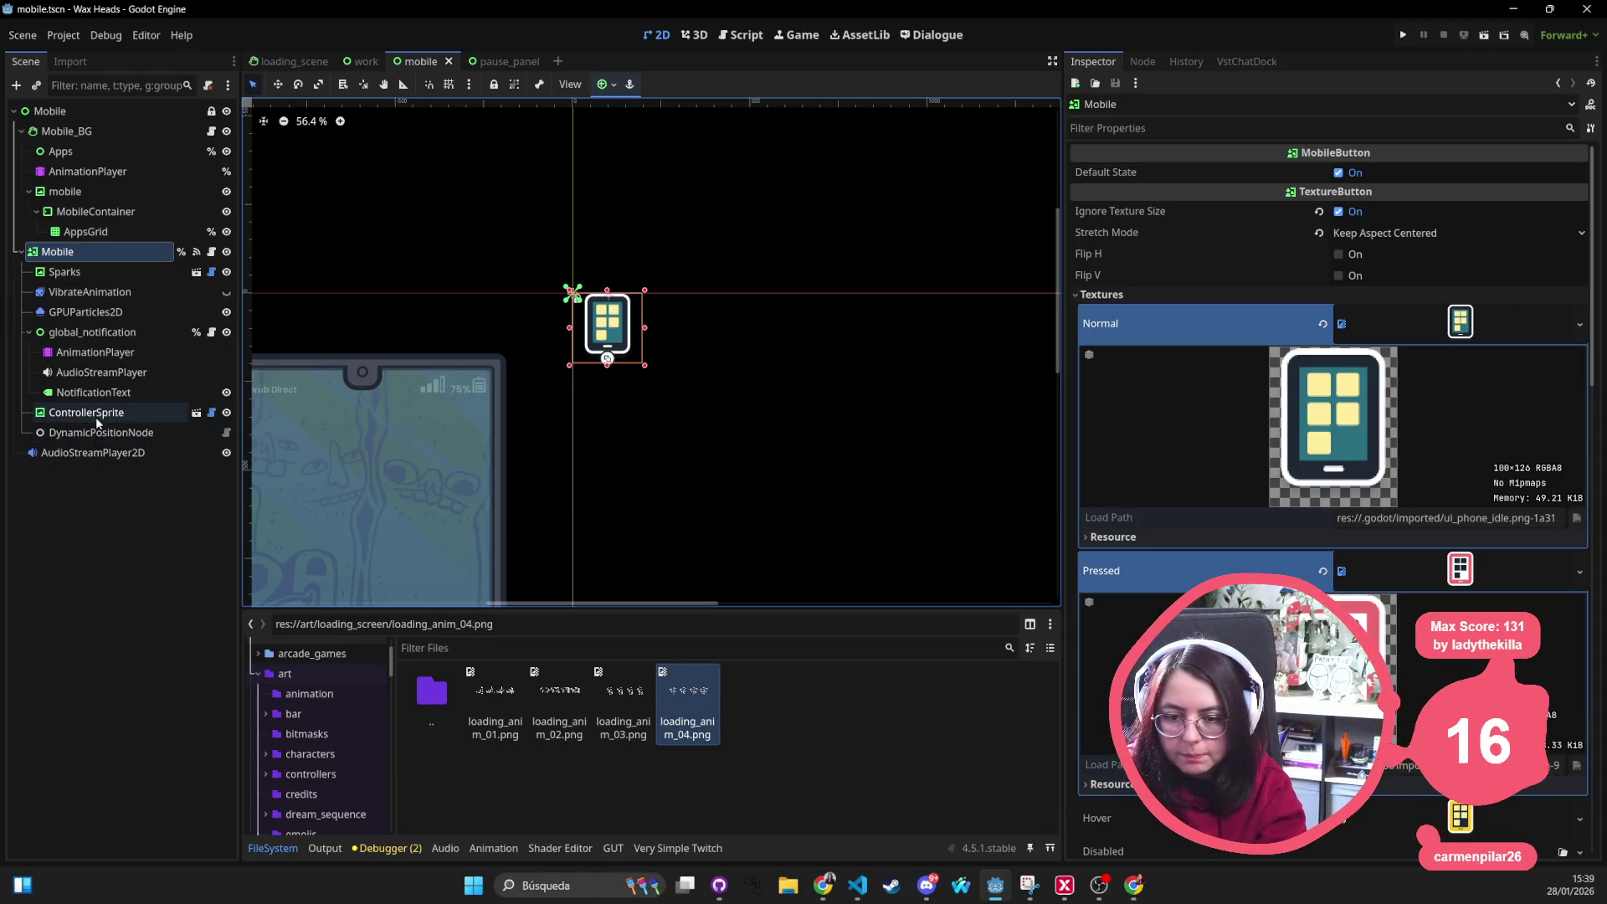
pyautogui.click(366, 60)
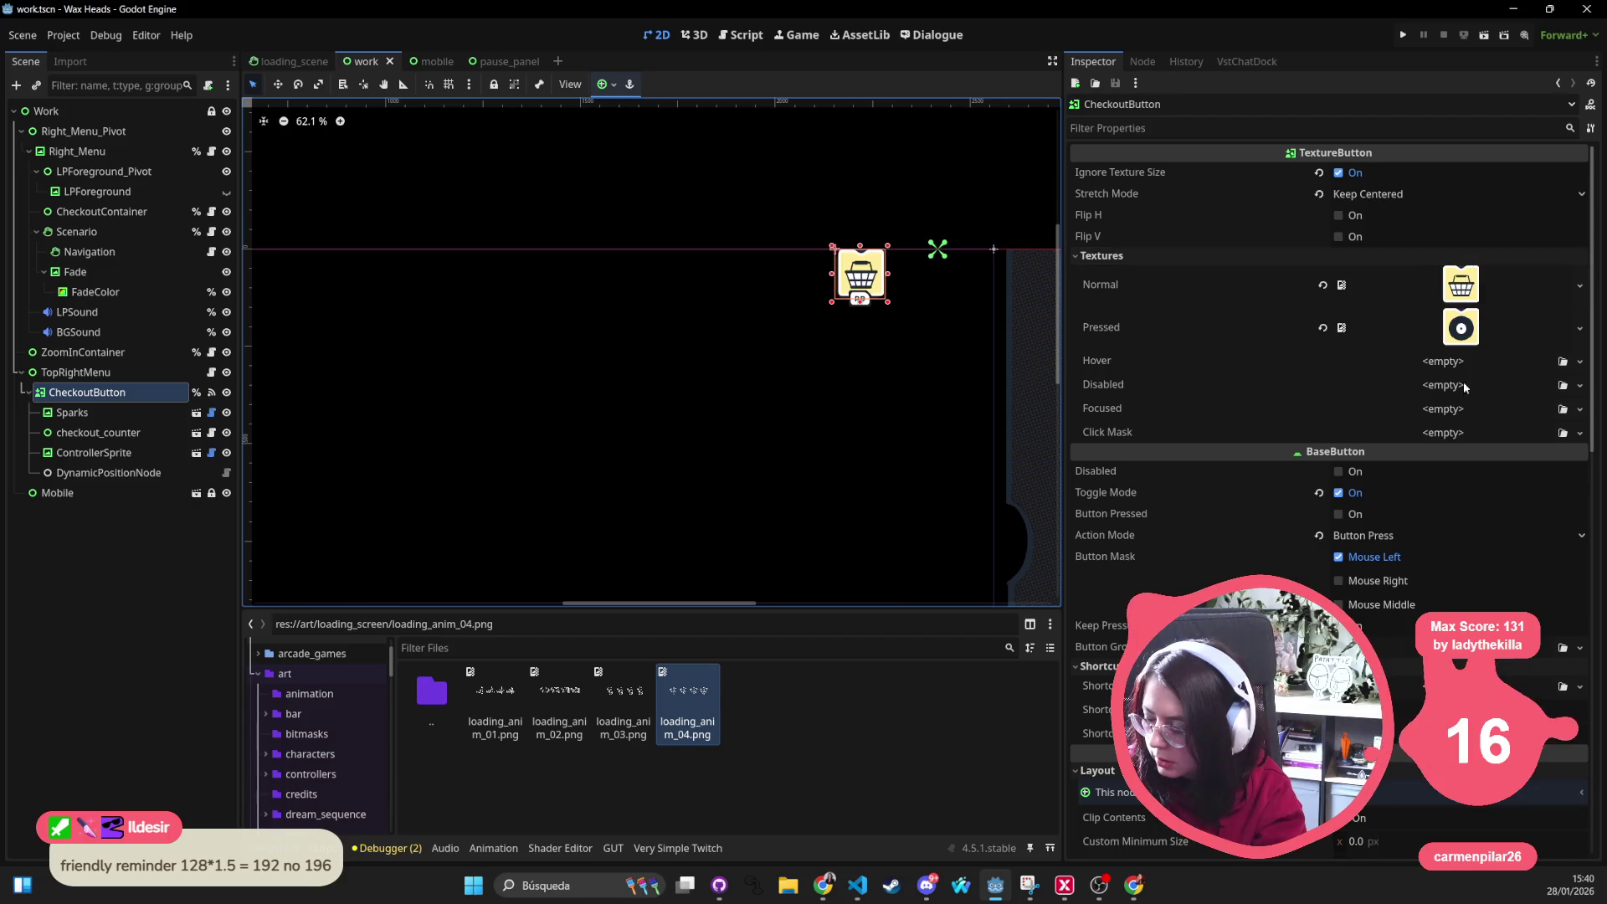
pyautogui.scroll(-2, 1296, 513)
pyautogui.scroll(-3, 1297, 513)
pyautogui.scroll(-5, 1297, 513)
pyautogui.scroll(-2, 1296, 512)
# Set CheckoutButton to 196×196 with Keep Aspect Centered stretching, save the work scene and run the game
pyautogui.click(1397, 534)
pyautogui.write('1')
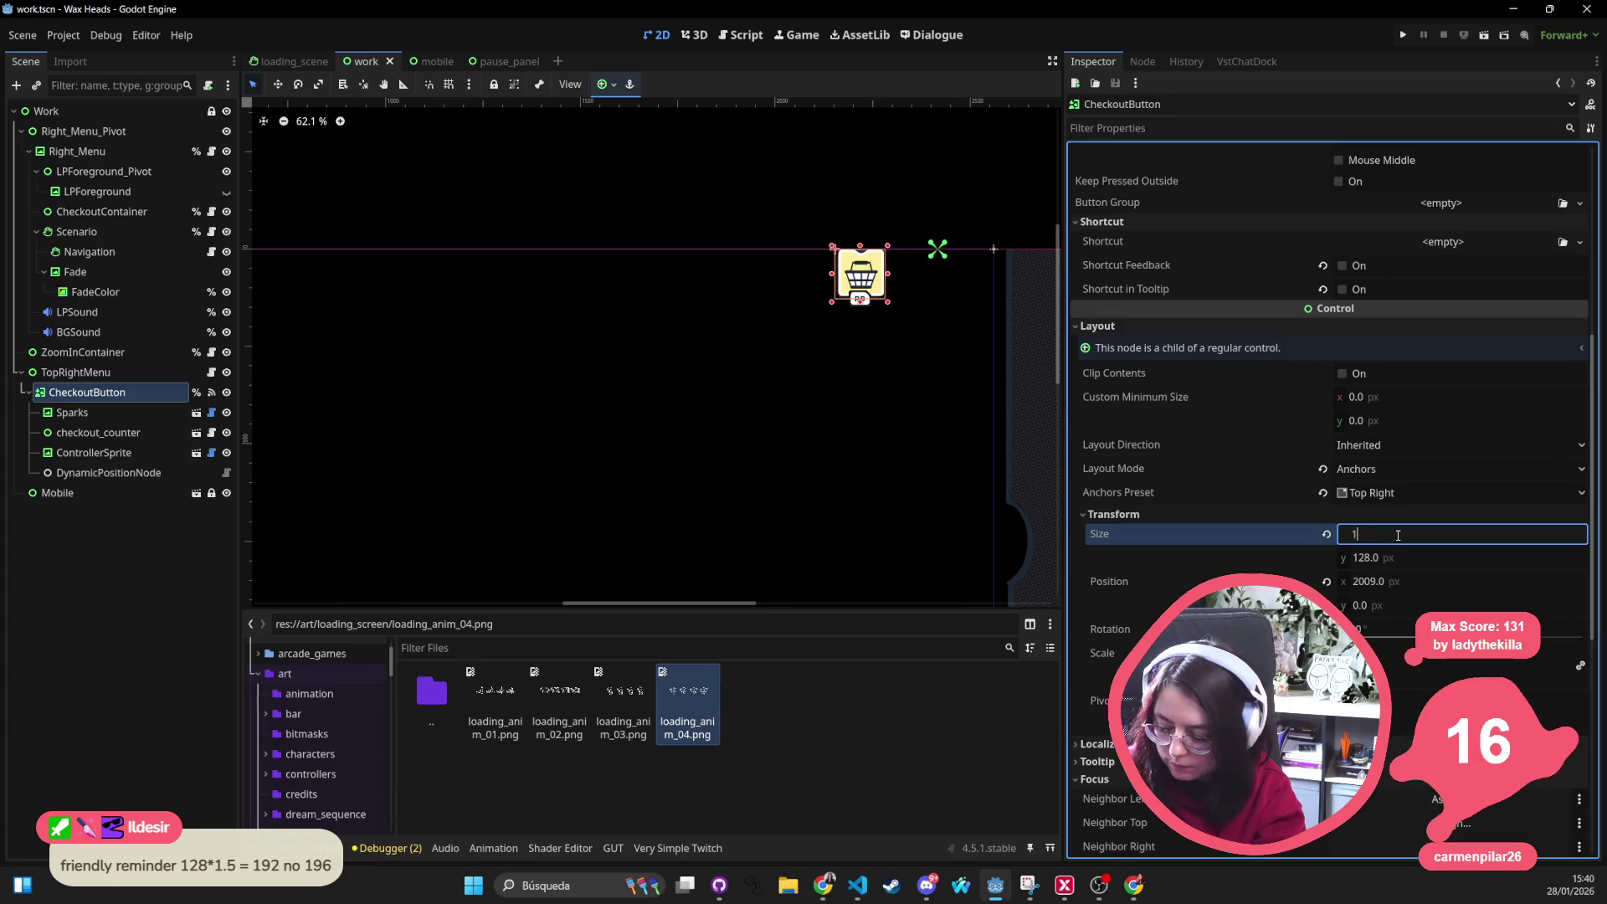
pyautogui.write('96')
pyautogui.press('Tab')
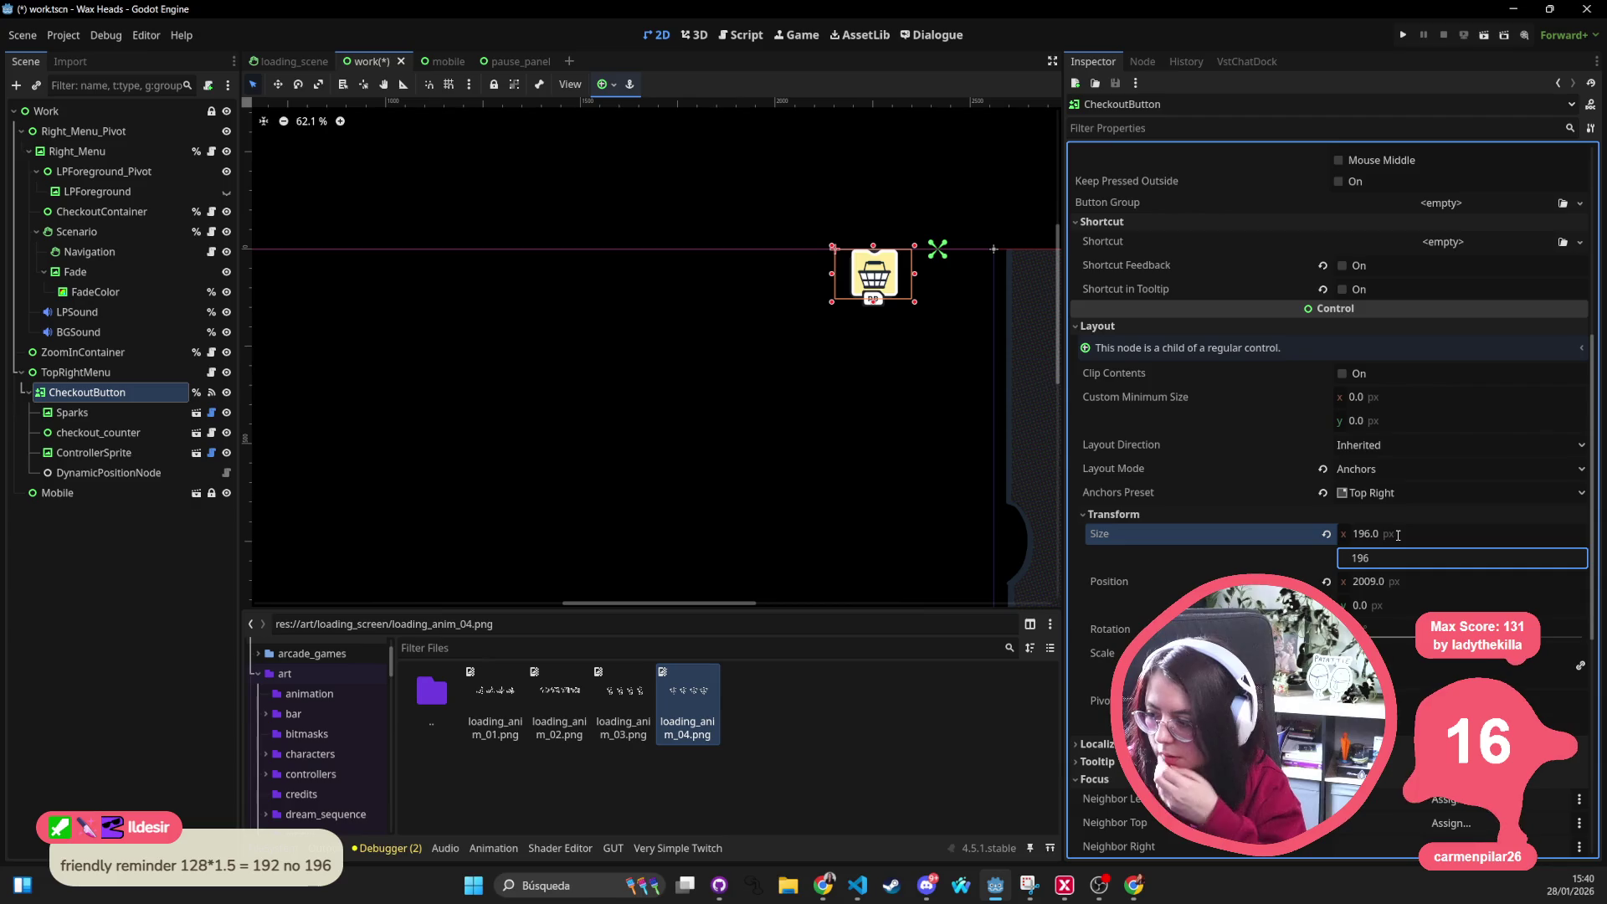
pyautogui.press('Return')
pyautogui.scroll(3, 1508, 238)
pyautogui.scroll(2, 1509, 238)
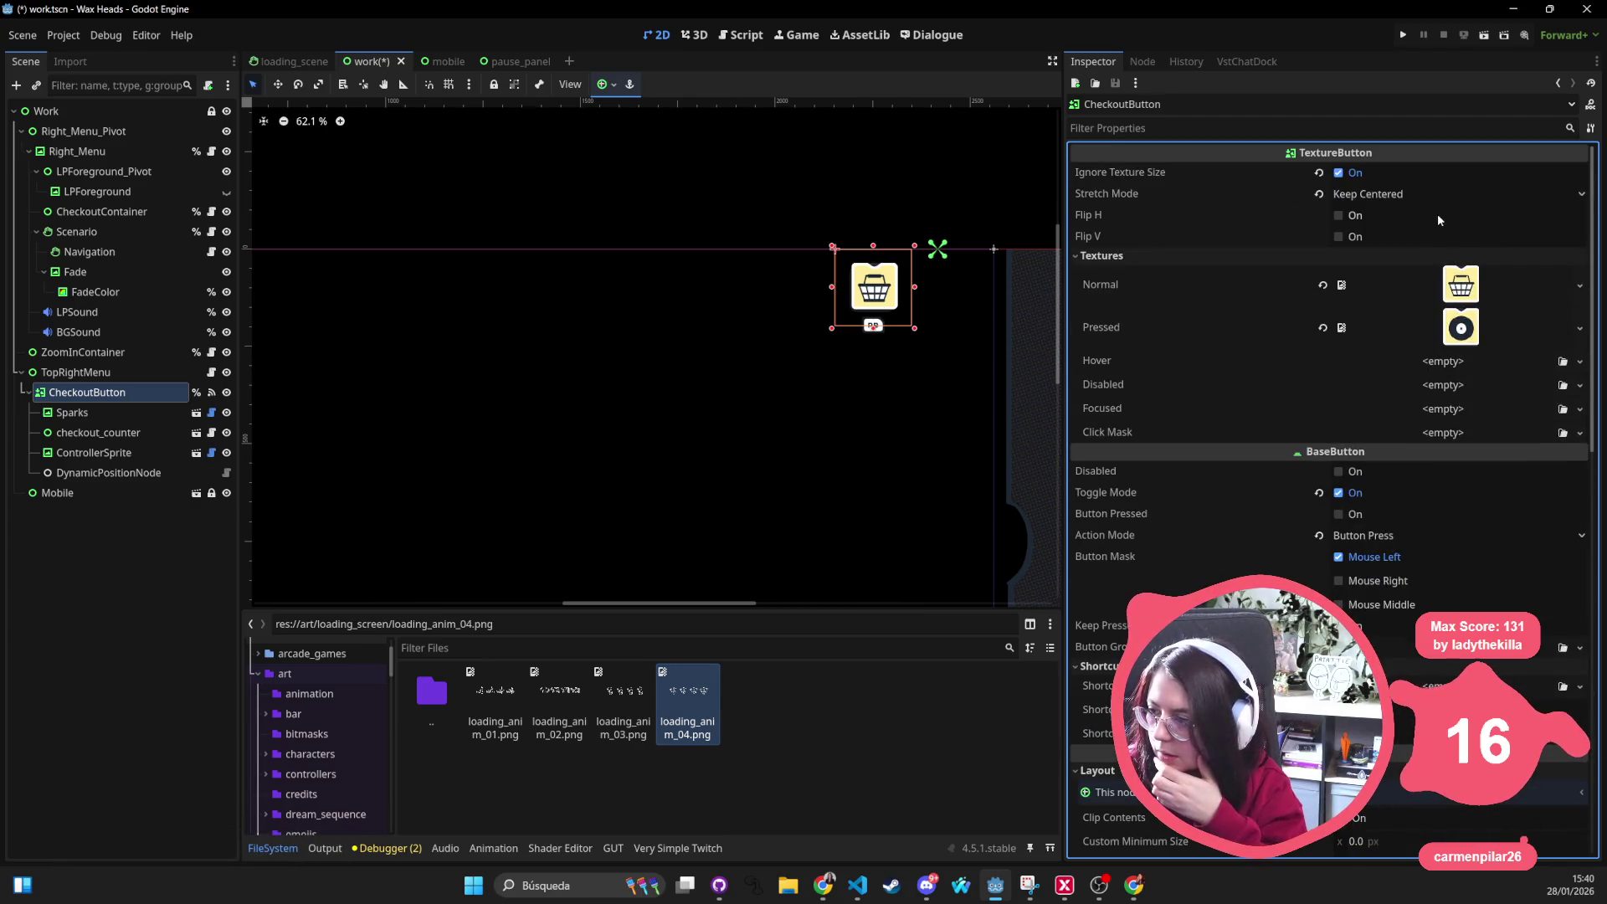
pyautogui.click(1425, 196)
pyautogui.click(1420, 314)
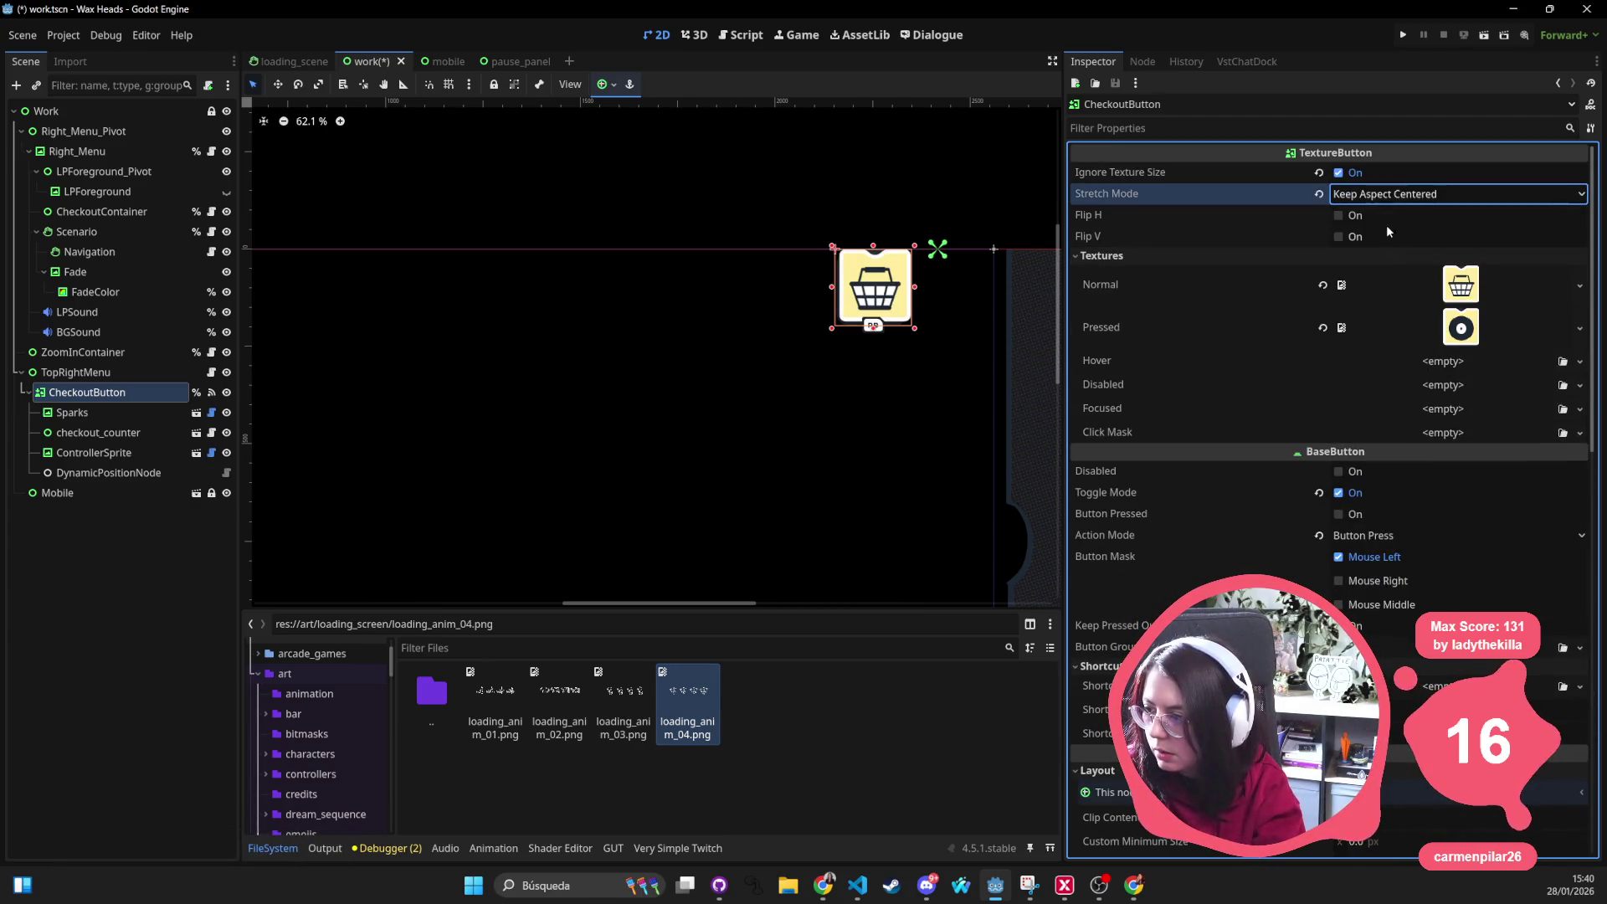
pyautogui.hotkey('ctrl', 's')
pyautogui.click(1404, 39)
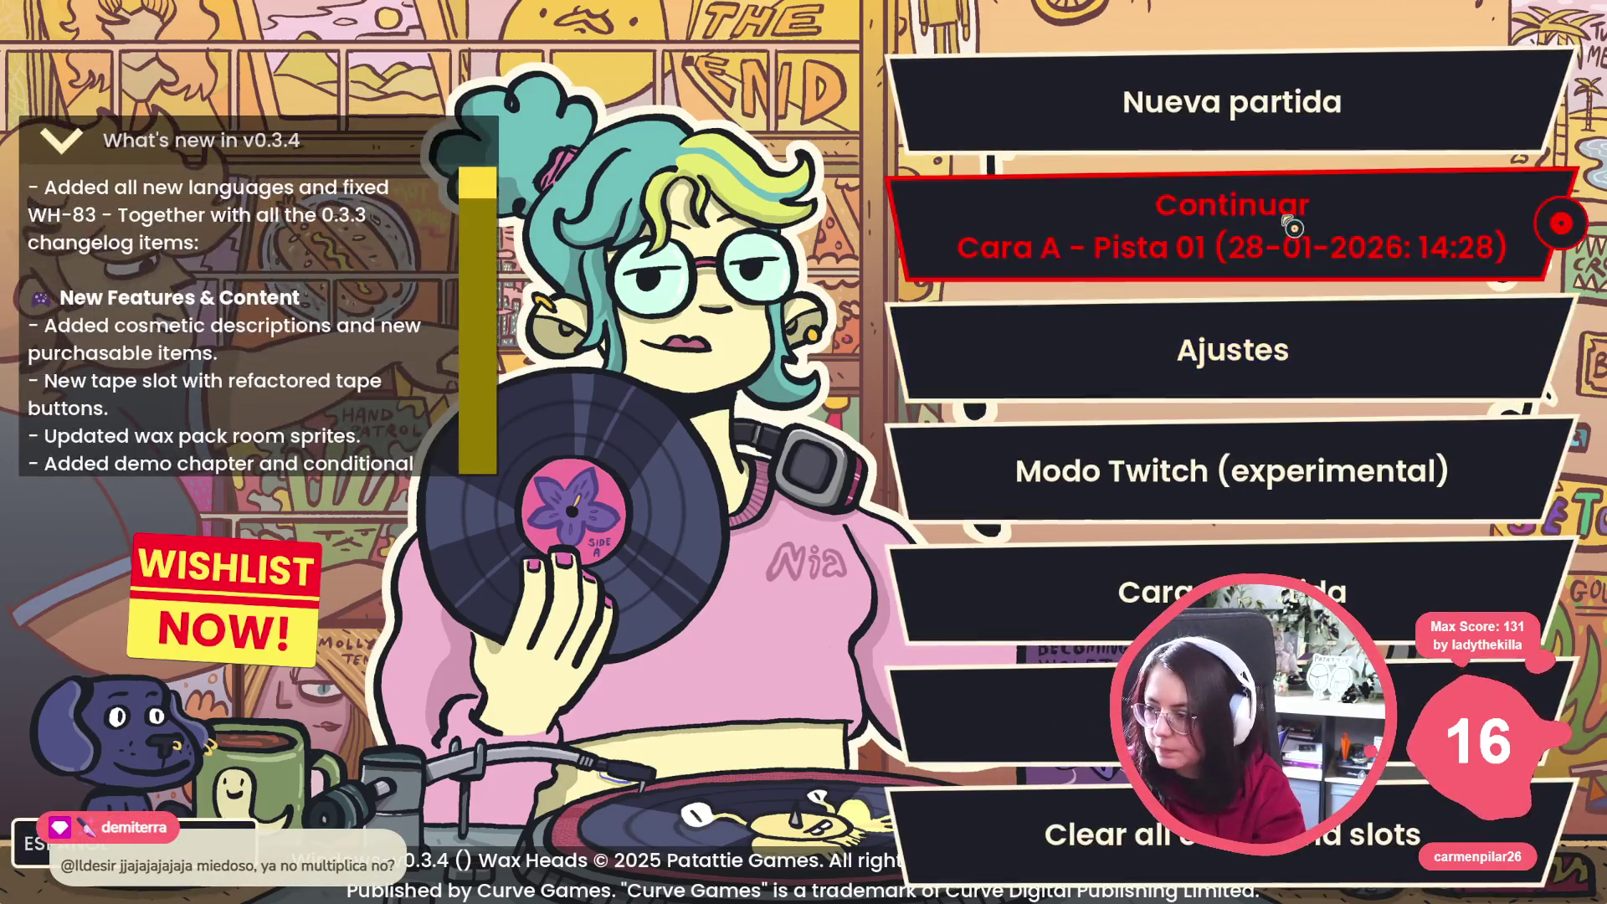
# Continue the saved game, play through Morgan's break-room dialogue and confirm leaving the room
pyautogui.click(1027, 259)
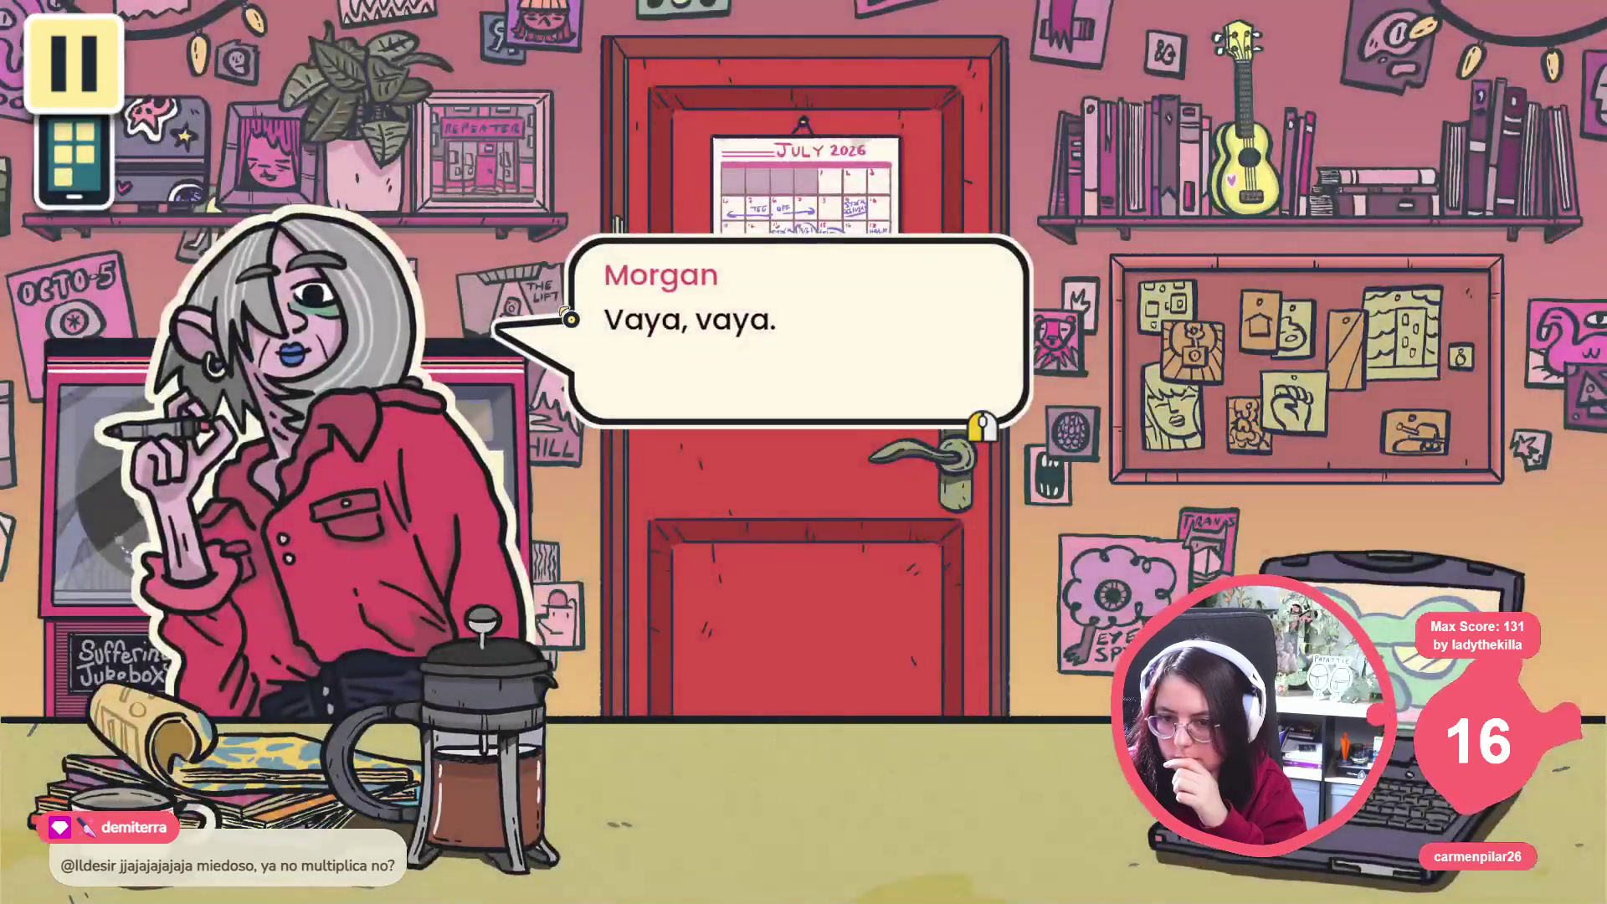
pyautogui.click(782, 331)
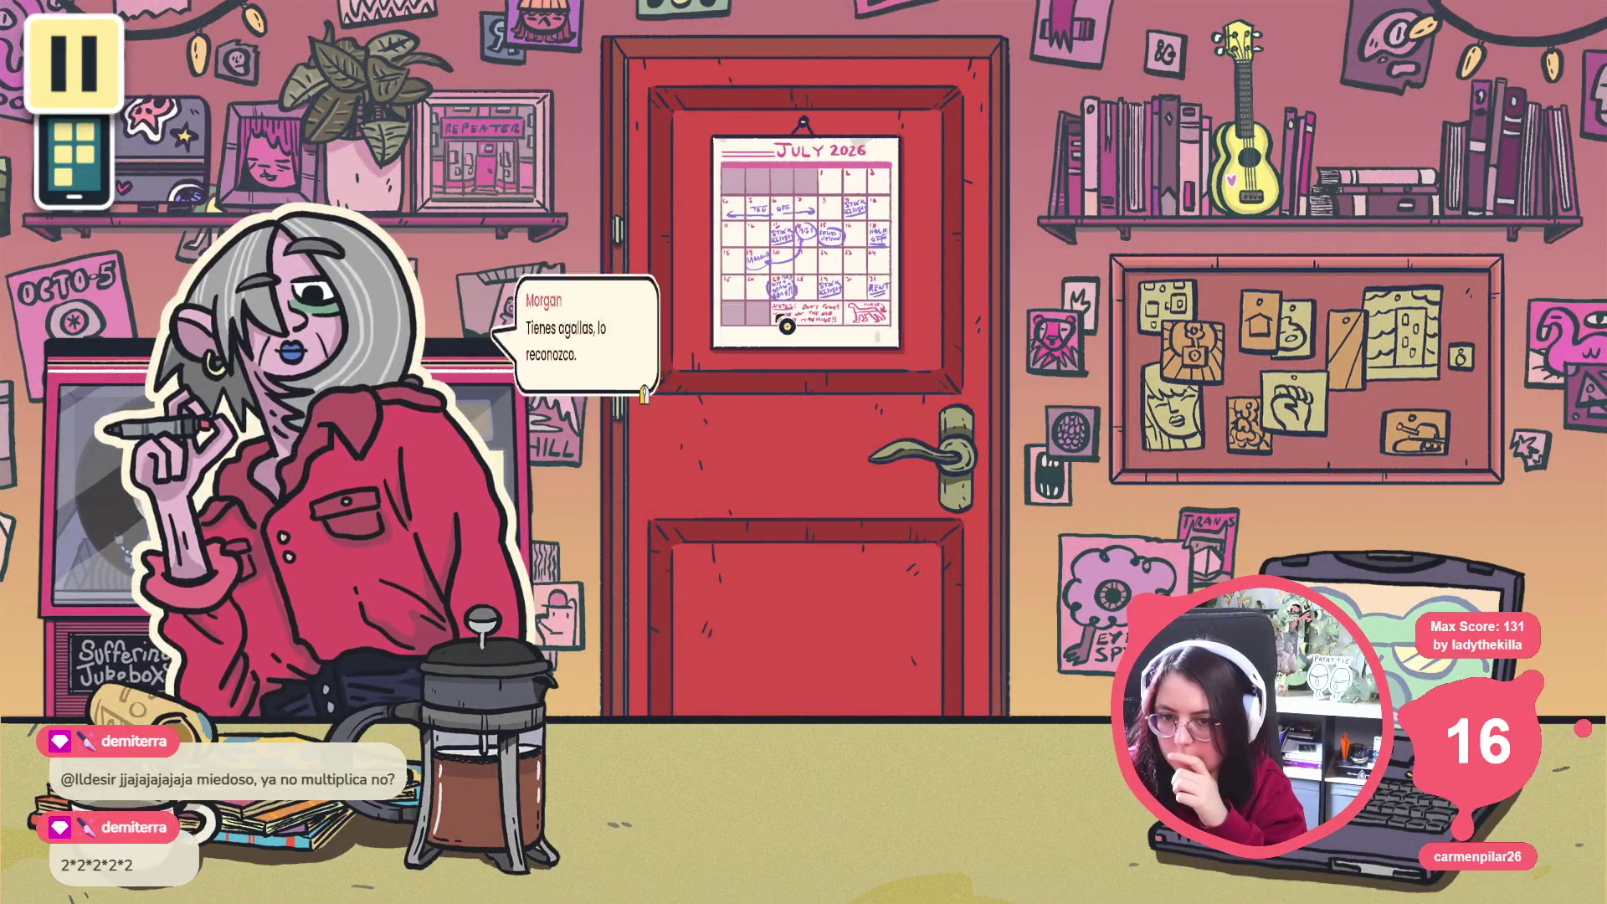
pyautogui.click(803, 301)
pyautogui.click(452, 324)
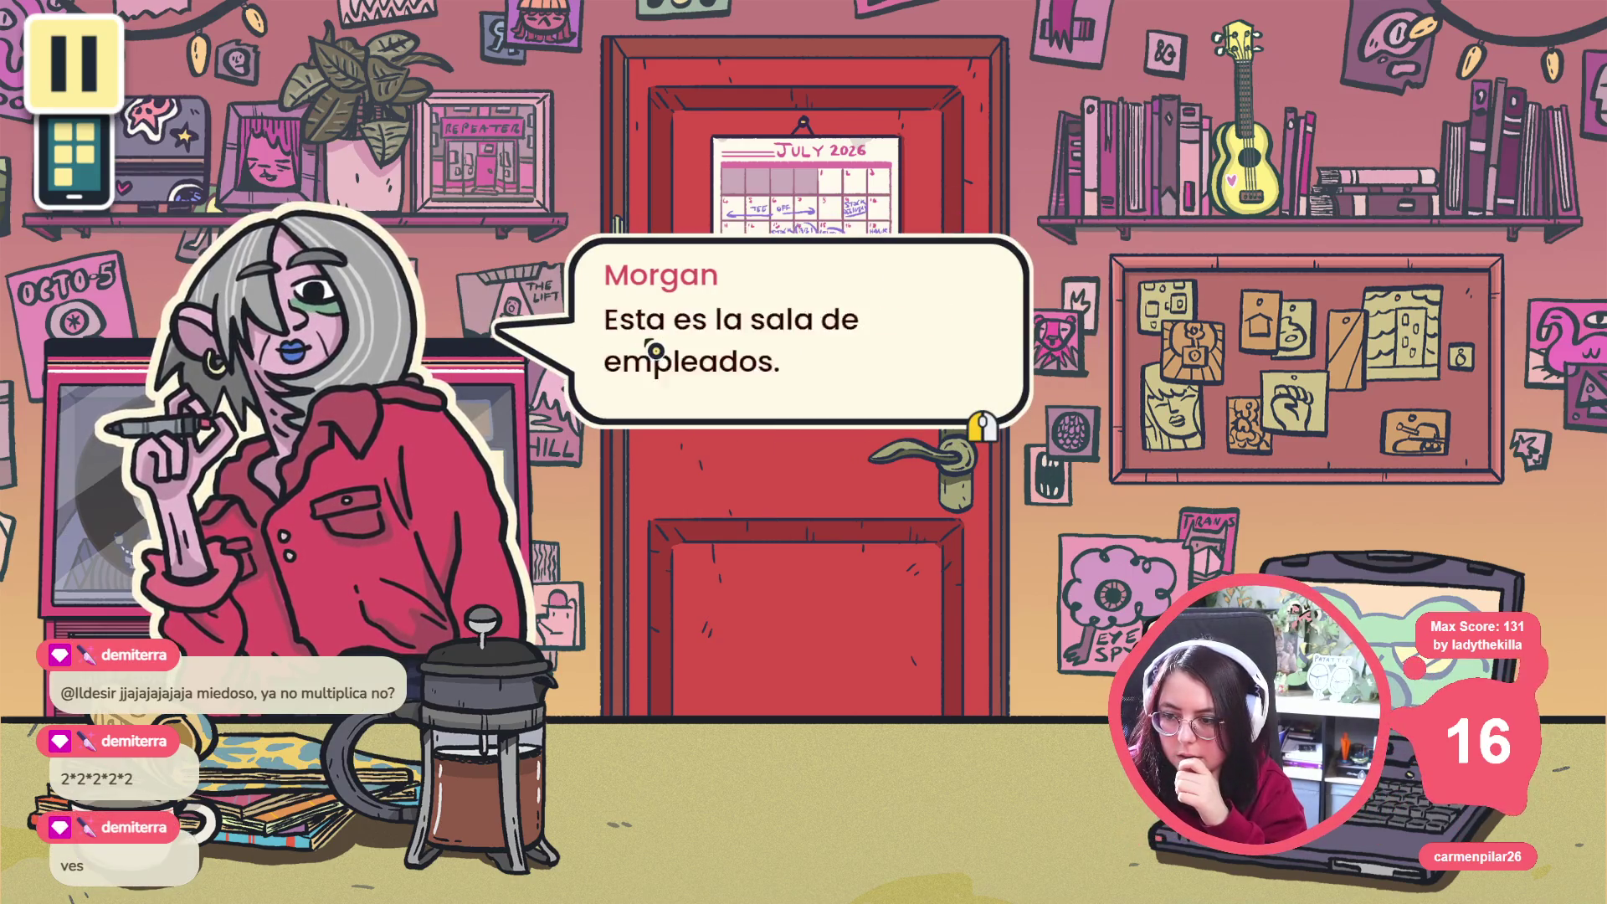
pyautogui.click(74, 157)
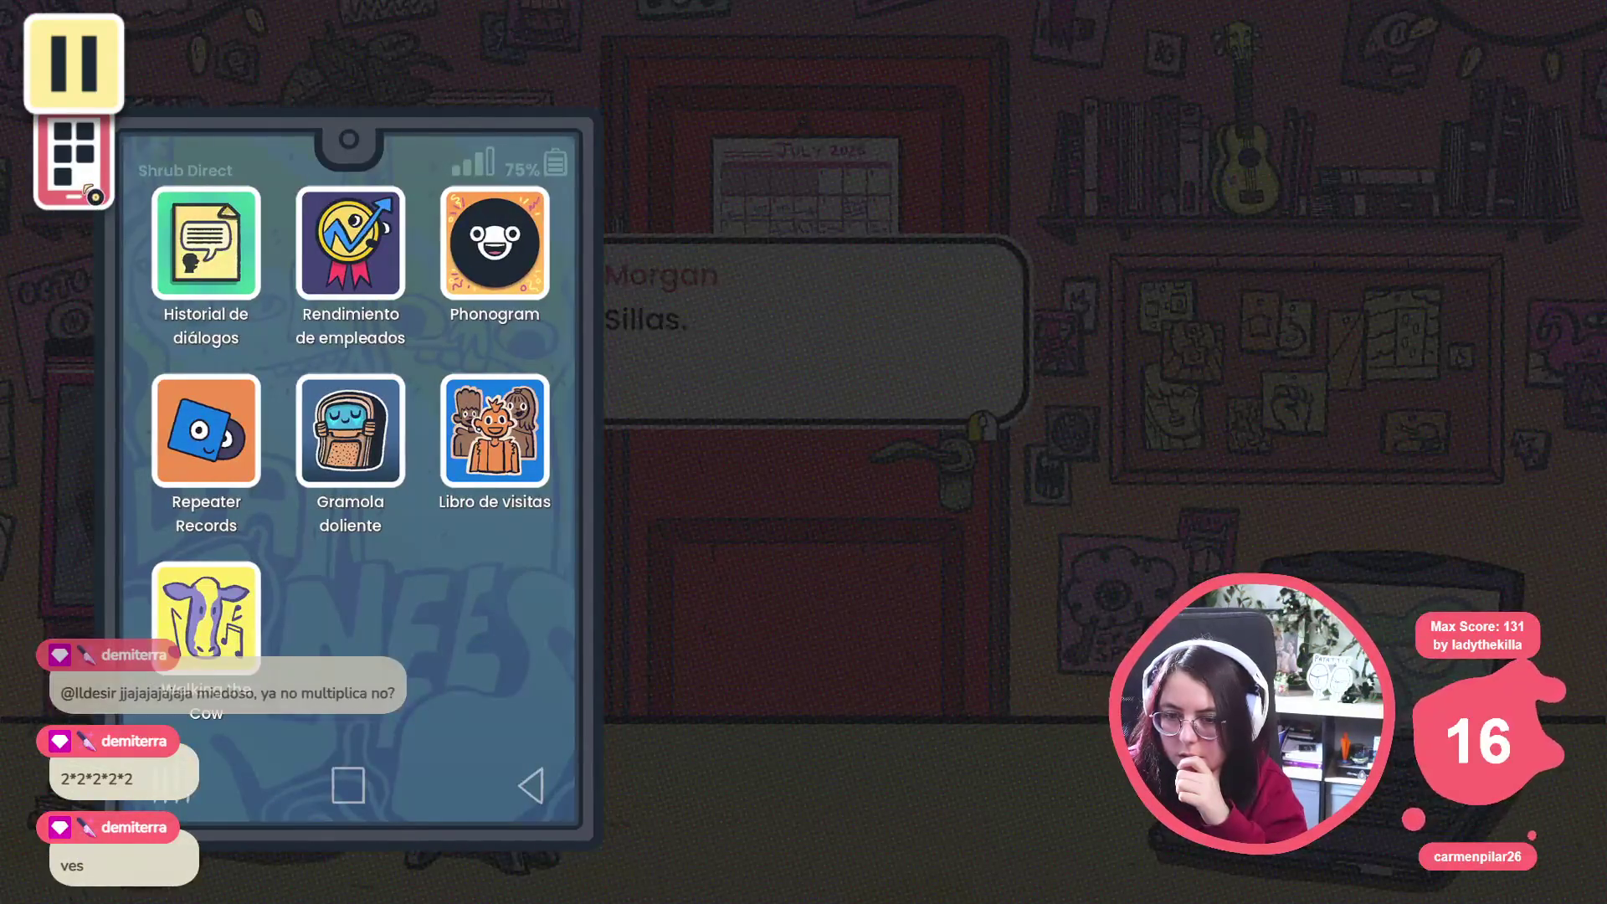
pyautogui.click(74, 156)
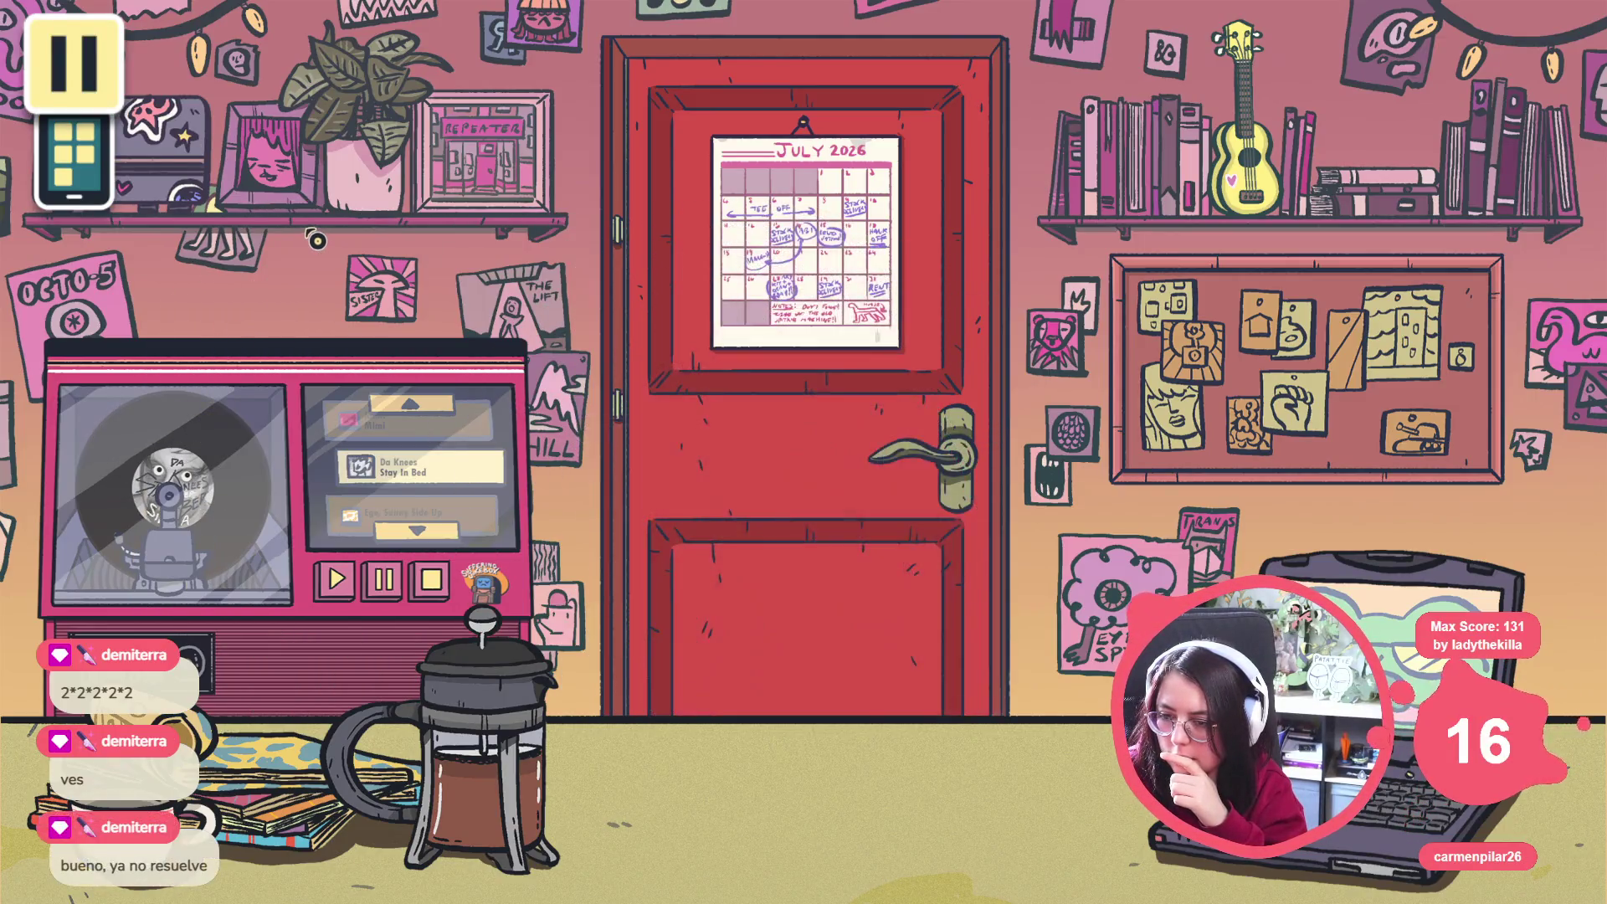
pyautogui.click(736, 308)
pyautogui.click(643, 459)
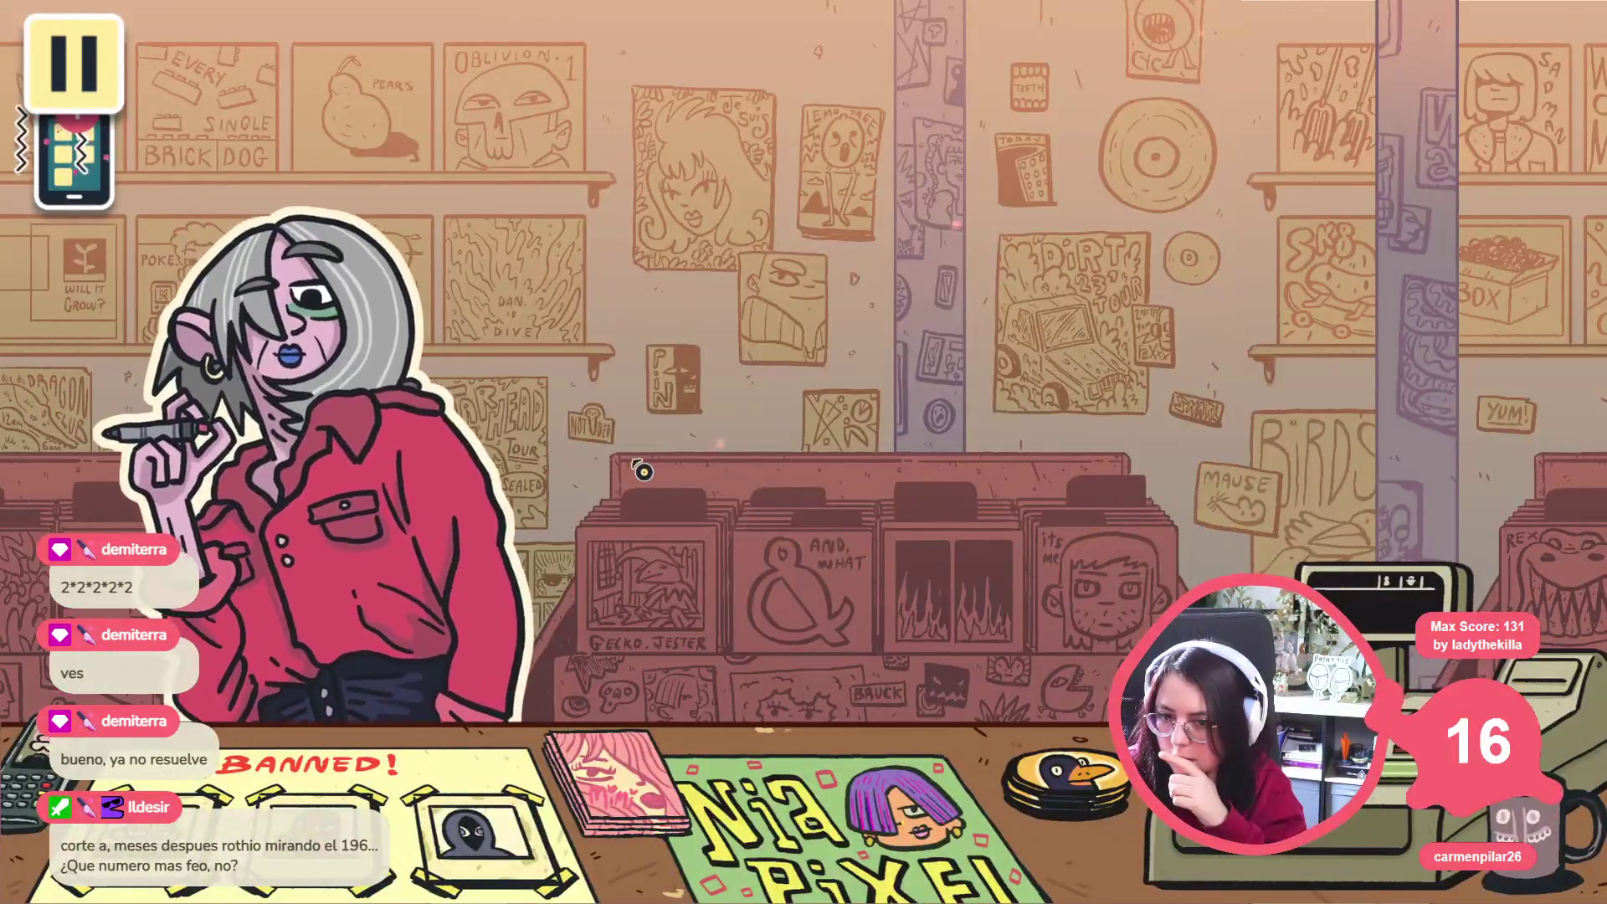
# Finish Morgan's conversation on the shop floor, then stop the running game
pyautogui.click(214, 250)
pyautogui.click(326, 260)
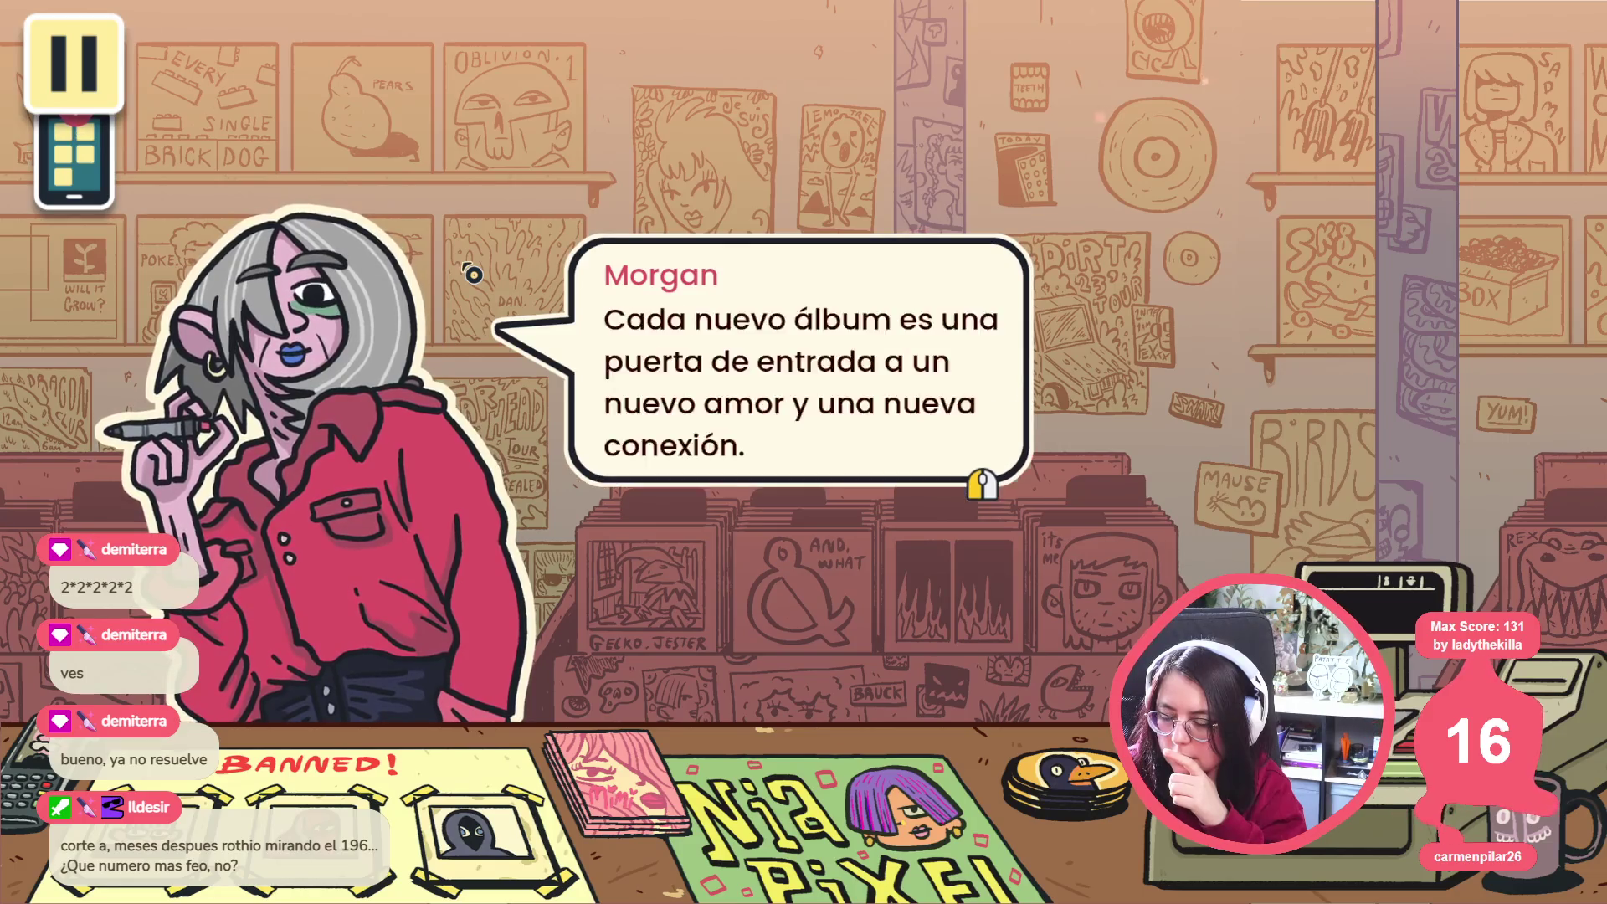
pyautogui.click(473, 275)
pyautogui.click(579, 314)
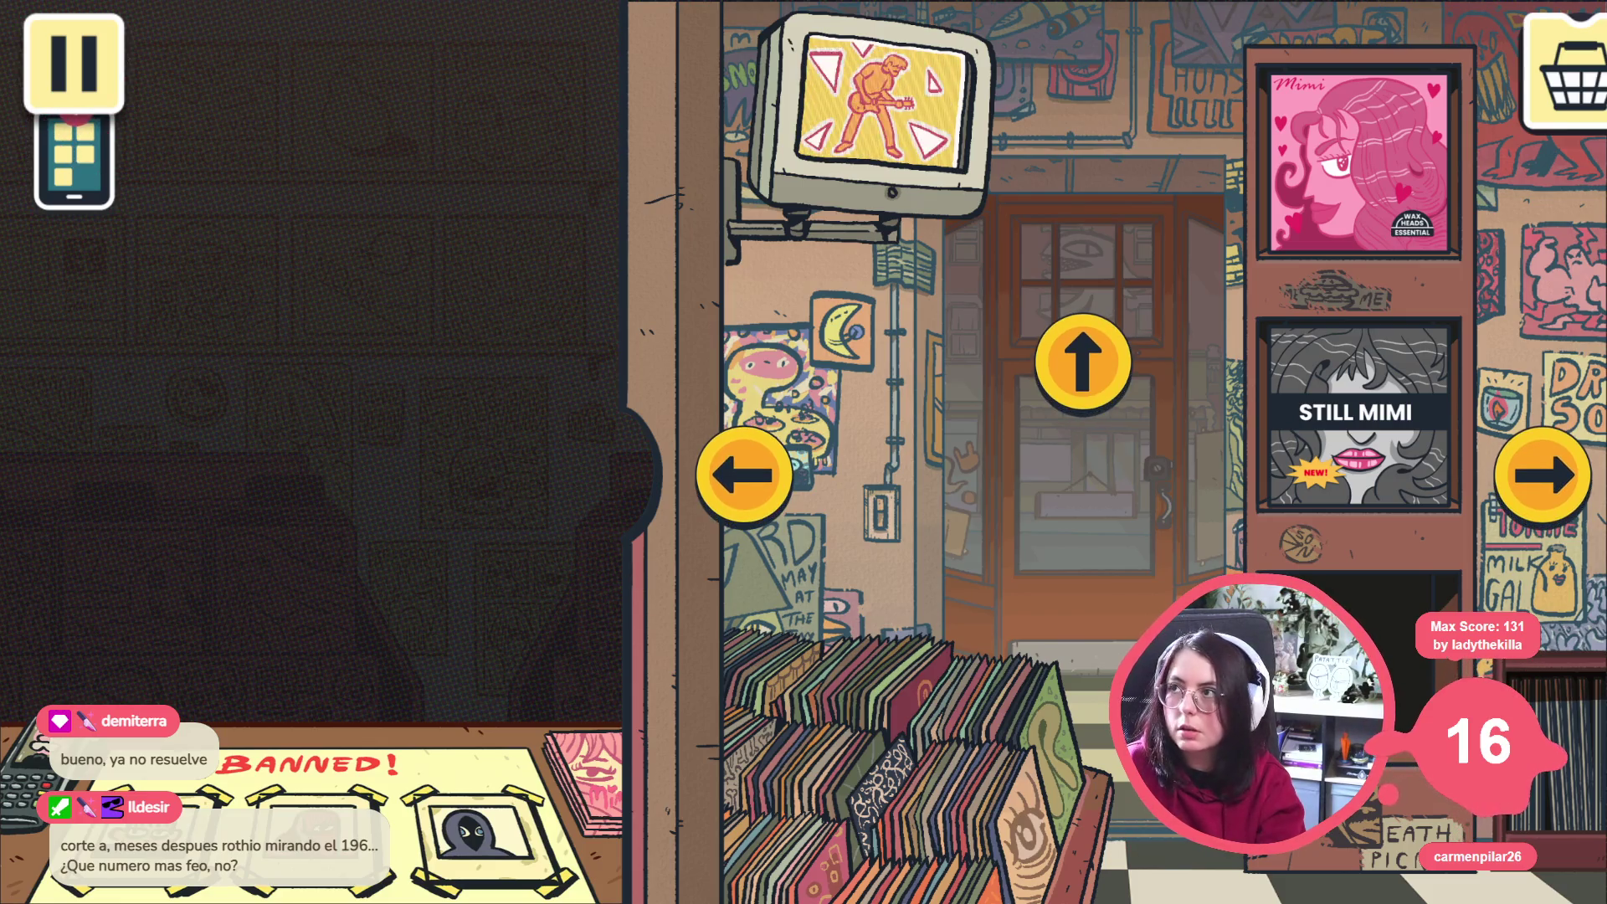
pyautogui.press('F8')
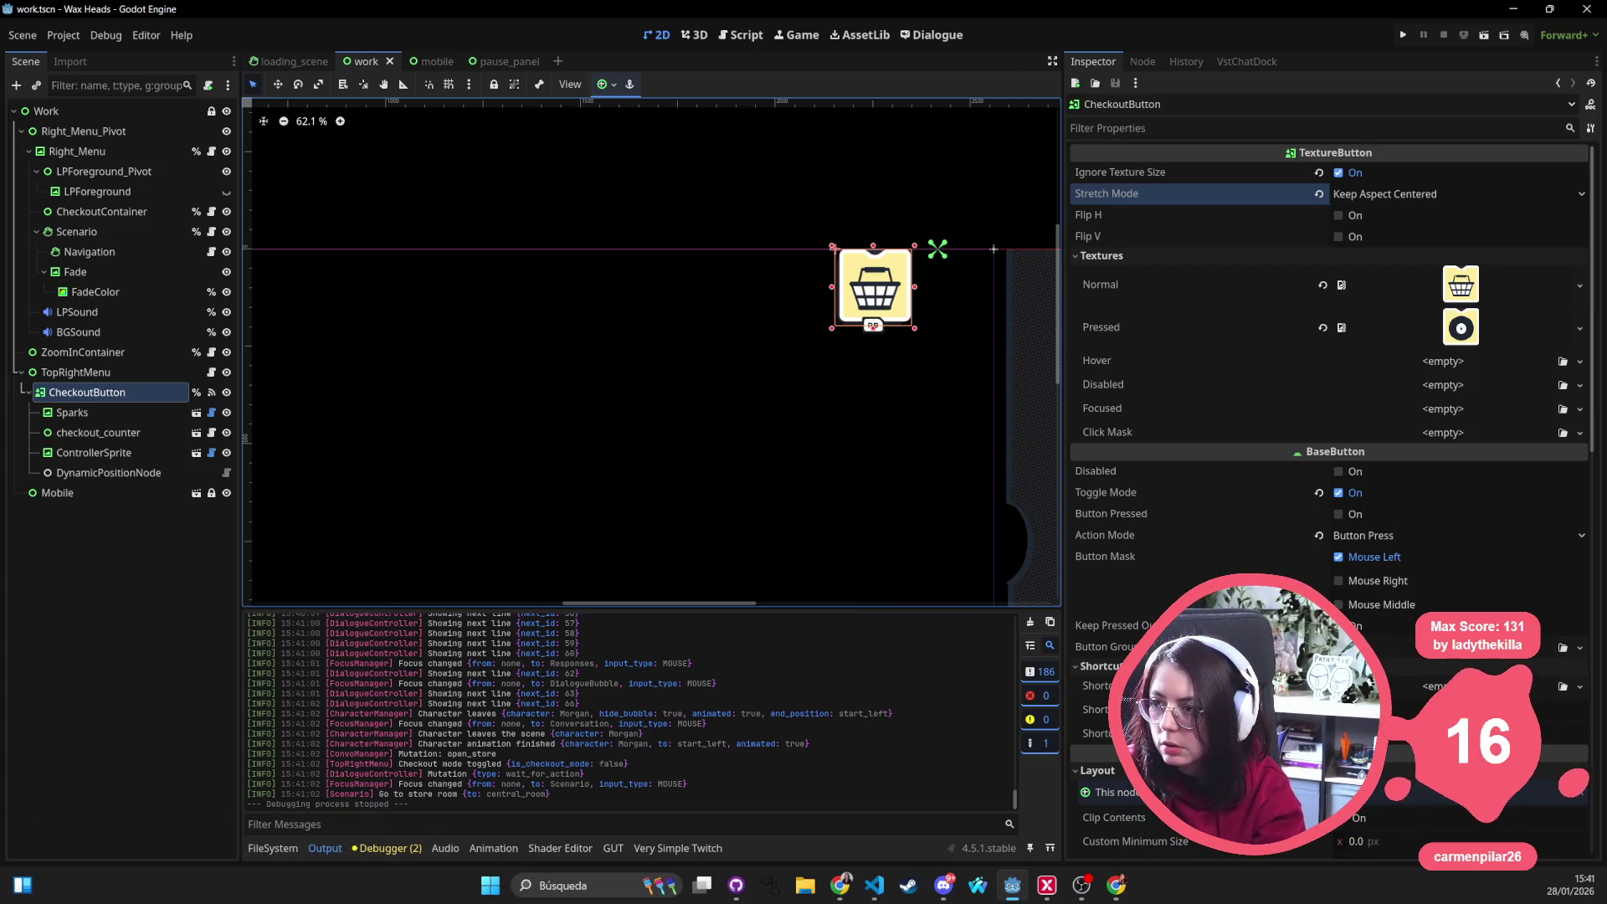
pyautogui.scroll(-10, 1331, 548)
pyautogui.scroll(-3, 1332, 549)
pyautogui.scroll(5, 1332, 548)
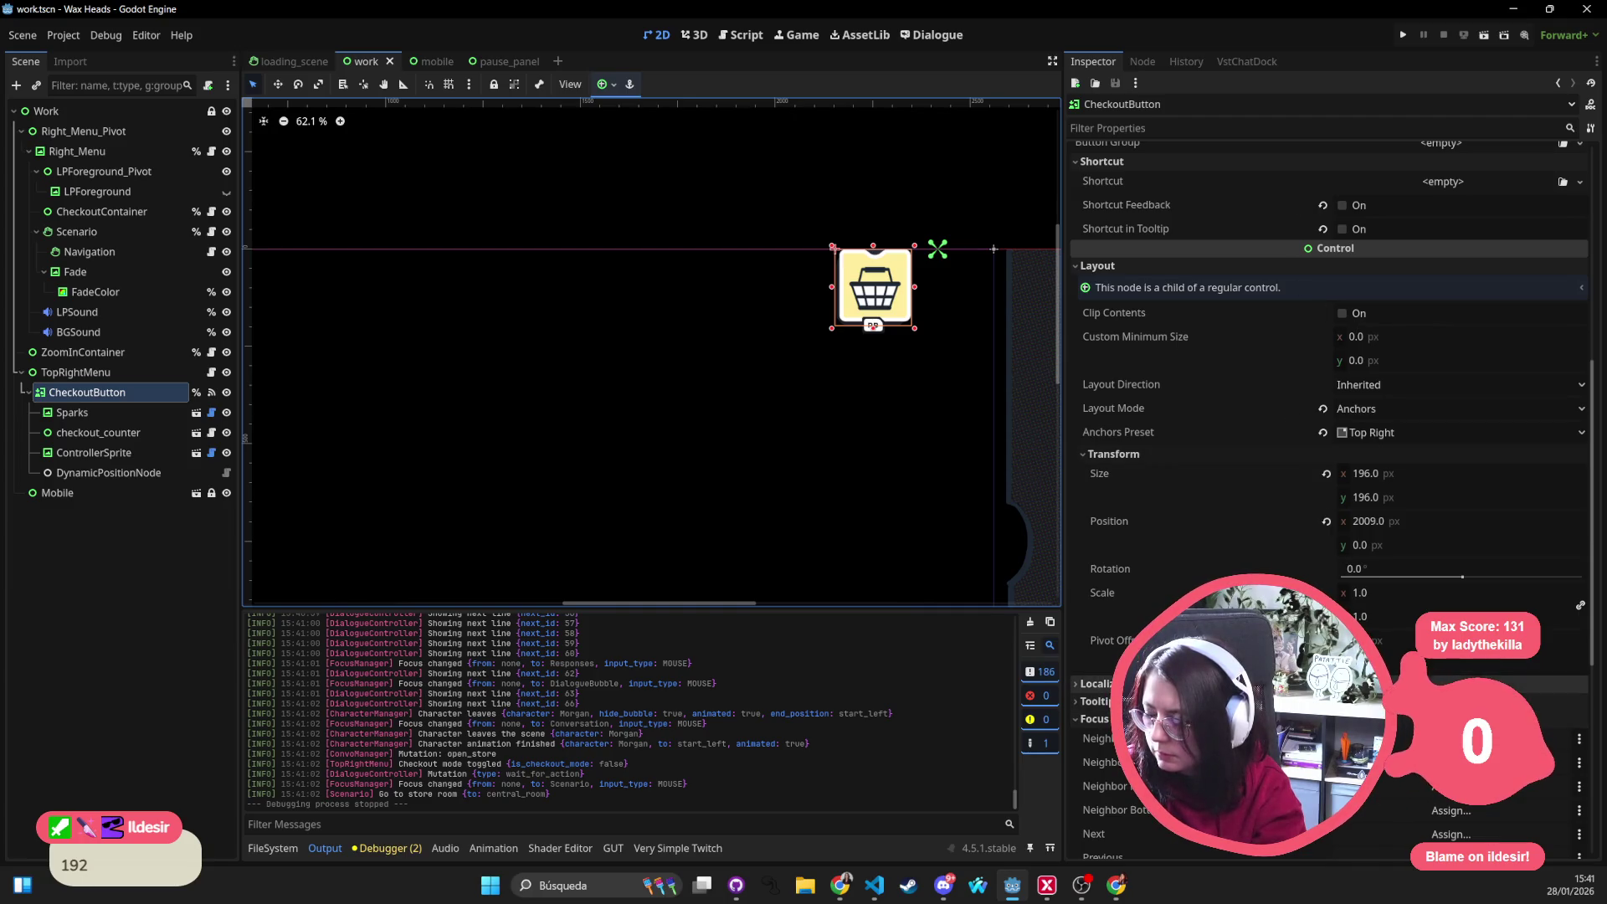
# Set CheckoutButton's Transform Size to 192×192
pyautogui.click(1384, 475)
pyautogui.write('92')
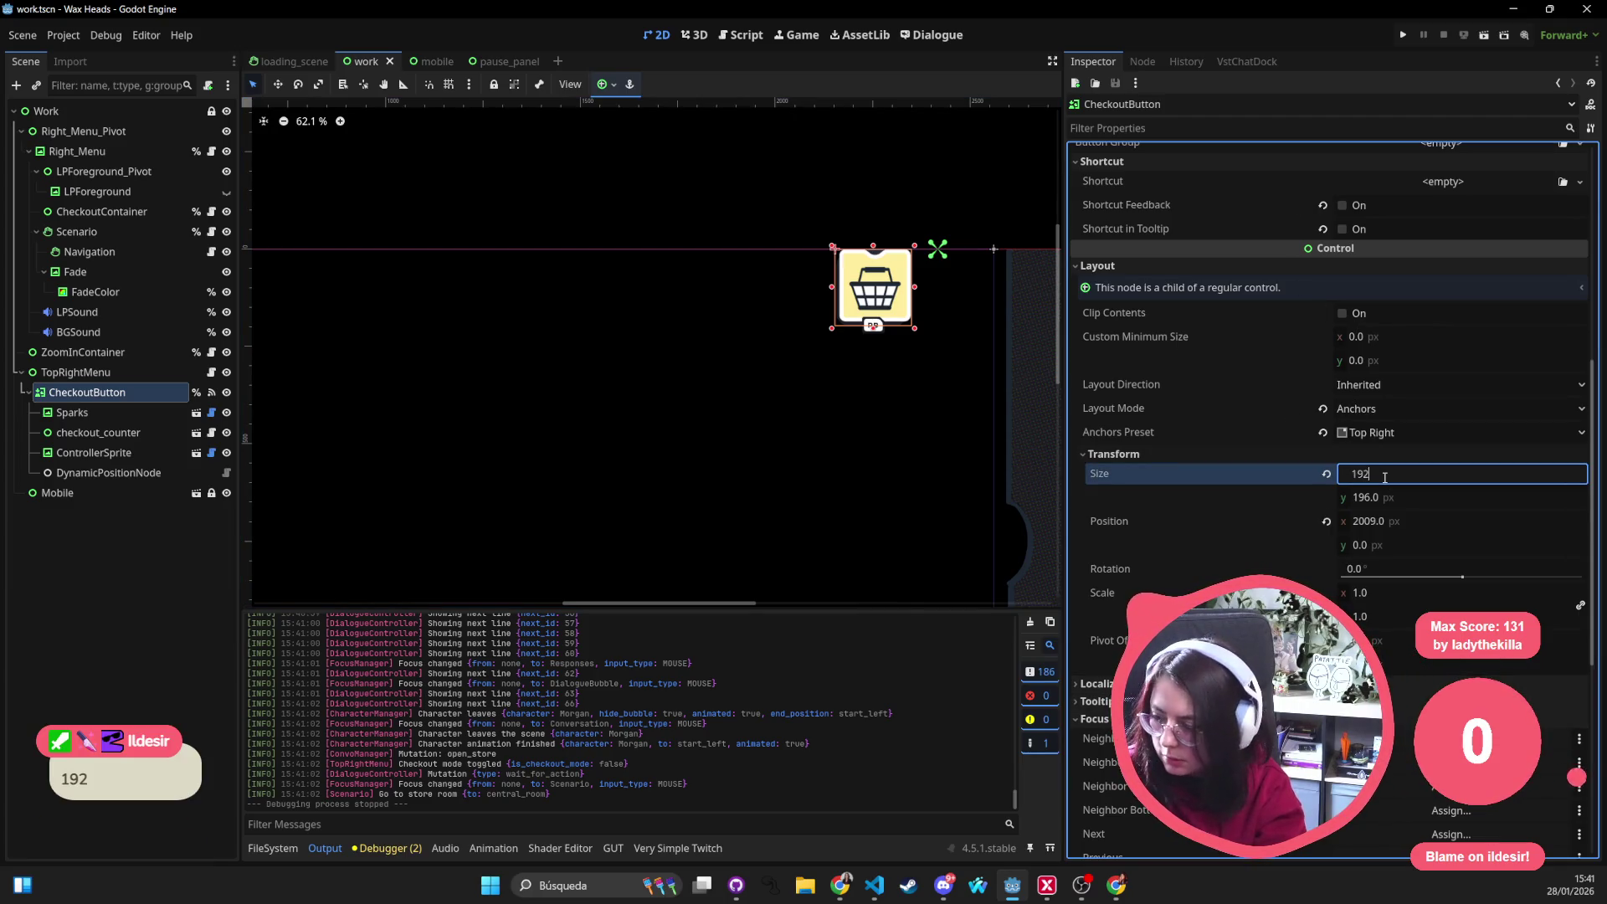
pyautogui.press('Tab')
pyautogui.write('1')
pyautogui.press('Return')
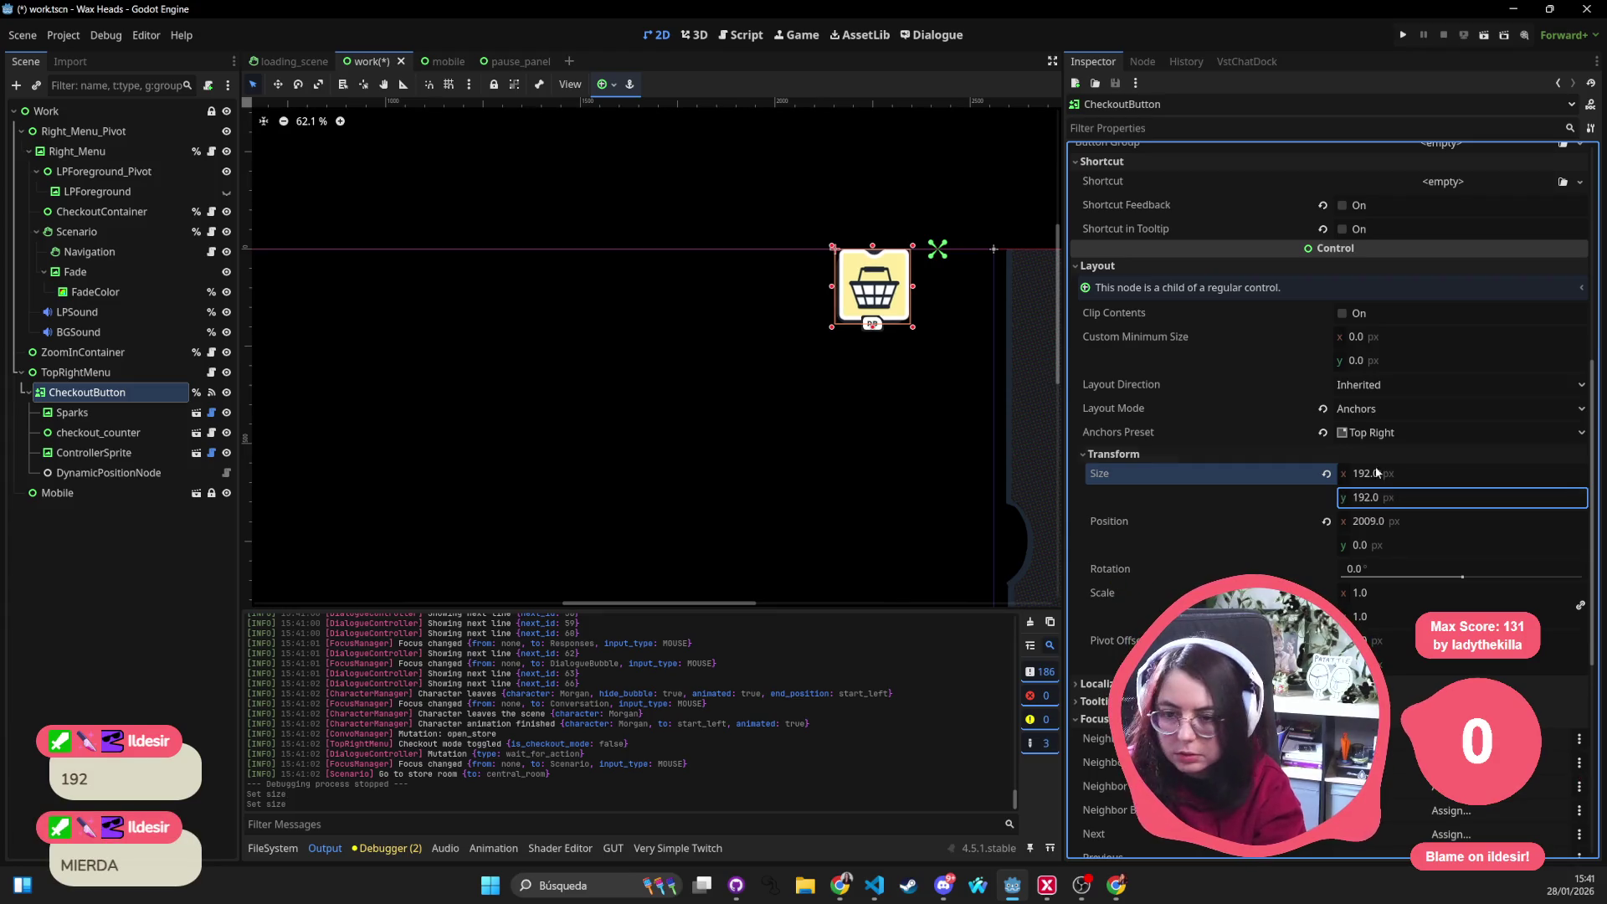
# Save the work scene, then set the Mobile button's Transform Size to 192×192
pyautogui.hotkey('ctrl', 's')
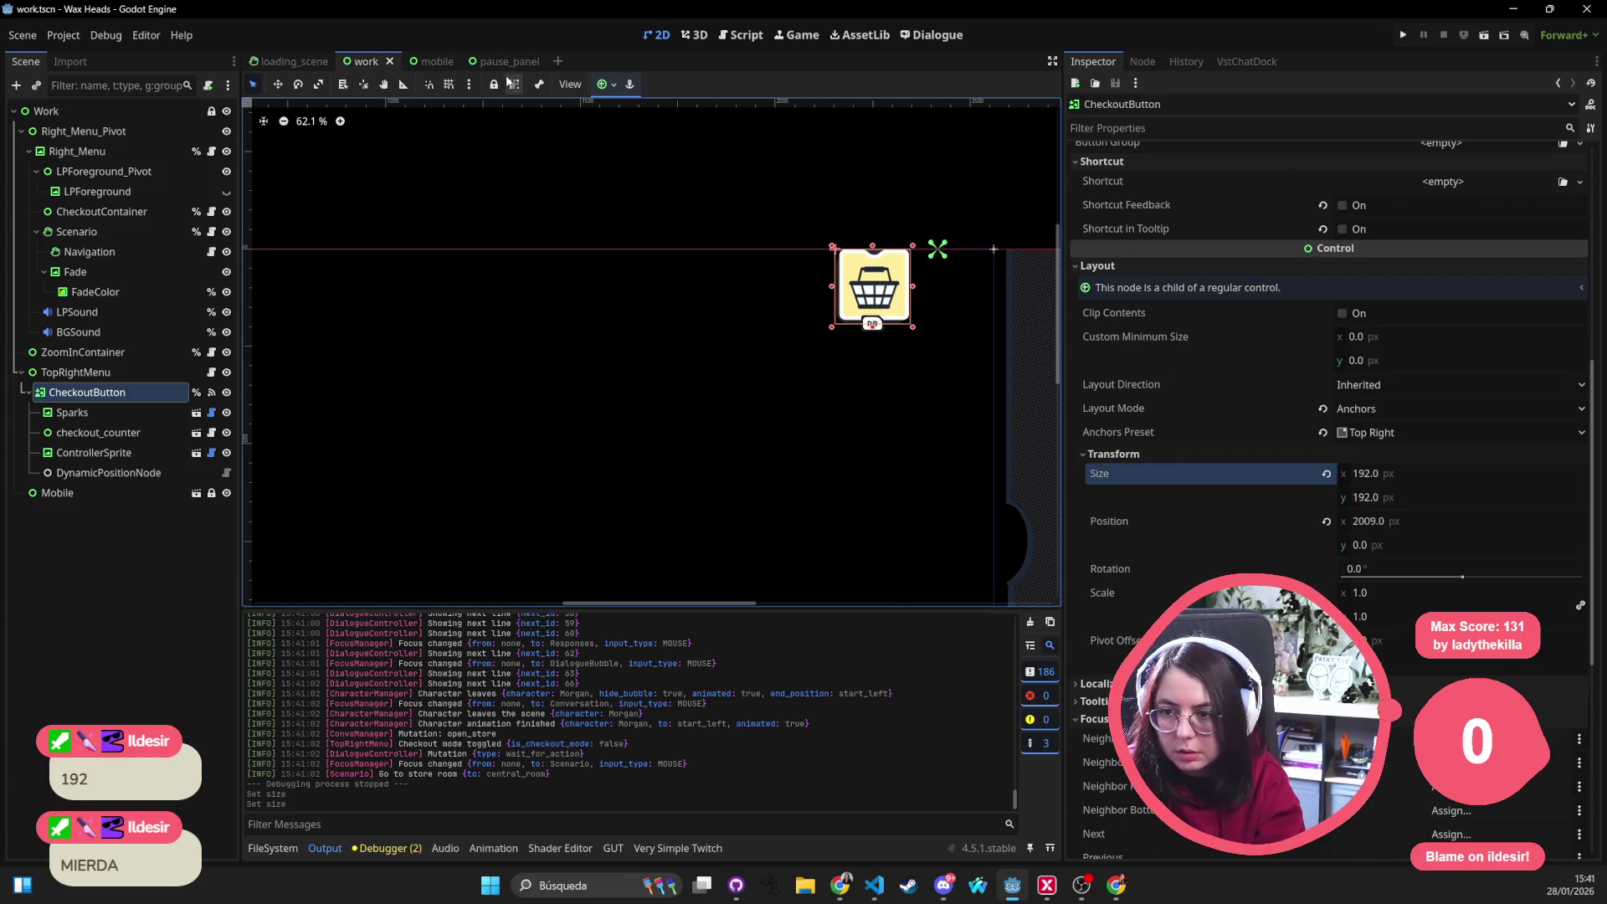
pyautogui.click(426, 60)
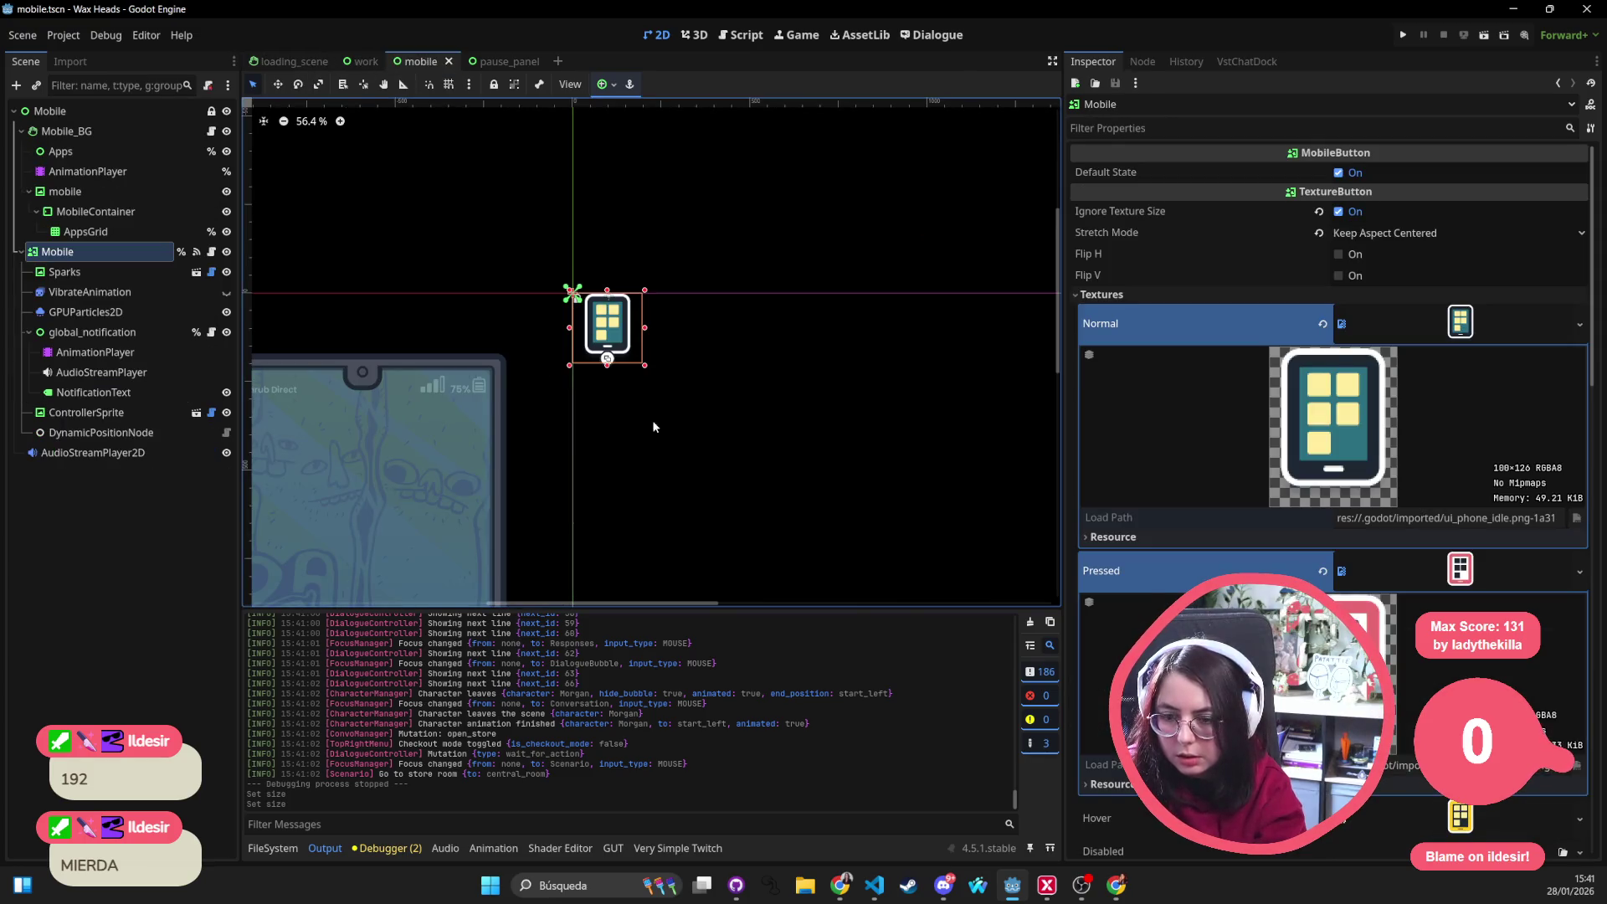
pyautogui.scroll(-5, 1438, 411)
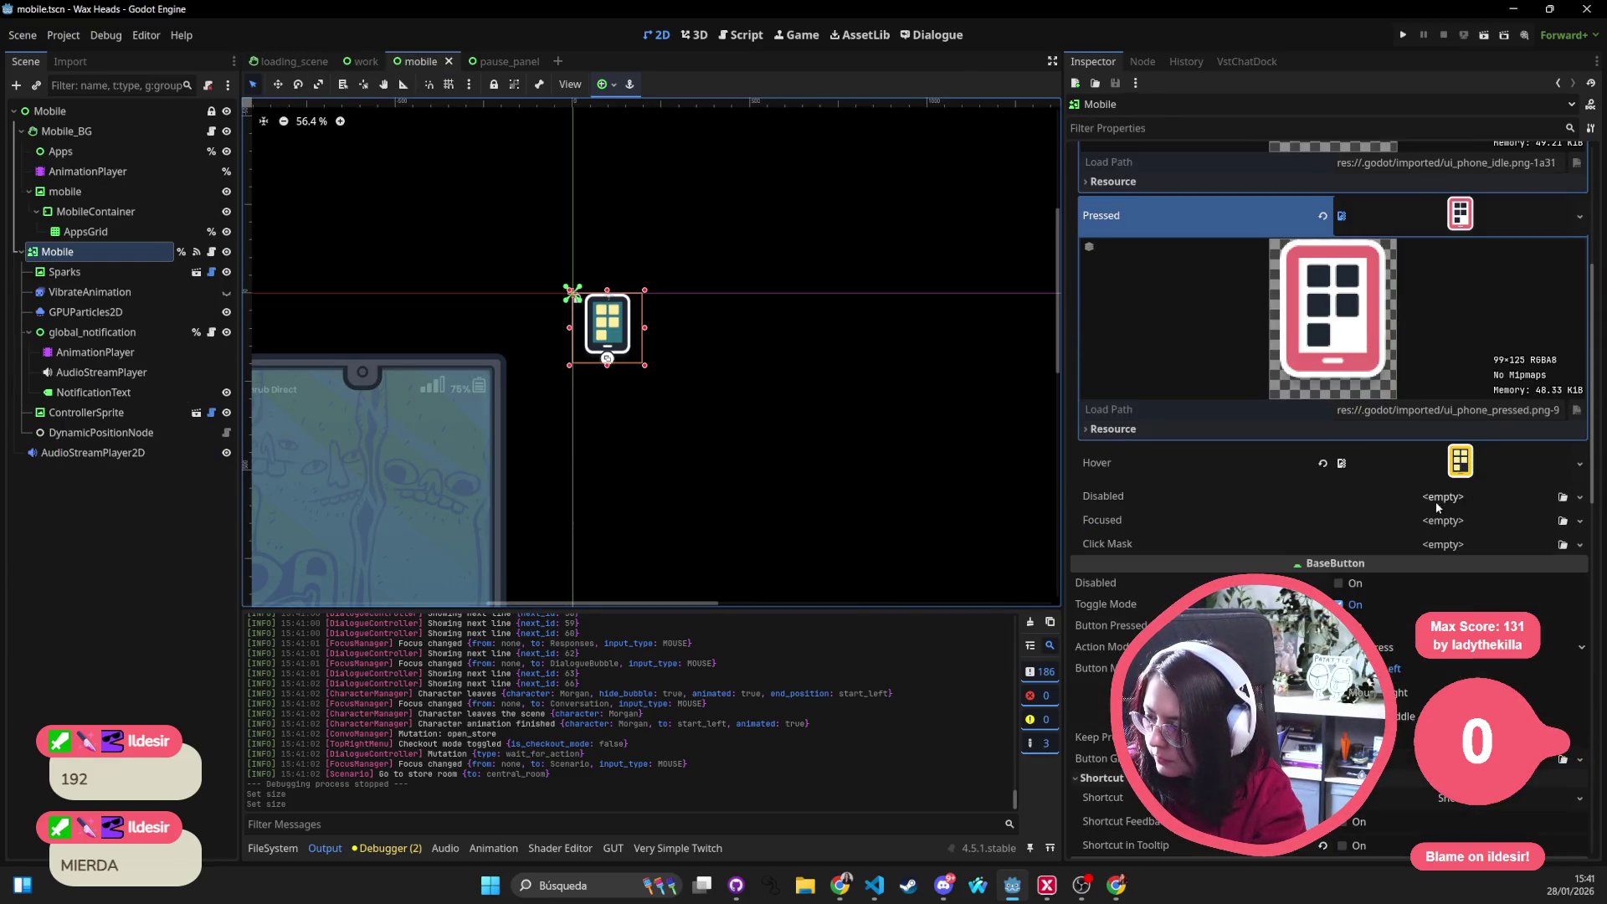
pyautogui.scroll(-3, 1436, 505)
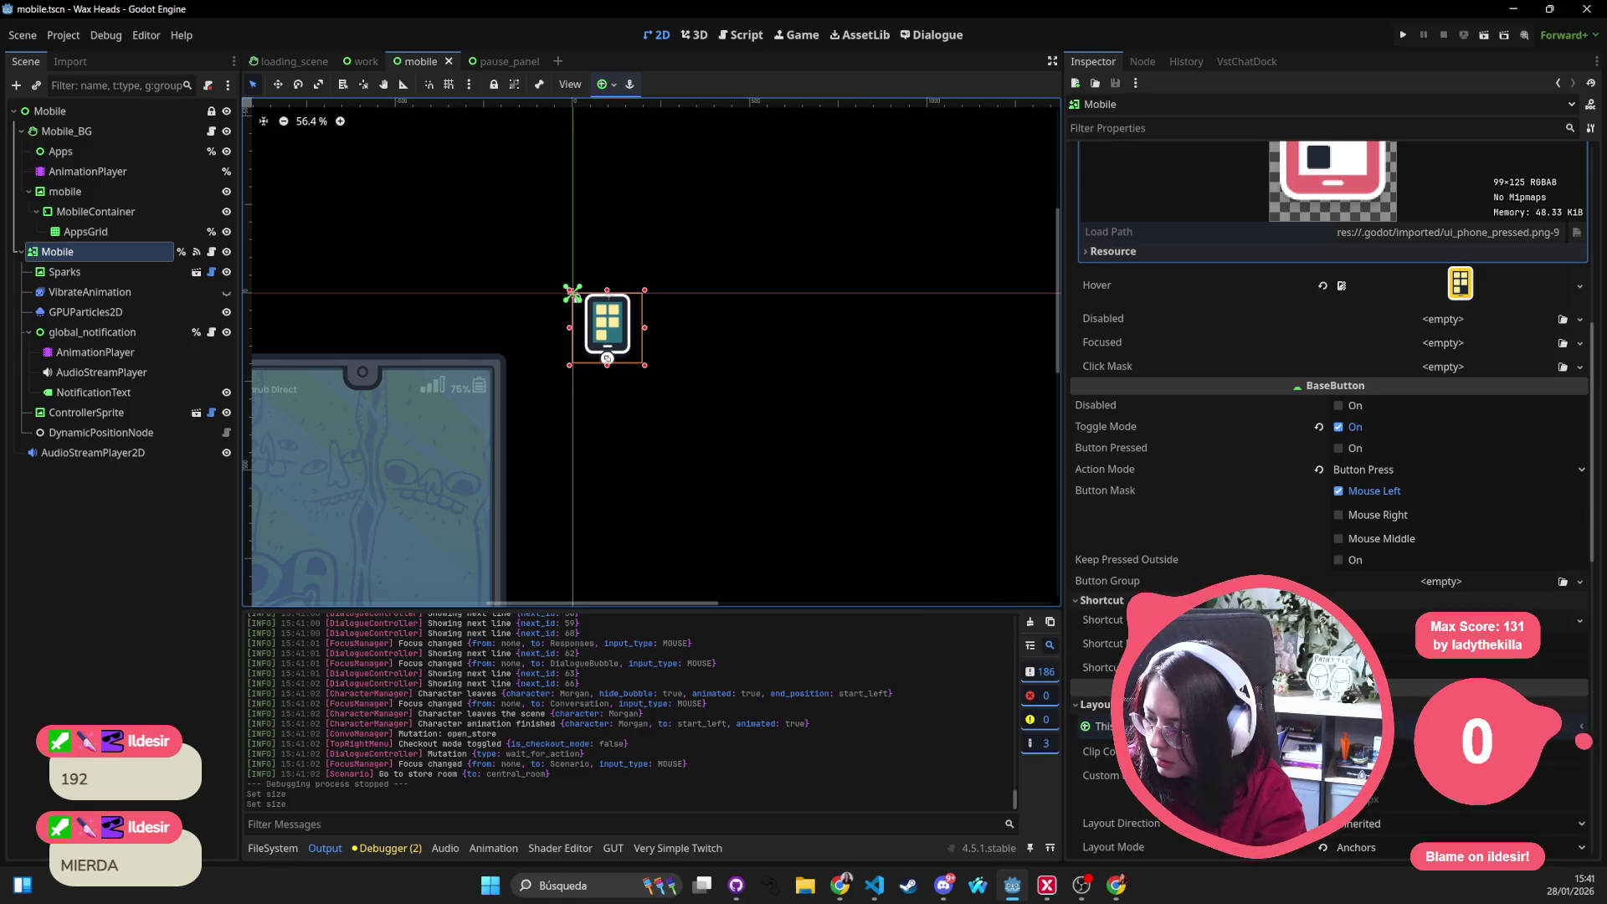
pyautogui.scroll(-4, 1421, 466)
pyautogui.scroll(-3, 1420, 465)
pyautogui.click(1420, 467)
pyautogui.write('2')
pyautogui.press('Tab')
pyautogui.press('Return')
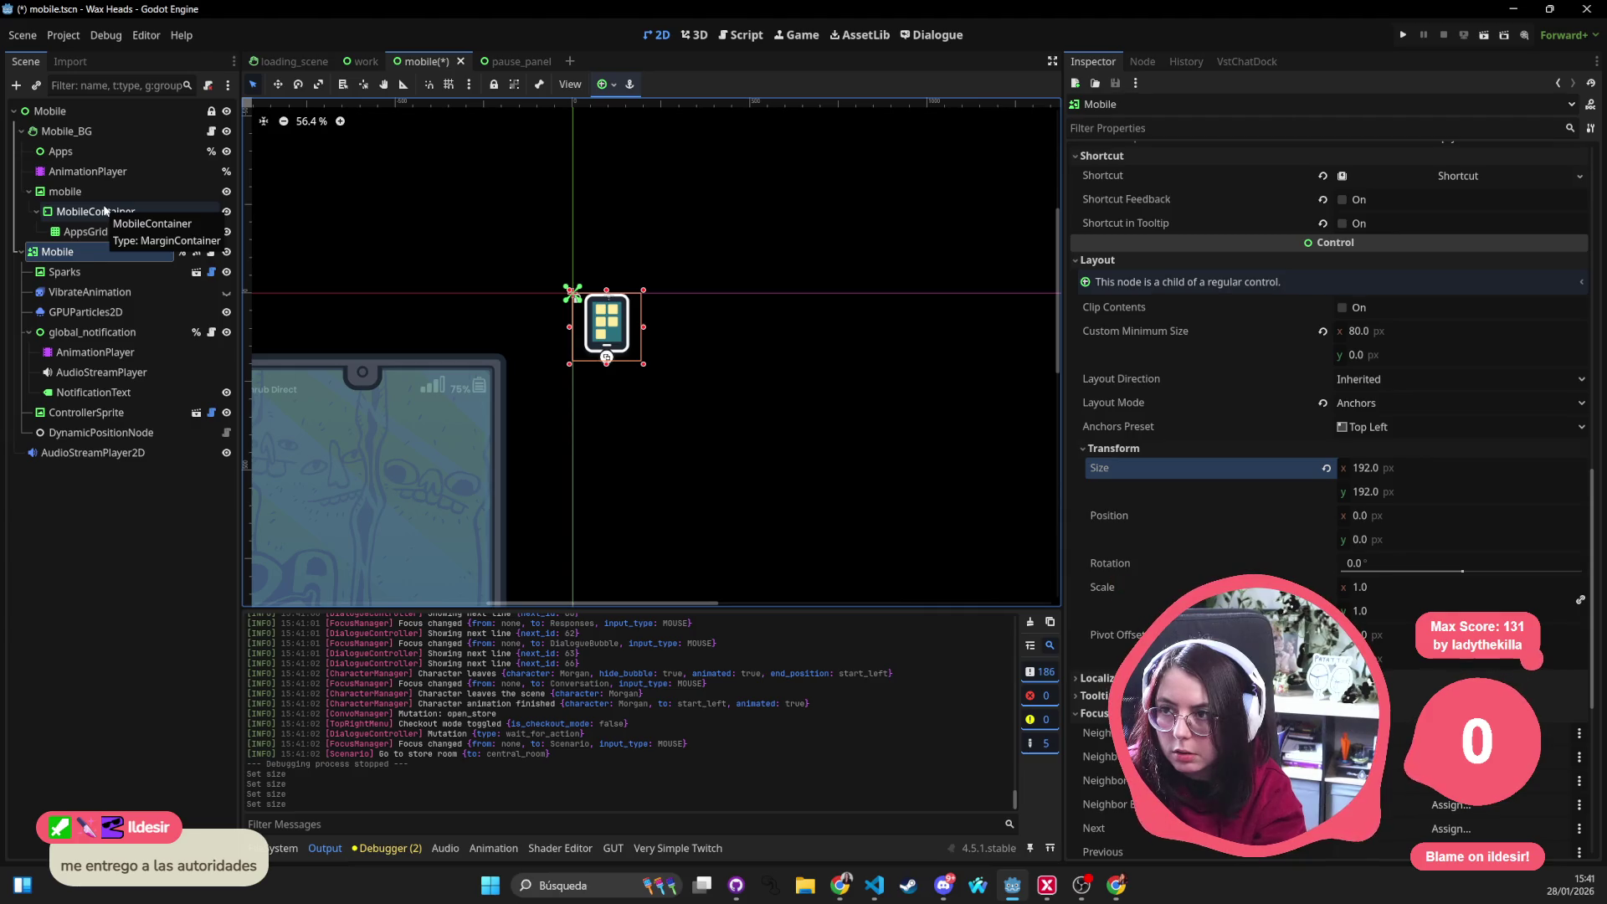
pyautogui.click(516, 60)
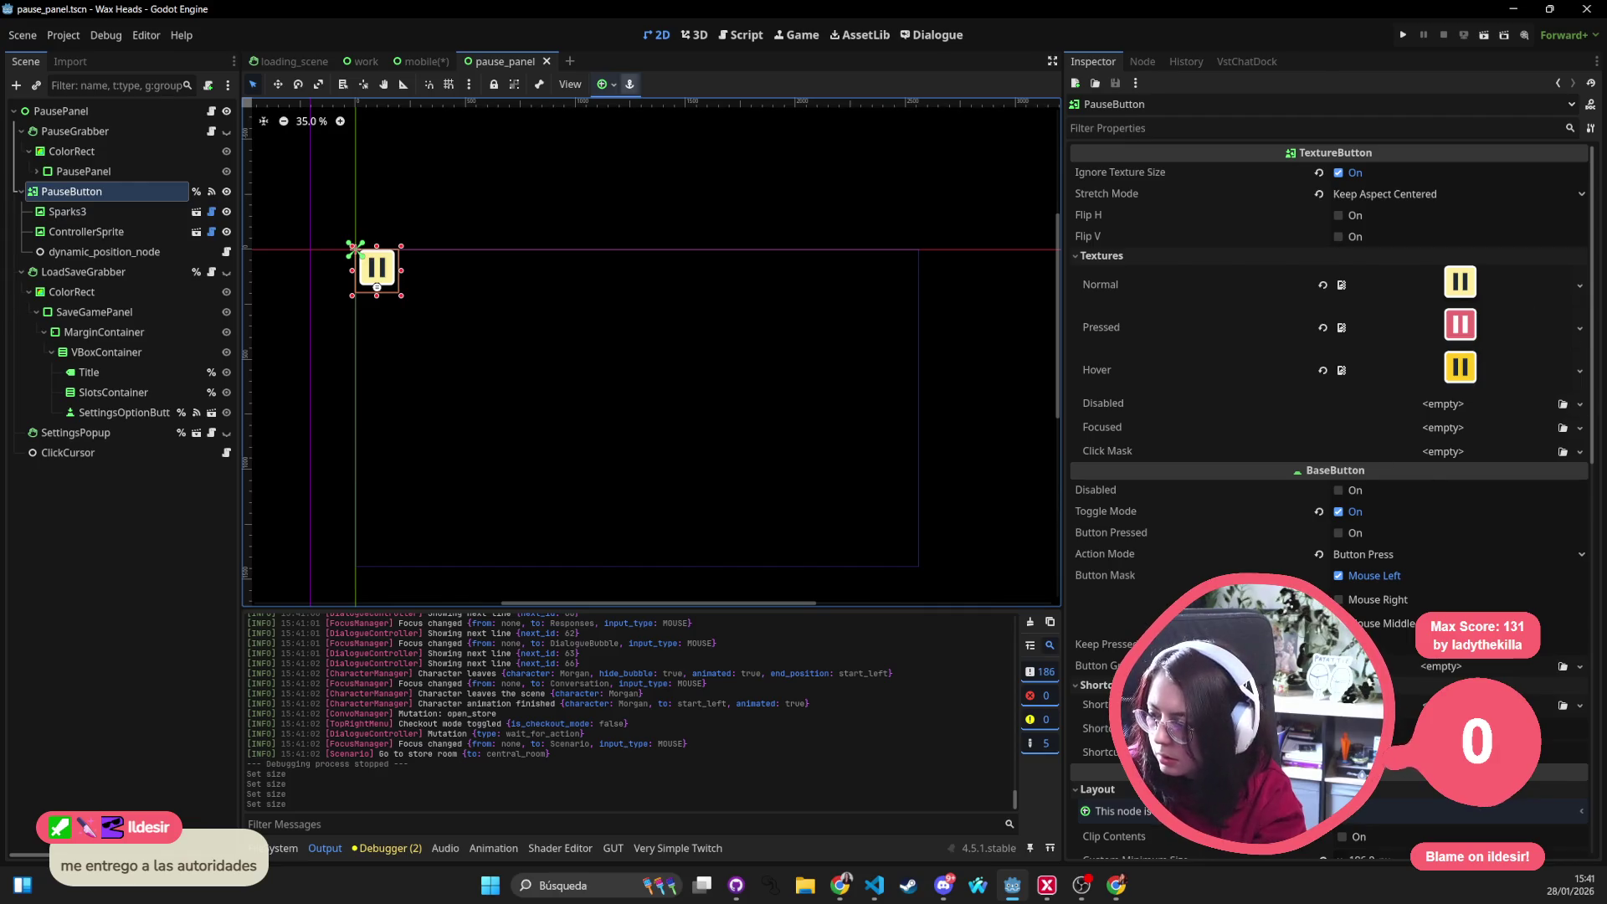
# Save the mobile scene and return to the pause_panel scene
pyautogui.click(360, 62)
pyautogui.click(450, 63)
pyautogui.hotkey('ctrl', 's')
pyautogui.click(365, 62)
pyautogui.scroll(-5, 1431, 560)
pyautogui.scroll(-3, 1430, 560)
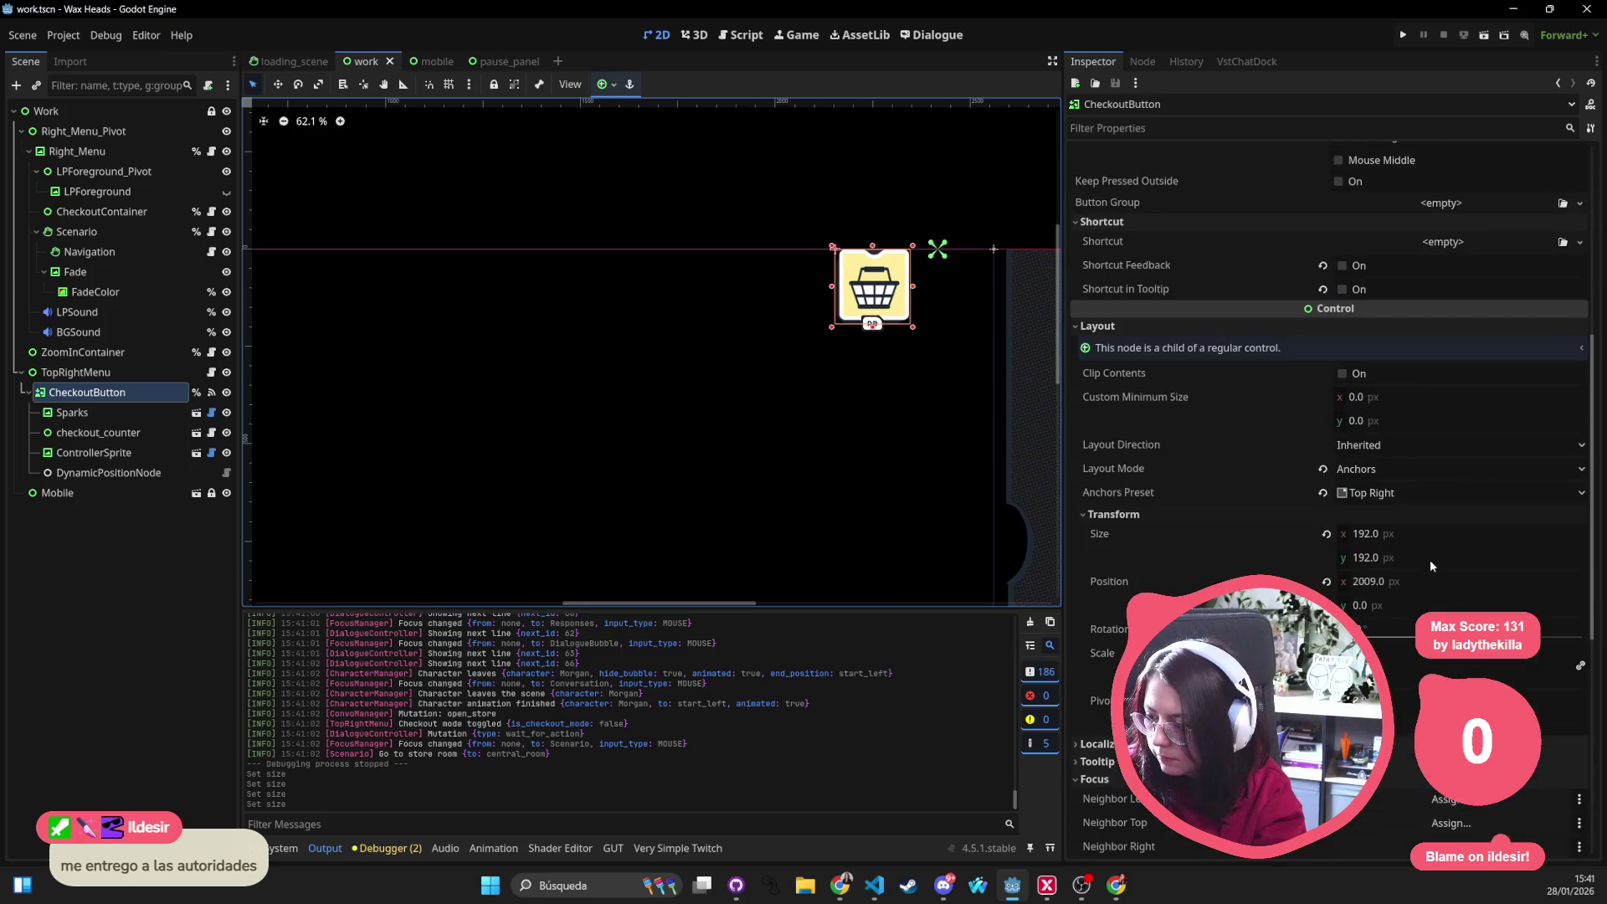
pyautogui.click(502, 61)
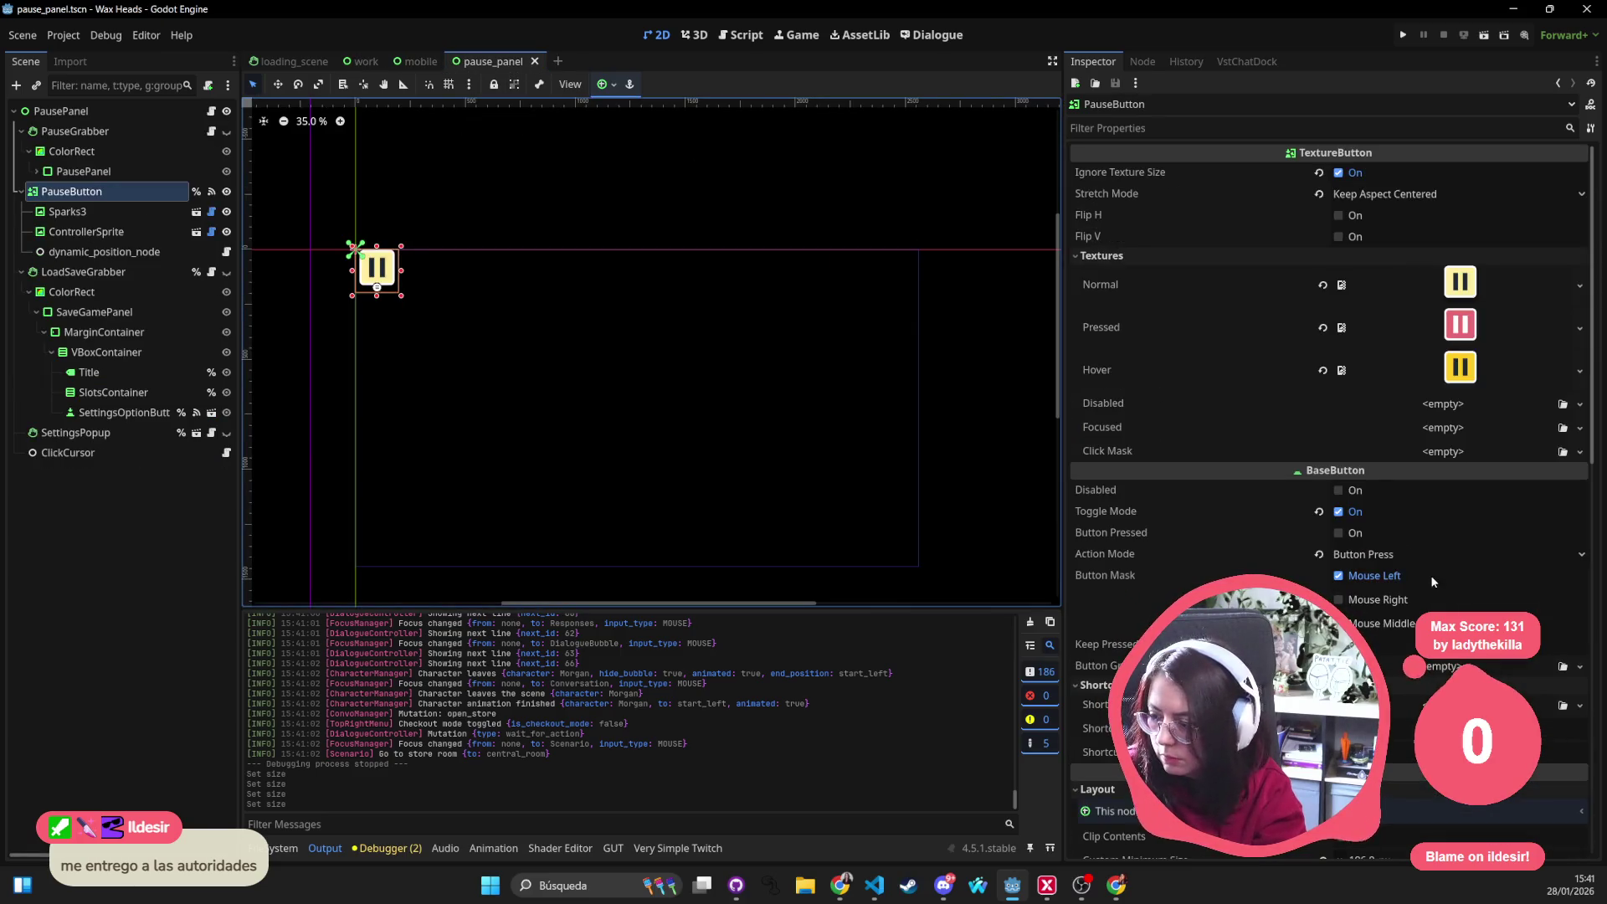
pyautogui.scroll(-5, 1430, 575)
# Give PauseButton a 192×192 Custom Minimum Size, save, and start a quick file search
pyautogui.click(1397, 504)
pyautogui.write('192')
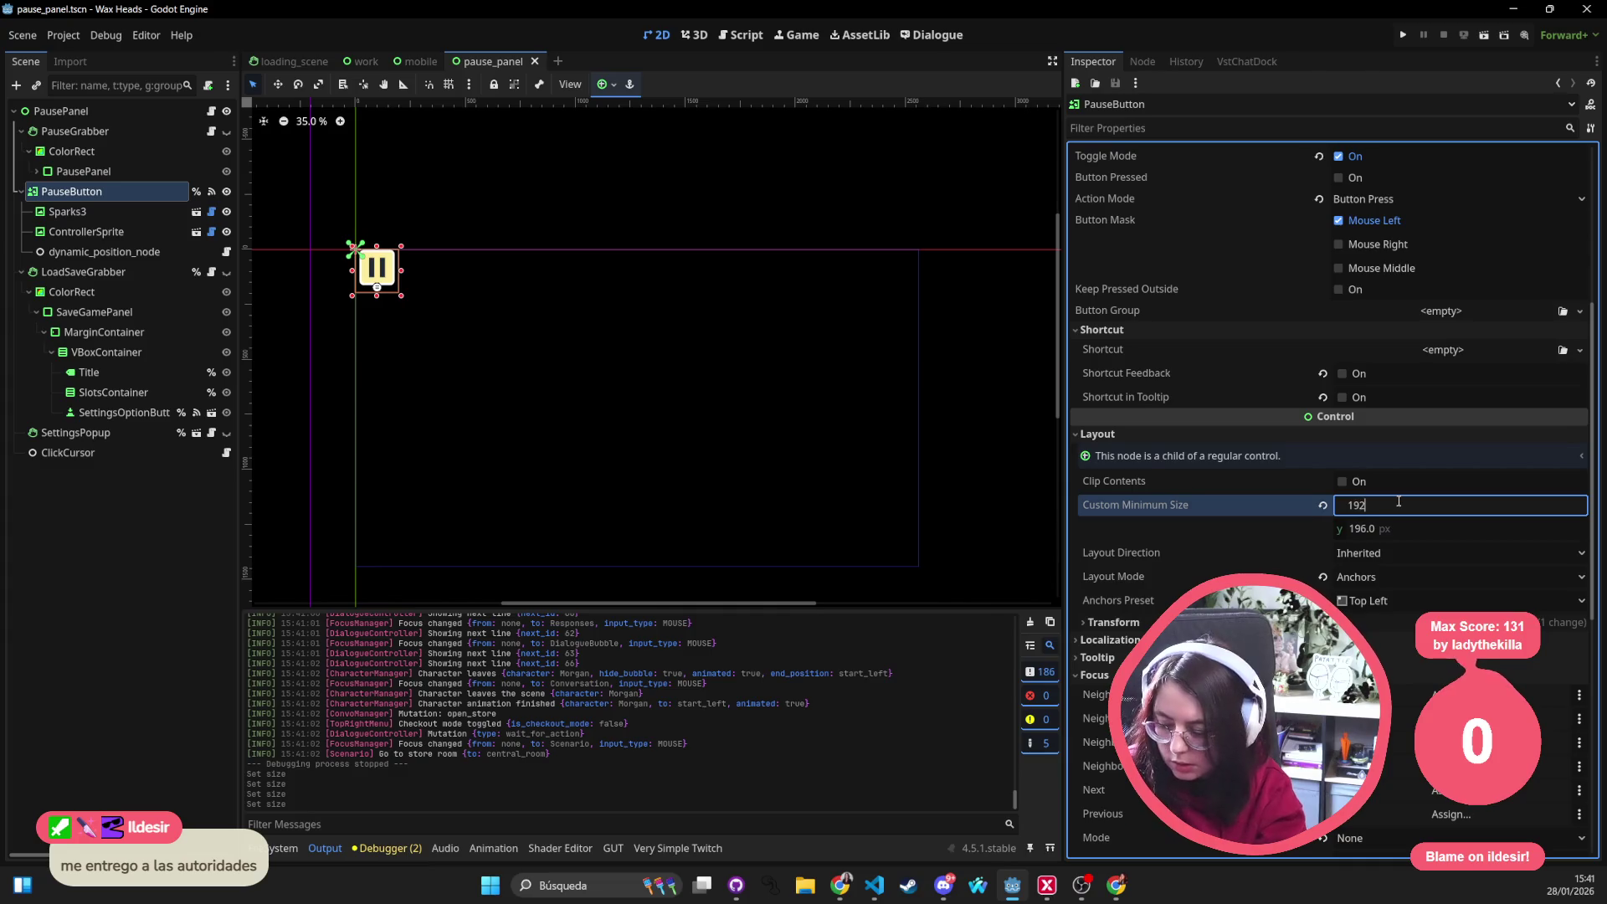
pyautogui.press('Tab')
pyautogui.write('912')
pyautogui.press('Return')
pyautogui.hotkey('ctrl', 's')
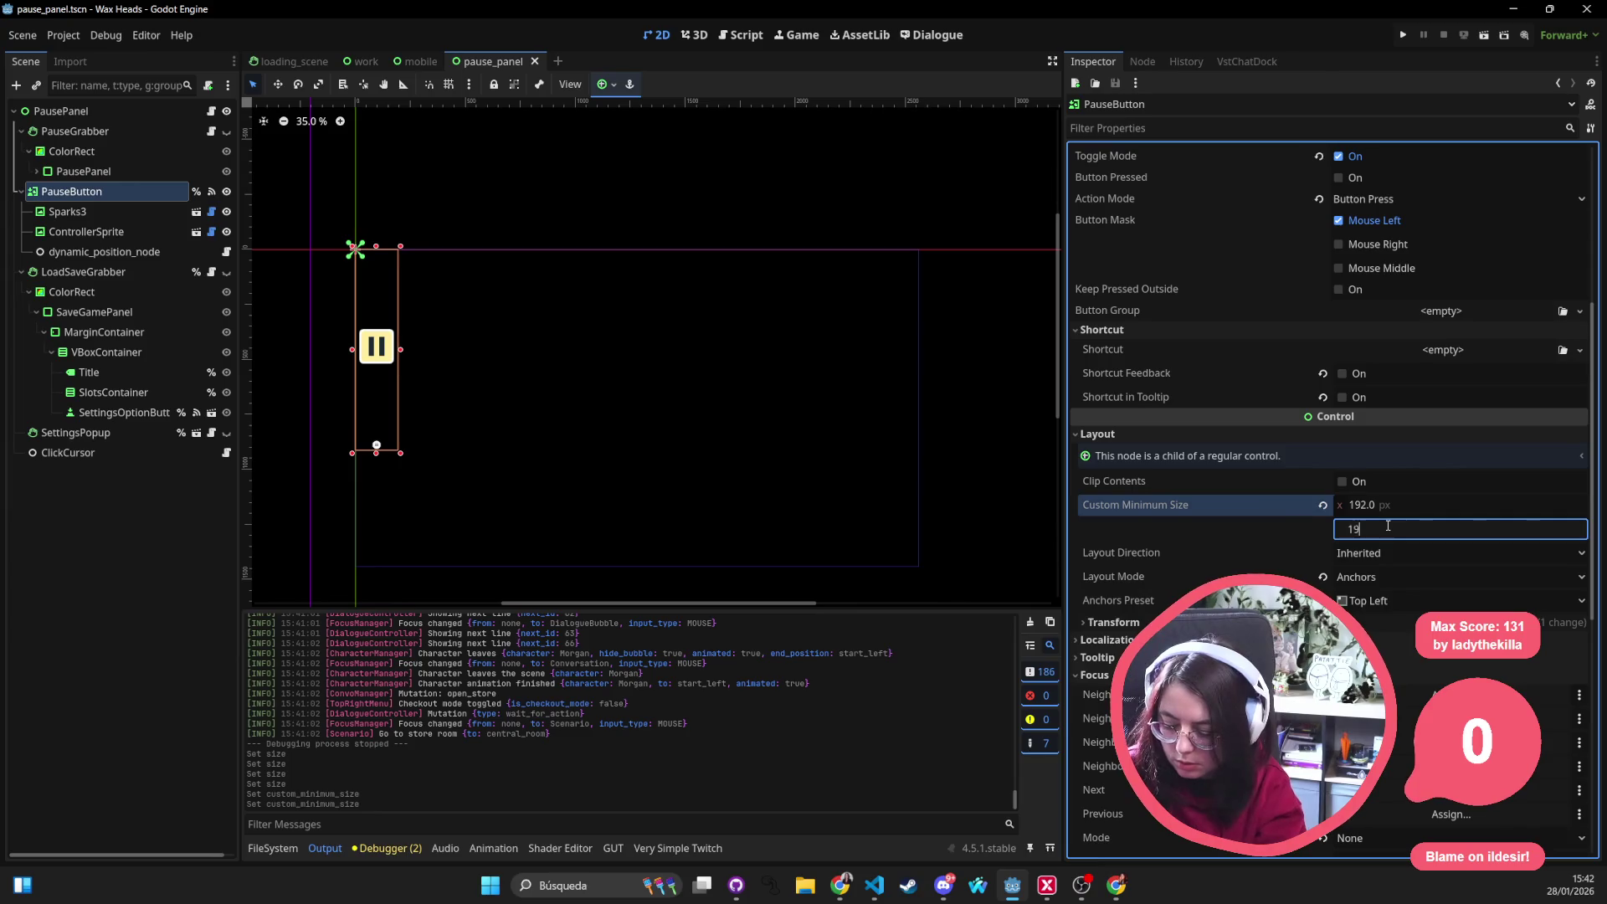
pyautogui.write('2')
pyautogui.press('Return')
pyautogui.hotkey('ctrl', 's')
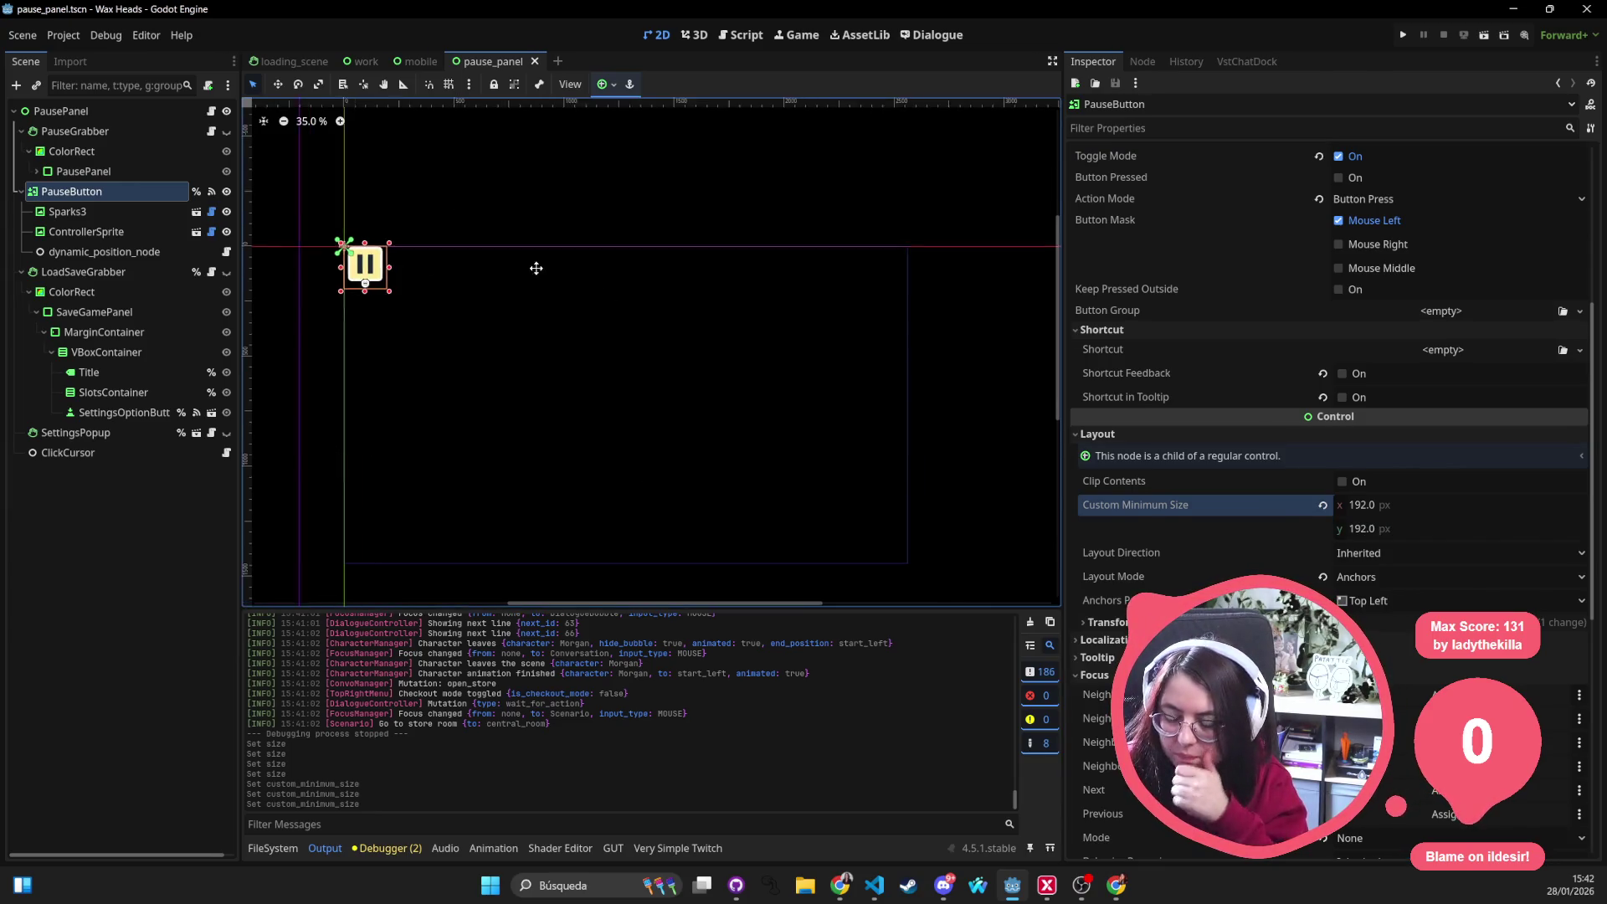
pyautogui.hotkey('shift', 'alt', 'o')
pyautogui.write('debug')
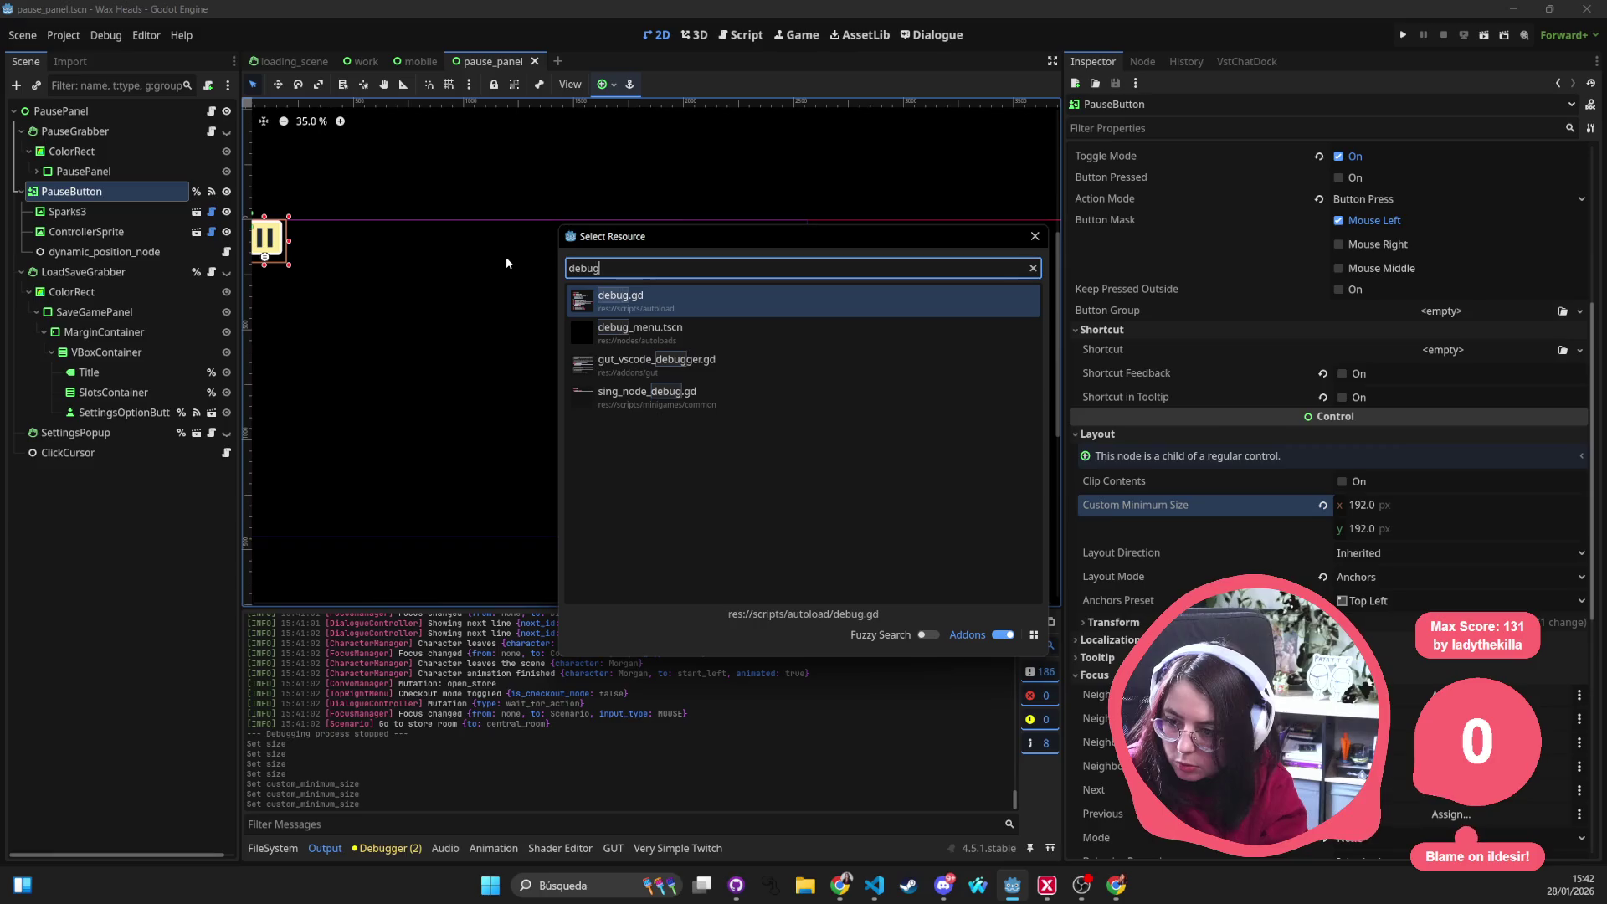
# Open debug.gd, change BUTTON_SIZE from 124 to 192, and run the game
pyautogui.press('Down')
pyautogui.press('Up')
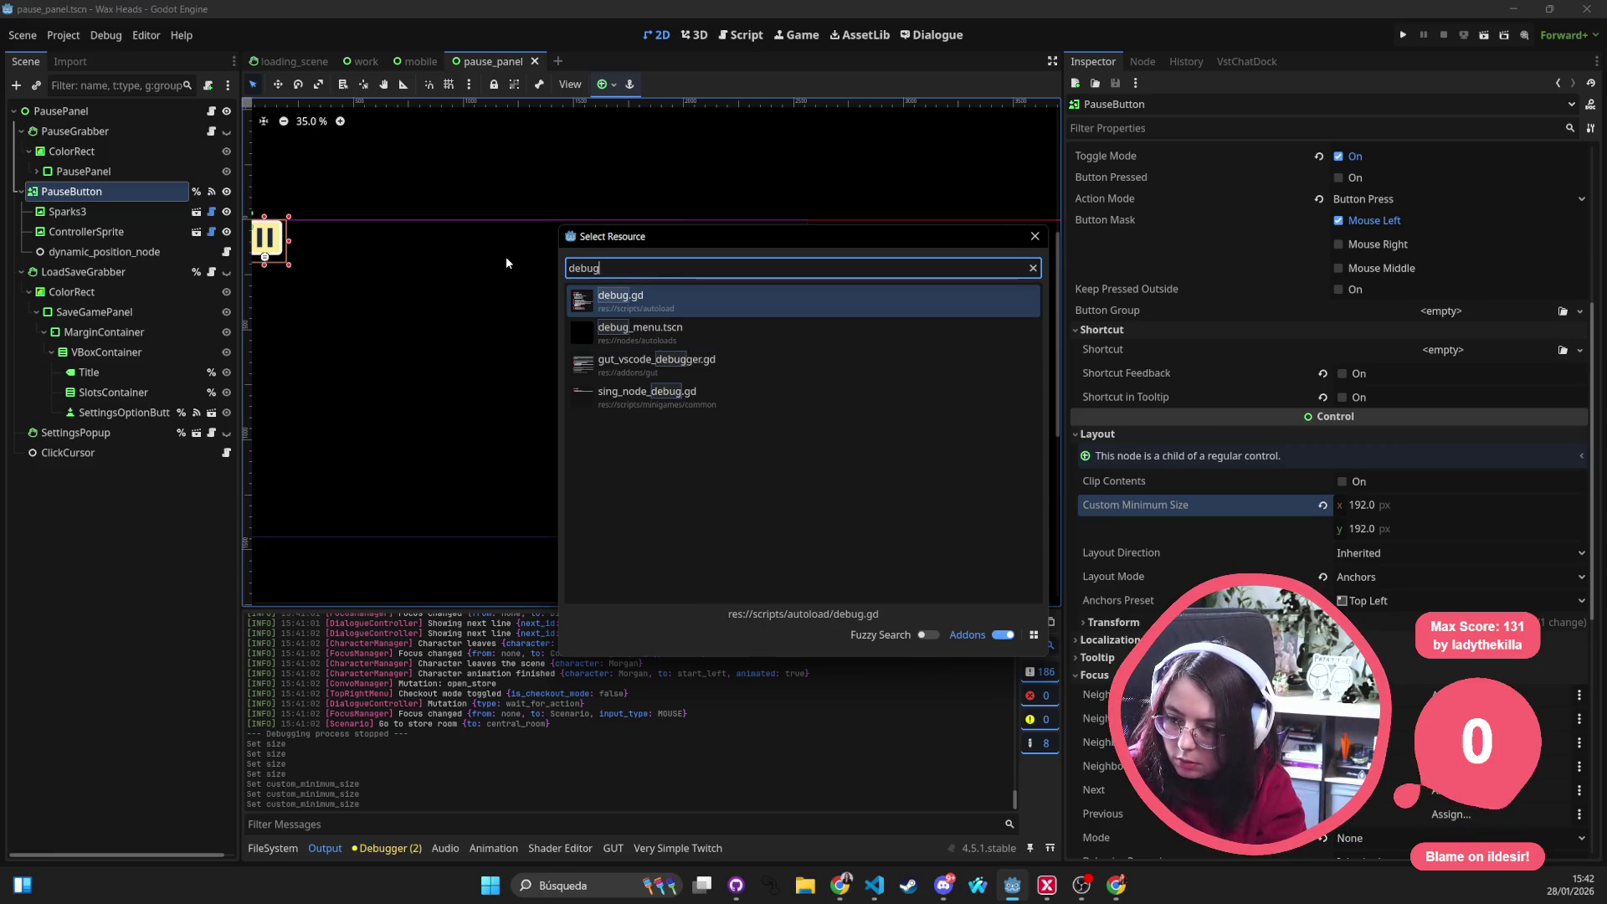
pyautogui.press('Escape')
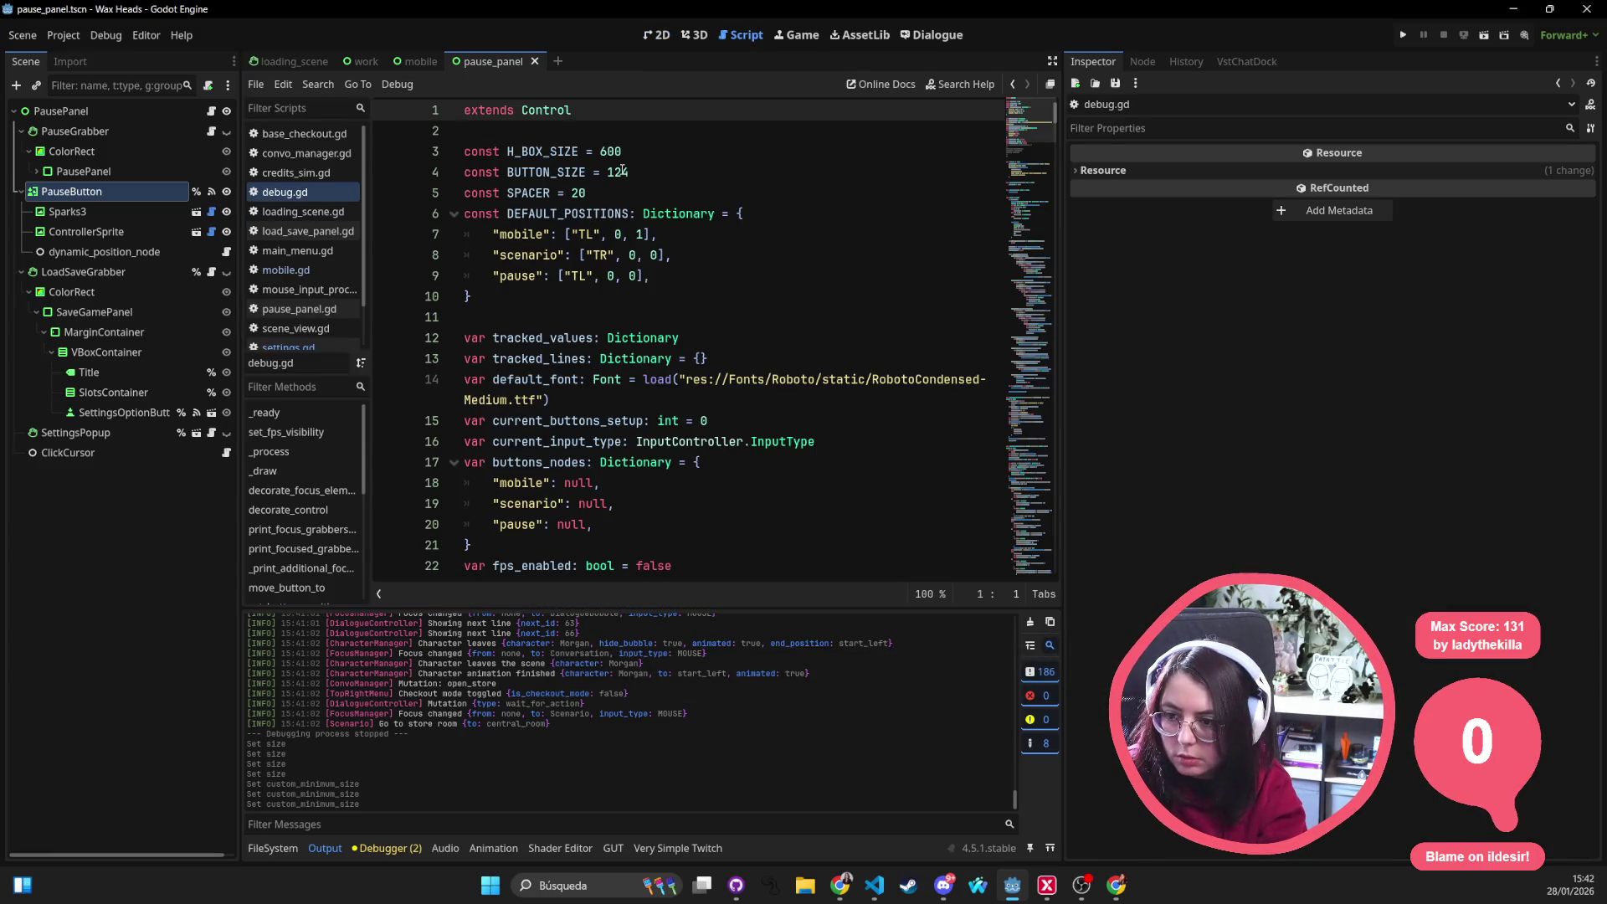
pyautogui.doubleClick(611, 173)
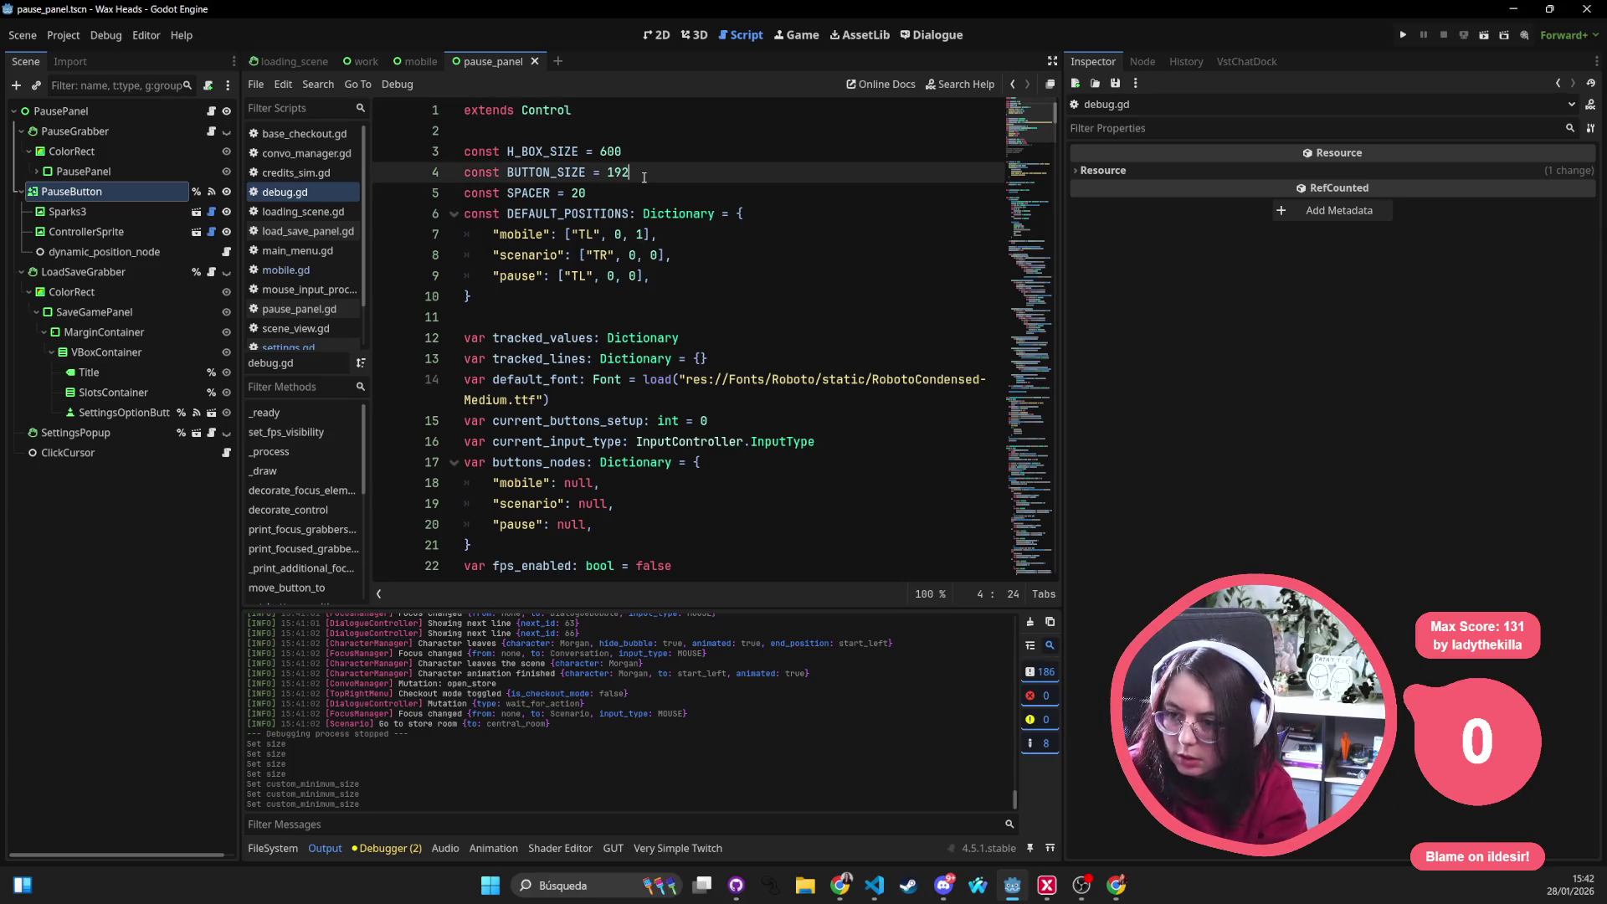
pyautogui.press('Down')
pyautogui.press('Down')
pyautogui.press('Down')
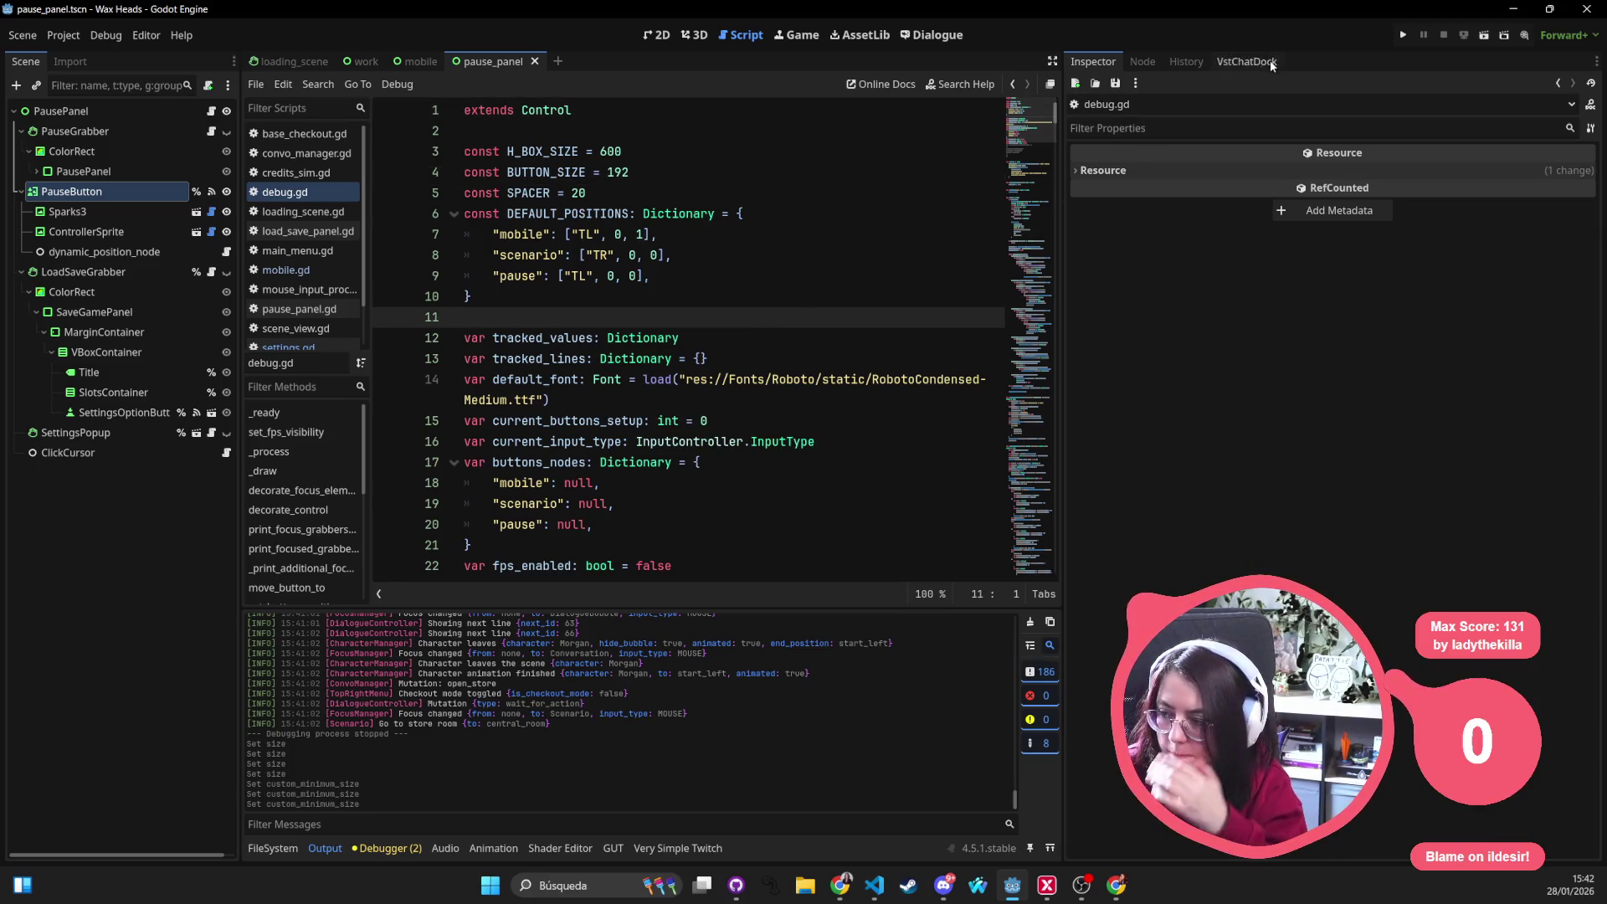
pyautogui.click(1406, 35)
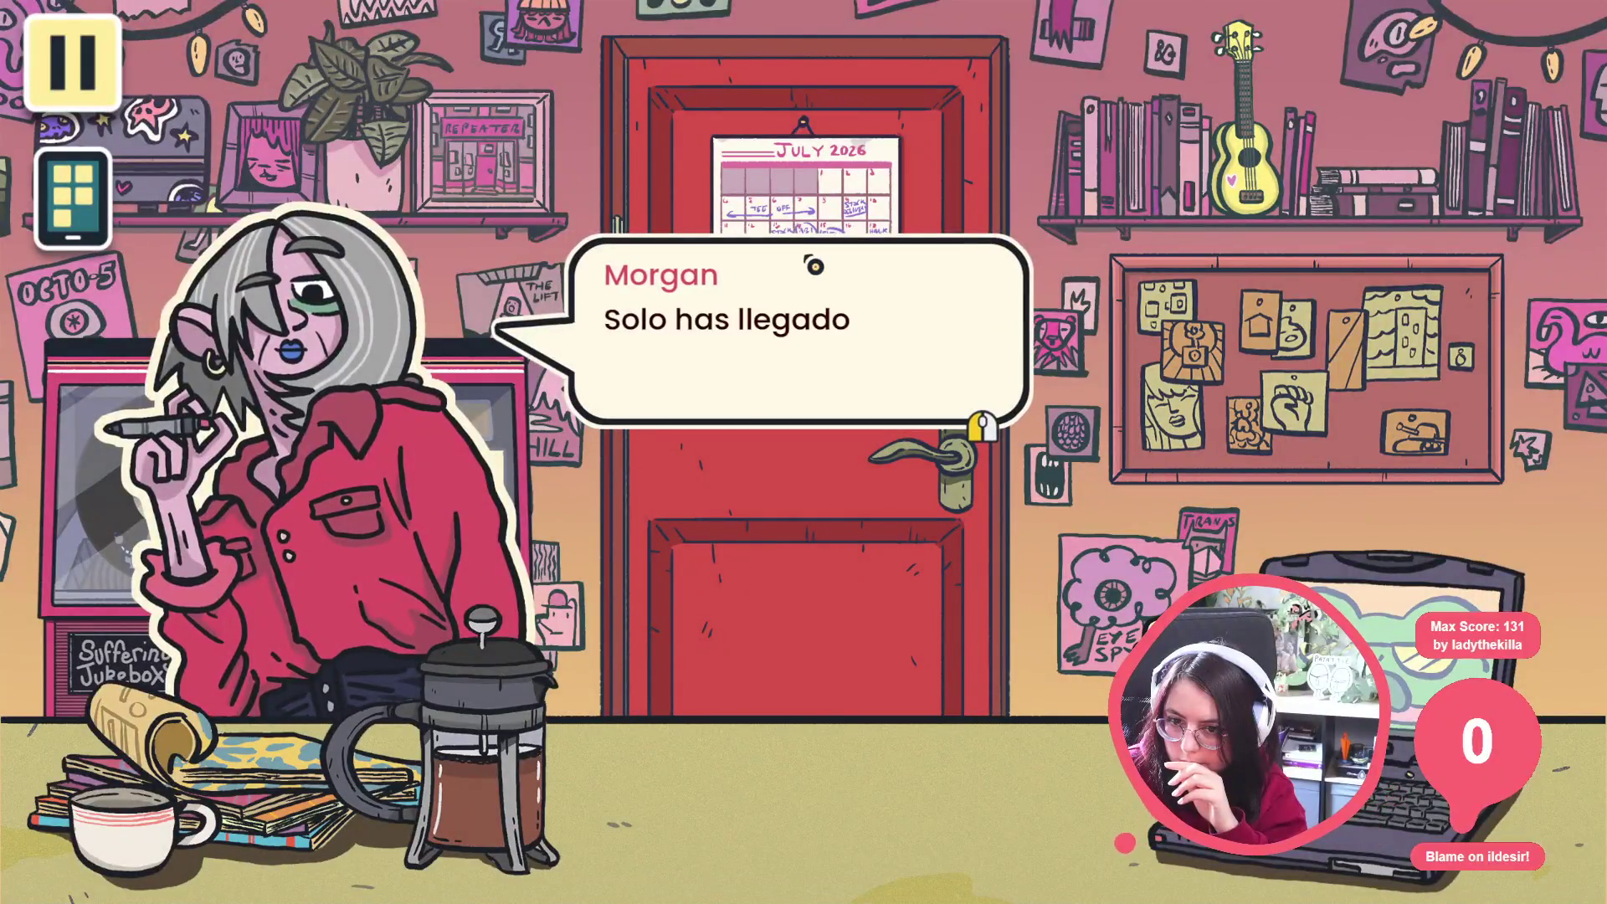
# Click through Morgan's break-room dialogue, picking the first reply
pyautogui.click(813, 265)
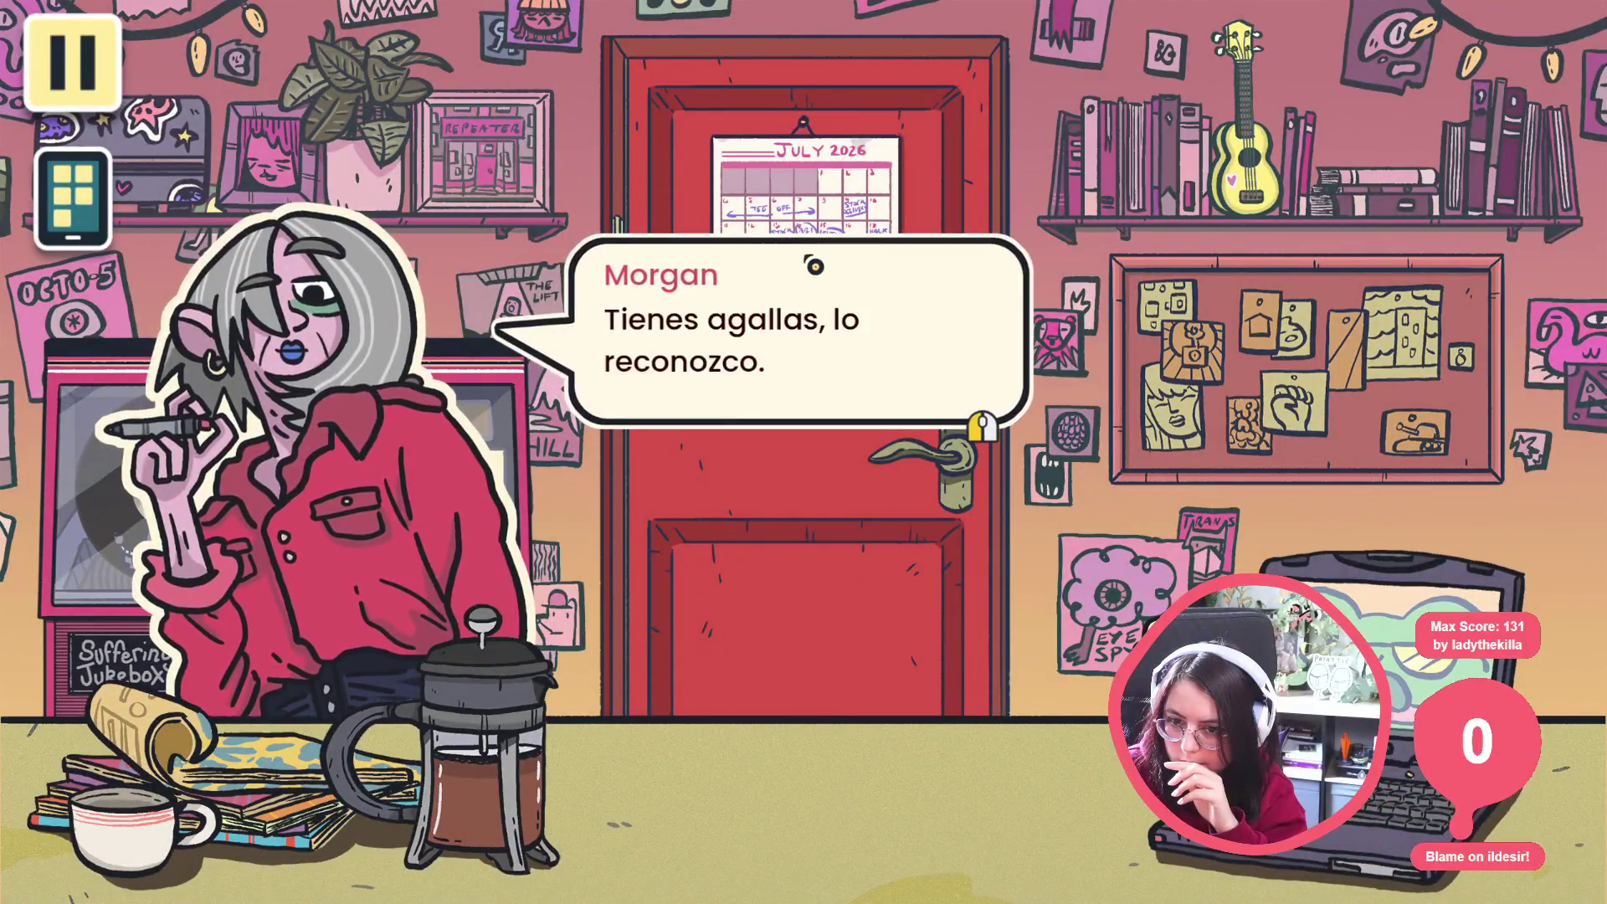
pyautogui.click(814, 266)
pyautogui.click(971, 316)
pyautogui.click(845, 306)
pyautogui.click(845, 306)
pyautogui.click(541, 298)
pyautogui.click(538, 399)
pyautogui.click(607, 354)
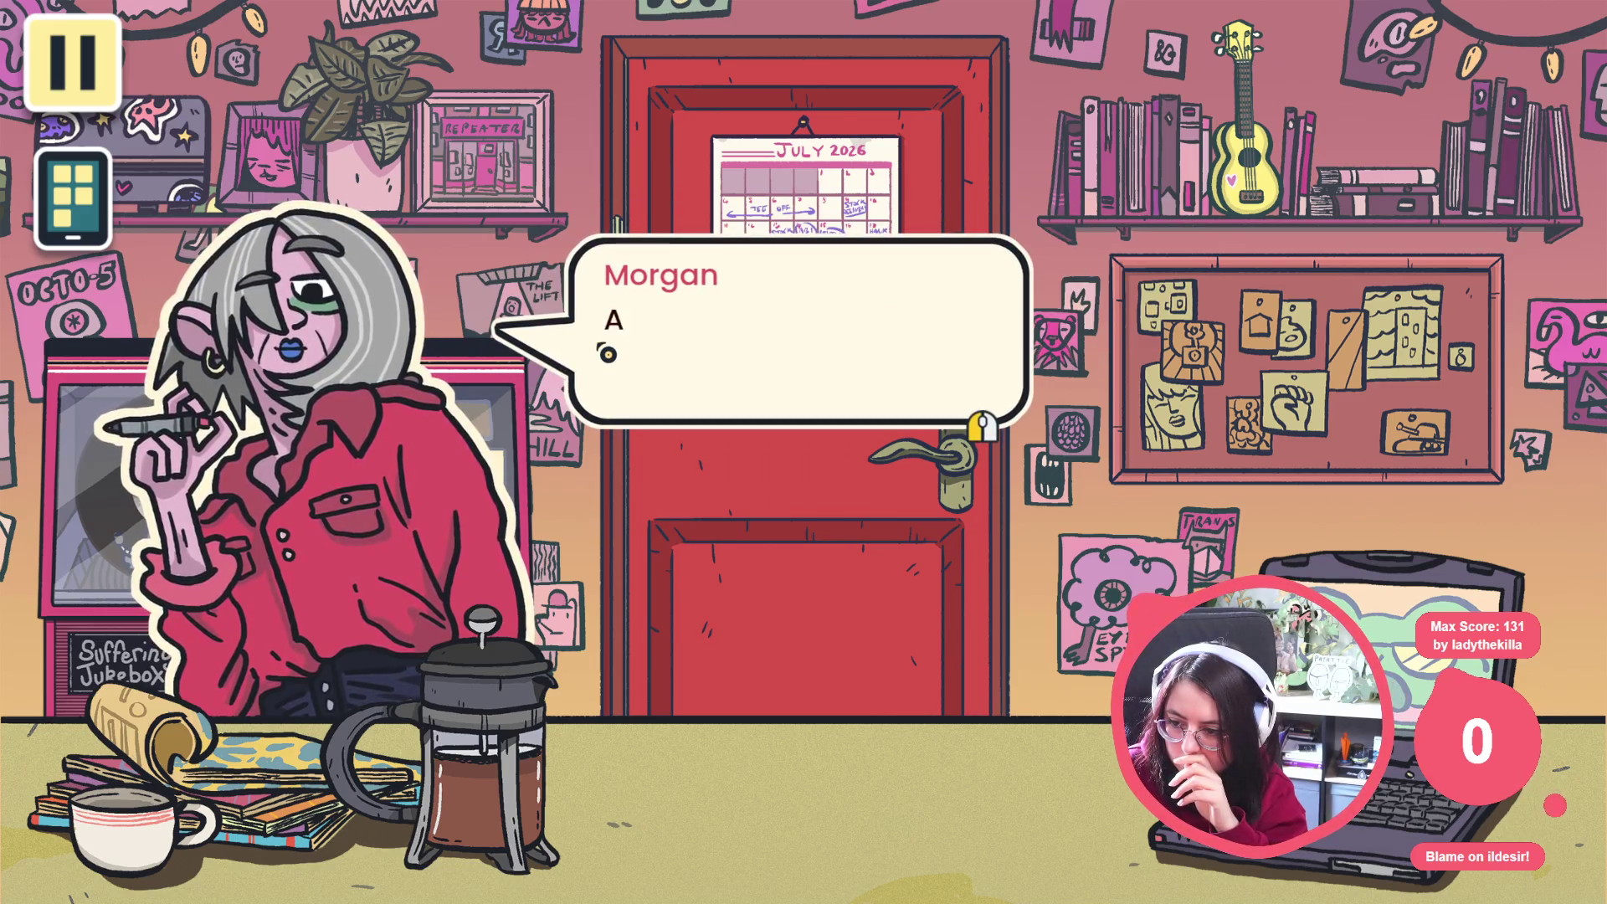
pyautogui.click(607, 354)
pyautogui.click(607, 354)
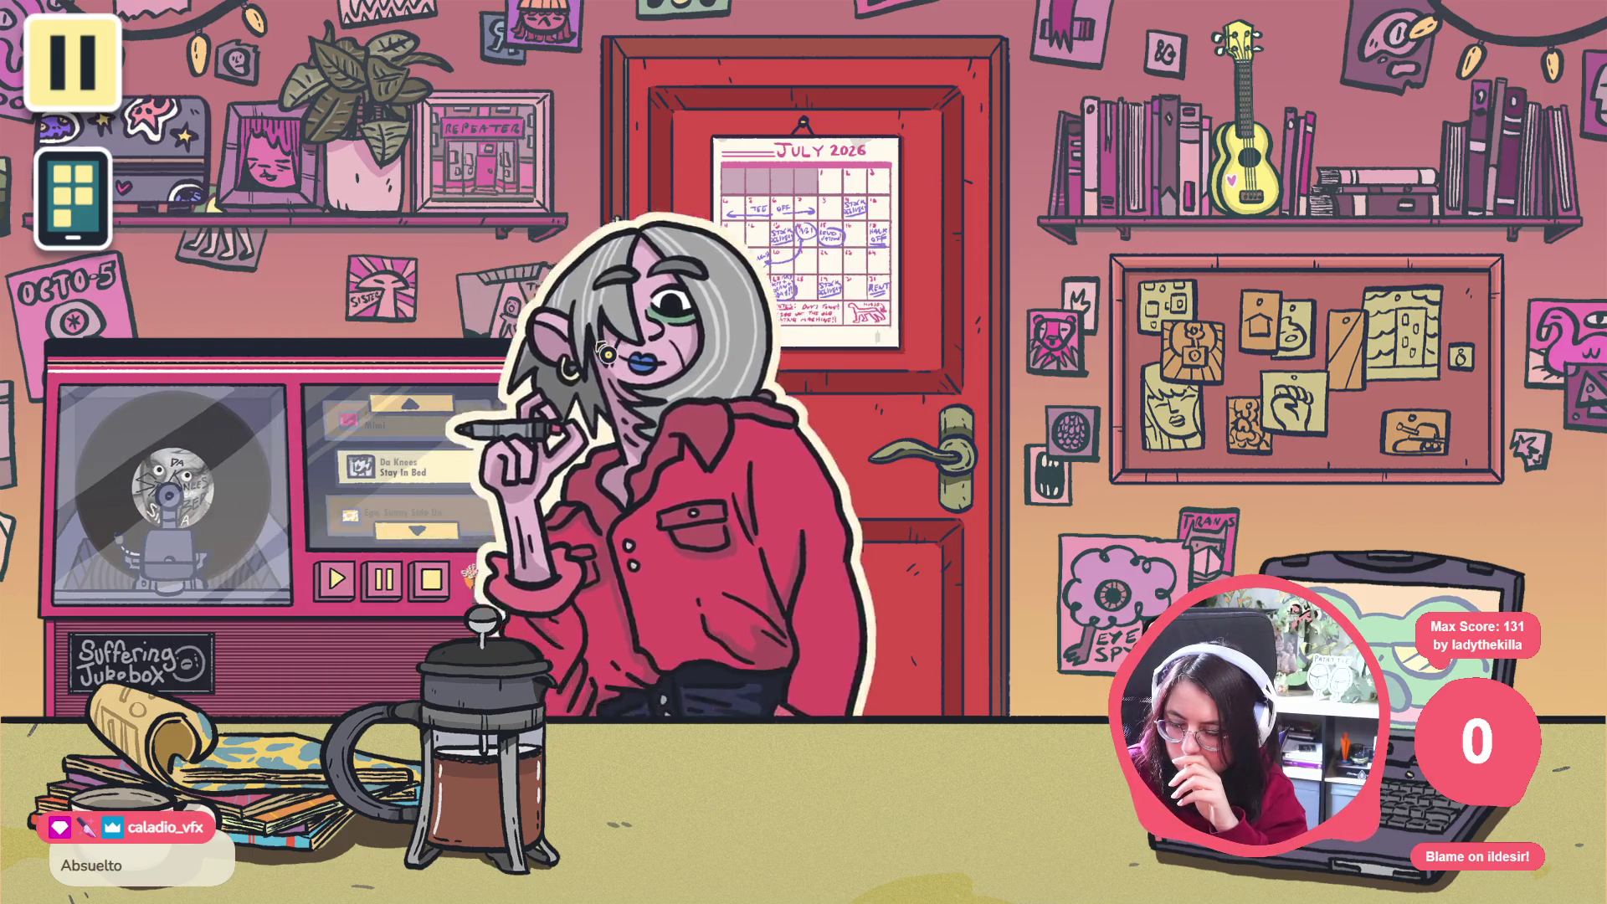
# Leave the break room, start Morgan's store conversation and choose to open the store
pyautogui.click(804, 348)
pyautogui.click(608, 474)
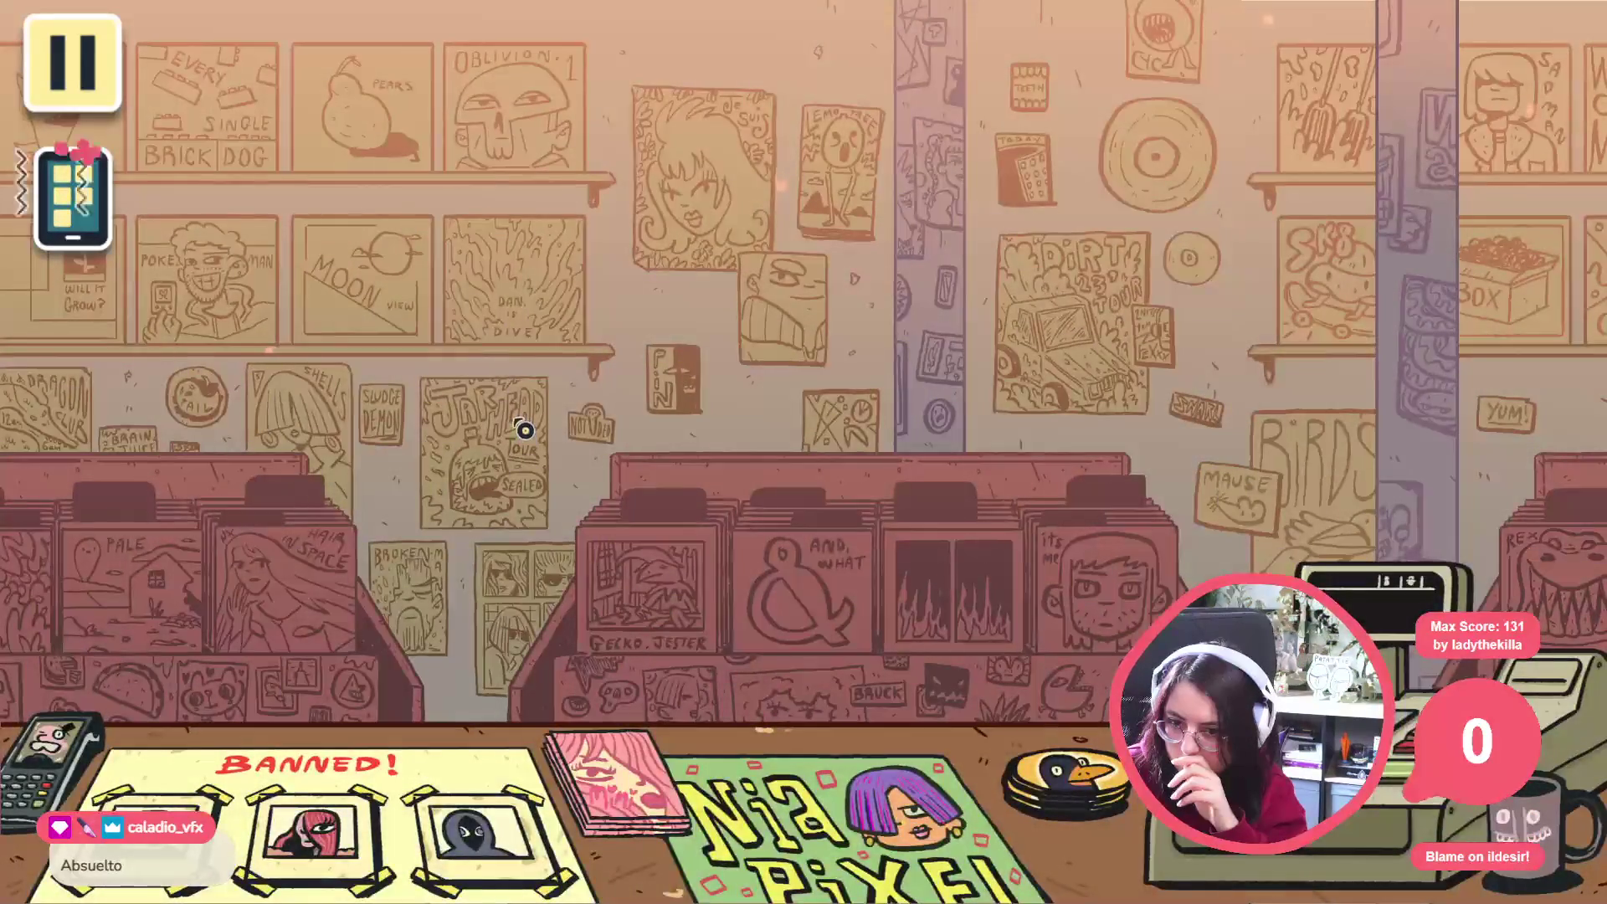
pyautogui.click(525, 429)
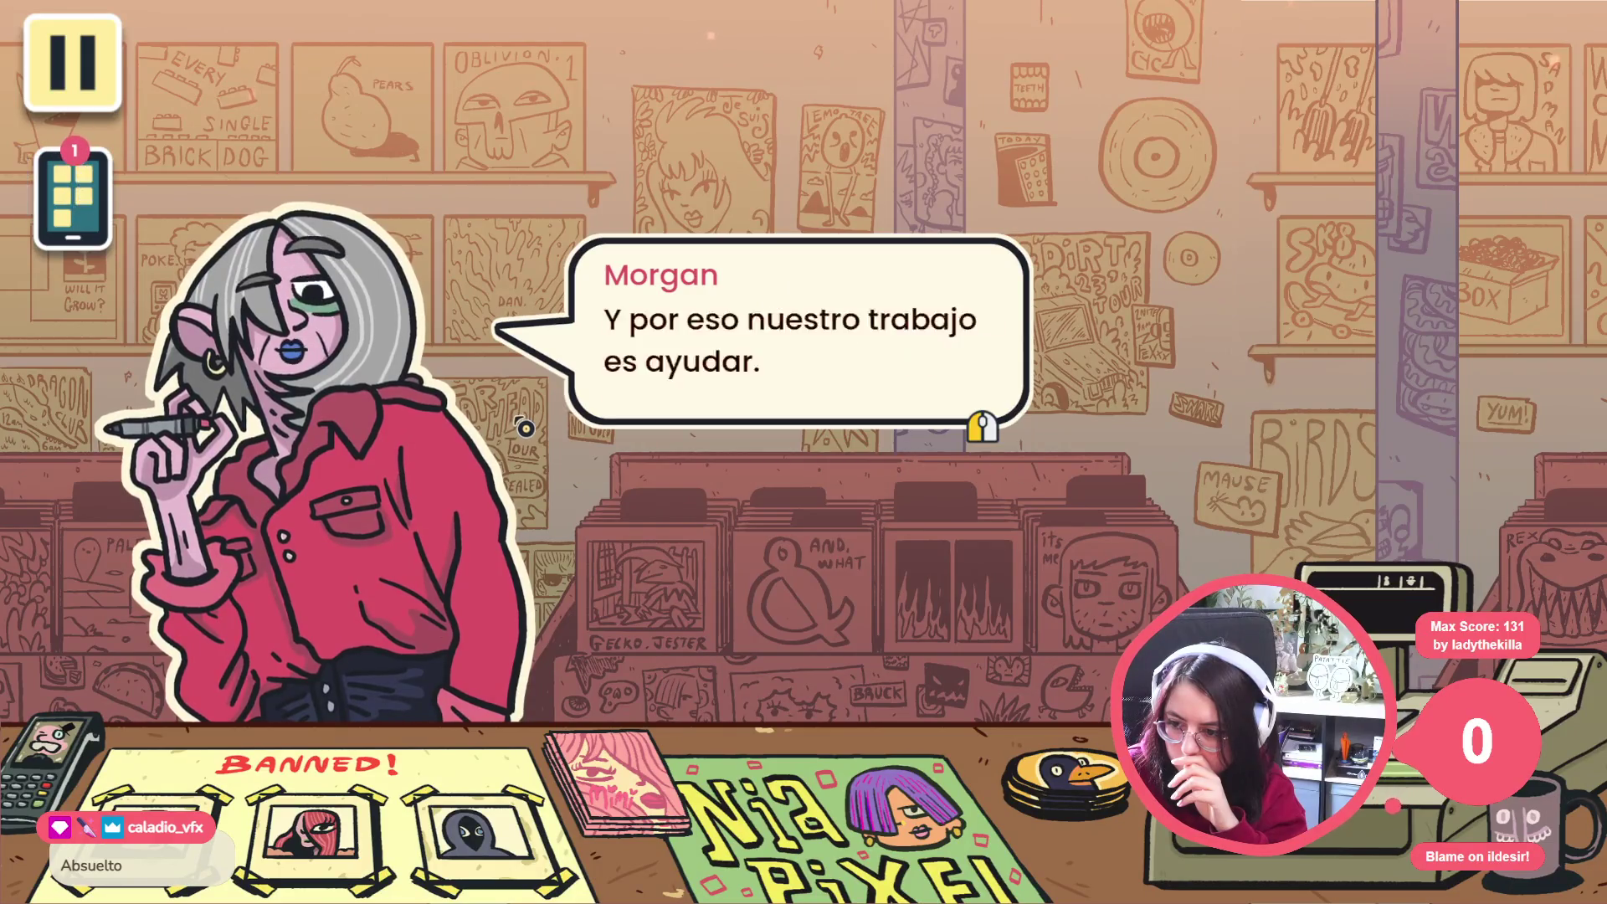
pyautogui.click(525, 428)
pyautogui.click(506, 409)
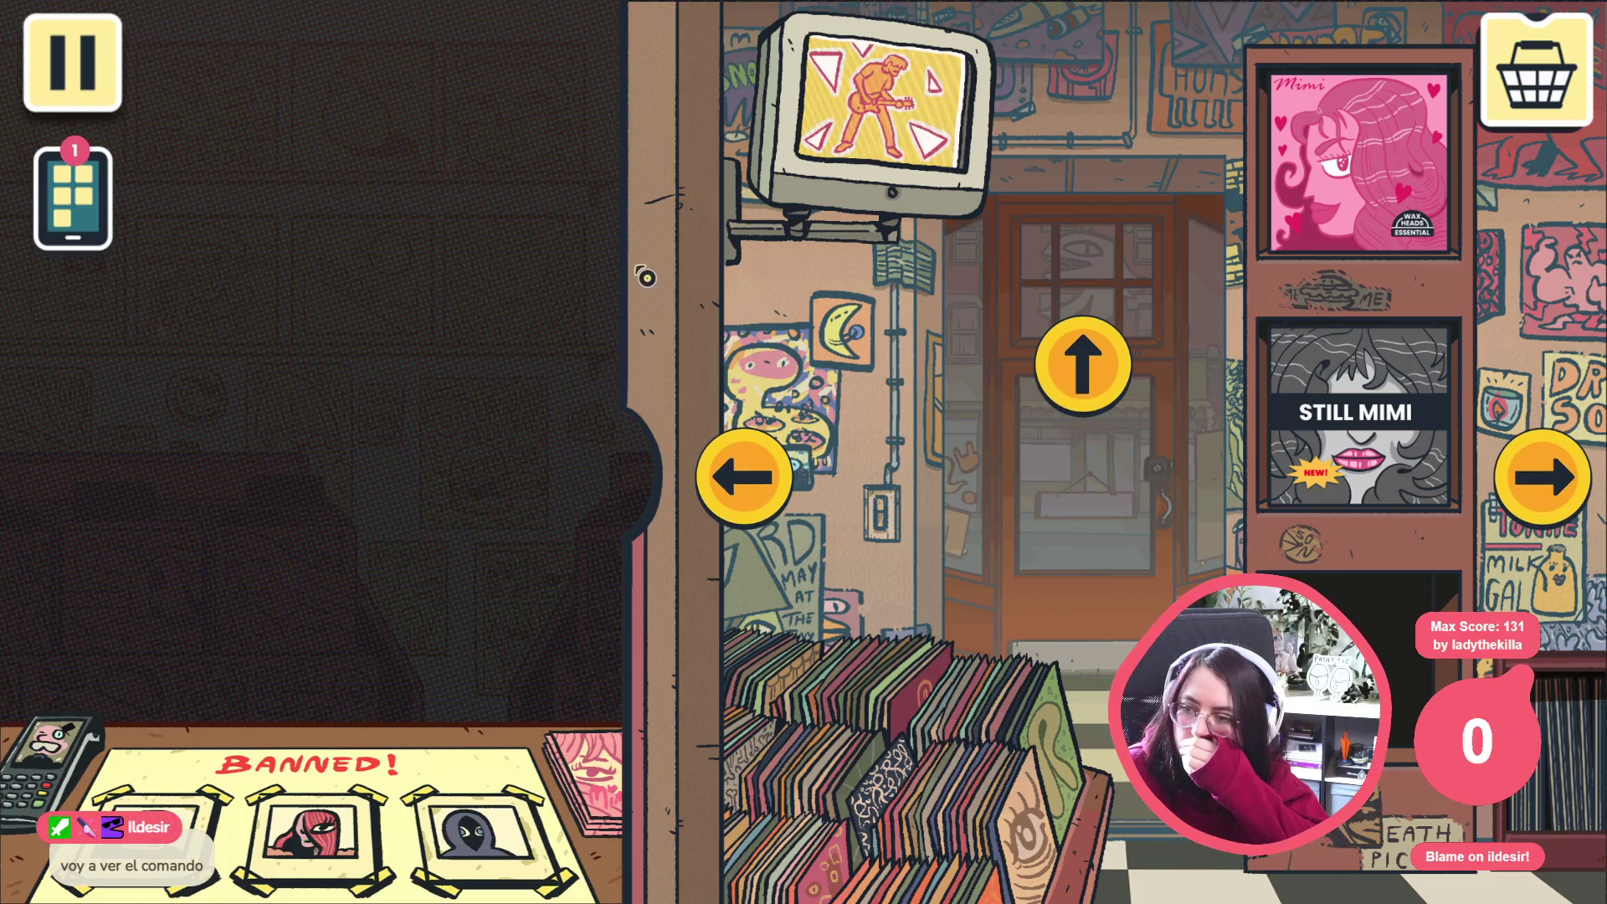
# Open and close the pause menu with Continuar, then stop the running game
pyautogui.click(71, 64)
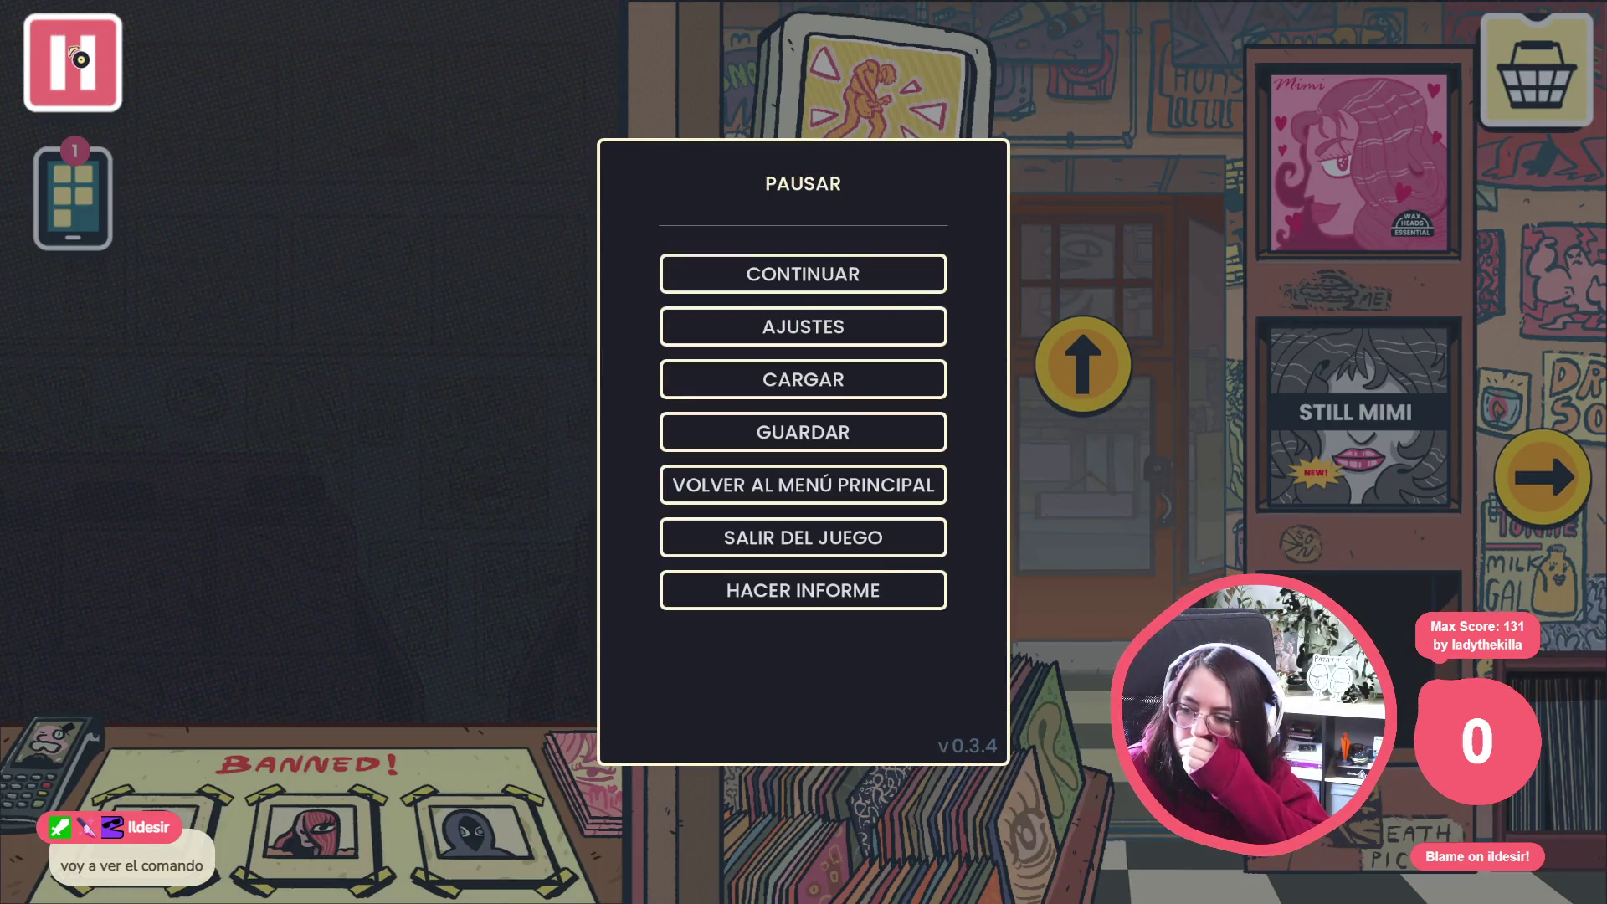
pyautogui.click(38, 68)
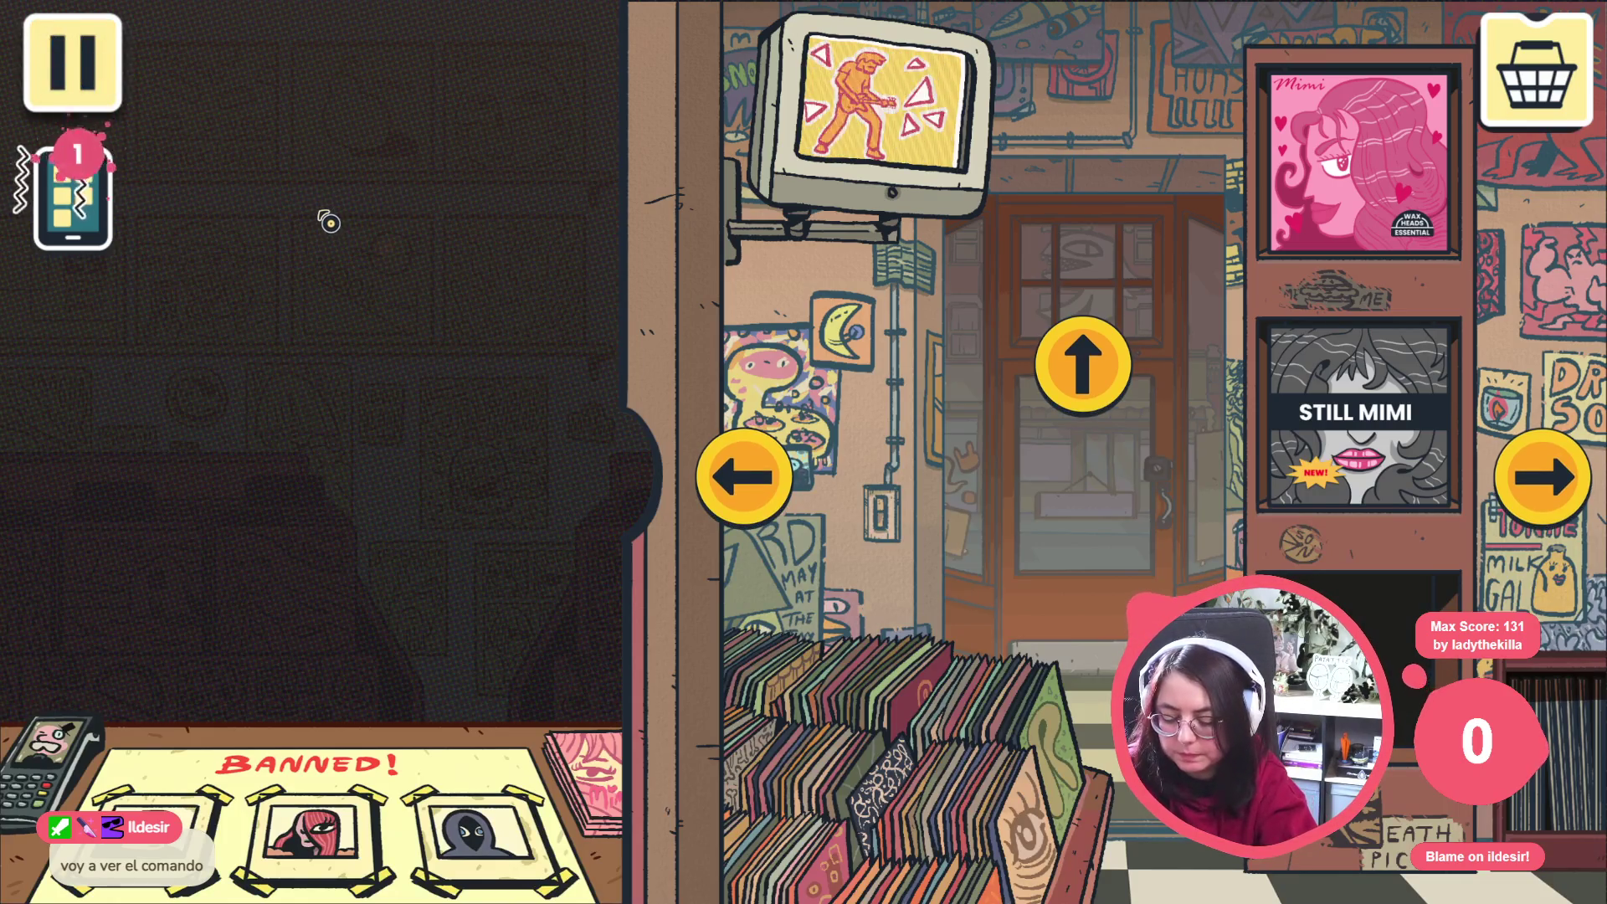
pyautogui.press('F8')
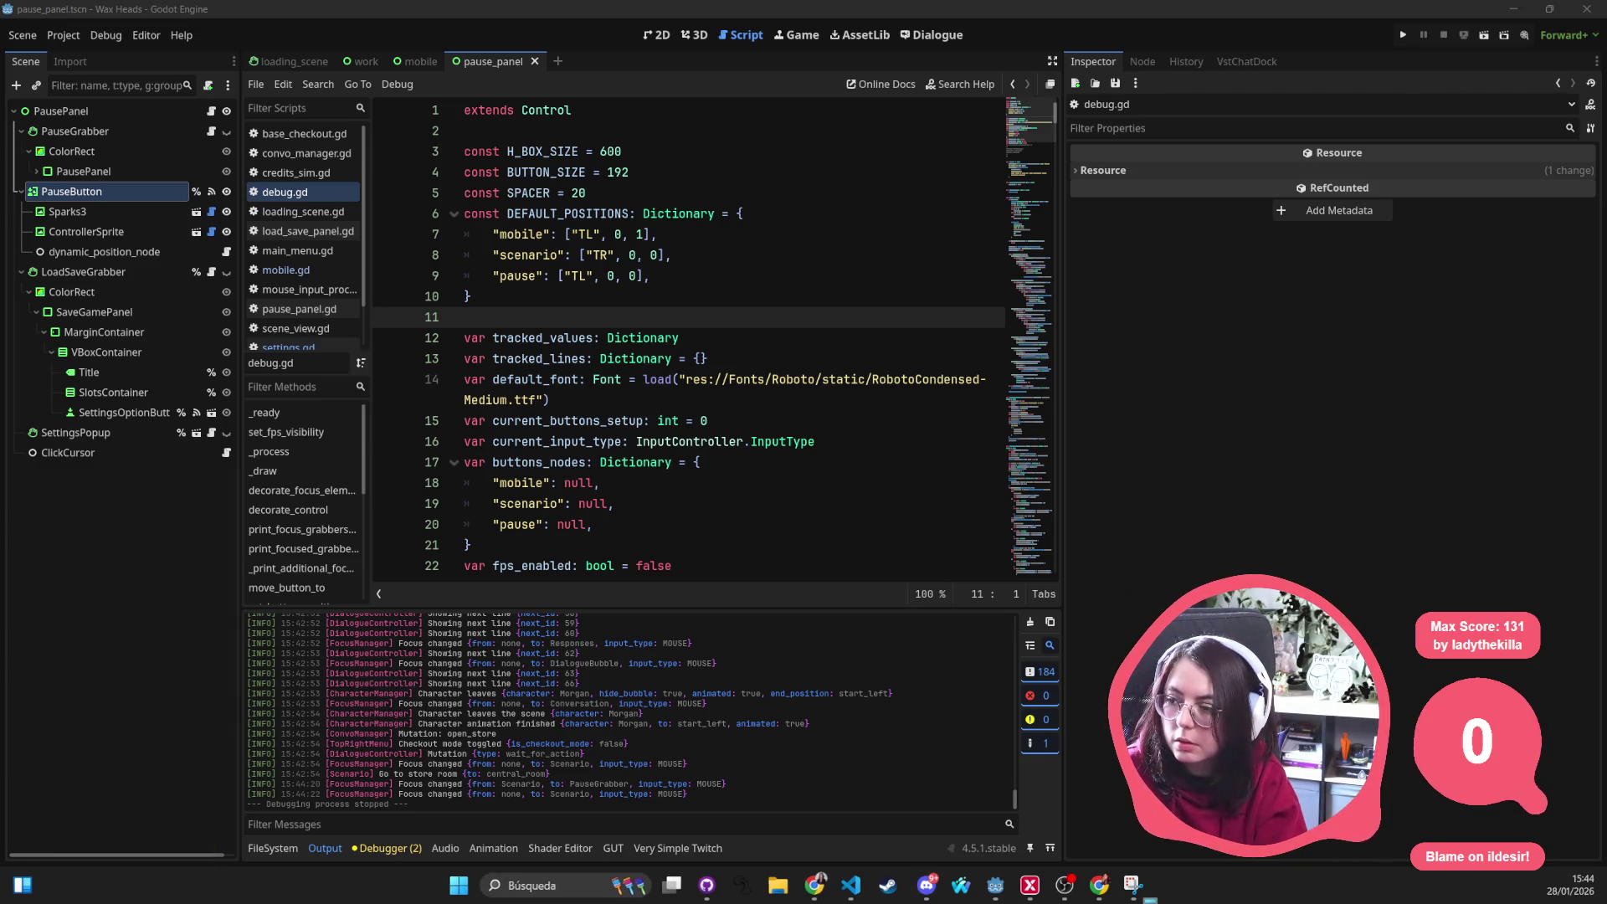
# Mistakenly compute 128 × 1025 in Calculator and clear the wrong result
pyautogui.click(837, 693)
pyautogui.click(890, 693)
pyautogui.click(890, 609)
pyautogui.click(995, 609)
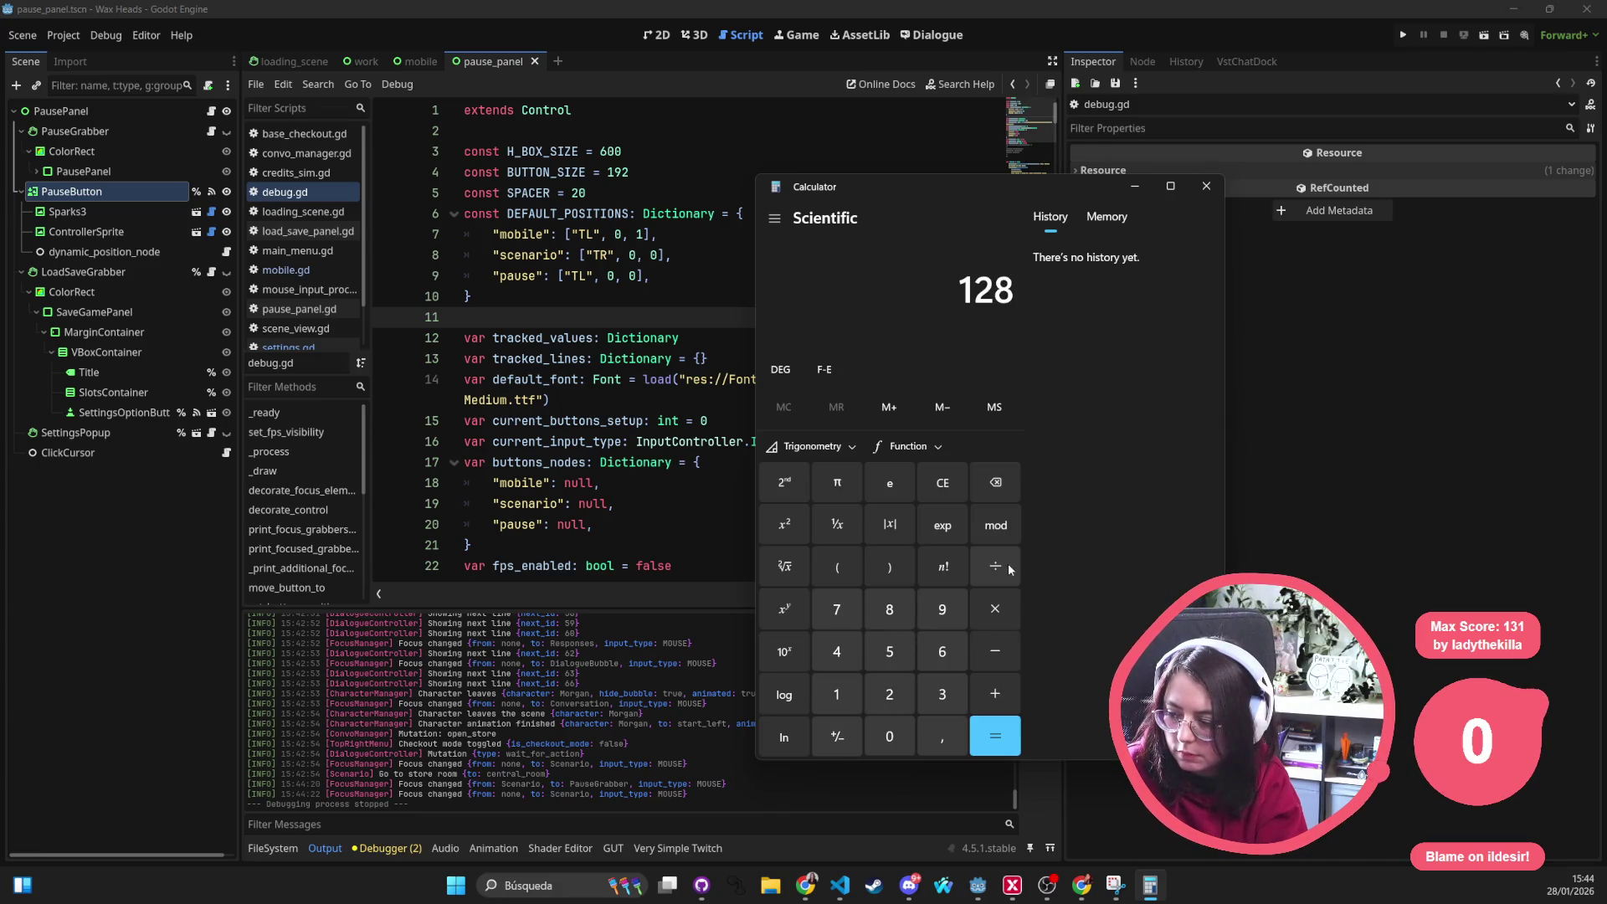
pyautogui.click(836, 694)
pyautogui.click(890, 735)
pyautogui.click(887, 697)
pyautogui.click(888, 650)
pyautogui.click(995, 736)
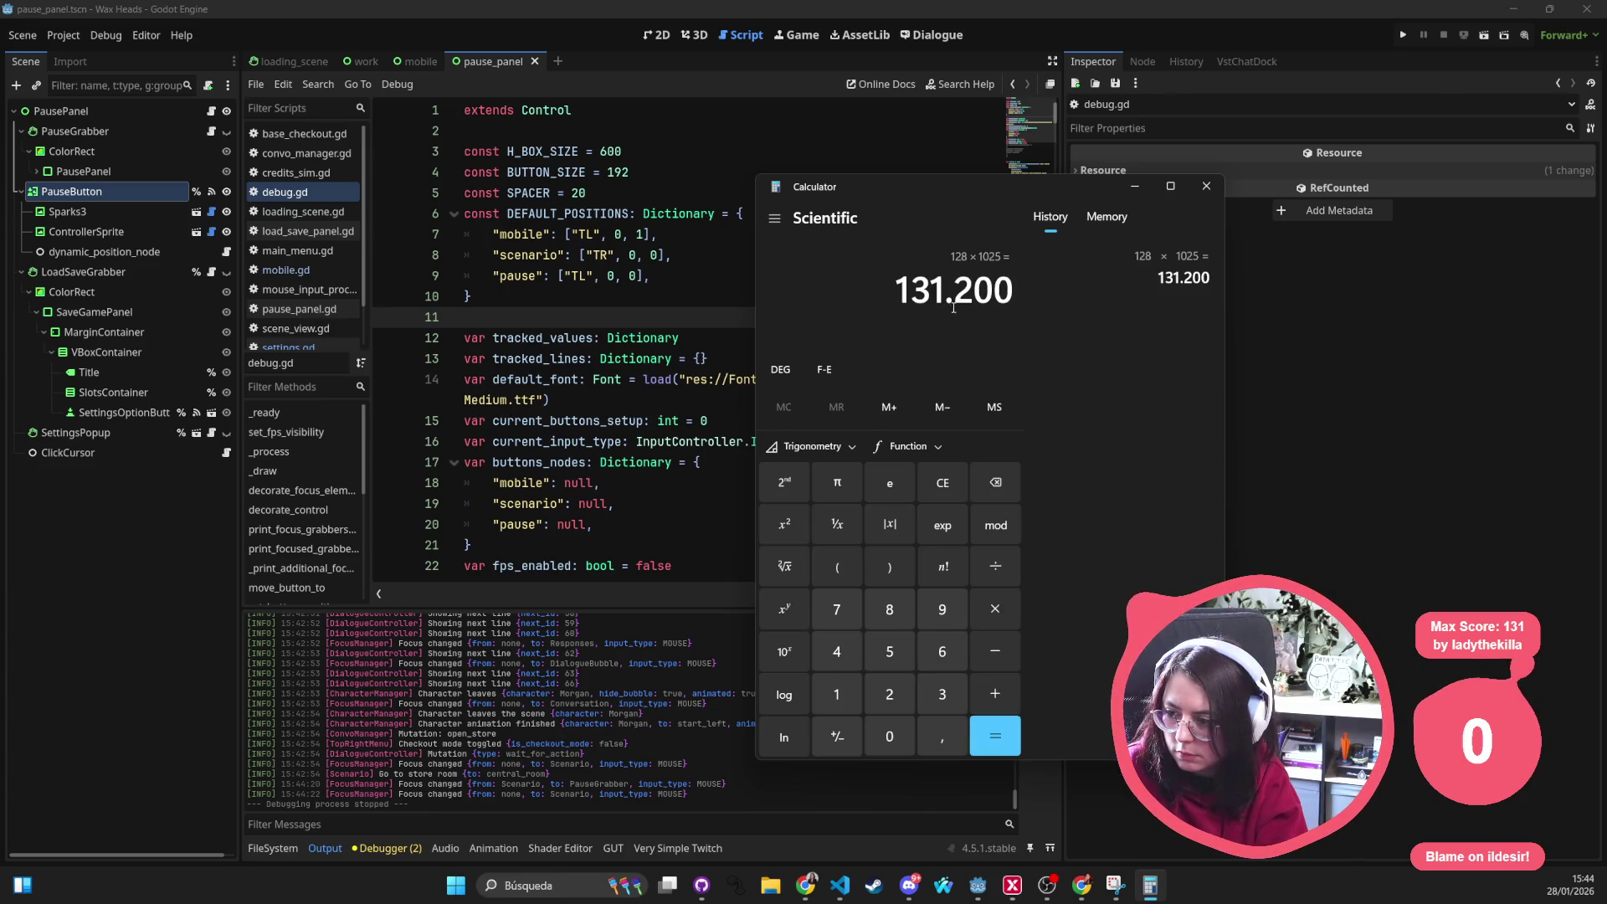
pyautogui.click(943, 483)
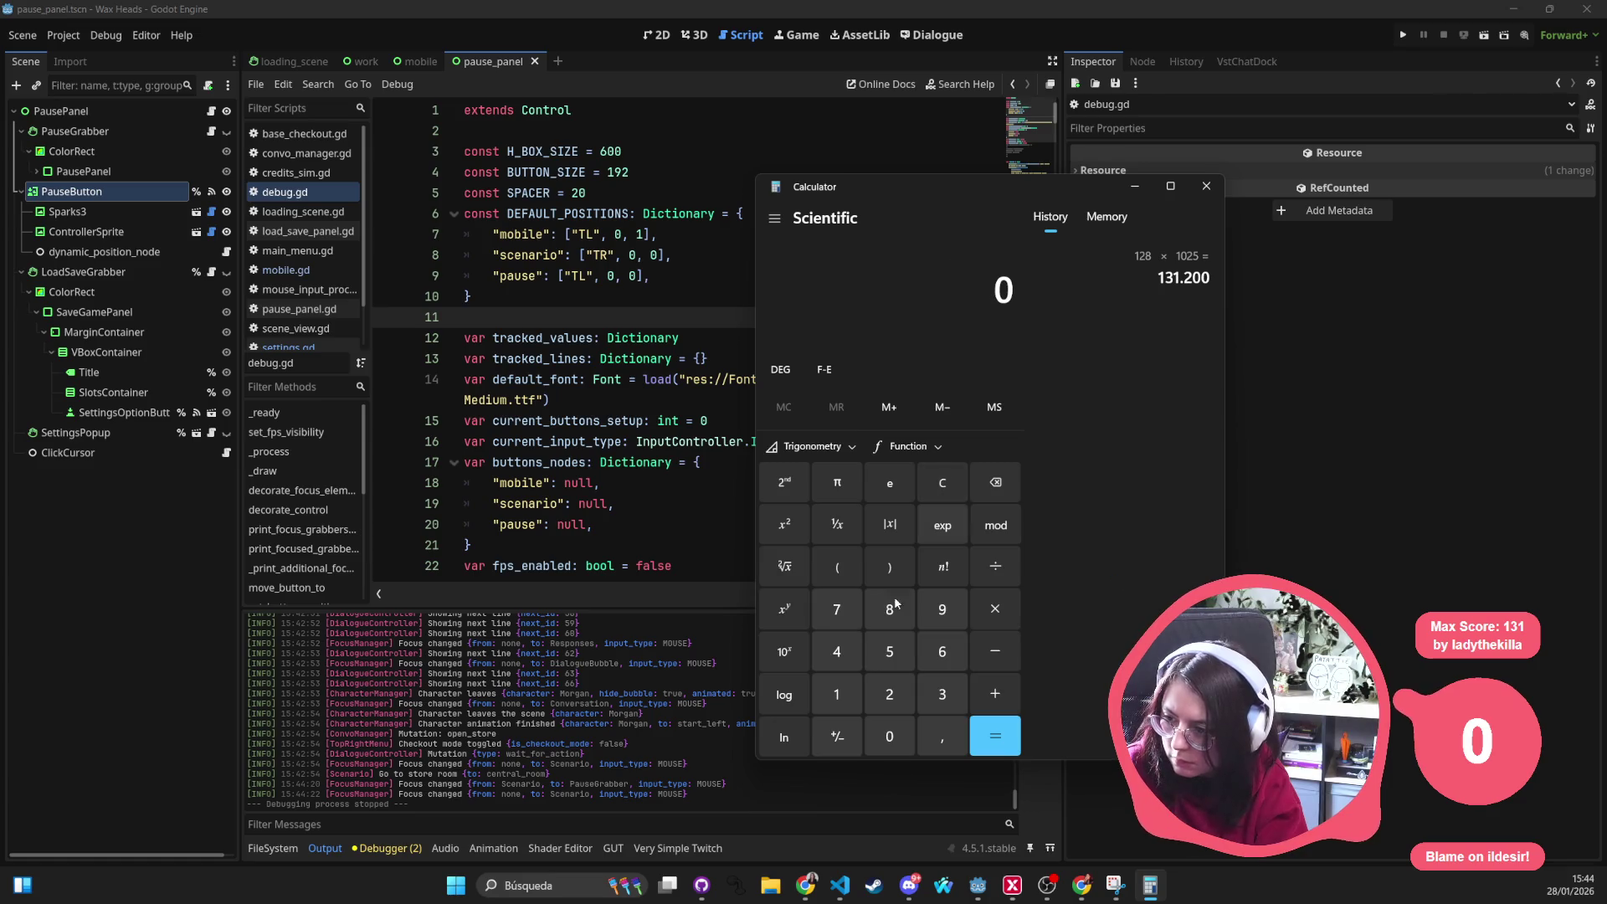
# Compute 128 × 1.25 = 160, close Calculator and return to Godot's 2D view
pyautogui.click(837, 693)
pyautogui.click(889, 693)
pyautogui.click(889, 608)
pyautogui.click(994, 609)
pyautogui.click(837, 694)
pyautogui.click(889, 693)
pyautogui.click(889, 650)
pyautogui.click(994, 737)
pyautogui.click(1206, 186)
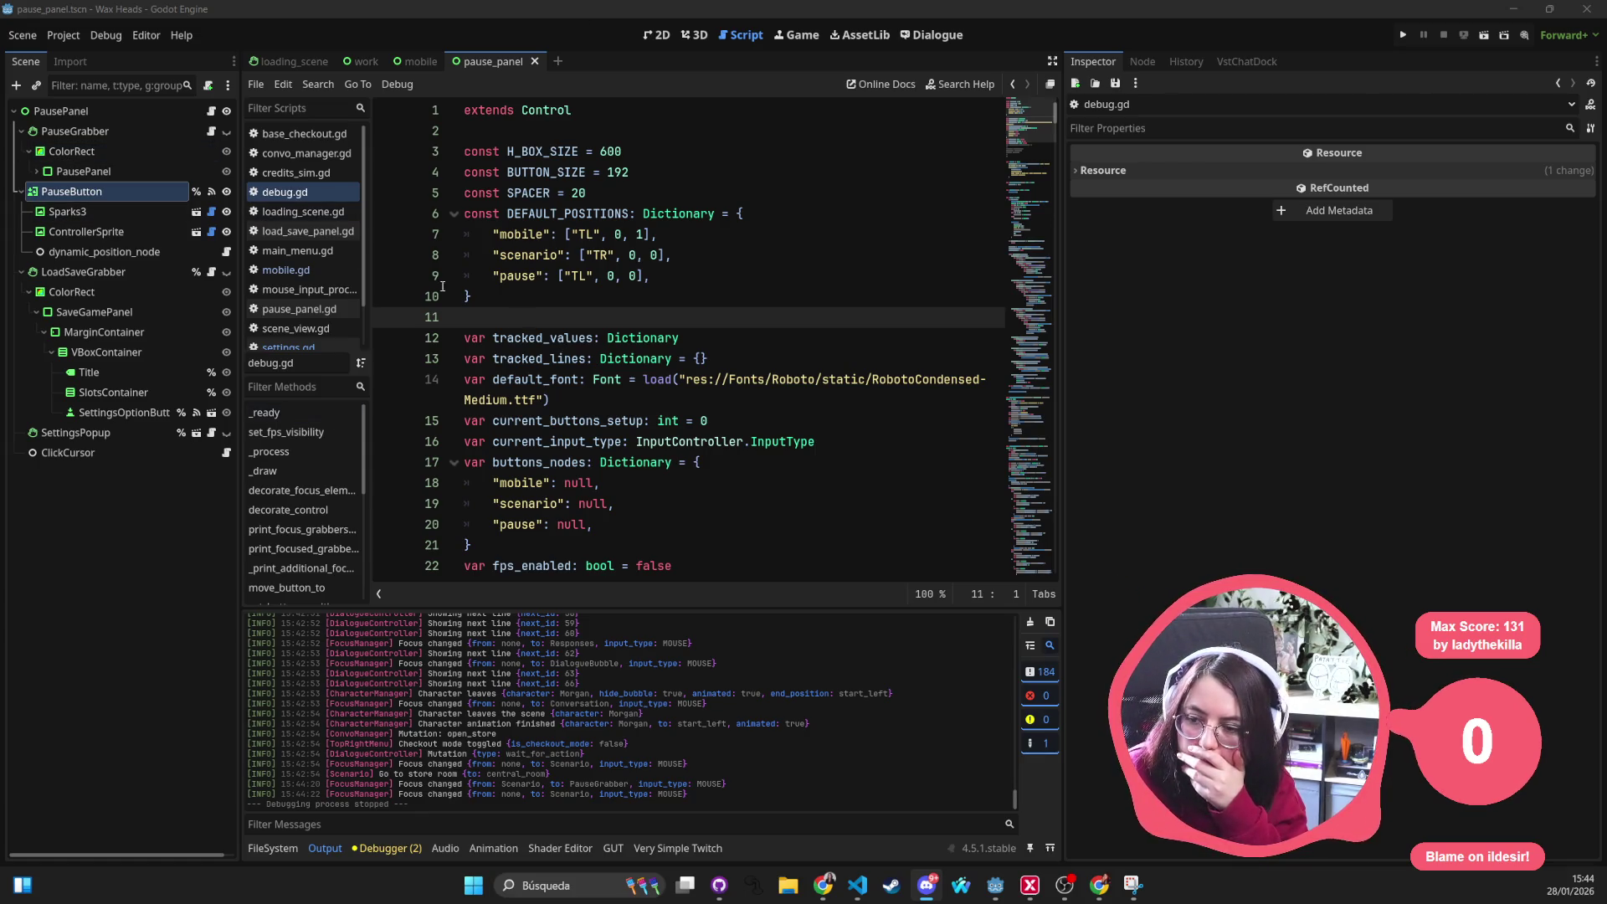
pyautogui.click(653, 34)
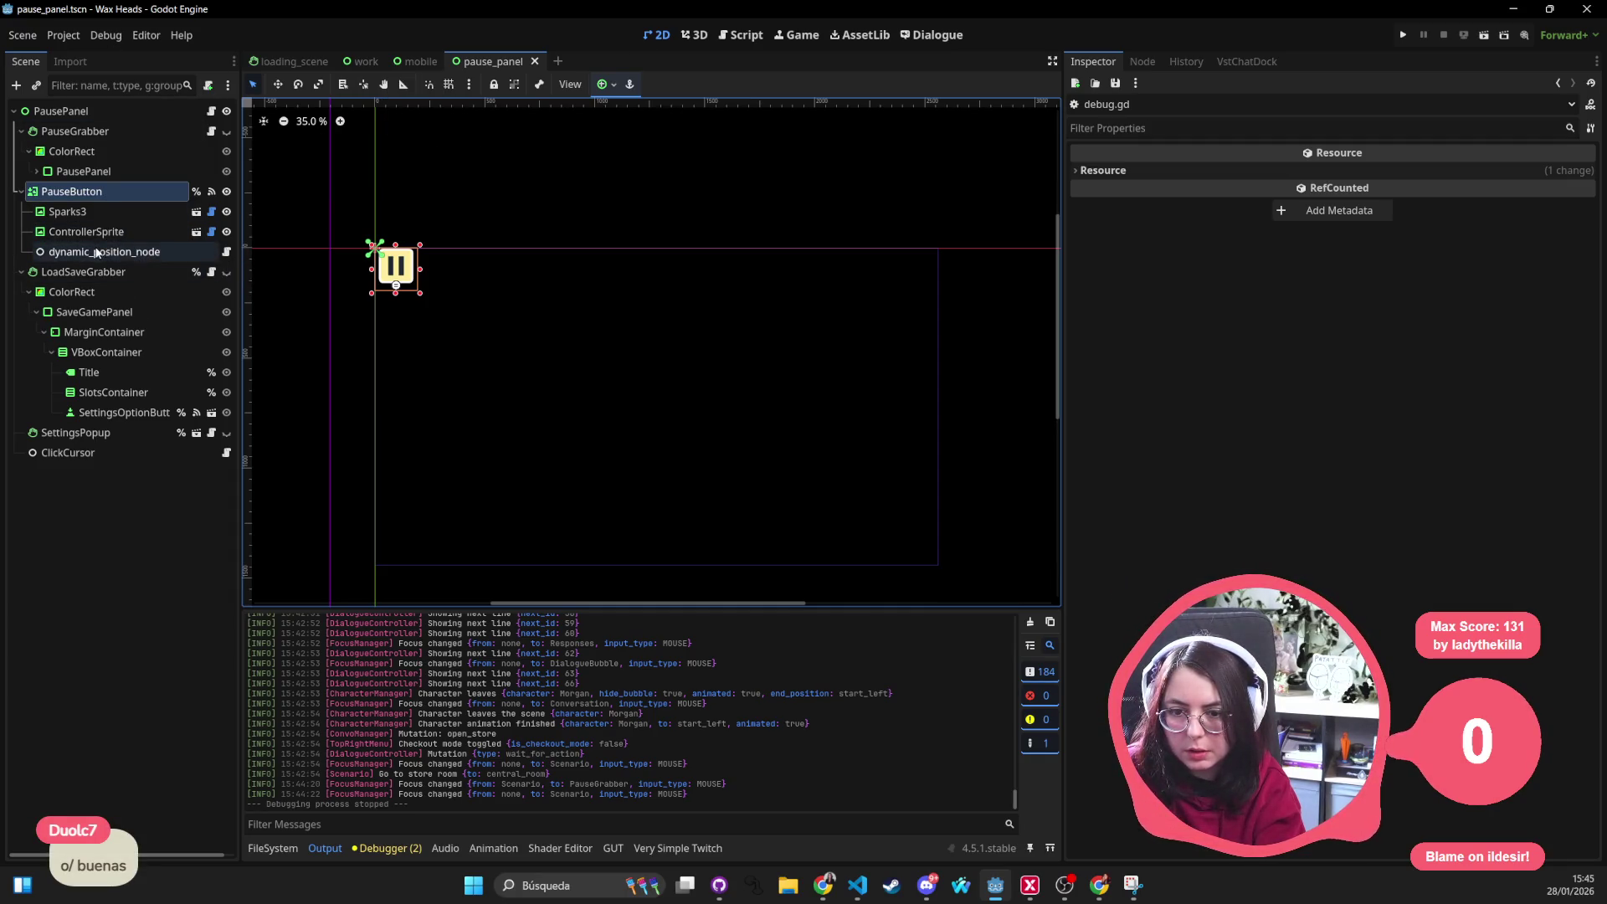
# Set PauseButton's Custom Minimum Size to 160 × 150 and save pause_panel
pyautogui.click(273, 848)
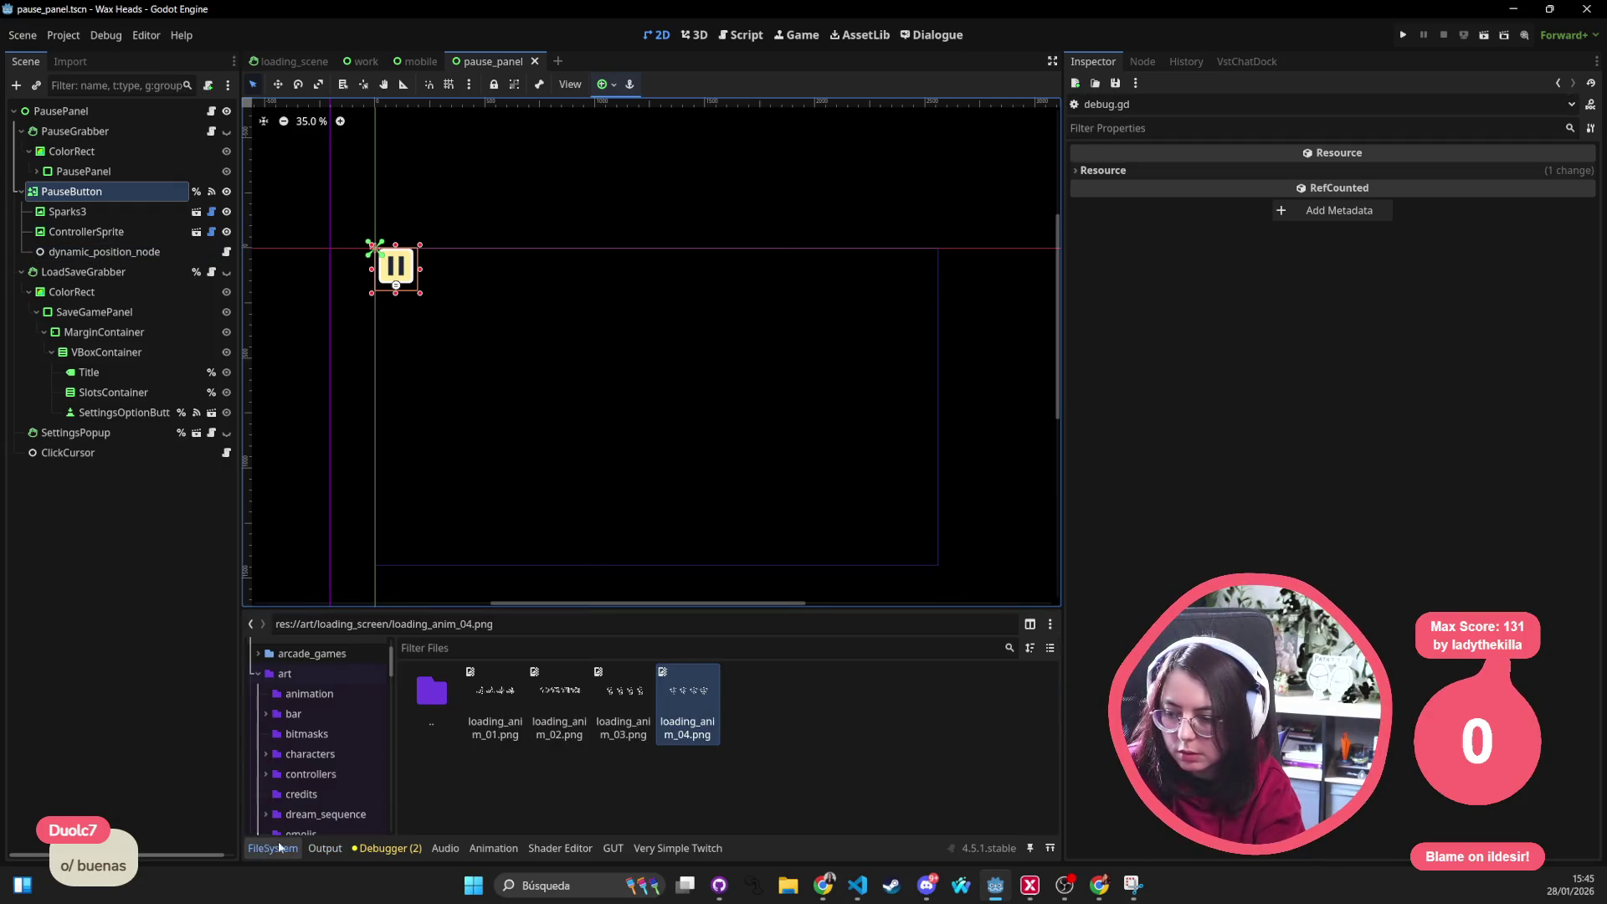
pyautogui.click(71, 191)
pyautogui.scroll(-5, 1382, 630)
pyautogui.scroll(-3, 1382, 629)
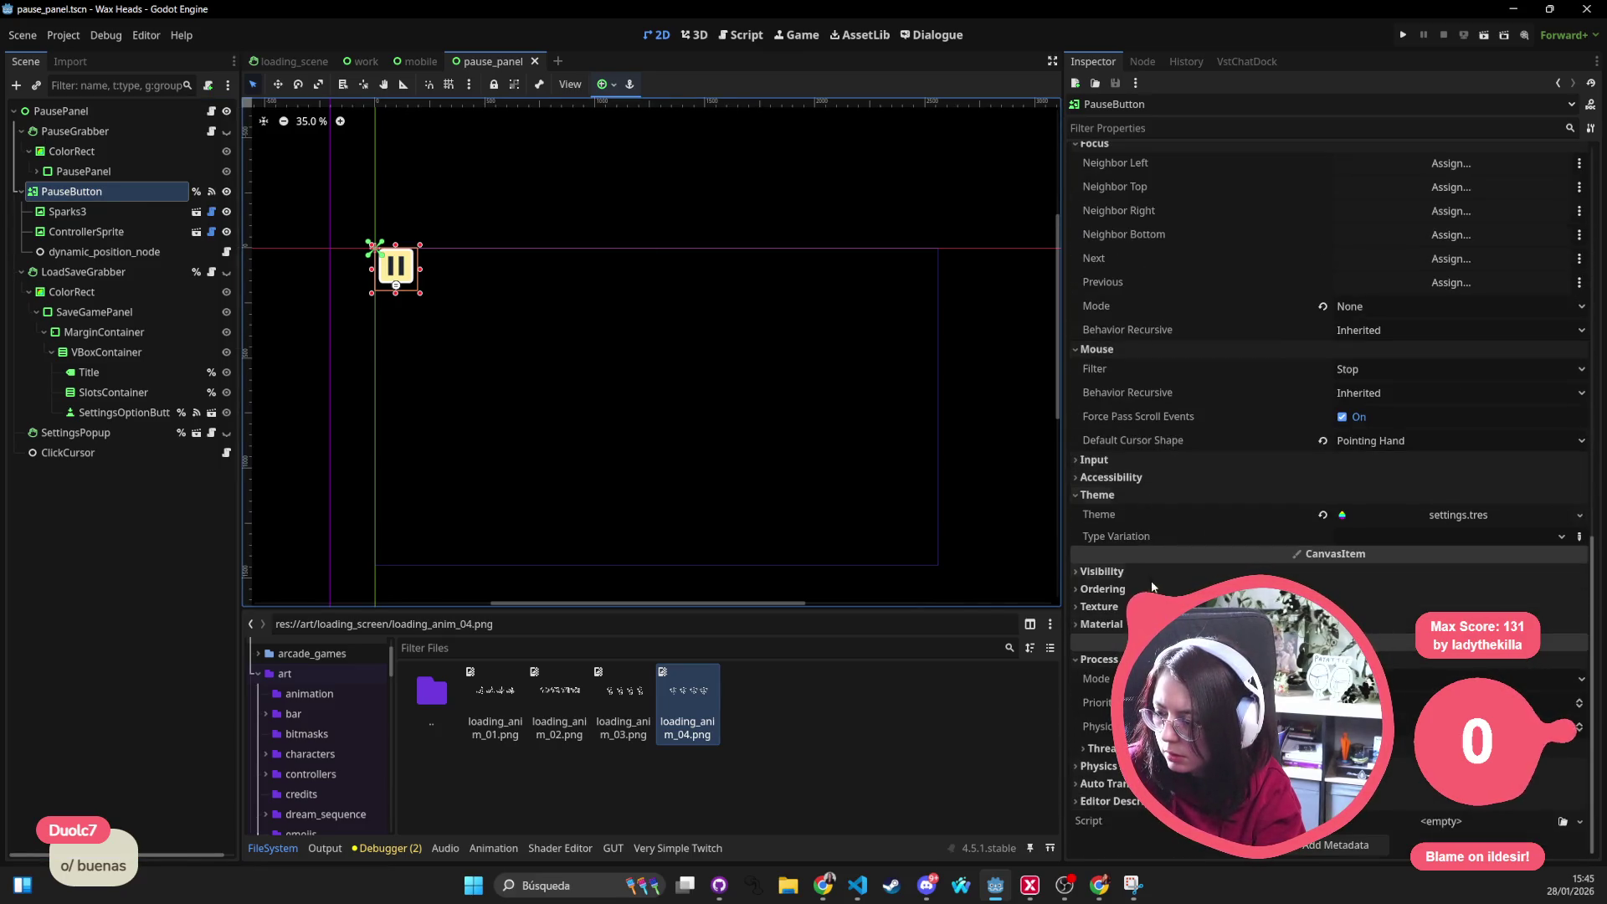
pyautogui.scroll(3, 1166, 481)
pyautogui.scroll(3, 1177, 494)
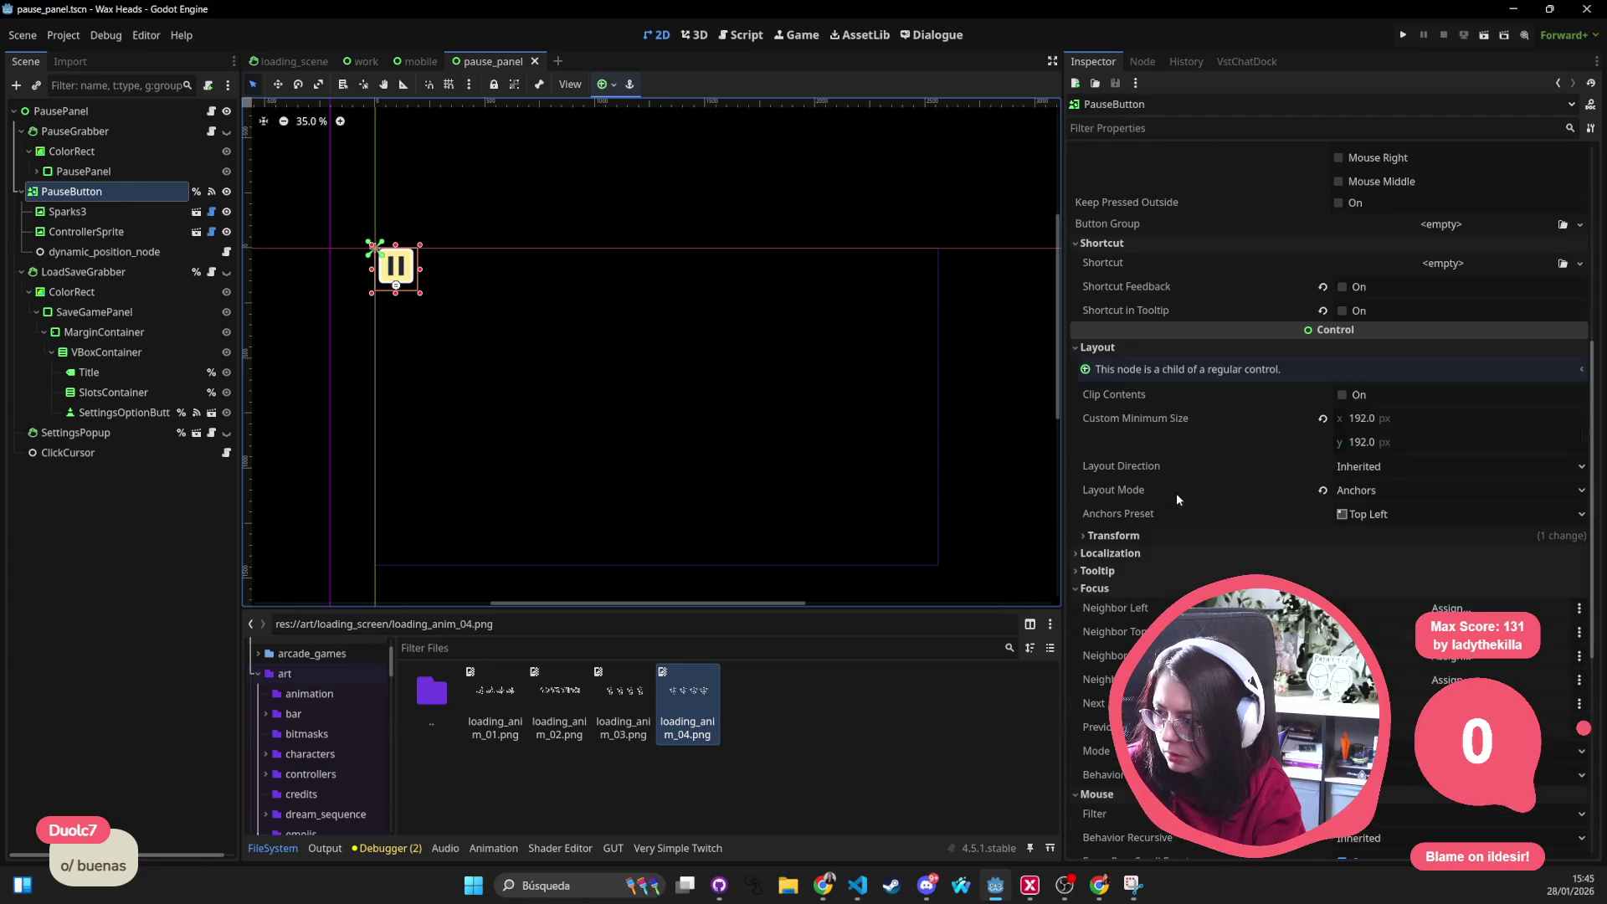
pyautogui.click(1390, 426)
pyautogui.write('160')
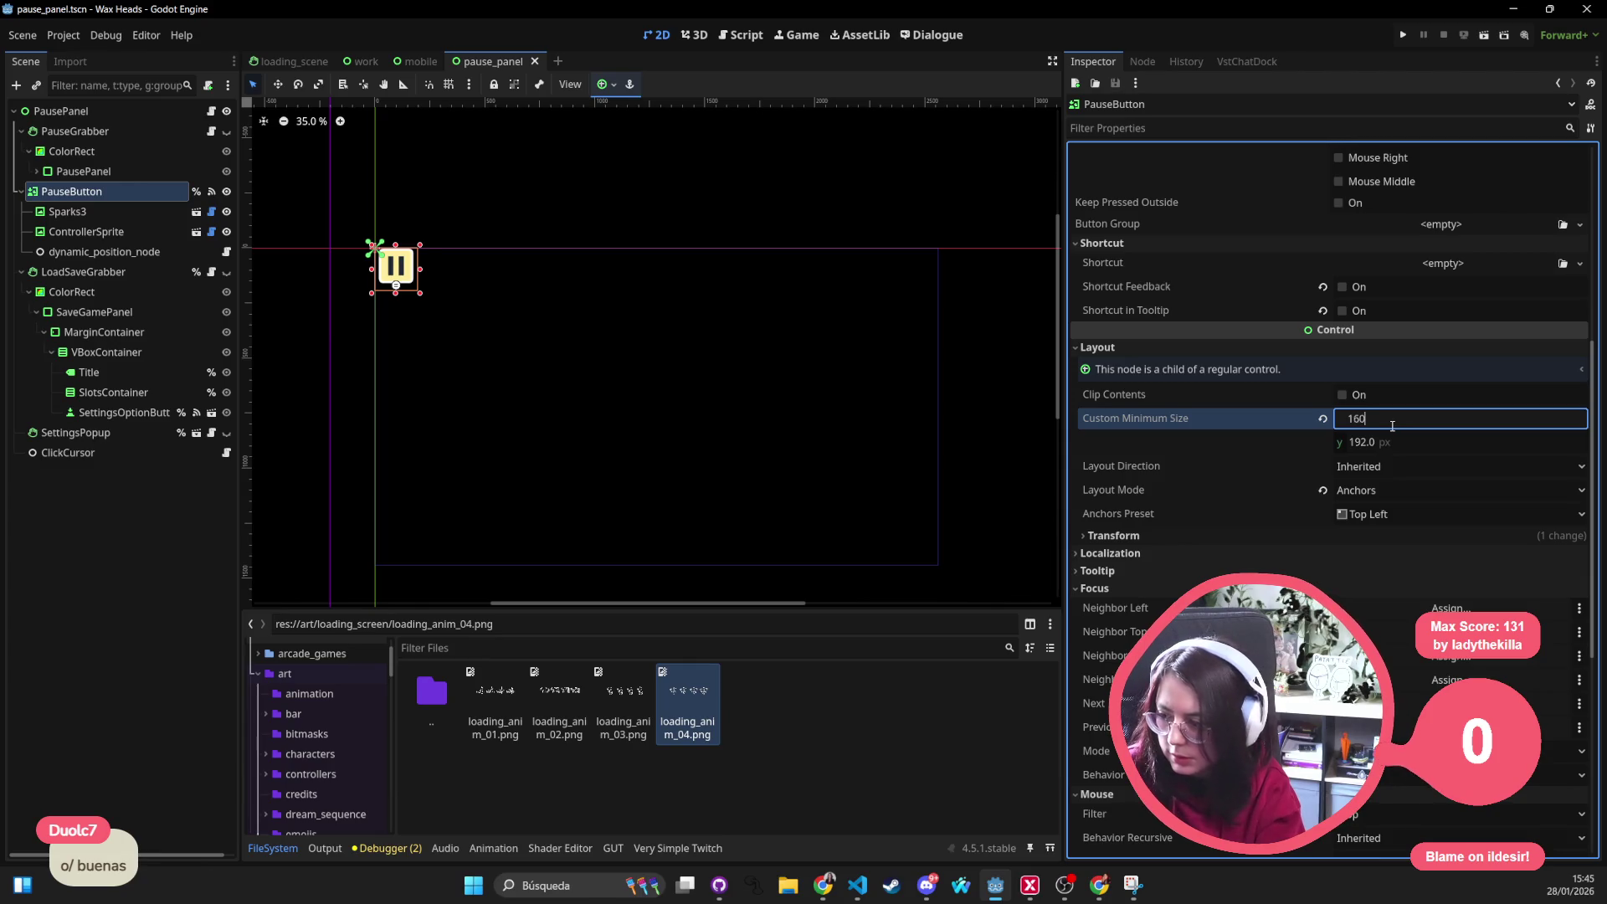
pyautogui.press('Tab')
pyautogui.write('1')
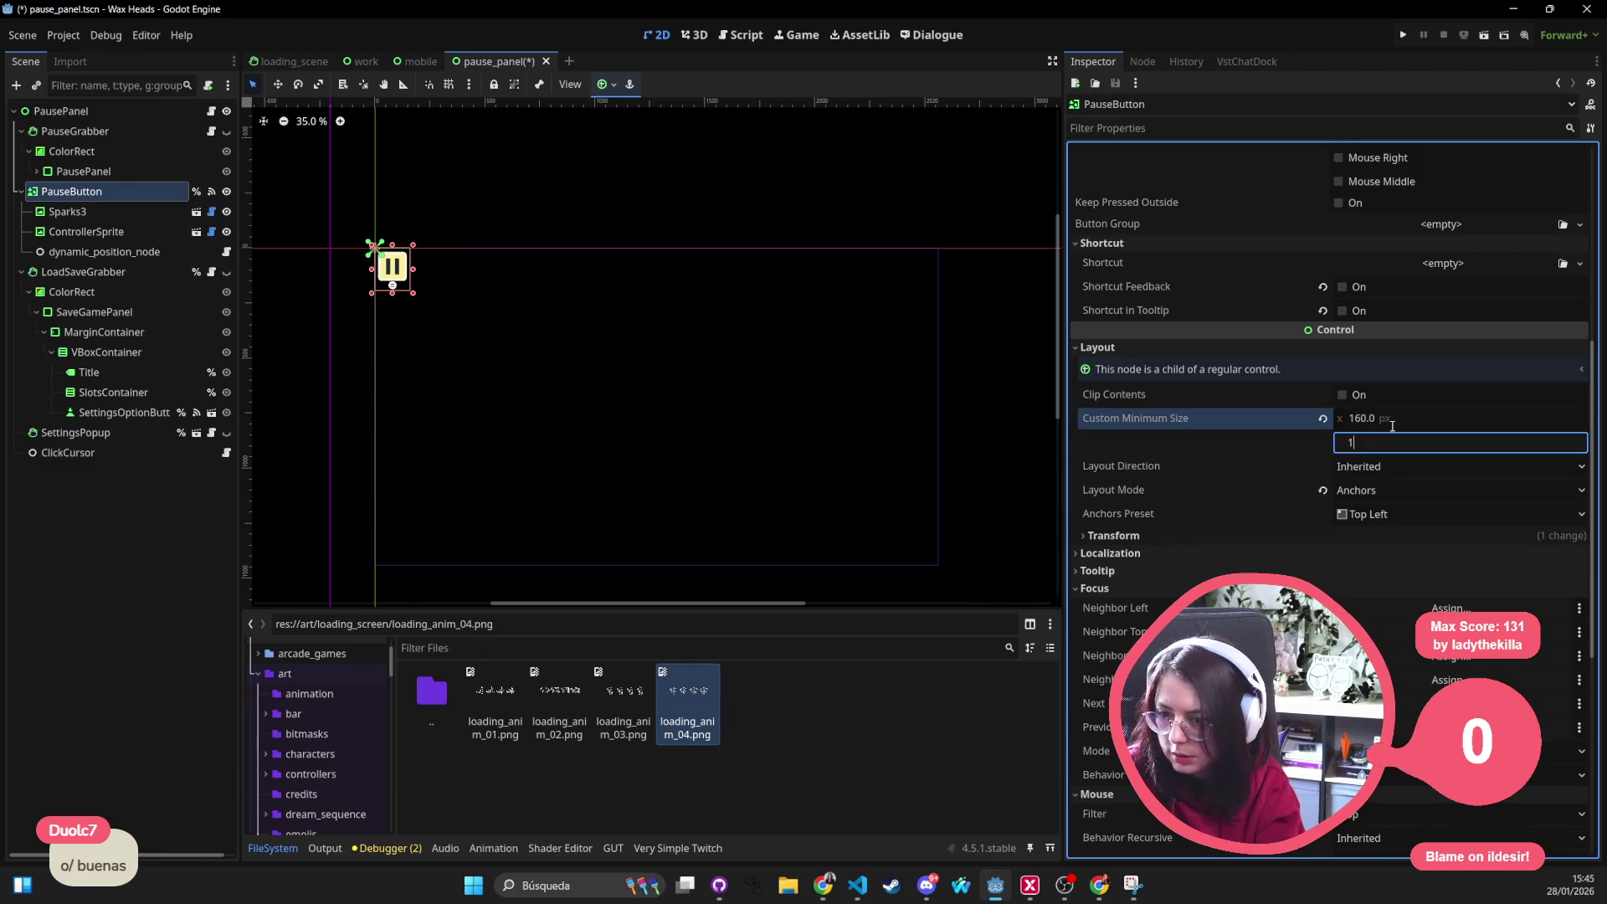
pyautogui.press('Return')
pyautogui.hotkey('ctrl', 's')
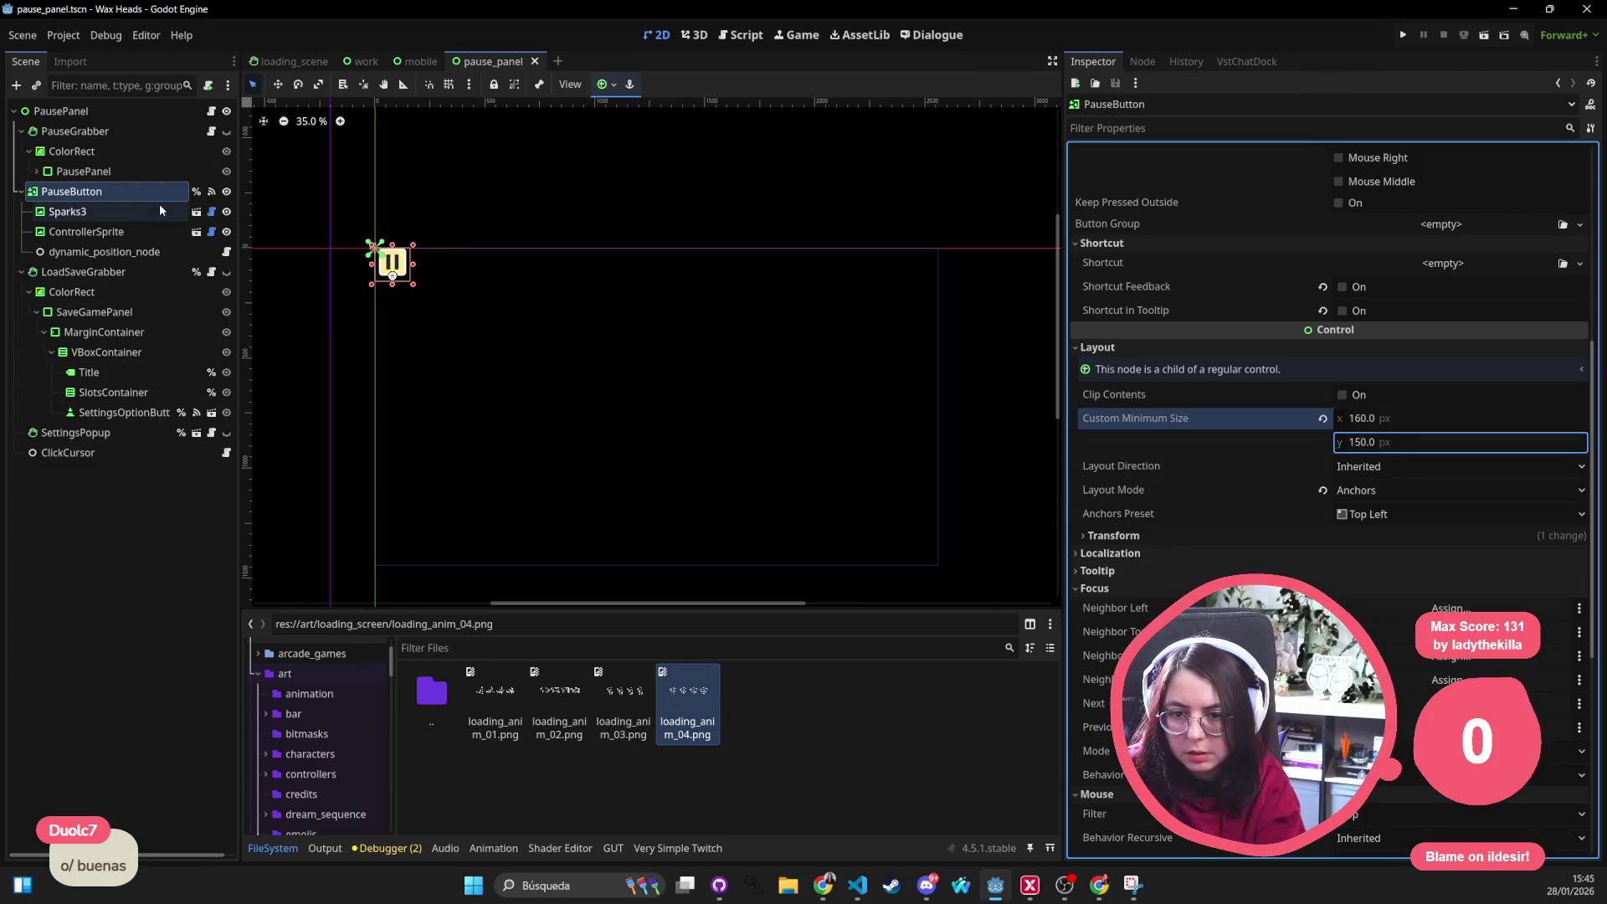
# Set the Mobile node's size to 160 × 150 in the mobile scene and save it
pyautogui.click(414, 61)
pyautogui.click(1402, 467)
pyautogui.write('1')
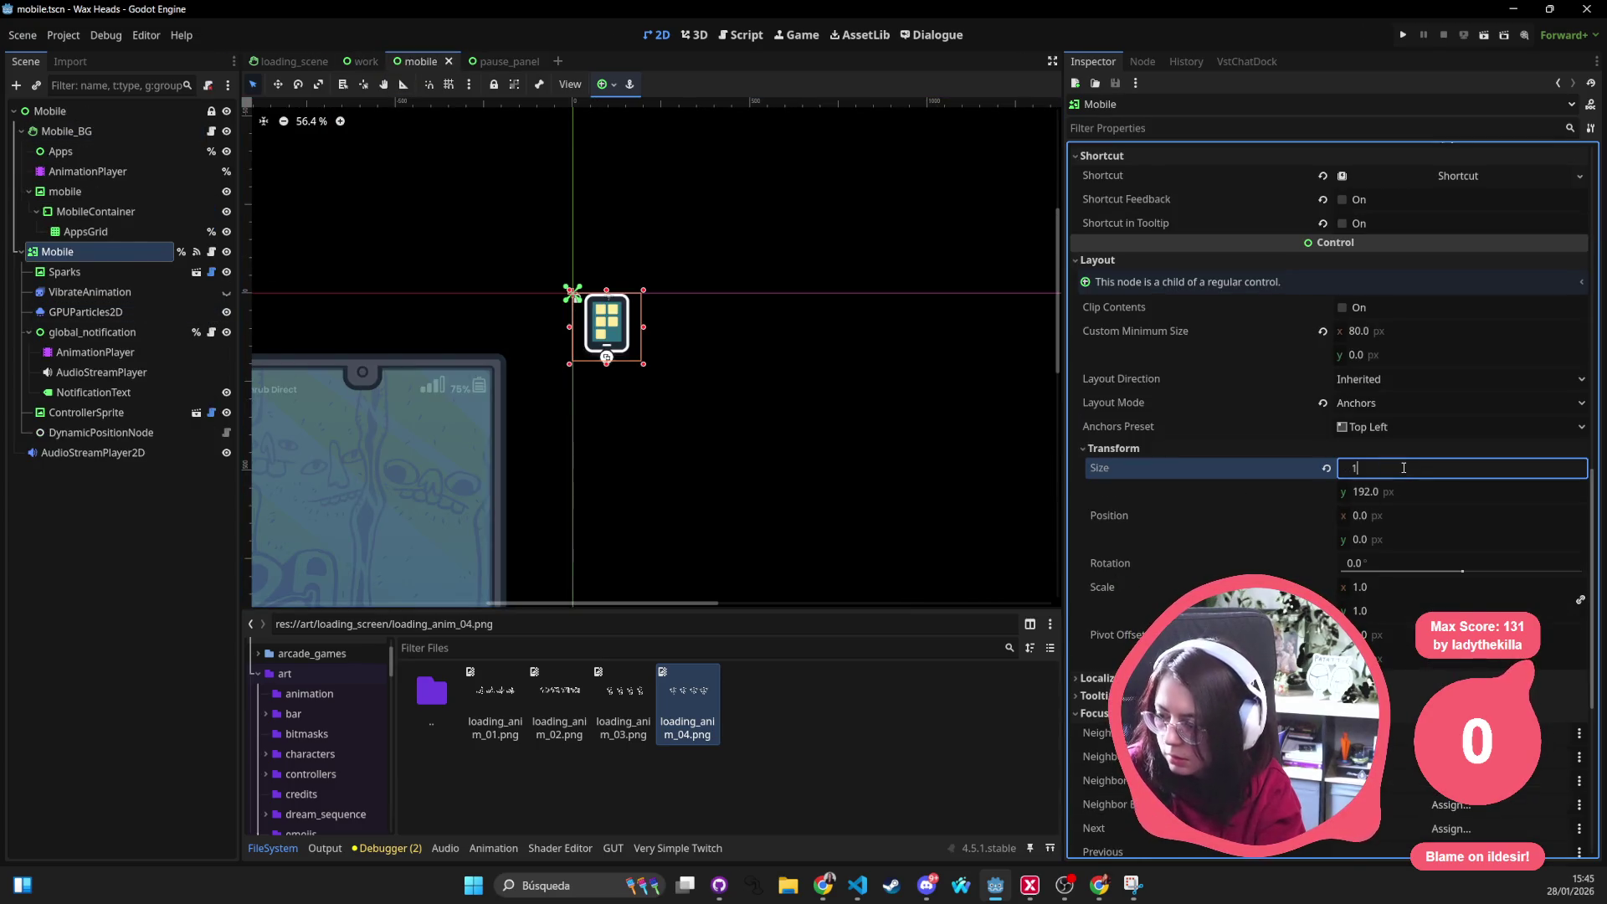
pyautogui.write('60')
pyautogui.press('Tab')
pyautogui.write('150')
pyautogui.press('Return')
pyautogui.hotkey('ctrl', 's')
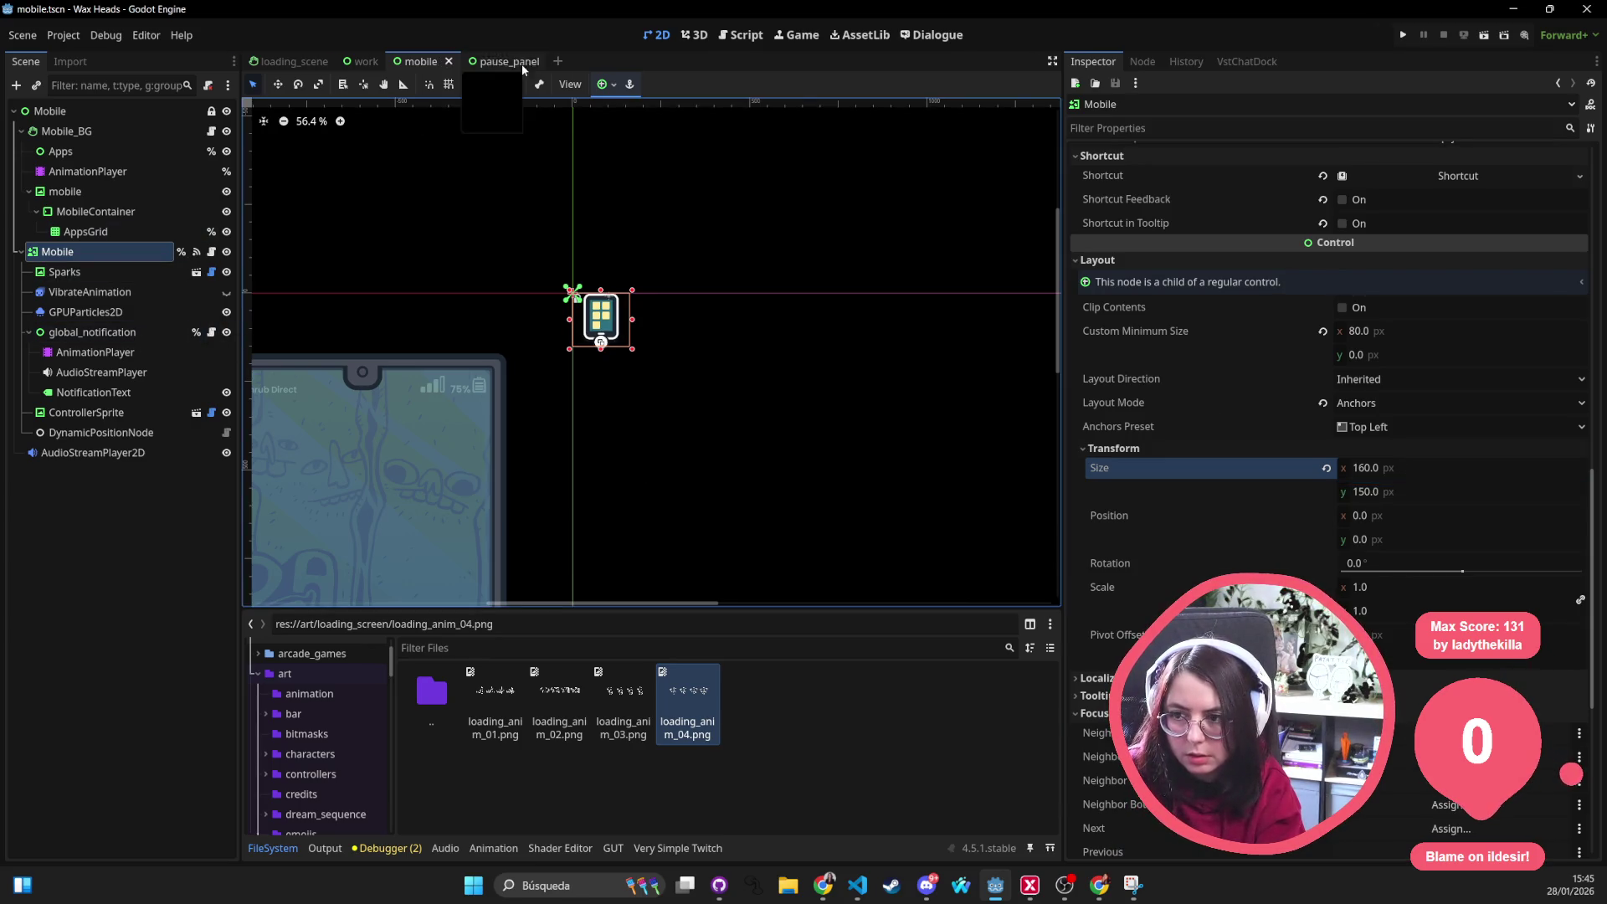
# Shrink the CheckoutButton's size in the work scene and save it
pyautogui.click(365, 61)
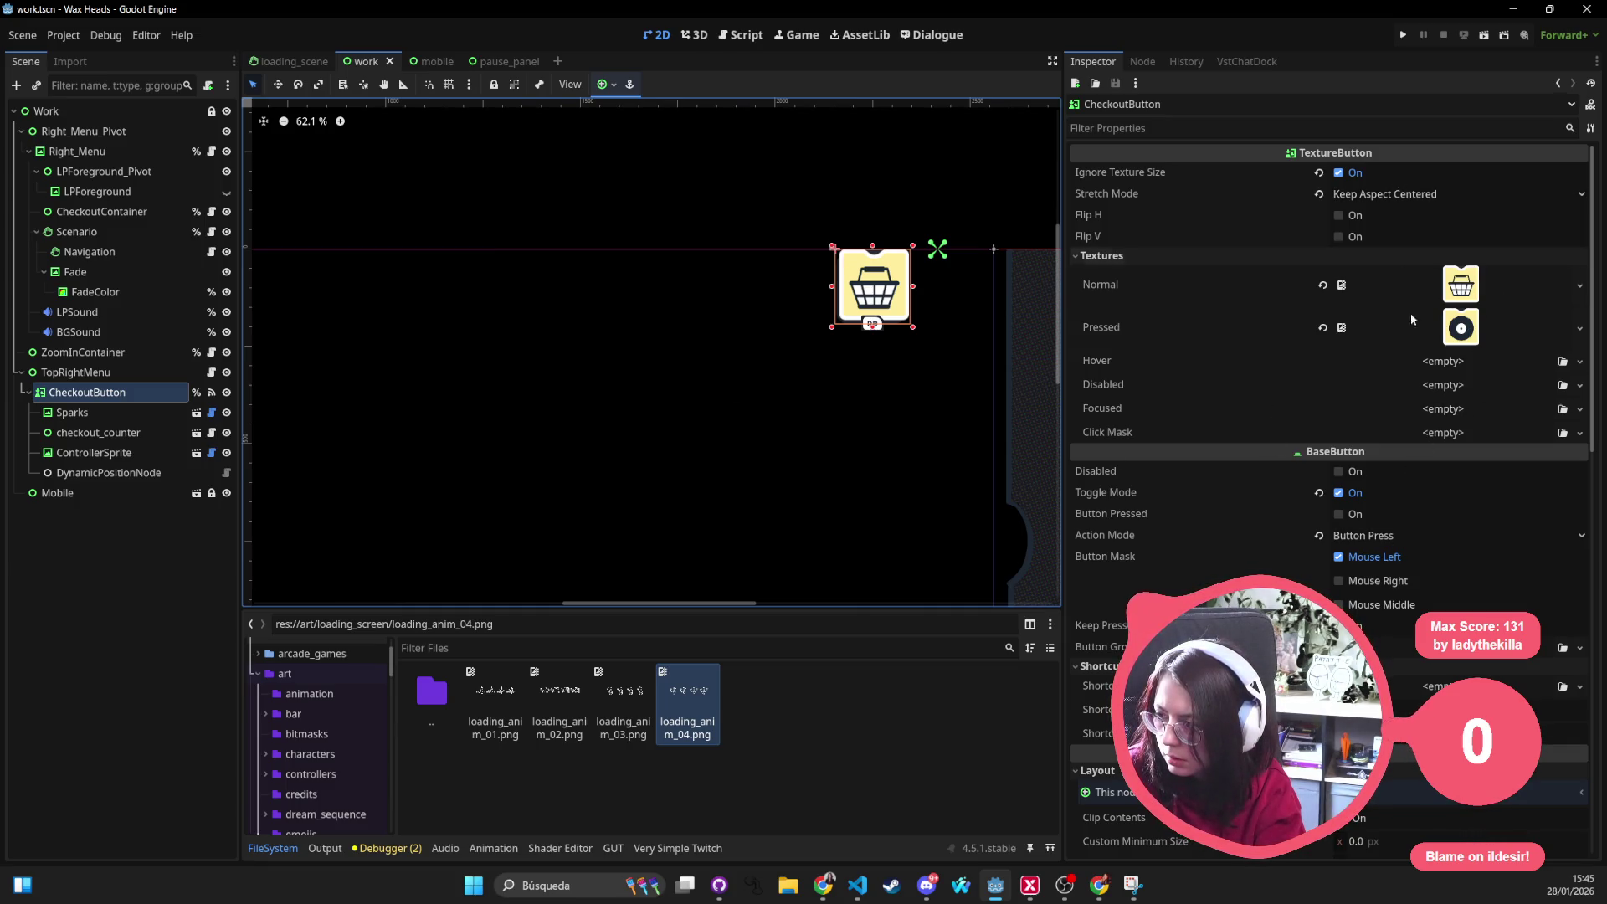
pyautogui.scroll(-2, 1405, 524)
pyautogui.scroll(-1, 1405, 553)
pyautogui.scroll(-1, 1406, 590)
pyautogui.scroll(-1, 1406, 628)
pyautogui.scroll(3, 1407, 628)
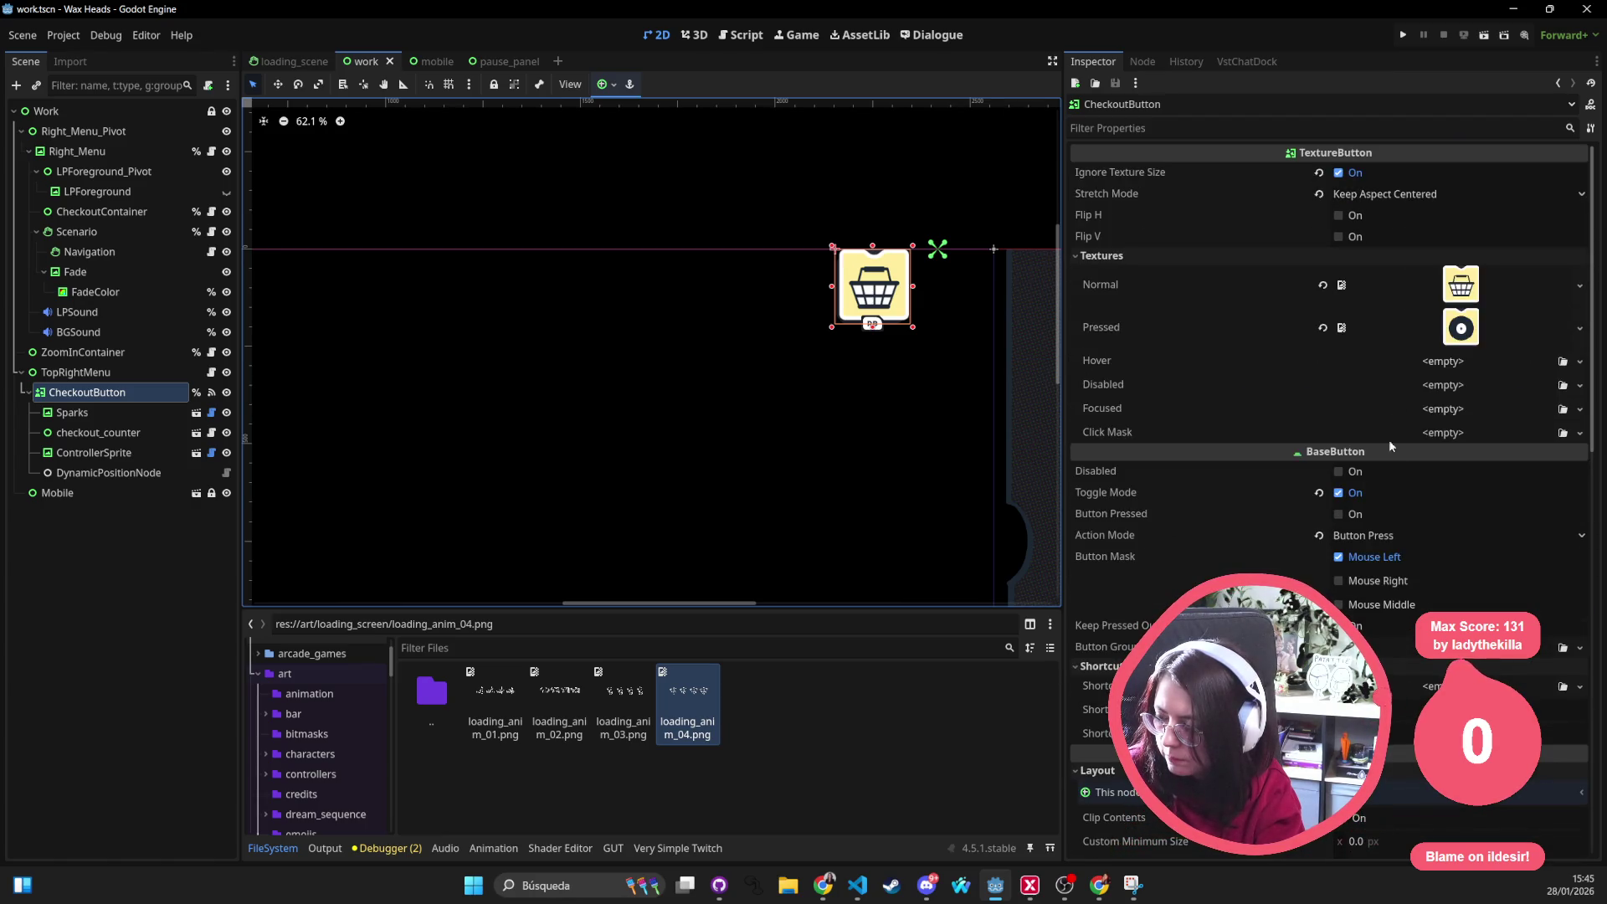
pyautogui.scroll(-4, 1418, 587)
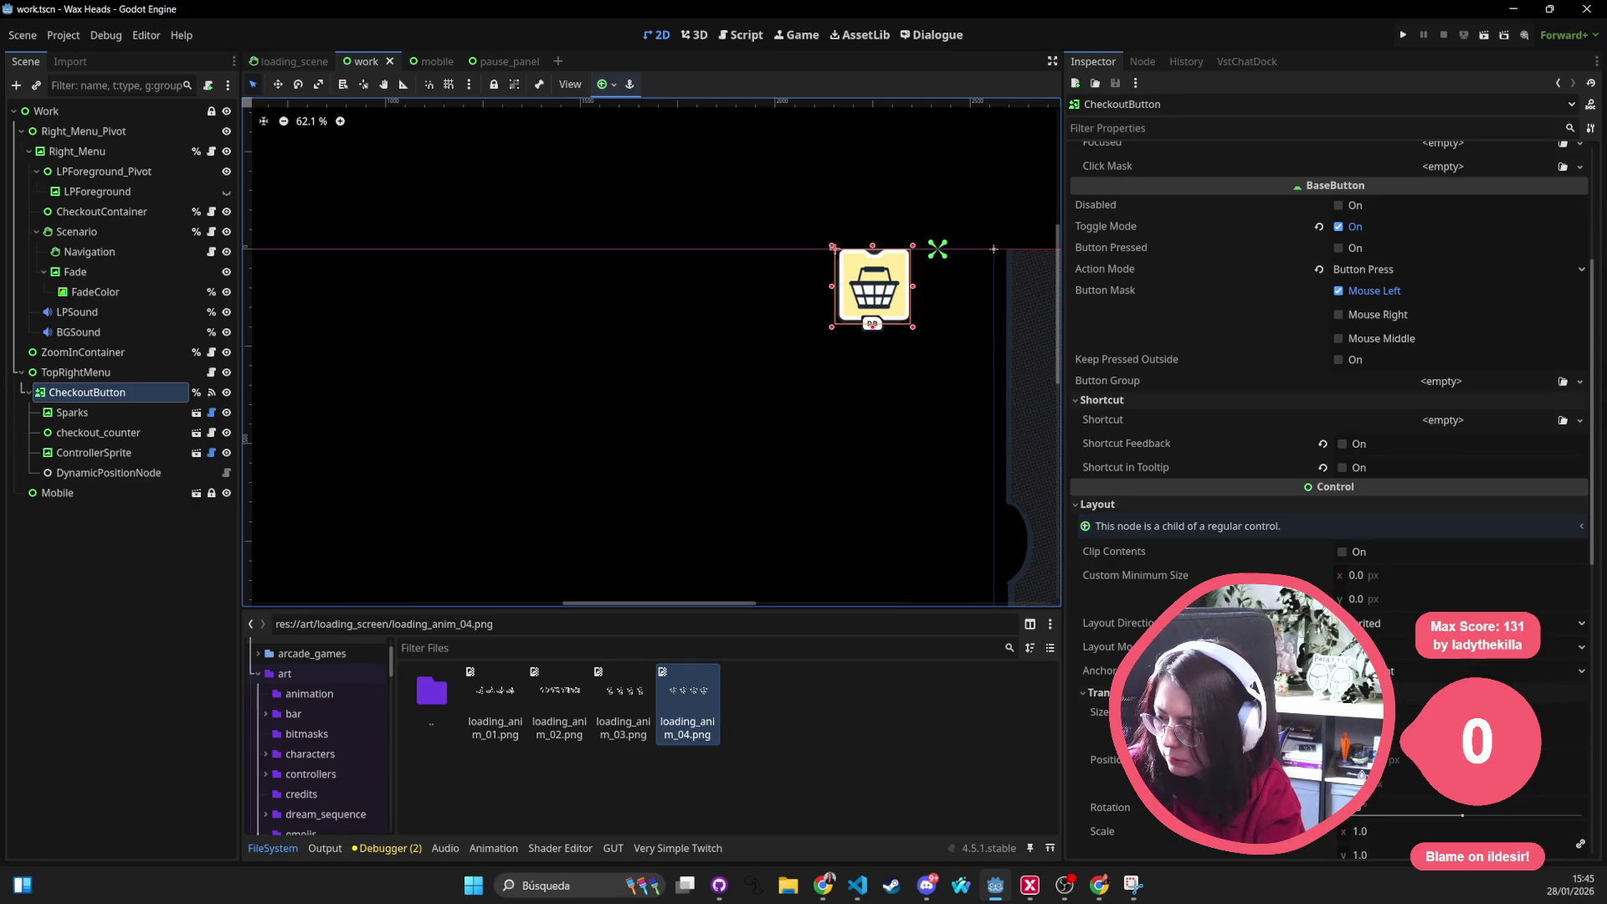
pyautogui.click(1099, 712)
pyautogui.press('Tab')
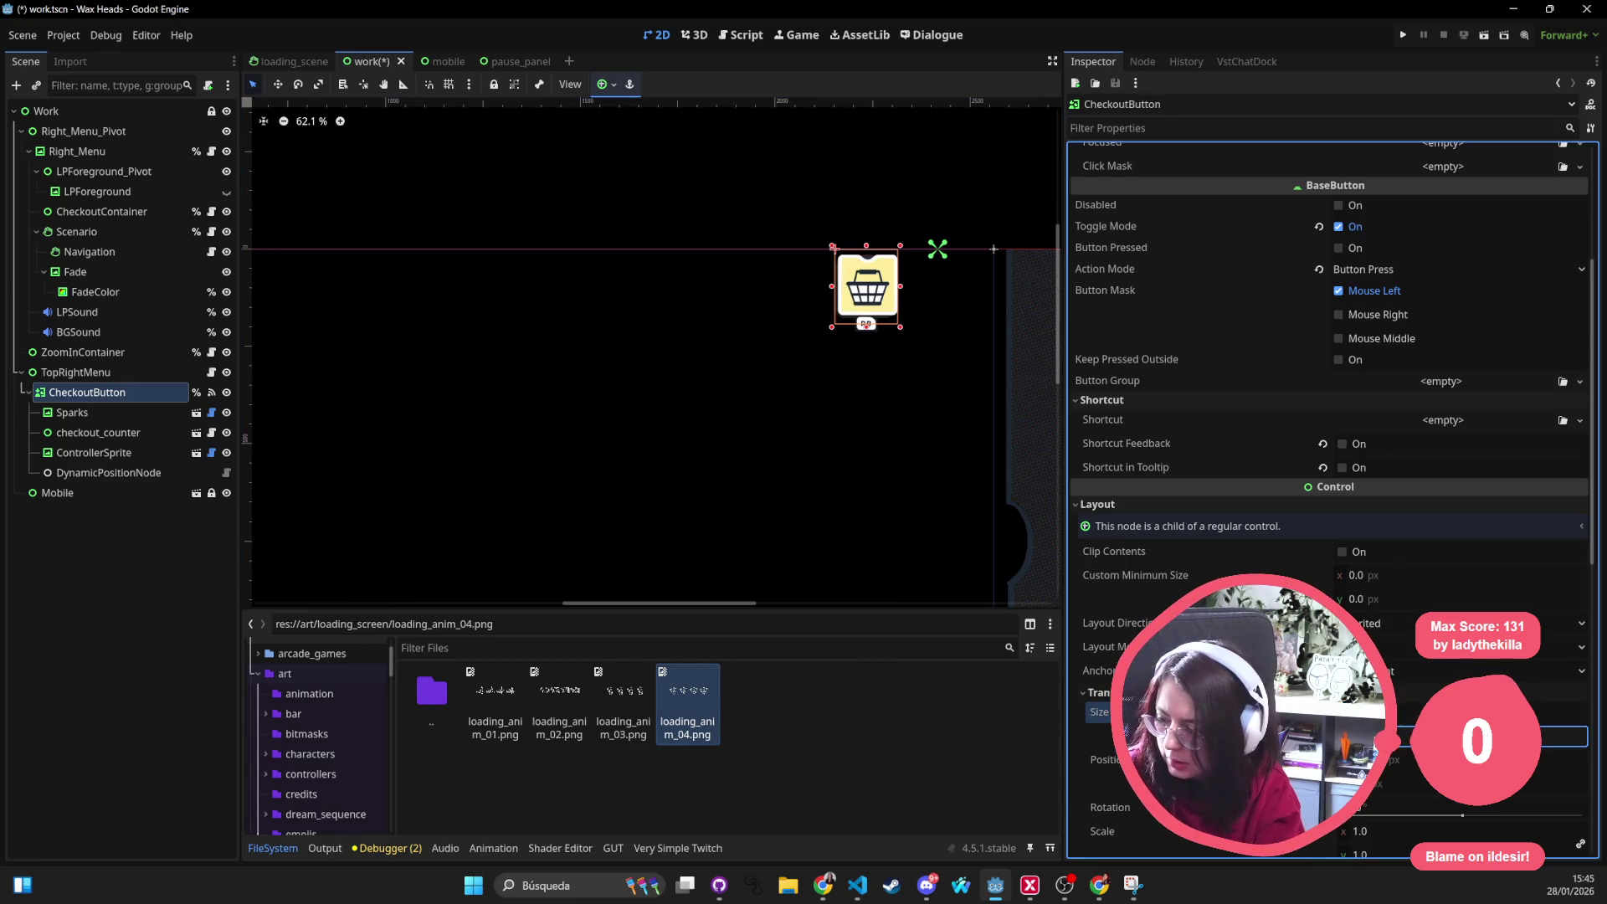
pyautogui.press('Return')
pyautogui.hotkey('ctrl', 's')
pyautogui.scroll(-1, 804, 340)
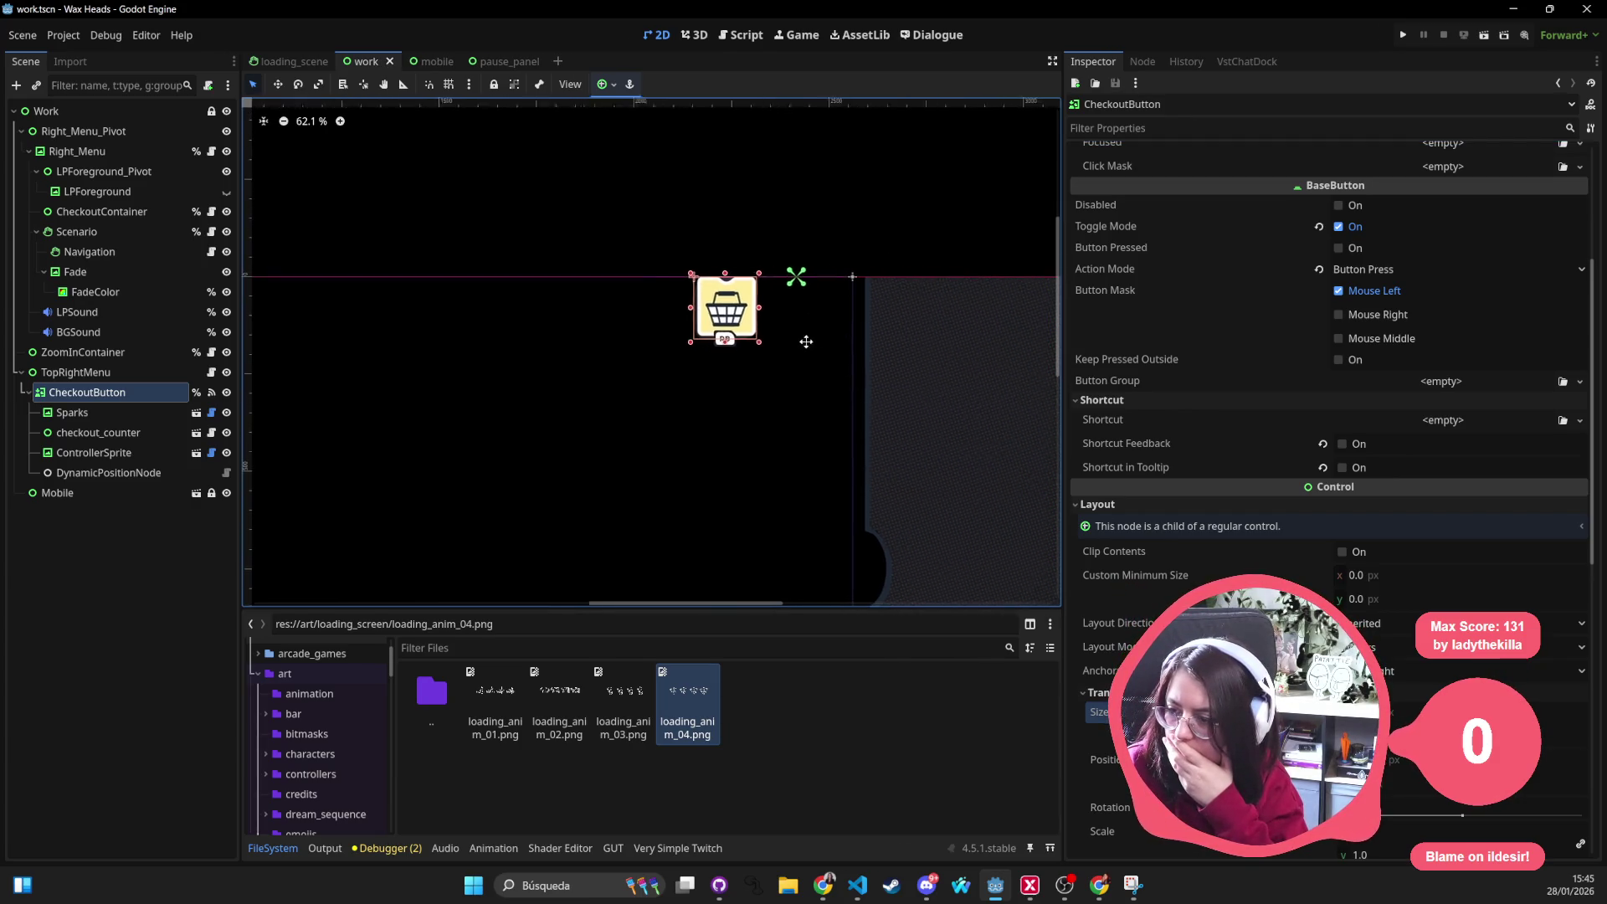
pyautogui.scroll(-1, 805, 339)
pyautogui.scroll(-3, 803, 339)
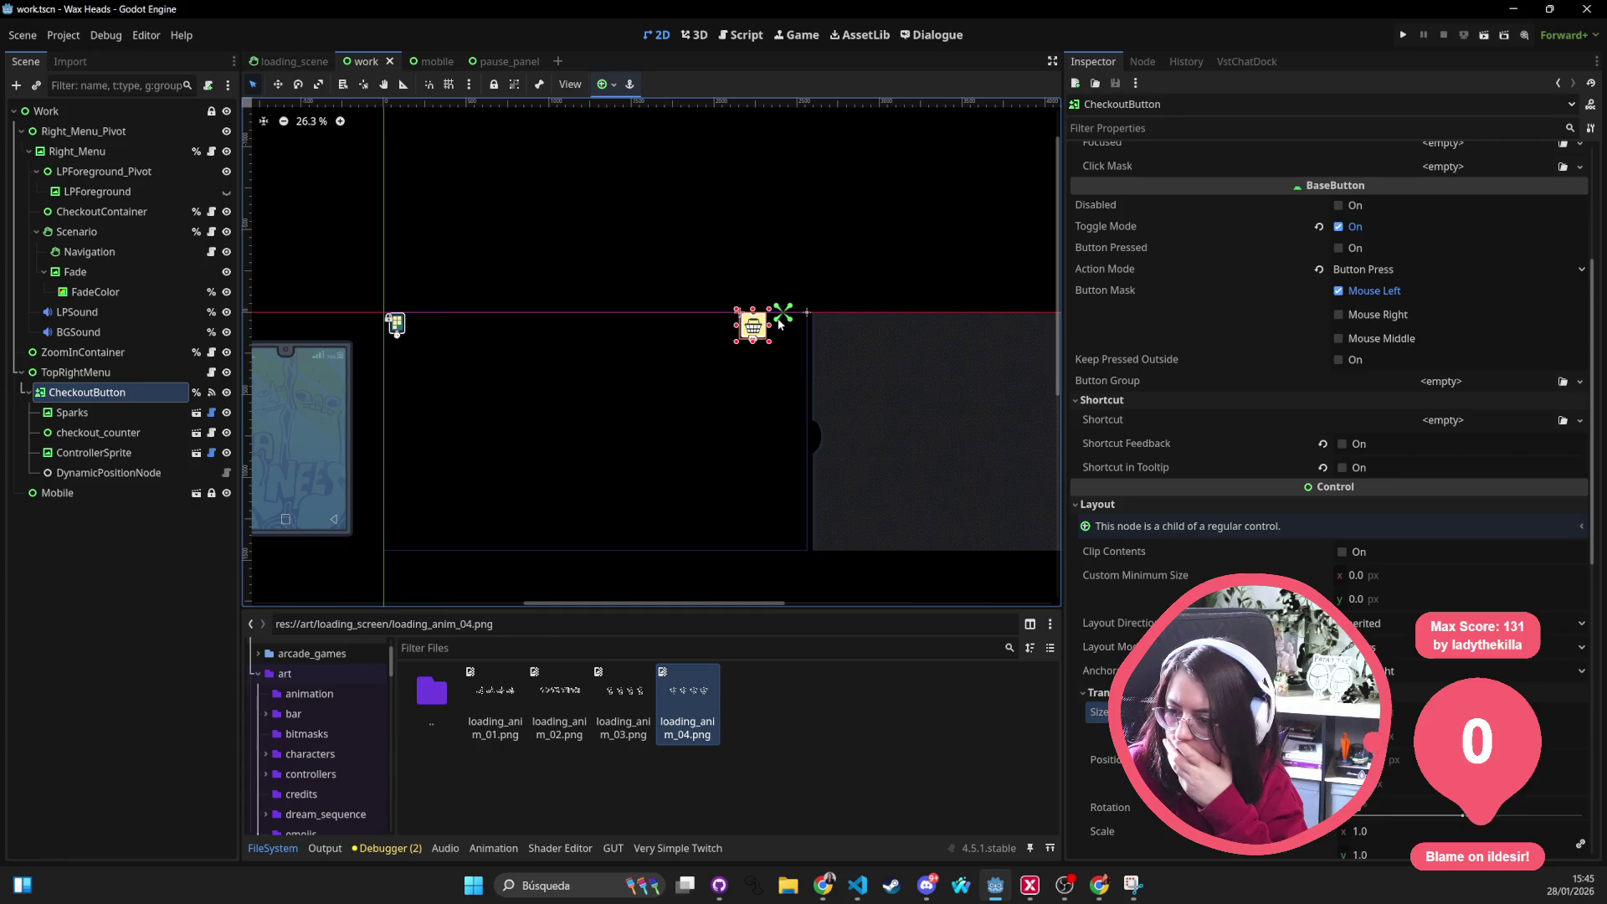
pyautogui.scroll(2, 781, 317)
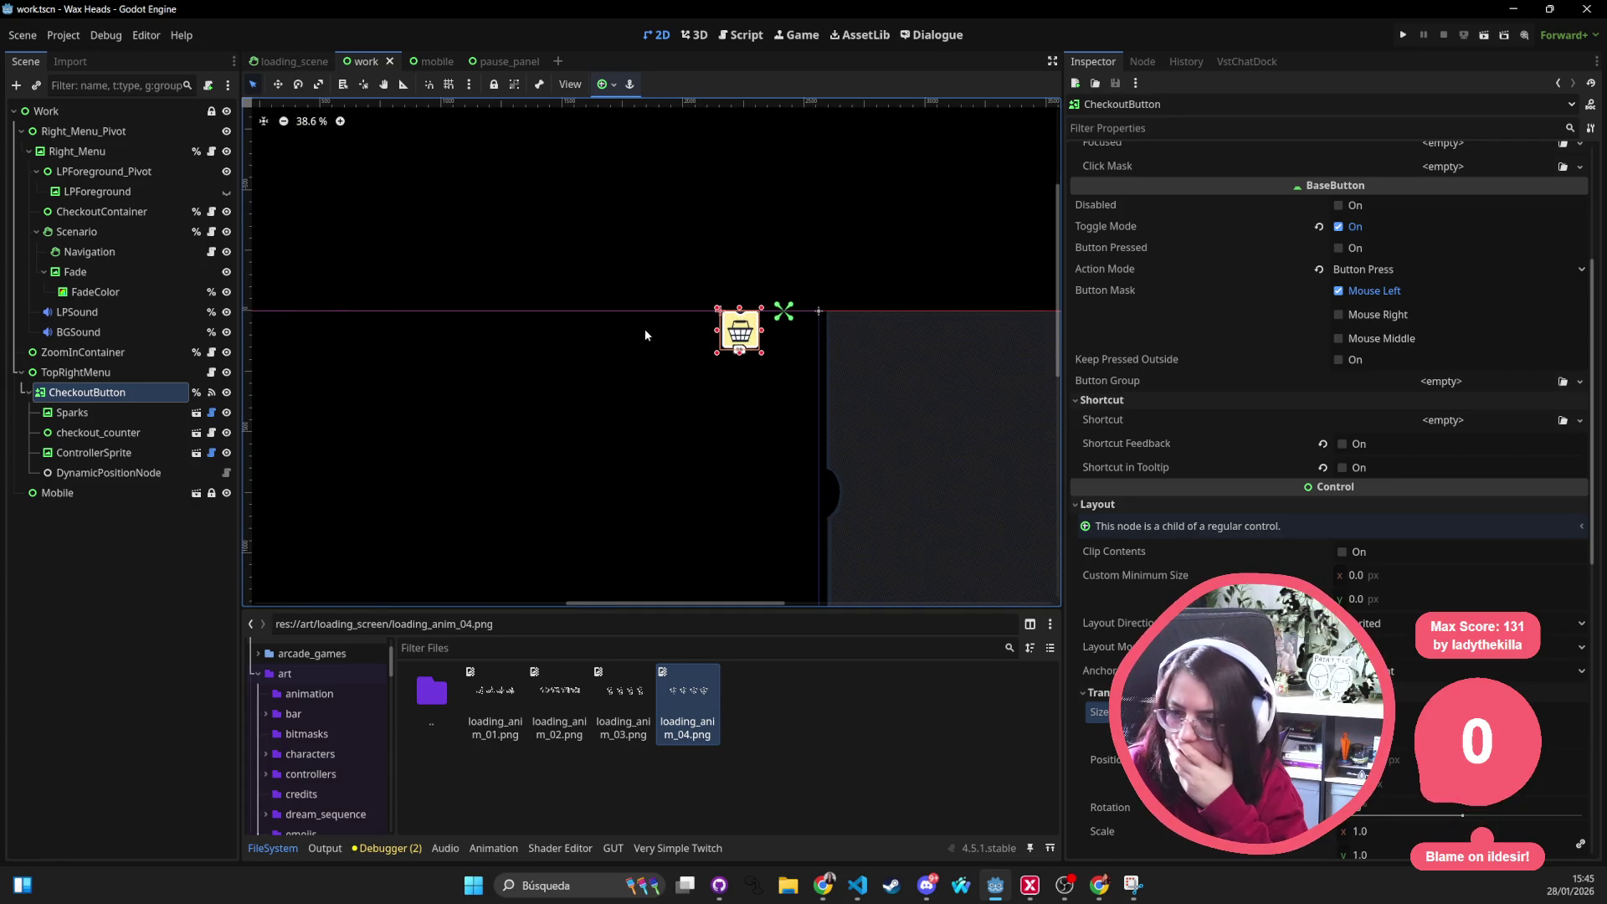
pyautogui.hscroll(-2, 502, 365)
# Anchor CheckoutButton to Top Right, save the work scene and select the Mobile node
pyautogui.click(601, 85)
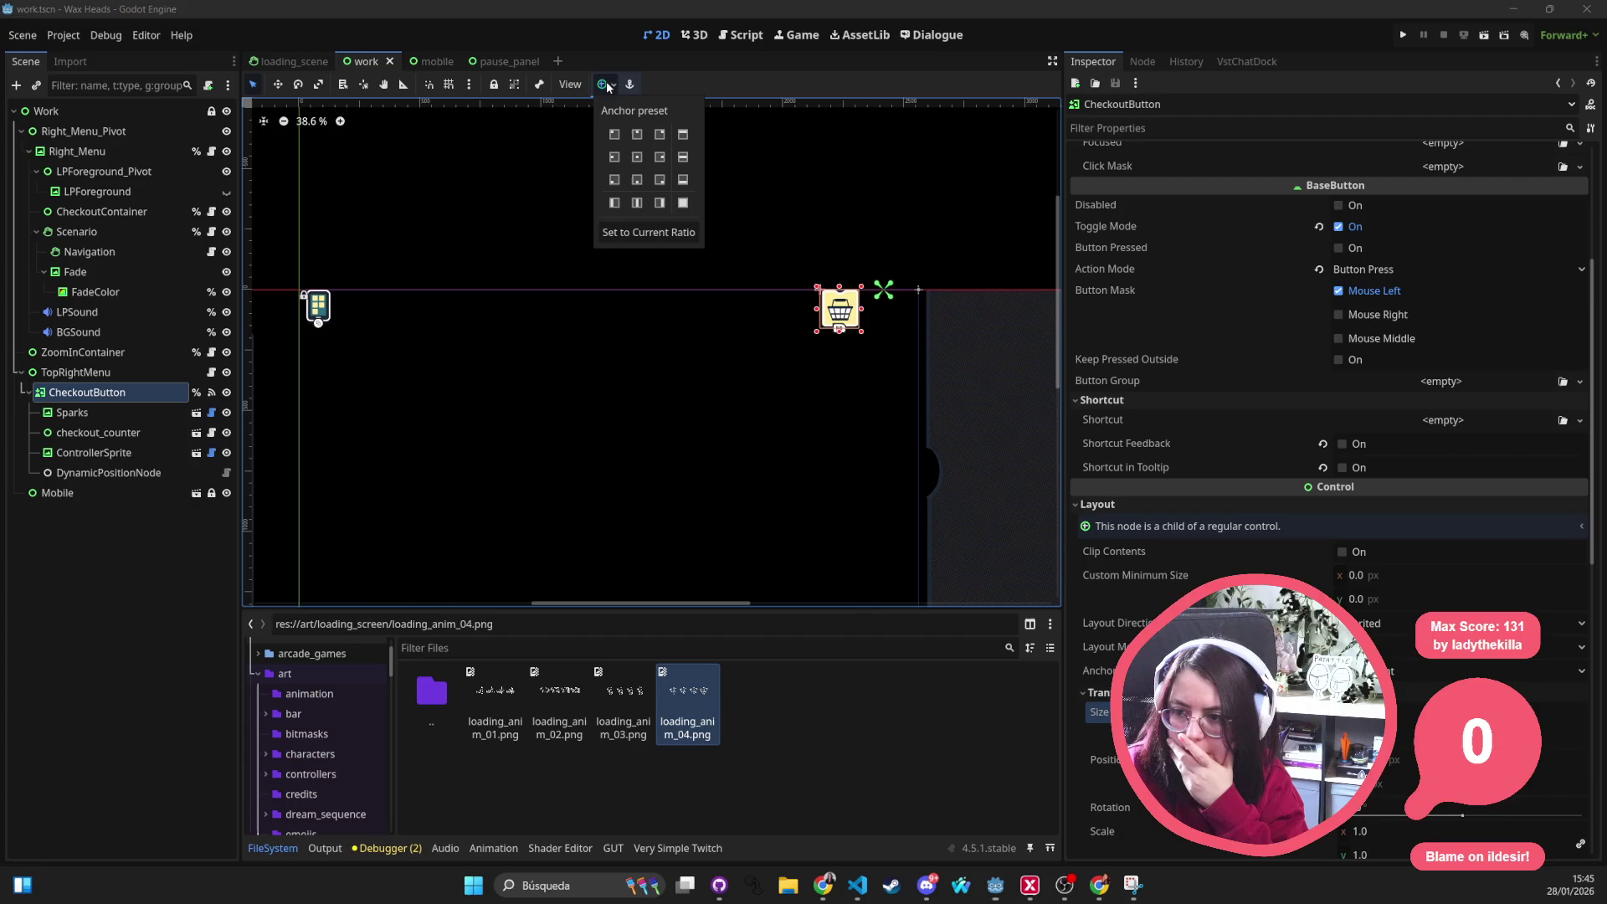
pyautogui.click(658, 133)
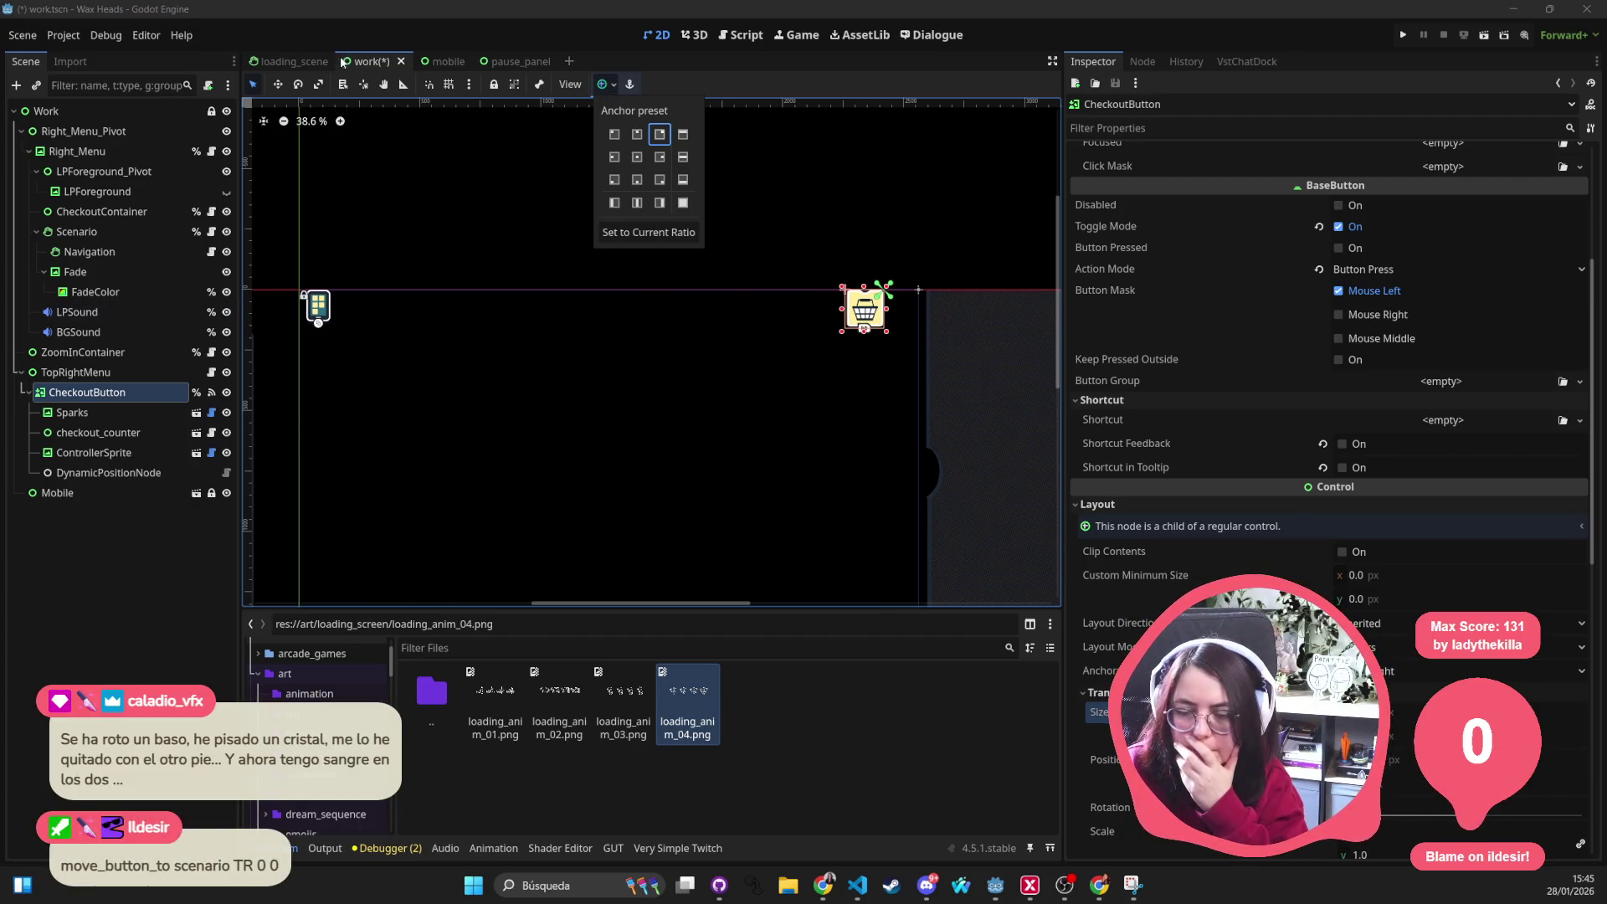
pyautogui.click(528, 319)
pyautogui.hotkey('ctrl', 's')
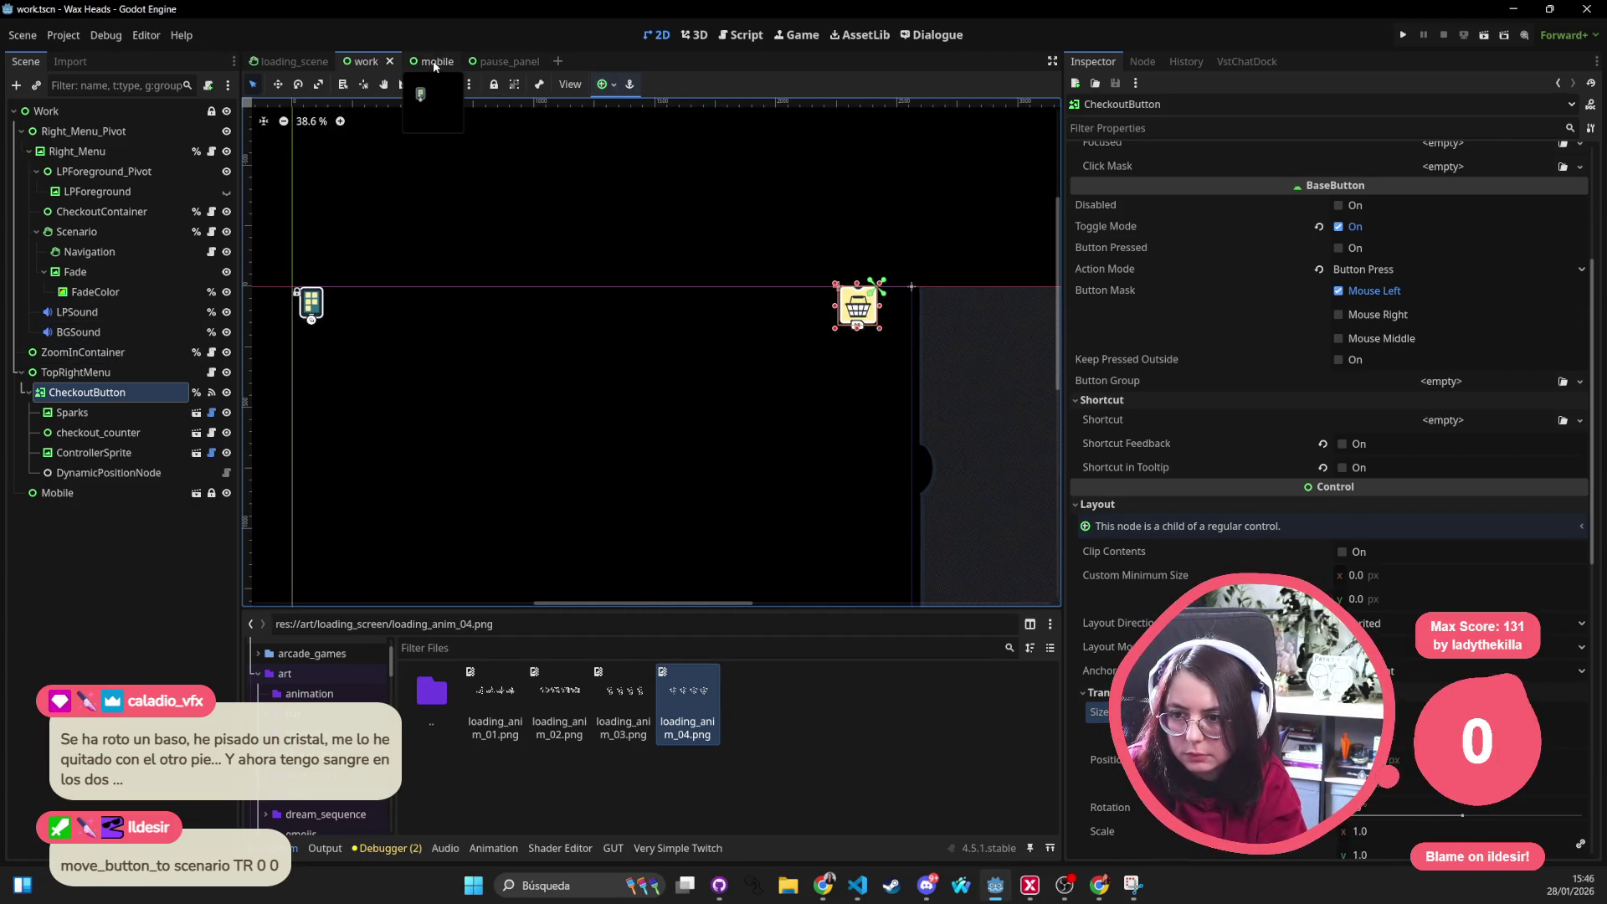
pyautogui.click(434, 63)
pyautogui.click(100, 231)
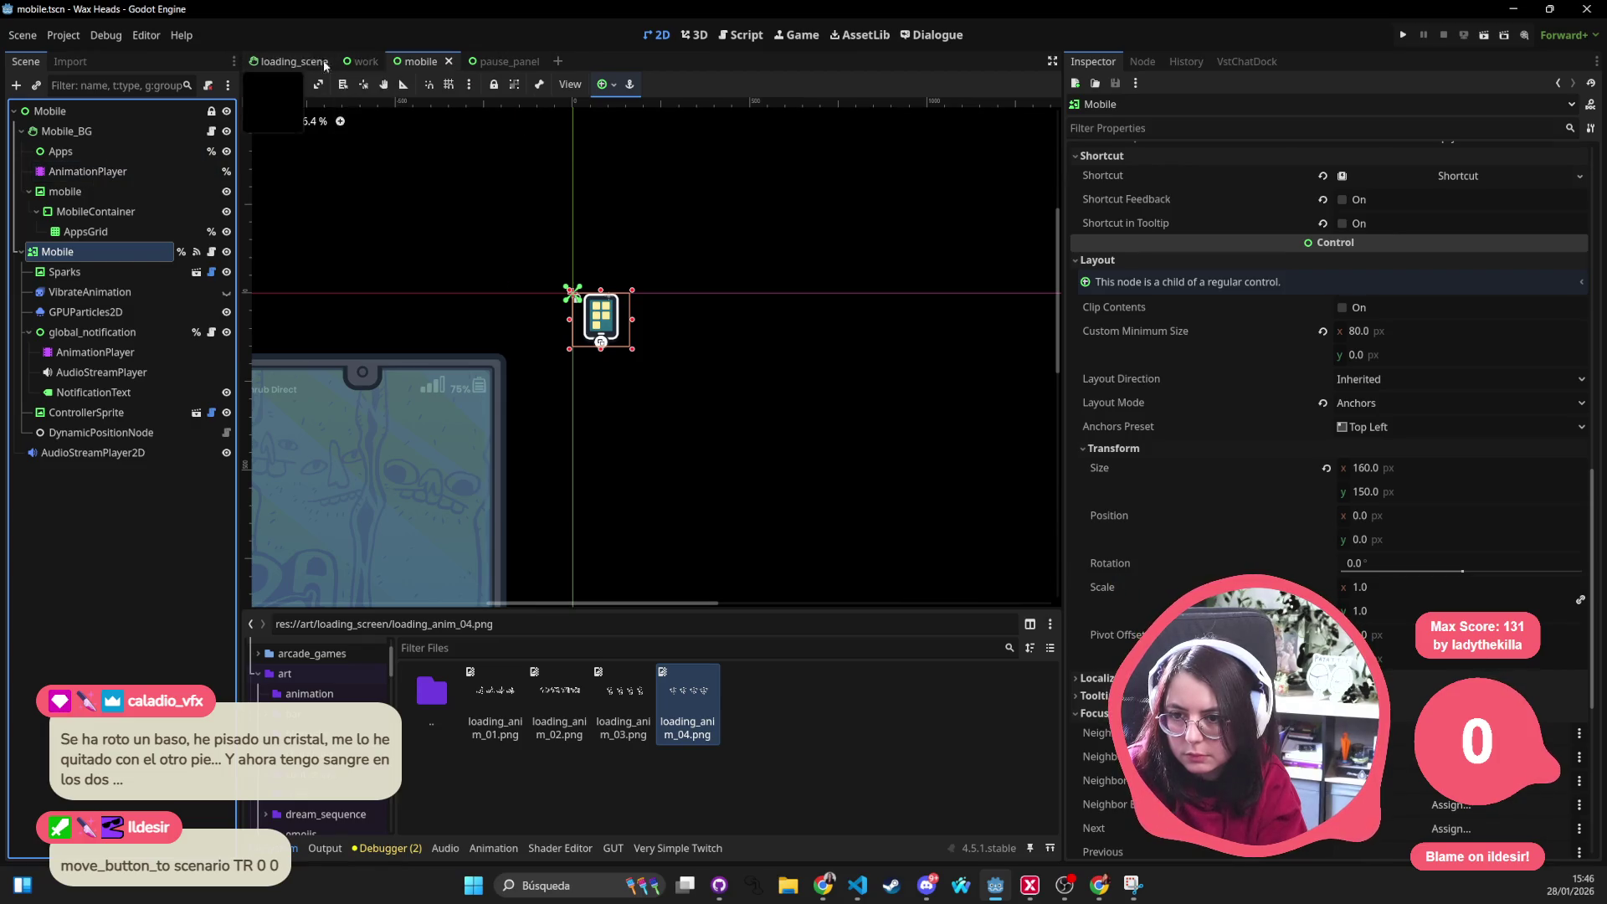
# Run the game from the pause_panel scene with F5
pyautogui.click(497, 60)
pyautogui.press('F5')
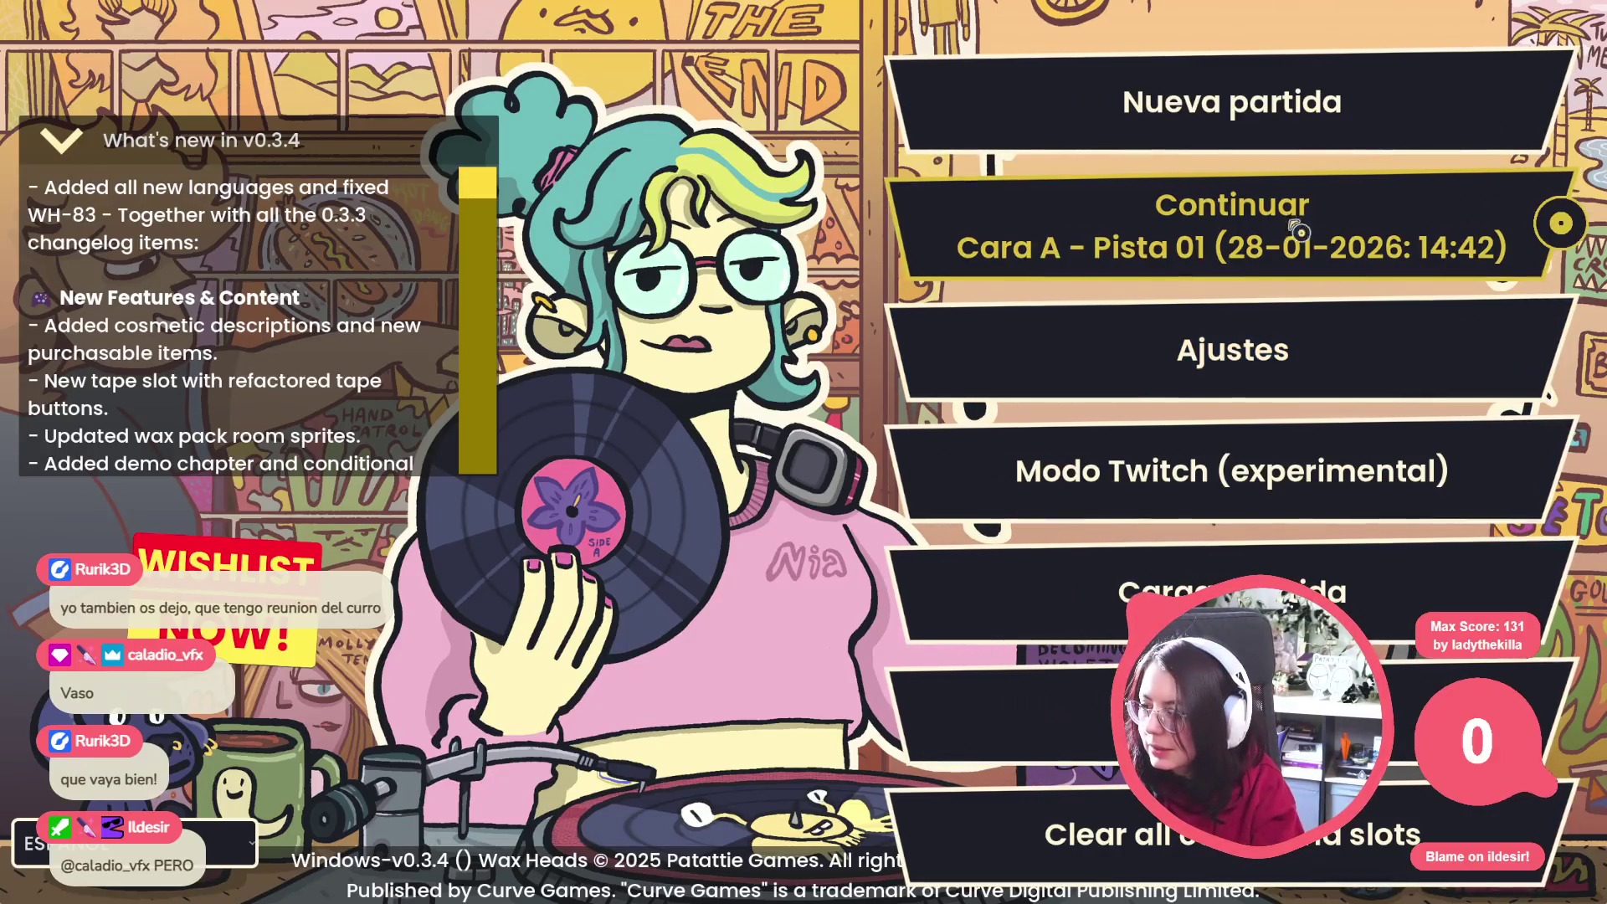
# Continue the save and answer Morgan with '¡No me despidas!' through his talk
pyautogui.click(1284, 242)
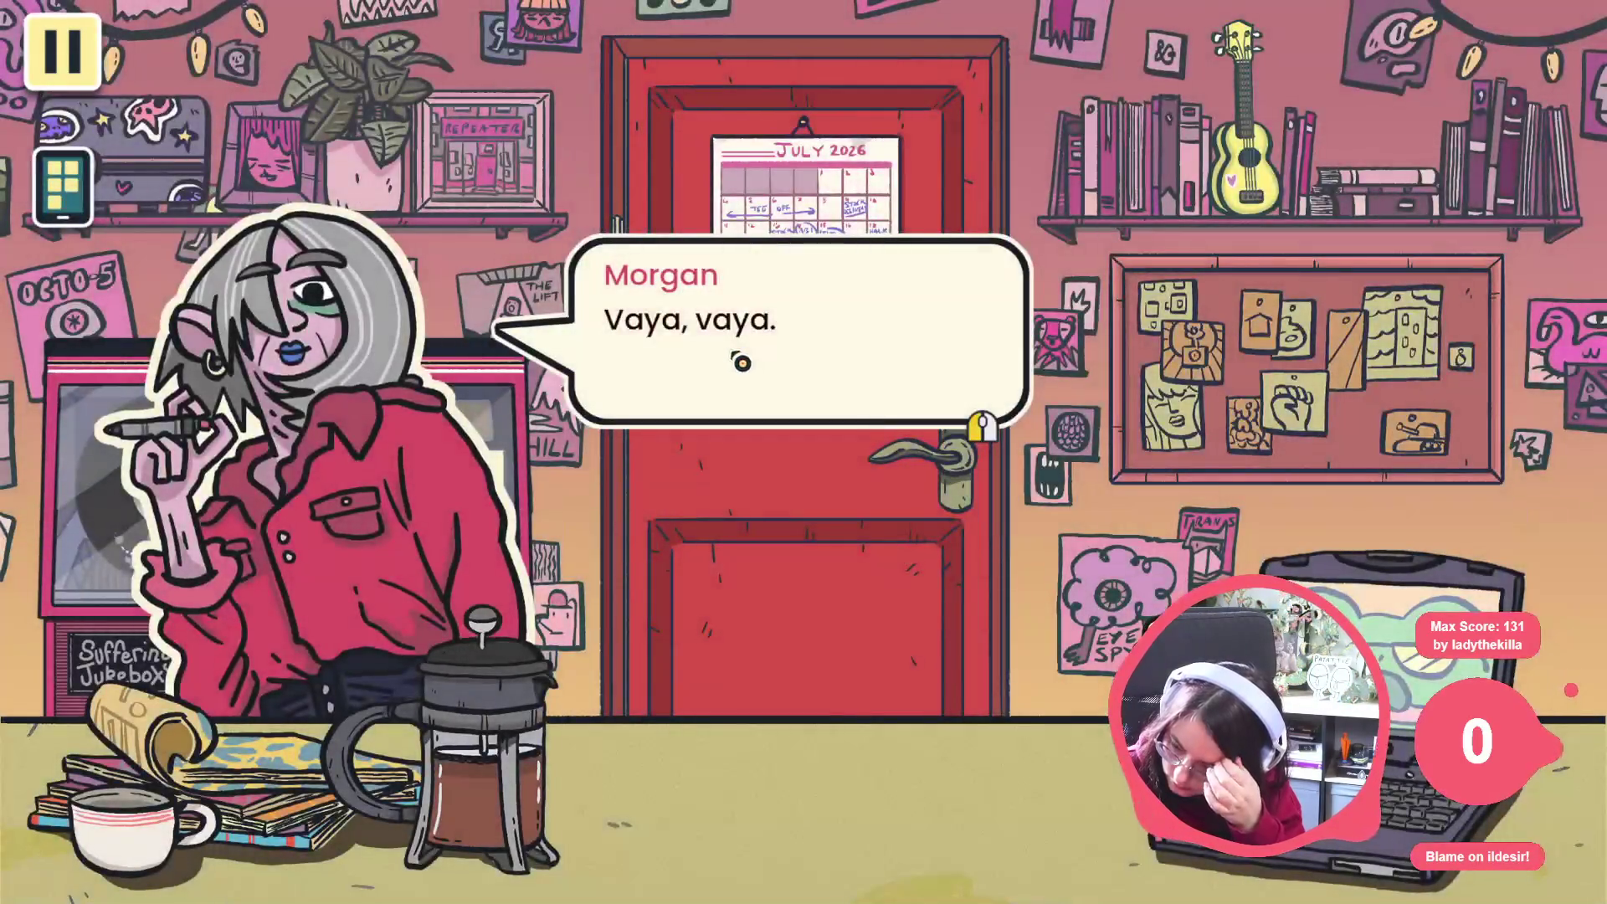
pyautogui.click(1173, 264)
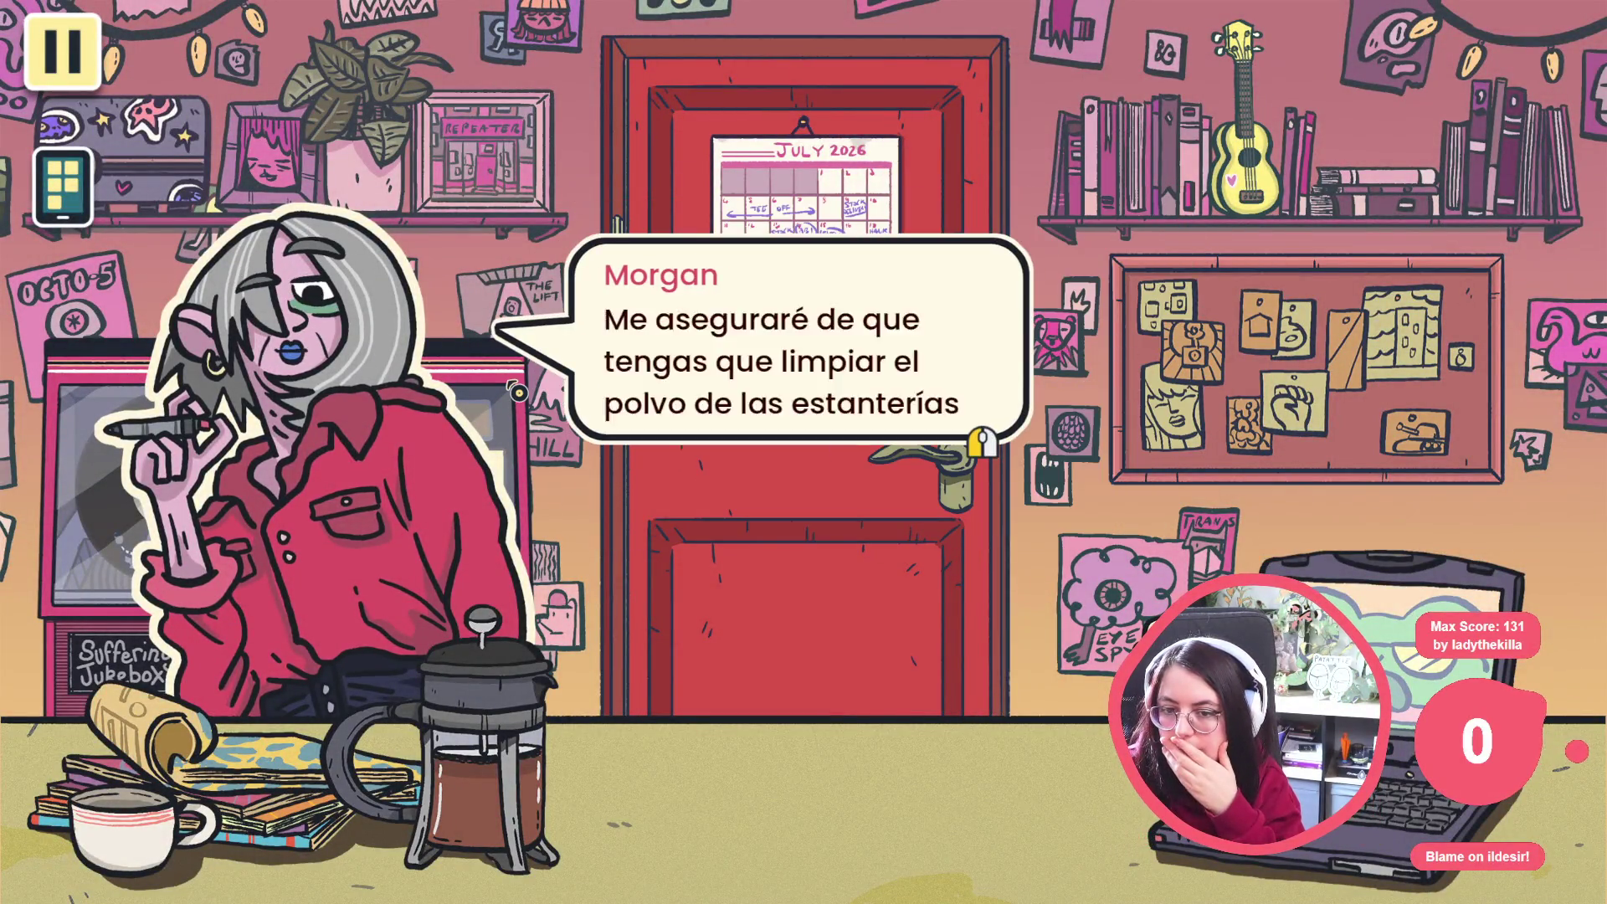
pyautogui.click(543, 424)
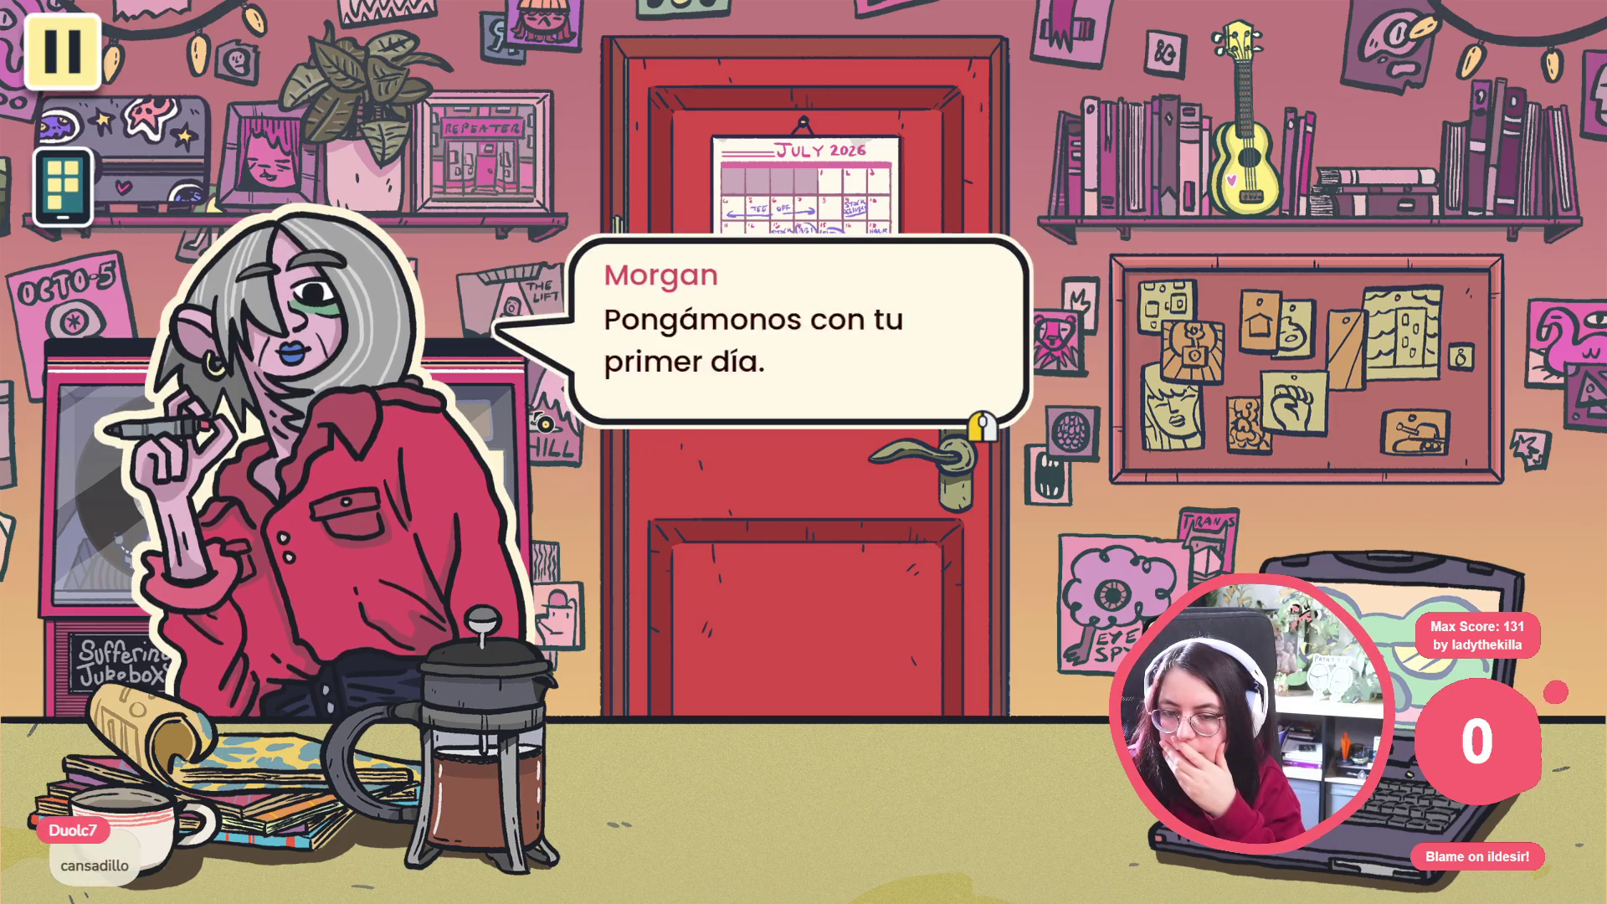
pyautogui.click(541, 421)
pyautogui.click(542, 421)
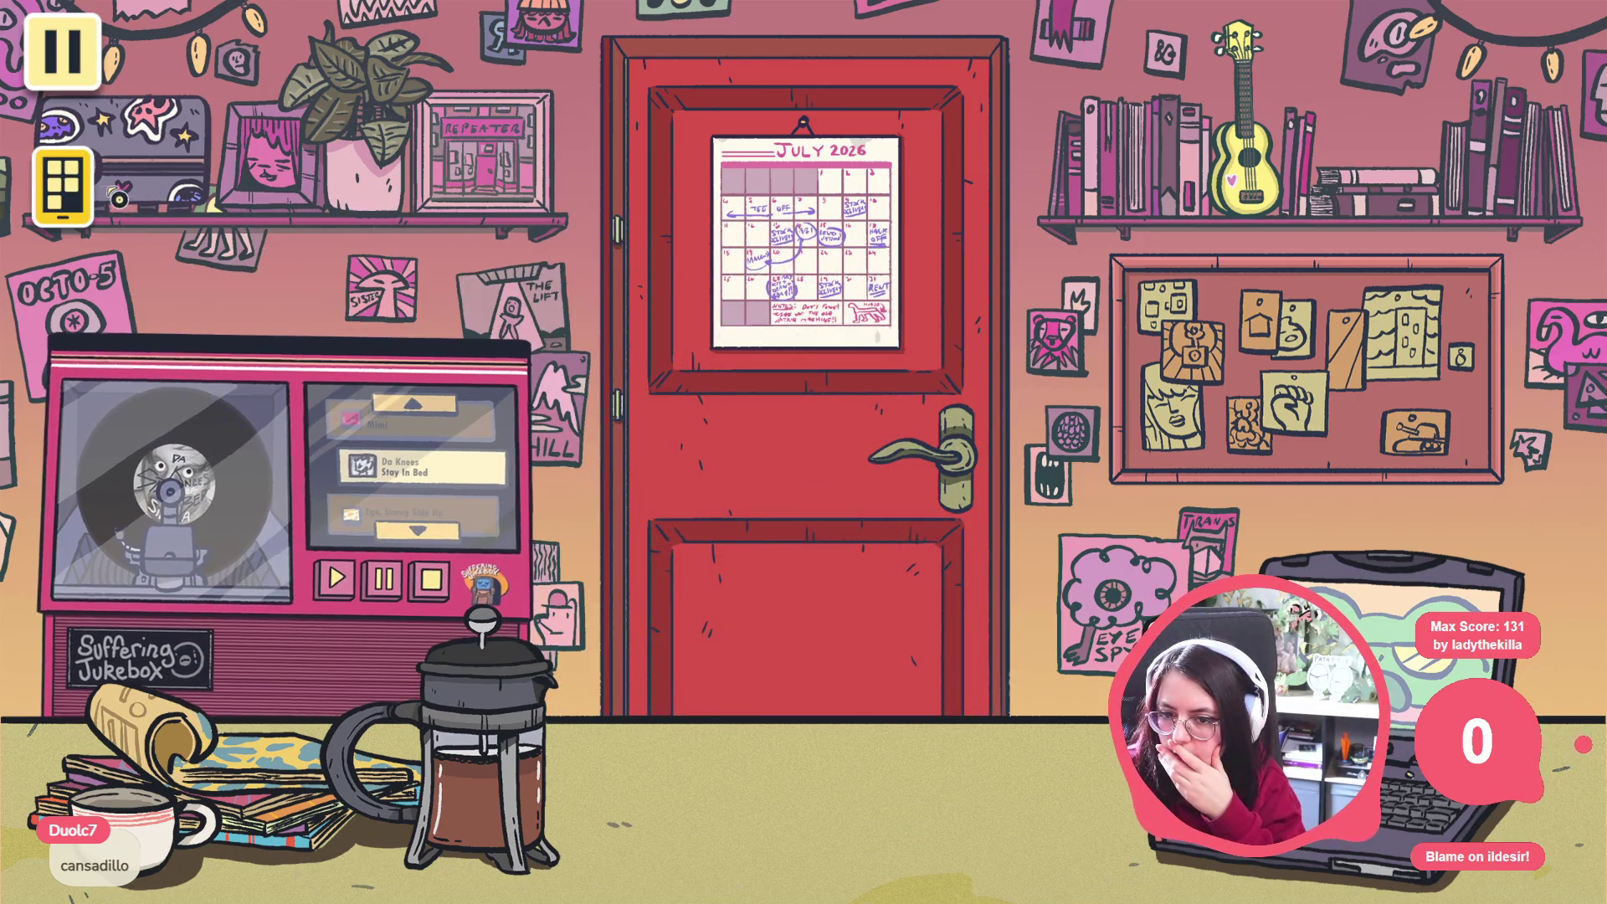
# Leave the staff room via the door, confirm SÍ, and choose '¡Abramos!' to open the shop
pyautogui.click(747, 538)
pyautogui.click(714, 501)
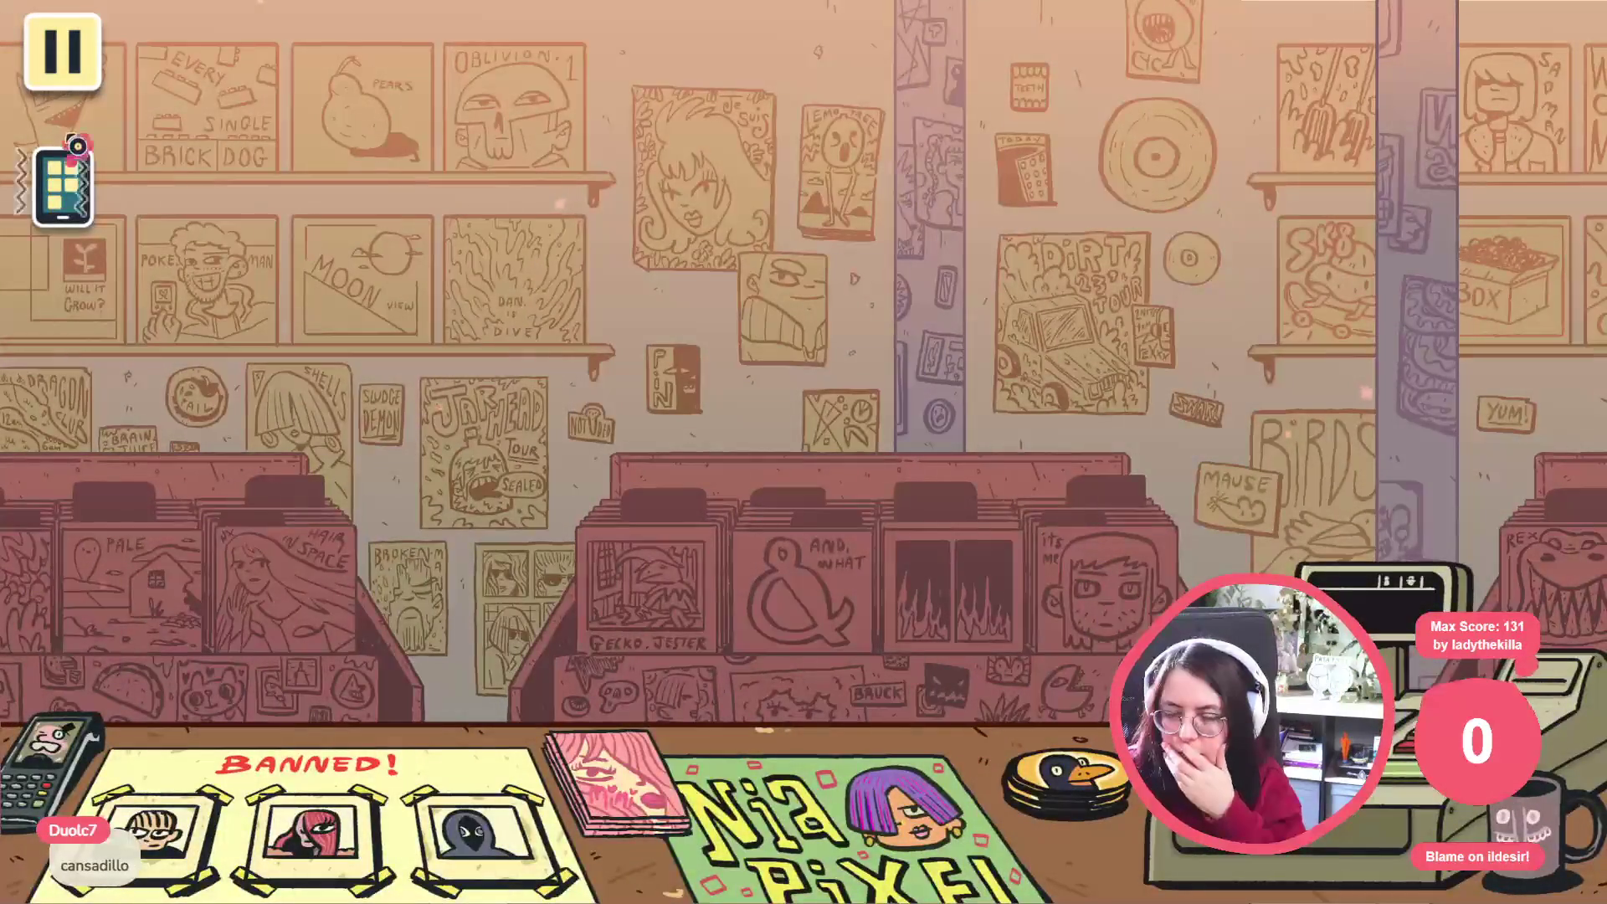
pyautogui.click(823, 311)
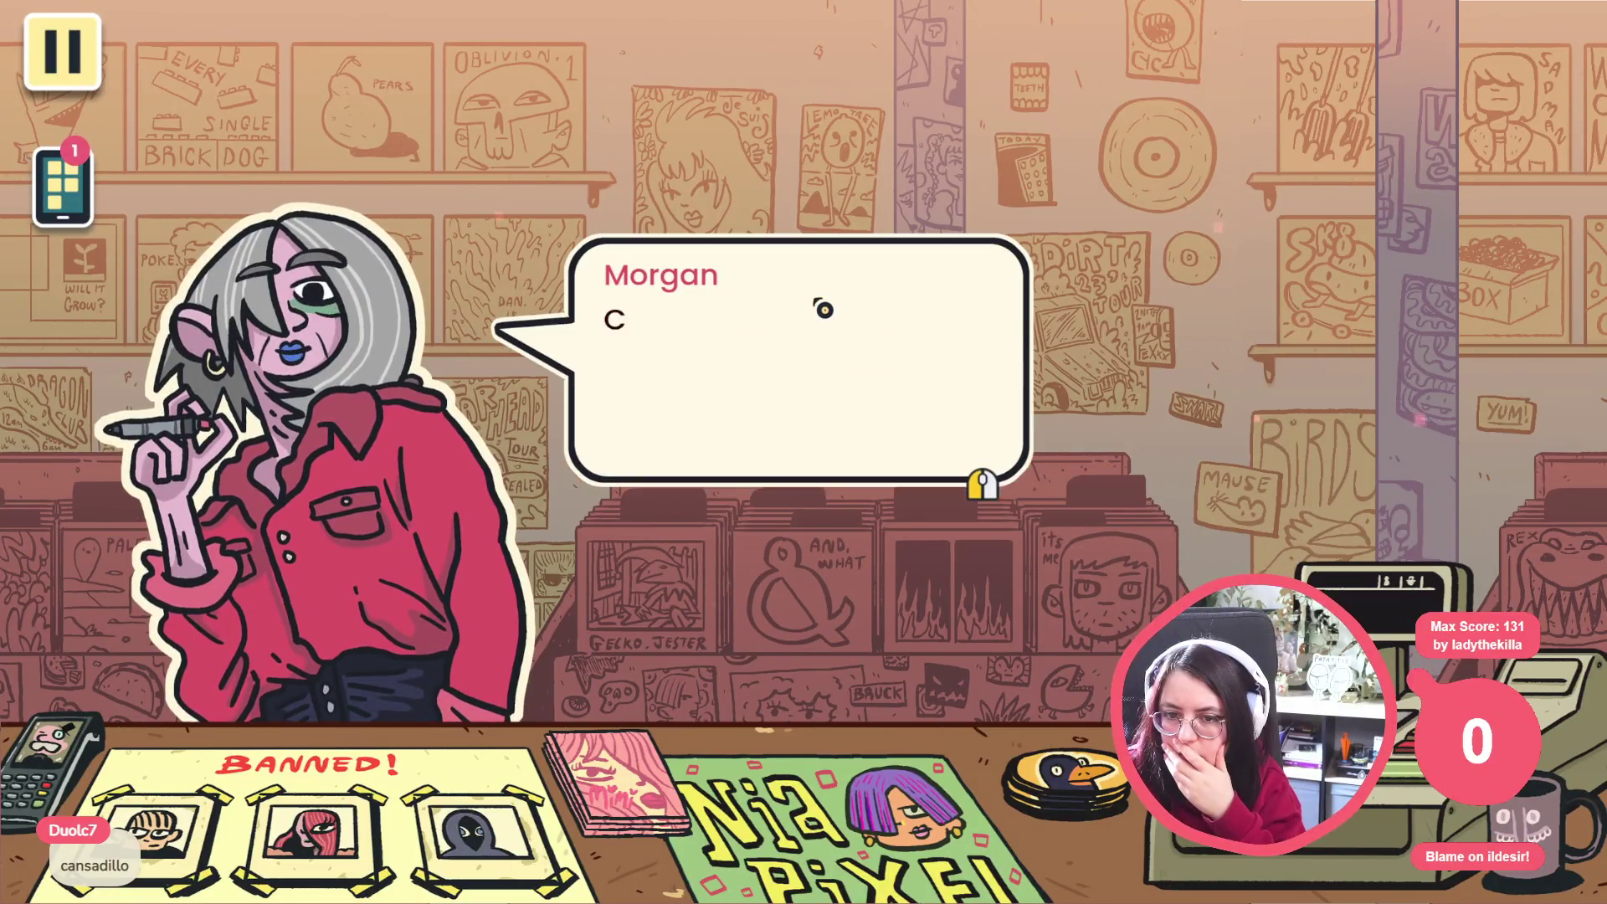
pyautogui.click(822, 310)
pyautogui.click(838, 269)
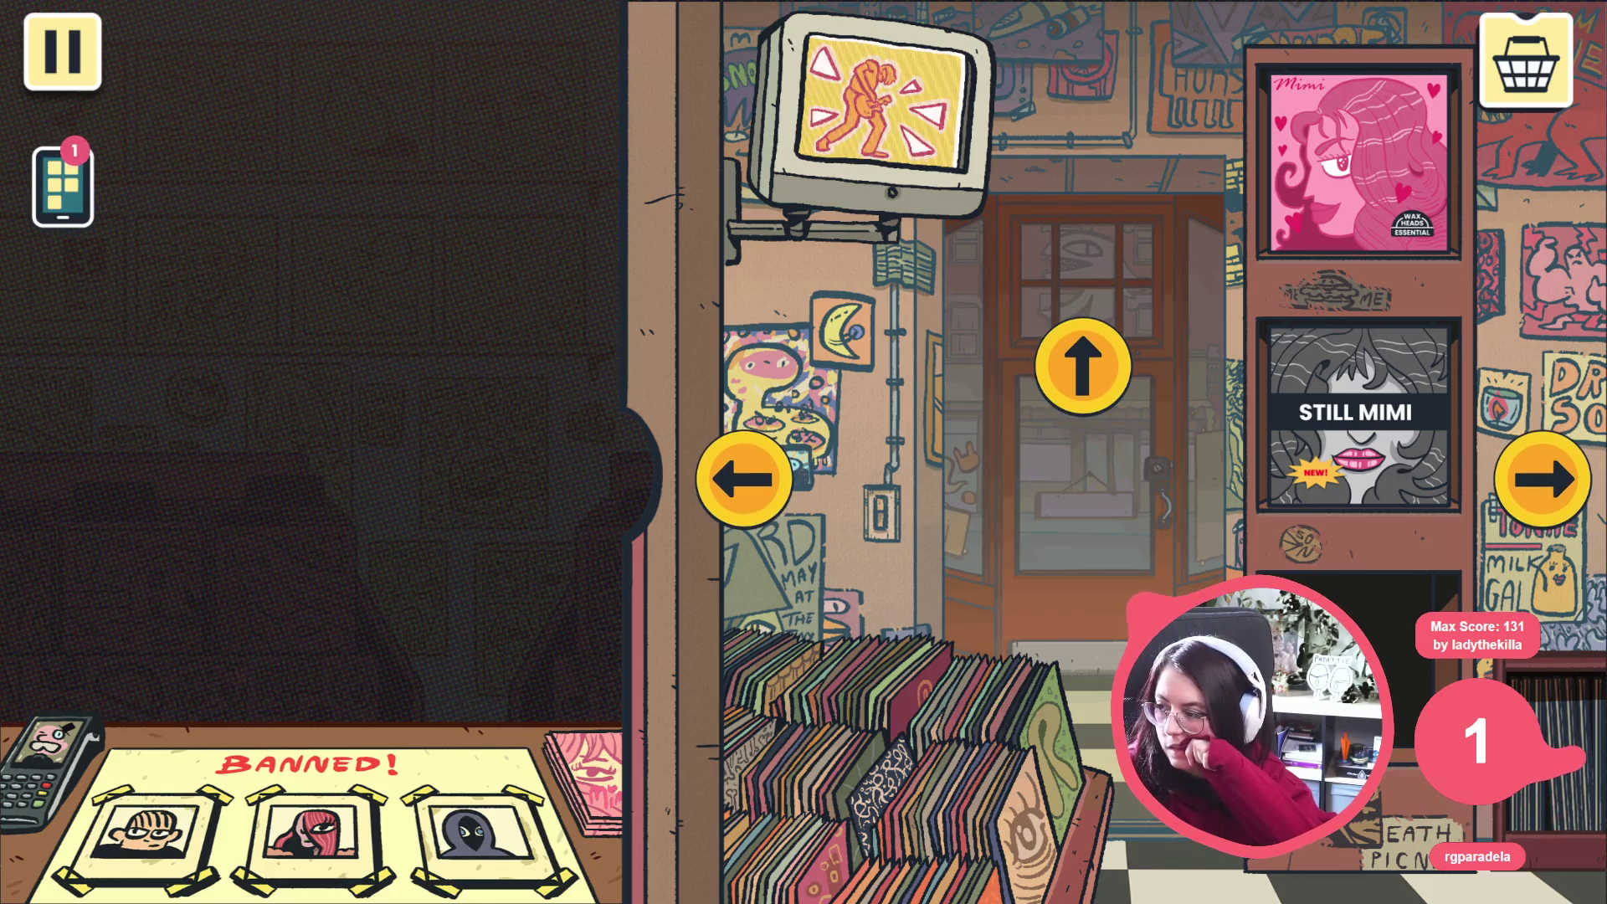
# Peek at the register and walk through the shop rooms toward the posters room
pyautogui.click(1524, 68)
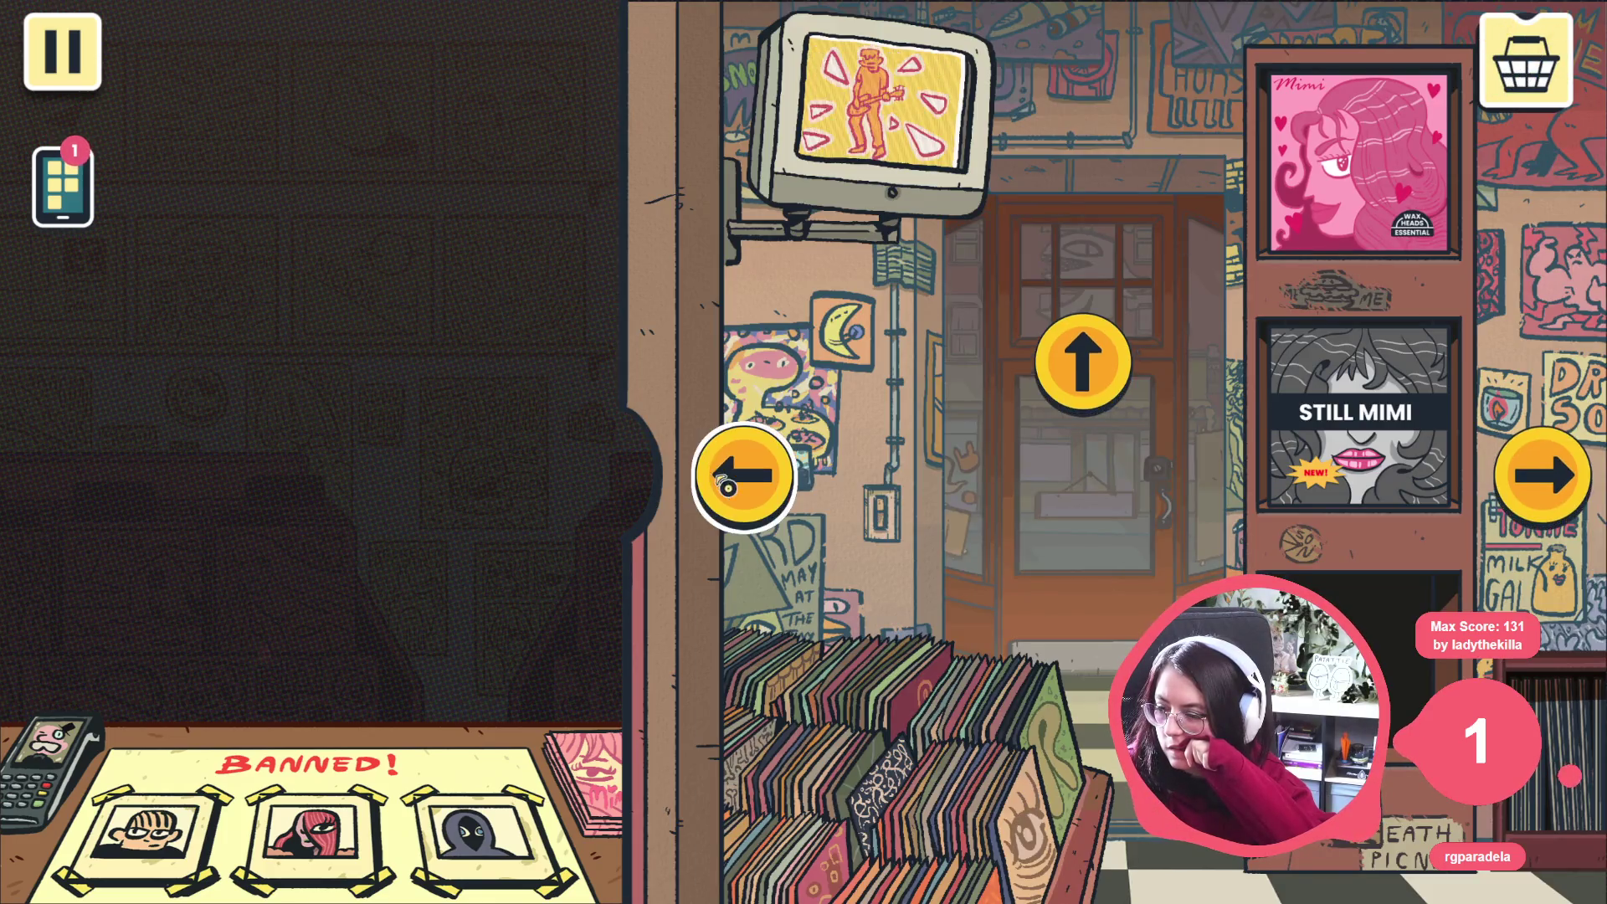
pyautogui.click(726, 486)
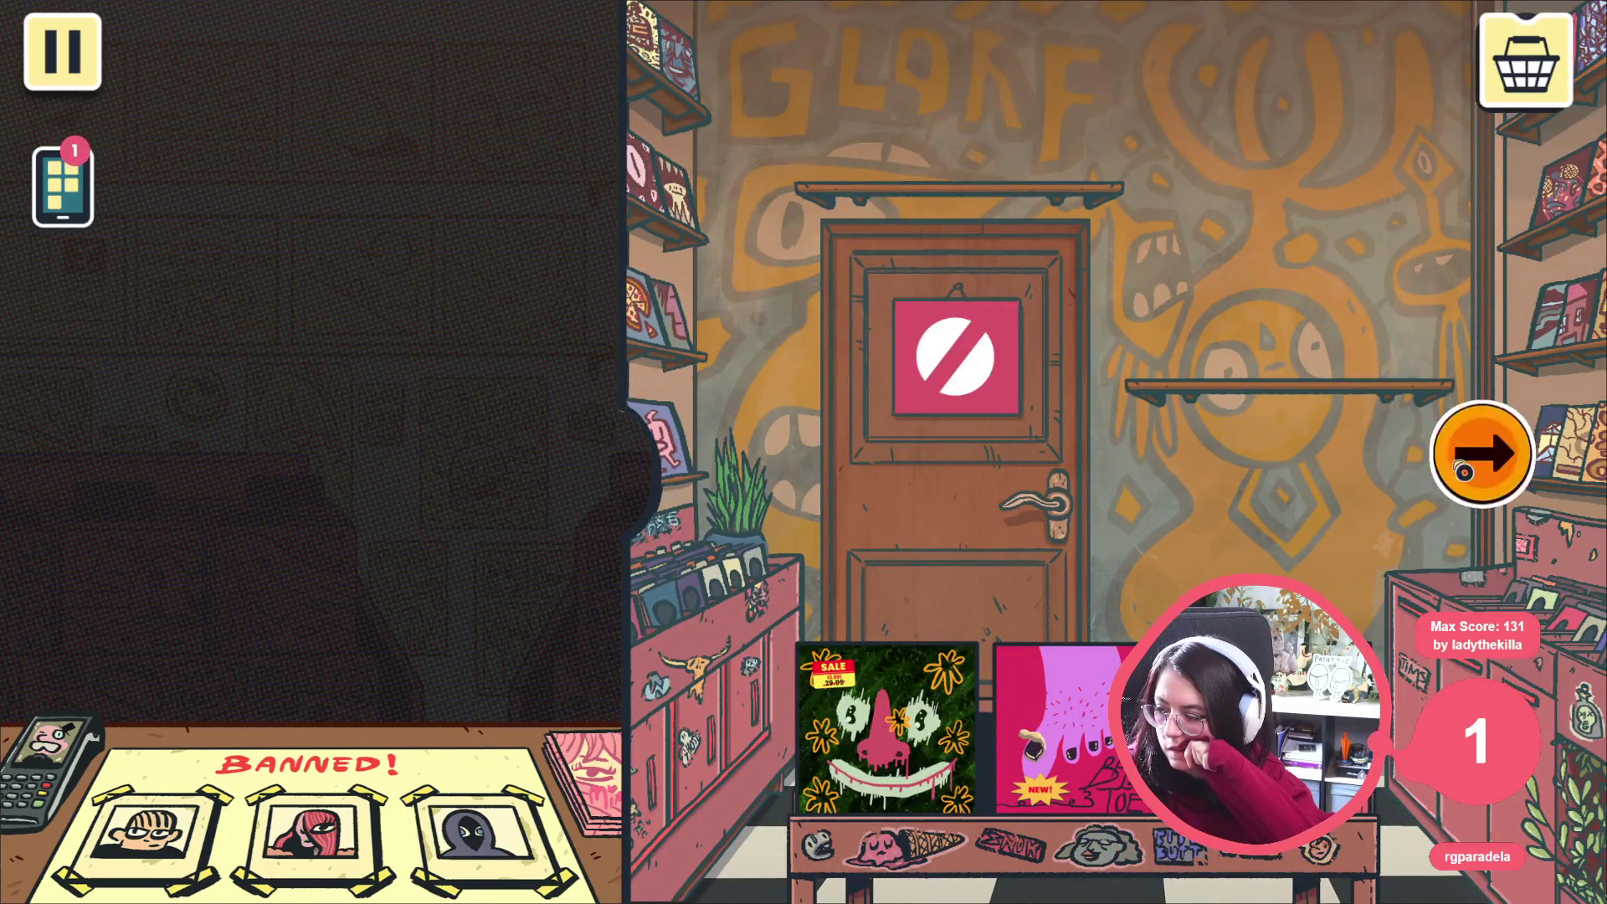
pyautogui.click(1464, 470)
pyautogui.click(1541, 477)
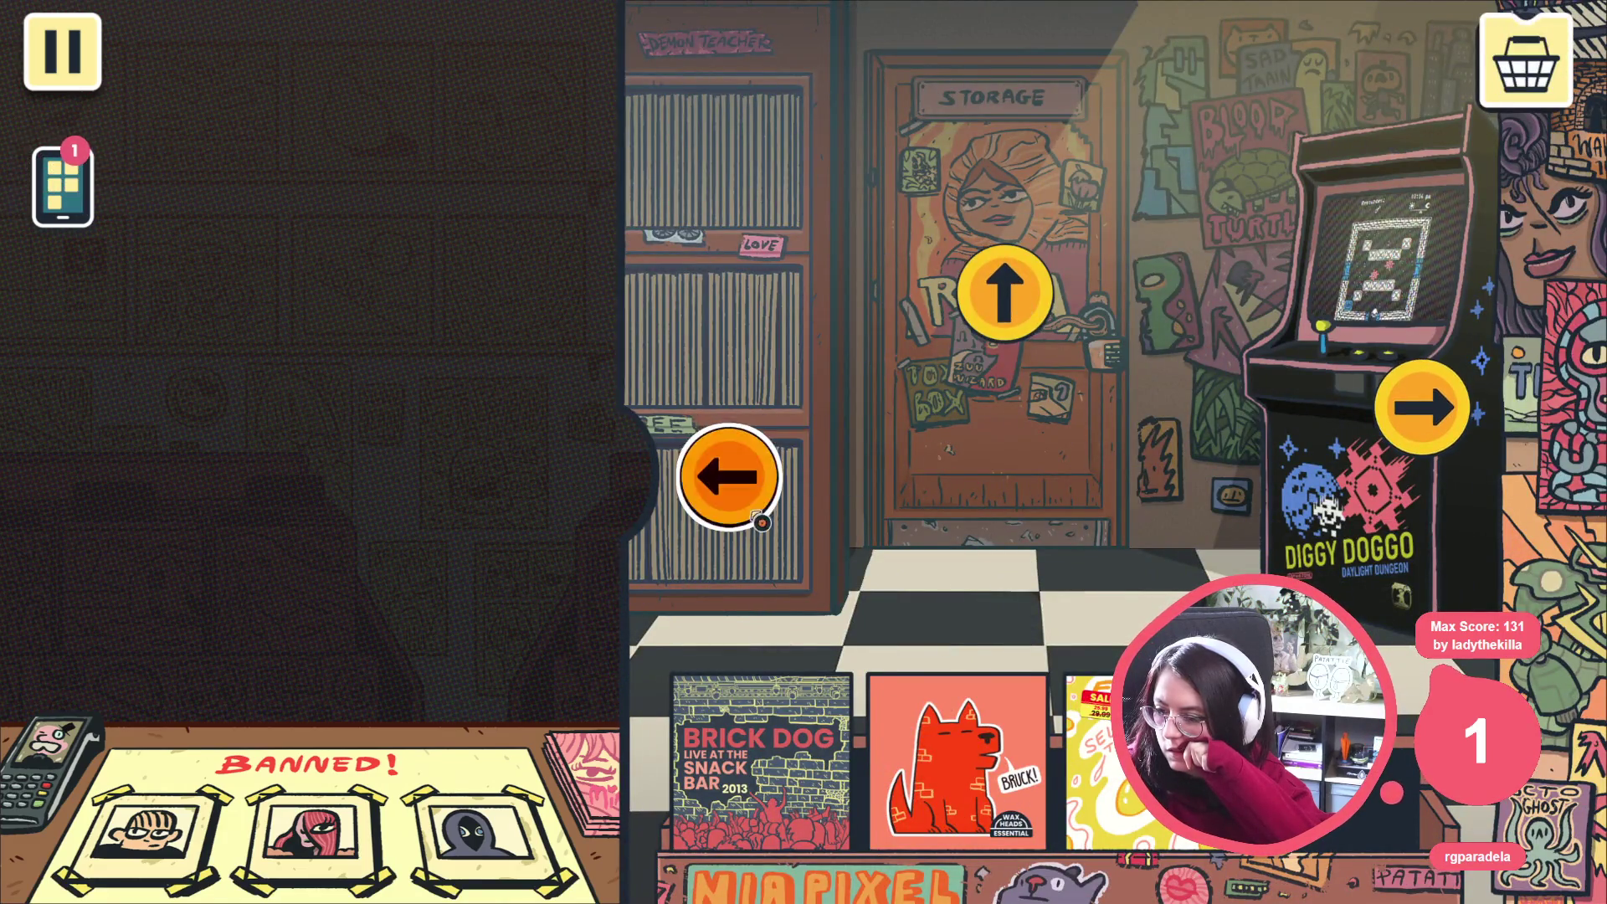
pyautogui.click(761, 521)
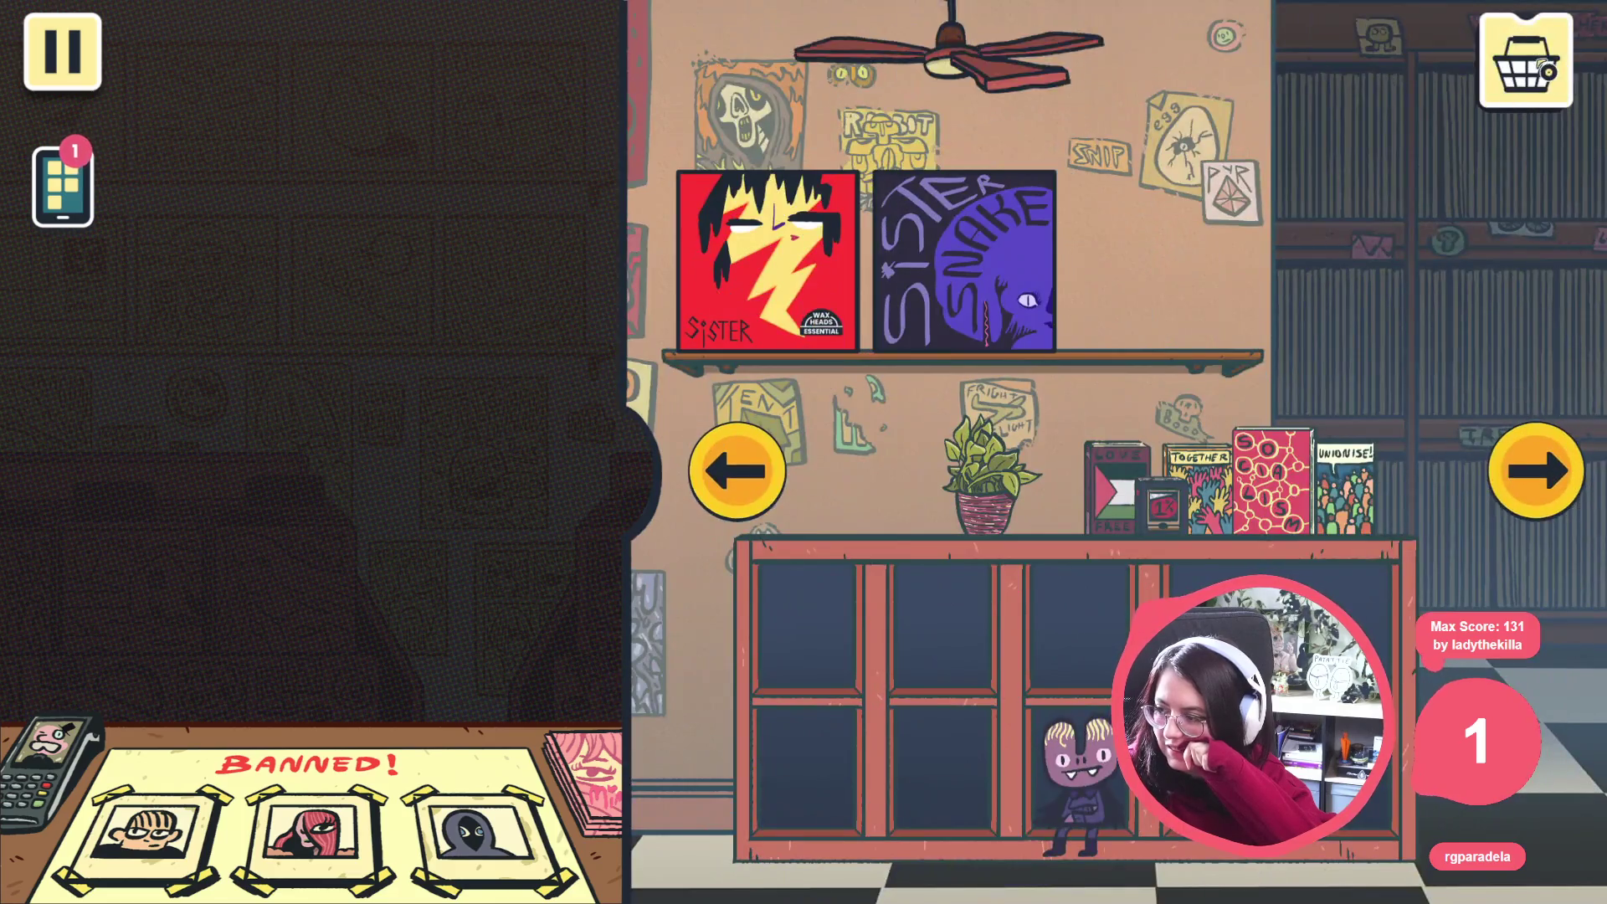
# Visit the cash register view, tour the mural, bins and shelf rooms, then stop the game
pyautogui.click(1522, 76)
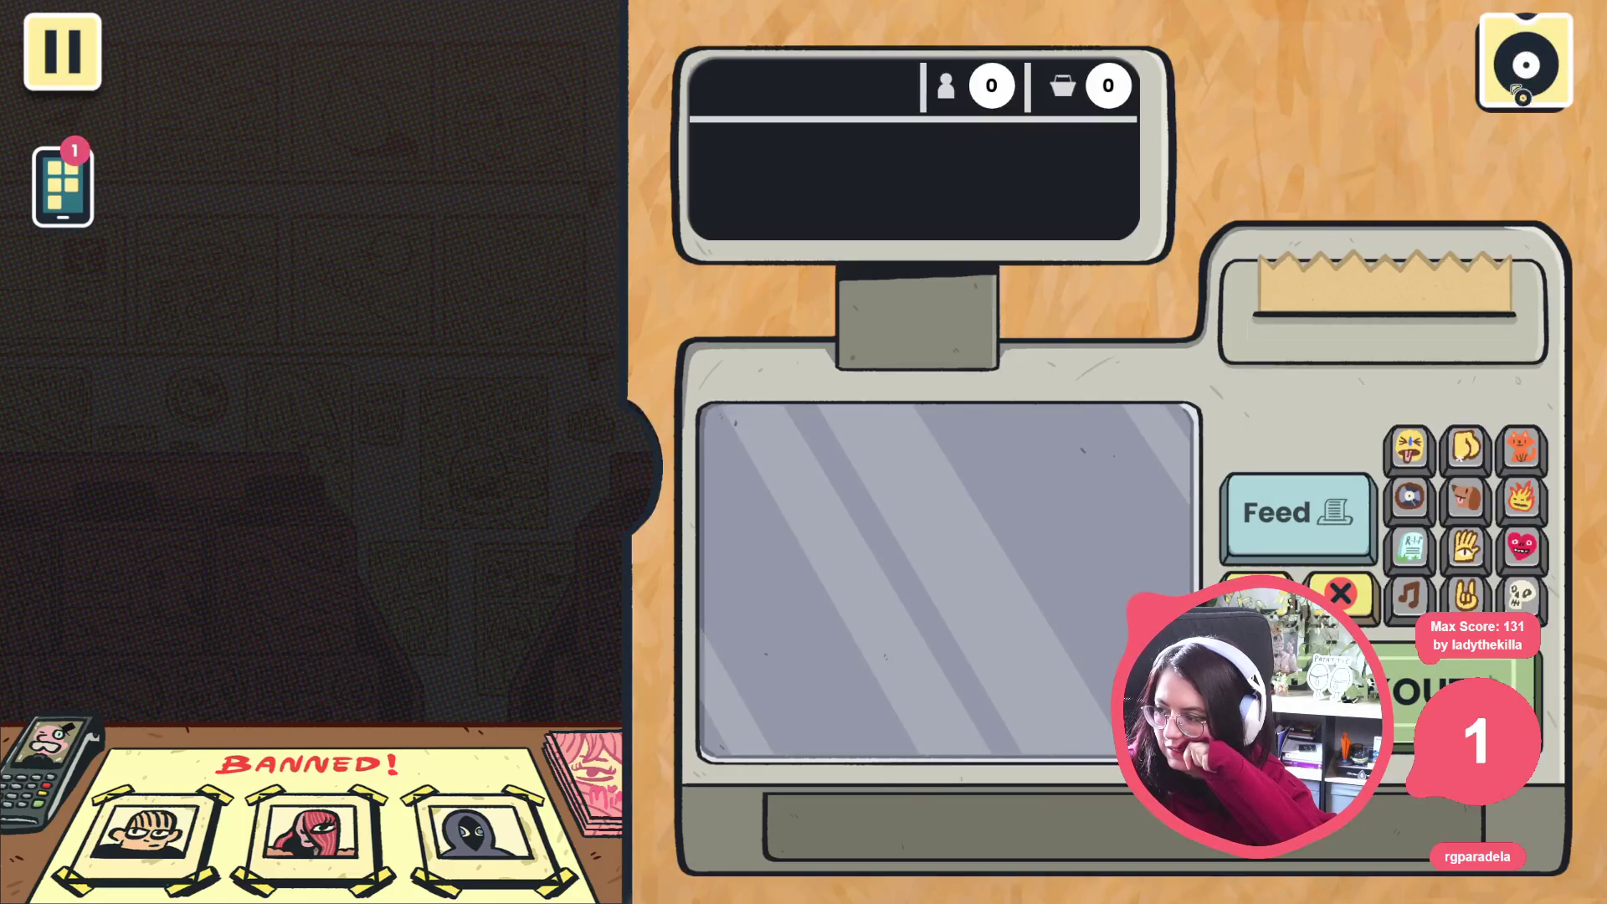
pyautogui.click(711, 500)
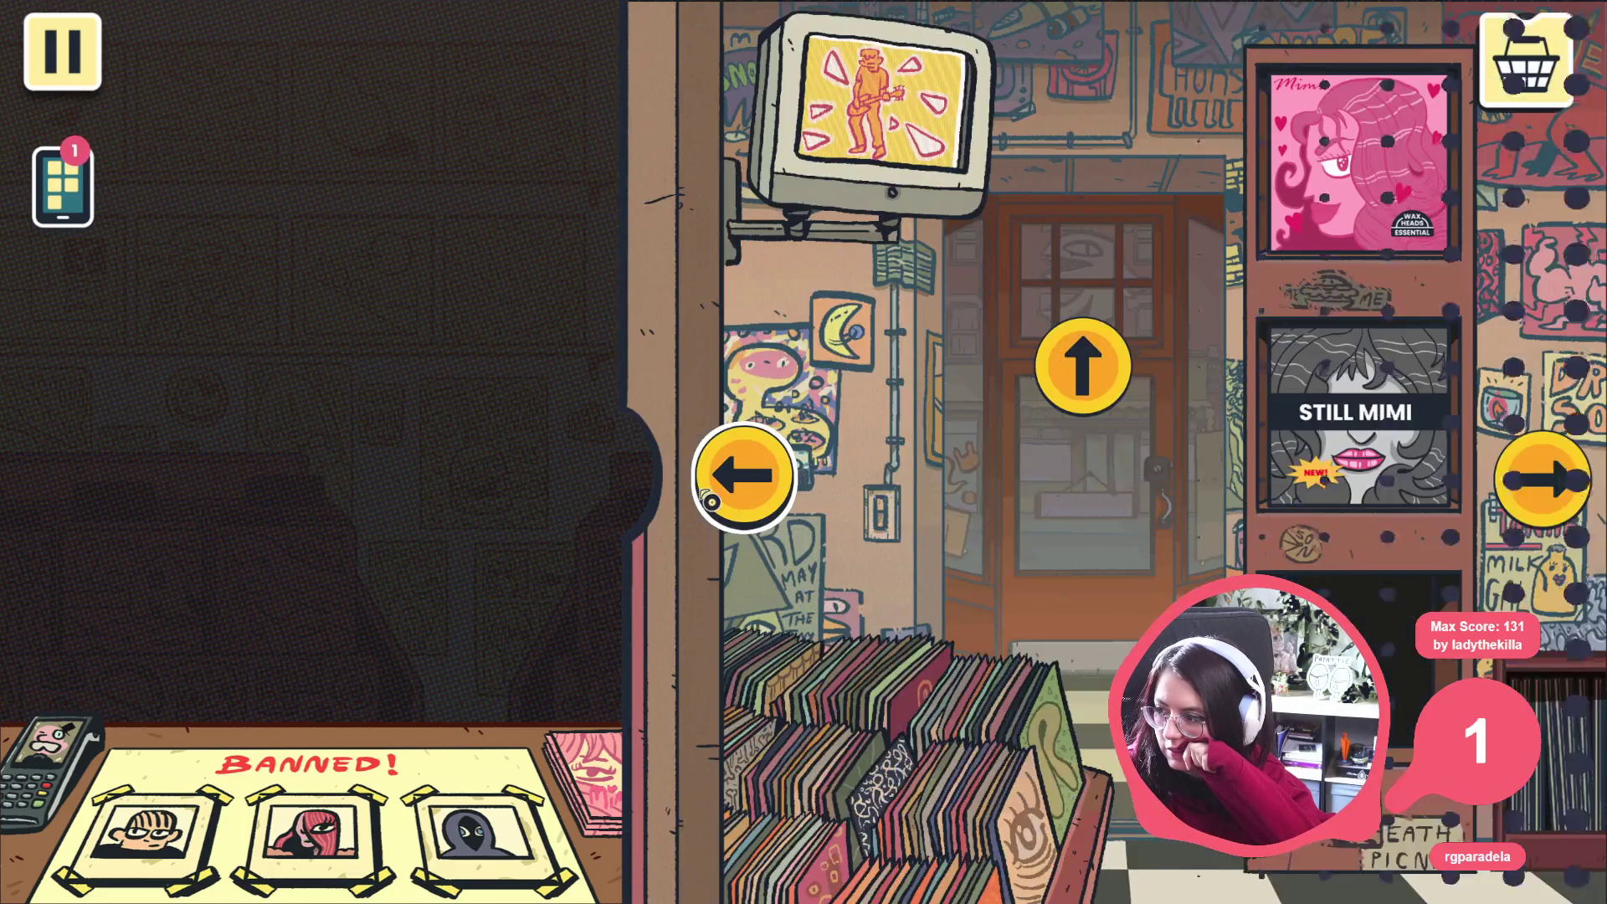
pyautogui.click(1083, 365)
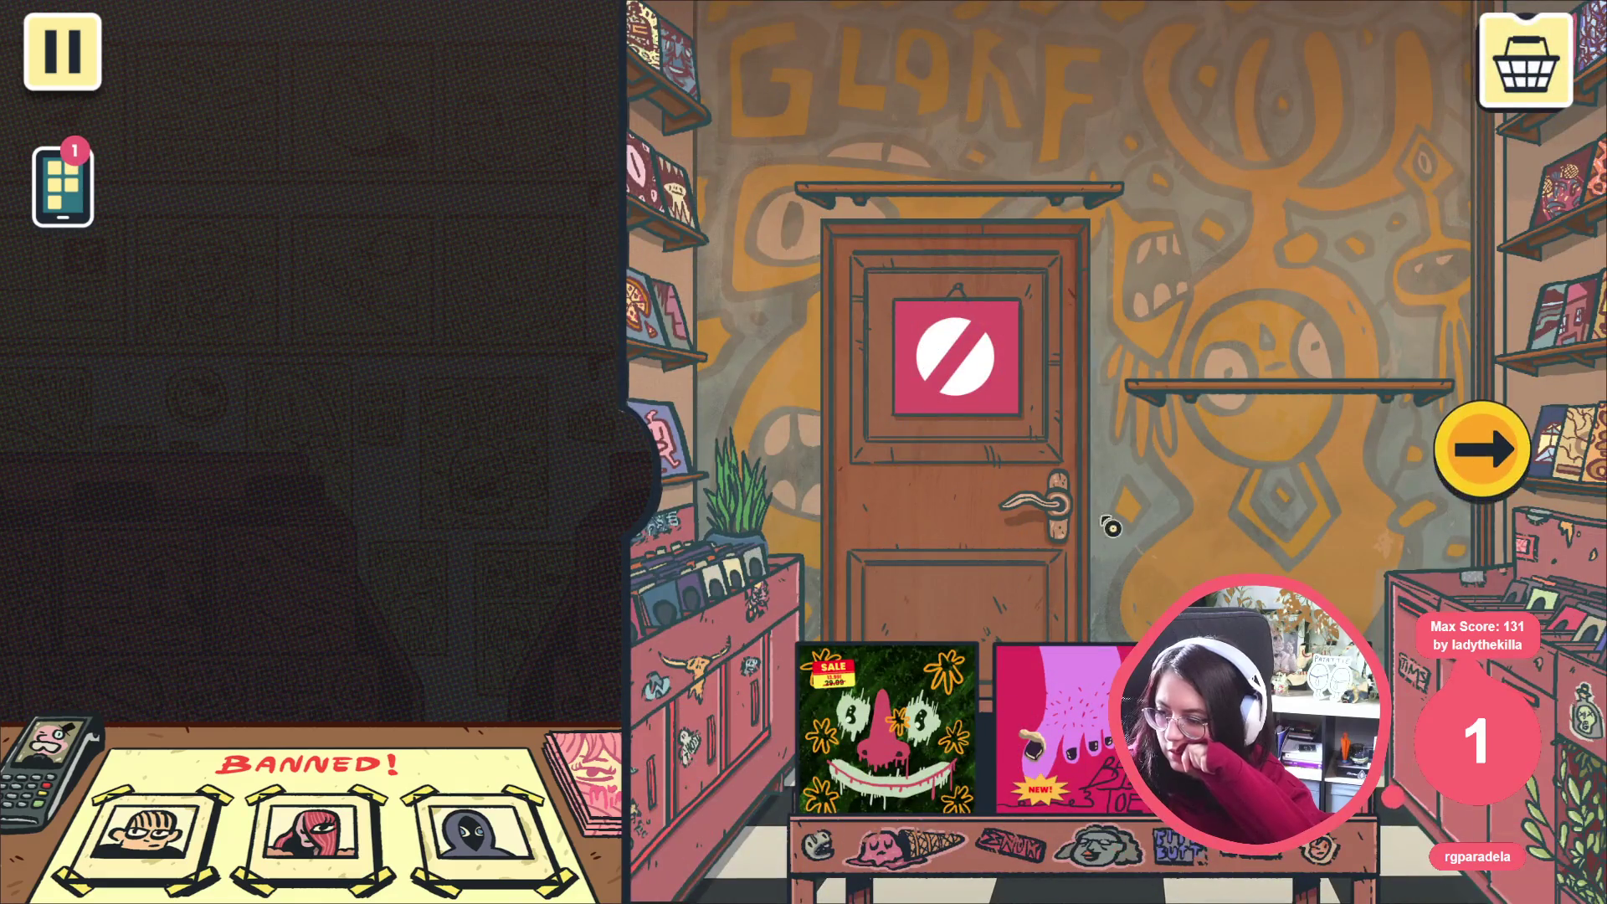
pyautogui.click(1476, 463)
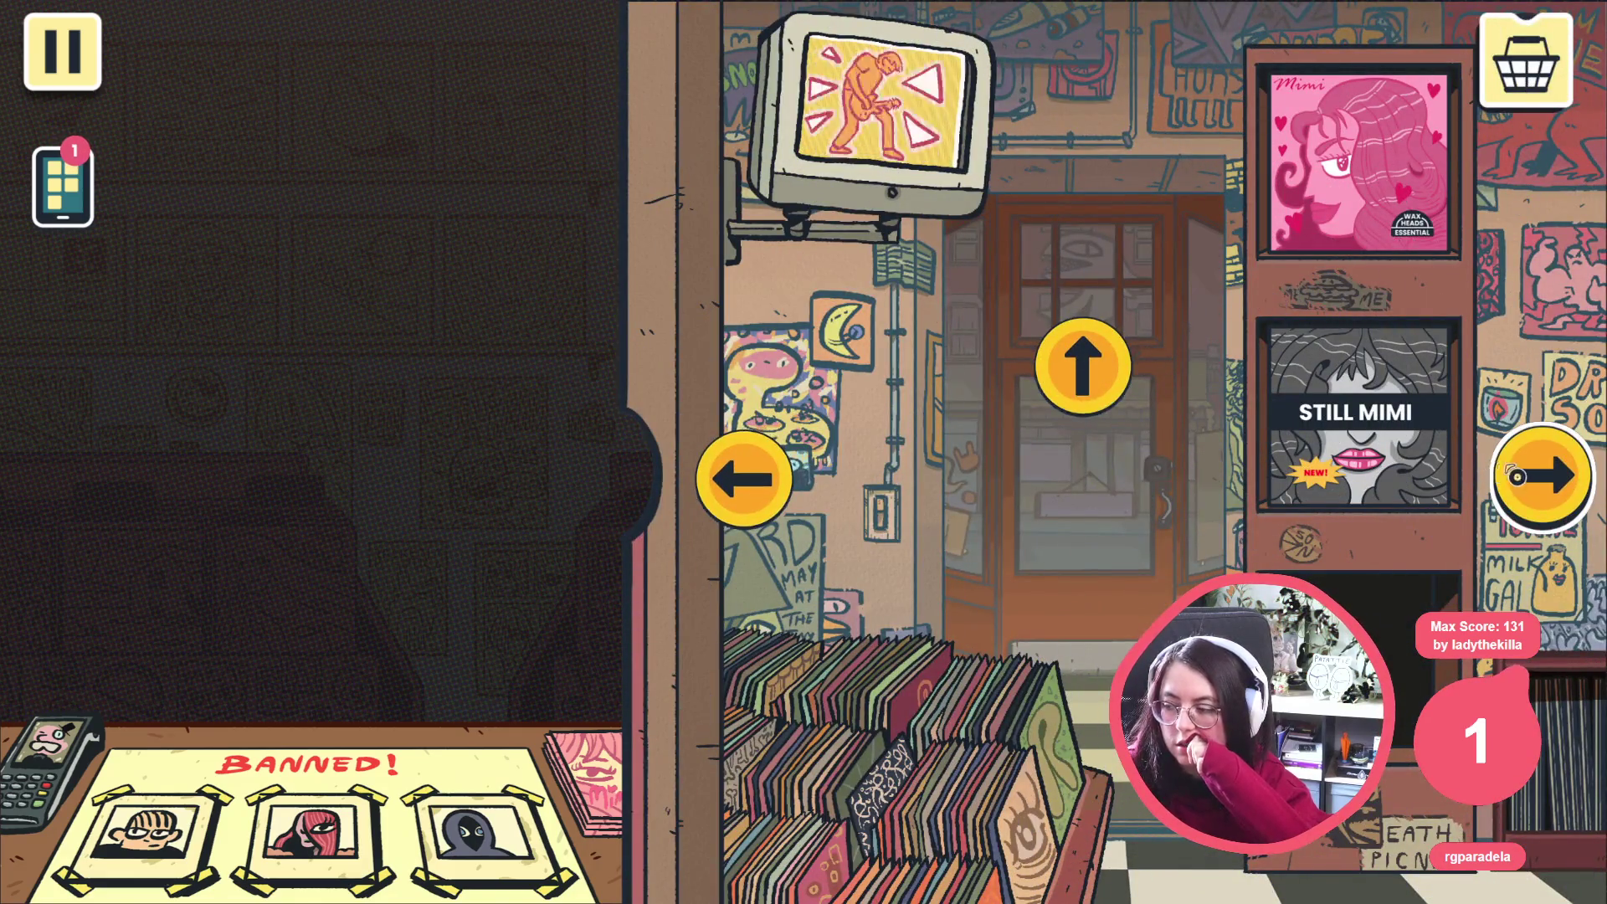
pyautogui.click(1558, 475)
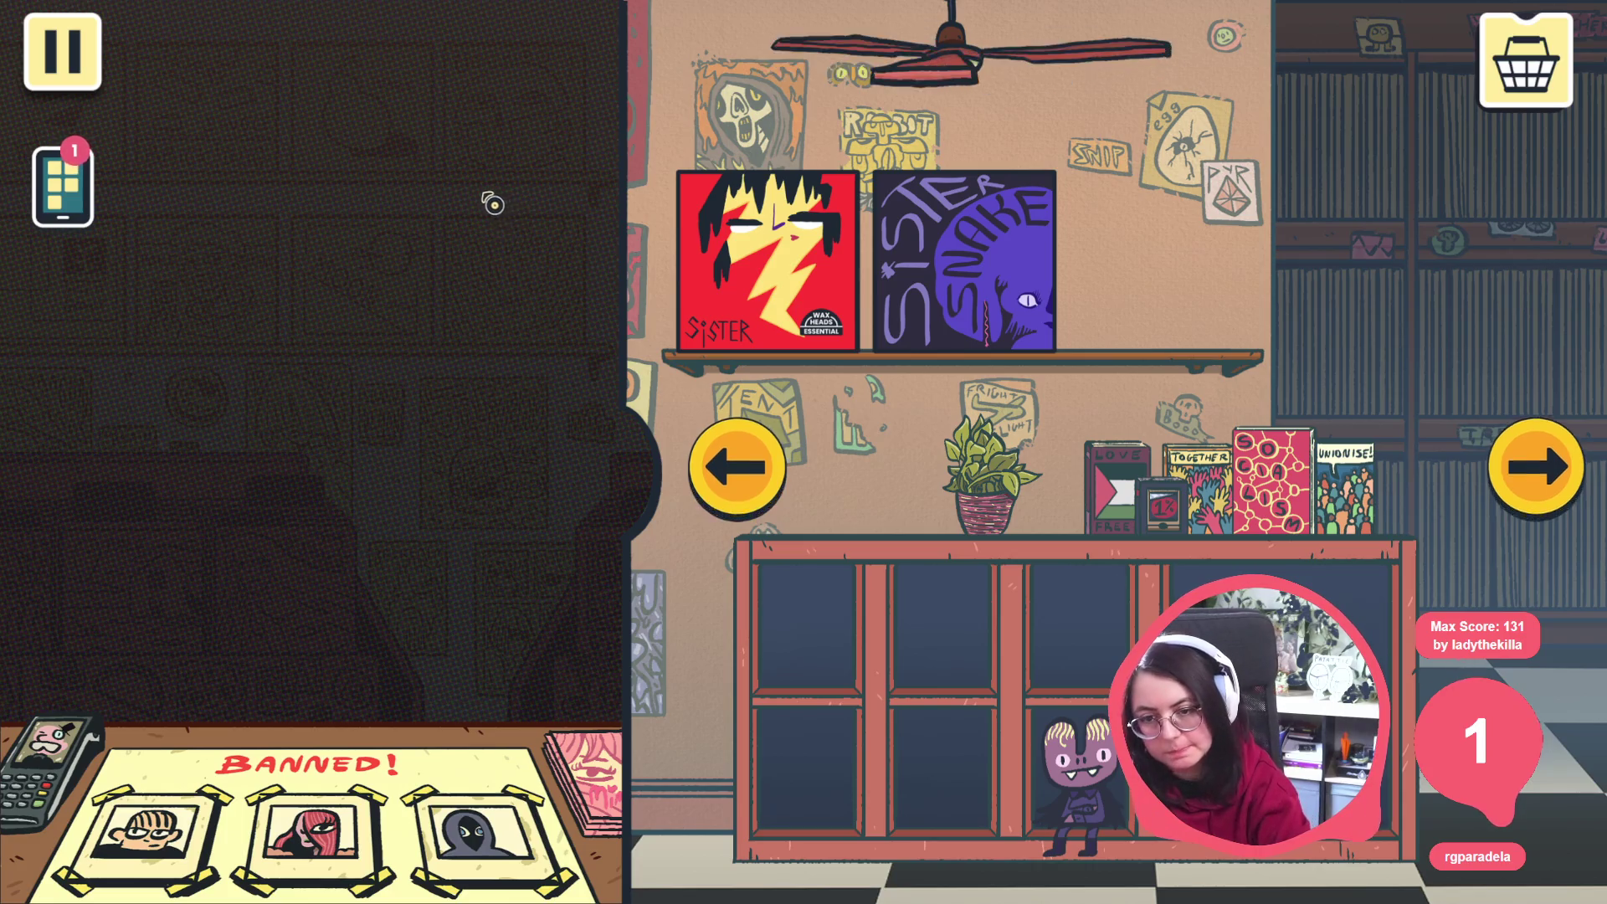
pyautogui.press('F8')
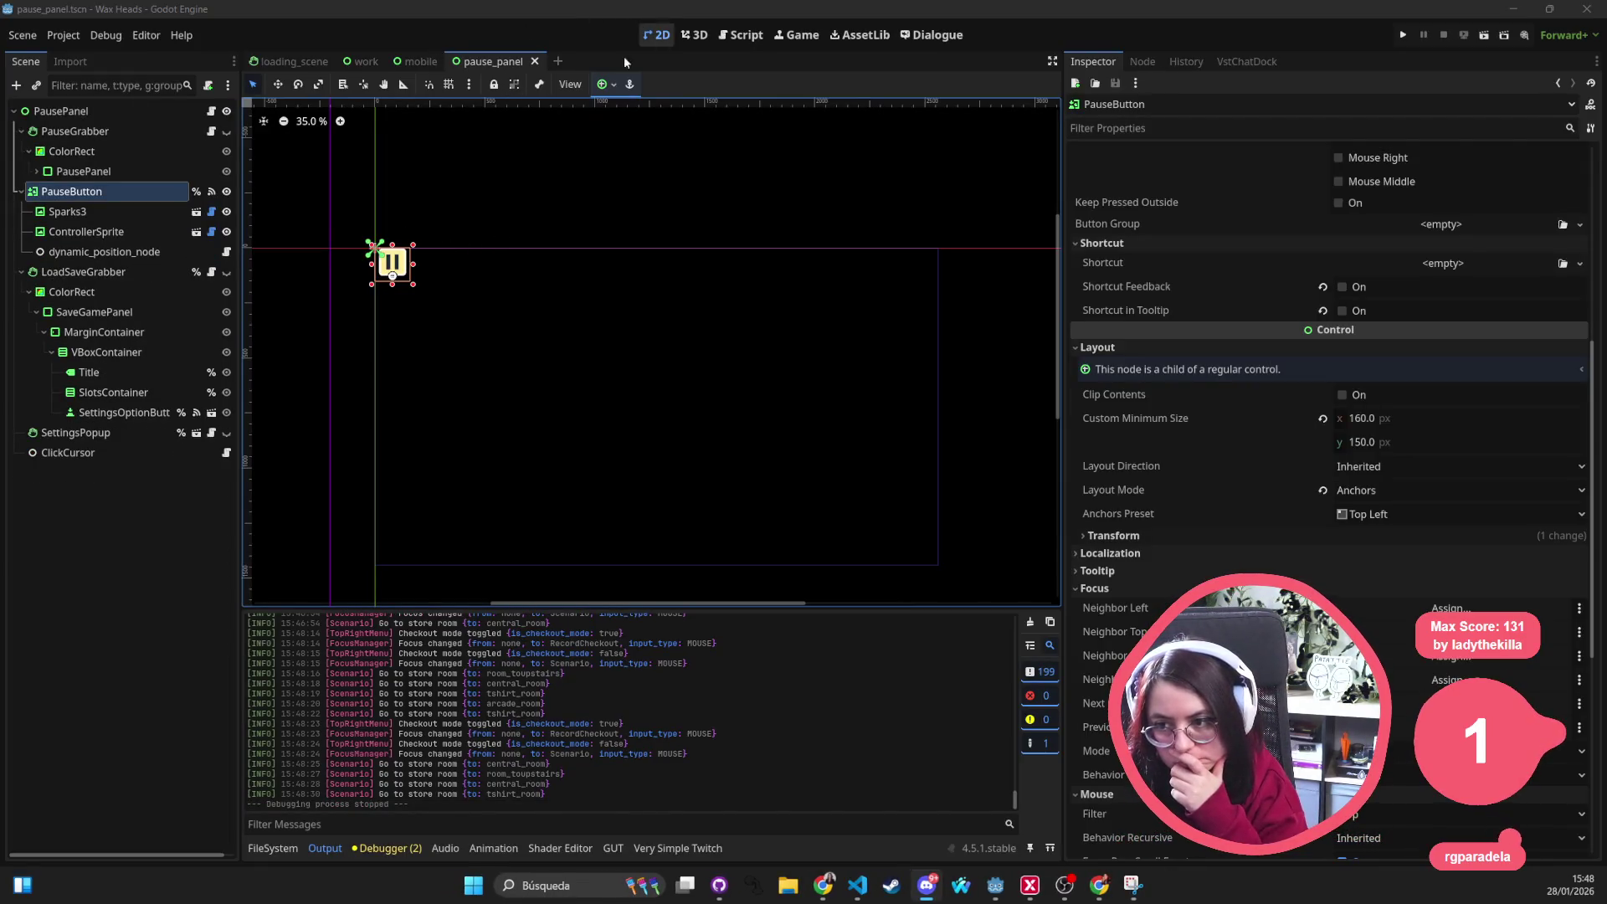
# Cycle to the mobile scene, return to pause_panel and select the ControllerSprite node
pyautogui.hotkey('ctrl', 'Tab')
pyautogui.hotkey('ctrl', 'Tab')
pyautogui.hotkey('ctrl', 'Tab')
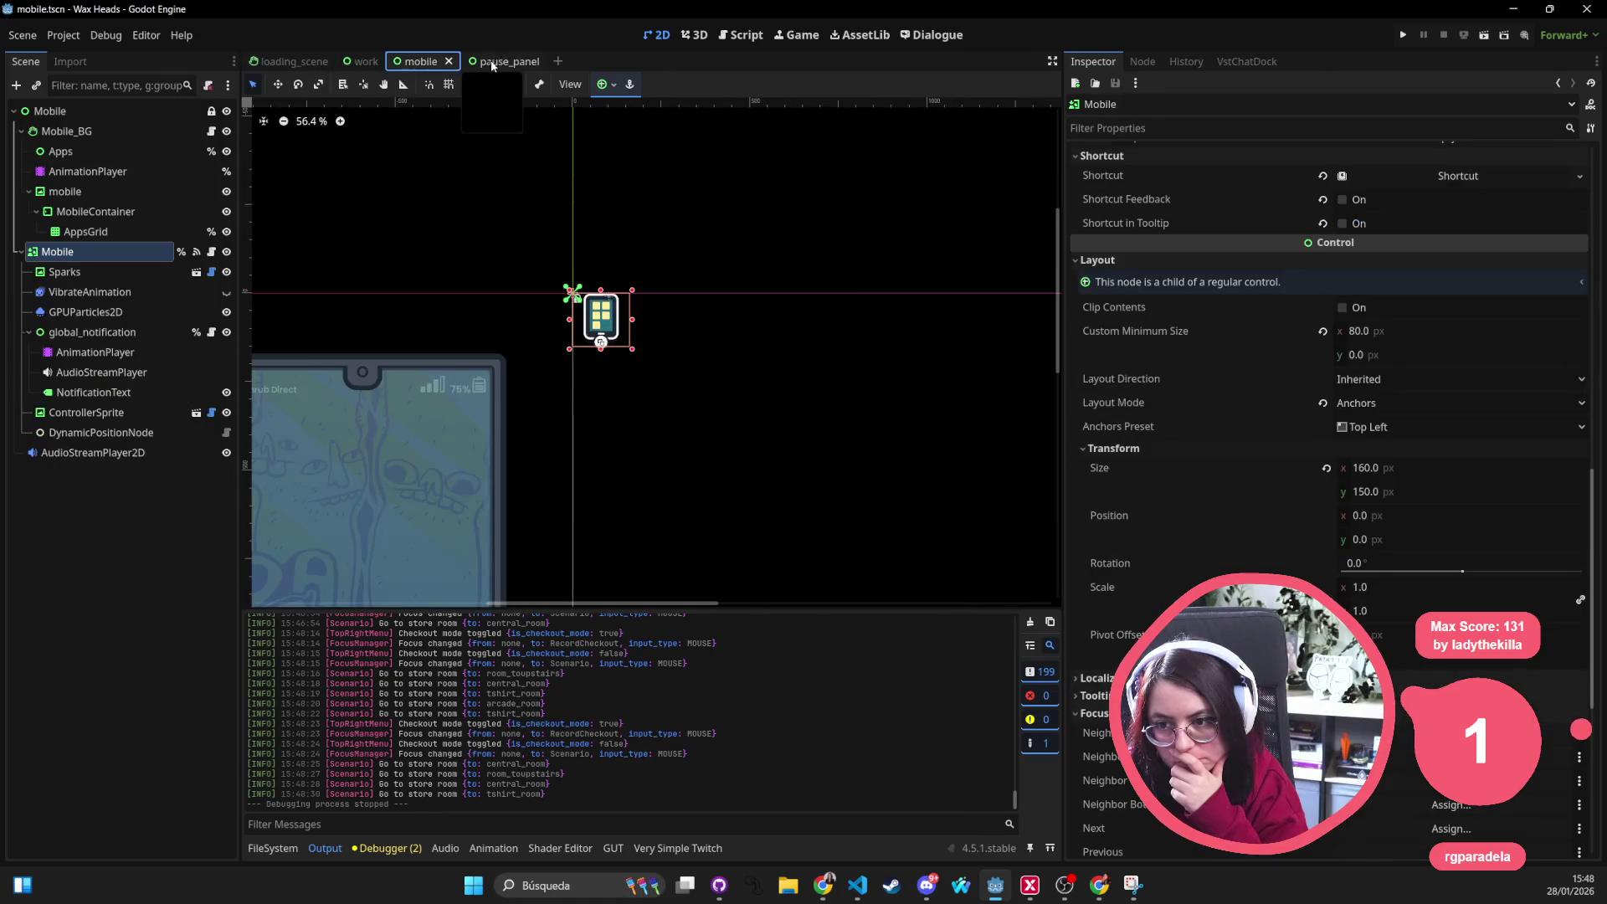
pyautogui.click(492, 64)
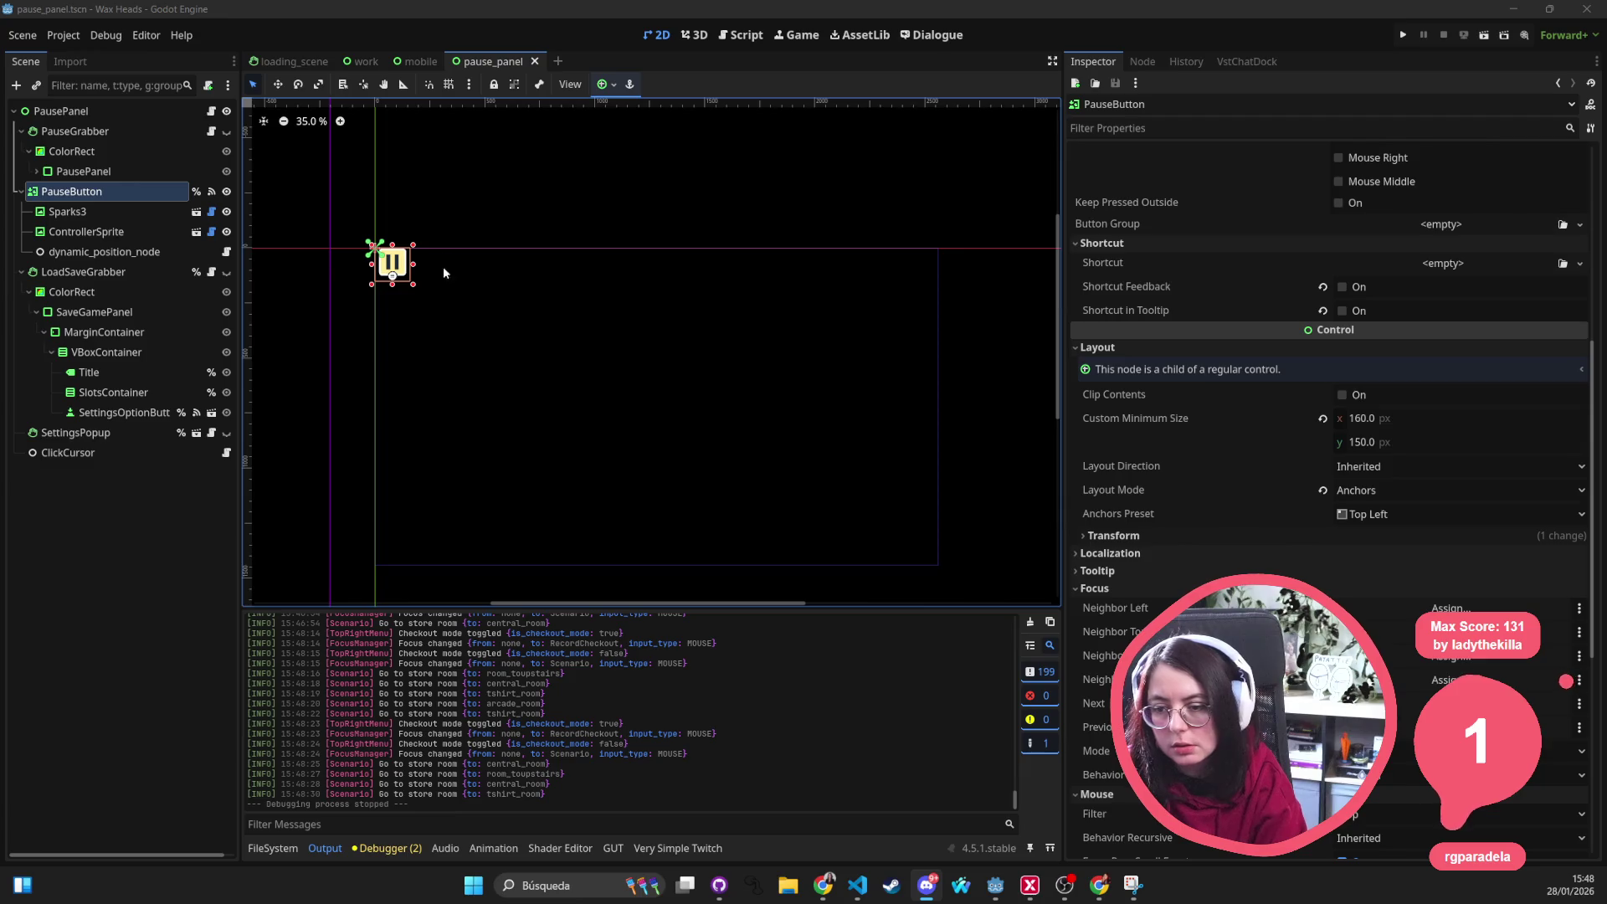
pyautogui.scroll(1, 436, 276)
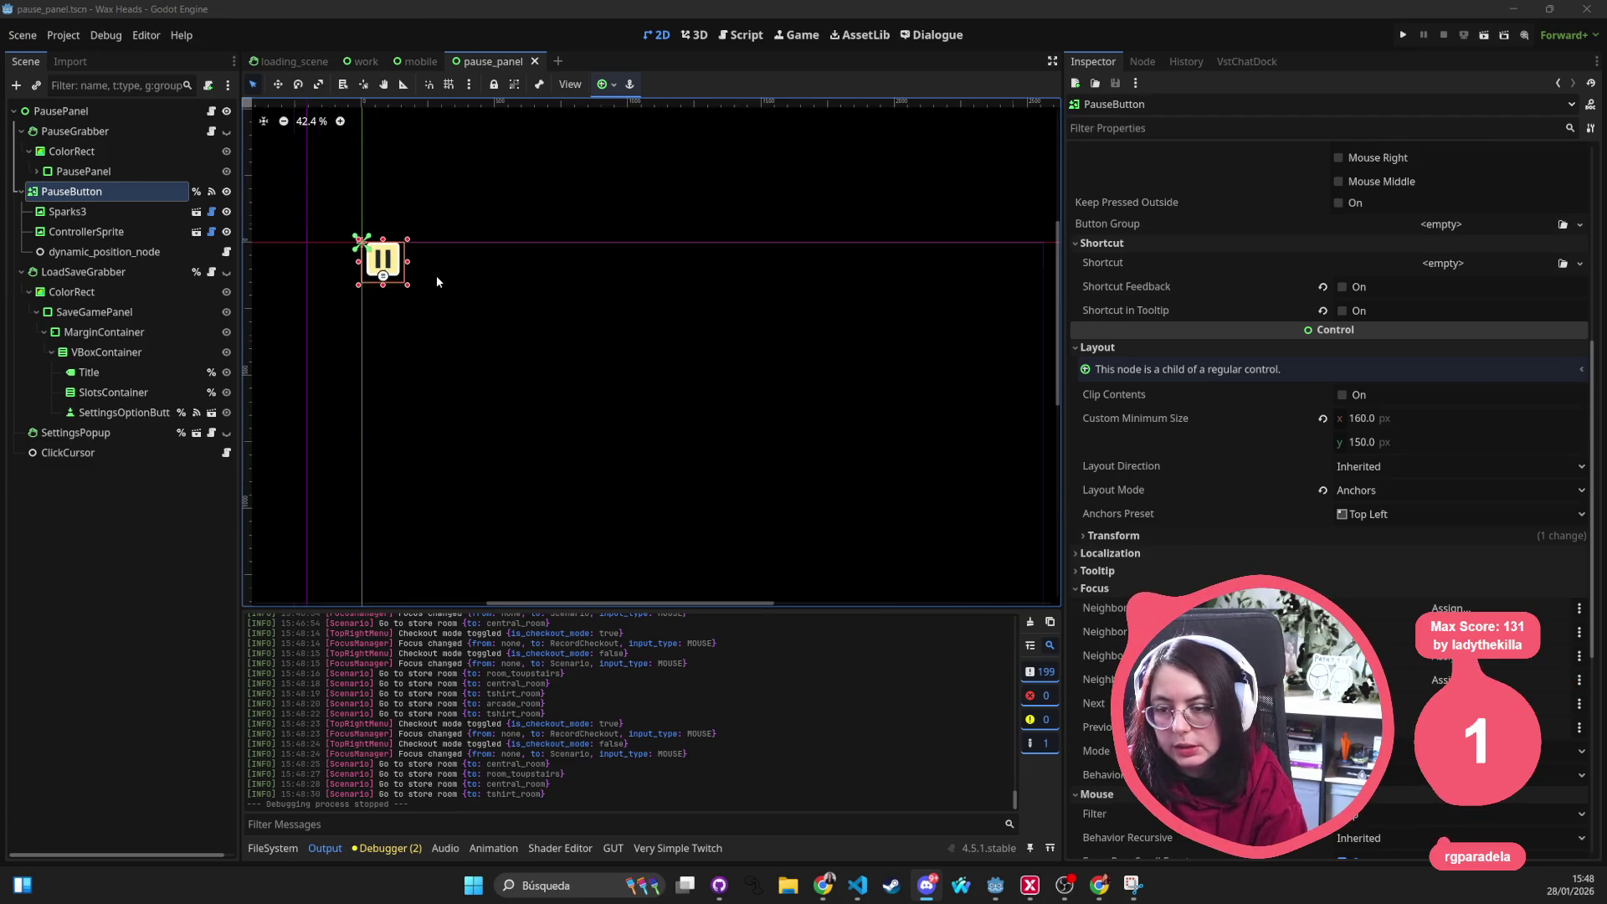
pyautogui.scroll(2, 436, 275)
pyautogui.click(363, 276)
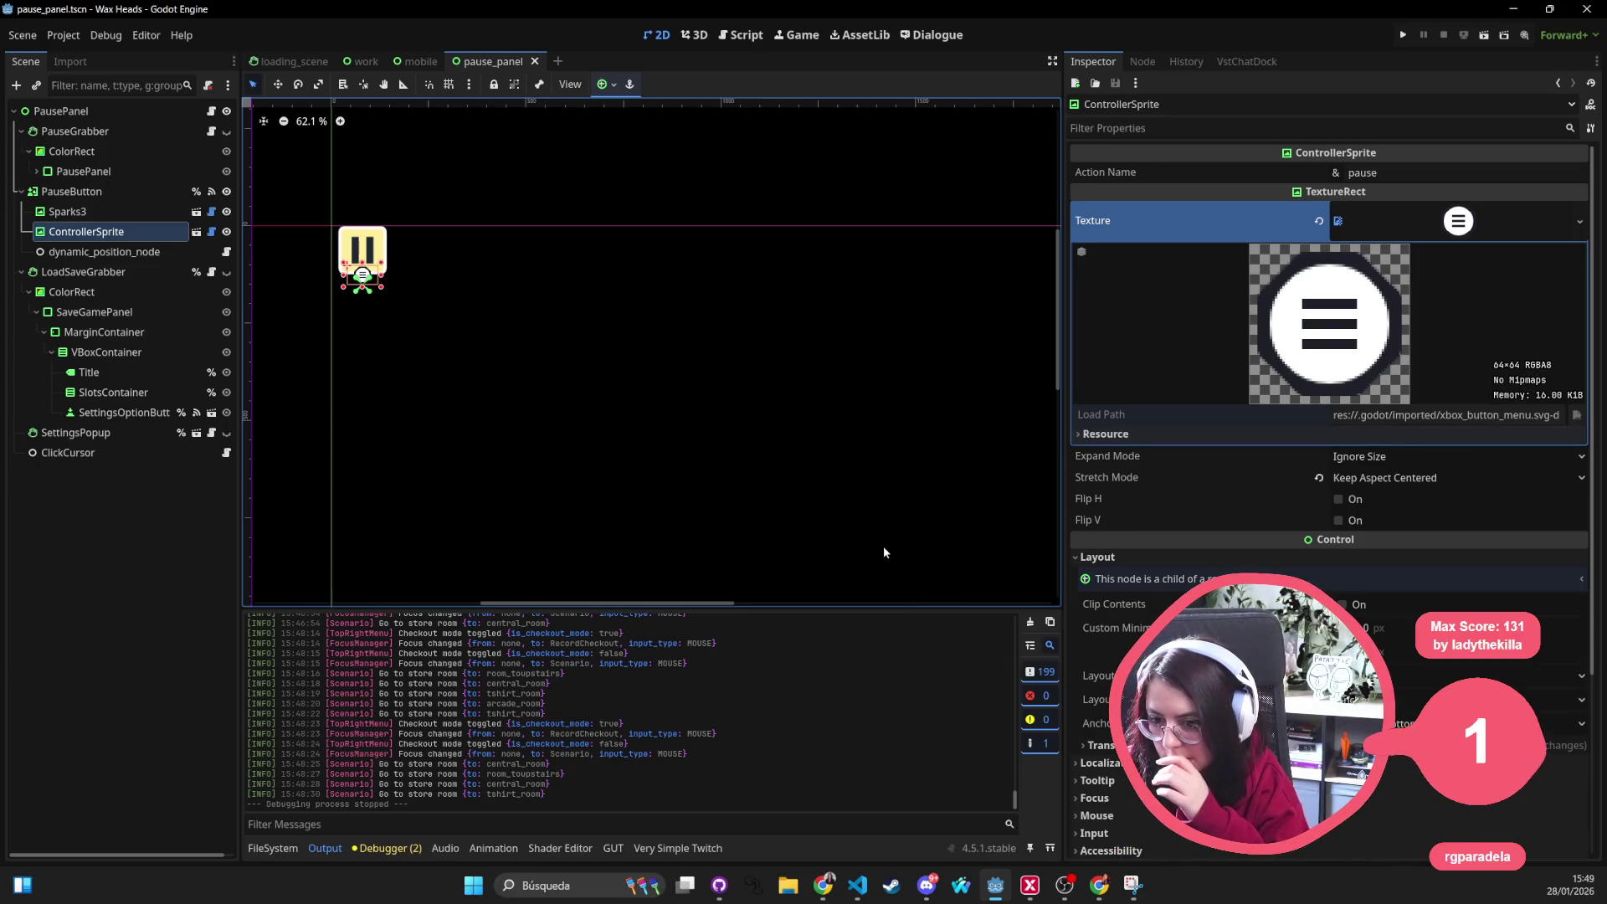
pyautogui.moveTo(380, 290); pyautogui.dragTo(399, 311)
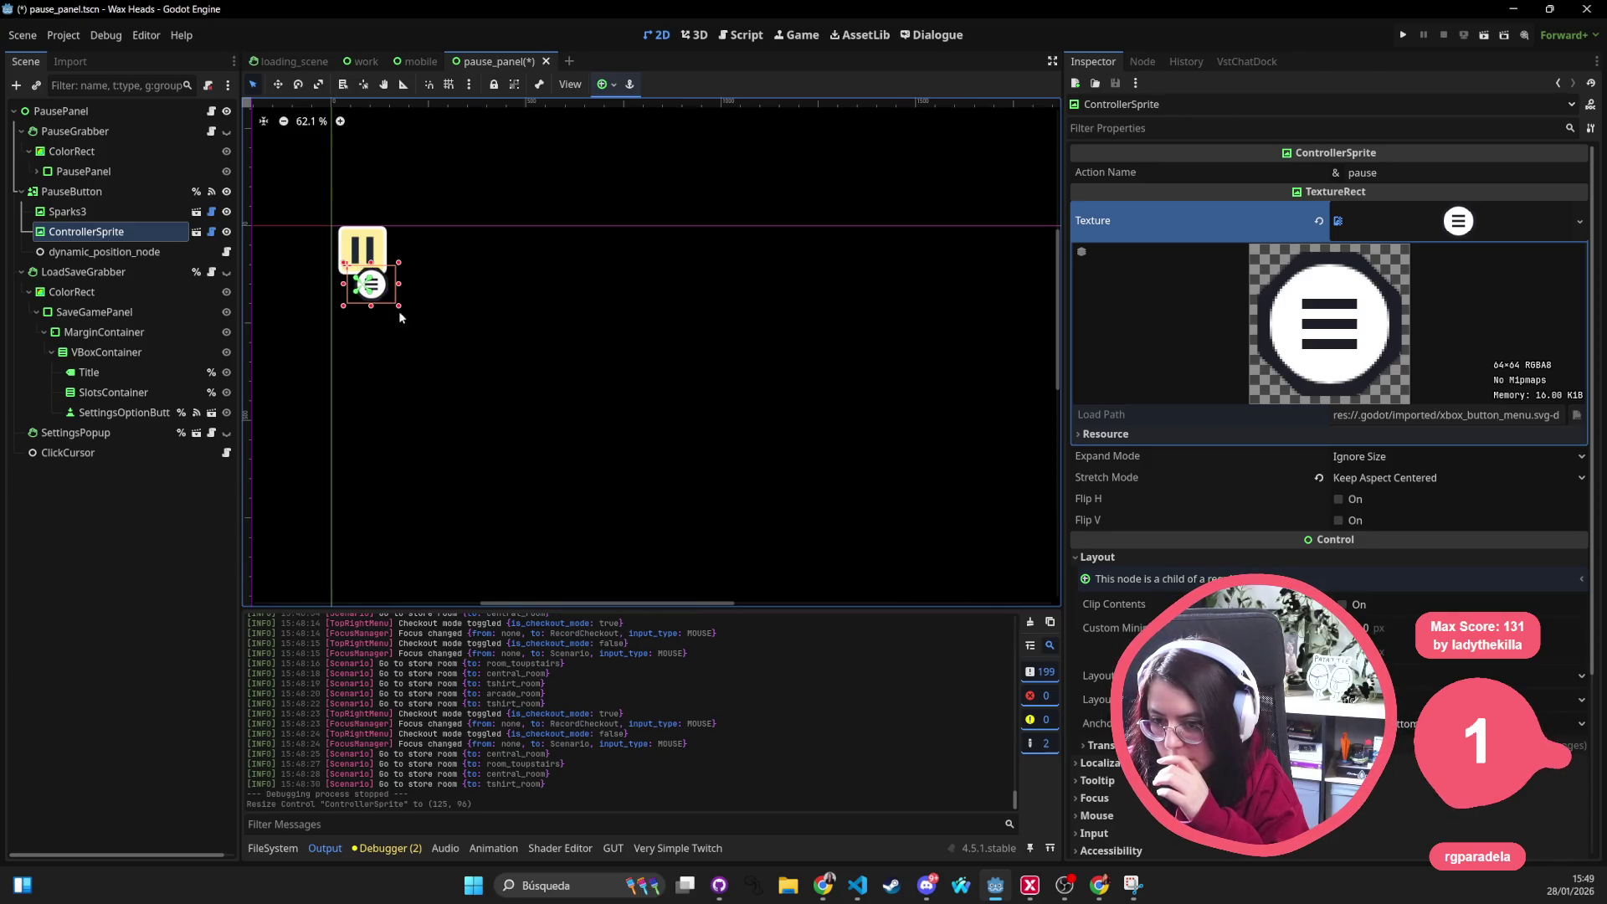
pyautogui.hotkey('ctrl', 'z')
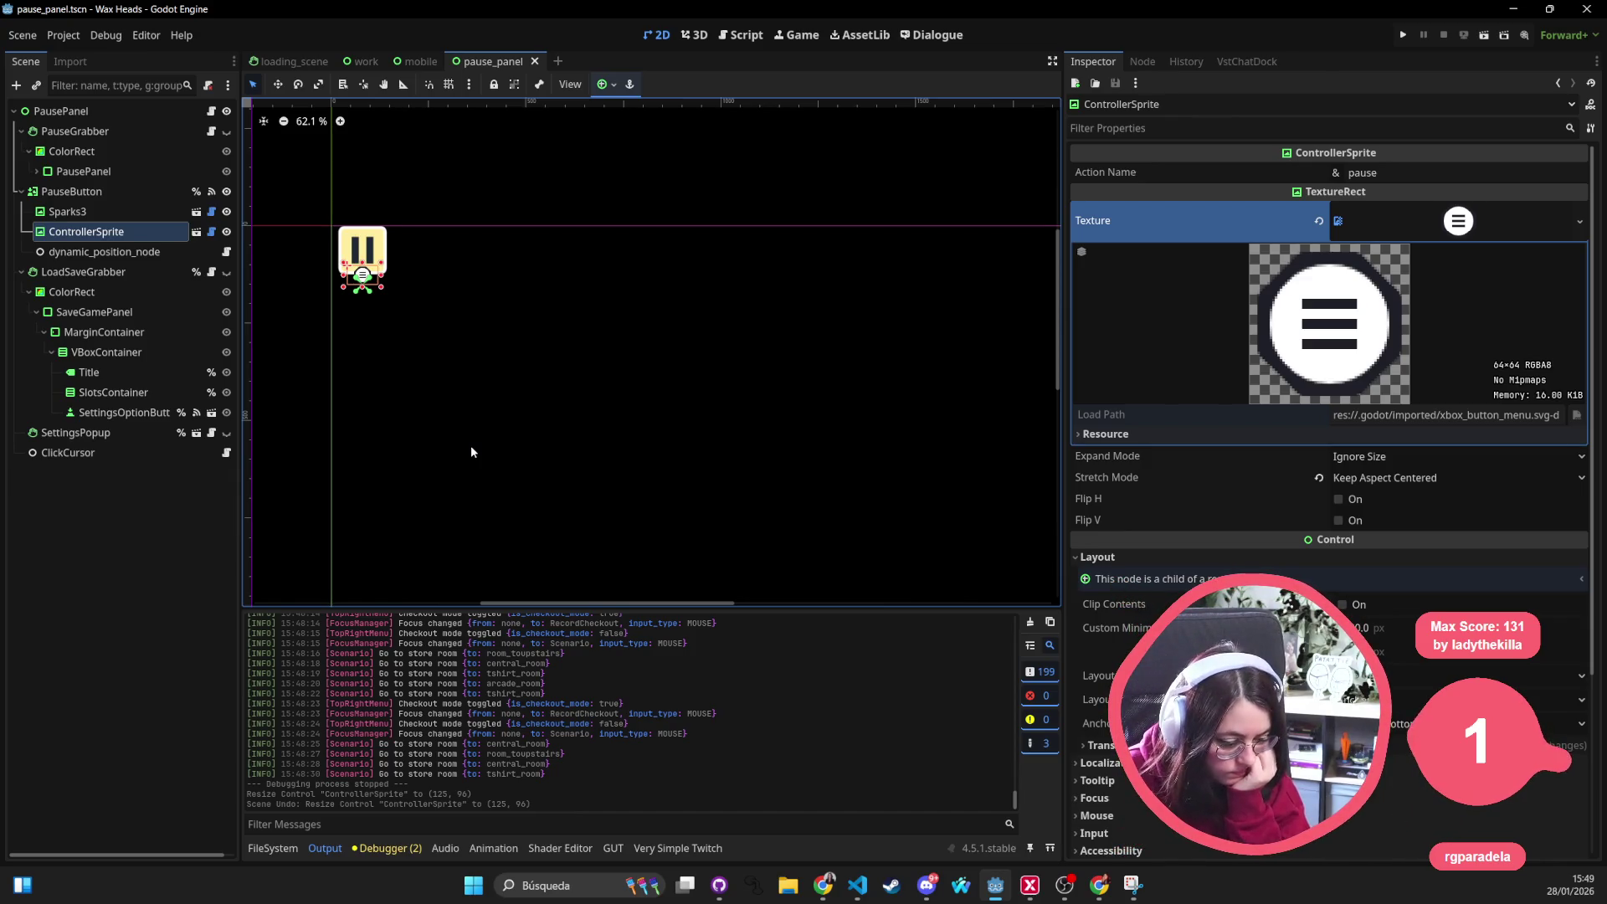
pyautogui.scroll(-3, 476, 440)
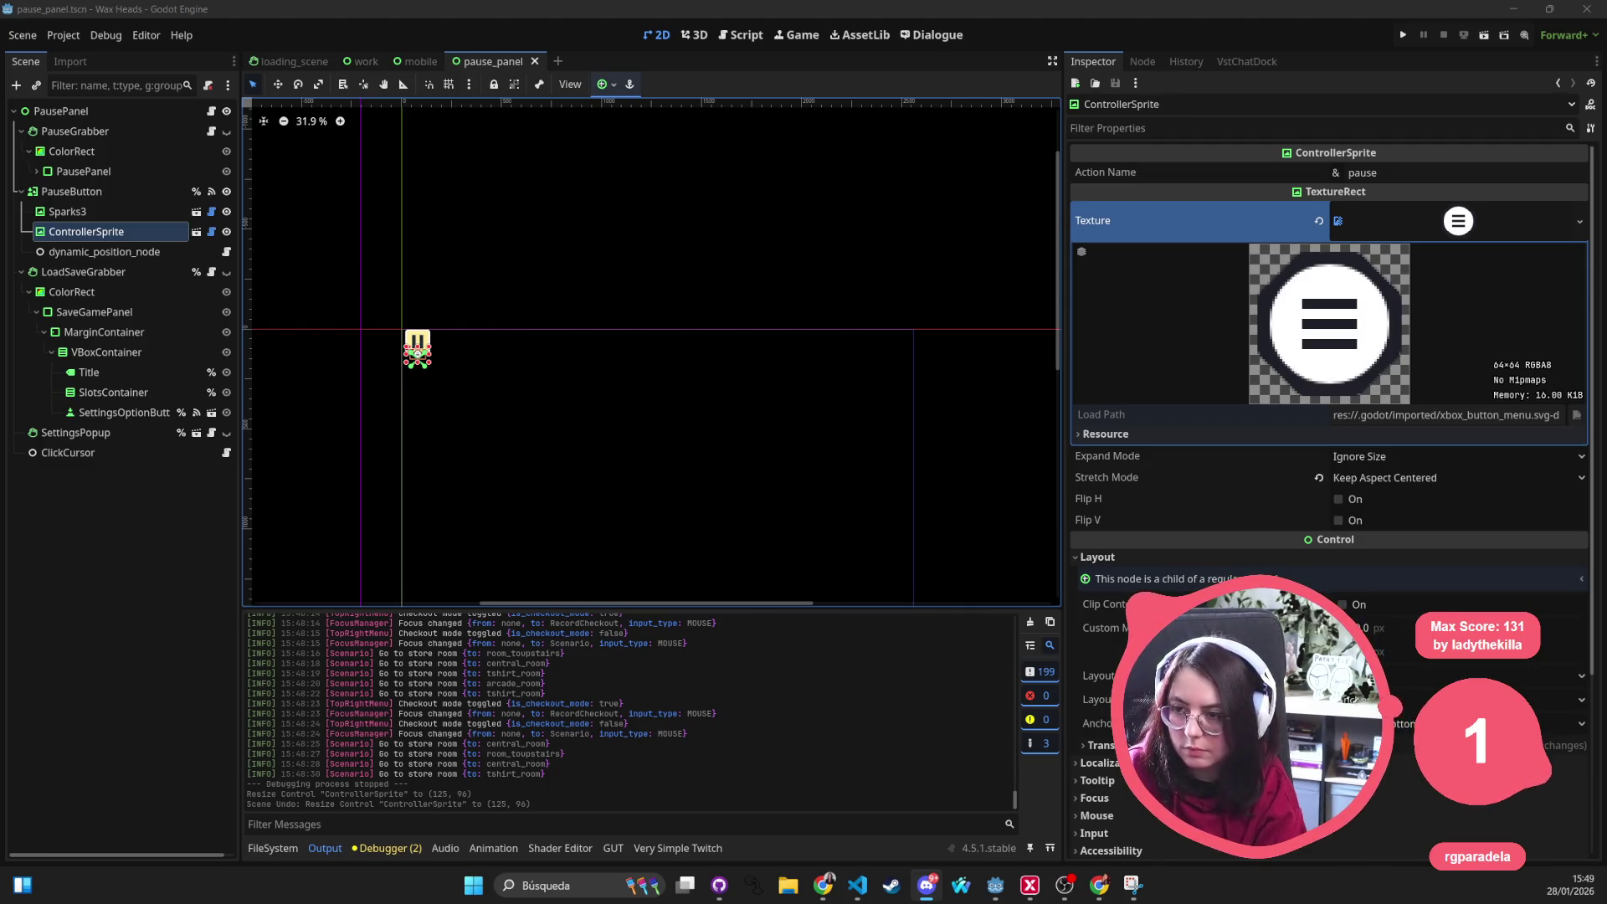
pyautogui.scroll(-3, 657, 322)
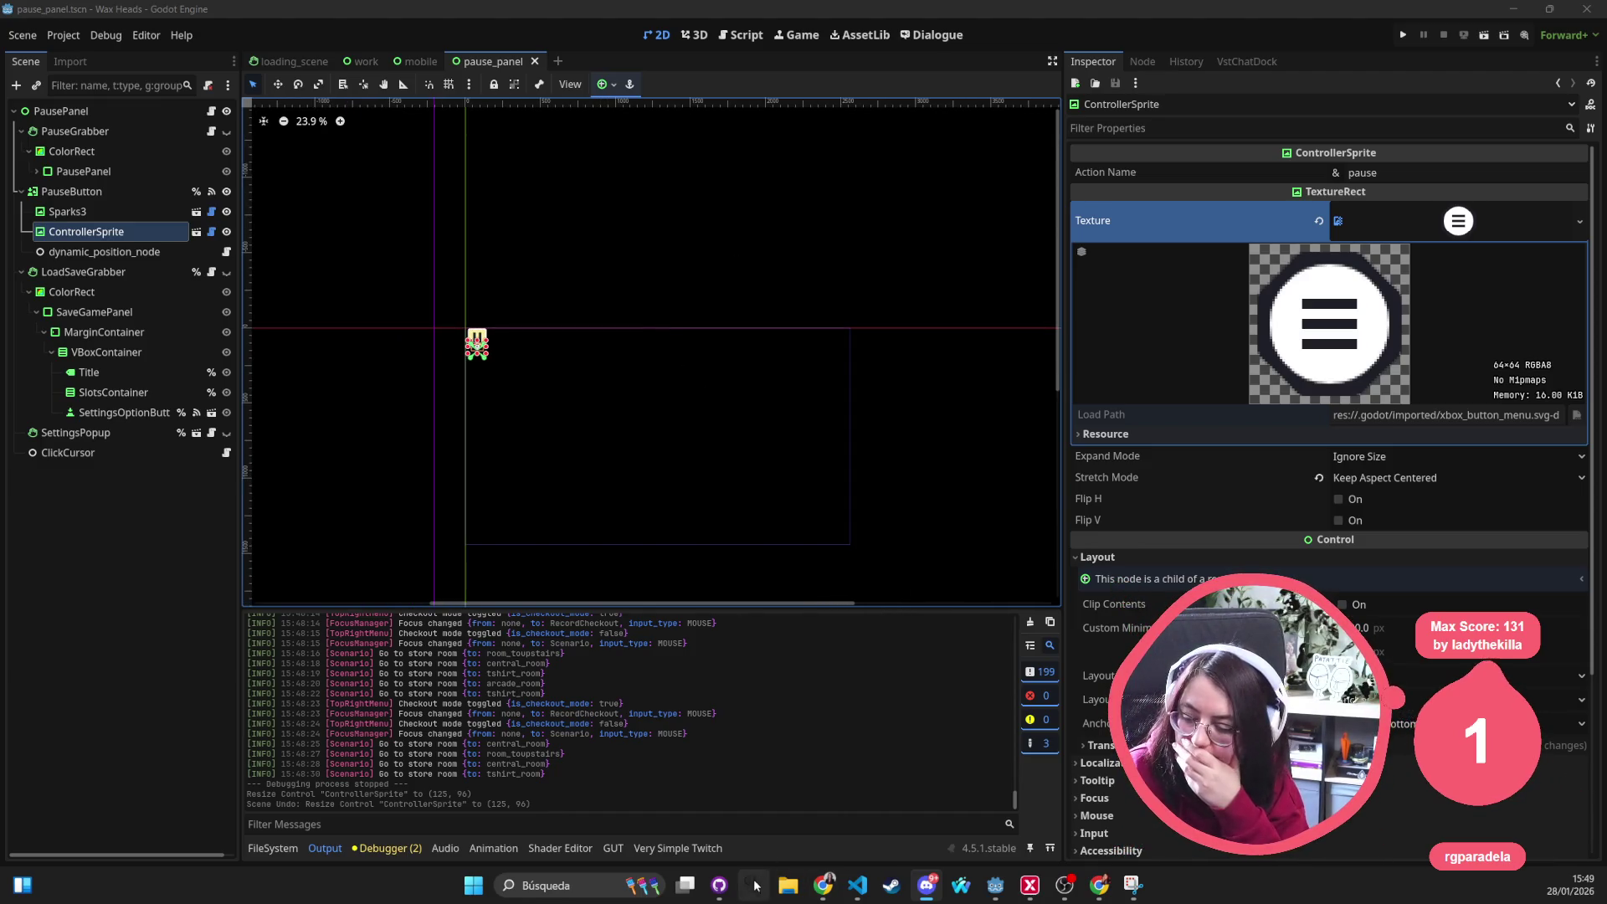
pyautogui.click(719, 885)
# Review the diffs of pause_panel.tscn, mobile.tscn, work.tscn and debug.gd
pyautogui.click(107, 146)
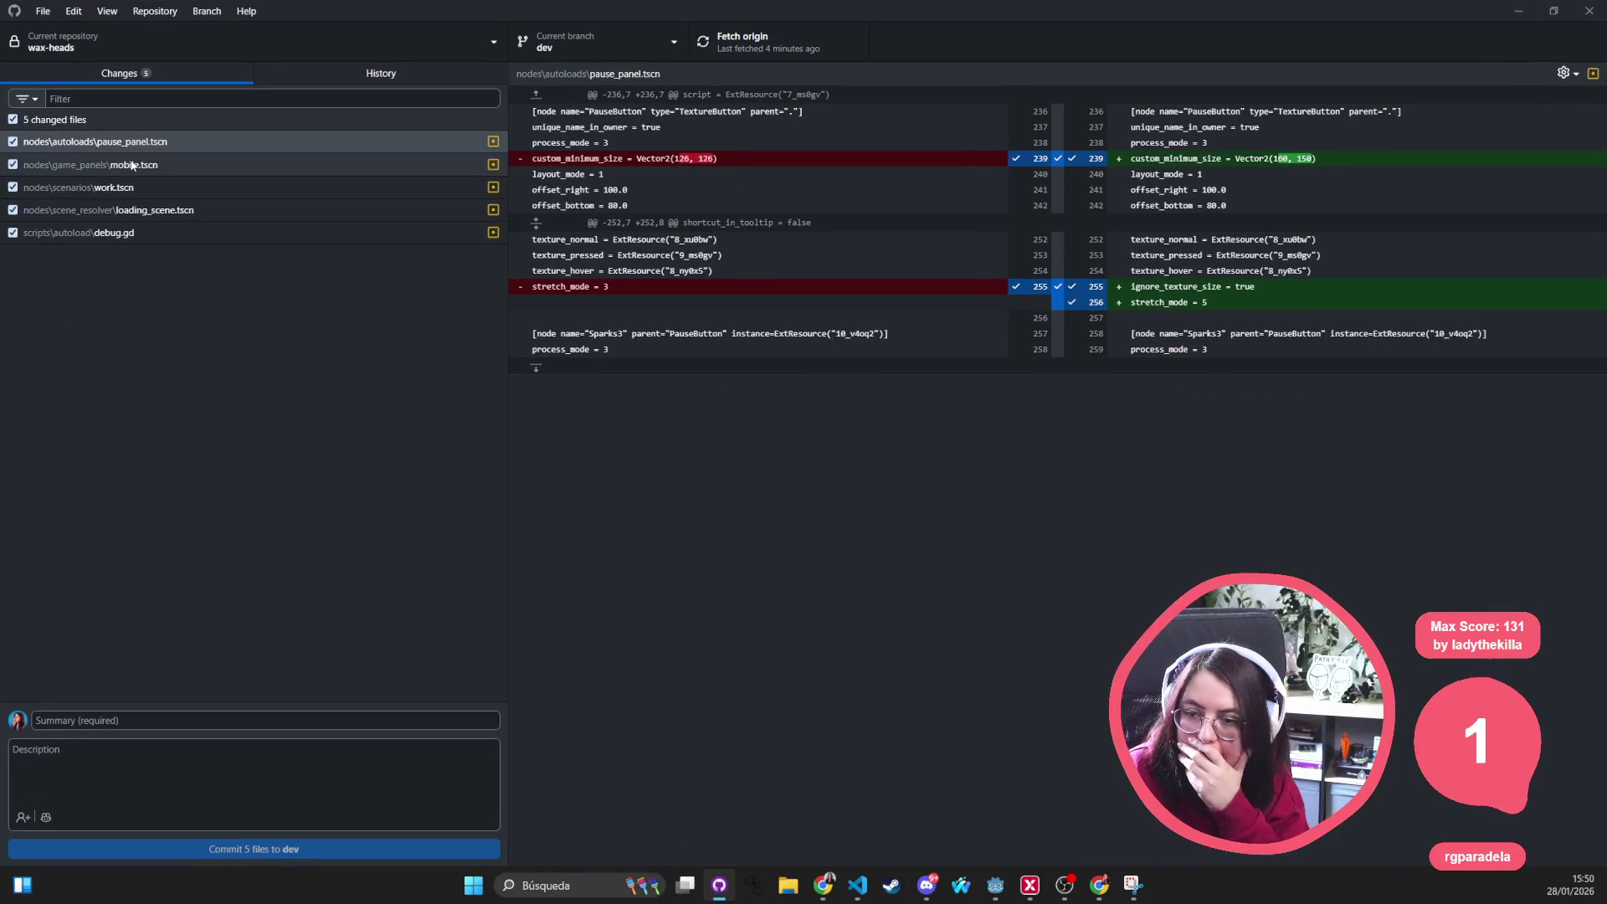
pyautogui.click(139, 174)
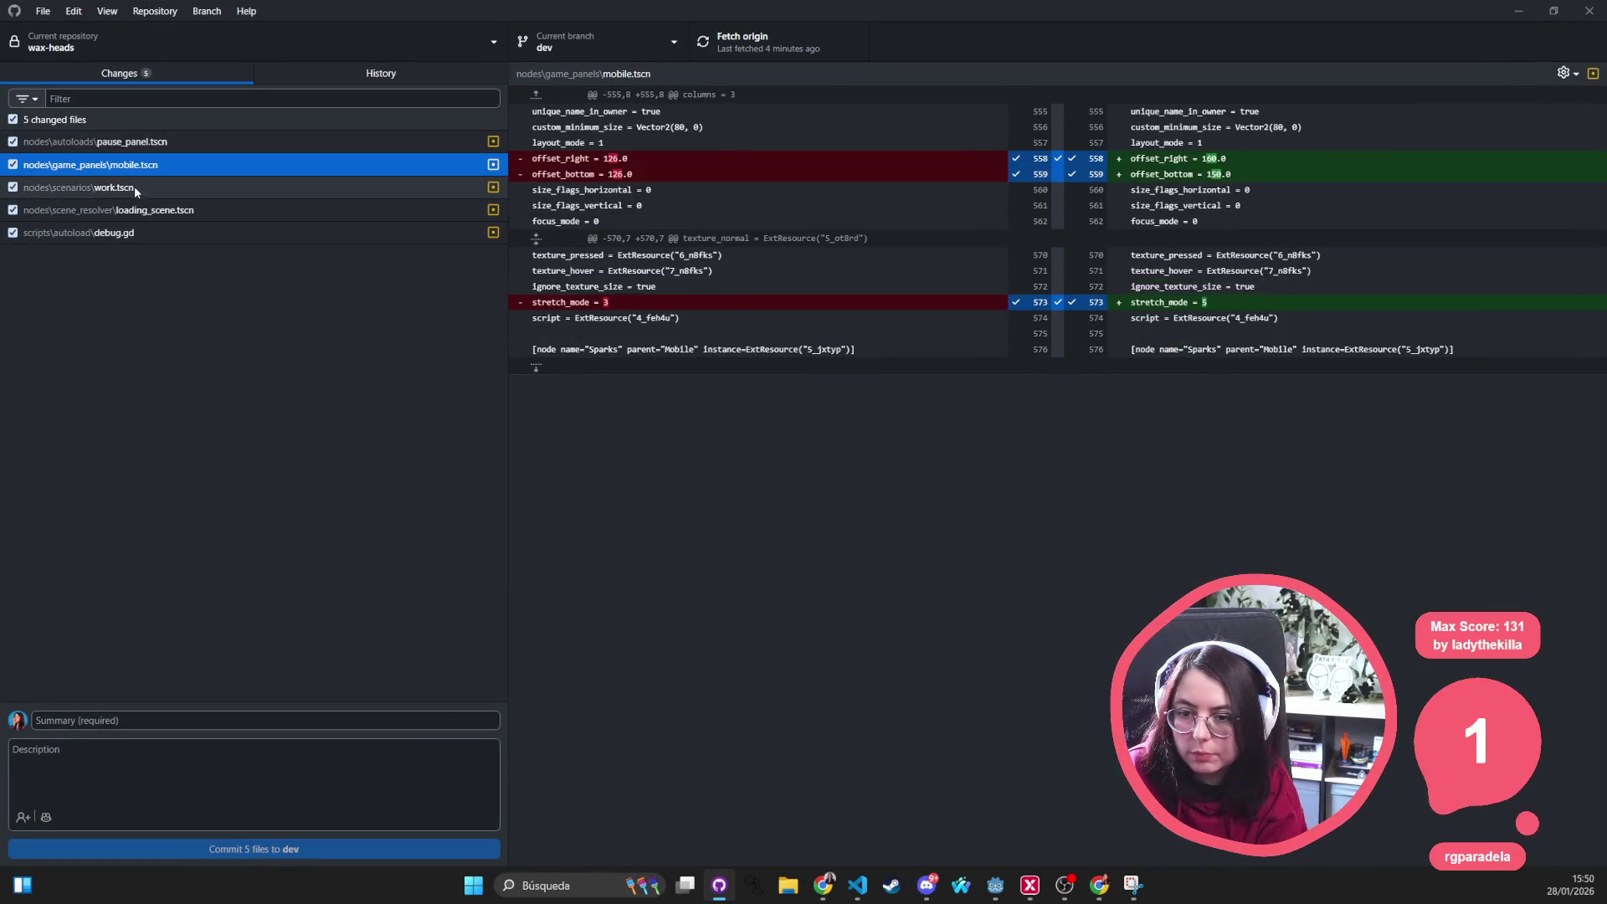
pyautogui.click(134, 189)
pyautogui.click(125, 233)
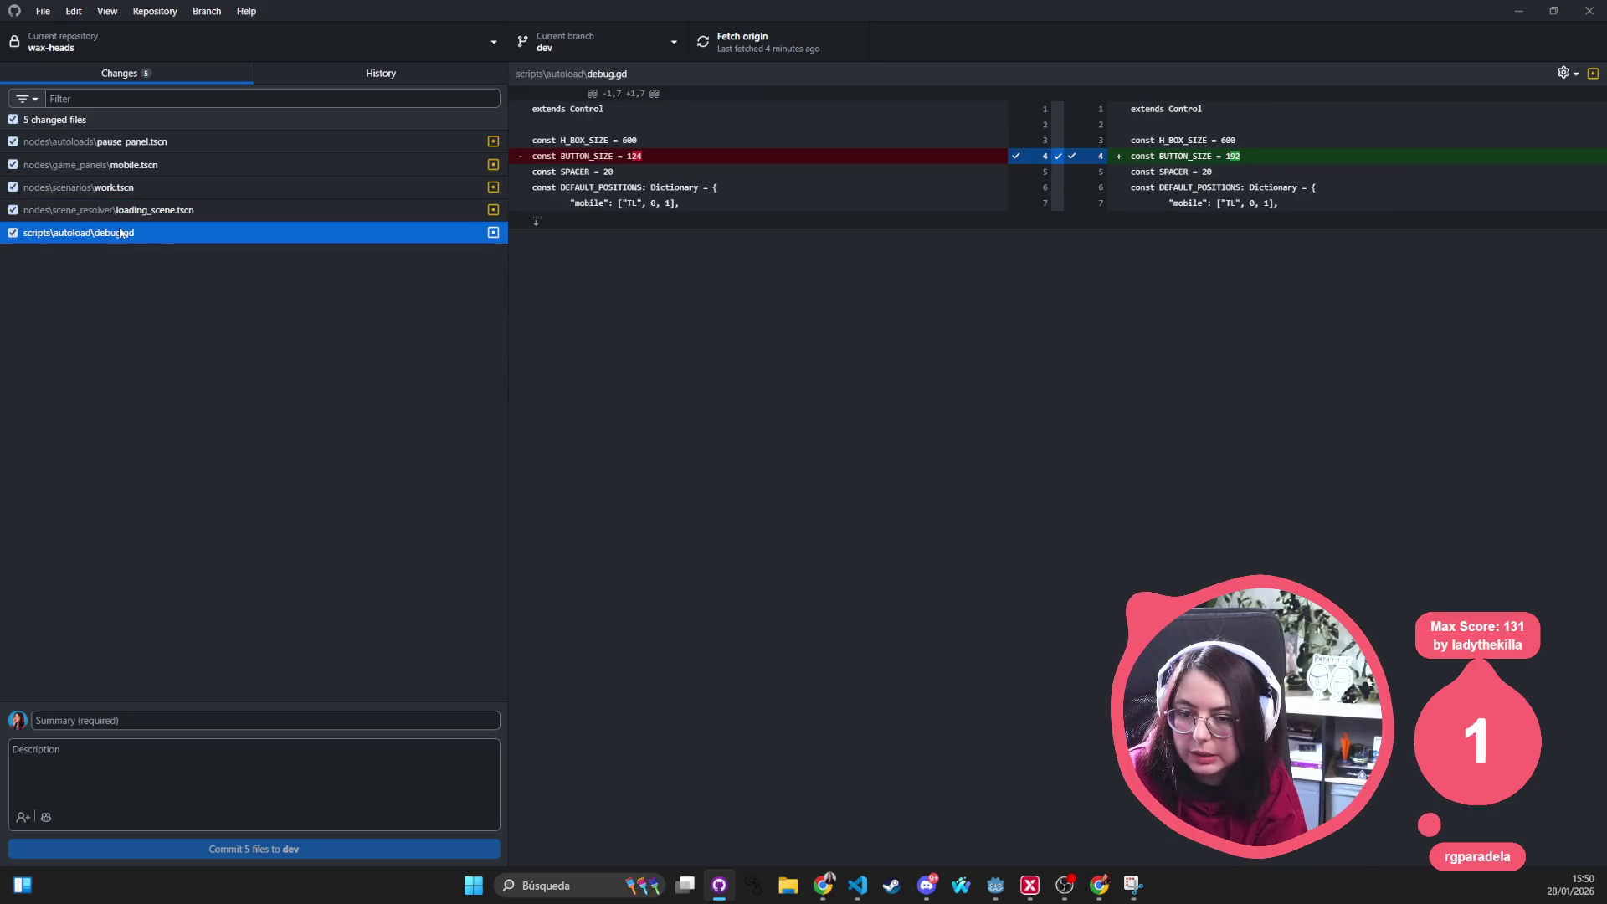
# Discard all five changed files, confirm, and Alt+Tab back to Godot
pyautogui.keyDown('shift'); pyautogui.click(149, 146); pyautogui.keyUp('shift')
pyautogui.rightClick(149, 145)
pyautogui.click(287, 182)
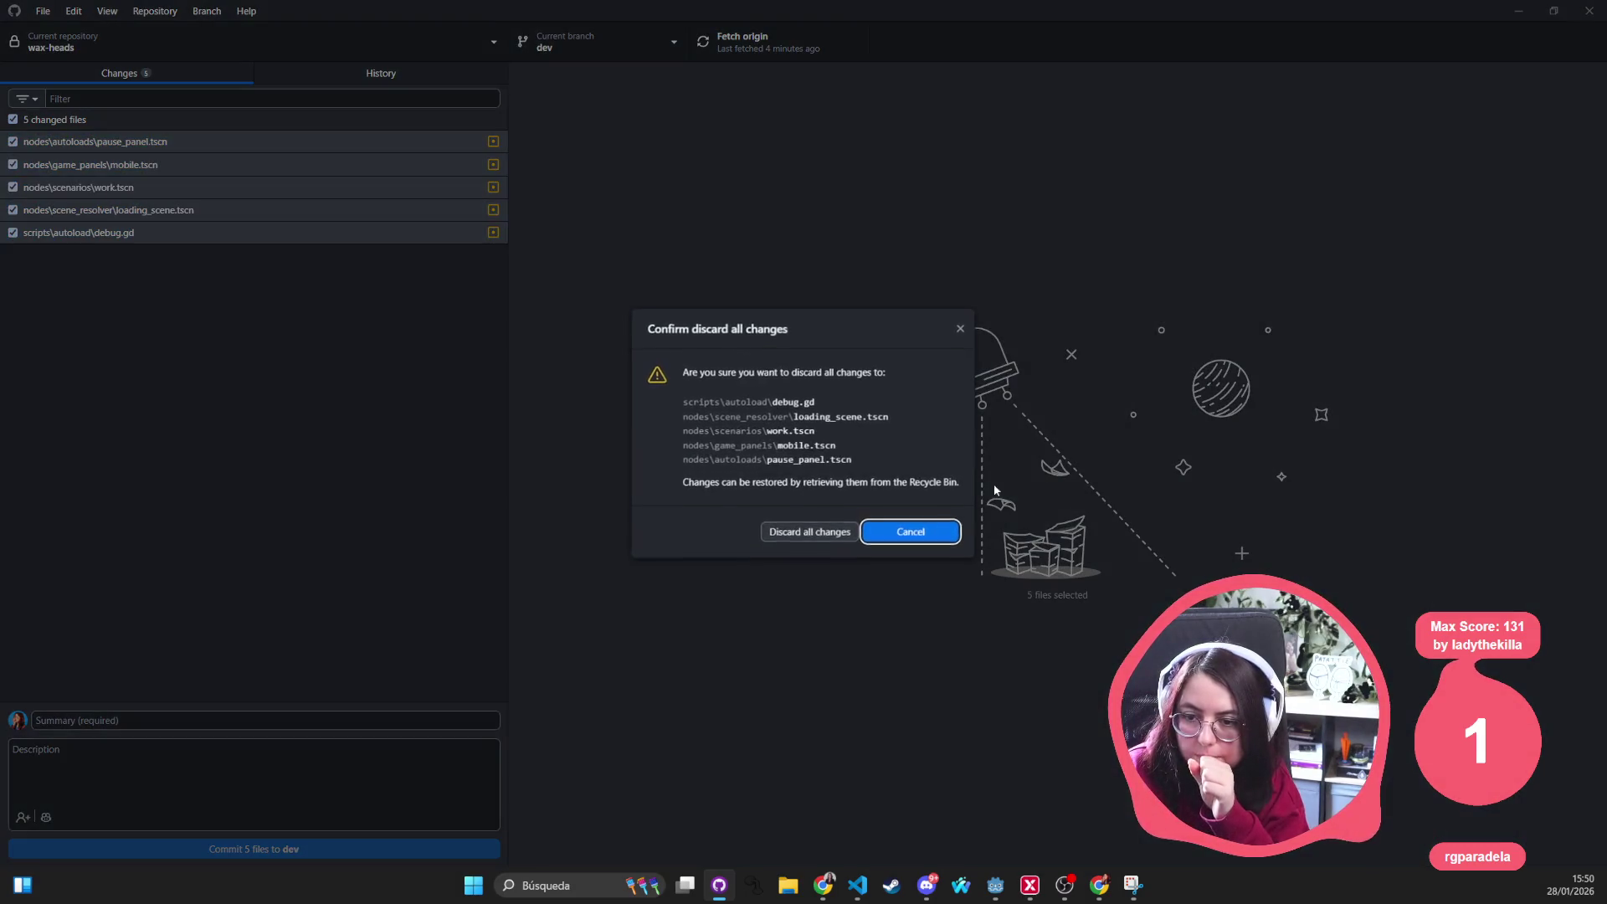
pyautogui.click(809, 530)
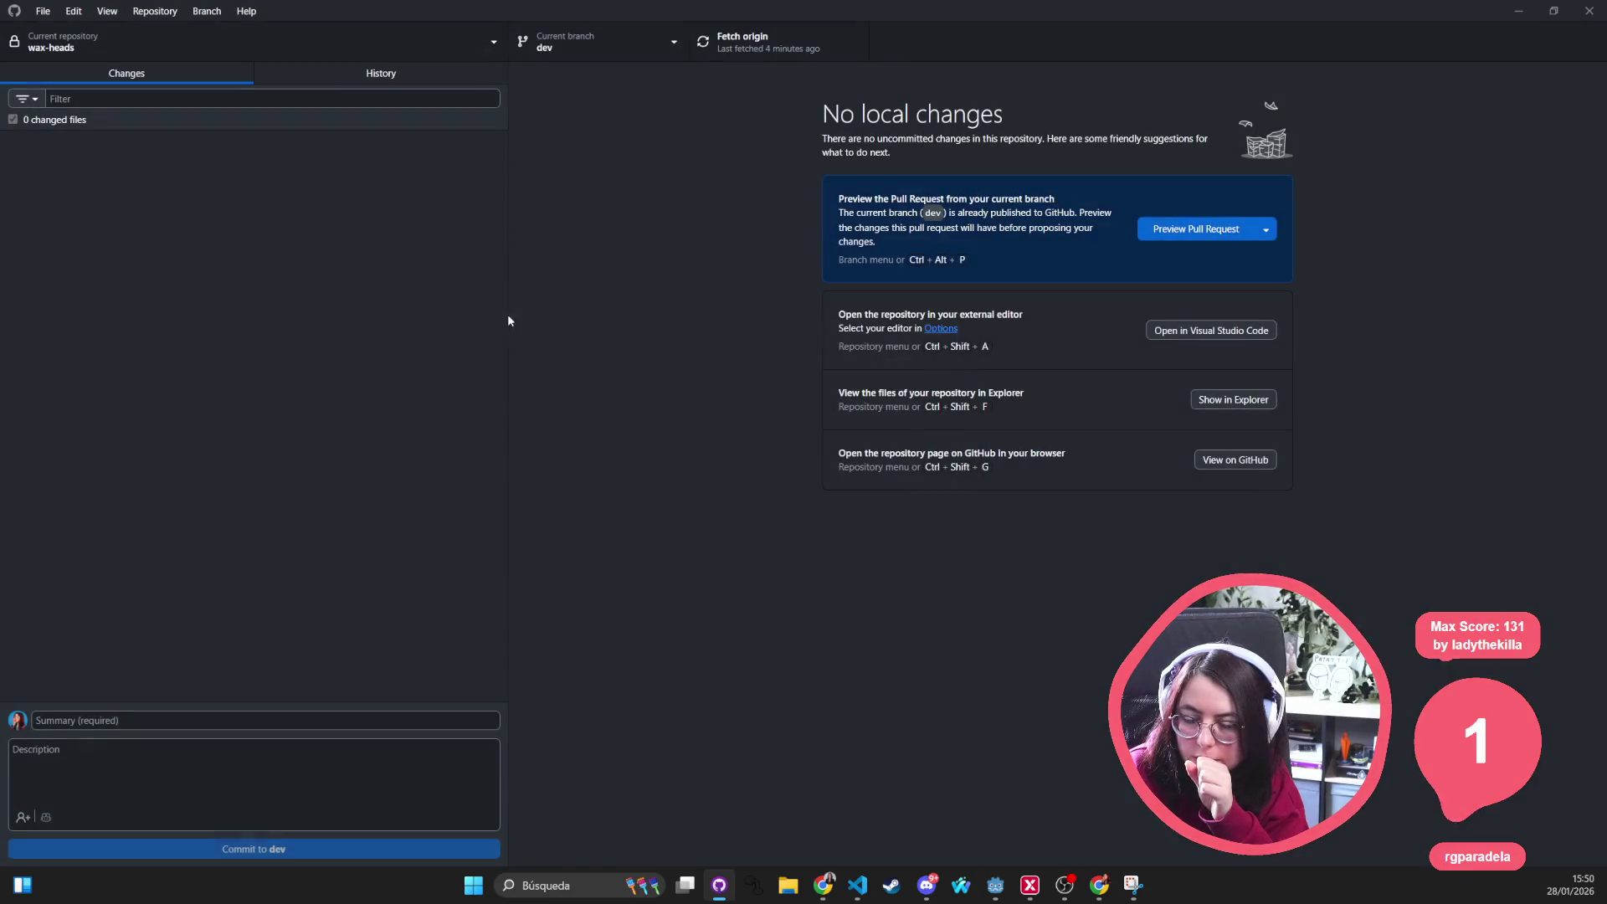
pyautogui.hotkey('alt', 'Tab')
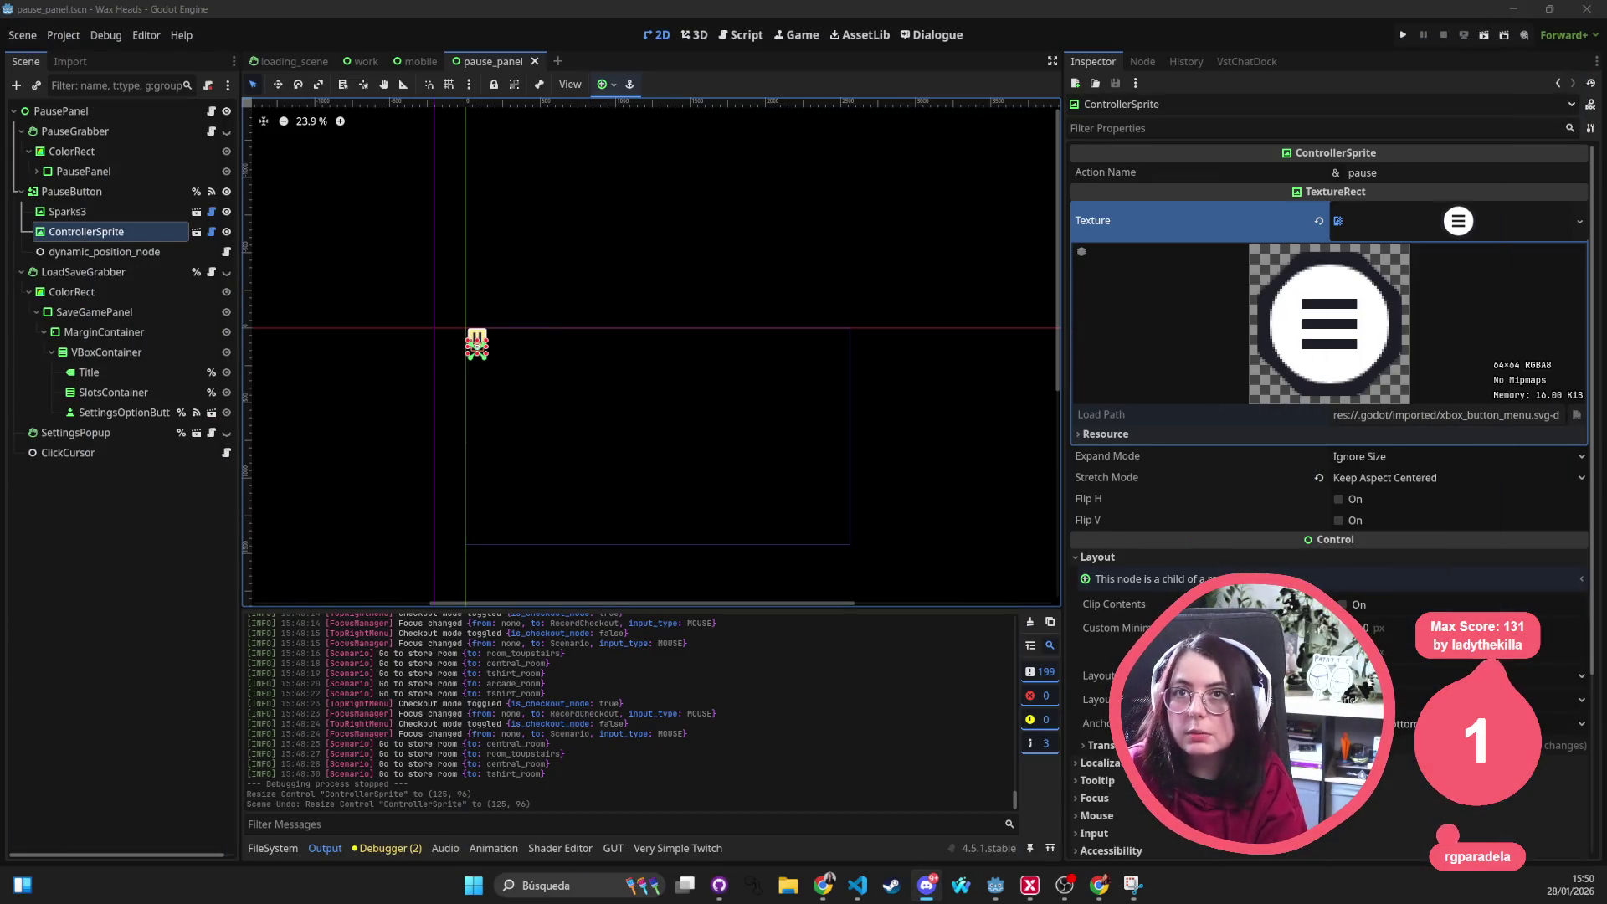
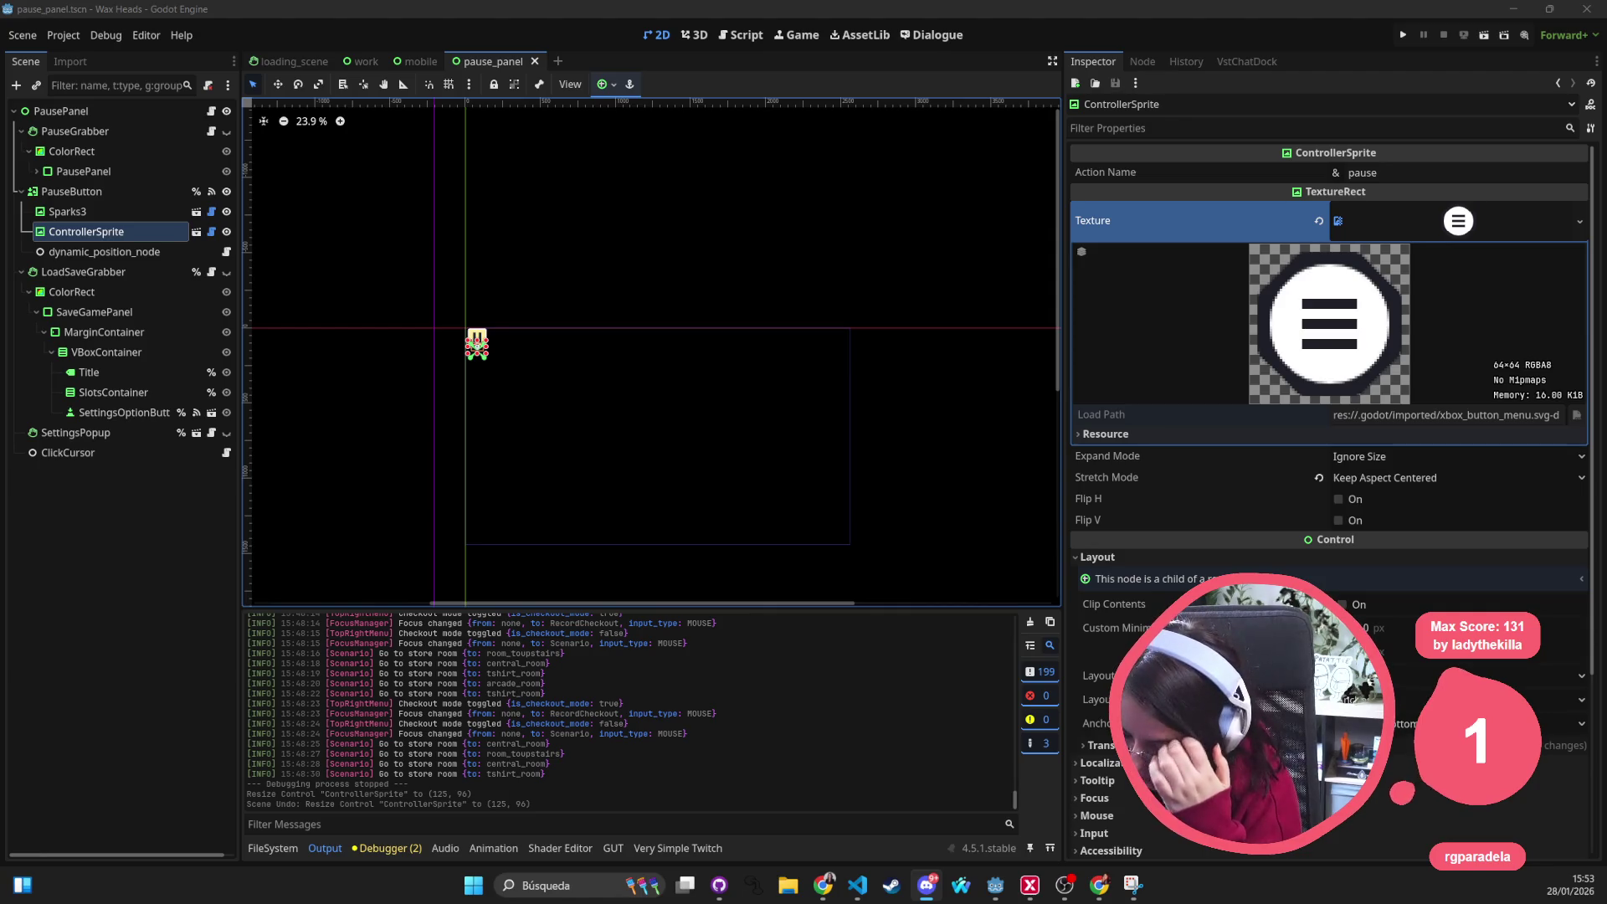
# Reload the externally changed scenes from disk and quick-open the convo.tscn scene
pyautogui.click(880, 413)
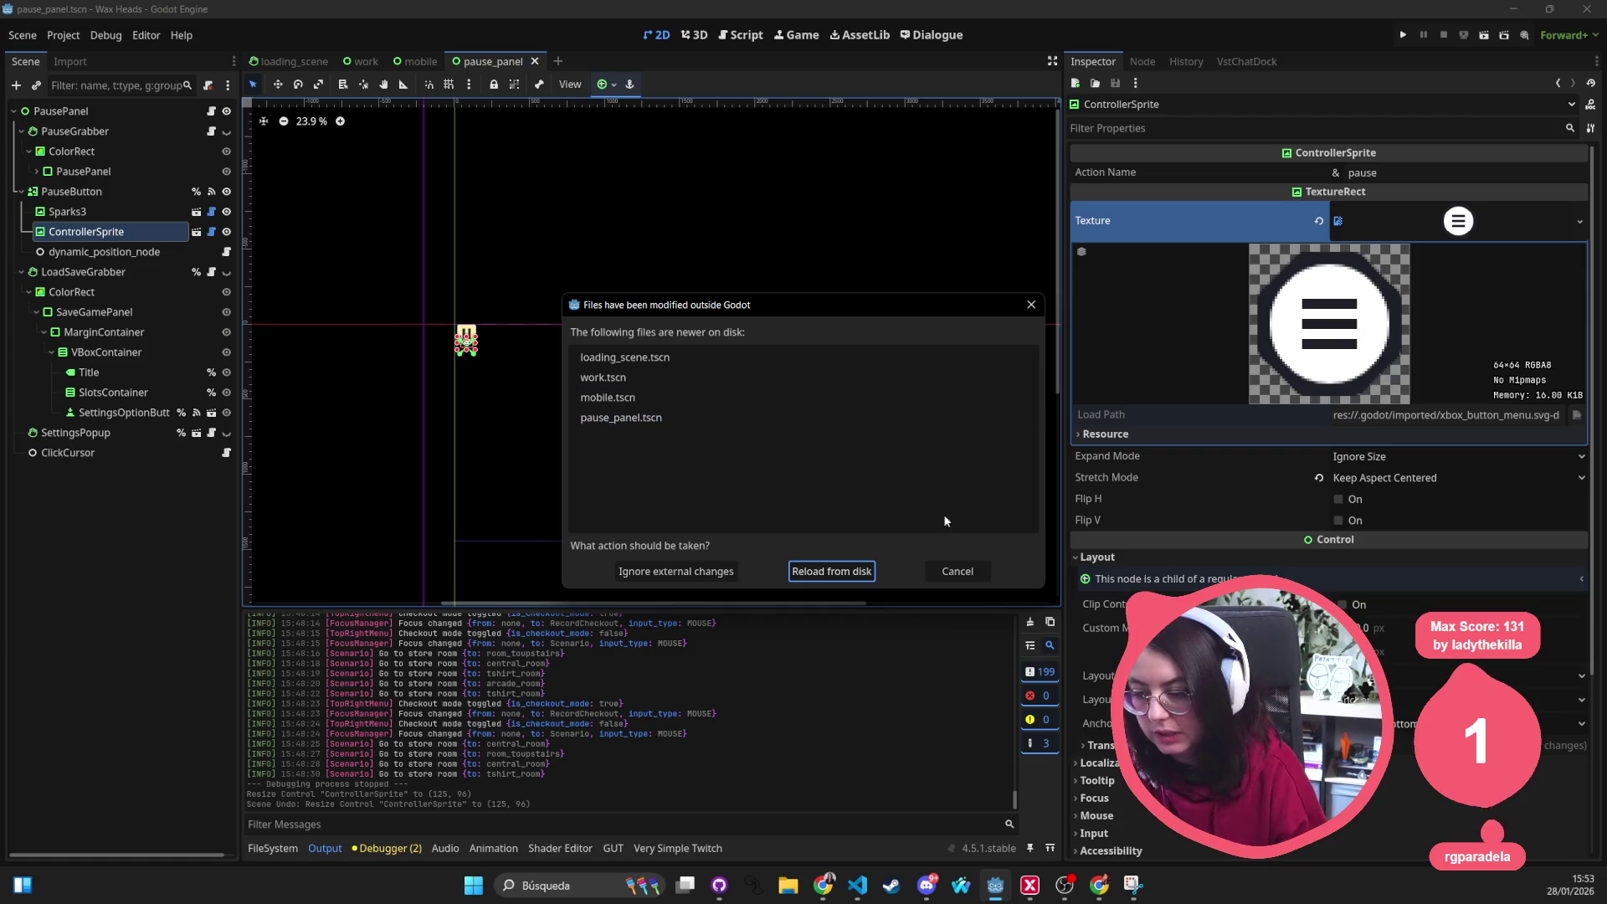
pyautogui.click(822, 571)
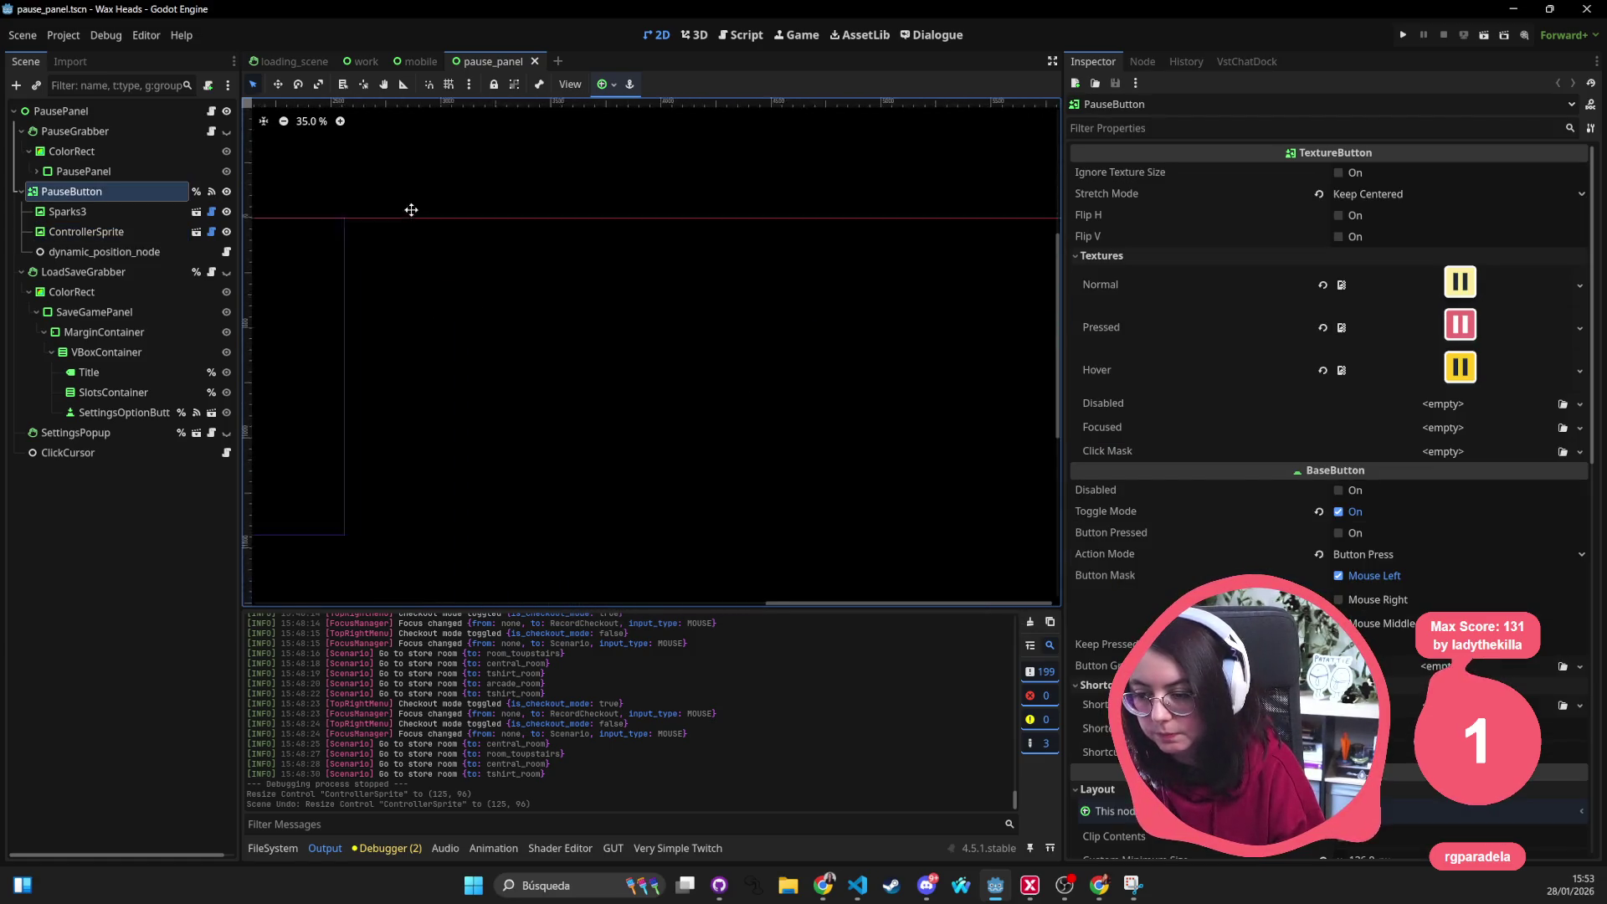
pyautogui.hotkey('shift', 'alt', 'o')
pyautogui.write('load')
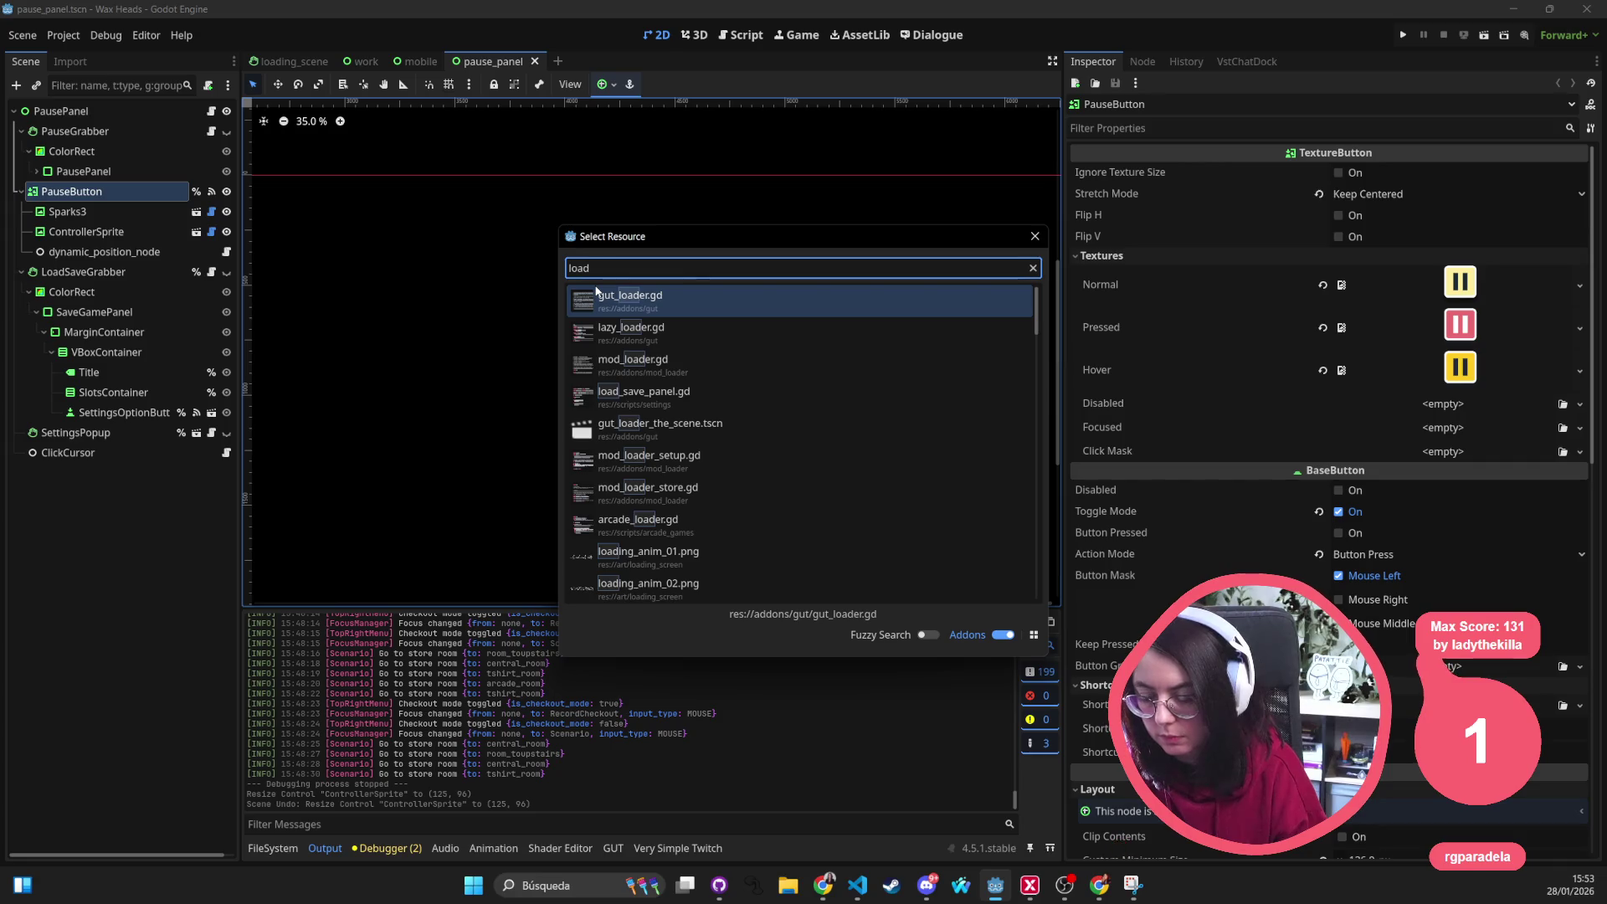
pyautogui.write('ing')
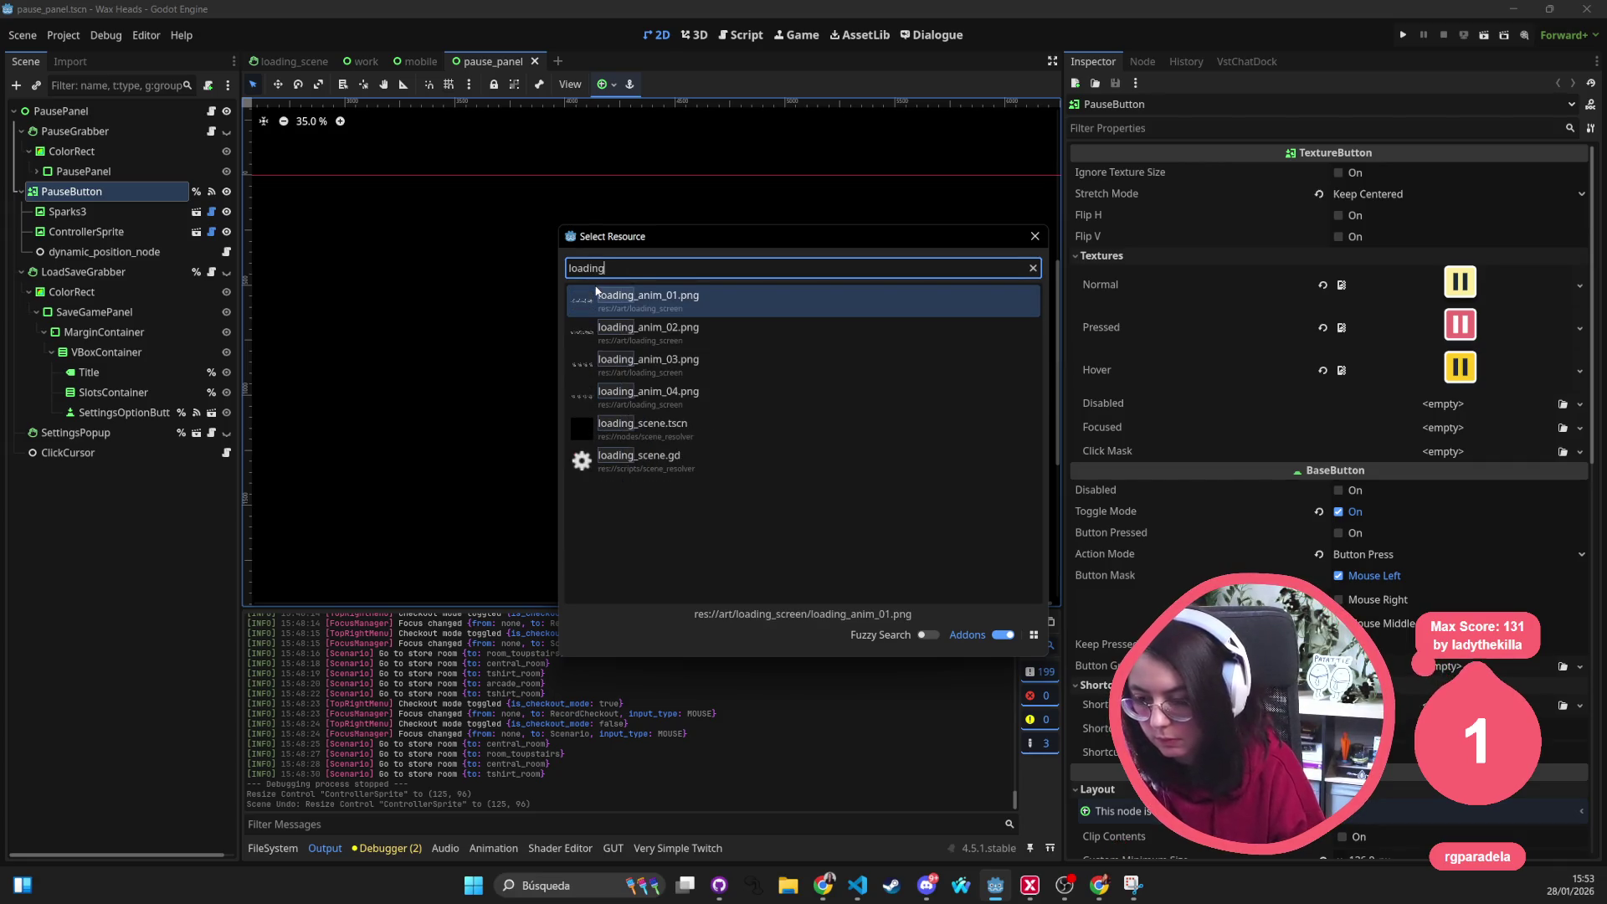
pyautogui.hotkey('ctrl', 'BackSpace')
pyautogui.write('convo')
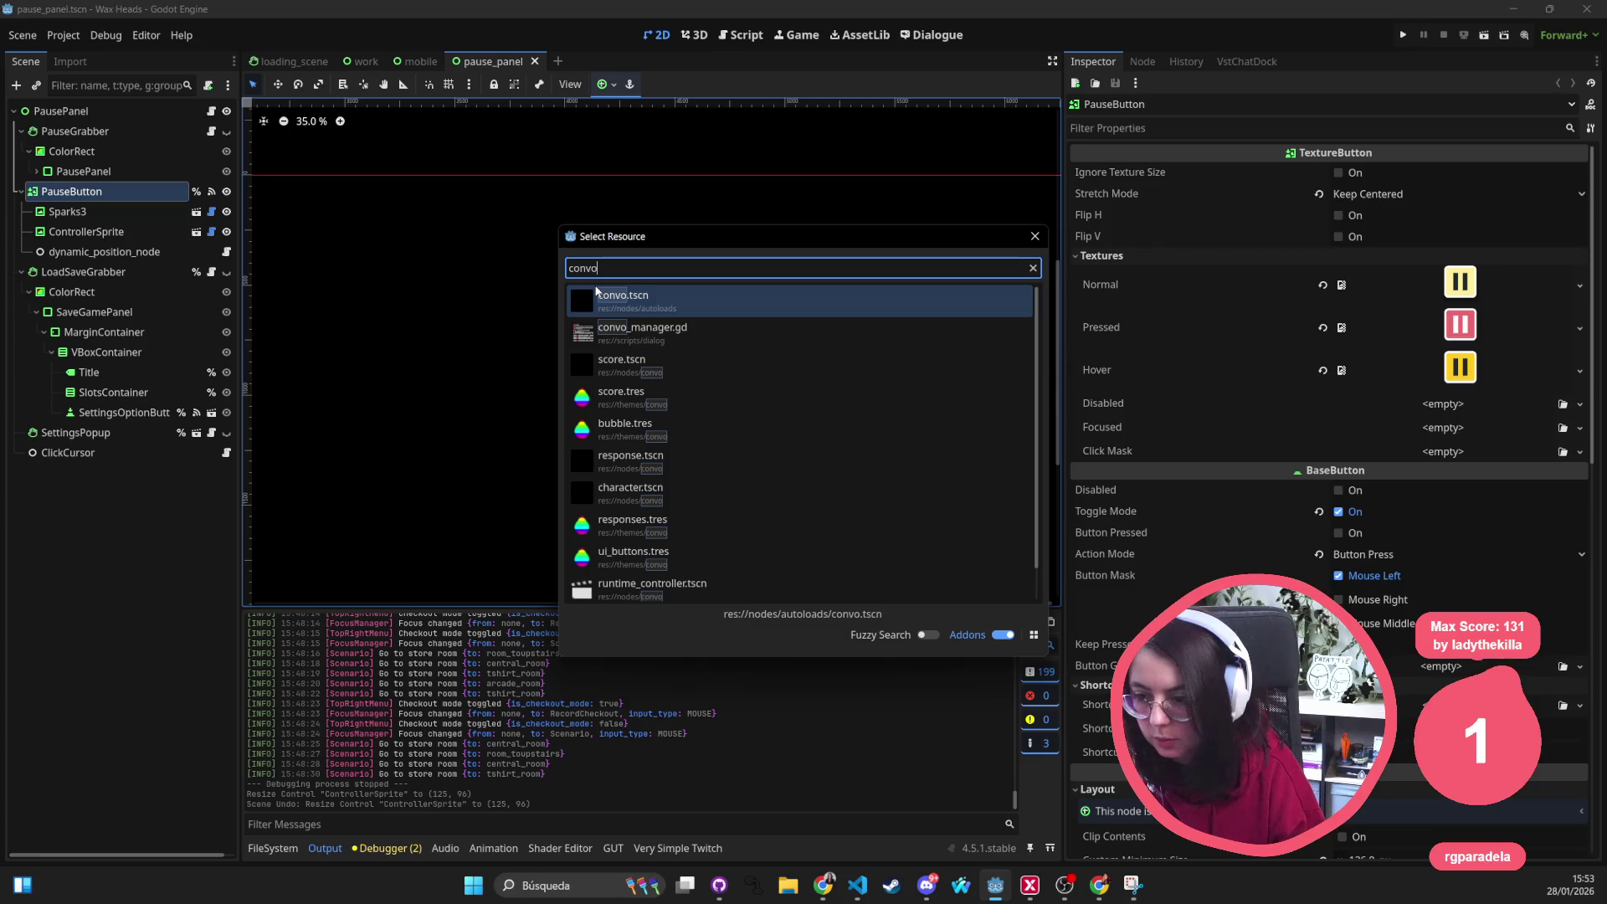
pyautogui.press('Return')
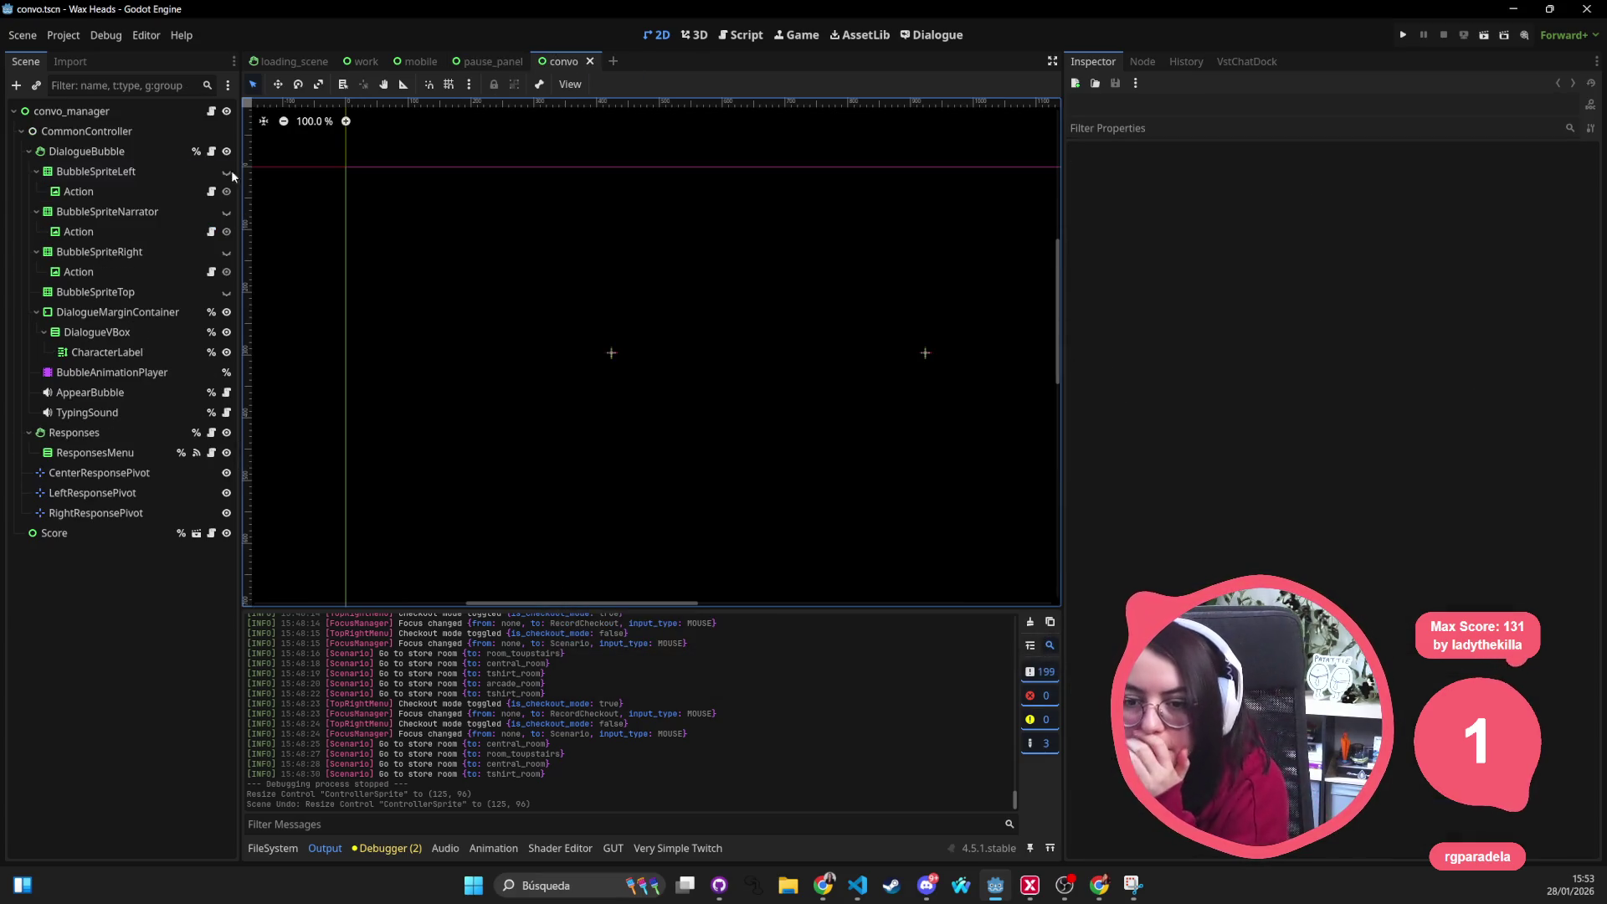
# Open convo_manager.gd from the convo_manager node and switch to the external editor
pyautogui.click(113, 111)
pyautogui.click(212, 112)
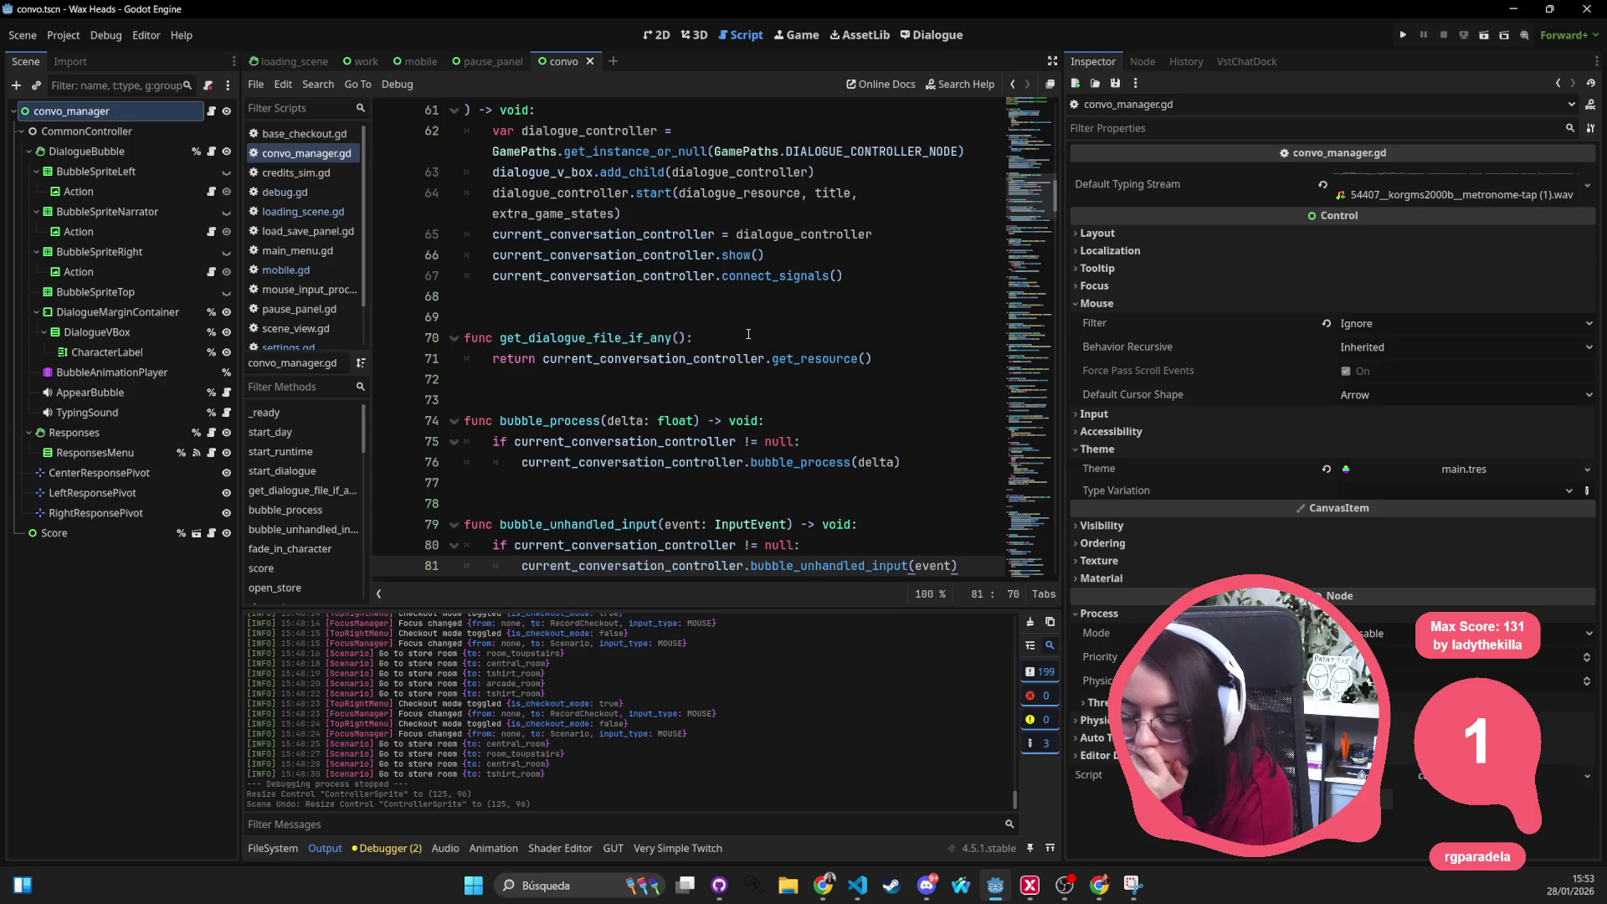
pyautogui.scroll(2, 749, 334)
pyautogui.scroll(1, 766, 328)
pyautogui.scroll(3, 799, 311)
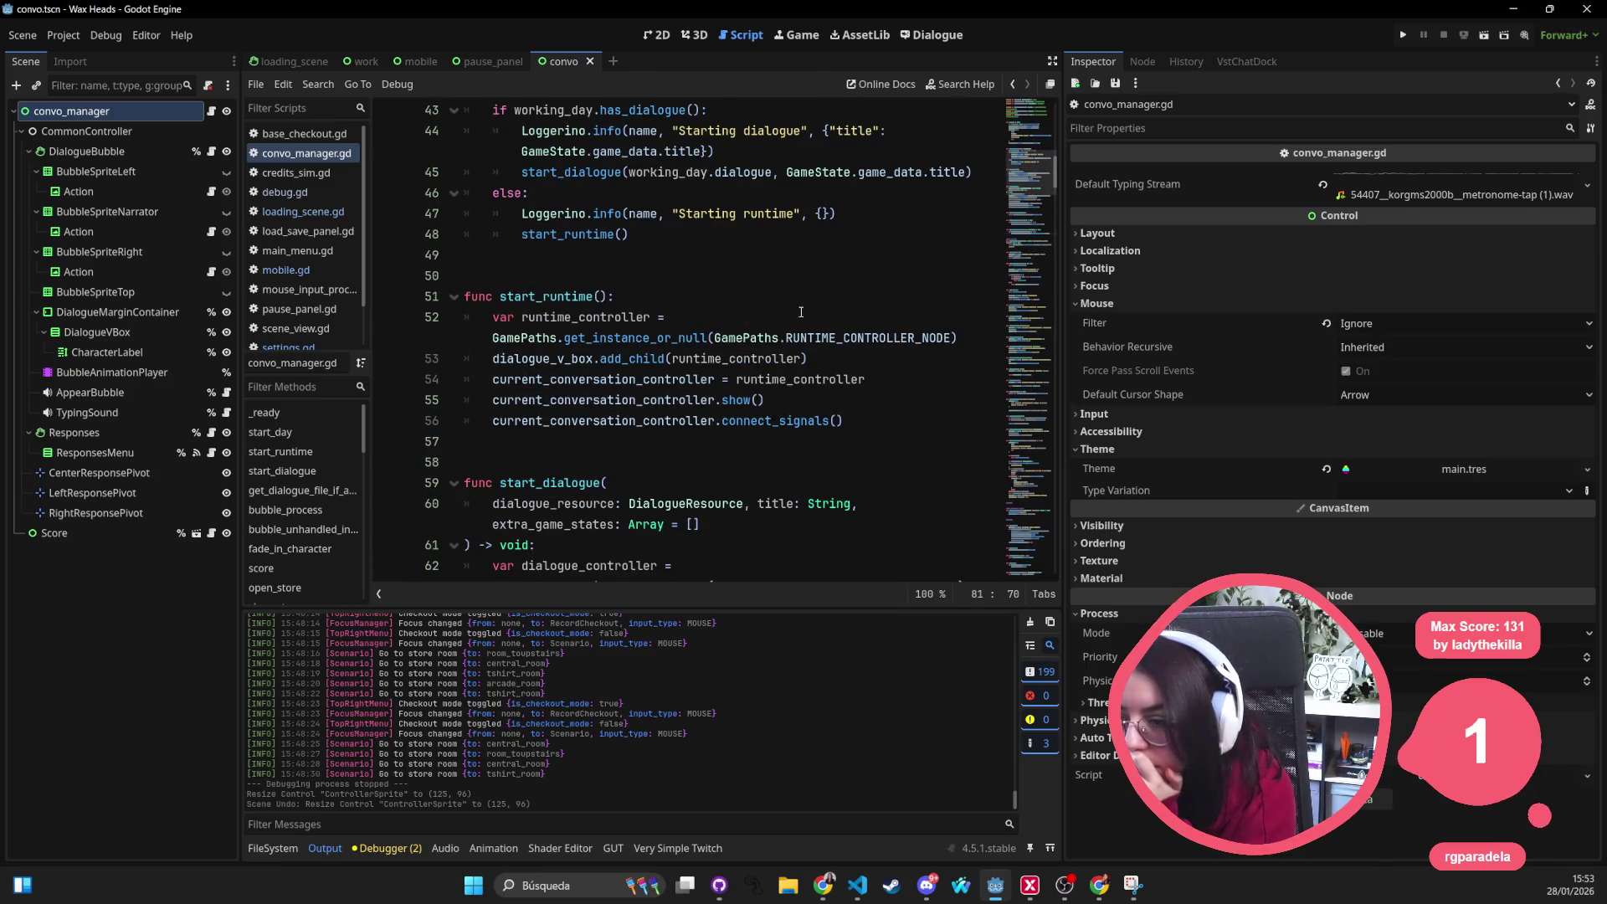
pyautogui.moveTo(1061, 236); pyautogui.dragTo(1114, 237)
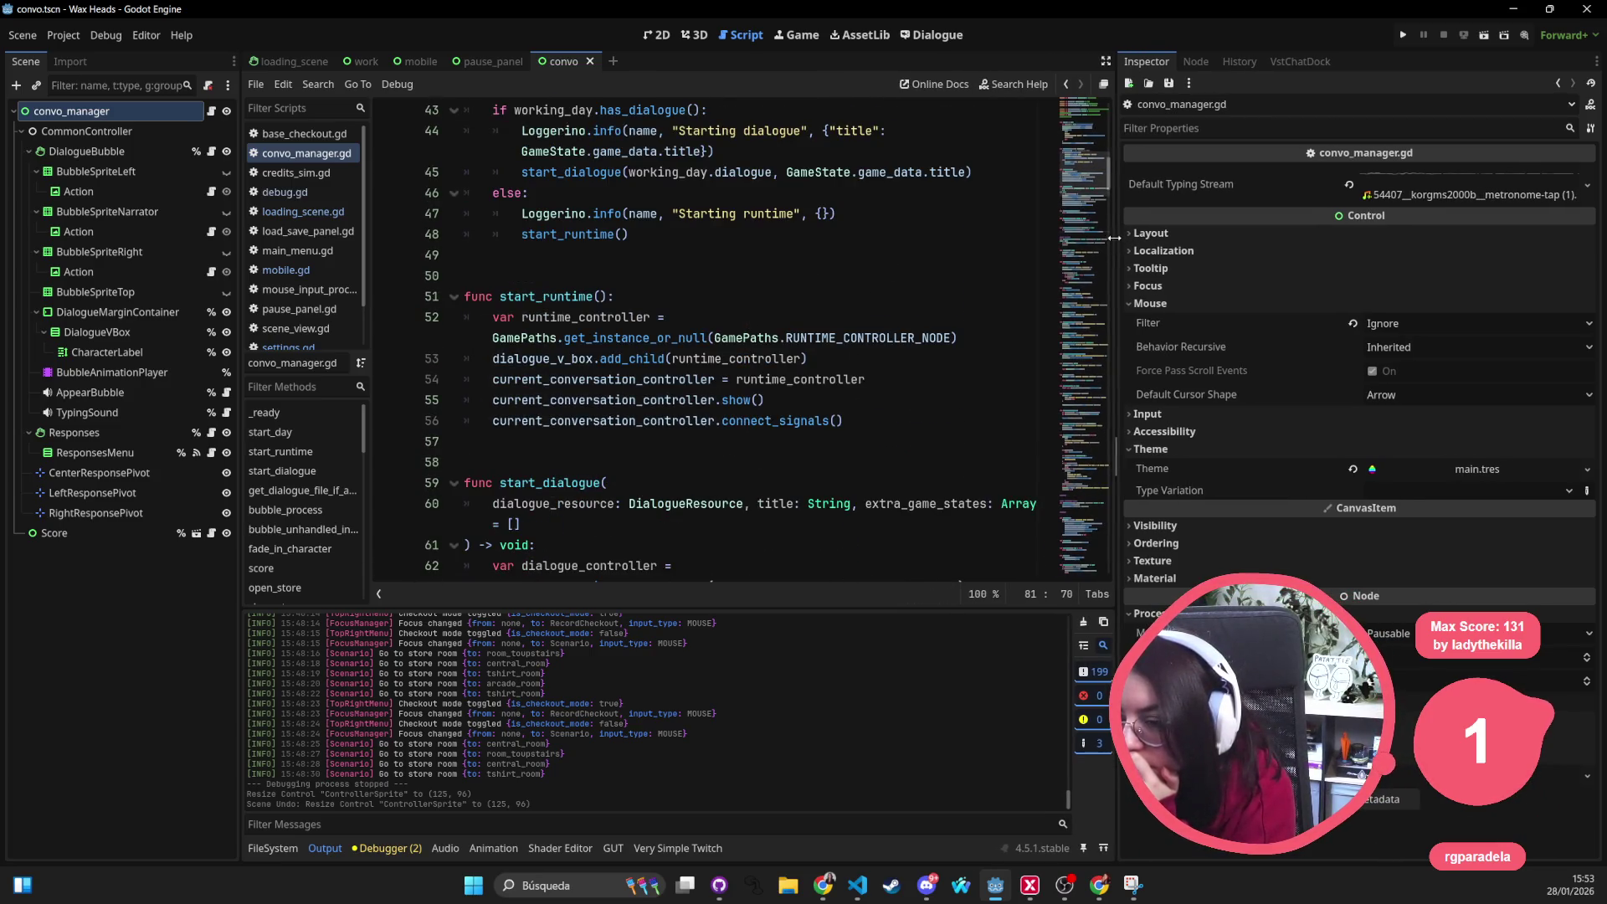
pyautogui.click(857, 885)
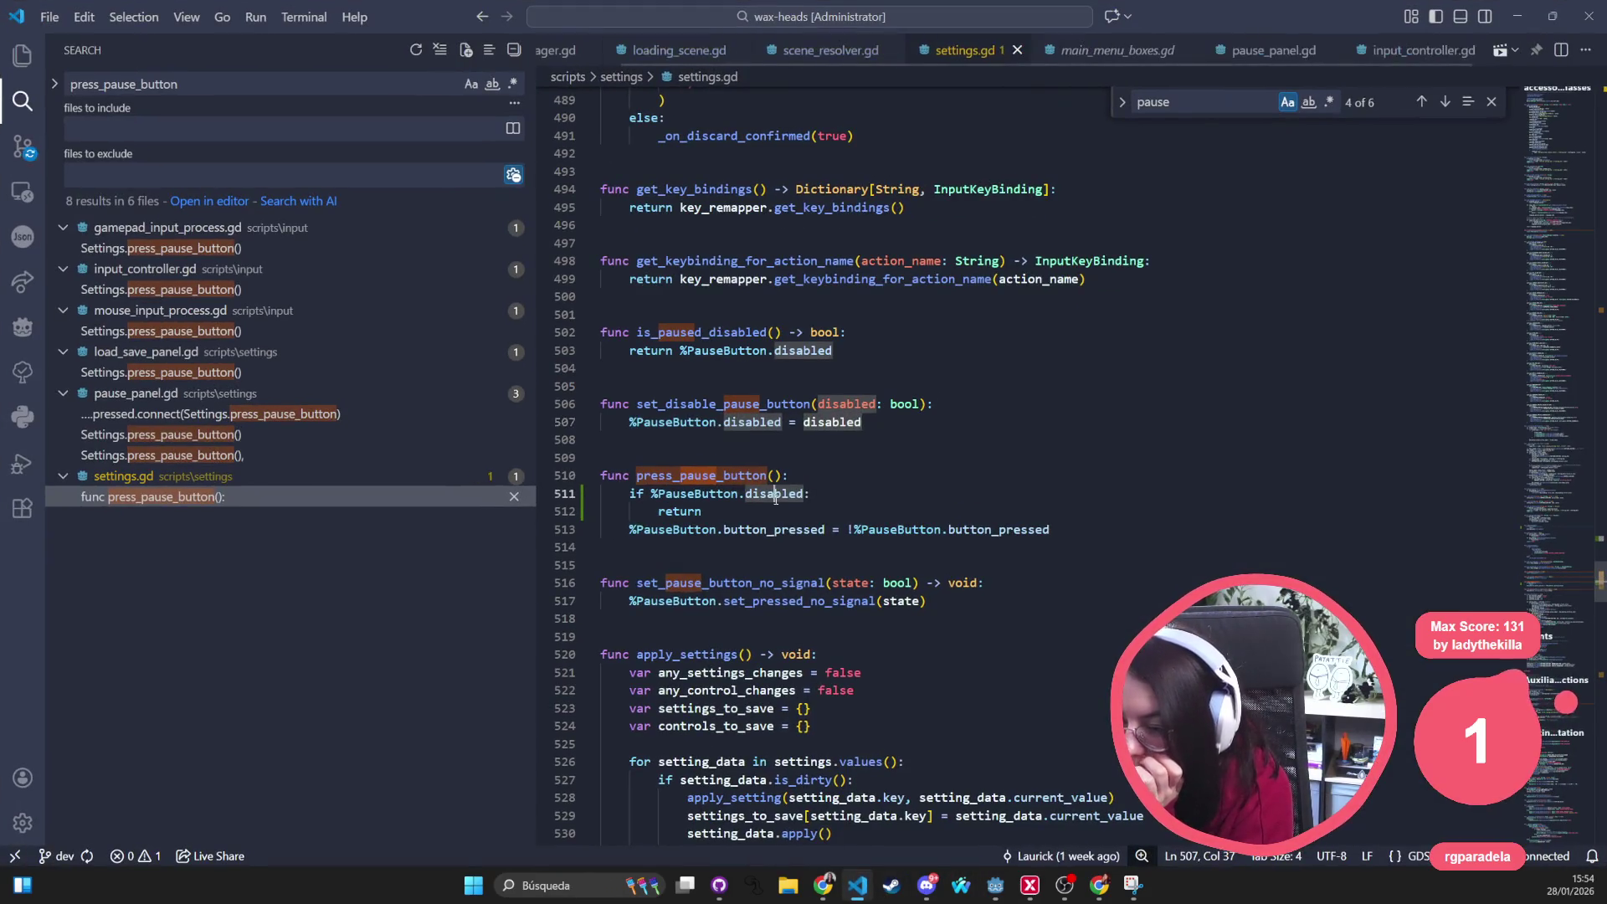
# Open convo_manager.gd in VS Code and locate the skip-related code
pyautogui.hotkey('ctrl', 'p')
pyautogui.write('skip')
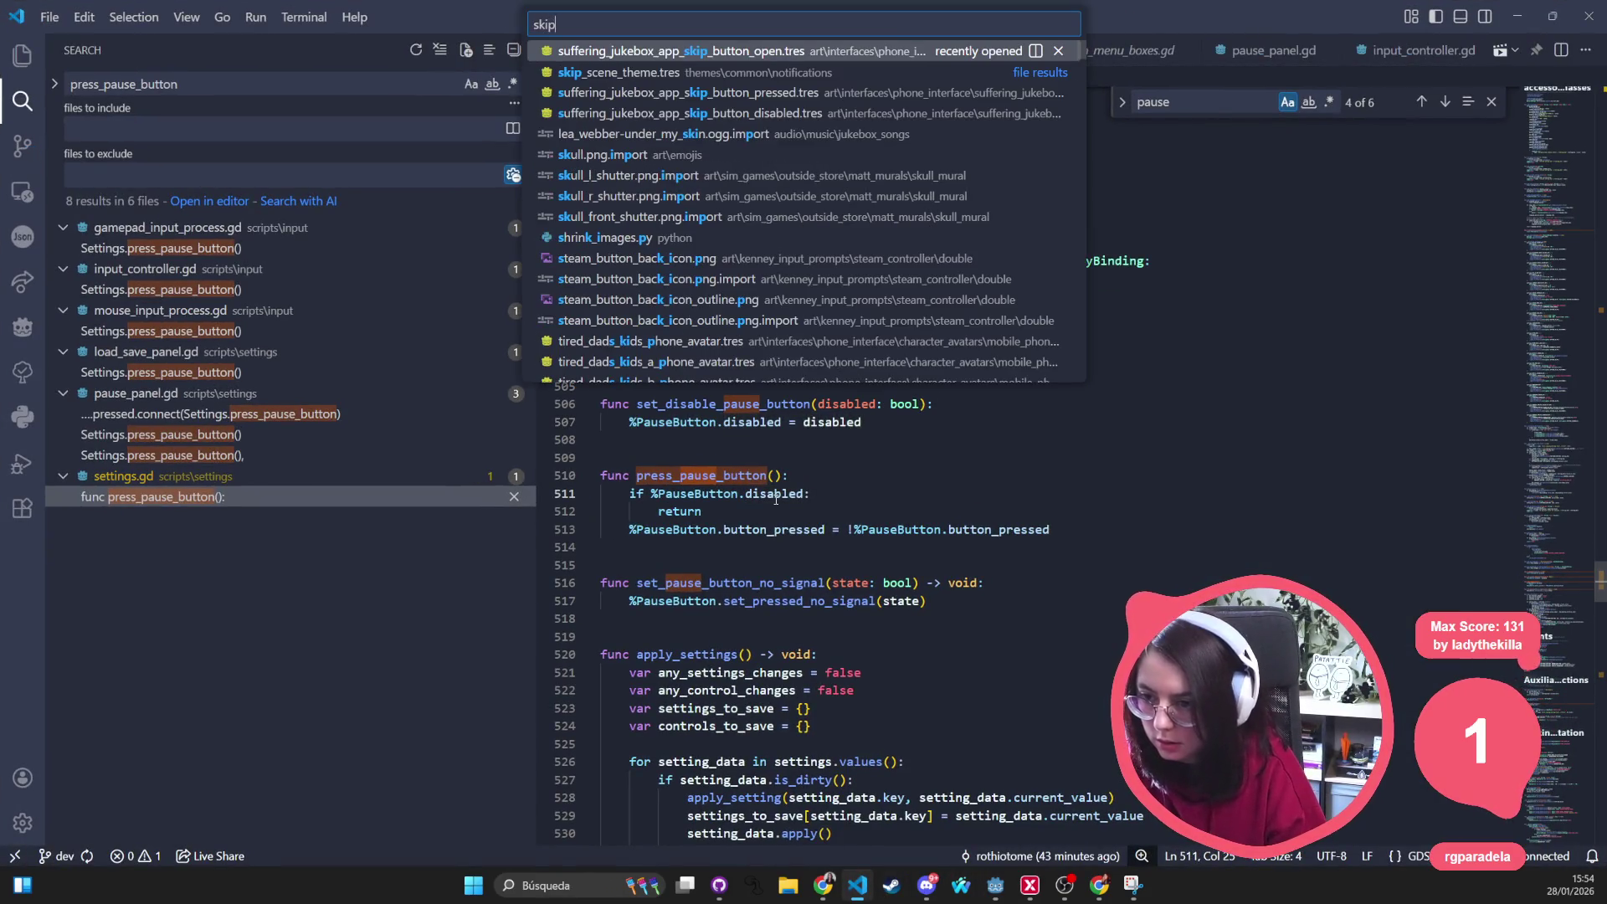
pyautogui.press('Escape')
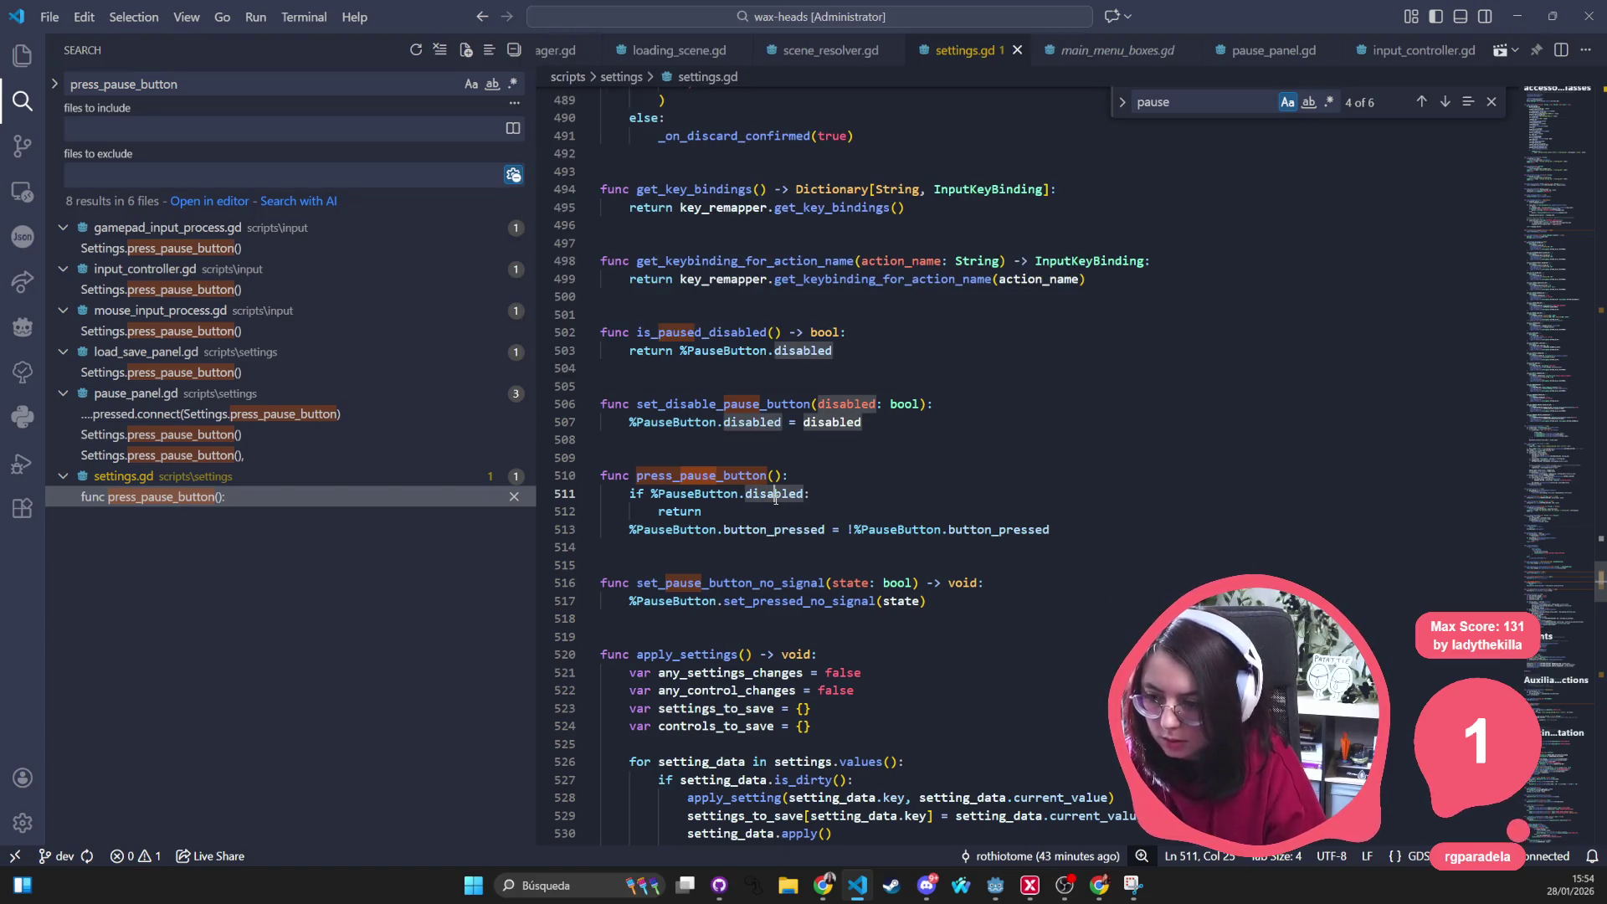
pyautogui.hotkey('ctrl', 'p')
pyautogui.write('convo')
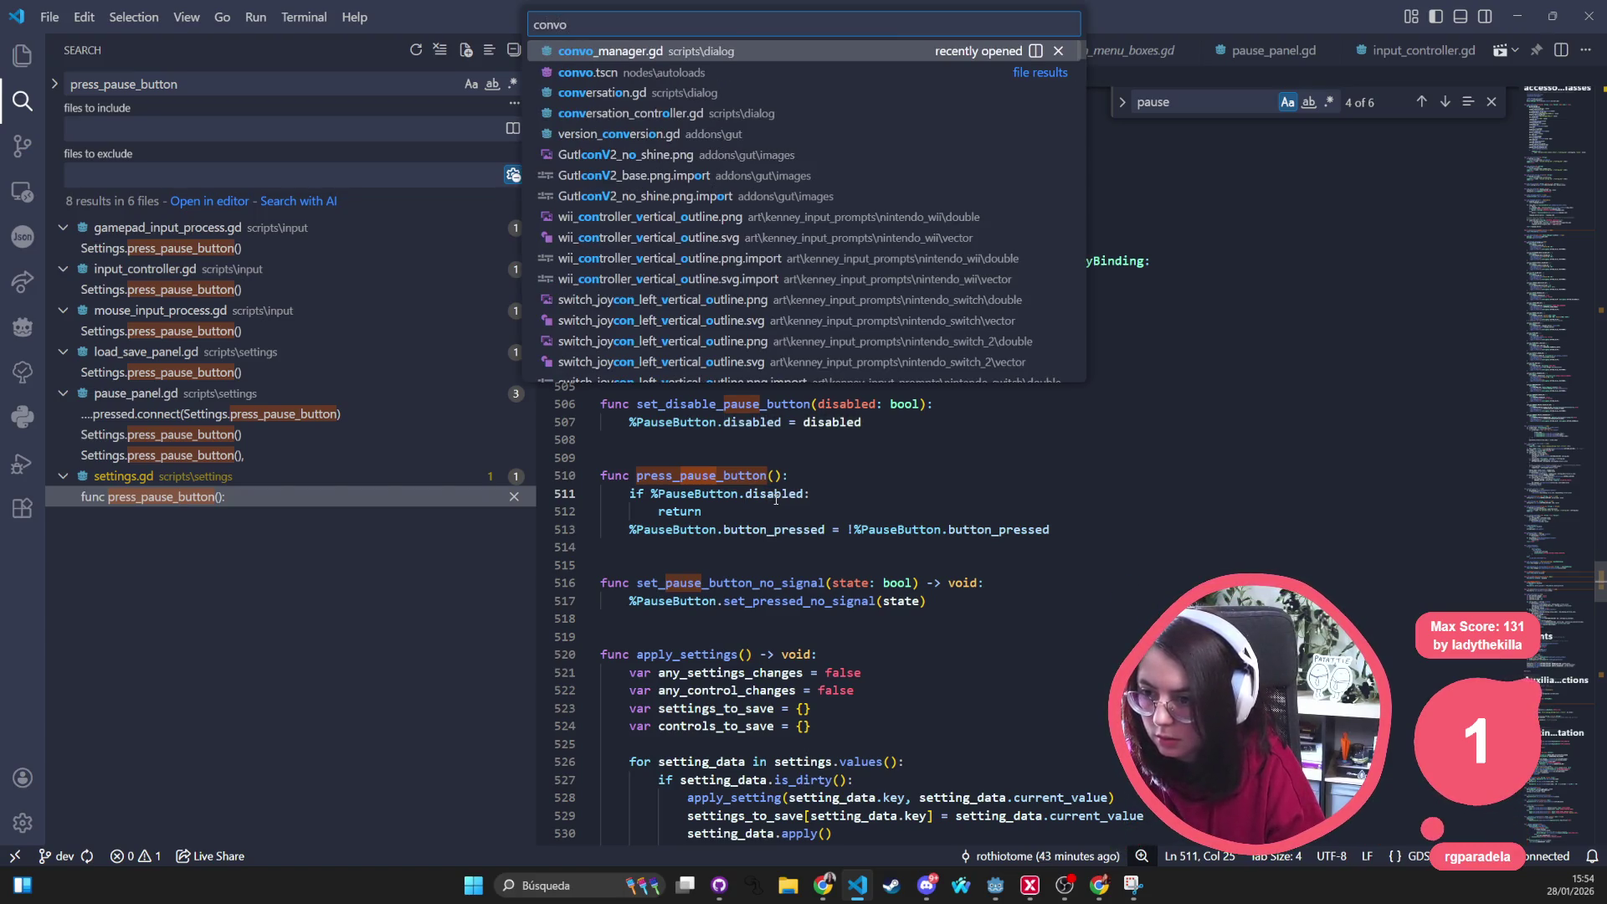
pyautogui.press('Return')
pyautogui.hotkey('ctrl', 'f')
pyautogui.write('s')
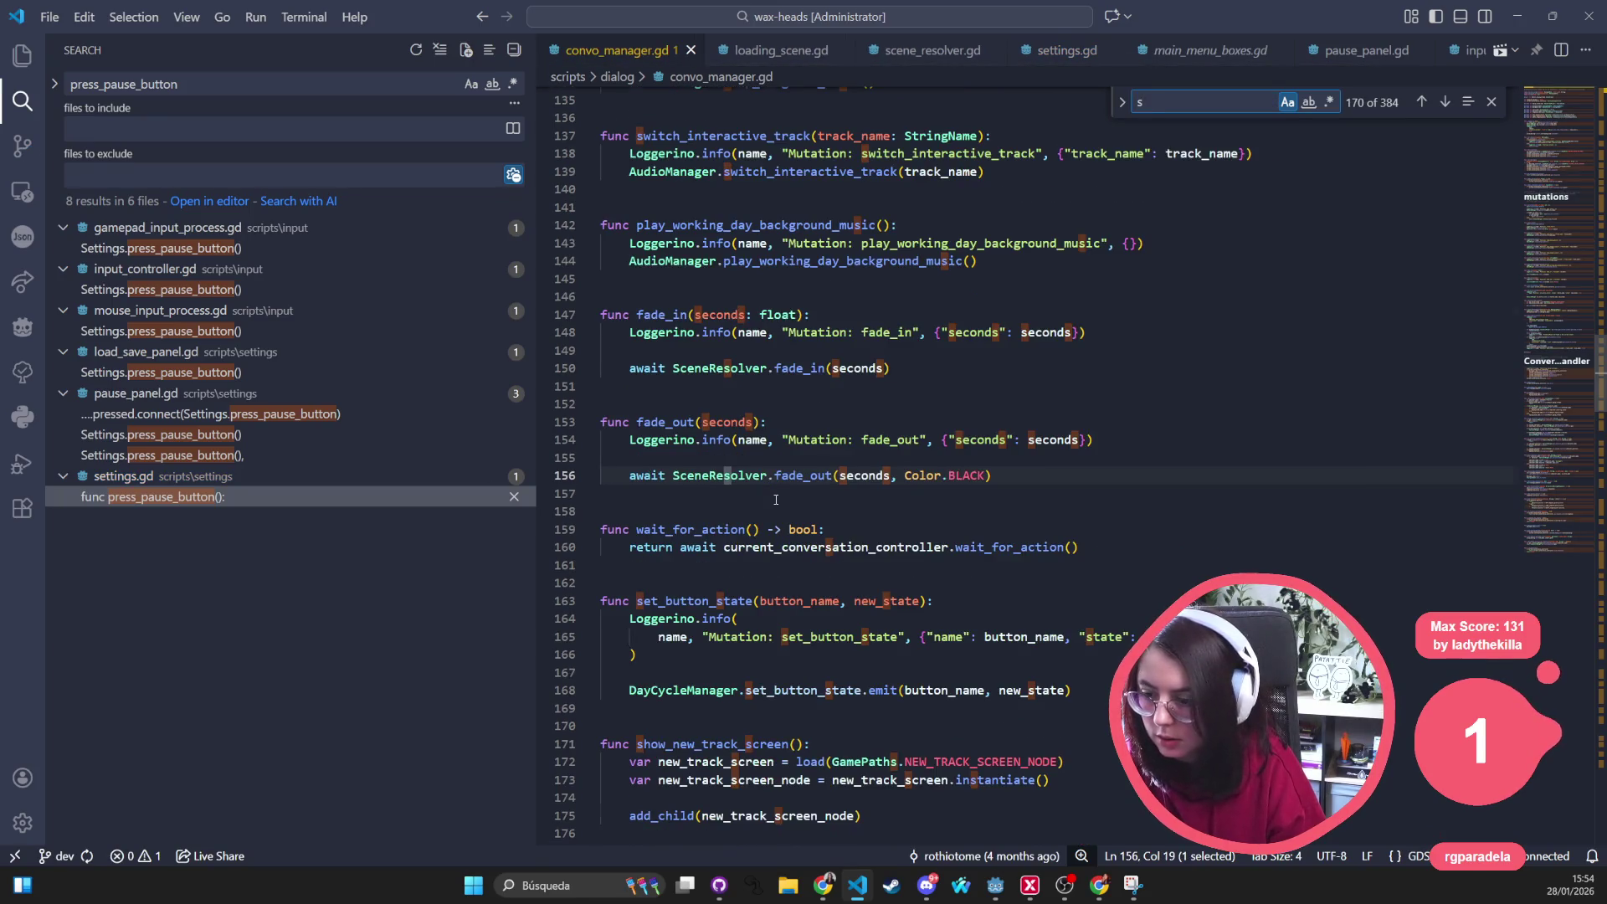
pyautogui.write('kip')
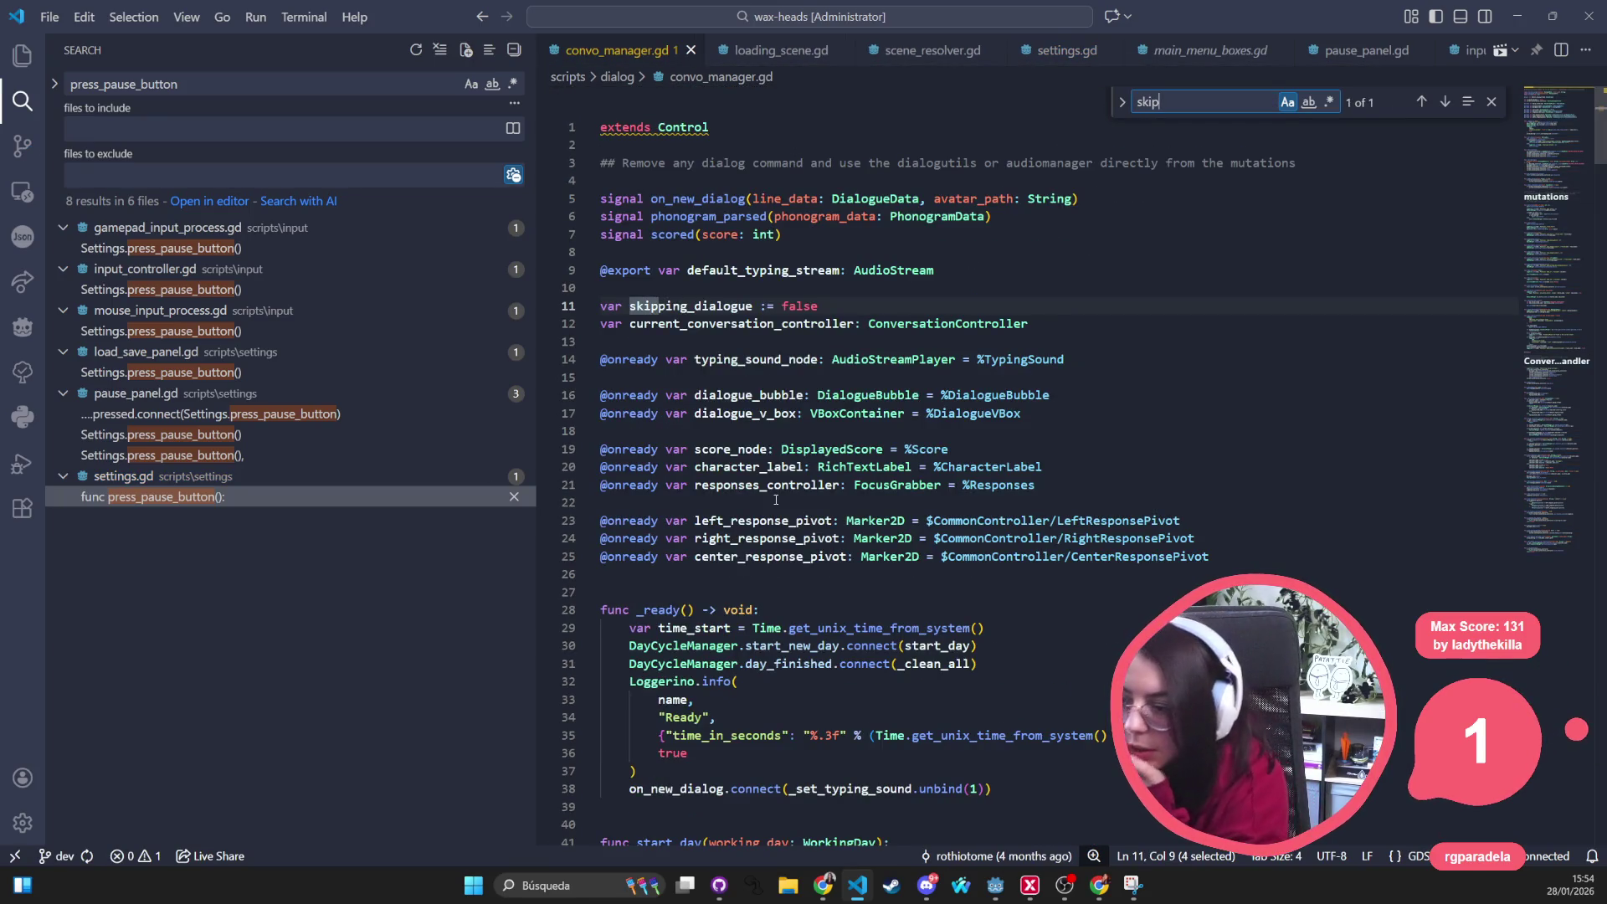
# Add 'var auto_advancing_dialogue := false' below skipping_dialogue on line 12
pyautogui.click(881, 305)
pyautogui.press('Return')
pyautogui.write('var auto_advancing_di')
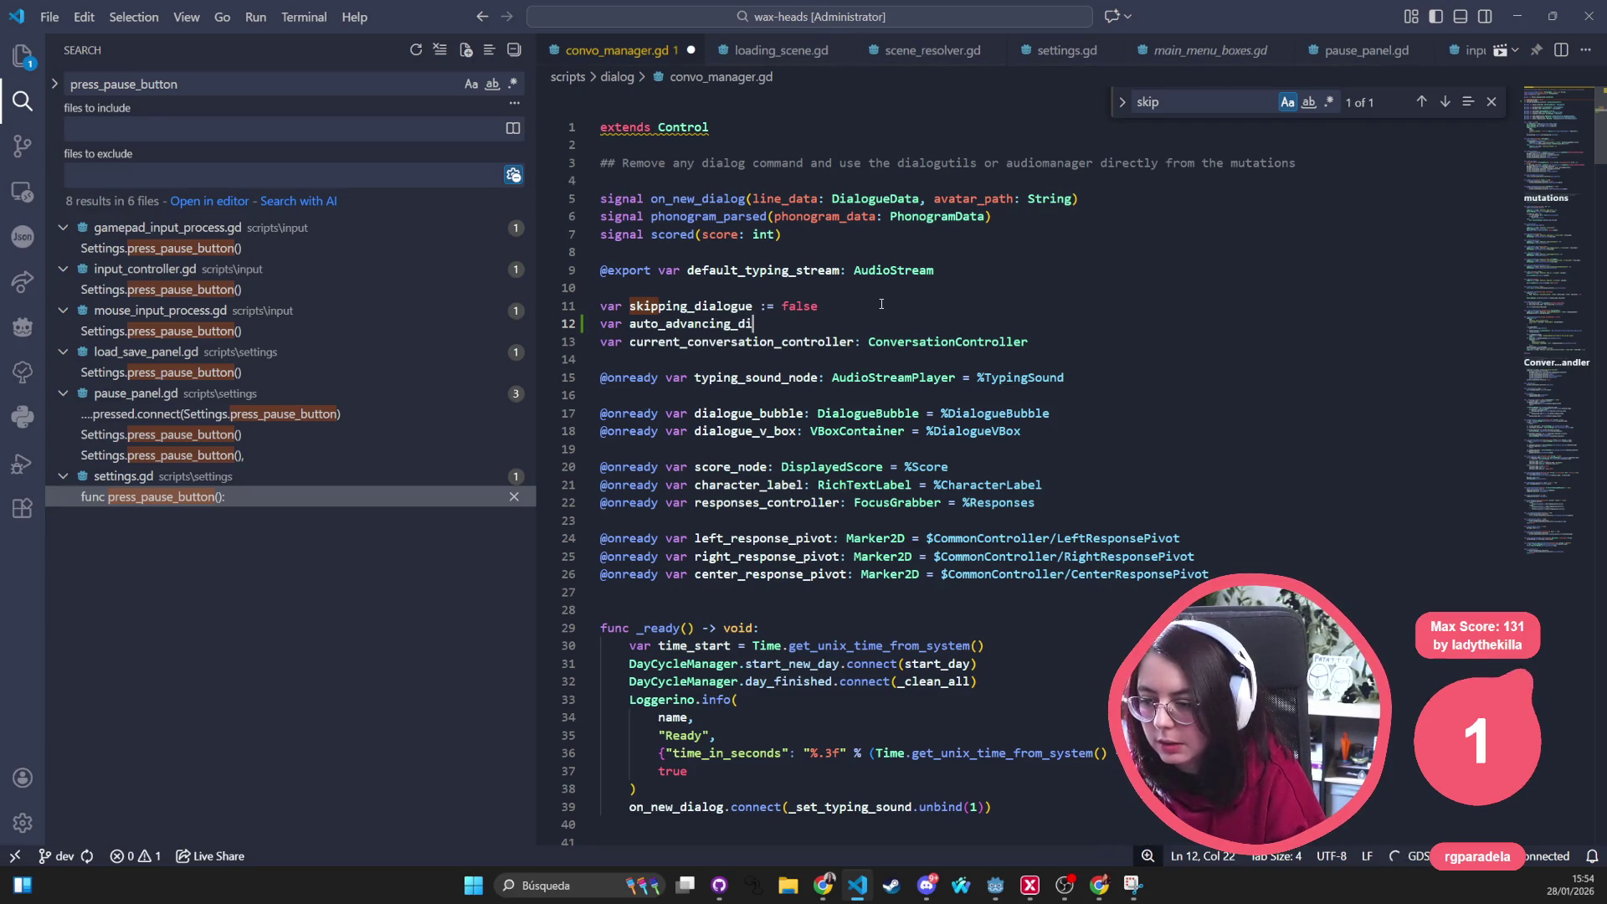
pyautogui.press('BackSpace')
pyautogui.press('Tab')
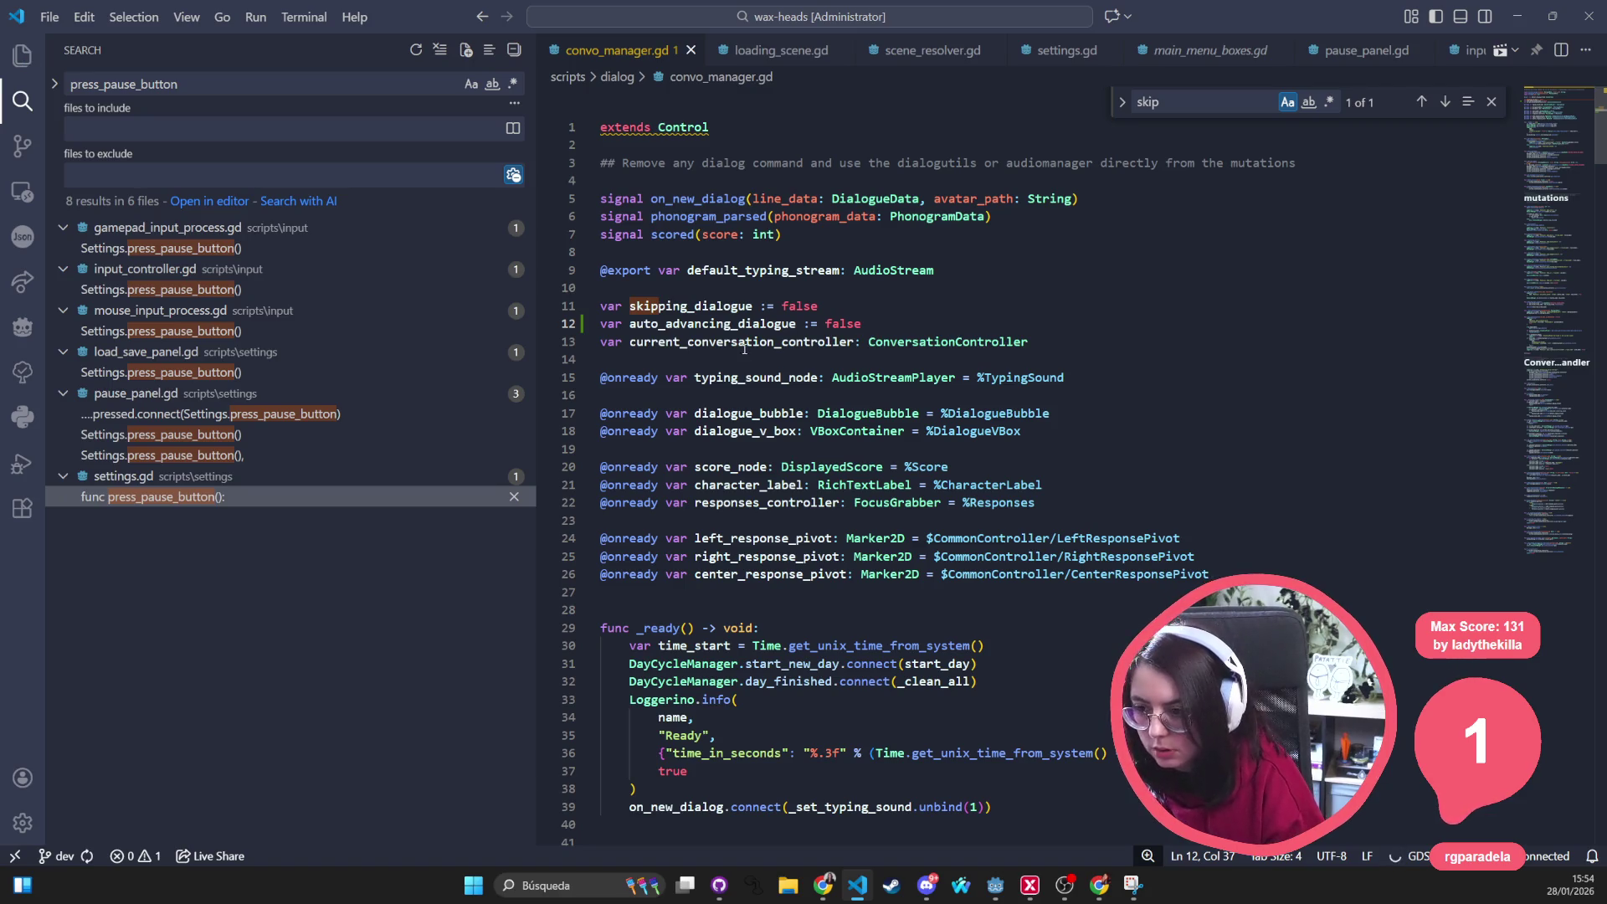
# Search the whole project for every use of skipping_dialogue
pyautogui.doubleClick(729, 305)
pyautogui.hotkey('ctrl', 'f')
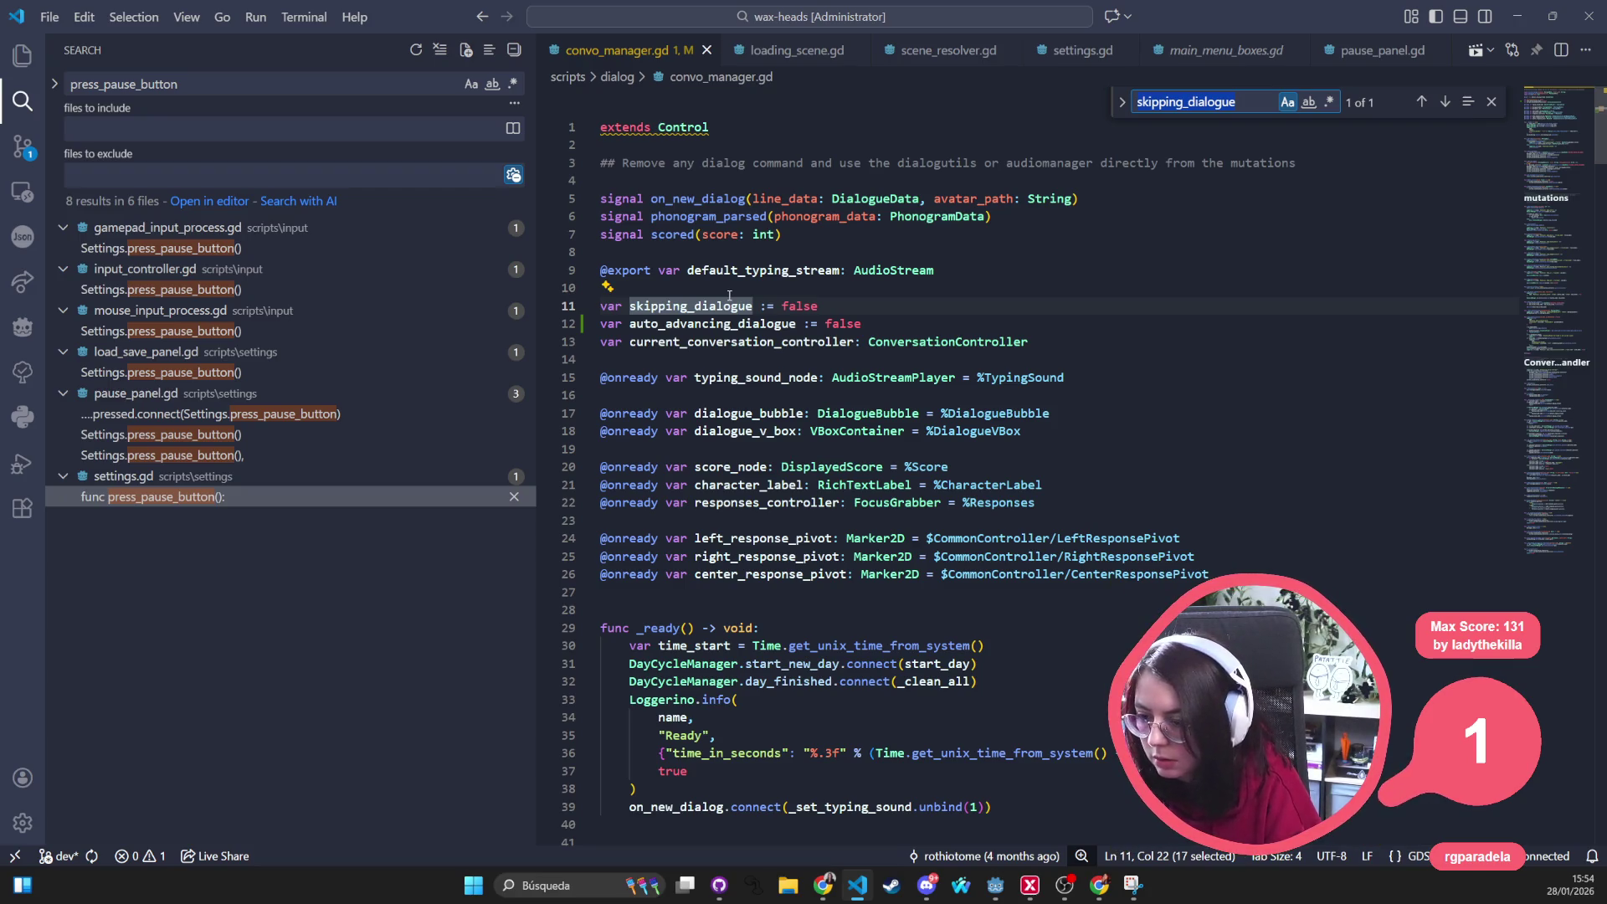
pyautogui.doubleClick(733, 324)
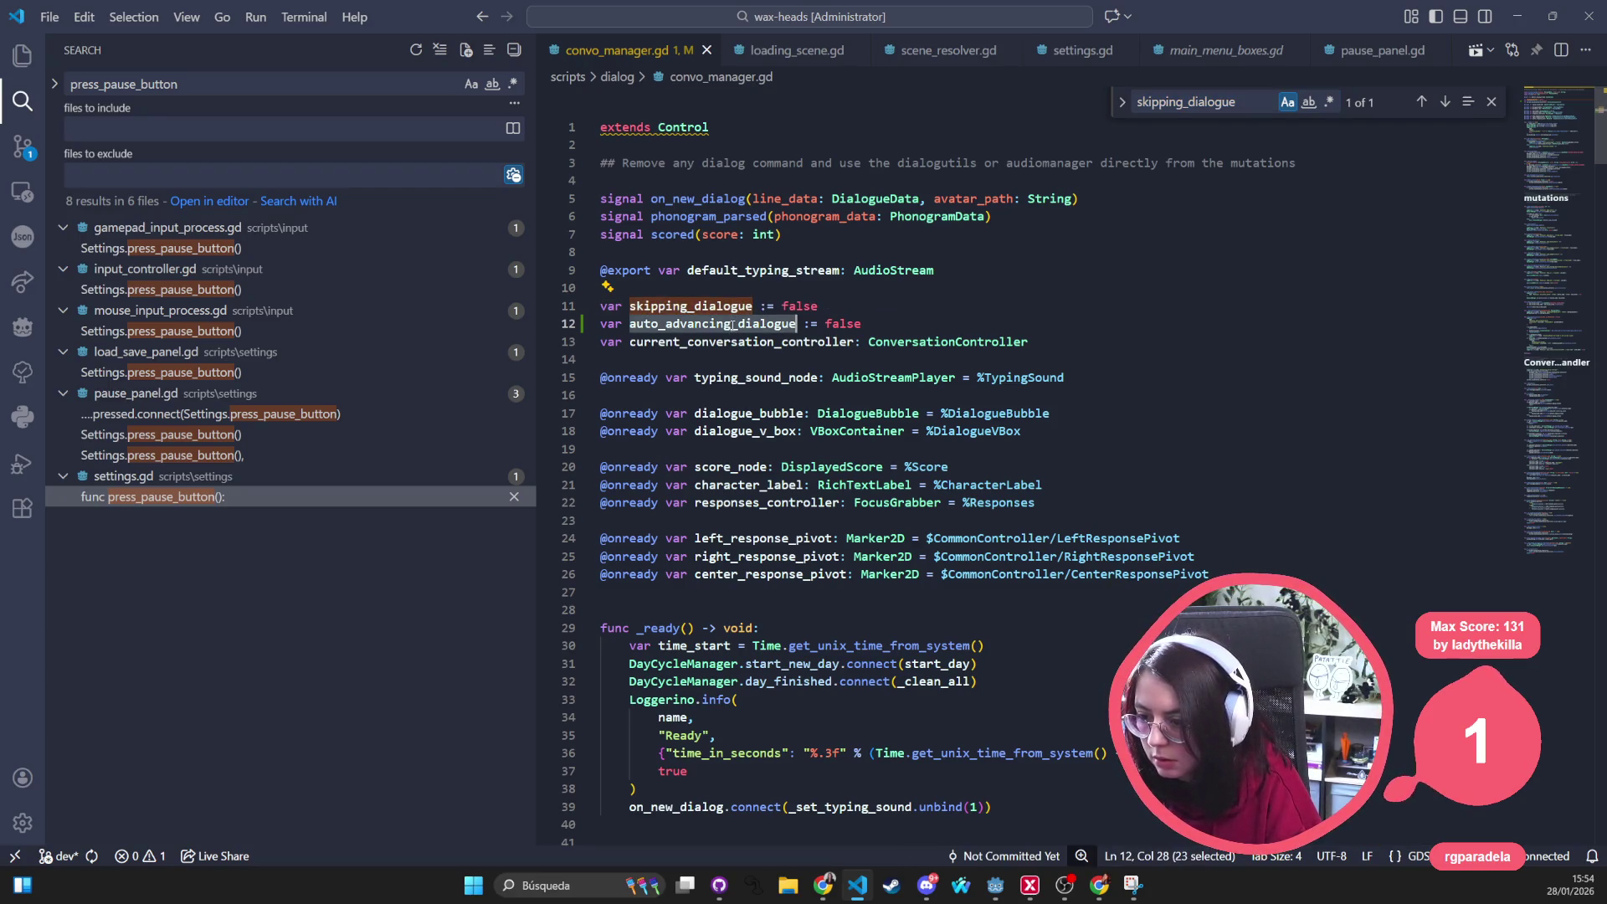
pyautogui.click(709, 306)
pyautogui.hotkey('ctrl', 'f')
pyautogui.press('Return')
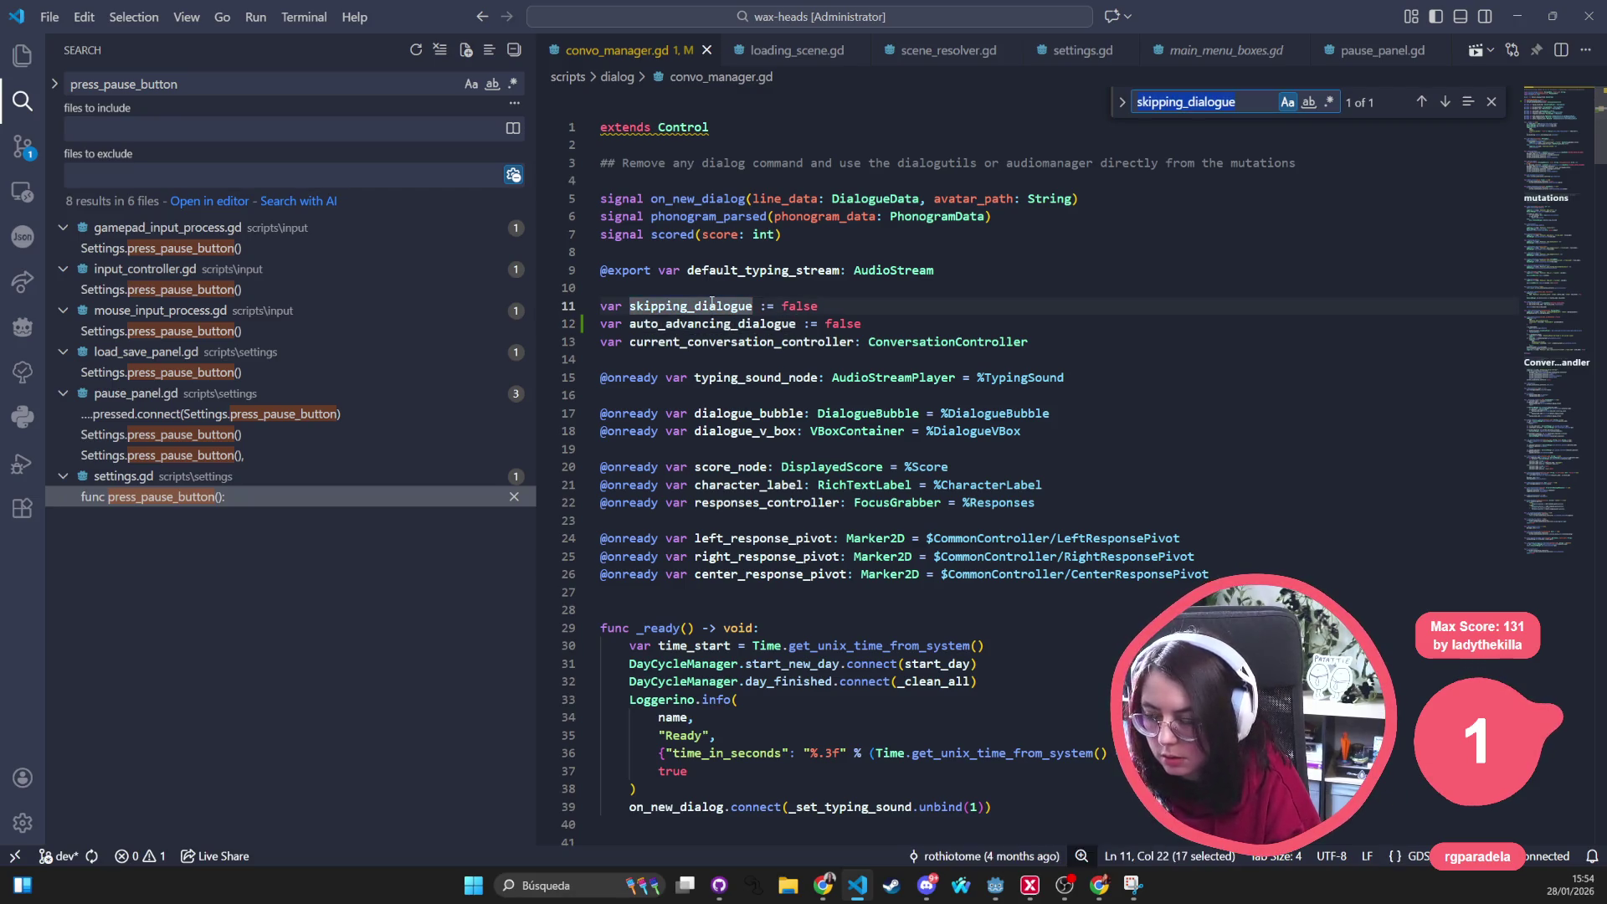
pyautogui.hotkey('ctrl', 'shift', 'f')
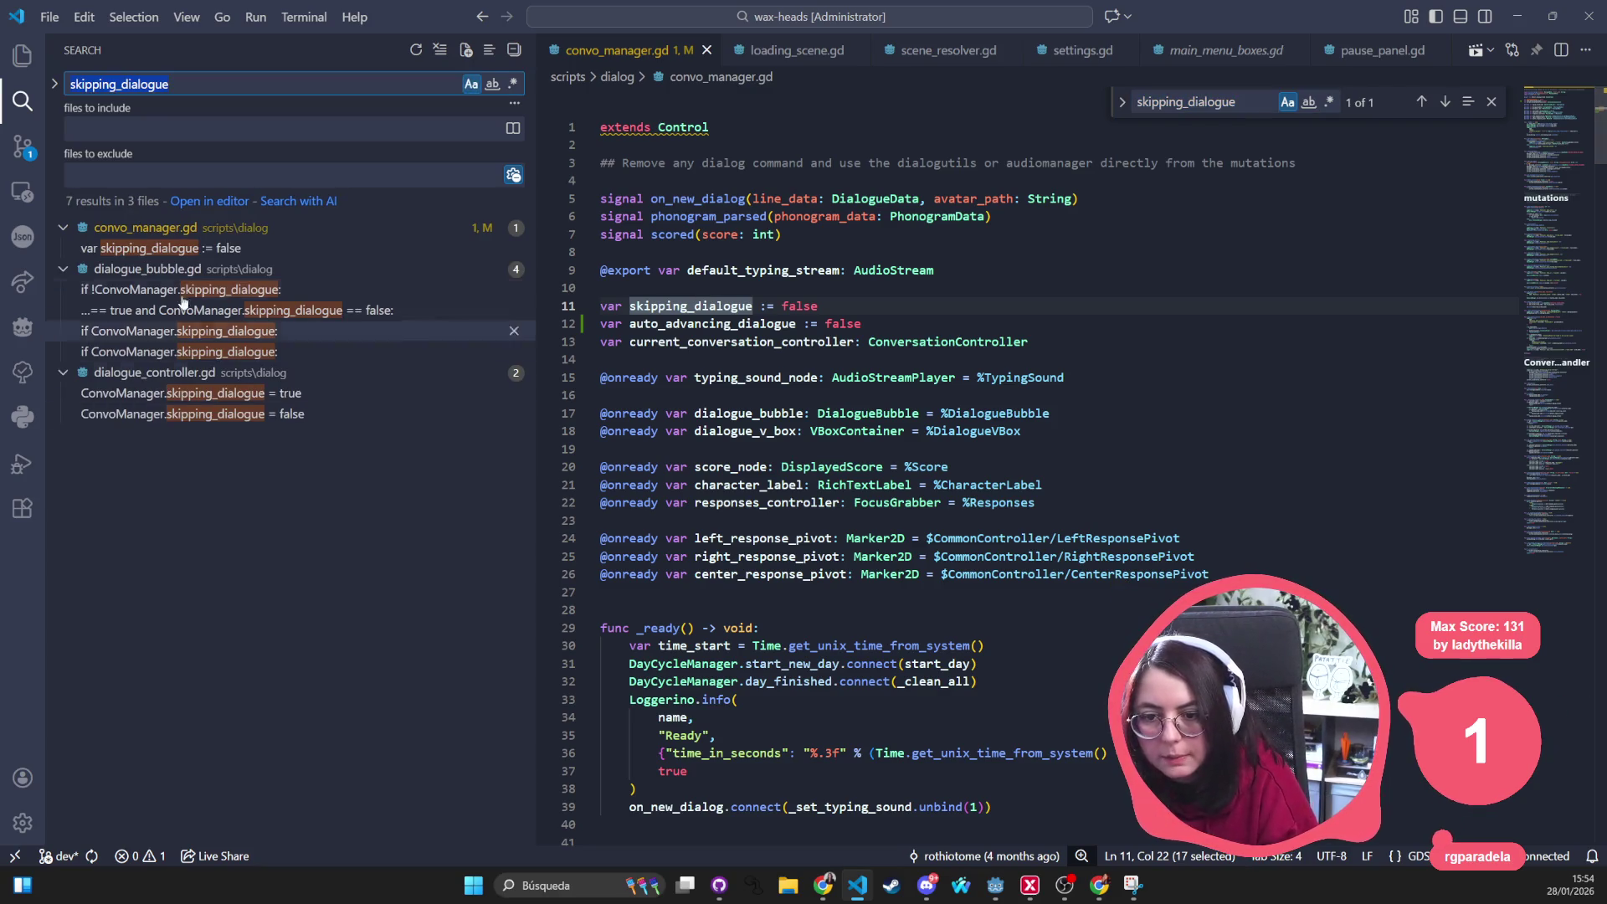
# Review the skipping_dialogue = true and = false uses in dialogue_controller.gd's bubble_process
pyautogui.click(833, 376)
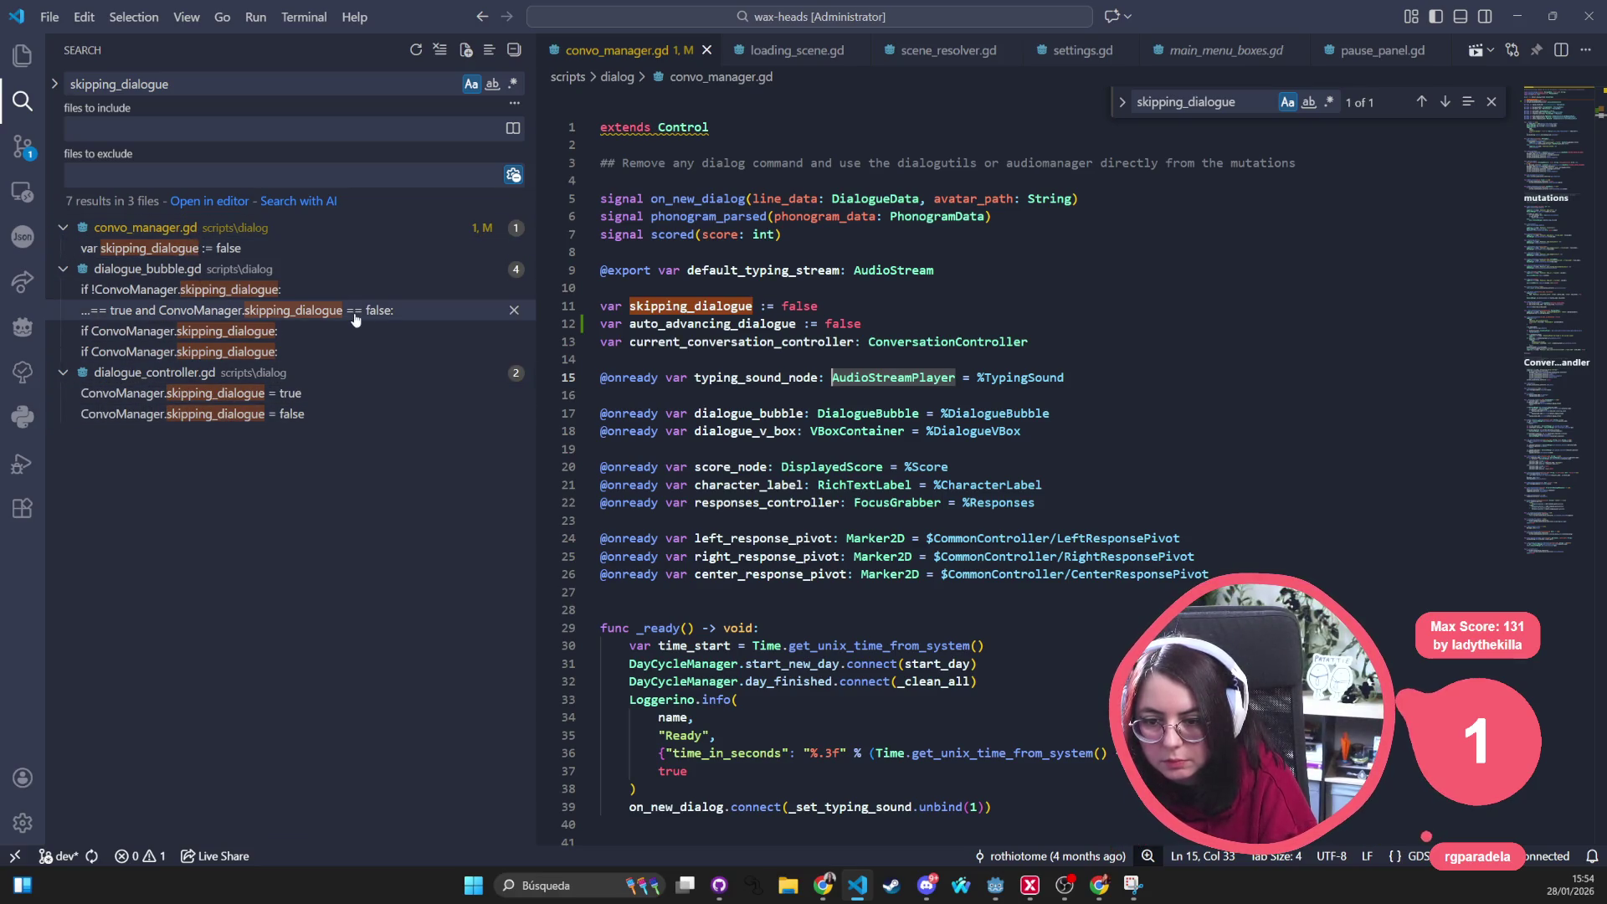
pyautogui.click(313, 401)
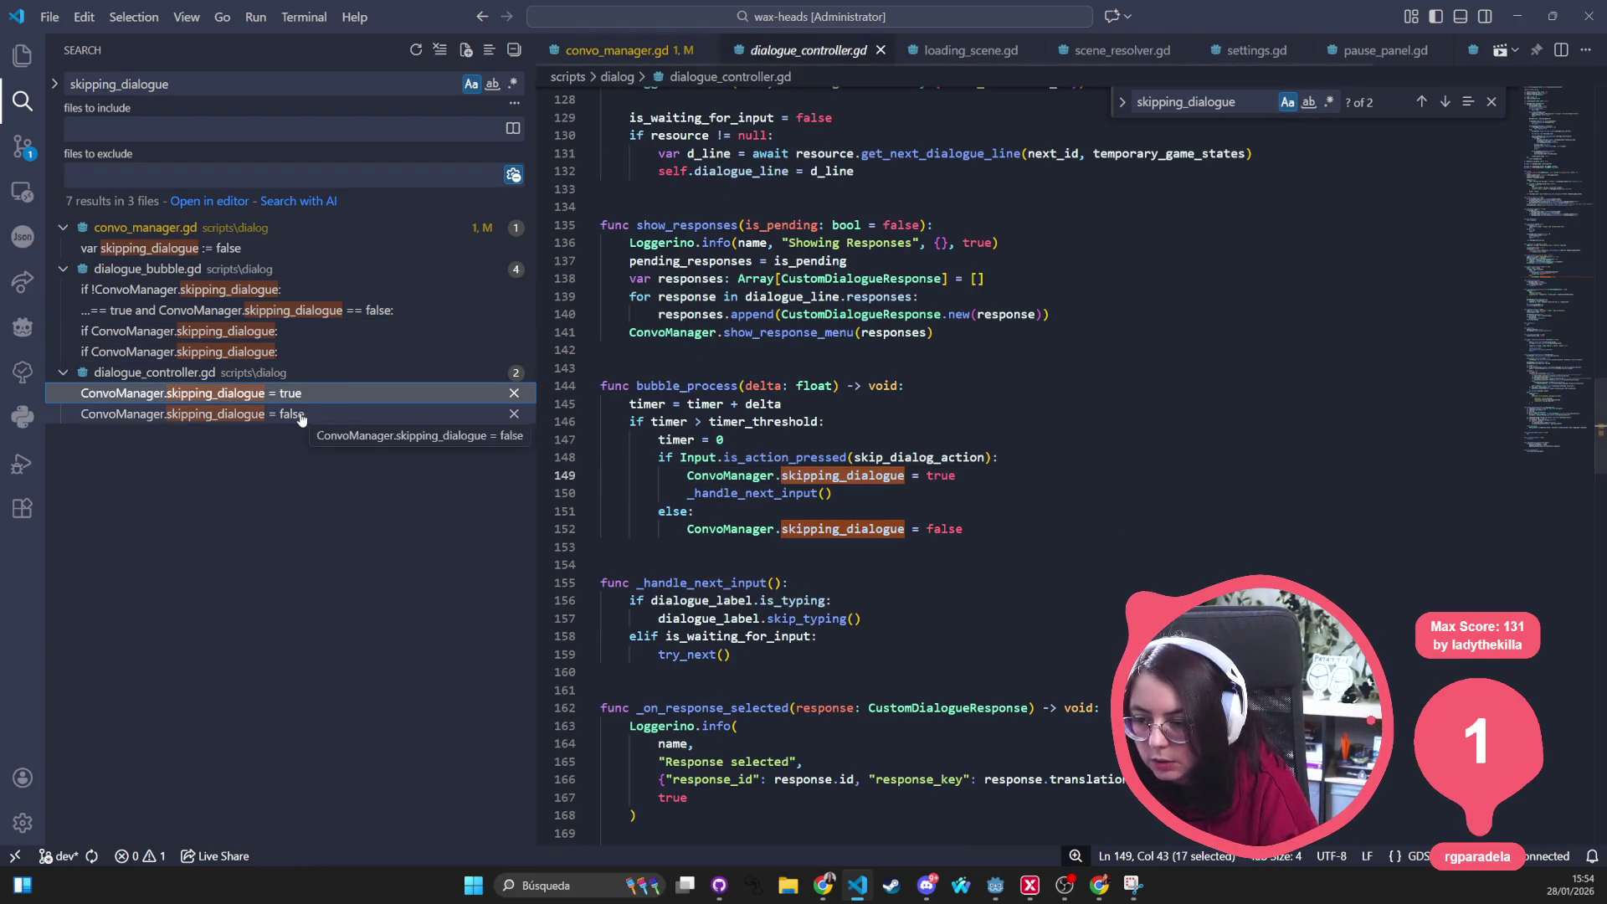
pyautogui.click(302, 418)
pyautogui.click(309, 397)
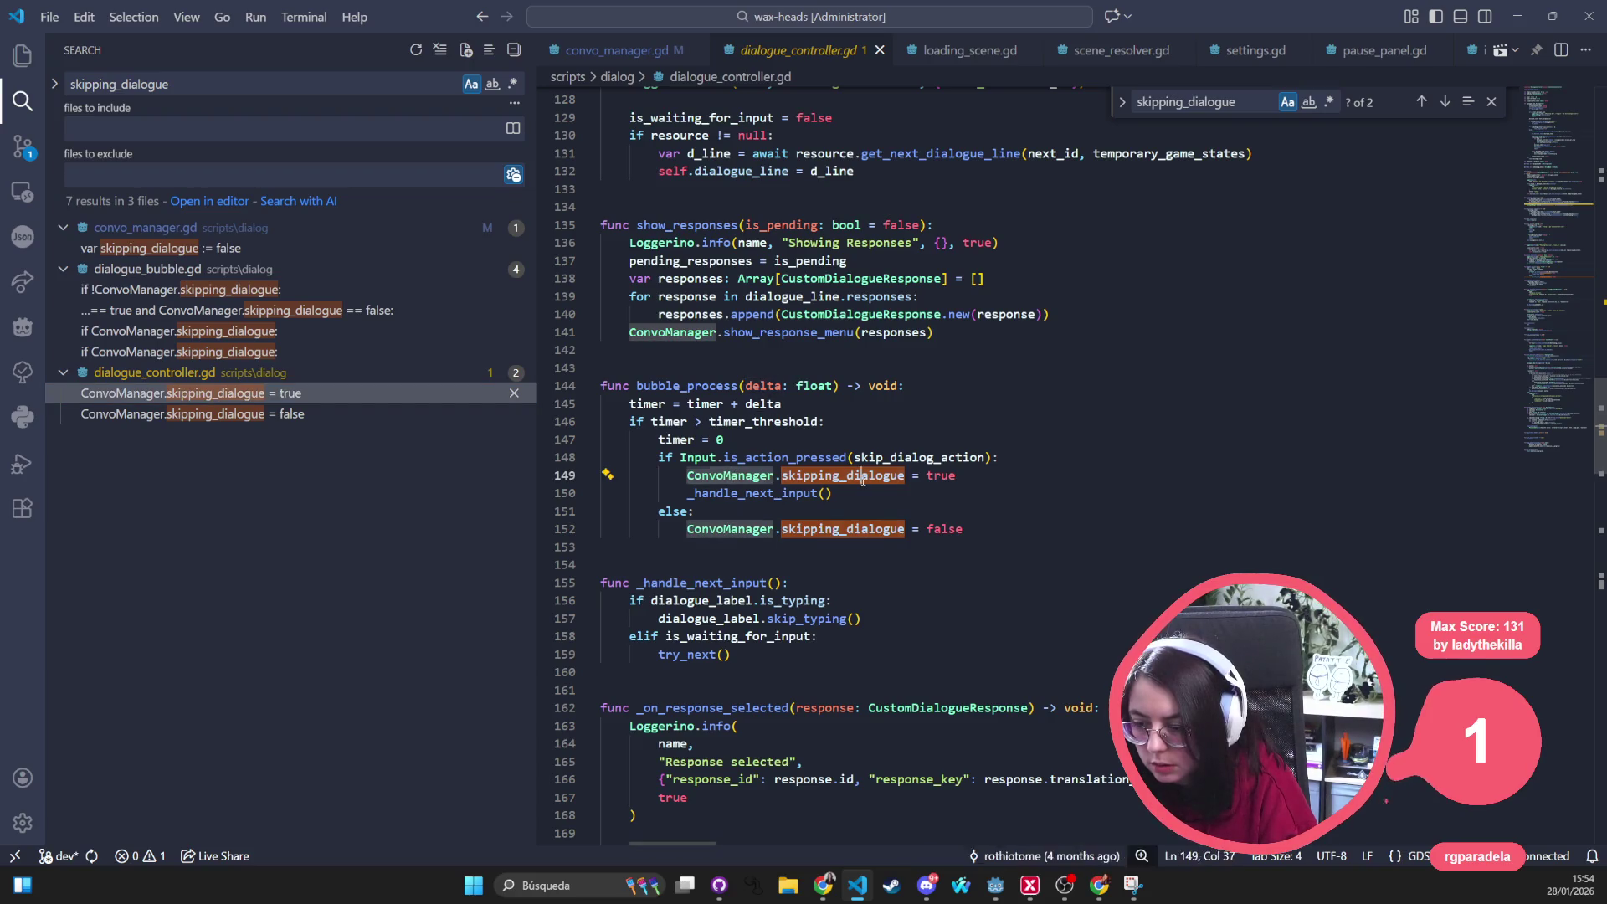
# Inspect line 149, then open the first skipping_dialogue check in dialogue_bubble.gd
pyautogui.click(992, 474)
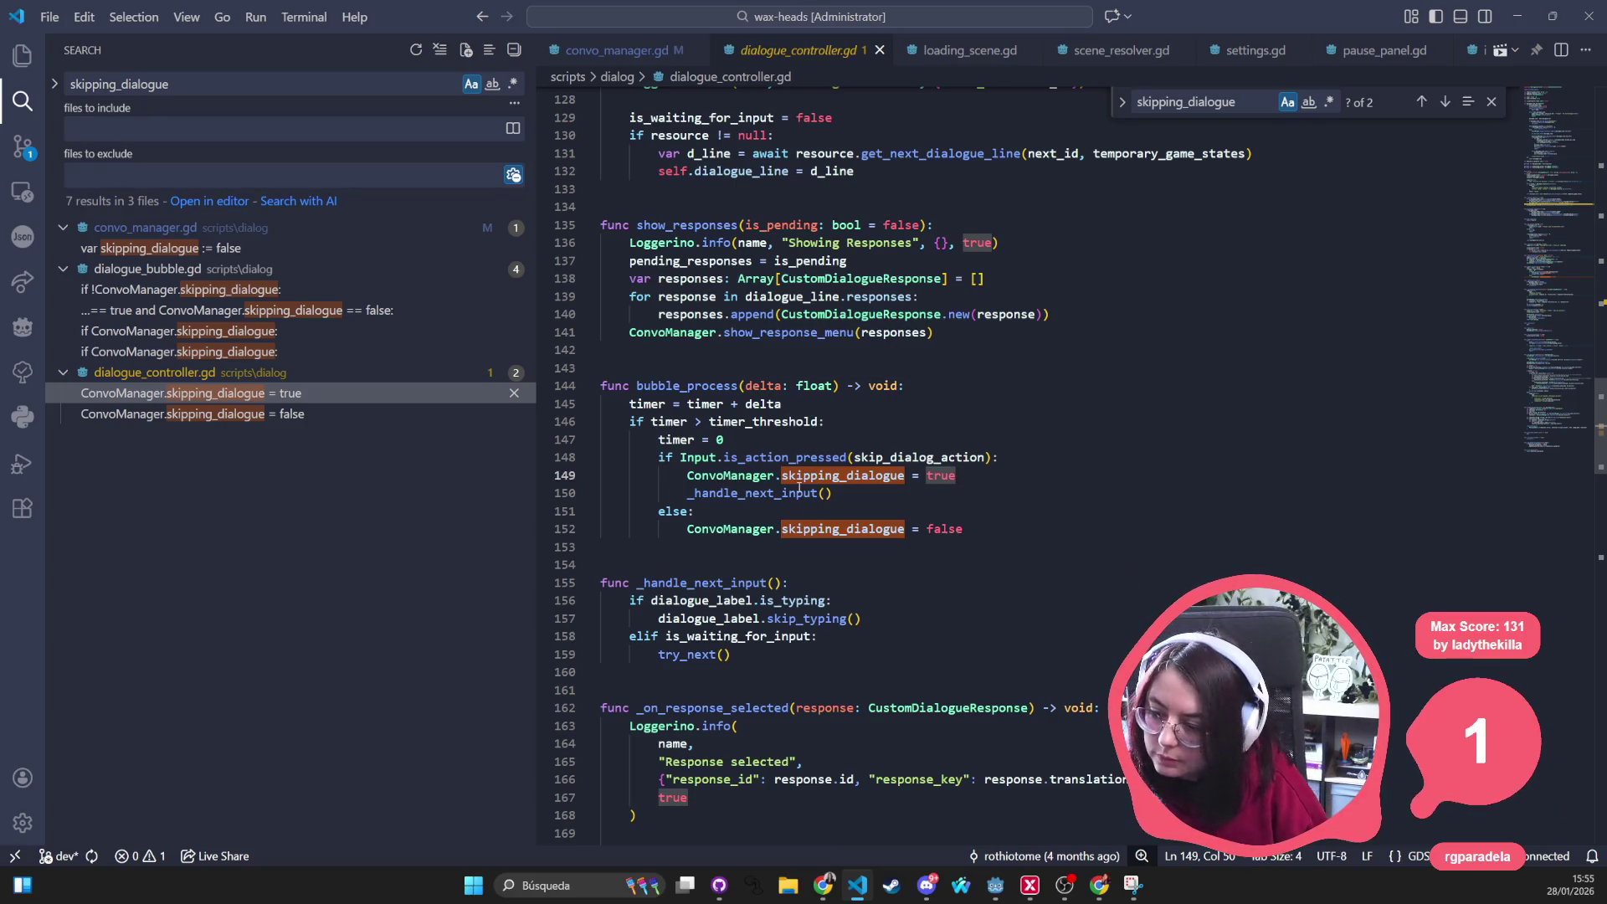
pyautogui.press('Down')
pyautogui.press('Down')
pyautogui.press('Down')
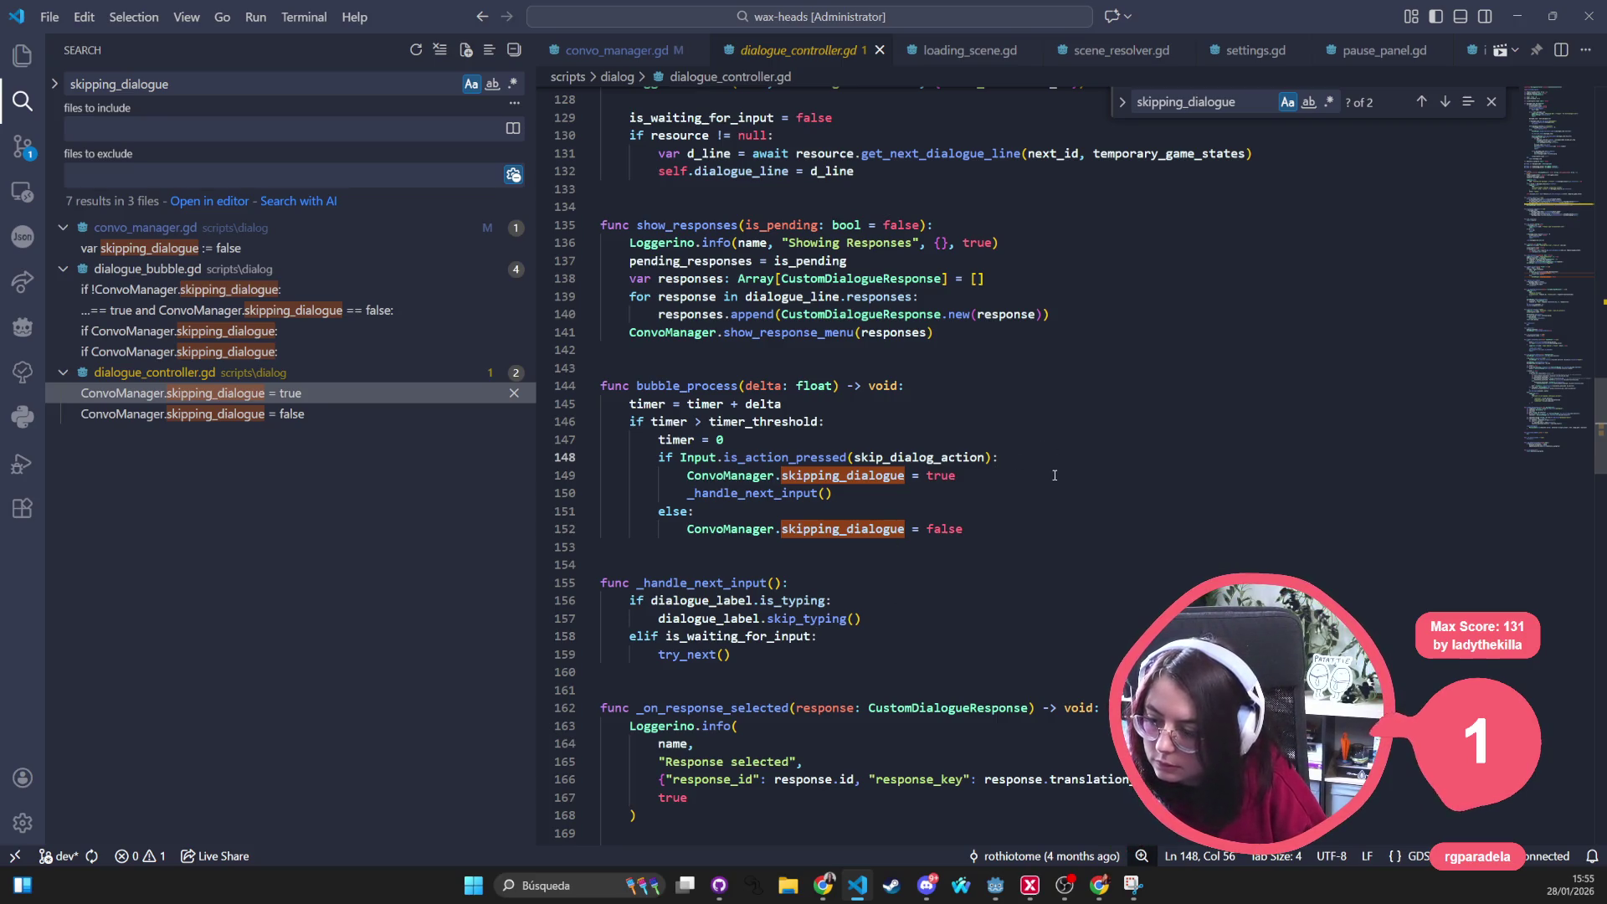
pyautogui.click(1055, 475)
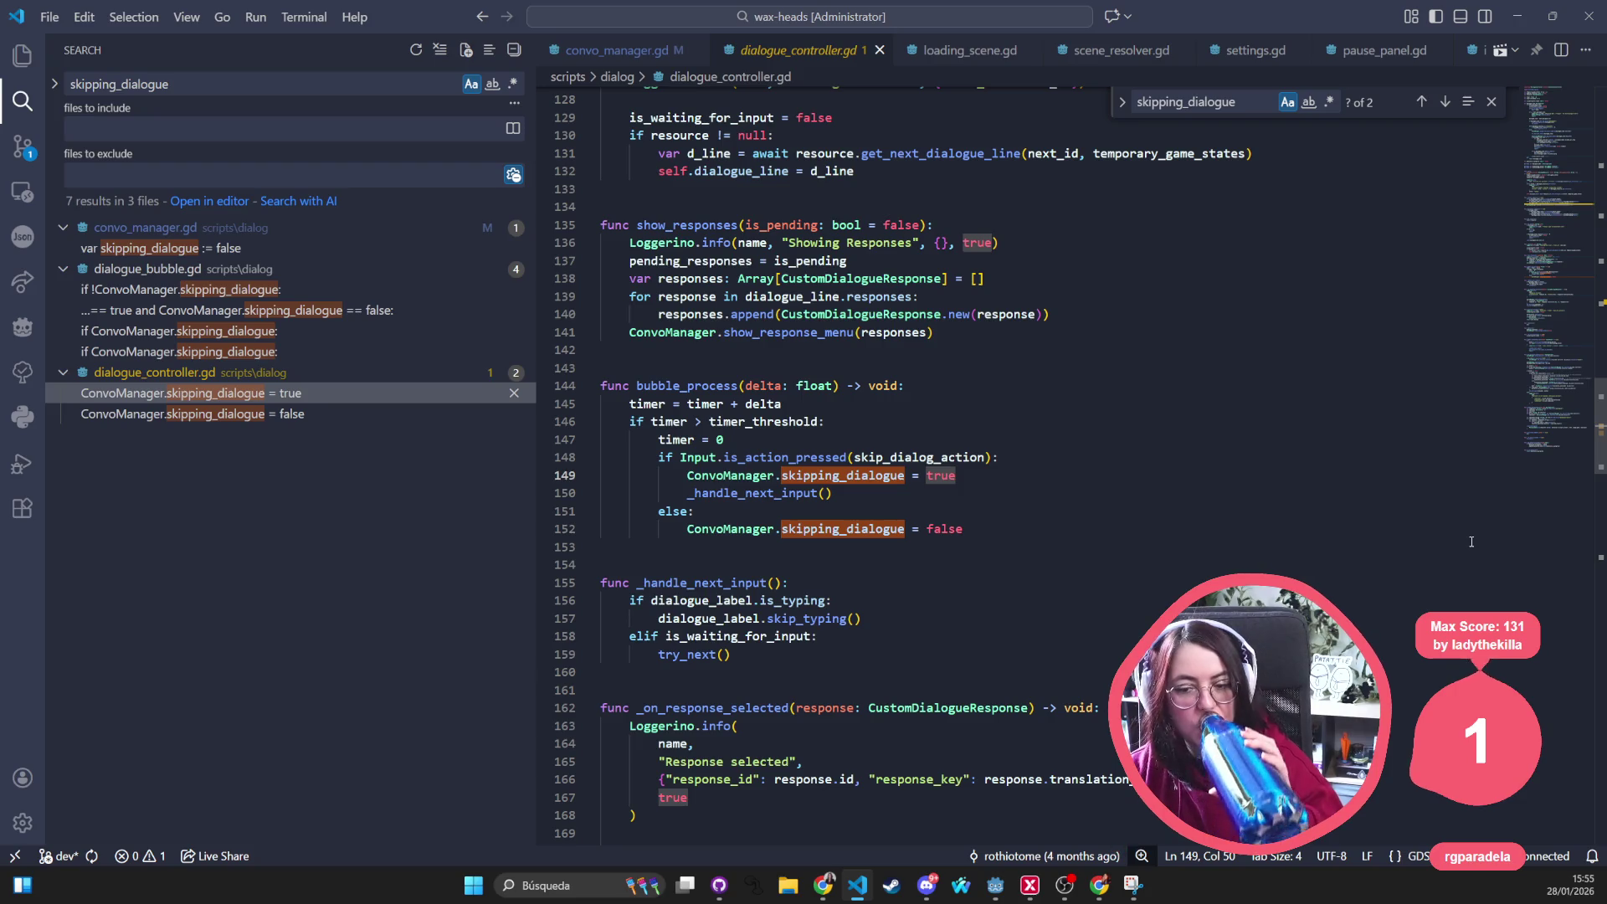
pyautogui.click(437, 291)
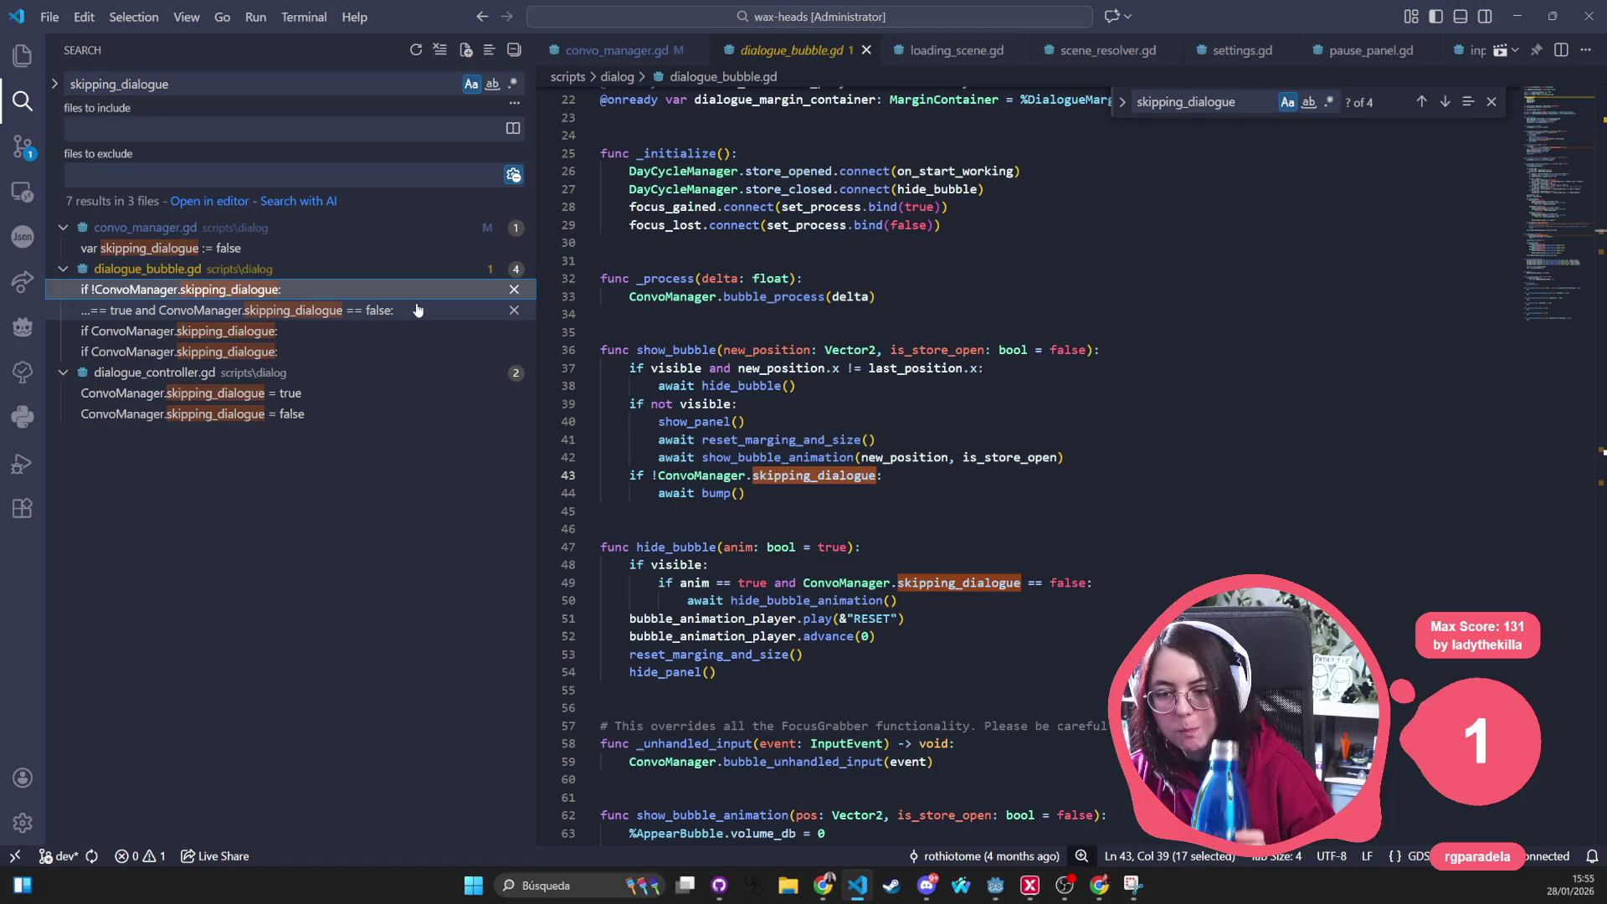
# Review dialogue_bubble.gd's remaining skipping_dialogue matches including hide_bubble_animation, then the = true match in dialogue_controller.gd
pyautogui.click(412, 312)
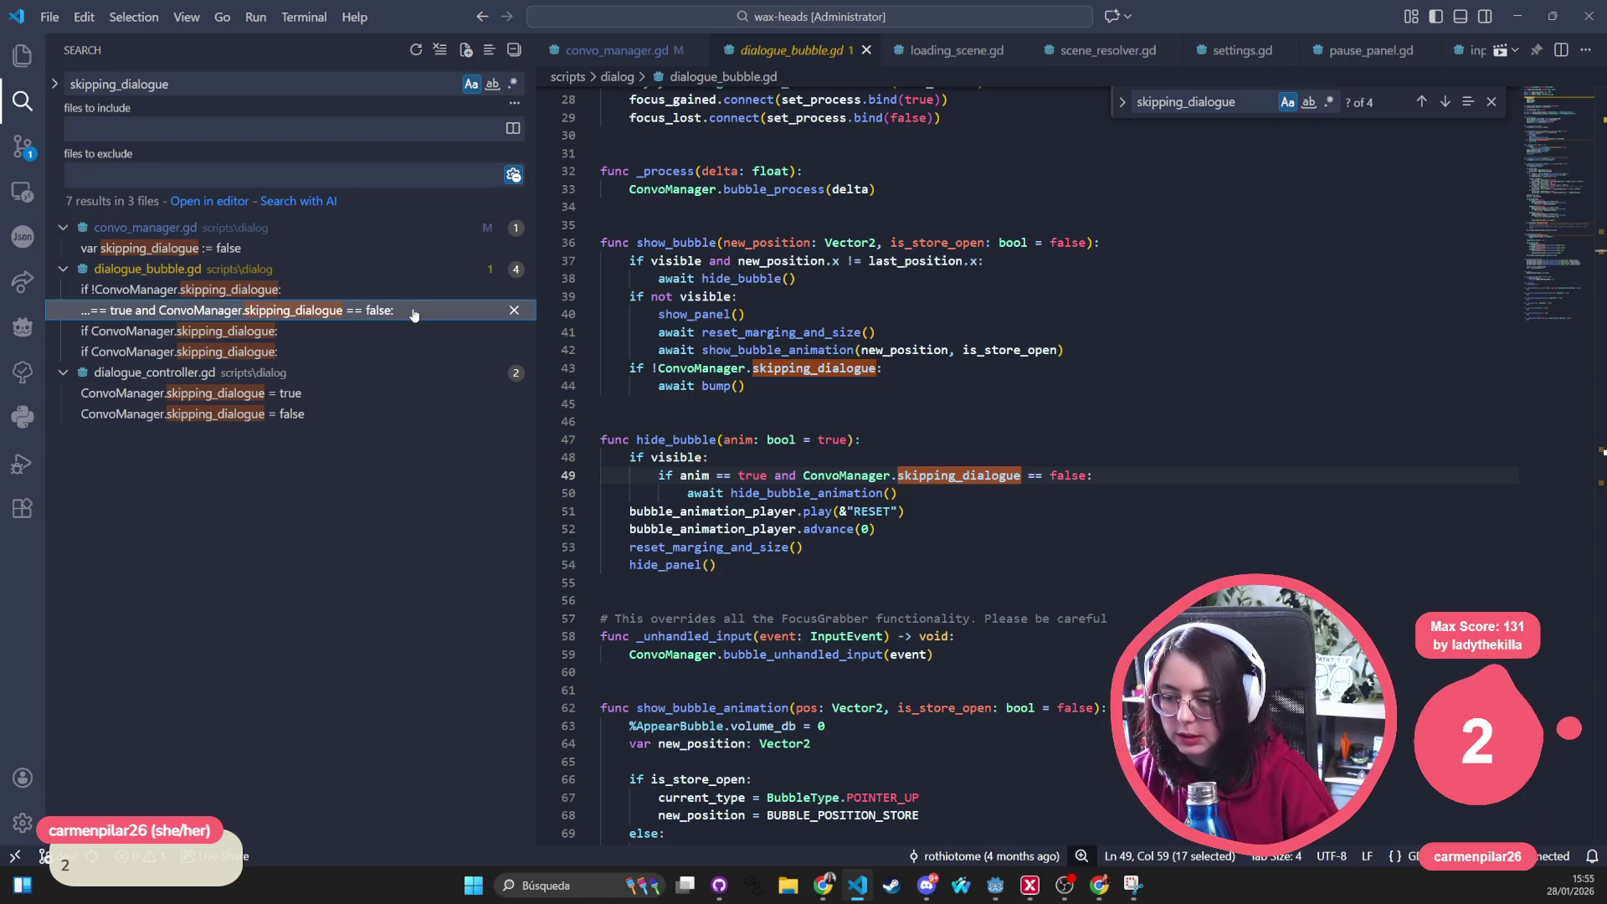
pyautogui.click(399, 333)
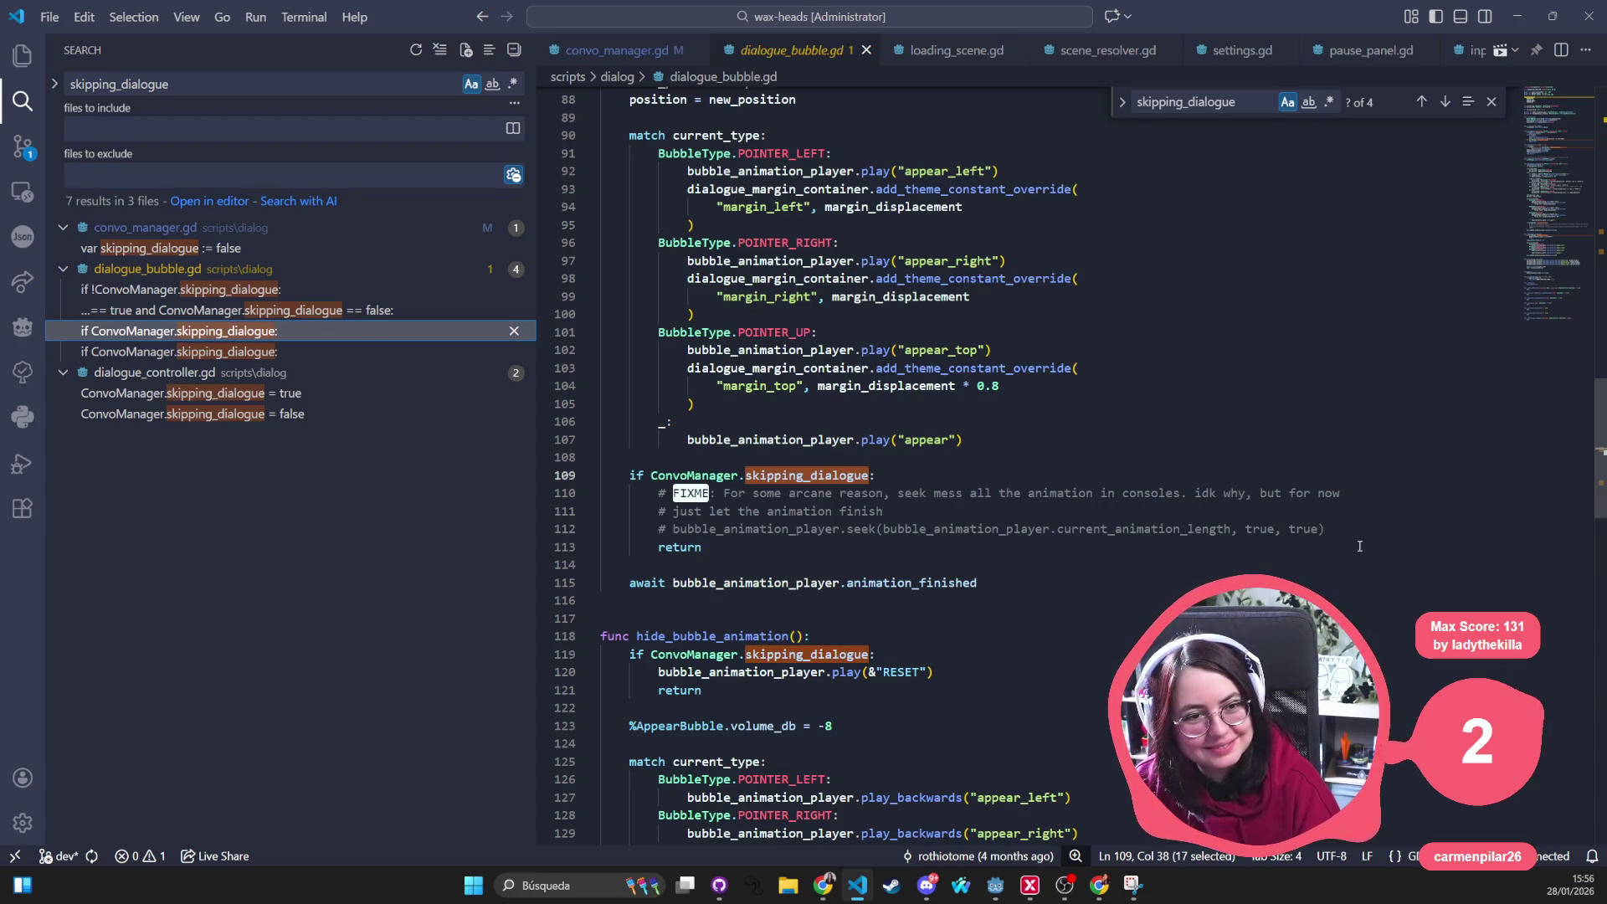
pyautogui.scroll(3, 1316, 489)
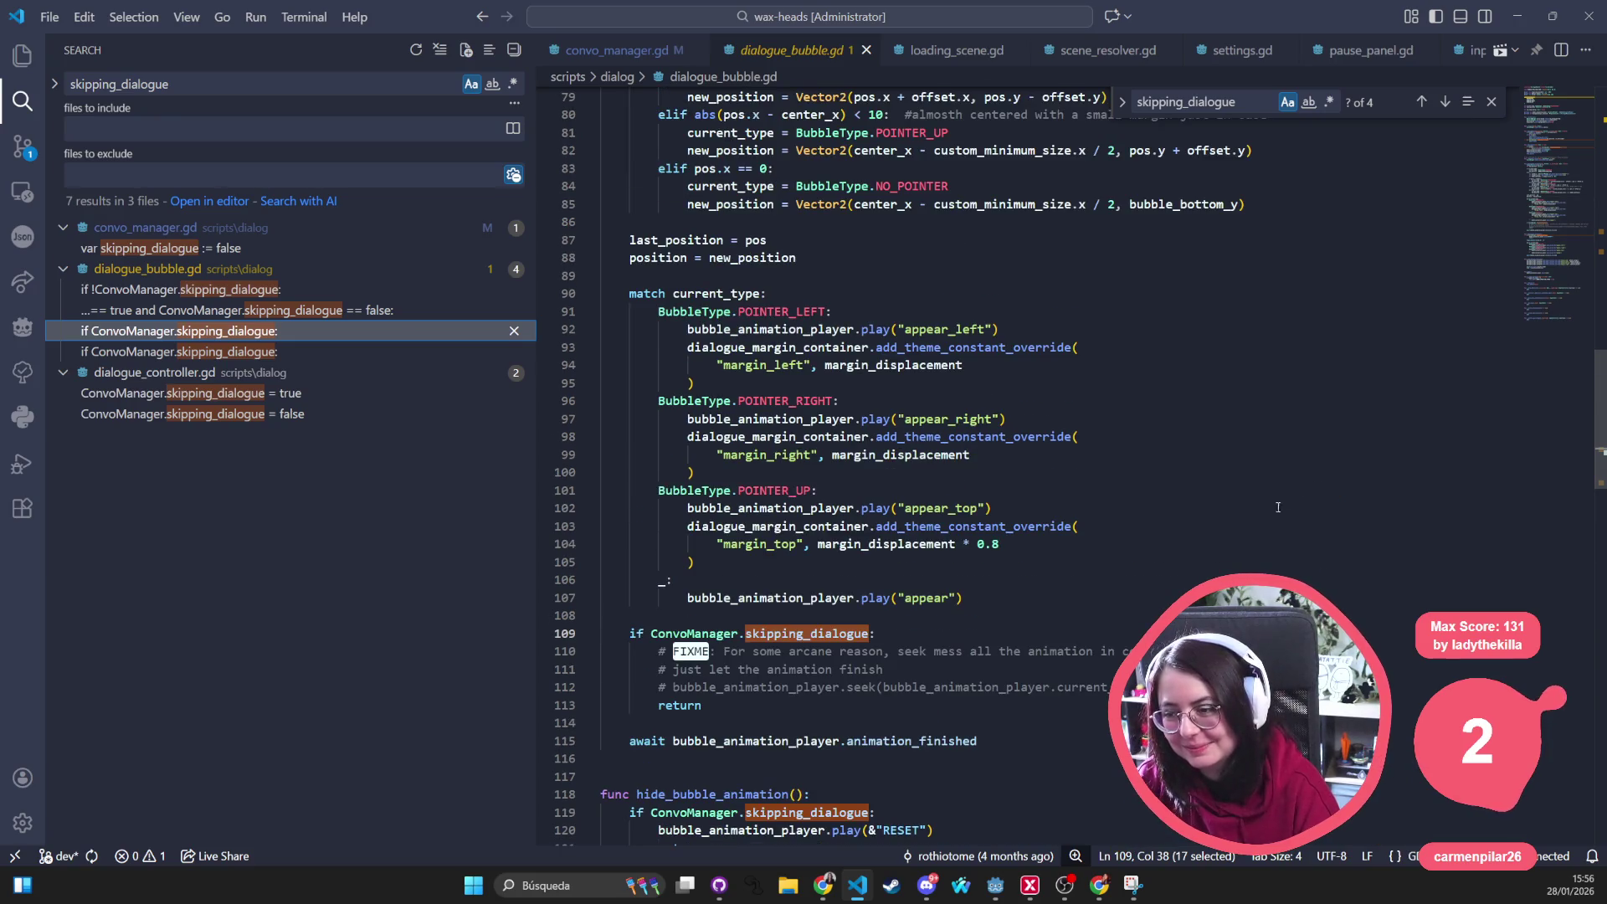
pyautogui.scroll(-2, 1278, 508)
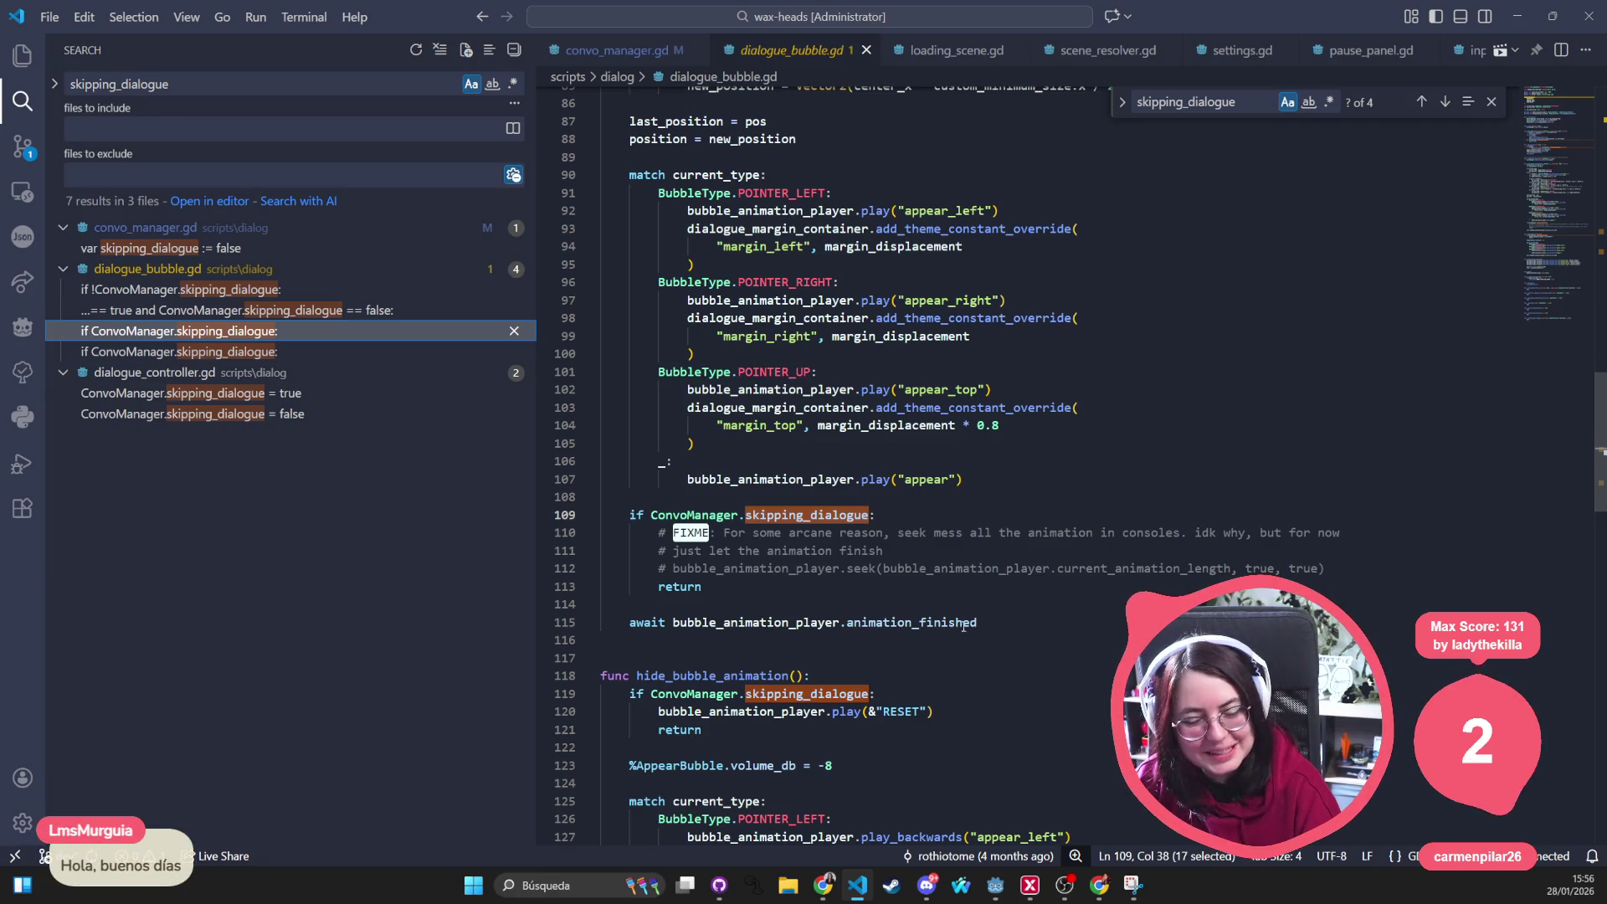
pyautogui.click(227, 353)
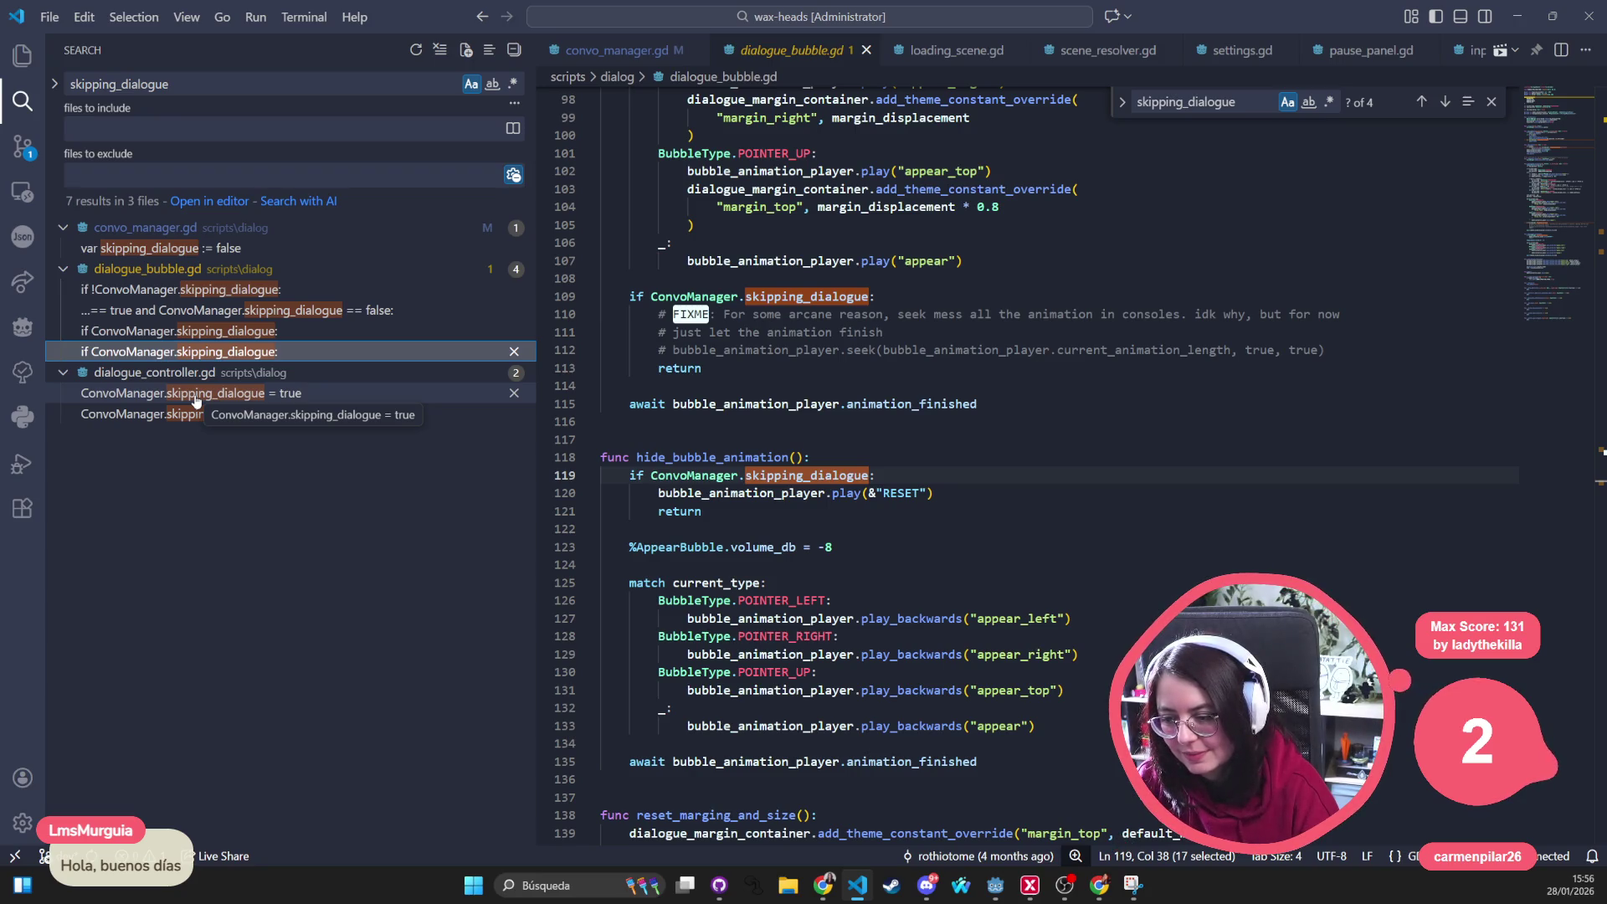
pyautogui.click(194, 401)
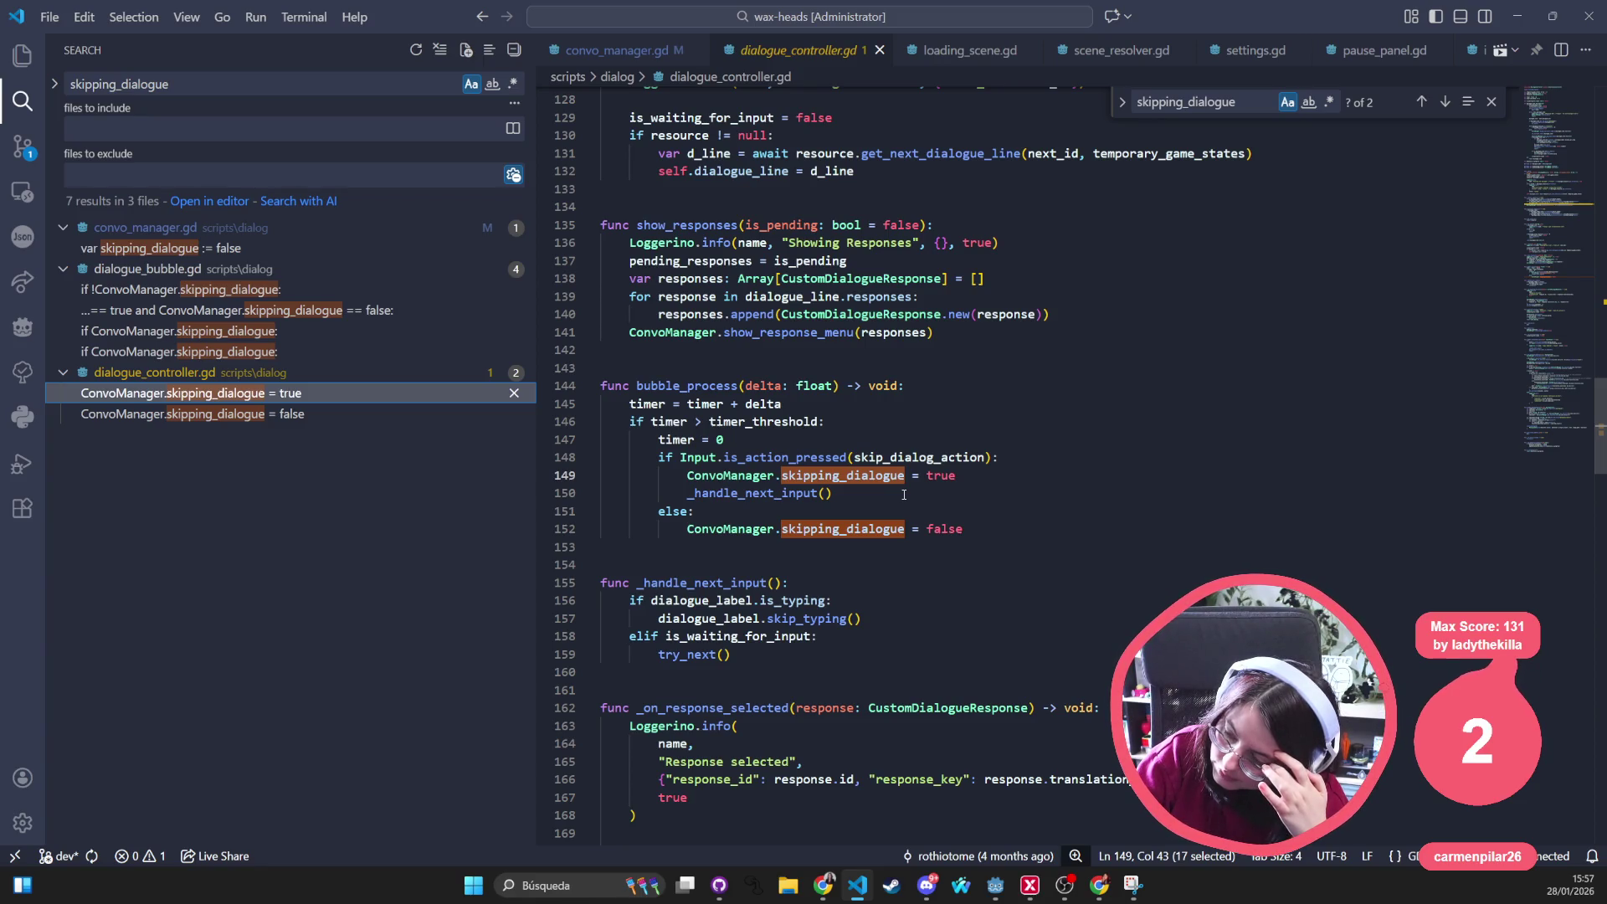
# Inspect timer_threshold, the skip action check on line 148 and the response handling code
pyautogui.doubleClick(749, 419)
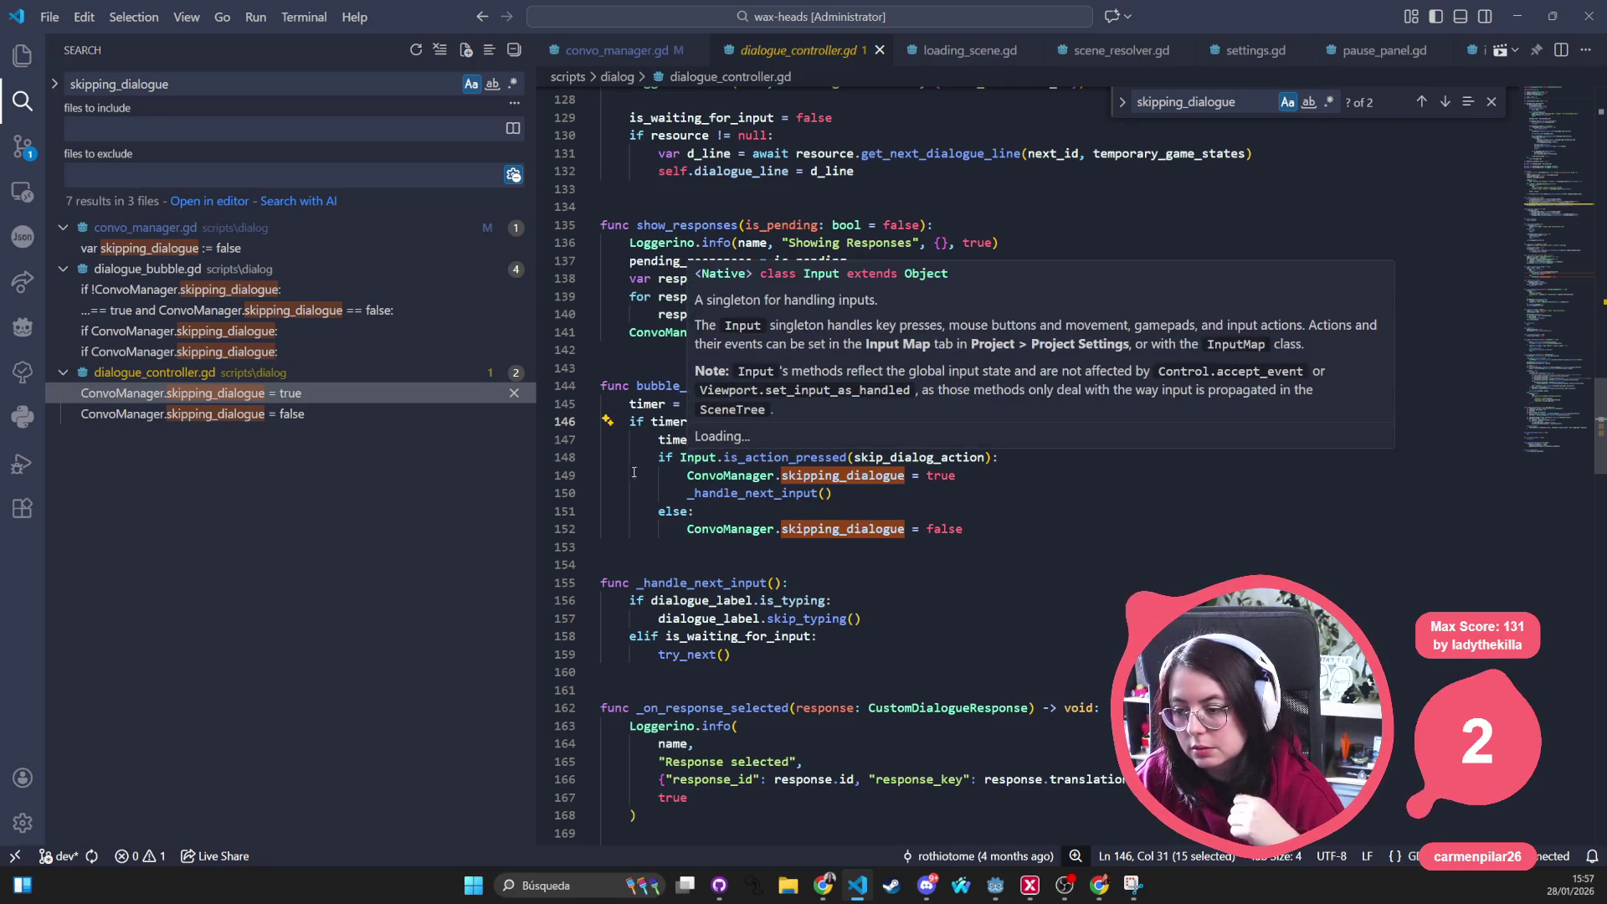
pyautogui.moveTo(658, 458); pyautogui.dragTo(1024, 454)
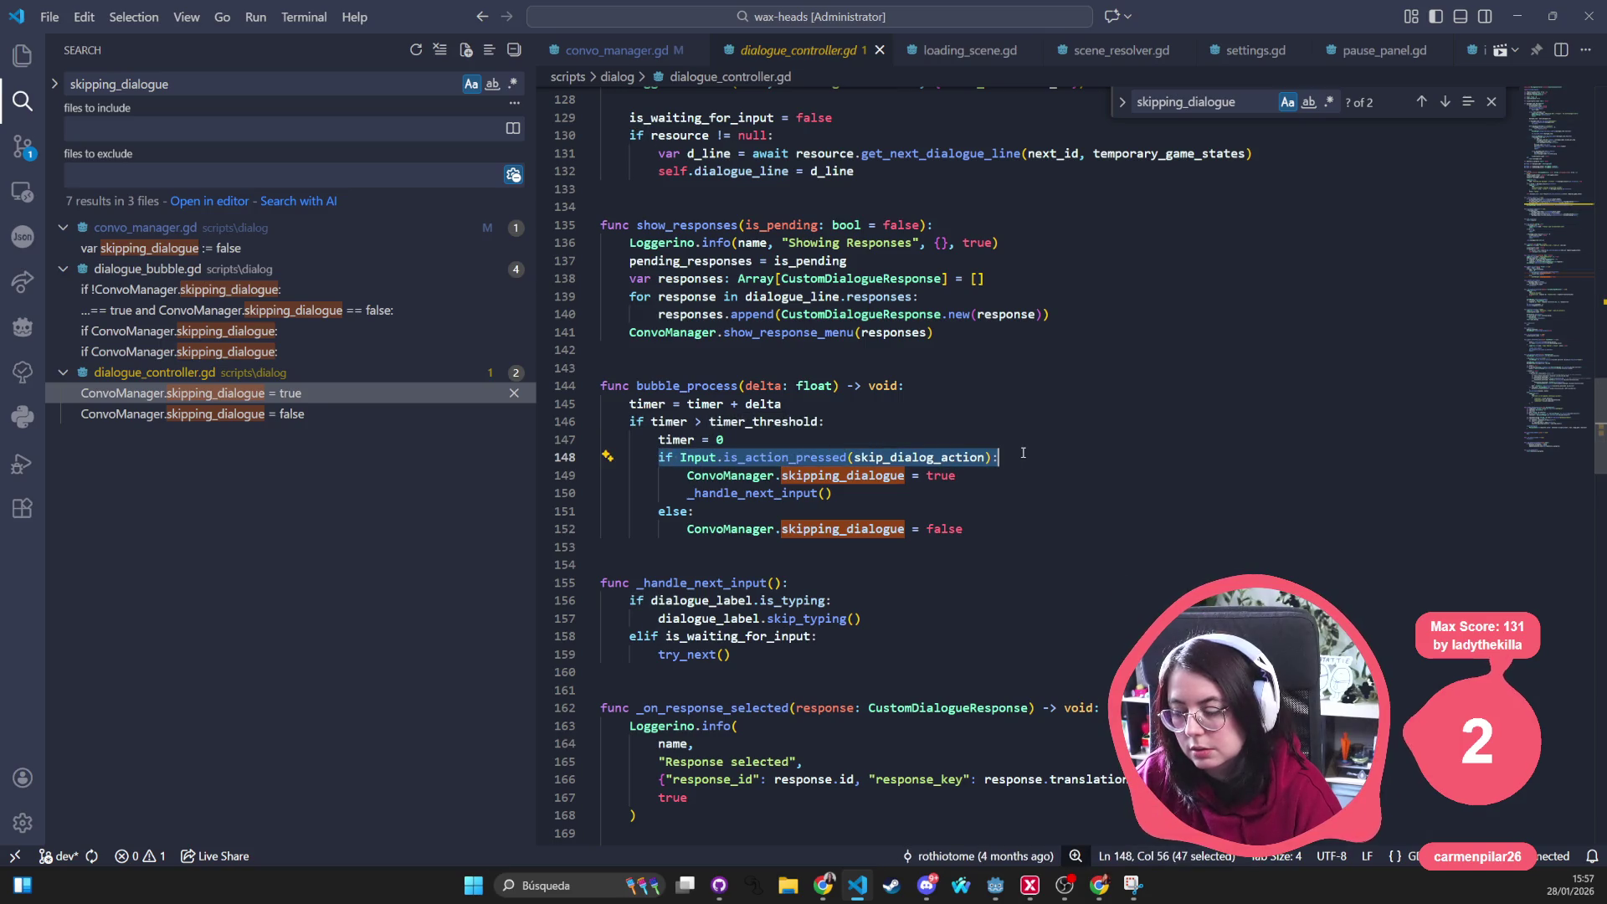
pyautogui.scroll(8, 1025, 449)
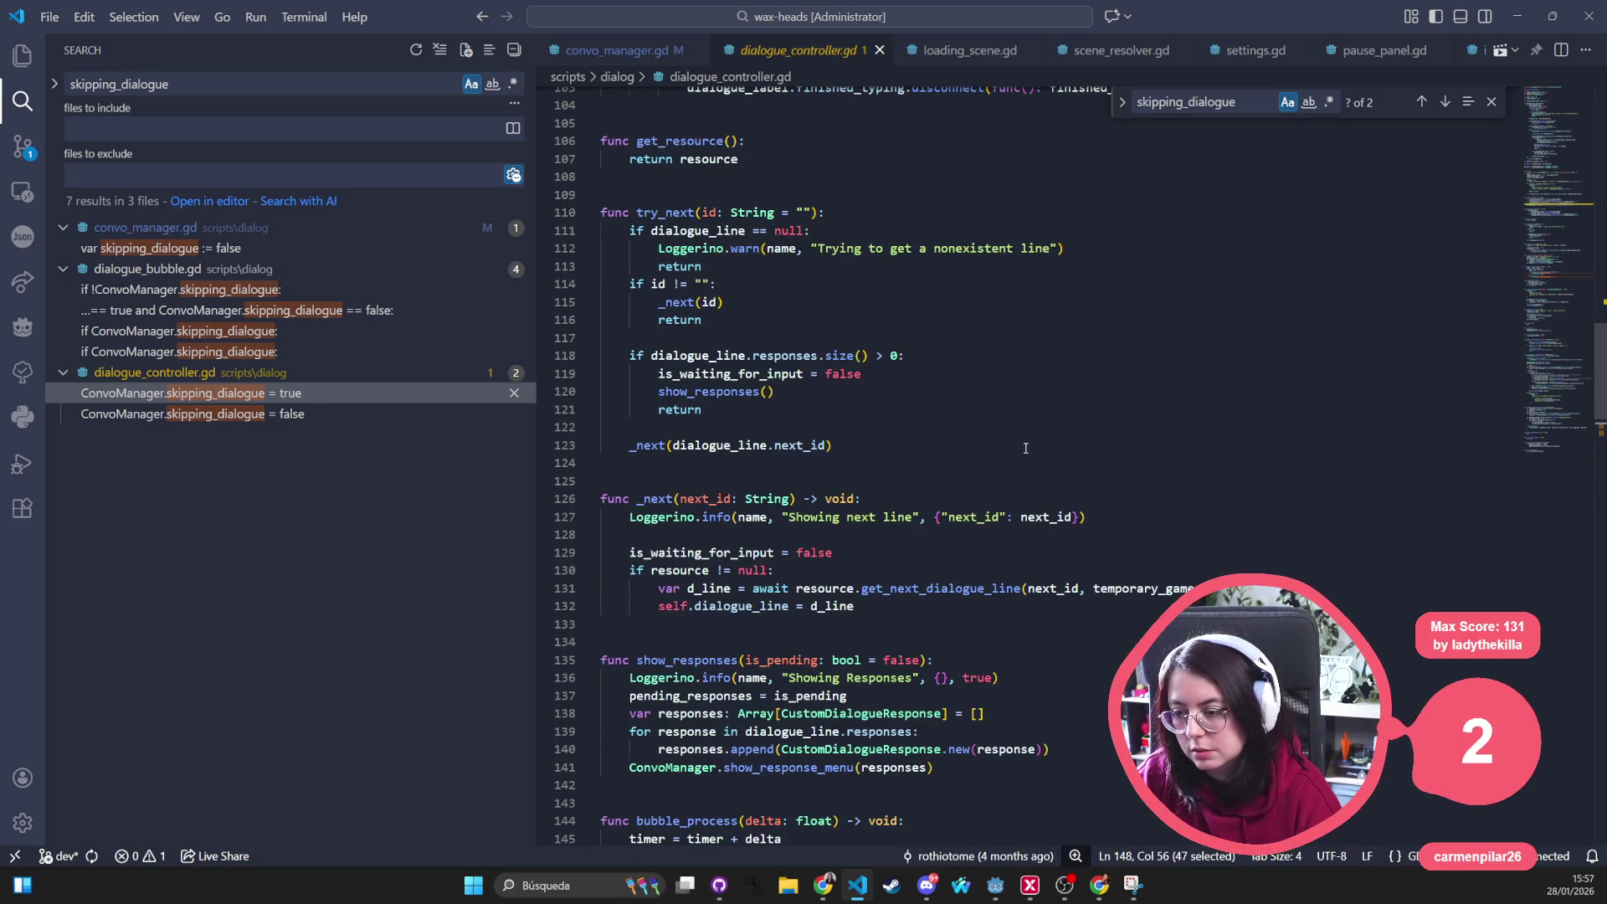
pyautogui.scroll(3, 1025, 448)
pyautogui.scroll(3, 1024, 449)
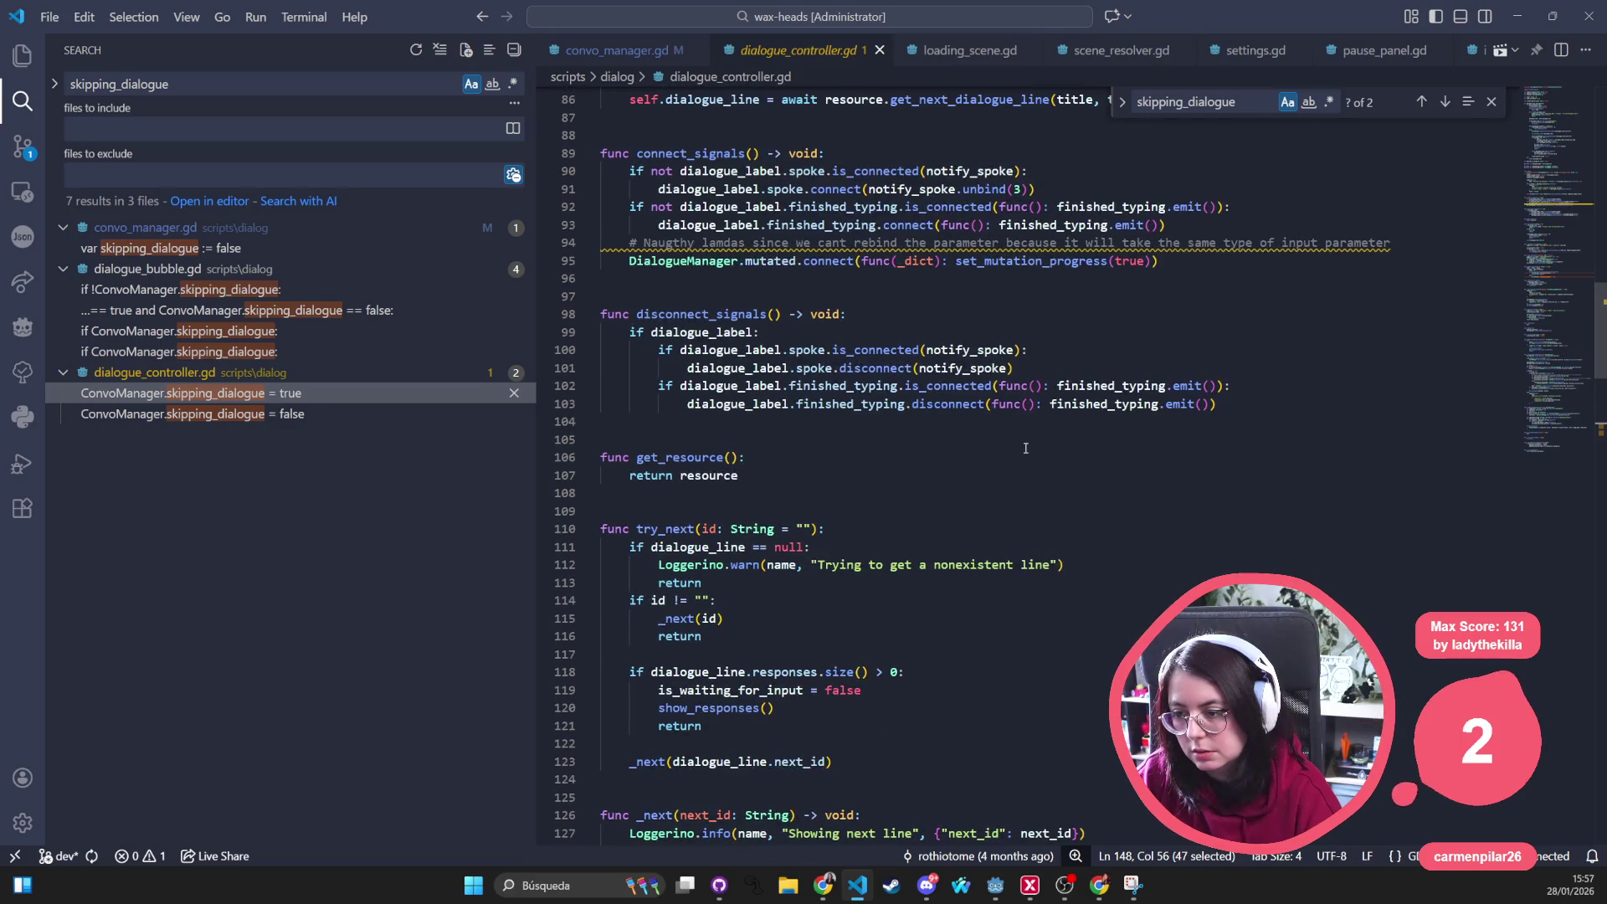
pyautogui.scroll(2, 1024, 448)
pyautogui.click(881, 400)
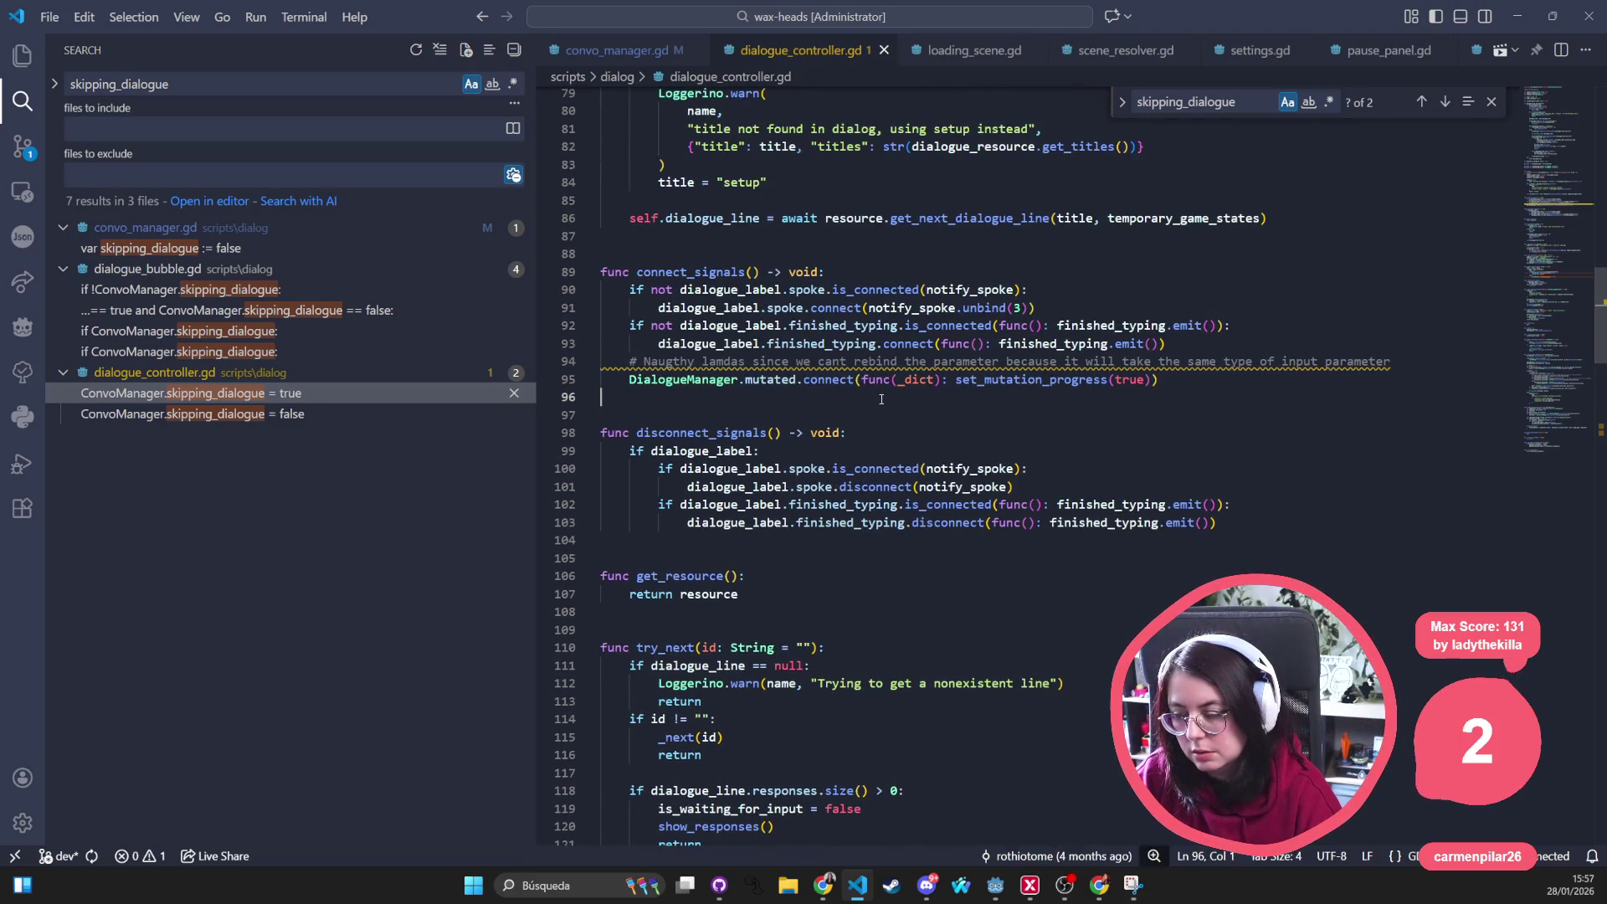
pyautogui.scroll(5, 880, 400)
pyautogui.scroll(2, 880, 400)
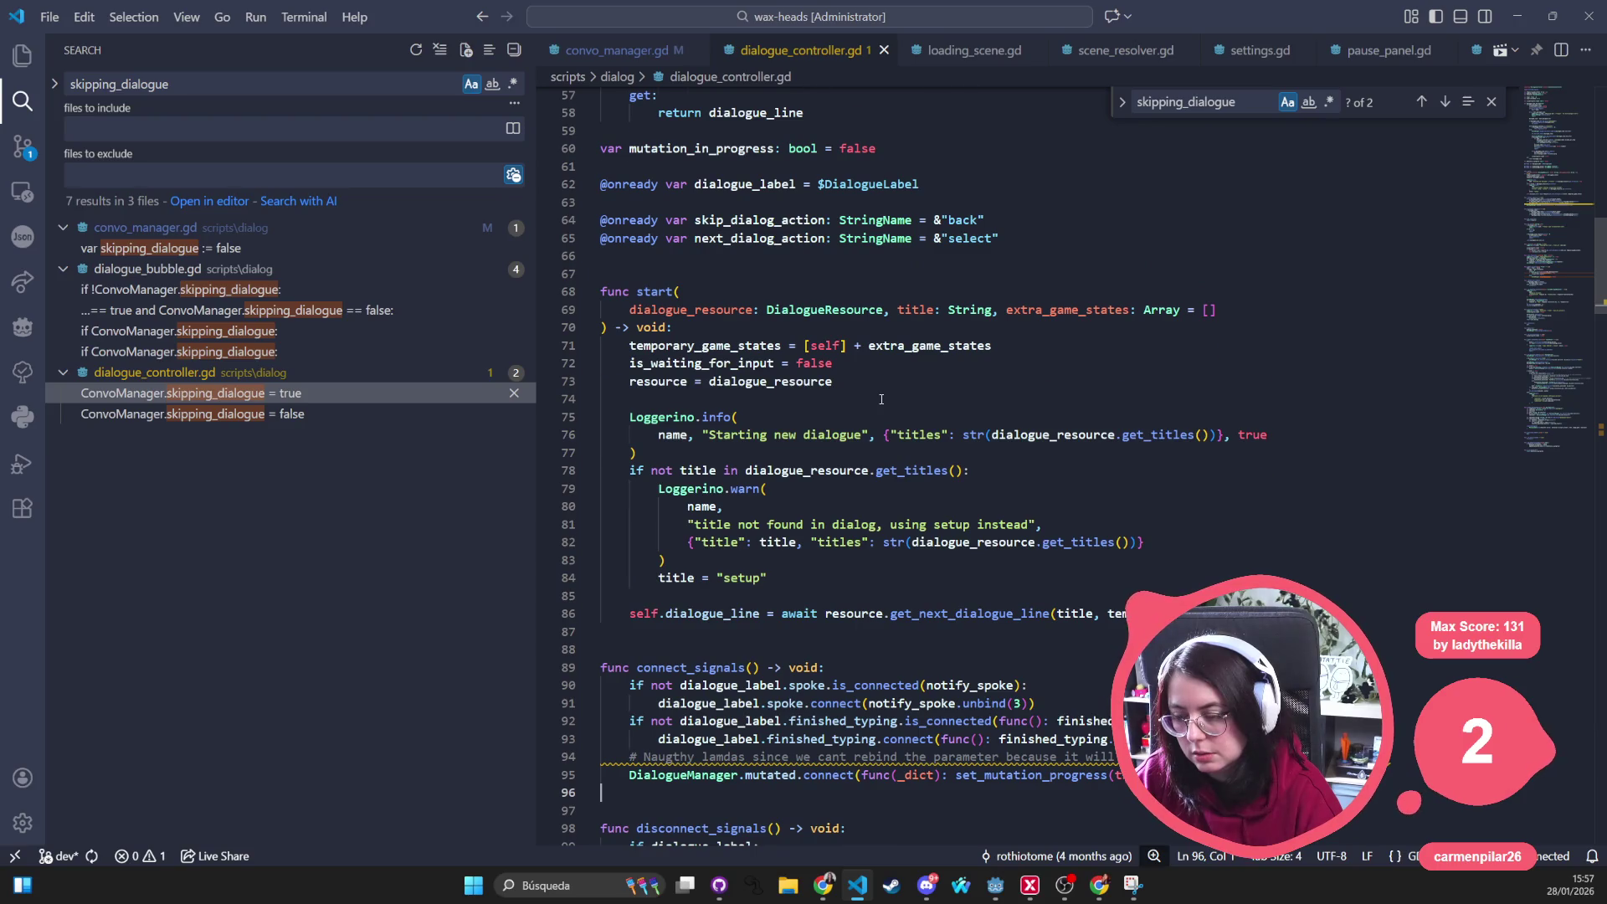
pyautogui.scroll(5, 880, 399)
pyautogui.scroll(1, 880, 399)
pyautogui.scroll(2, 879, 400)
pyautogui.scroll(2, 881, 400)
pyautogui.scroll(1, 881, 399)
pyautogui.scroll(-9, 881, 400)
pyautogui.scroll(-15, 880, 399)
pyautogui.scroll(-11, 880, 399)
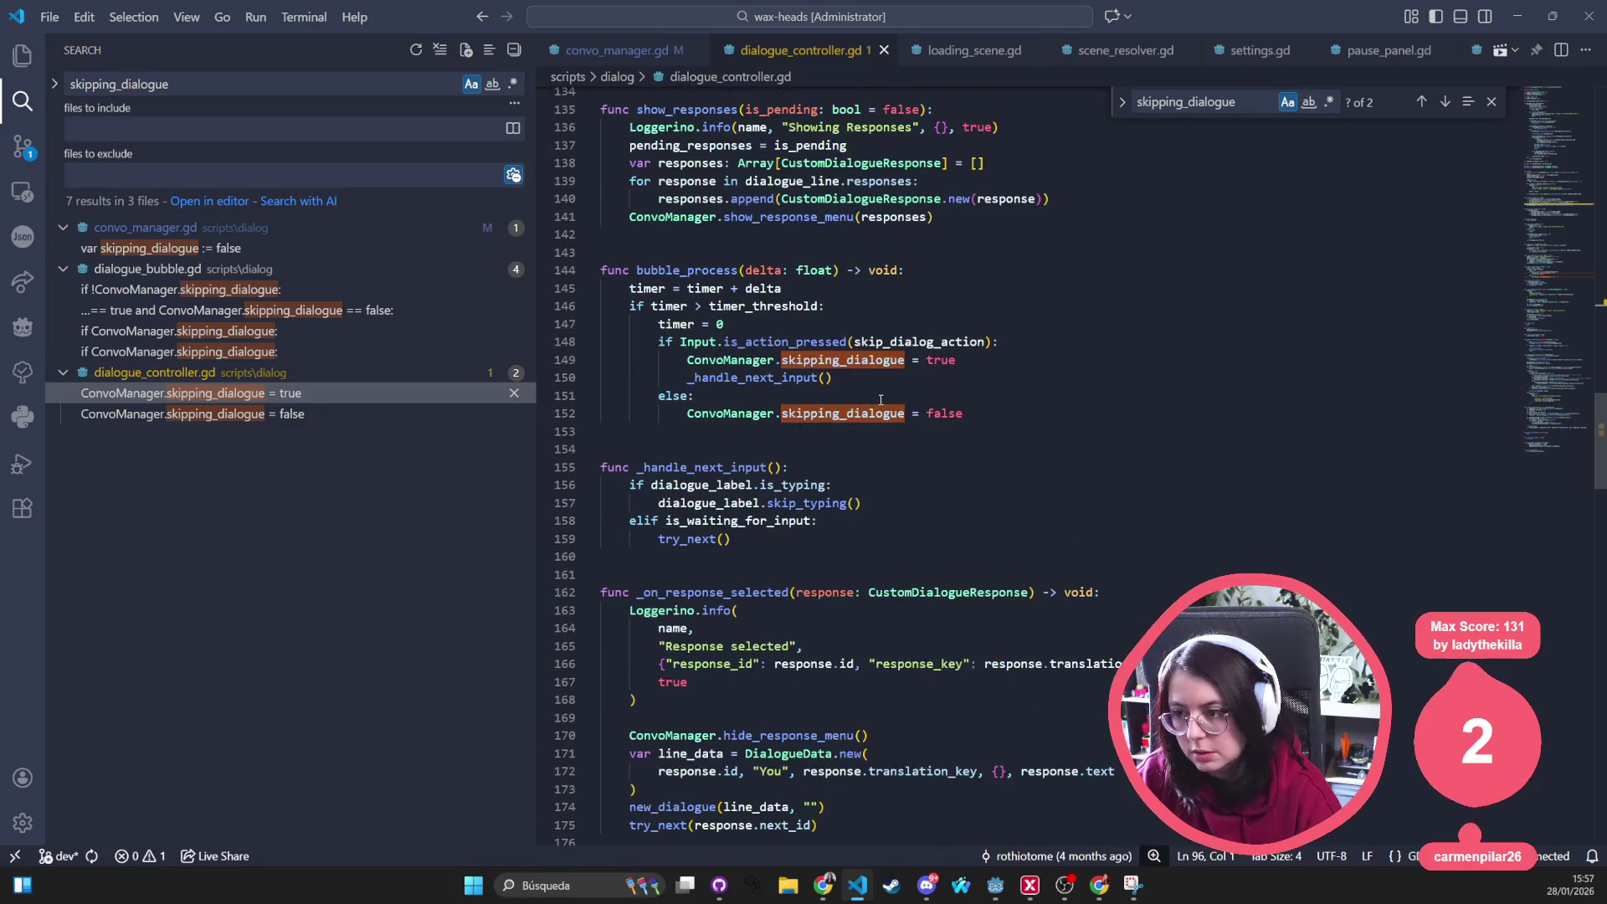
pyautogui.scroll(-4, 881, 400)
pyautogui.click(976, 500)
pyautogui.scroll(-4, 980, 492)
pyautogui.scroll(-4, 980, 493)
pyautogui.scroll(-1, 982, 486)
pyautogui.scroll(-3, 982, 486)
pyautogui.scroll(-3, 981, 487)
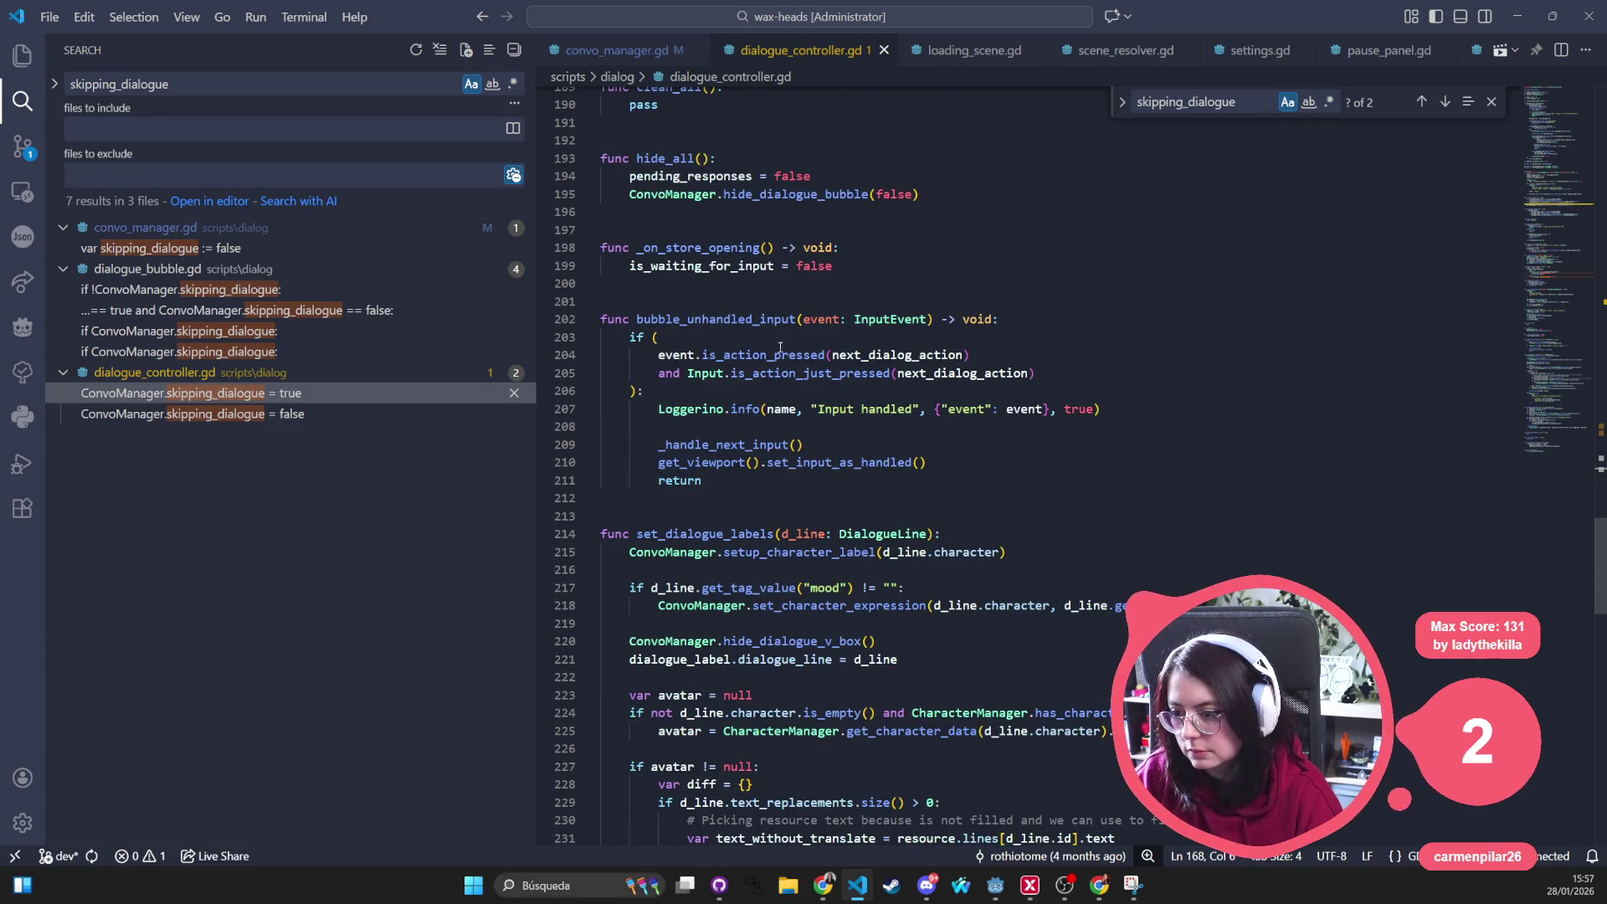
pyautogui.click(753, 481)
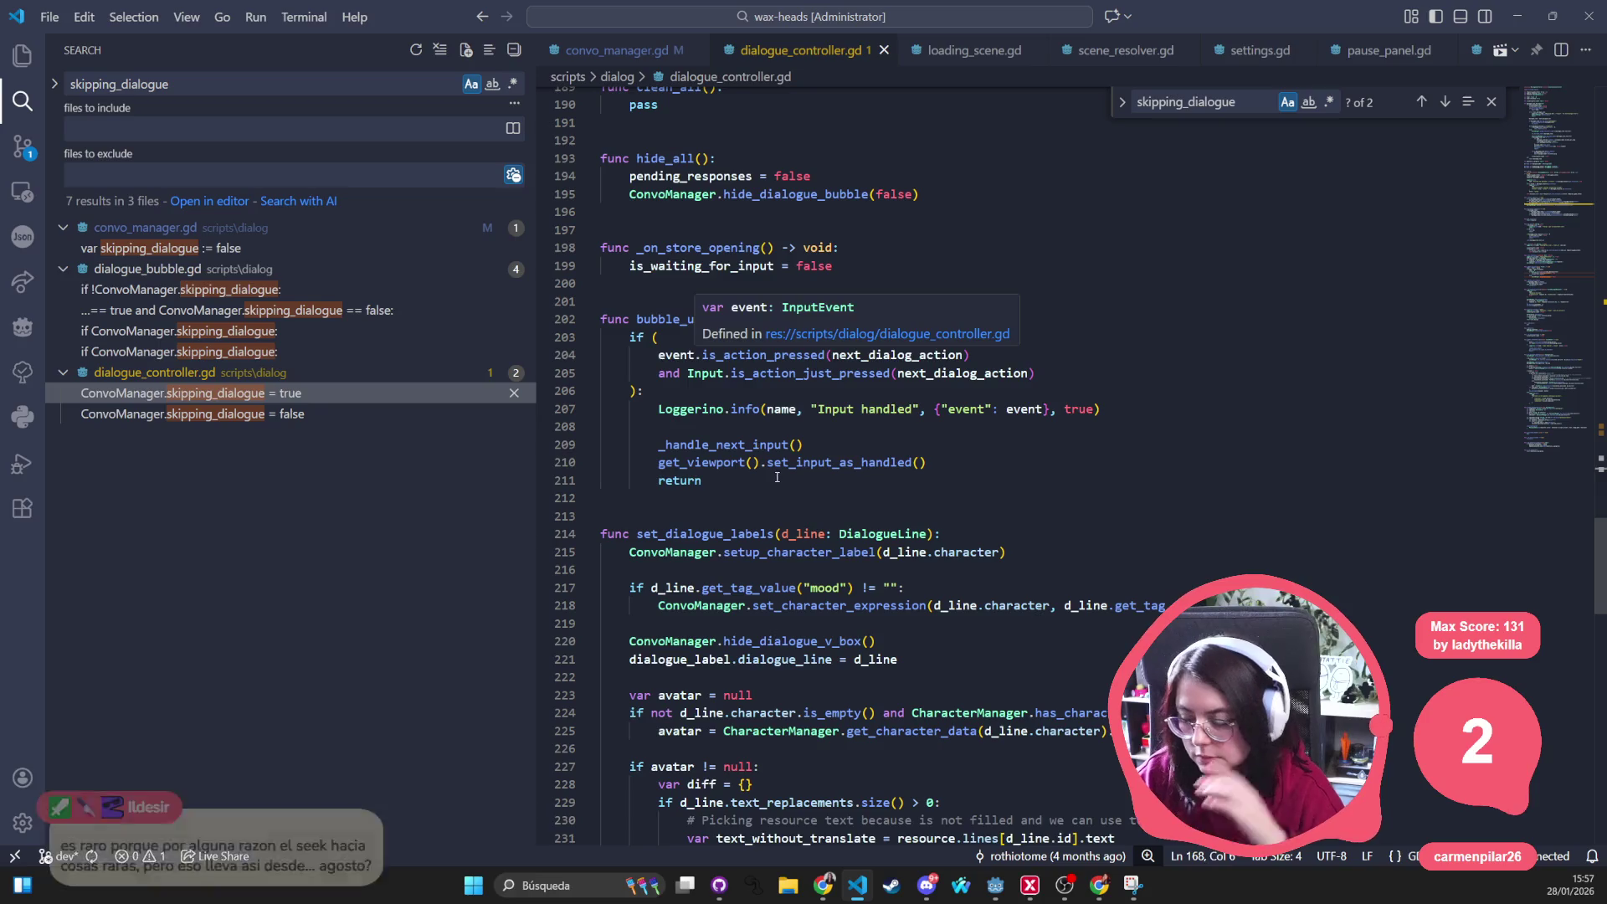
# Delete the 'and Input.is_action_just_pressed(next_dialog_action)' condition on line 205 of bubble_unhandled_input
pyautogui.doubleClick(827, 356)
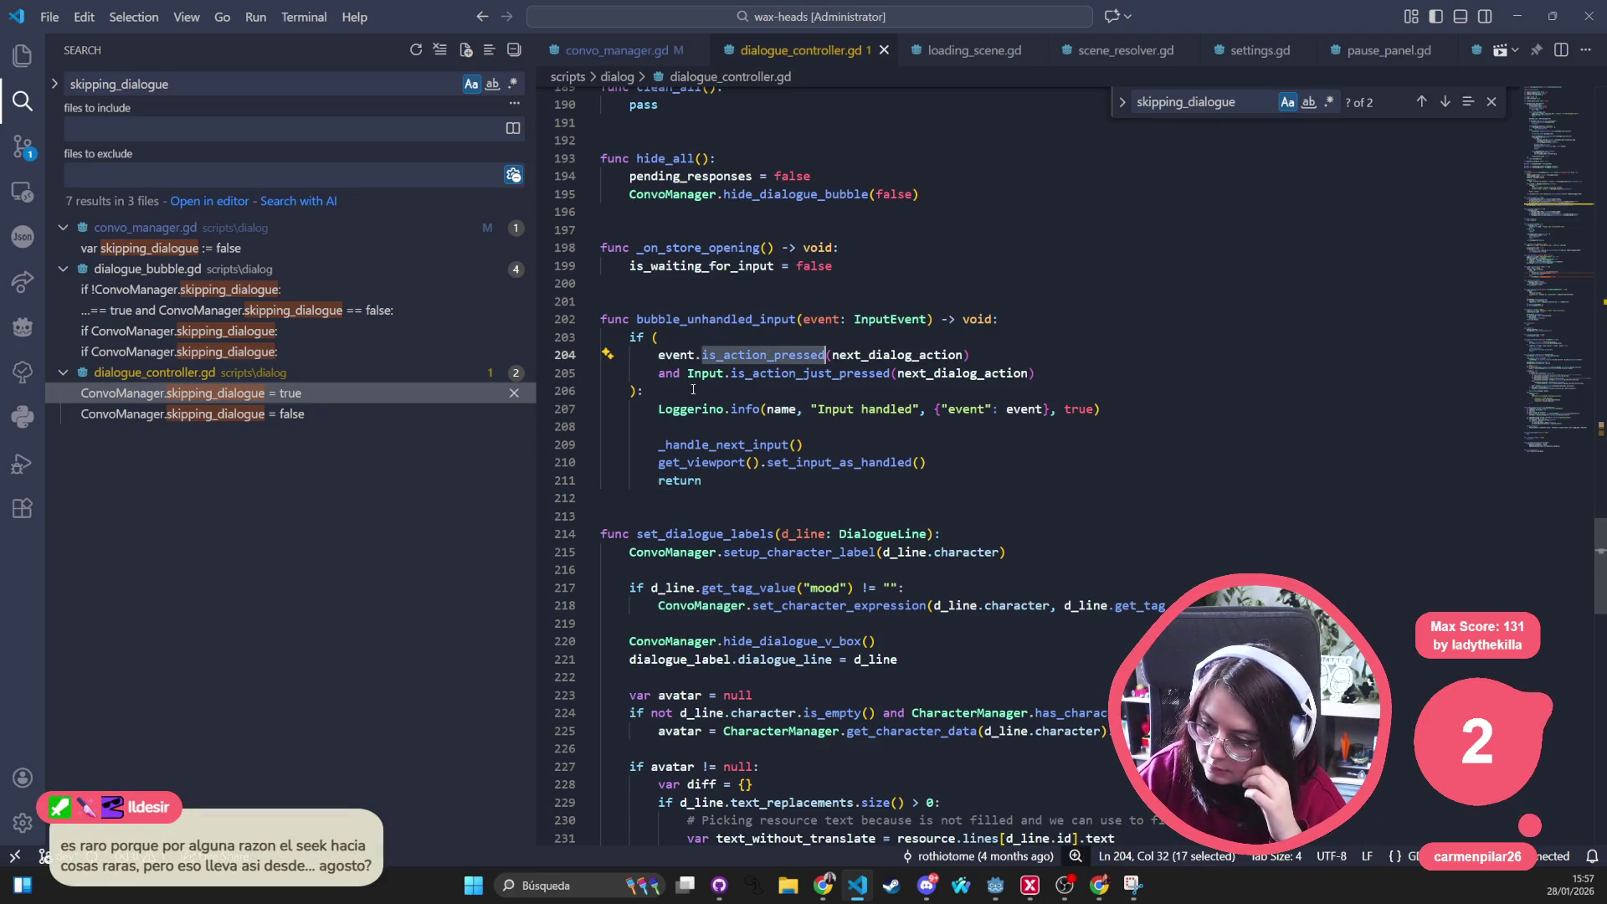
pyautogui.doubleClick(810, 373)
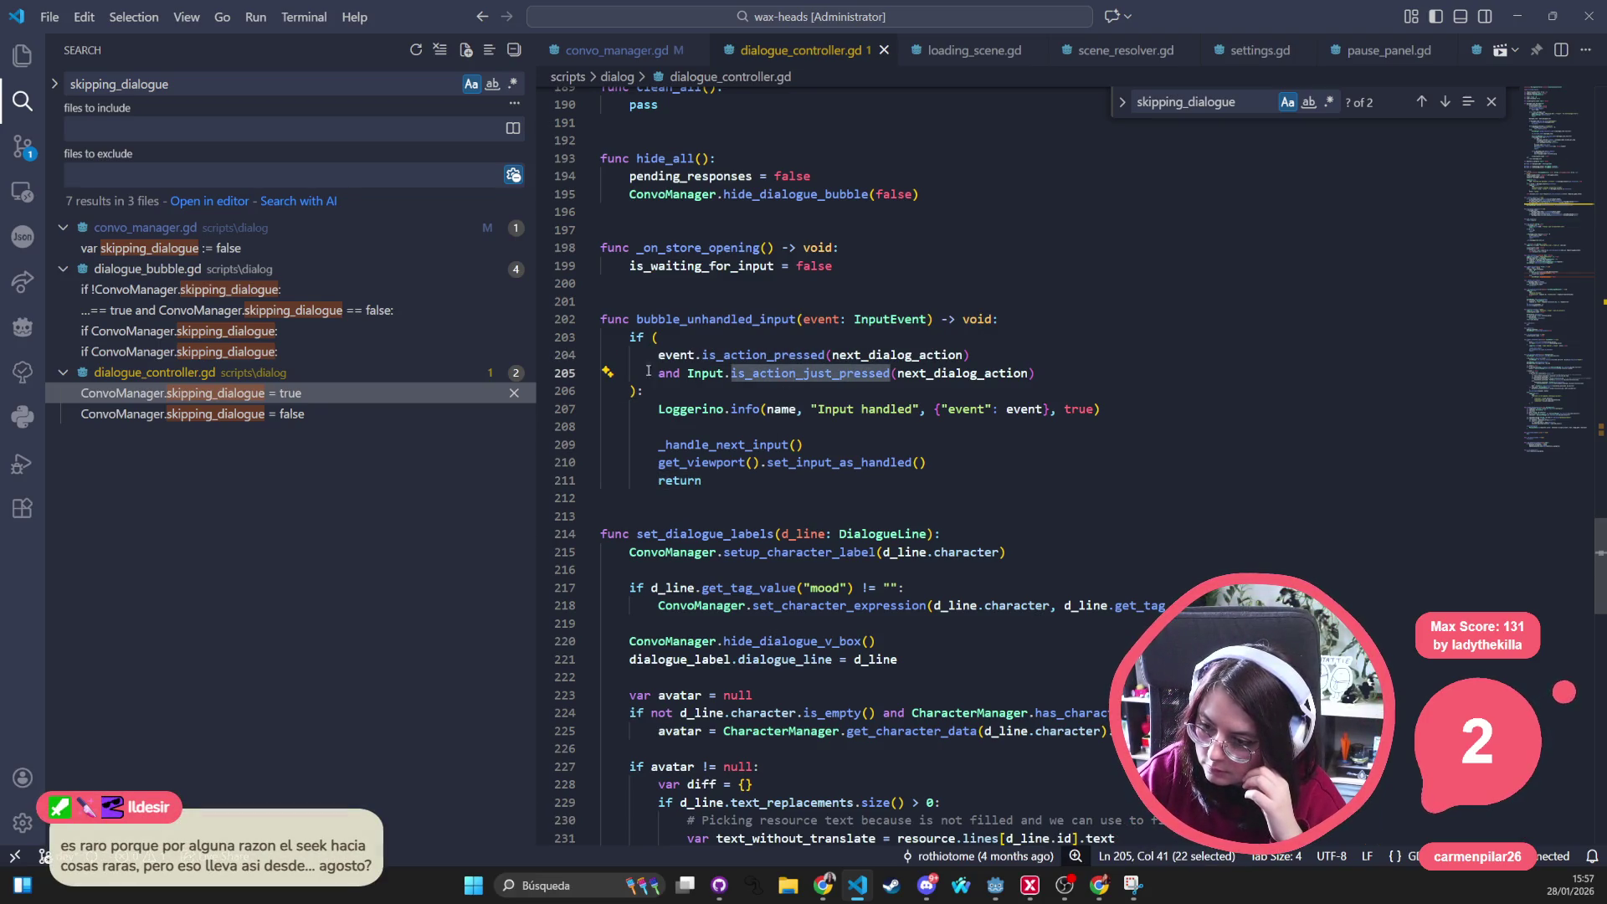
pyautogui.moveTo(653, 373); pyautogui.dragTo(1092, 368)
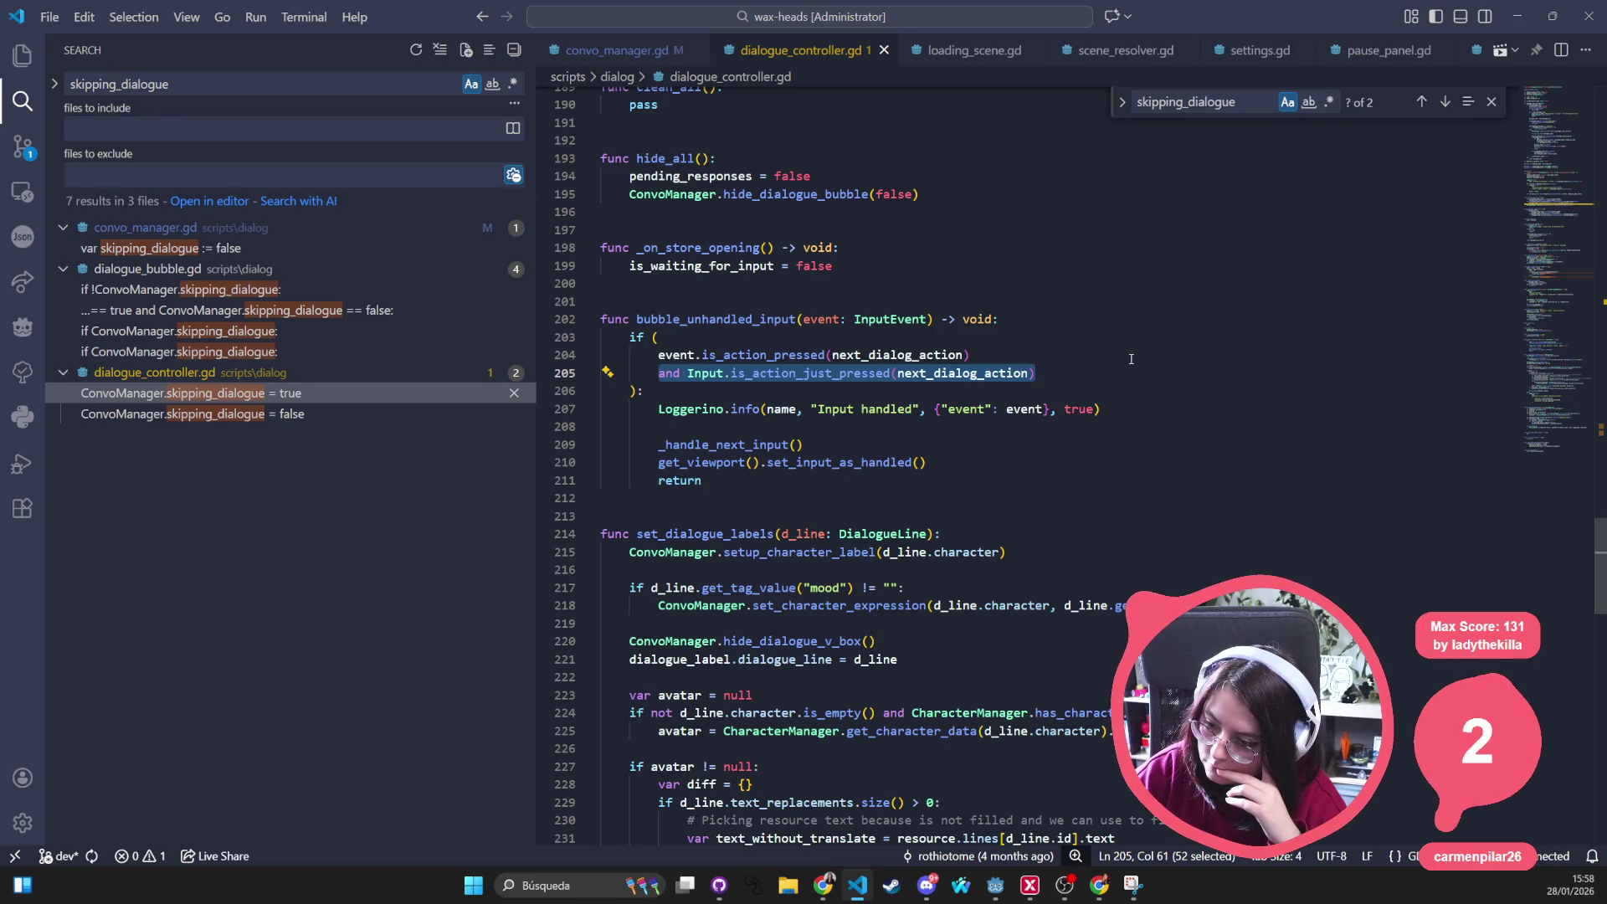
pyautogui.press('BackSpace')
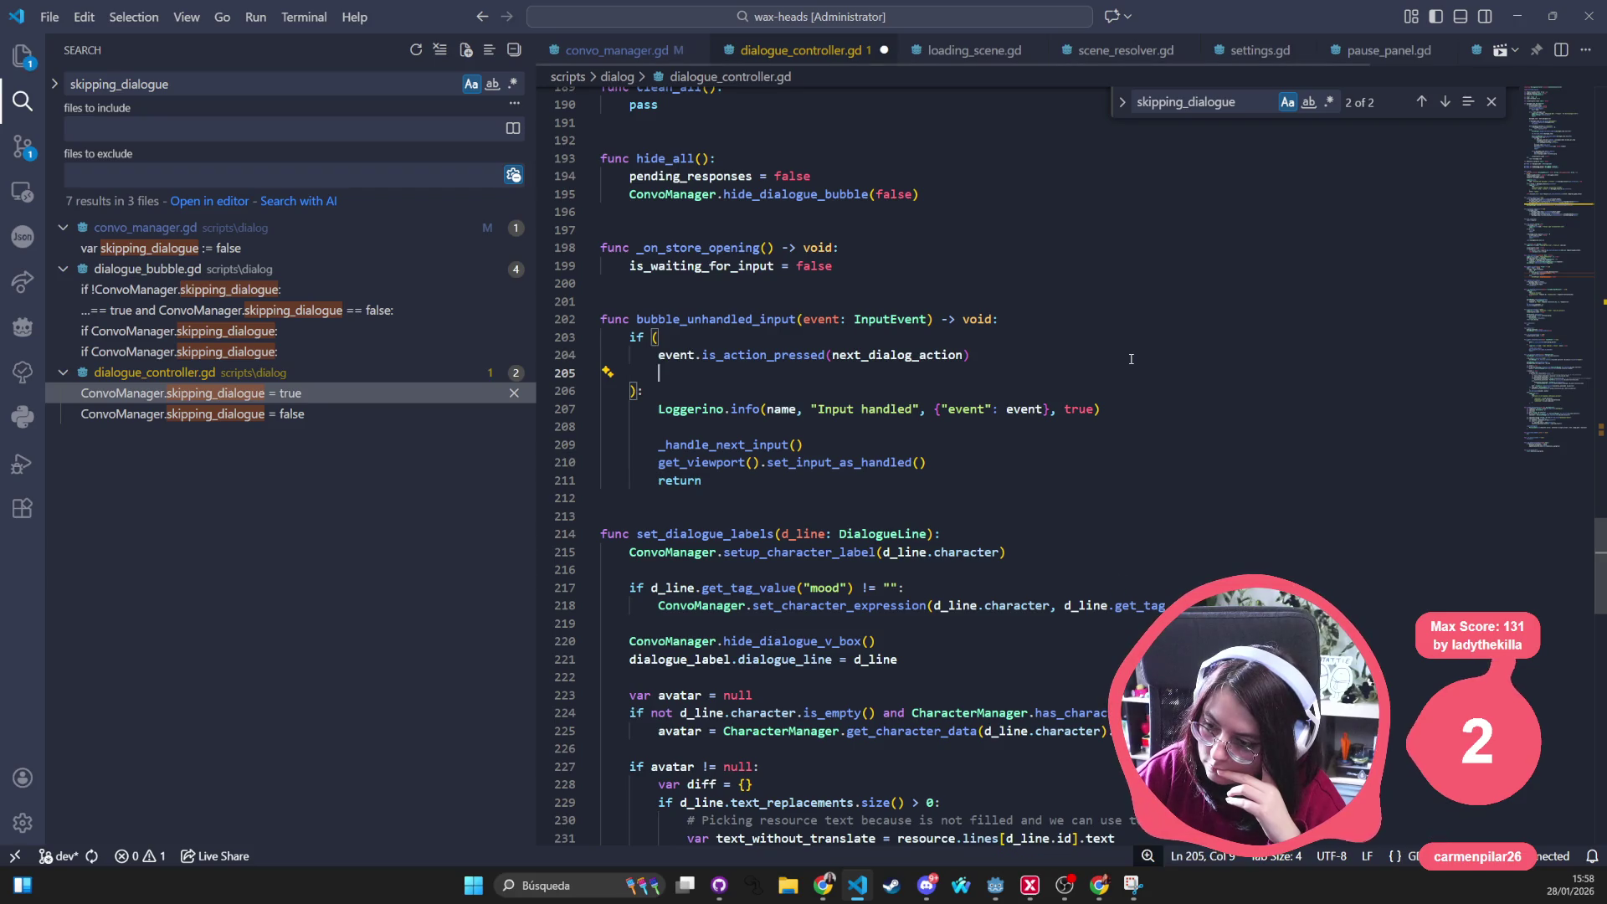
# Step through the _handle_next_input definition and call sites within dialogue_controller.gd
pyautogui.press('BackSpace')
pyautogui.press('BackSpace')
pyautogui.press('BackSpace')
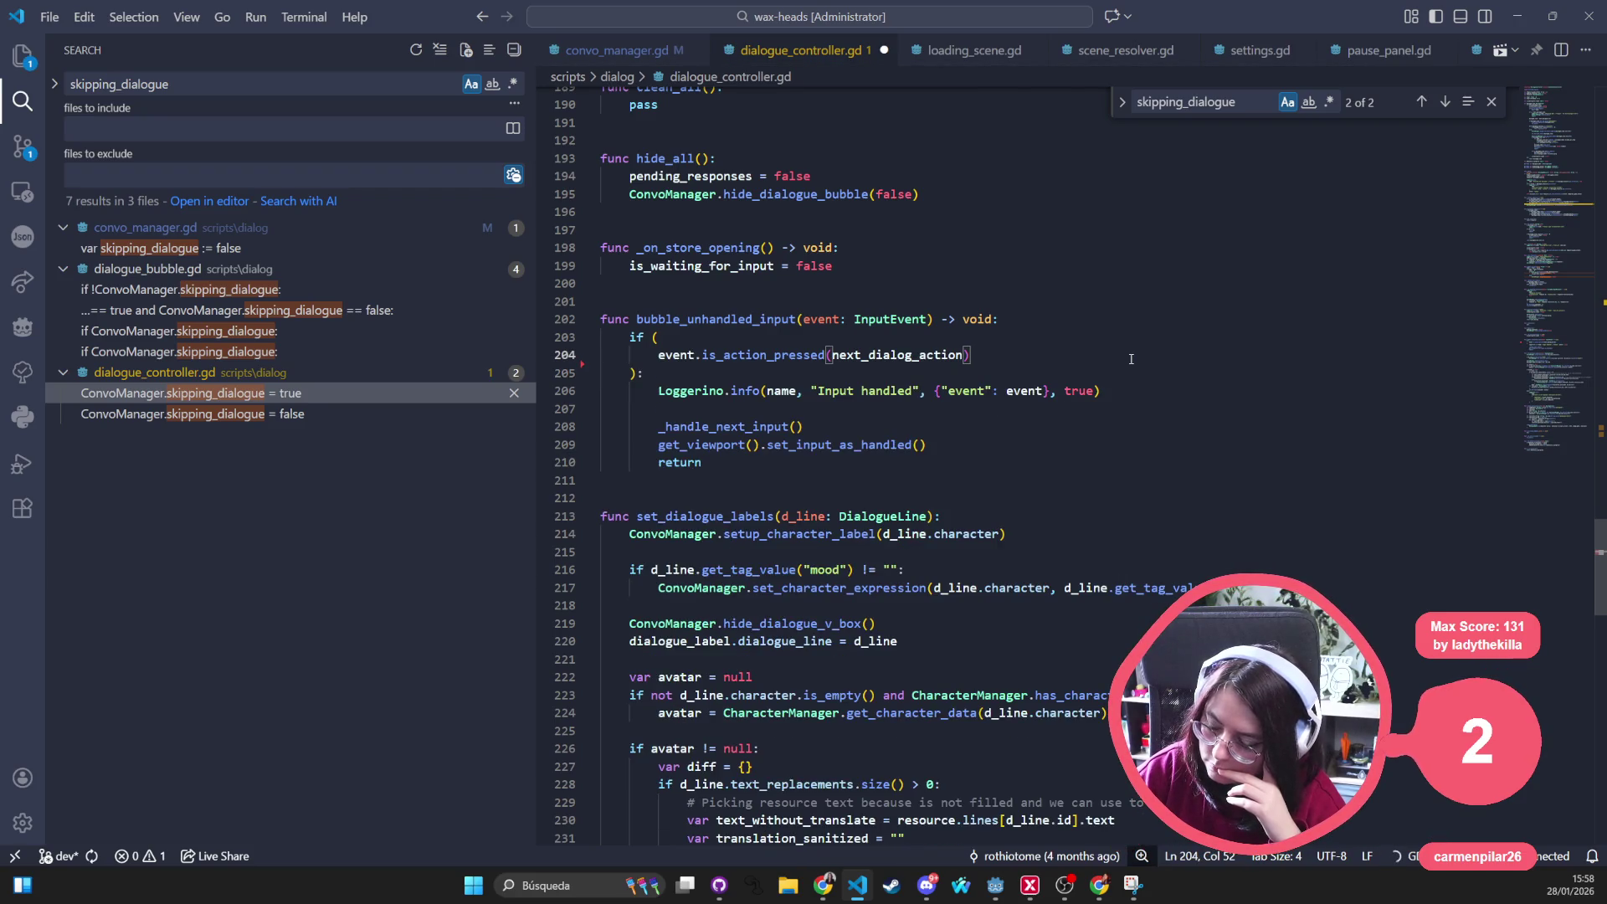
pyautogui.tripleClick(759, 390)
pyautogui.moveTo(728, 444)
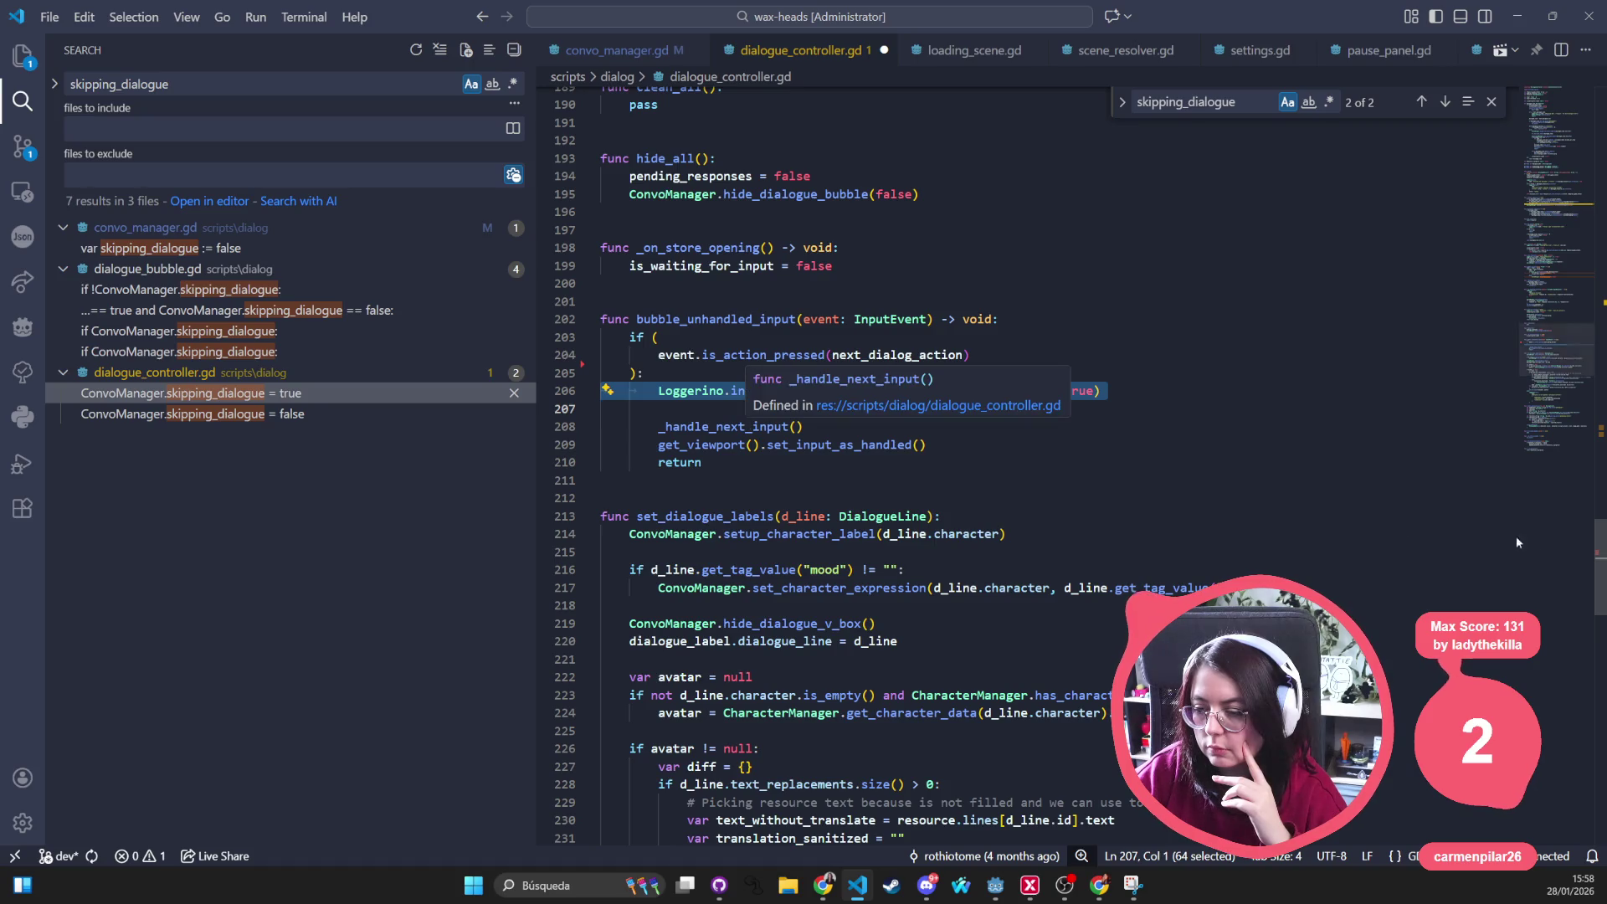
pyautogui.click(744, 428)
pyautogui.doubleClick(745, 427)
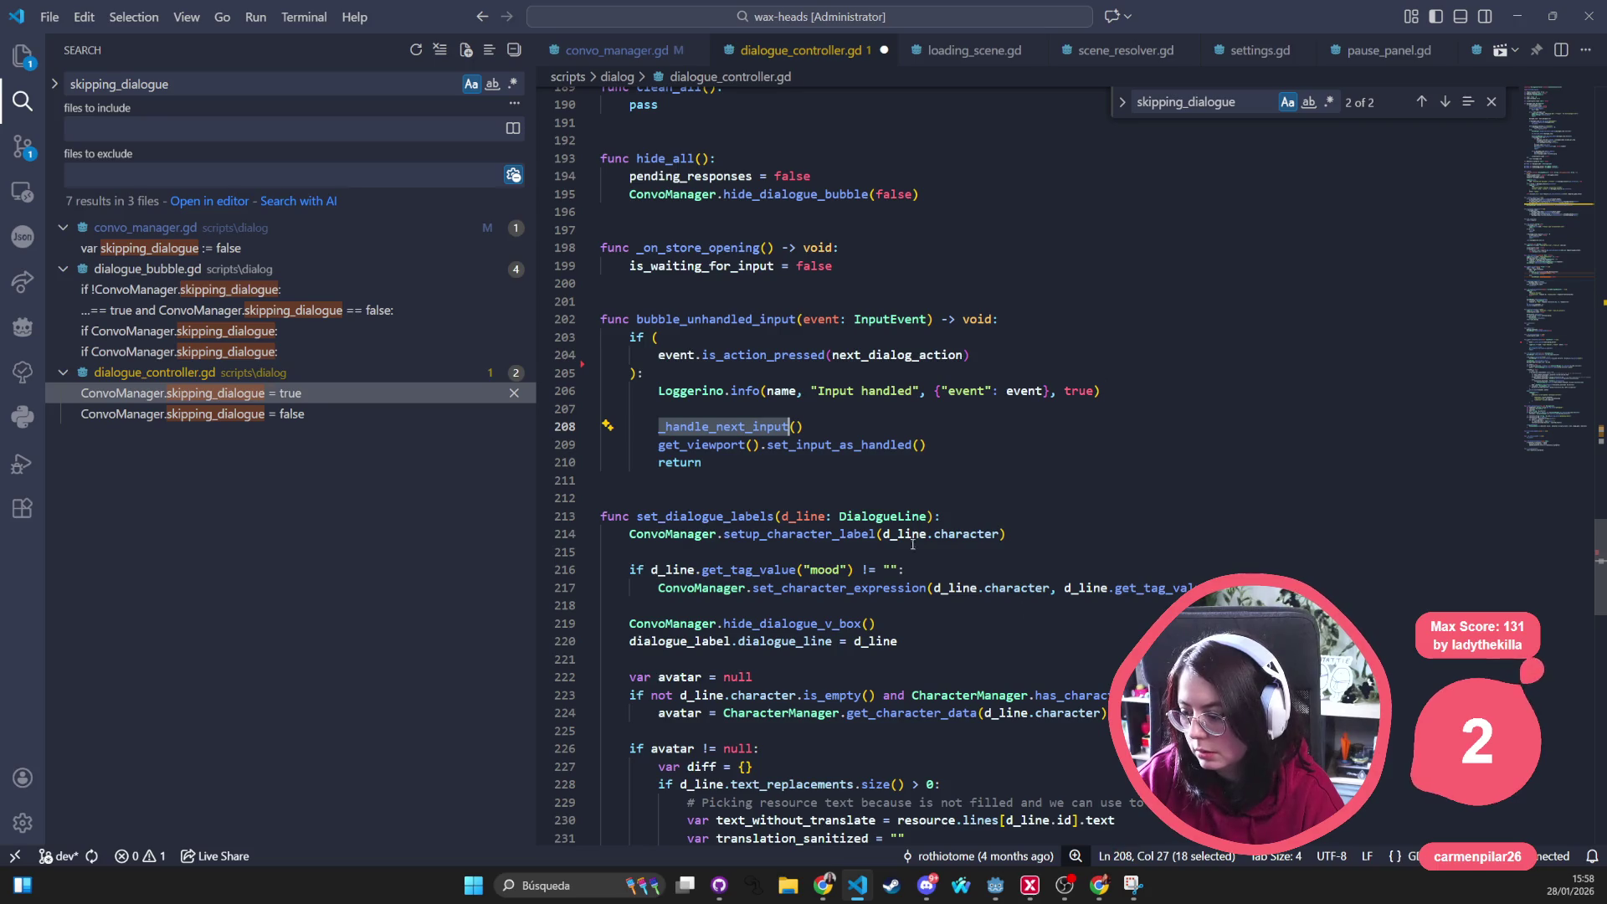
pyautogui.click(735, 427)
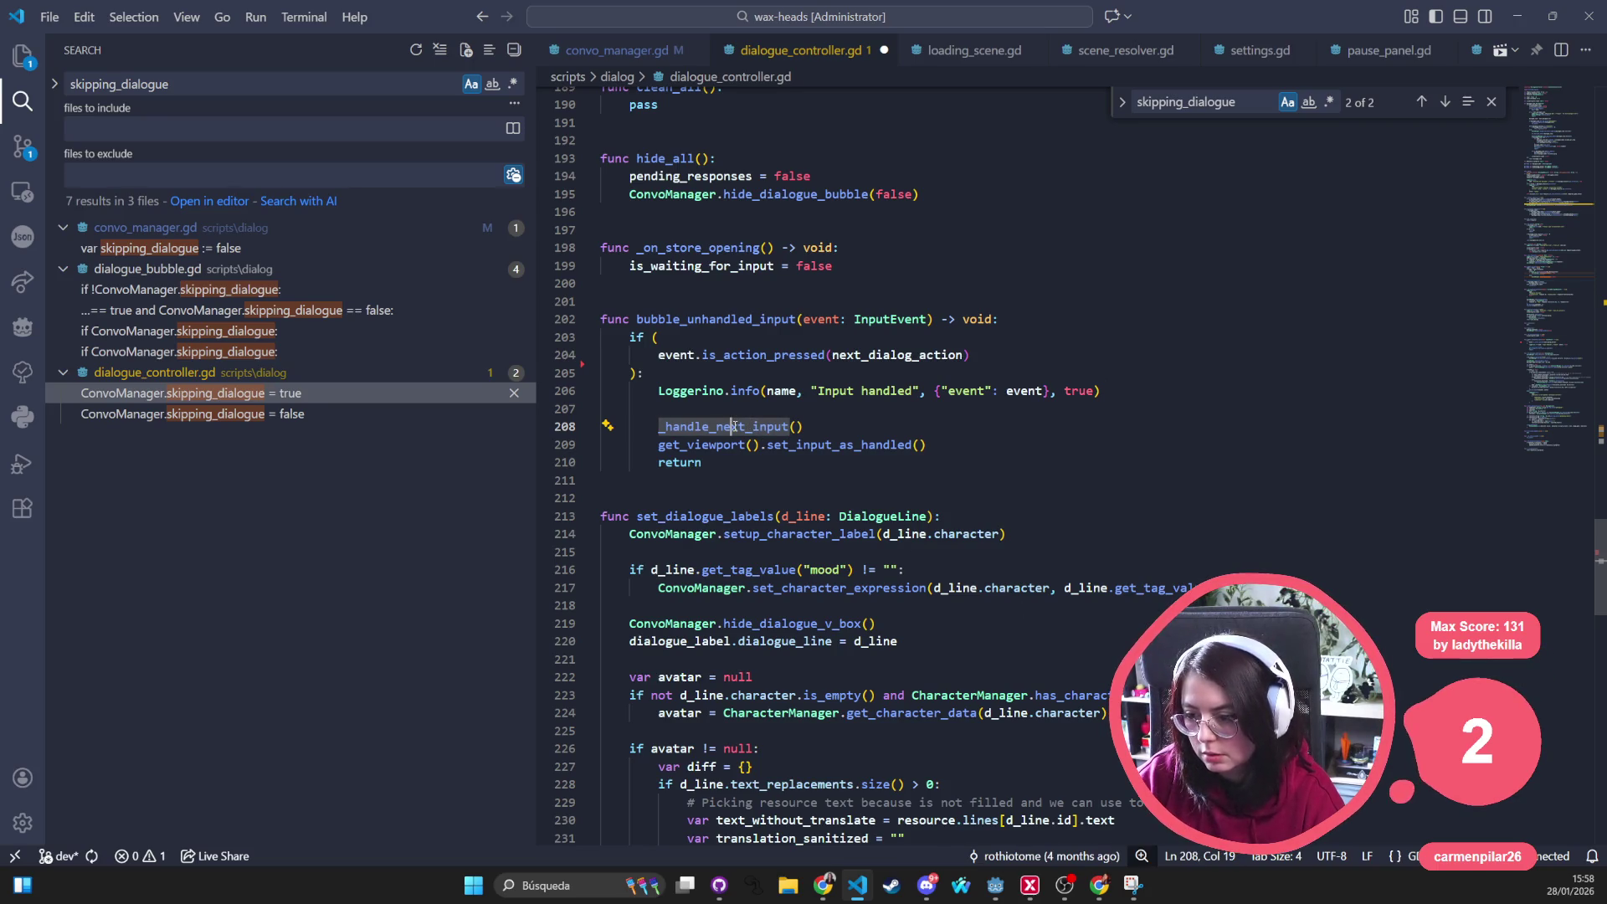
pyautogui.hotkey('ctrl', 'f')
pyautogui.press('Return')
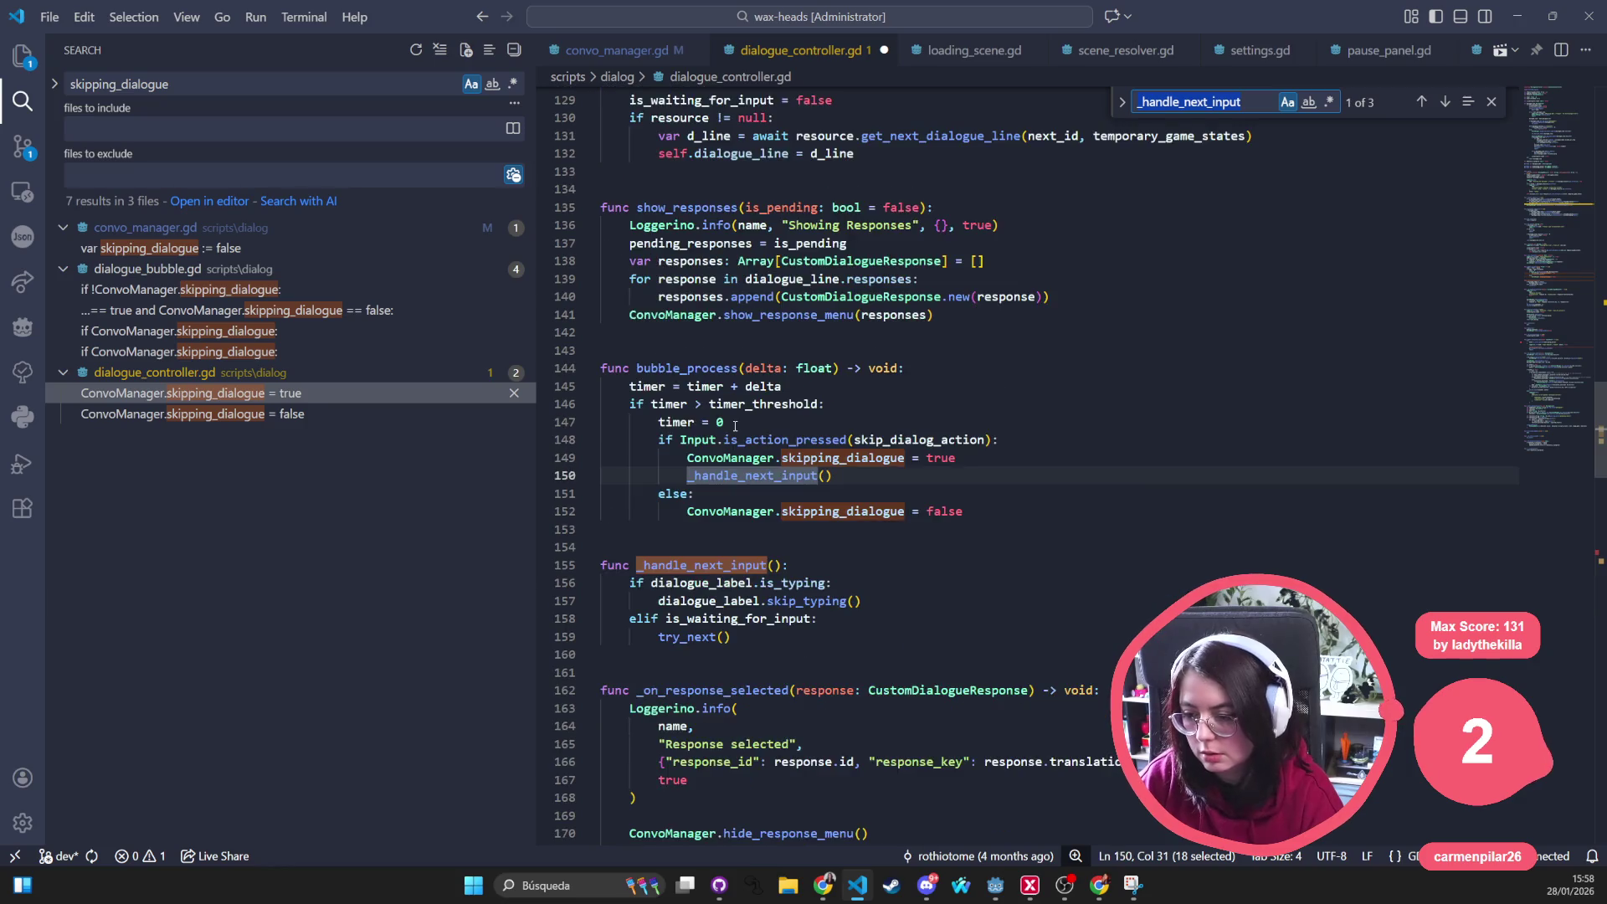
pyautogui.press('Return')
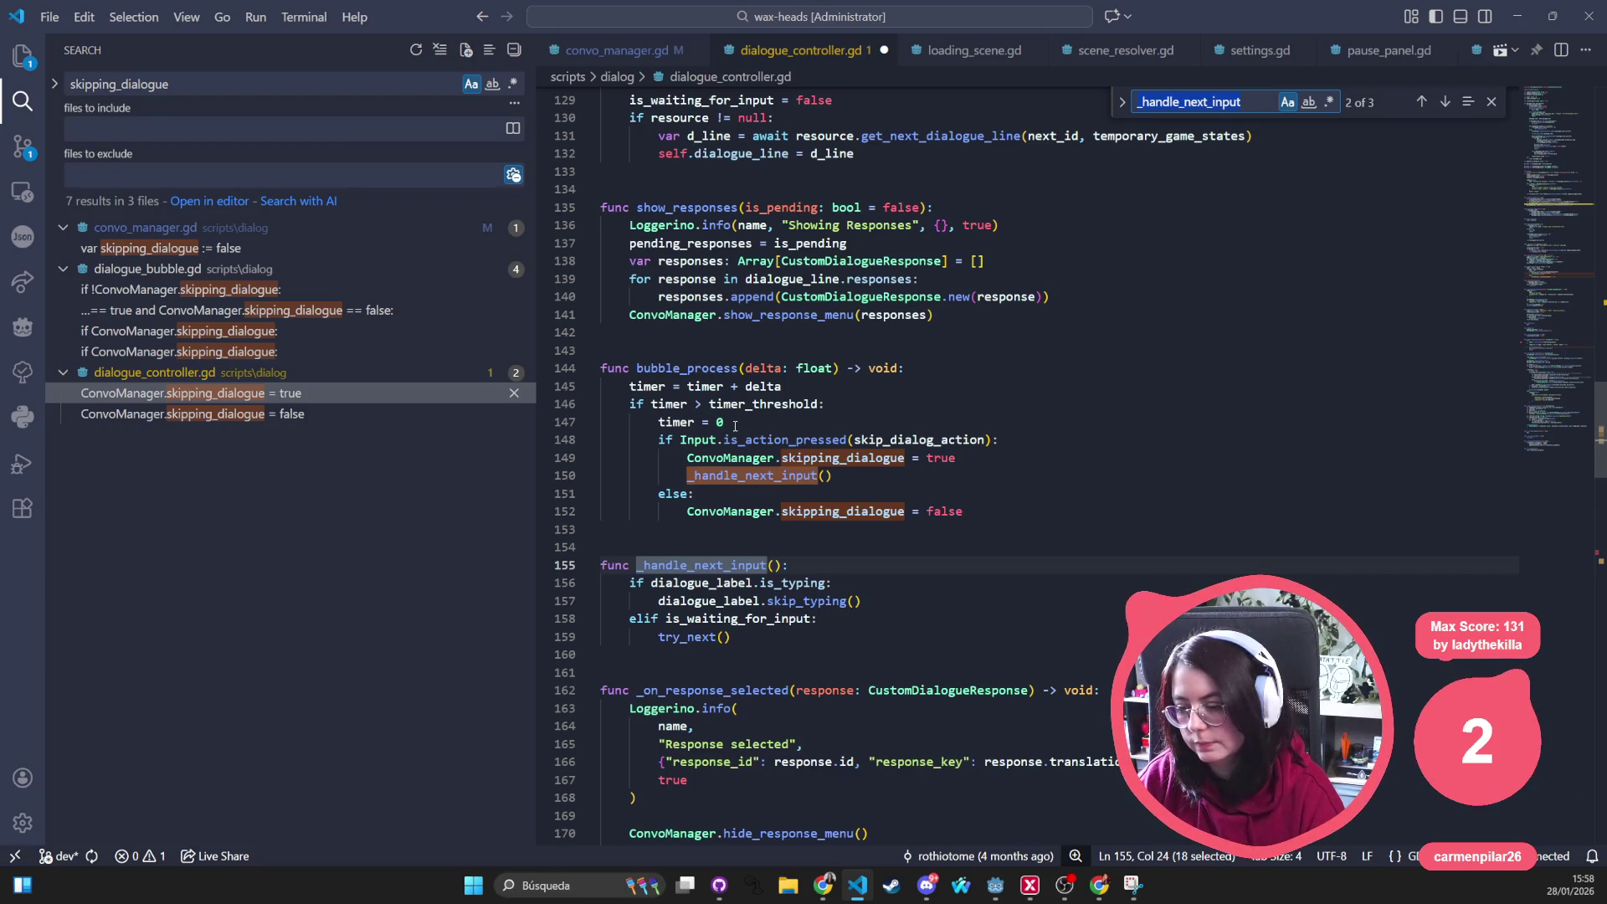
pyautogui.press('Return')
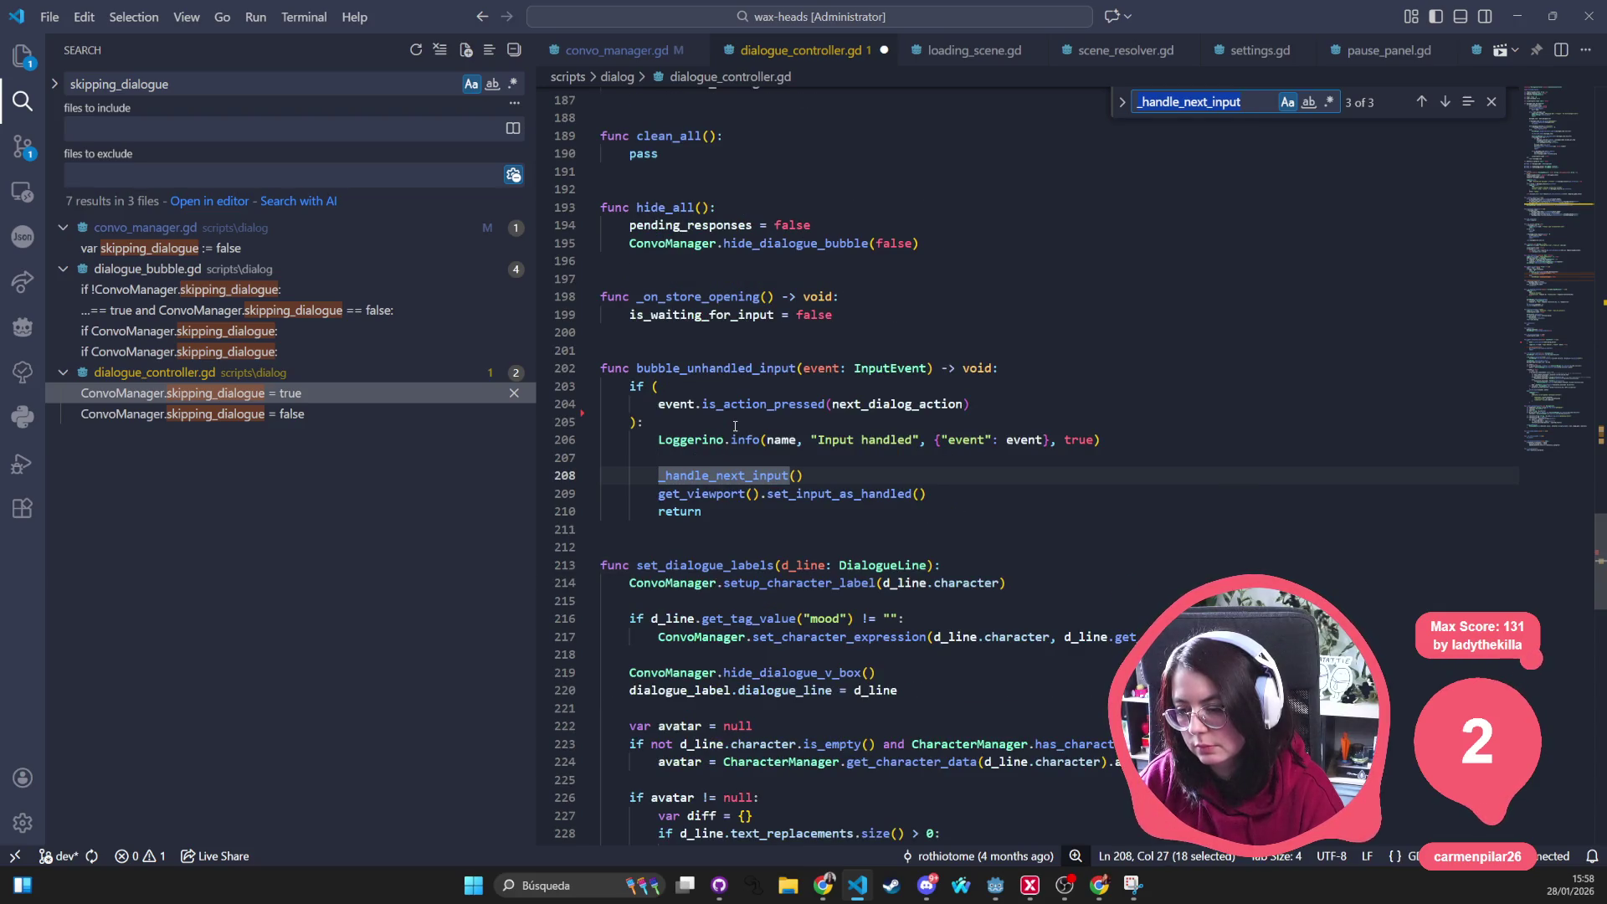
# Undo to restore the just-pressed condition and delete the 'Input handled' Loggerino line
pyautogui.click(735, 426)
pyautogui.hotkey('ctrl', 'shift', 'Return')
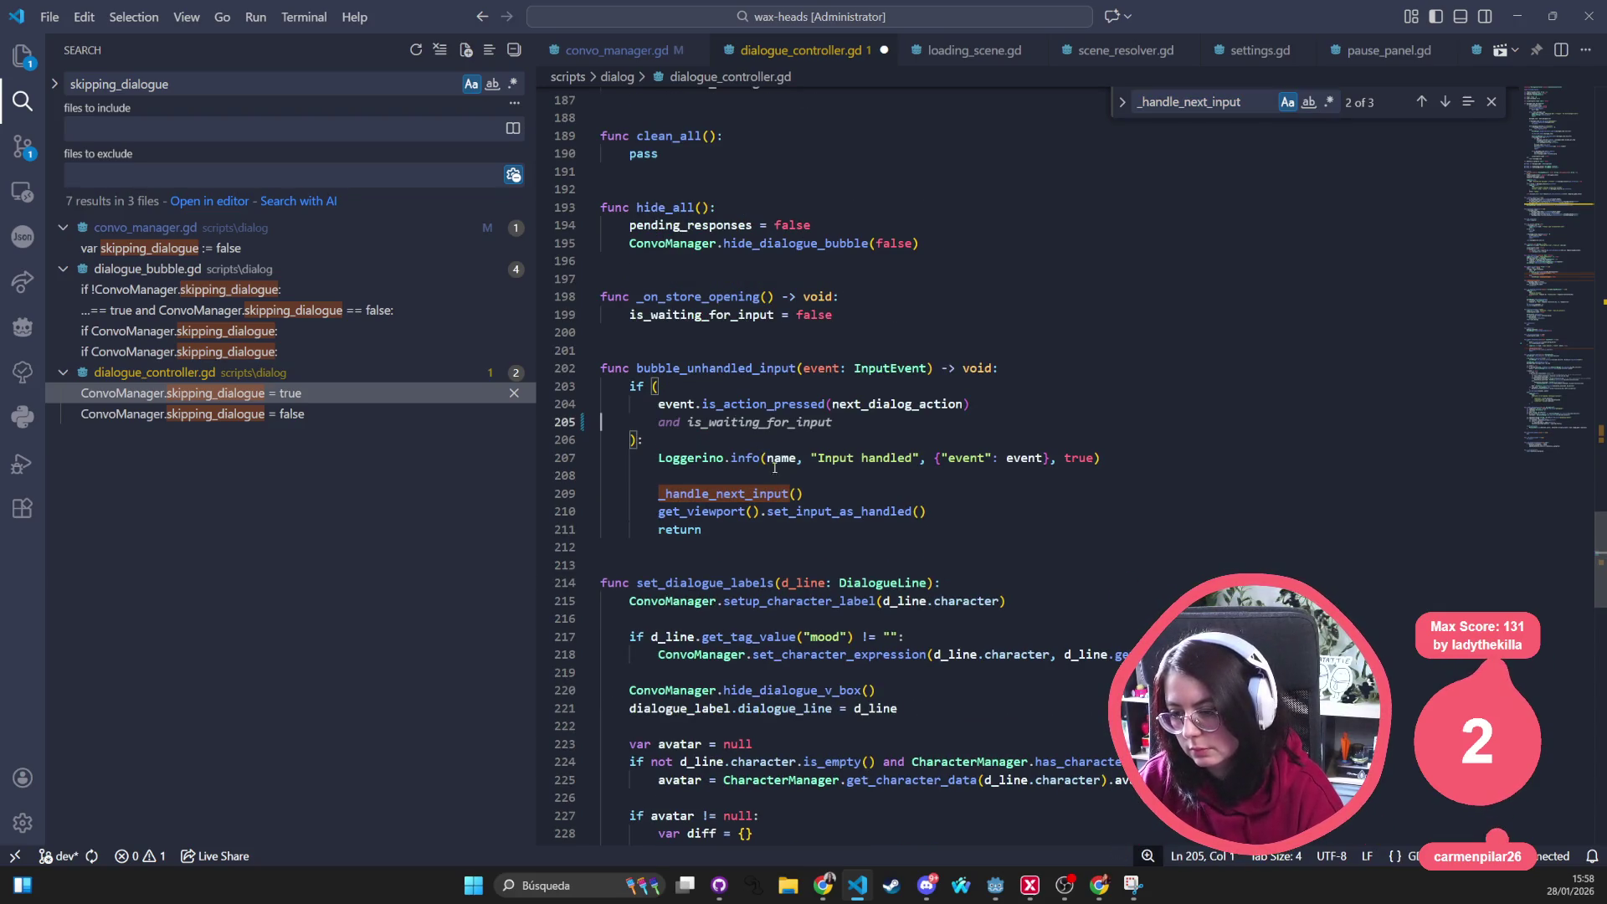
pyautogui.hotkey('ctrl', 'z')
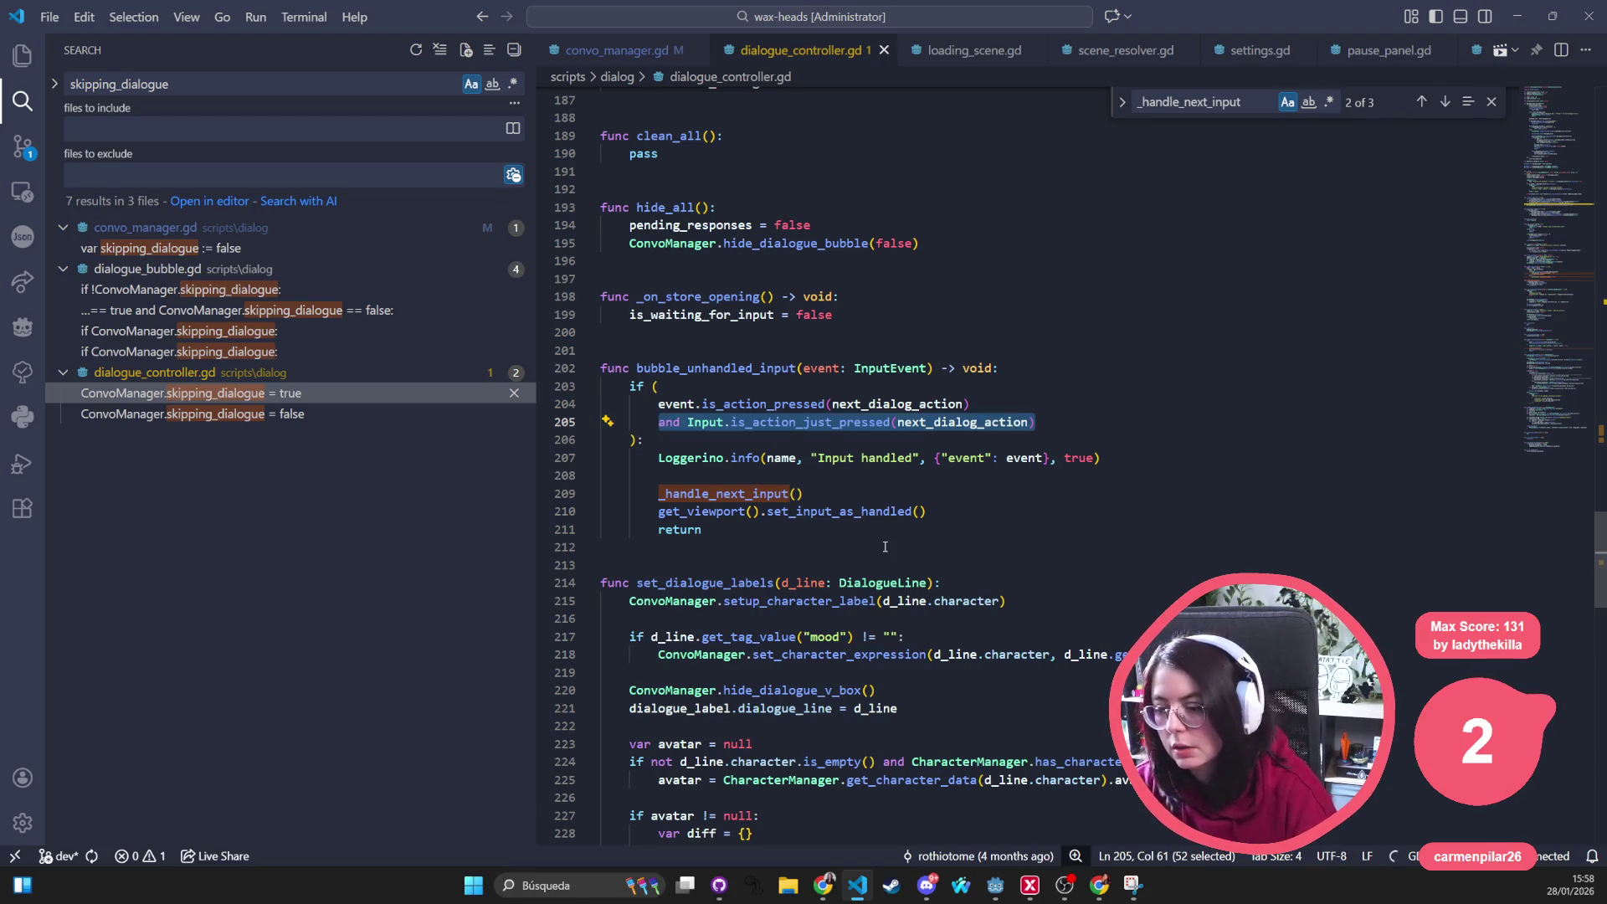
pyautogui.tripleClick(978, 457)
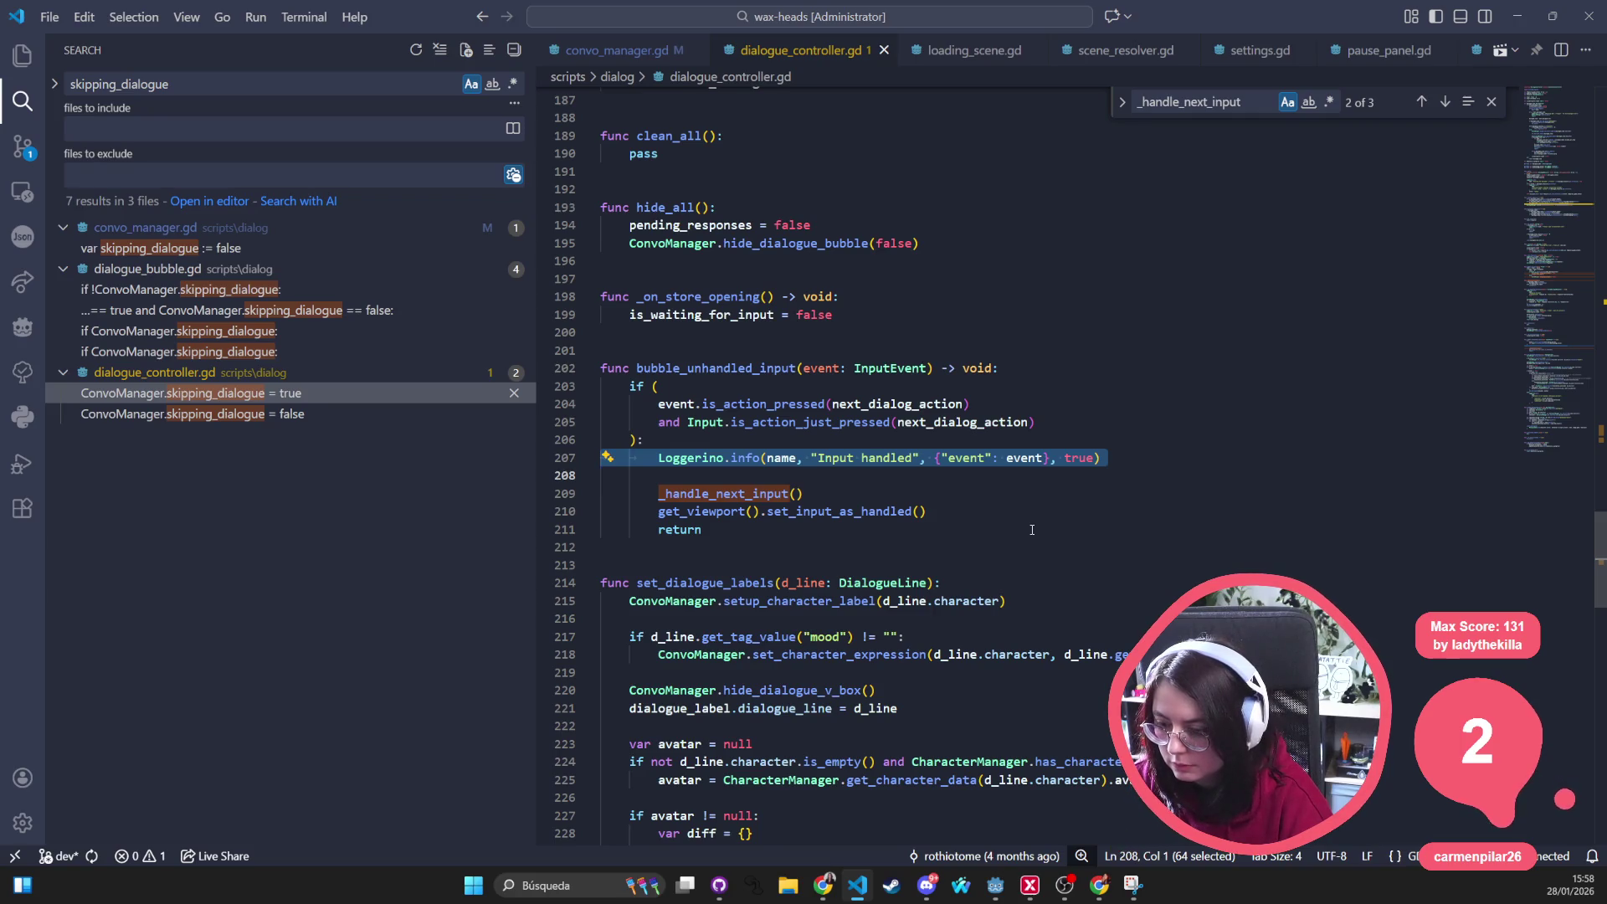
pyautogui.press('BackSpace')
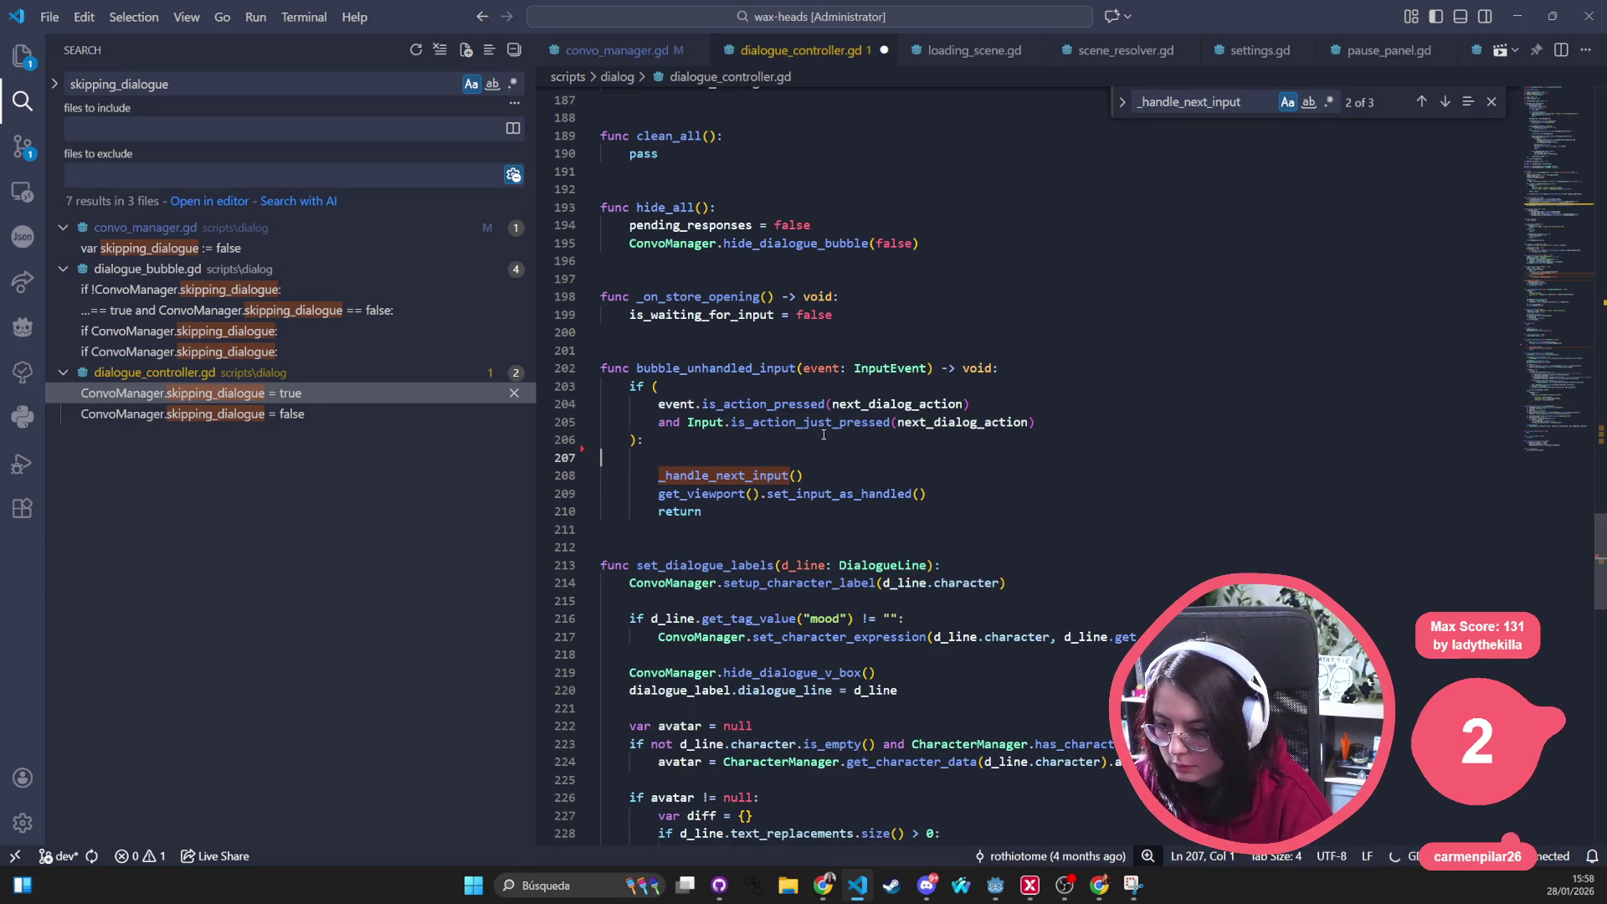
pyautogui.doubleClick(794, 367)
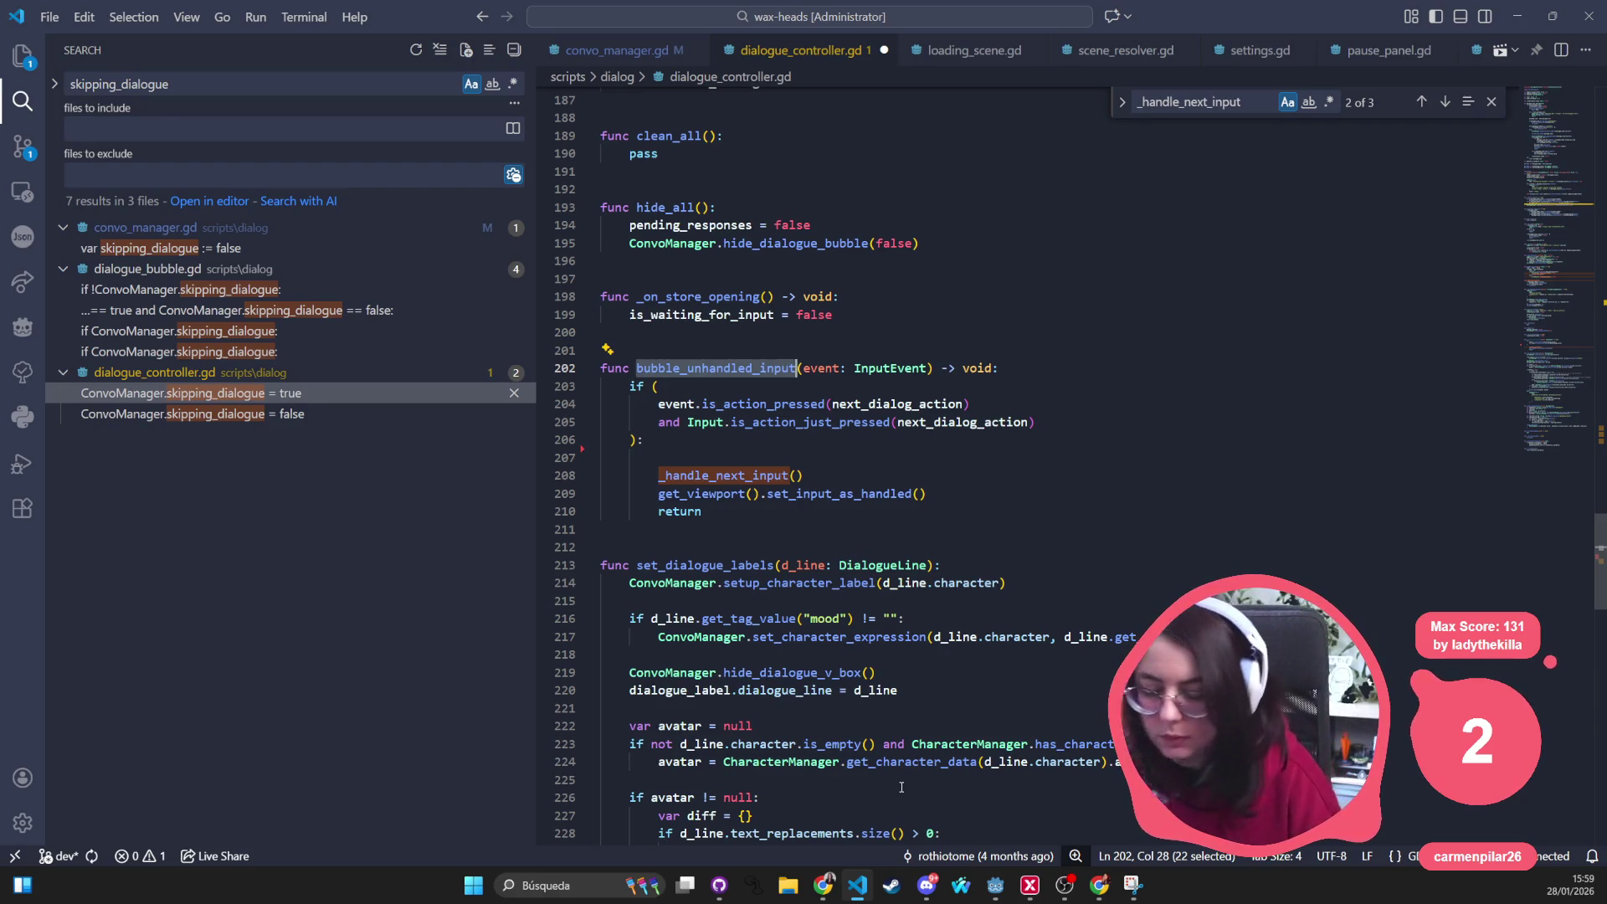
# Search the project for bubble_unhandled_input and open its stub in conversation_controller.gd
pyautogui.hotkey('ctrl', 'shift', 'f')
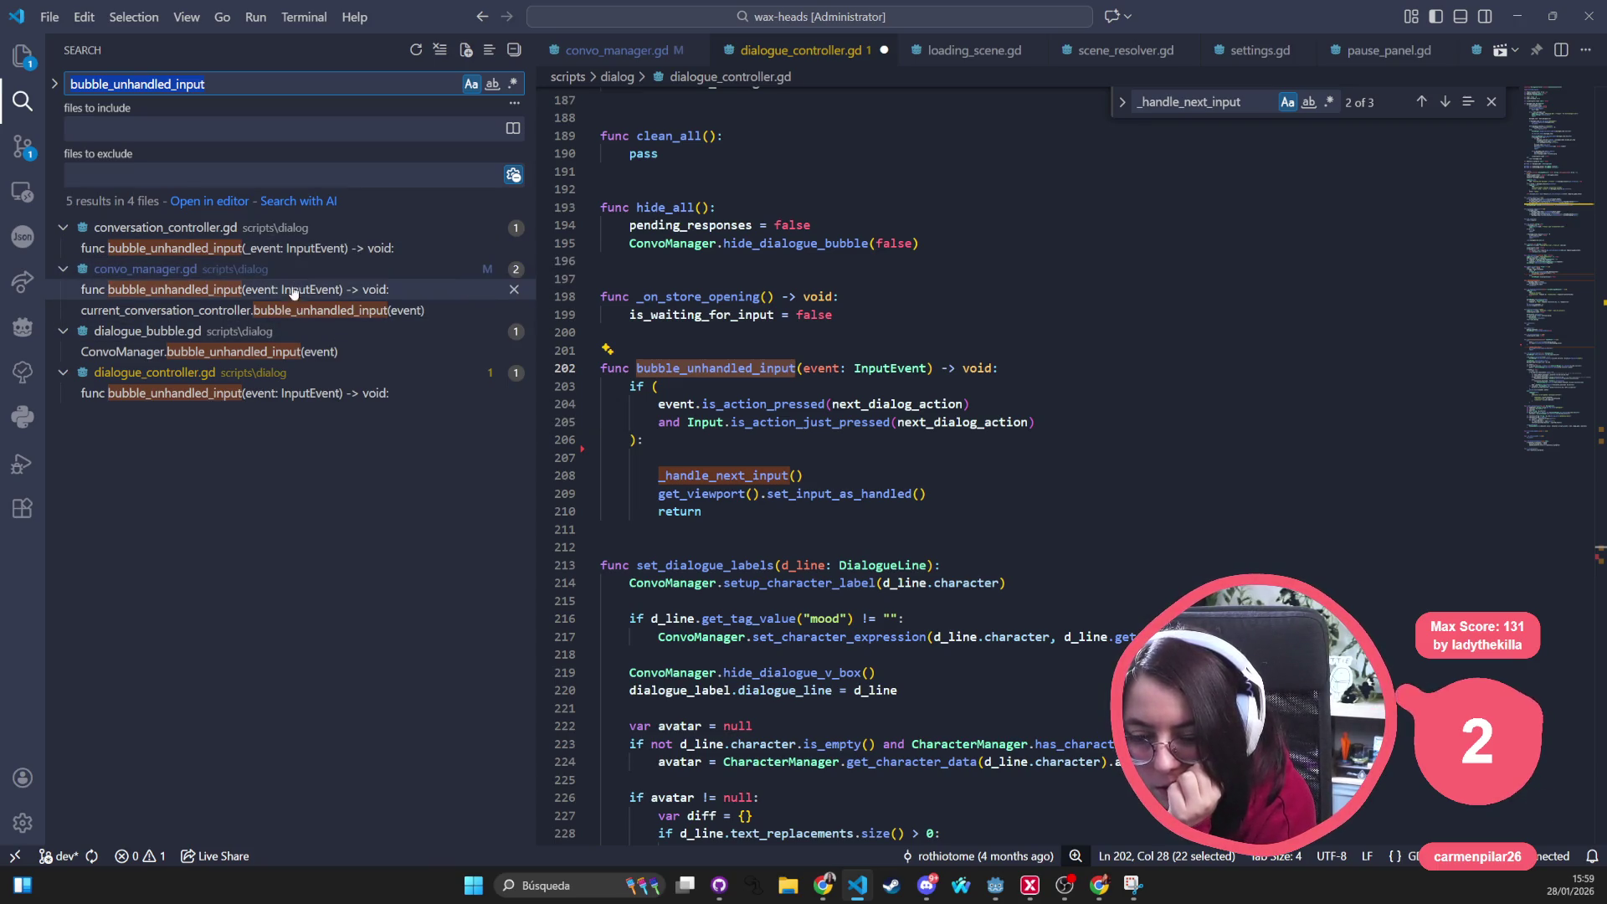
pyautogui.click(278, 257)
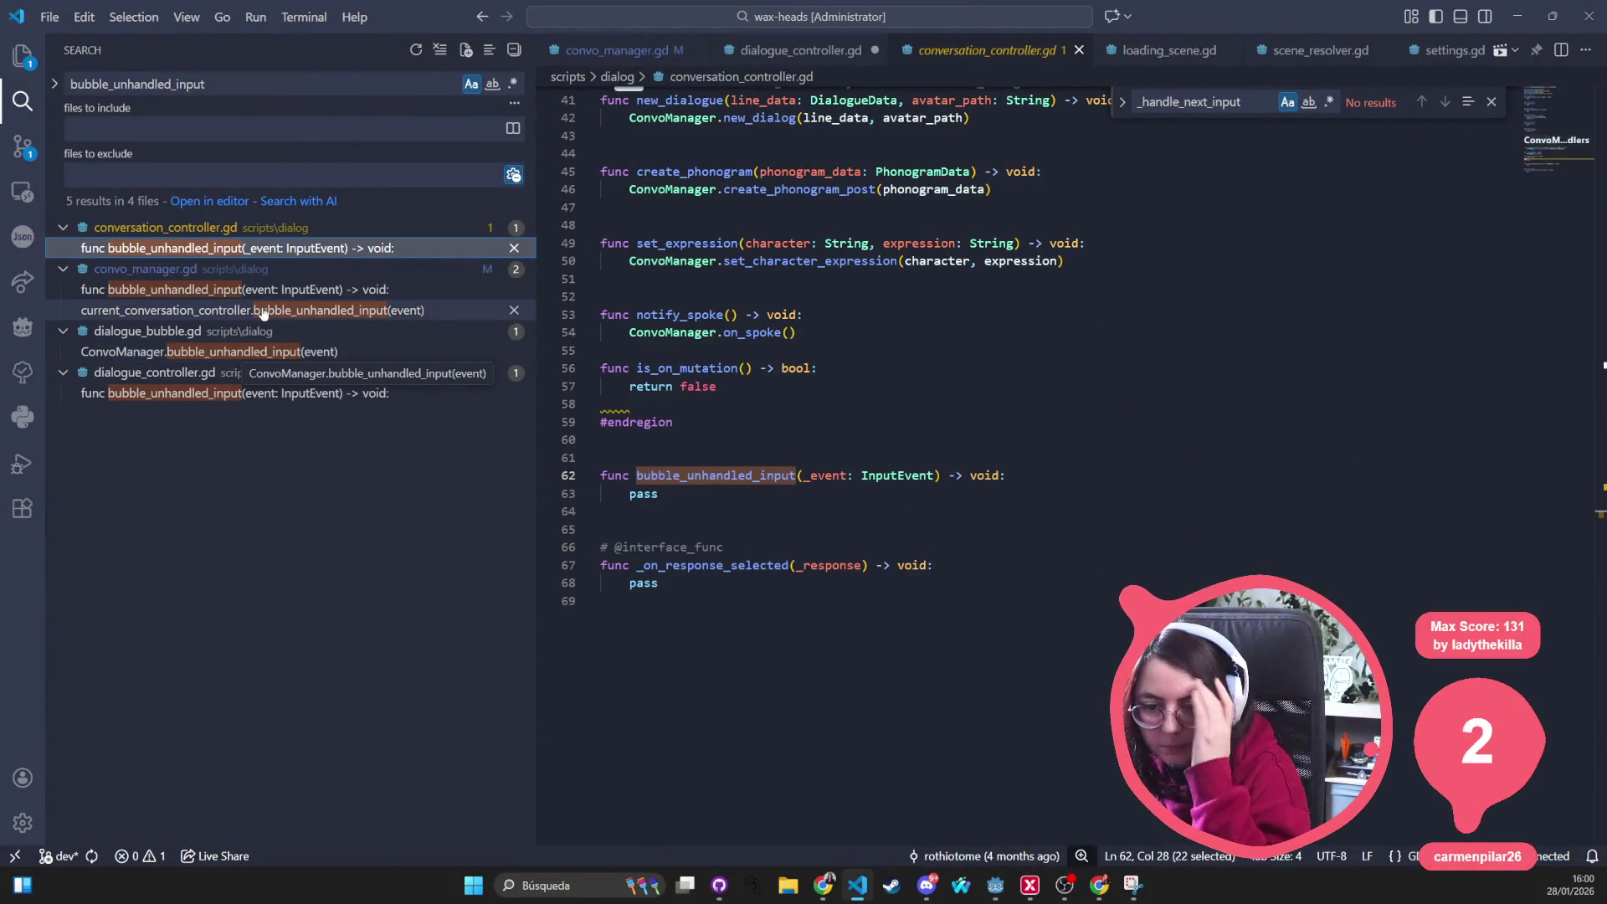
pyautogui.click(270, 352)
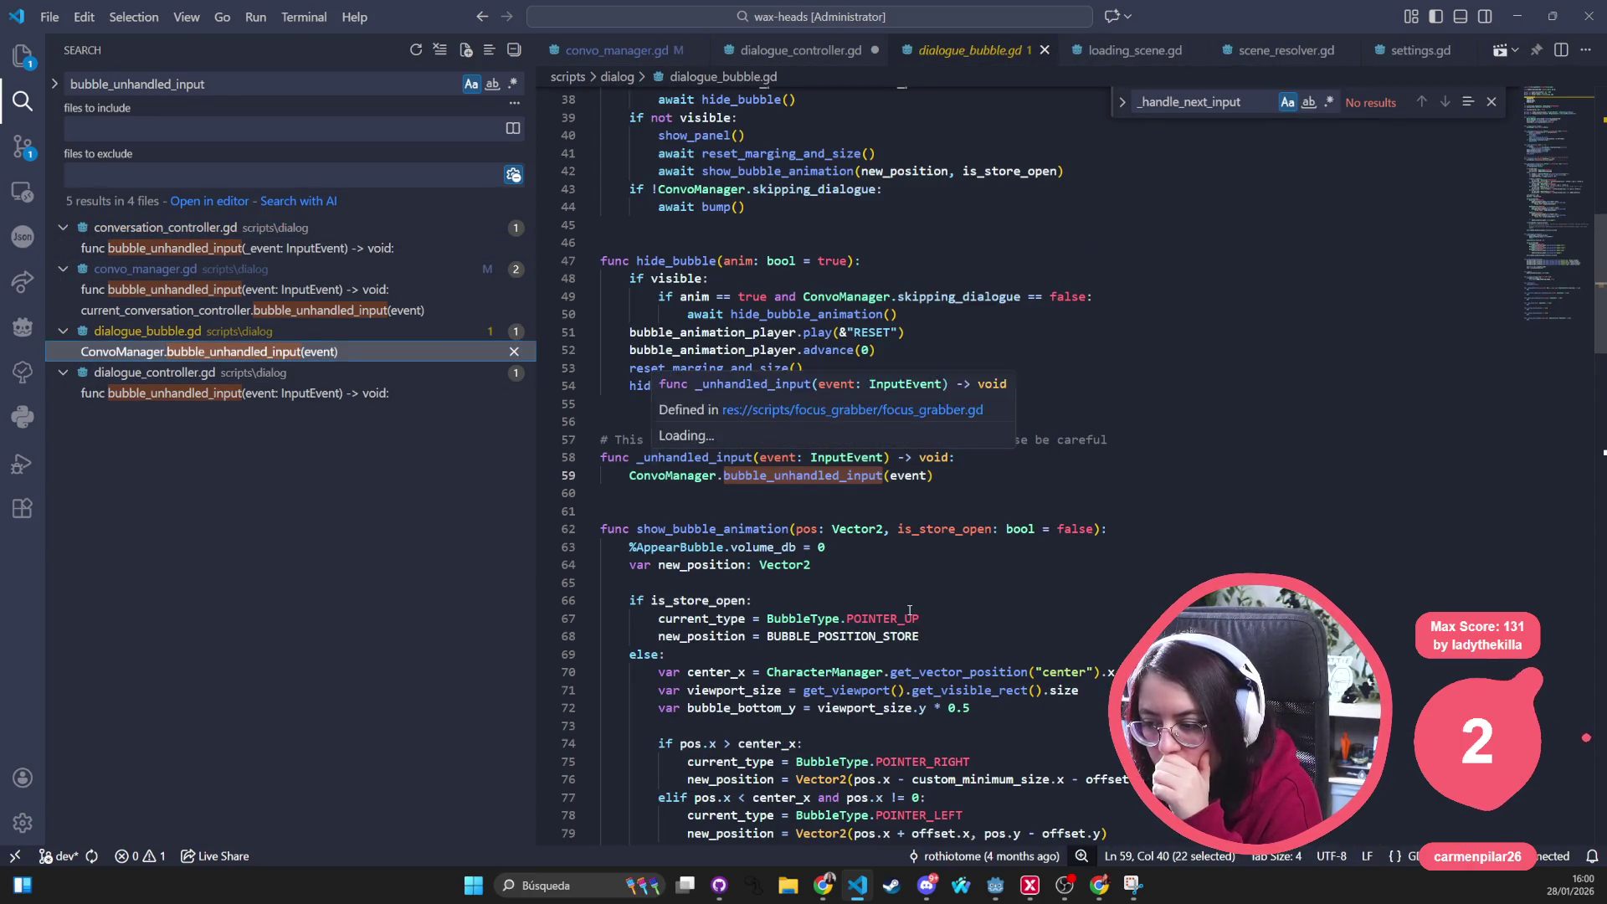
pyautogui.click(909, 615)
pyautogui.moveTo(697, 457)
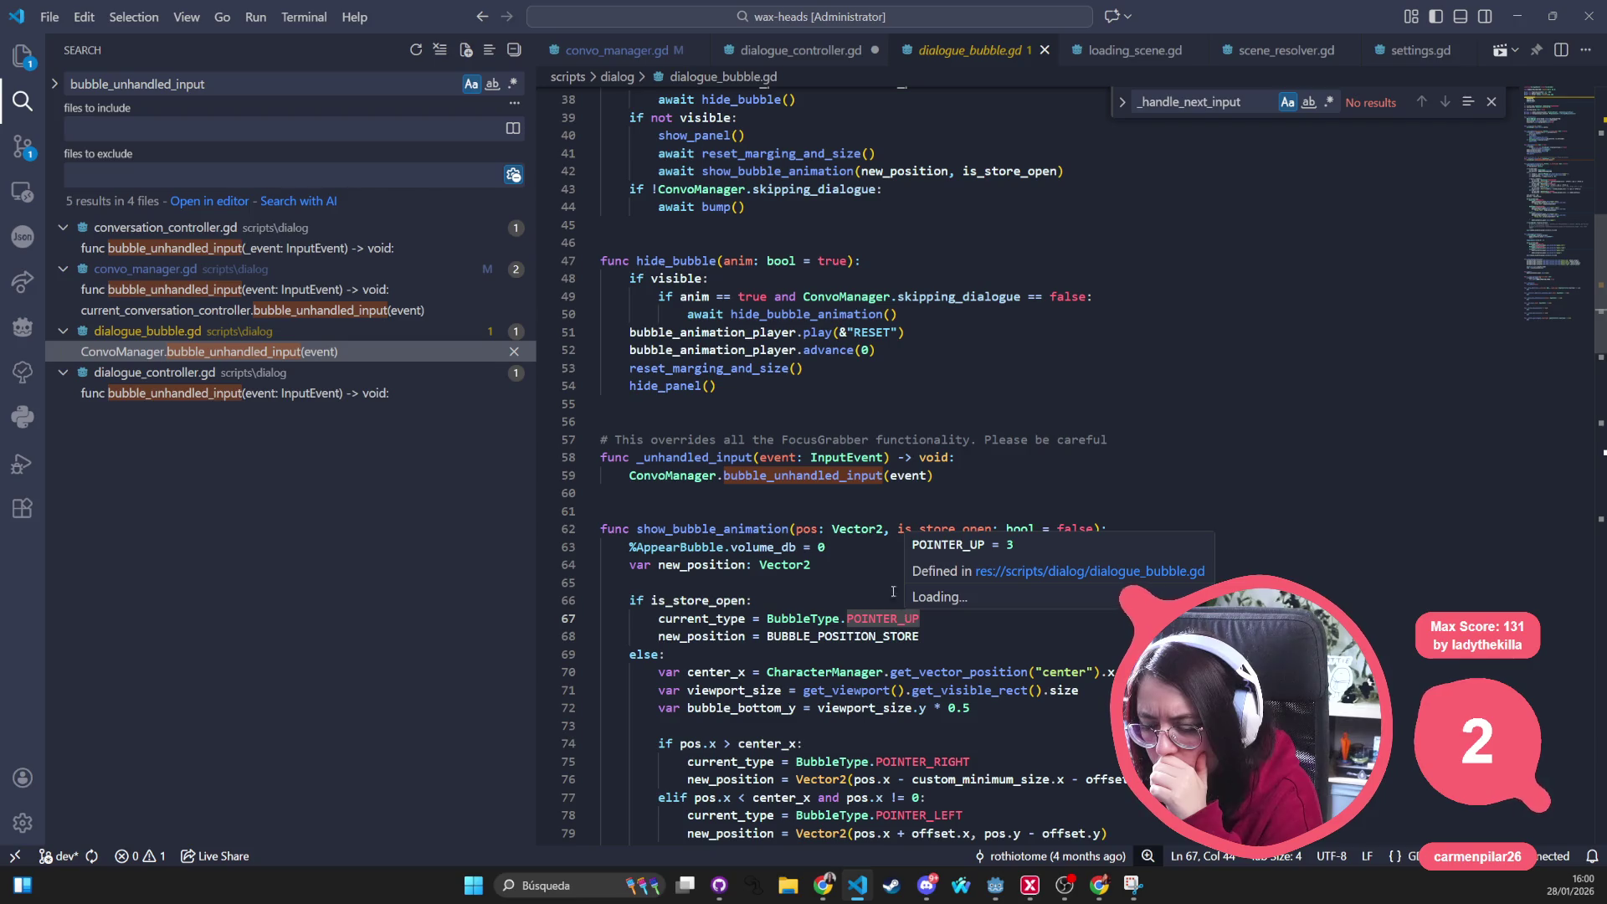
pyautogui.doubleClick(688, 457)
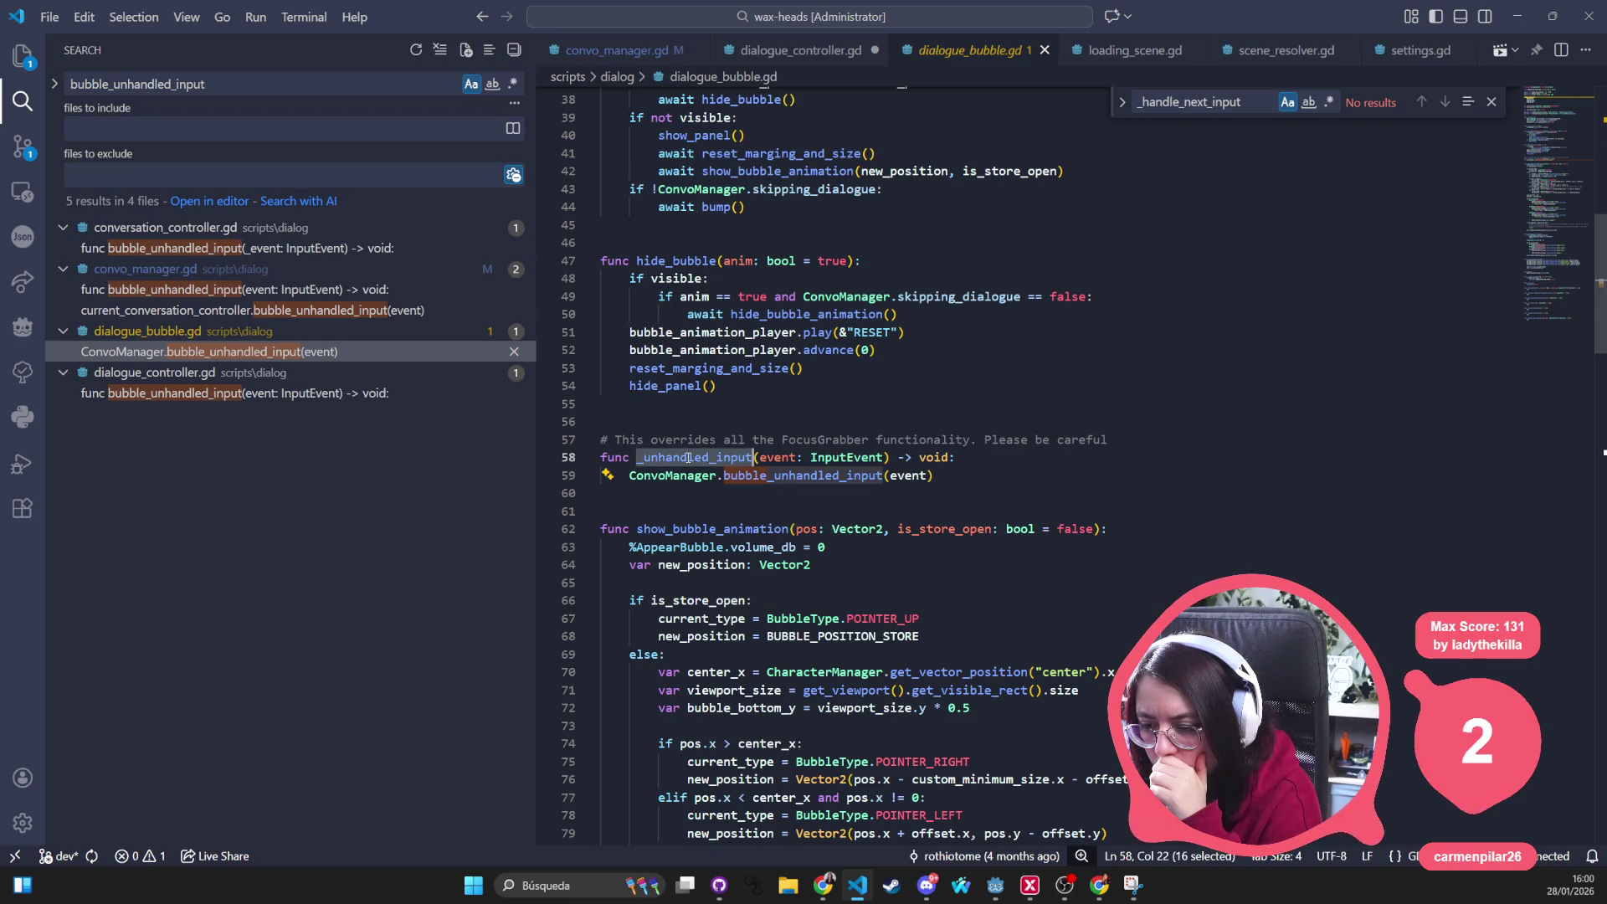
pyautogui.moveTo(697, 457)
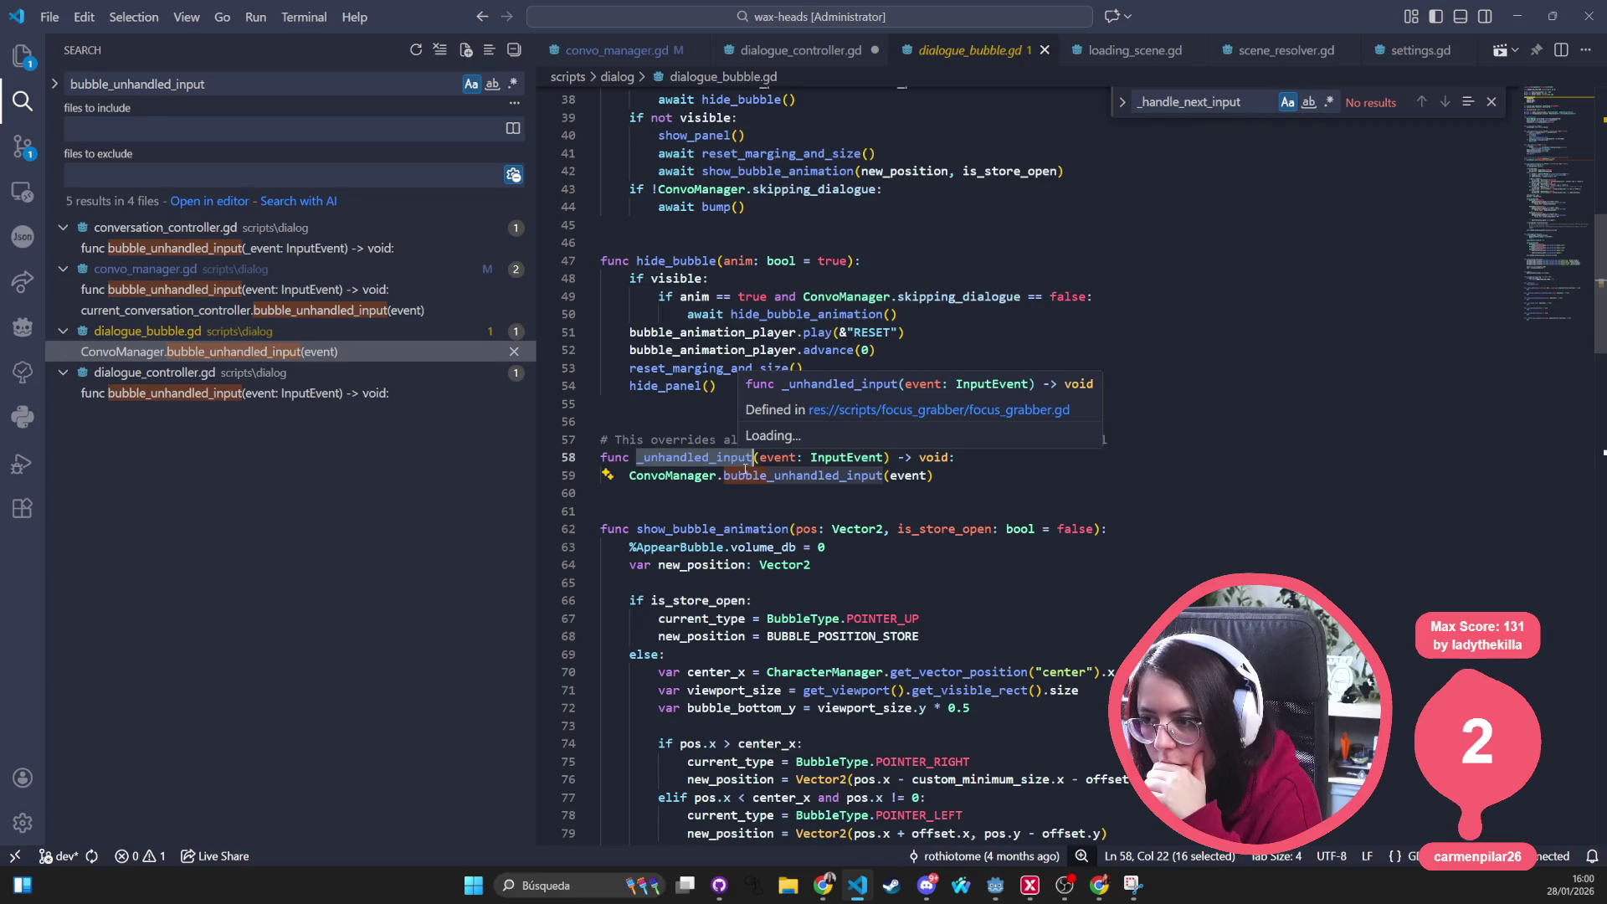
pyautogui.scroll(12, 748, 452)
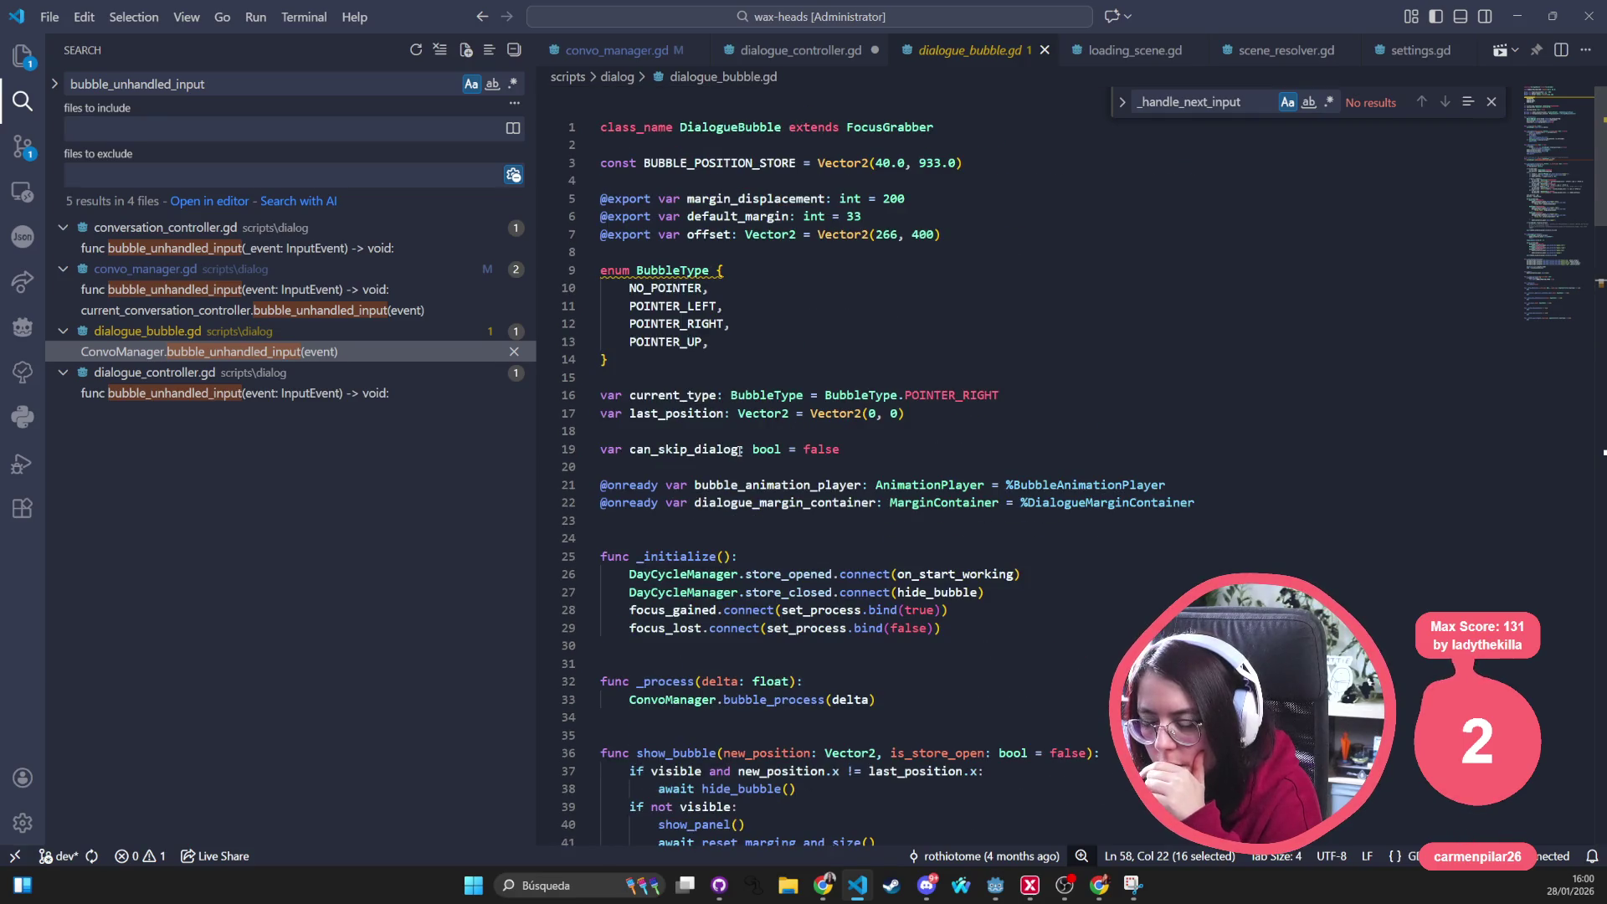
pyautogui.scroll(-1, 740, 451)
pyautogui.scroll(-4, 739, 450)
pyautogui.scroll(-2, 740, 450)
pyautogui.scroll(-4, 738, 451)
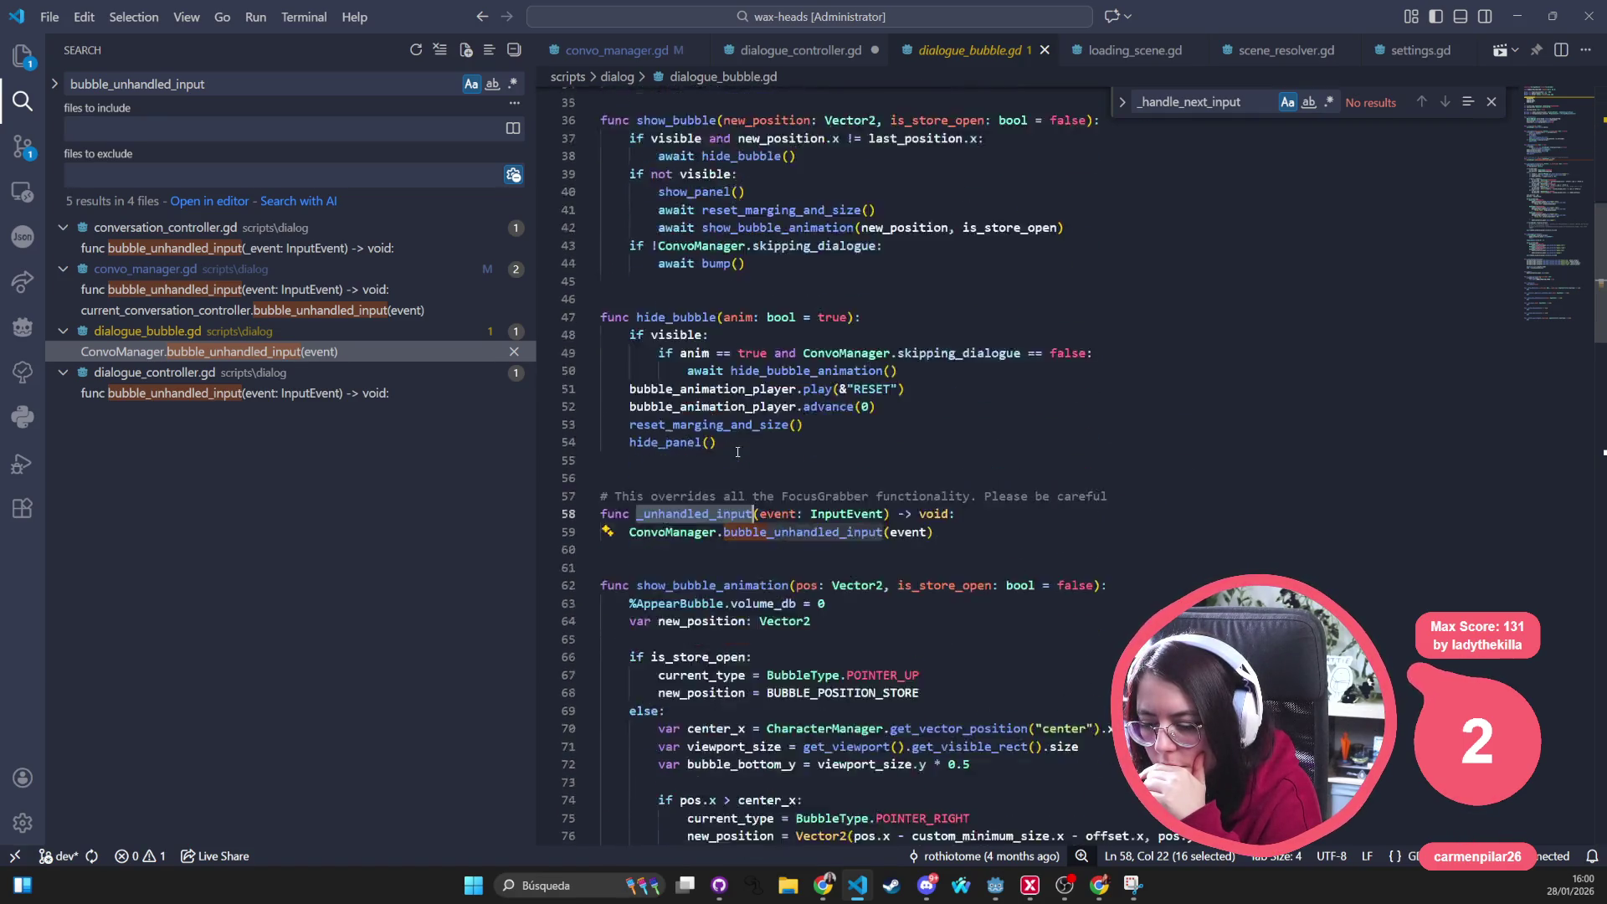
pyautogui.moveTo(695, 514)
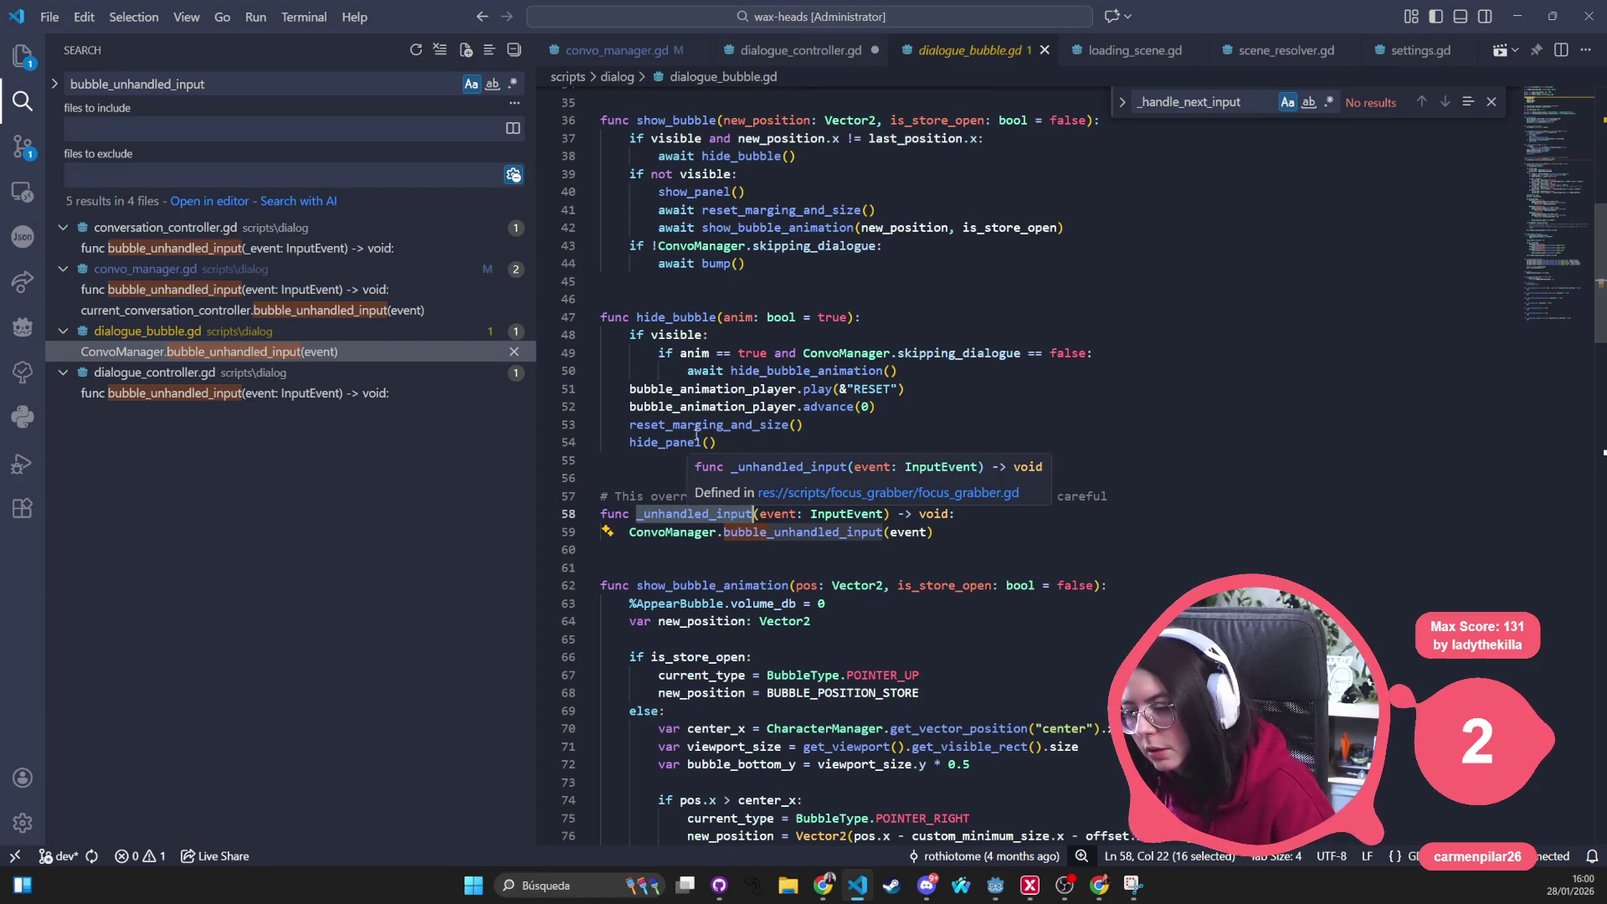
pyautogui.tripleClick(679, 497)
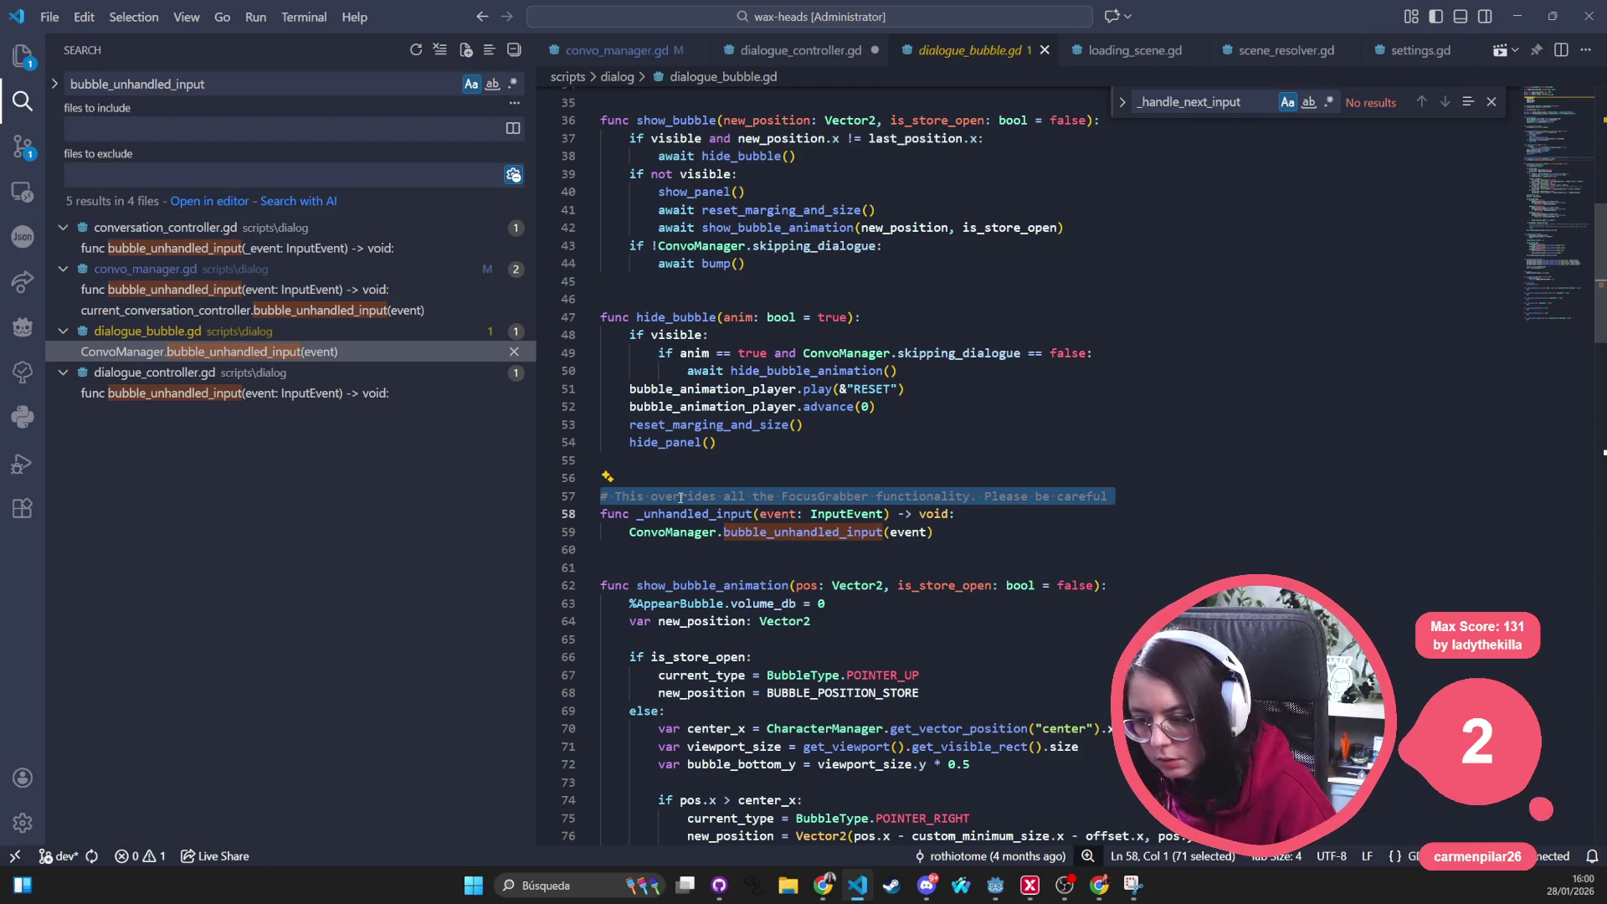
pyautogui.doubleClick(687, 513)
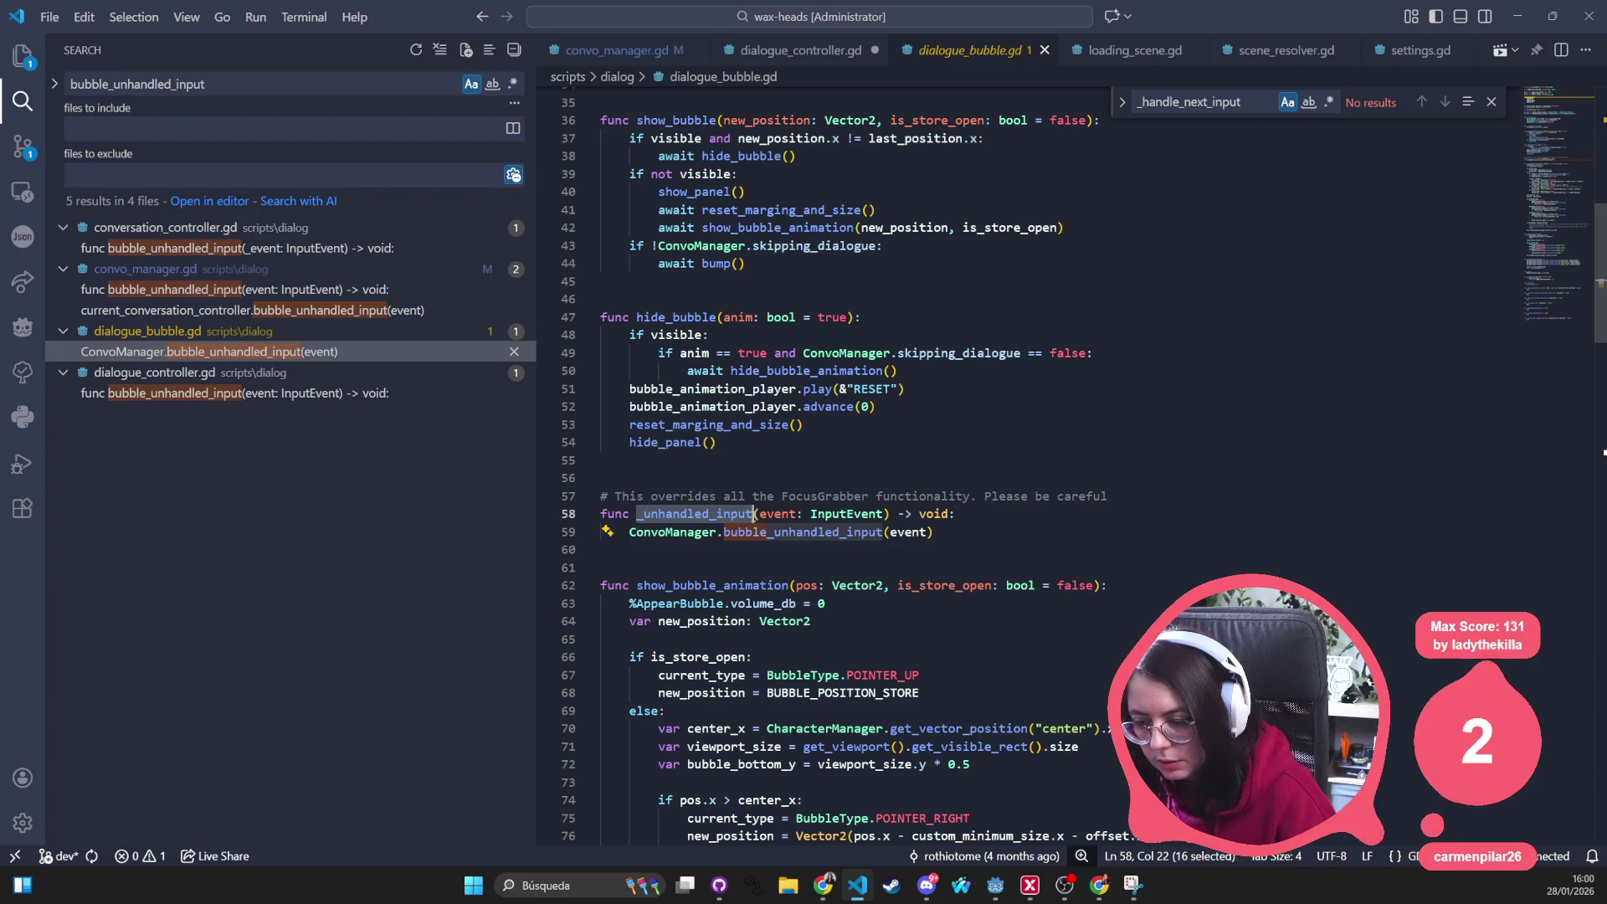
pyautogui.moveTo(694, 514)
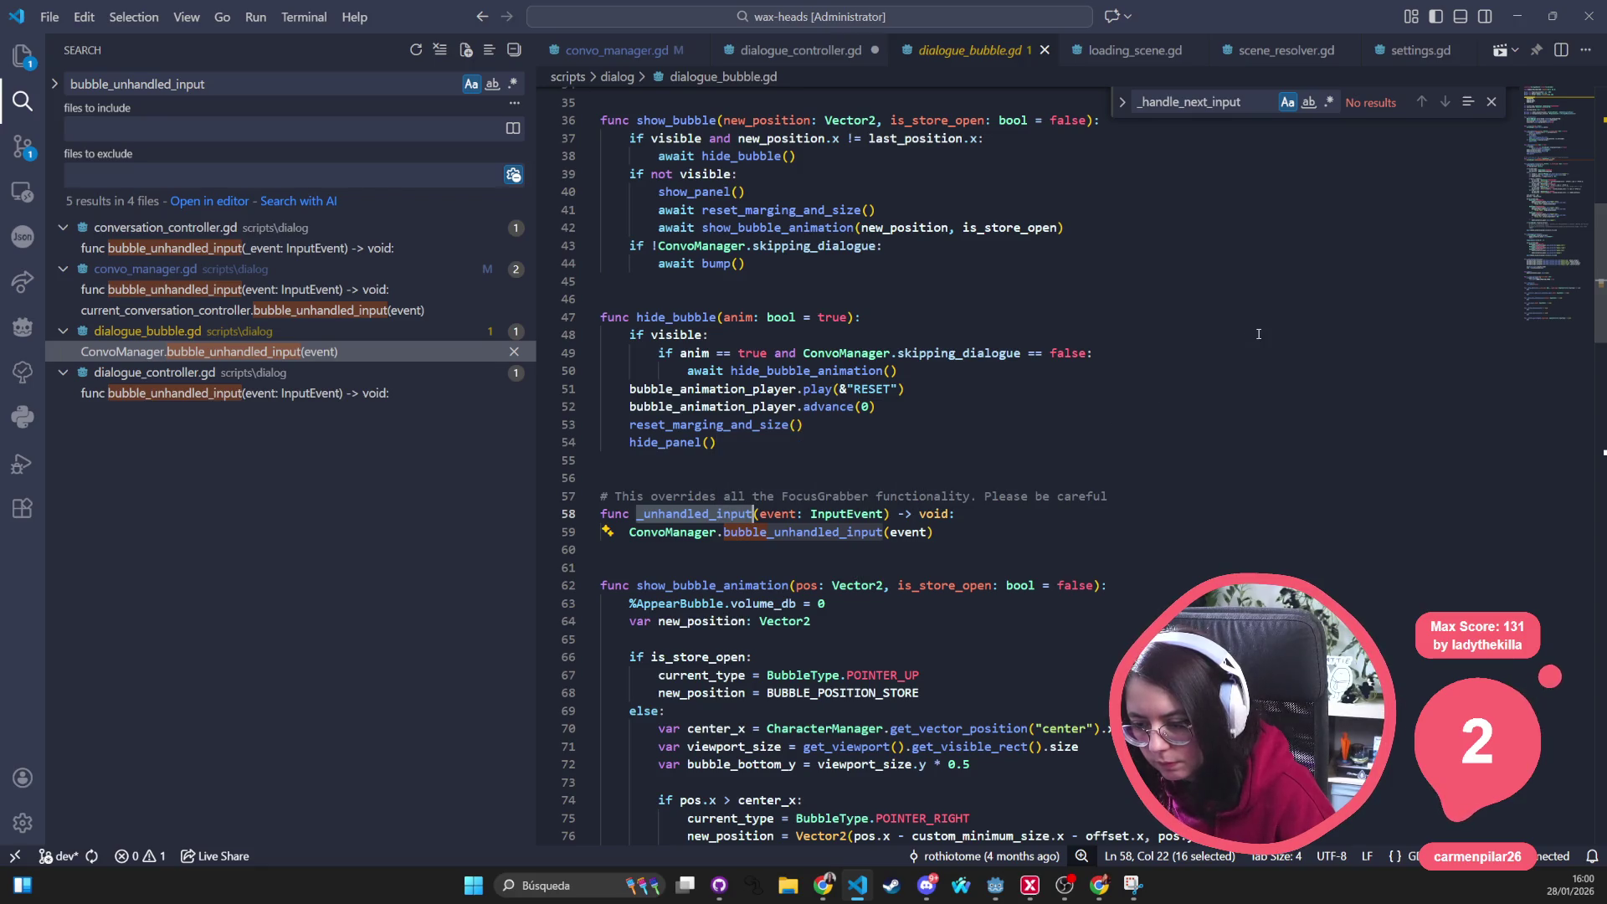
pyautogui.write('_unha')
pyautogui.hotkey('ctrl', 'z')
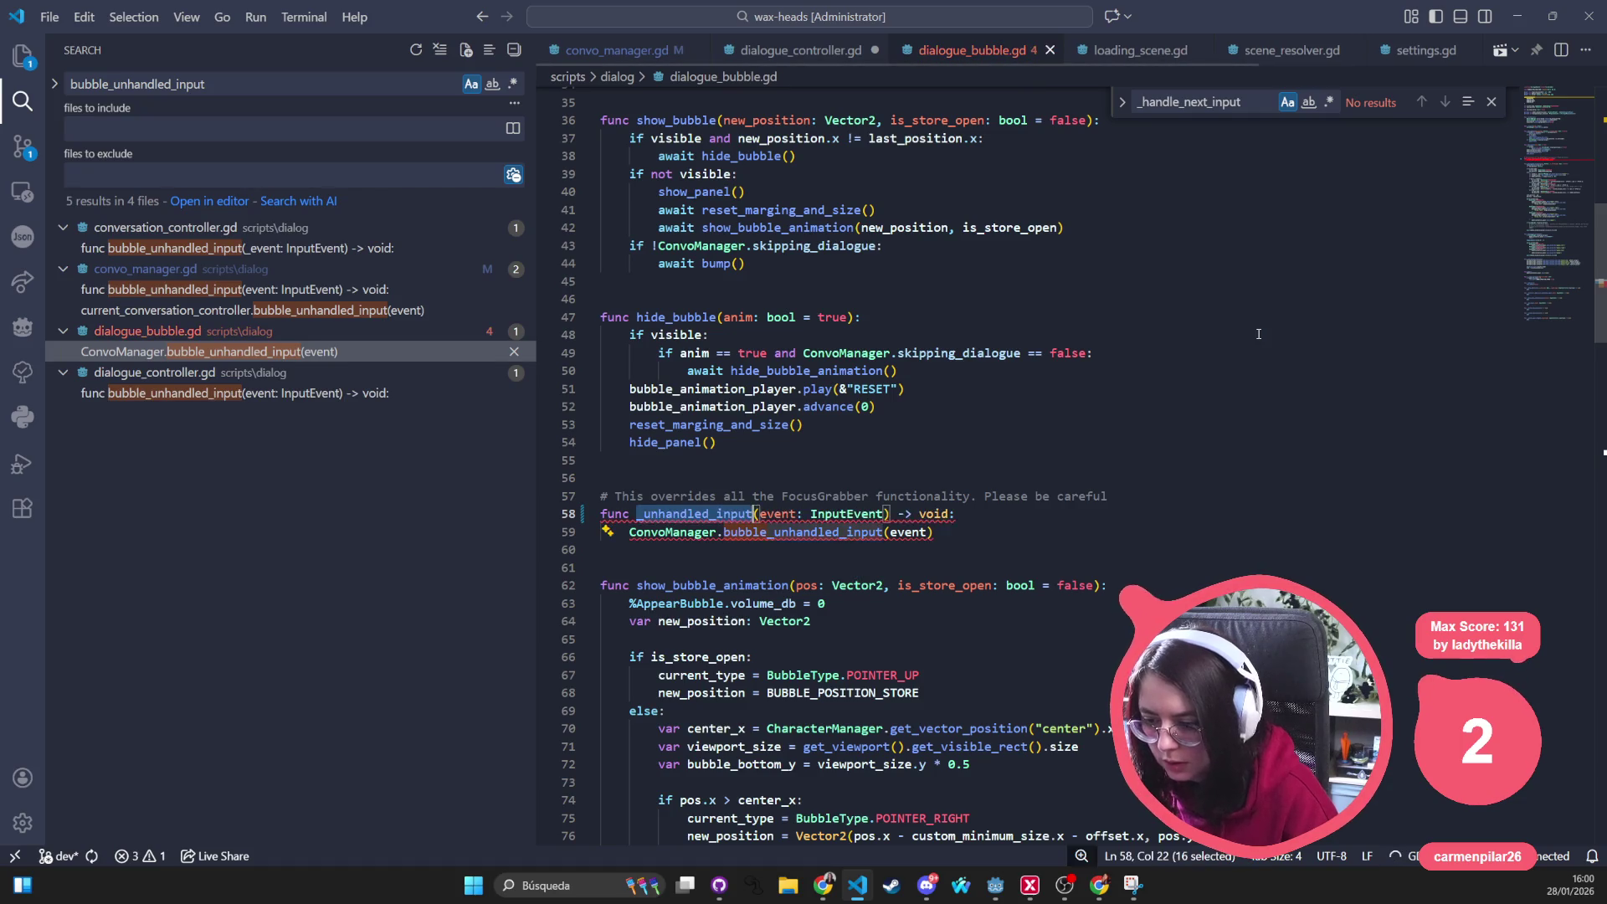
pyautogui.scroll(-4, 1081, 293)
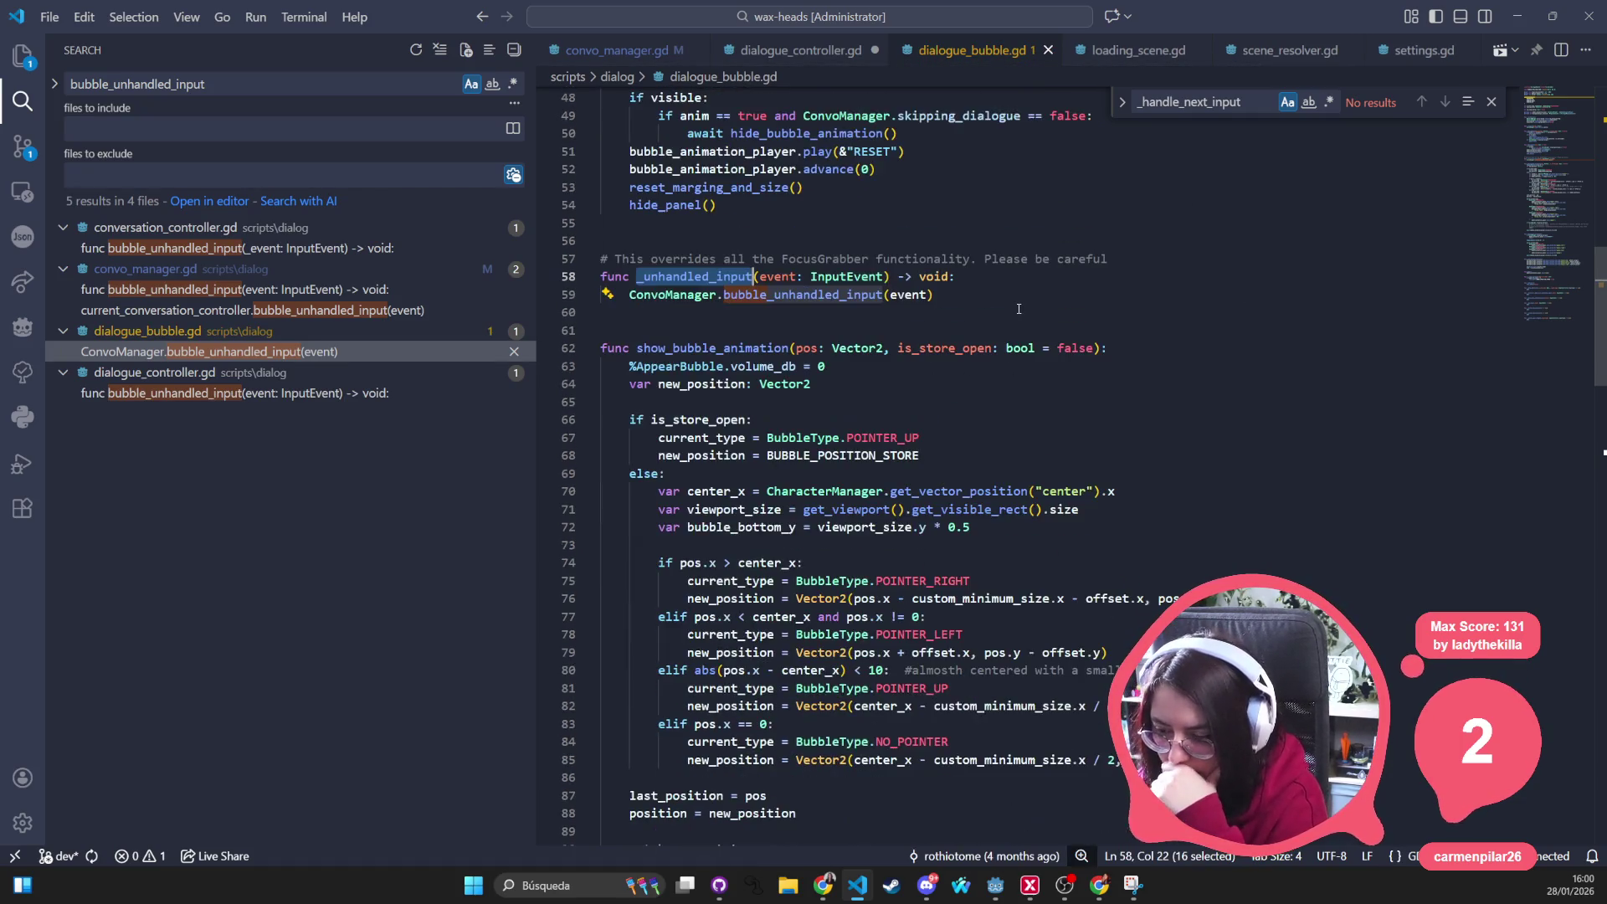
pyautogui.scroll(-3, 1068, 296)
pyautogui.scroll(-7, 1017, 302)
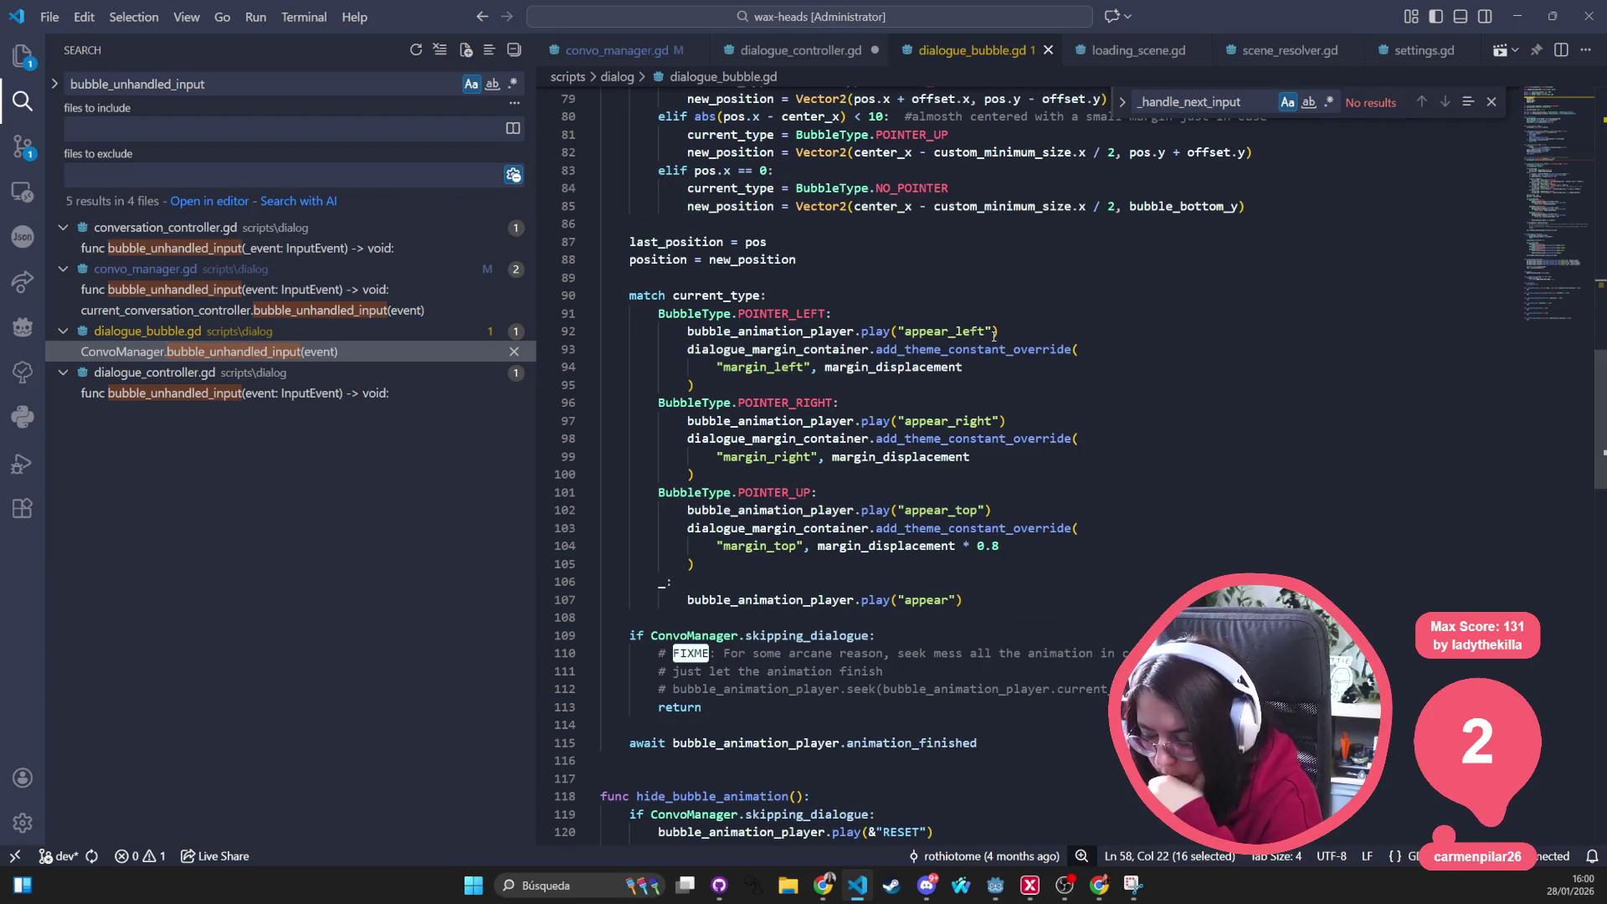
pyautogui.scroll(-5, 996, 332)
pyautogui.scroll(-5, 995, 334)
pyautogui.scroll(-3, 994, 338)
pyautogui.scroll(-2, 992, 338)
pyautogui.scroll(-3, 990, 342)
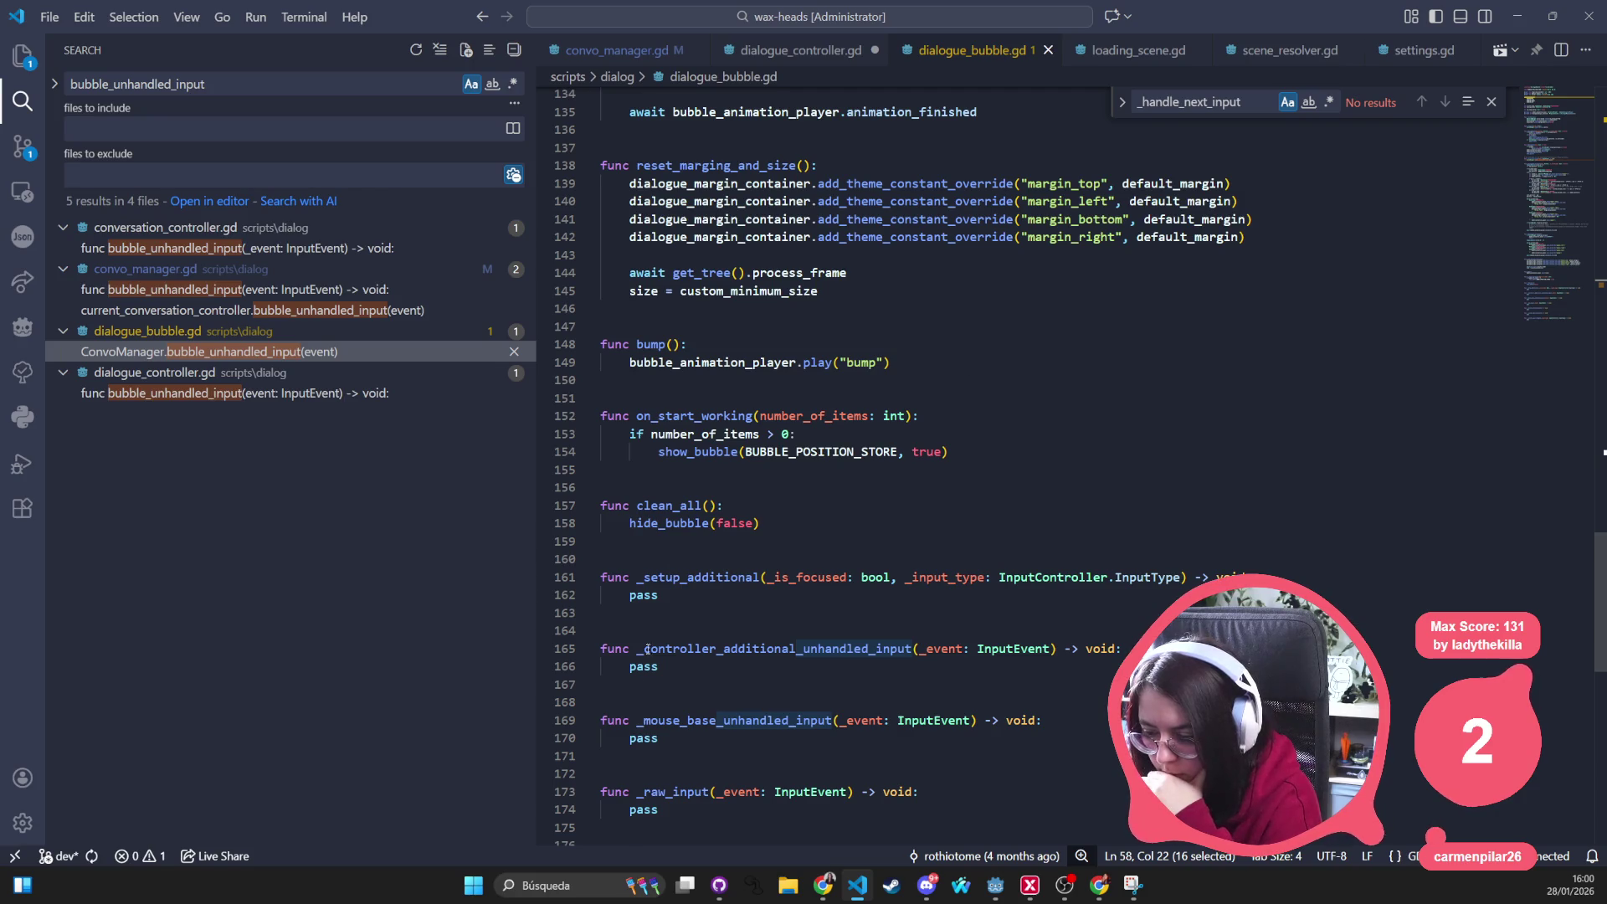
pyautogui.moveTo(661, 739); pyautogui.dragTo(602, 652)
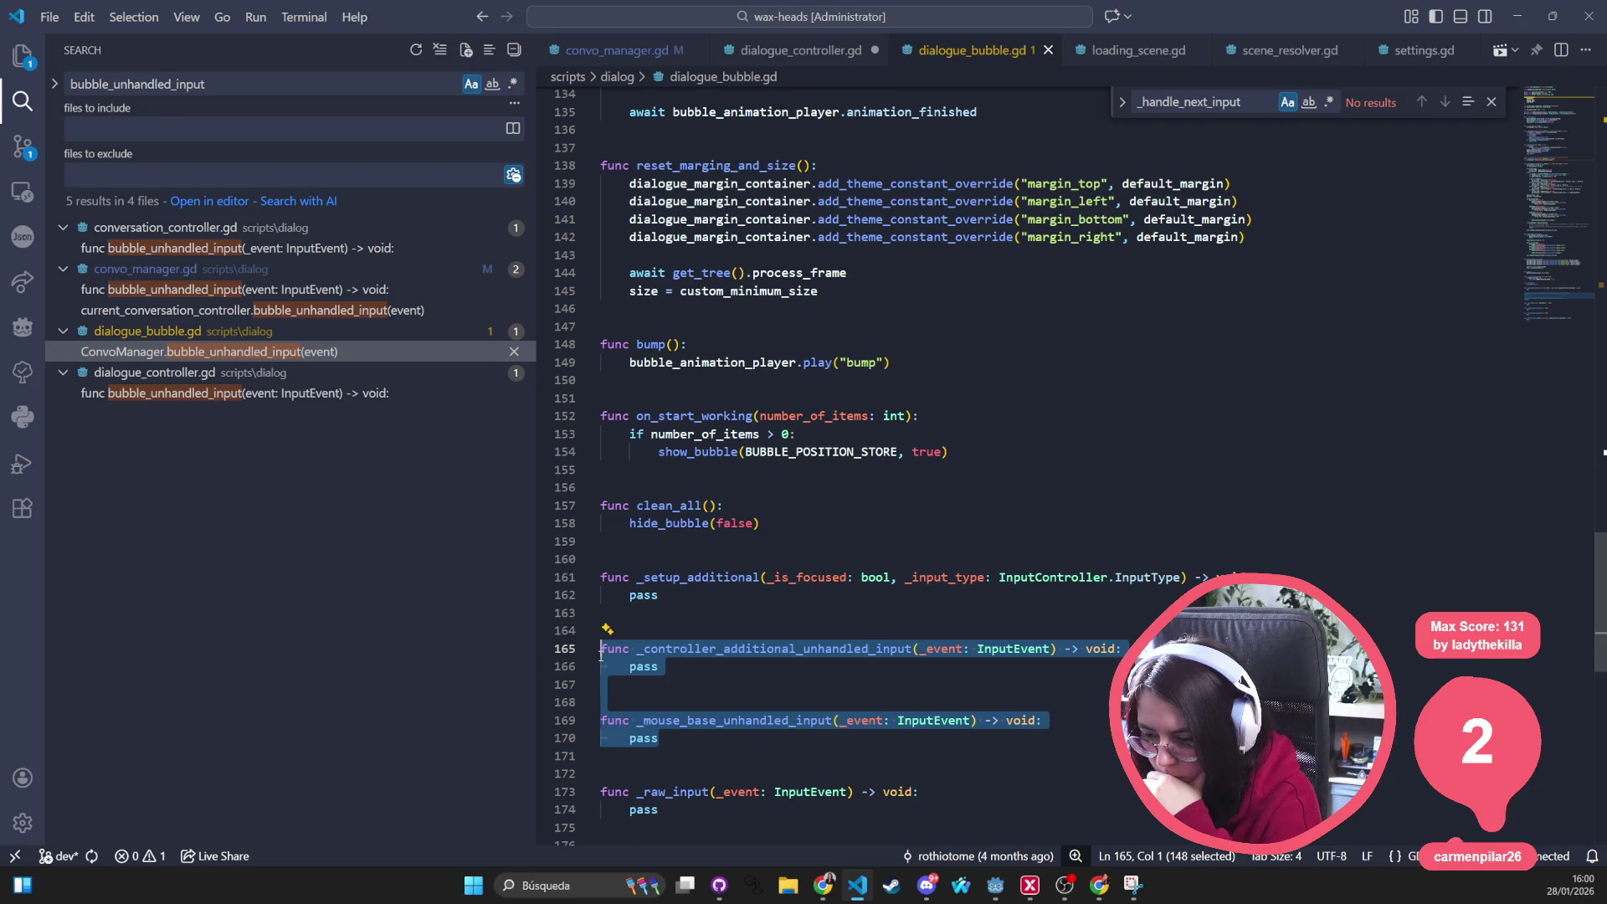
pyautogui.scroll(-2, 688, 624)
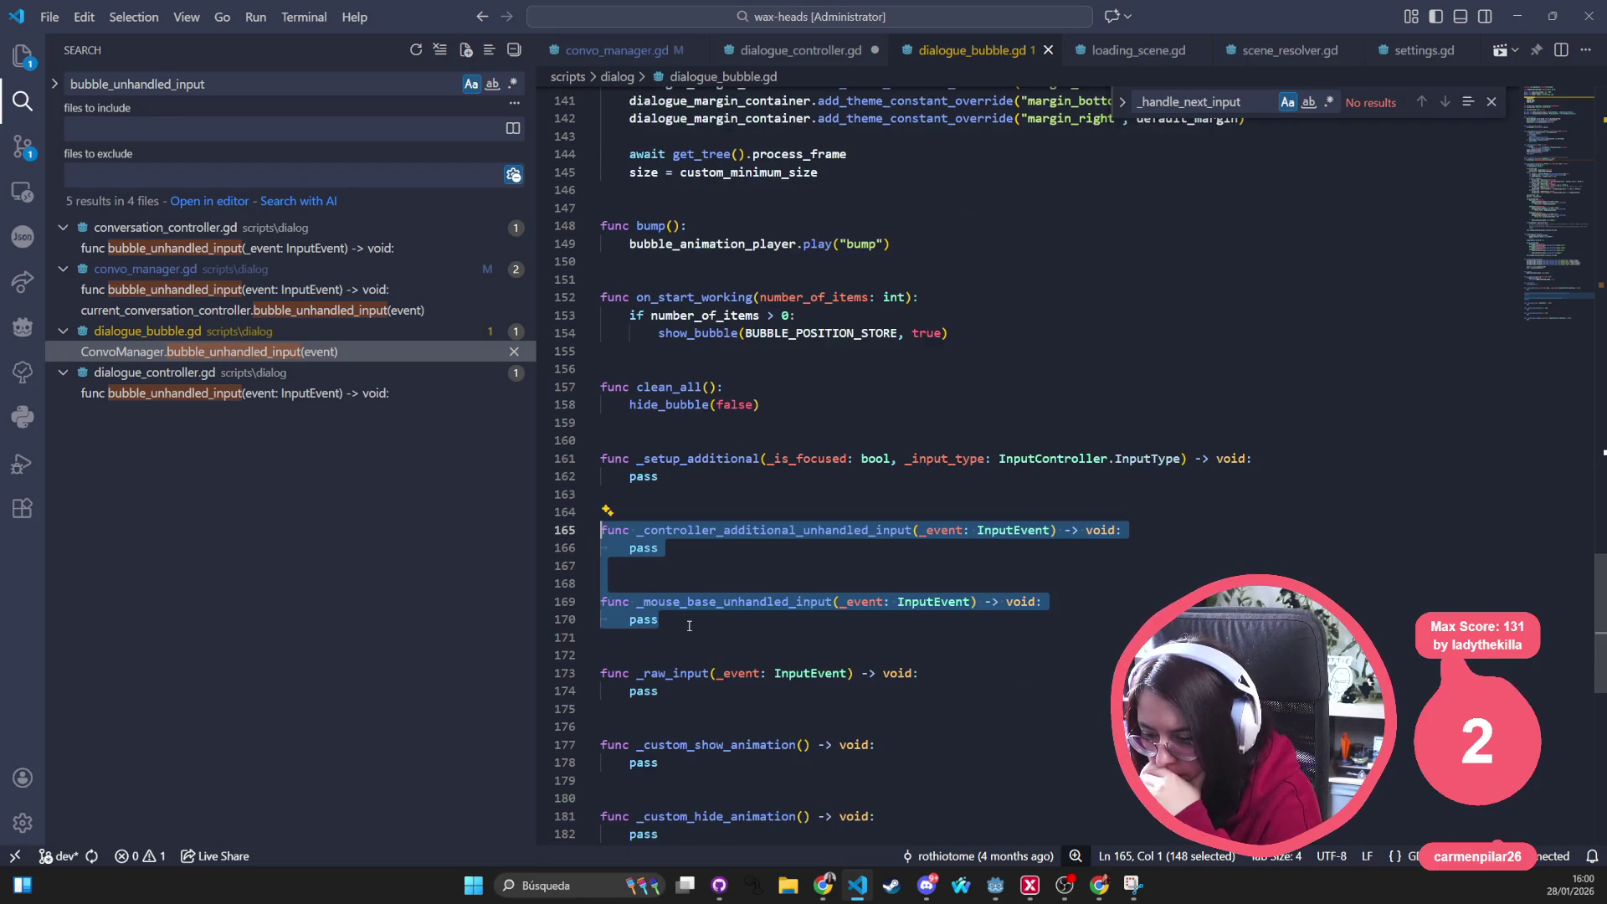
pyautogui.scroll(-1, 688, 623)
pyautogui.scroll(-1, 688, 623)
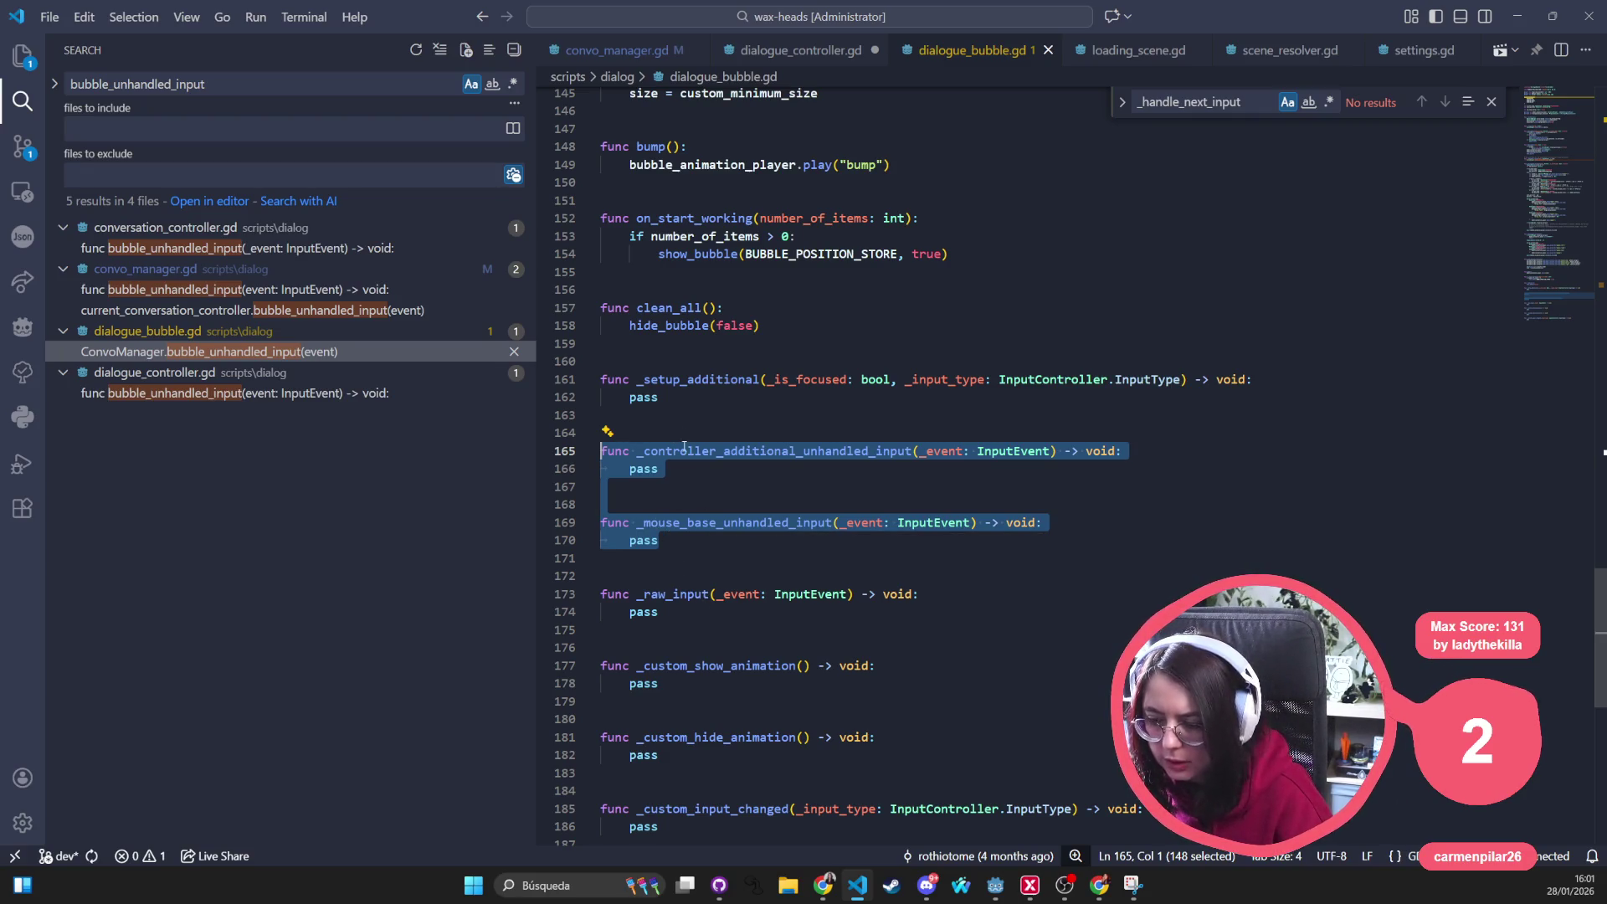
pyautogui.scroll(1, 663, 548)
pyautogui.scroll(3, 663, 547)
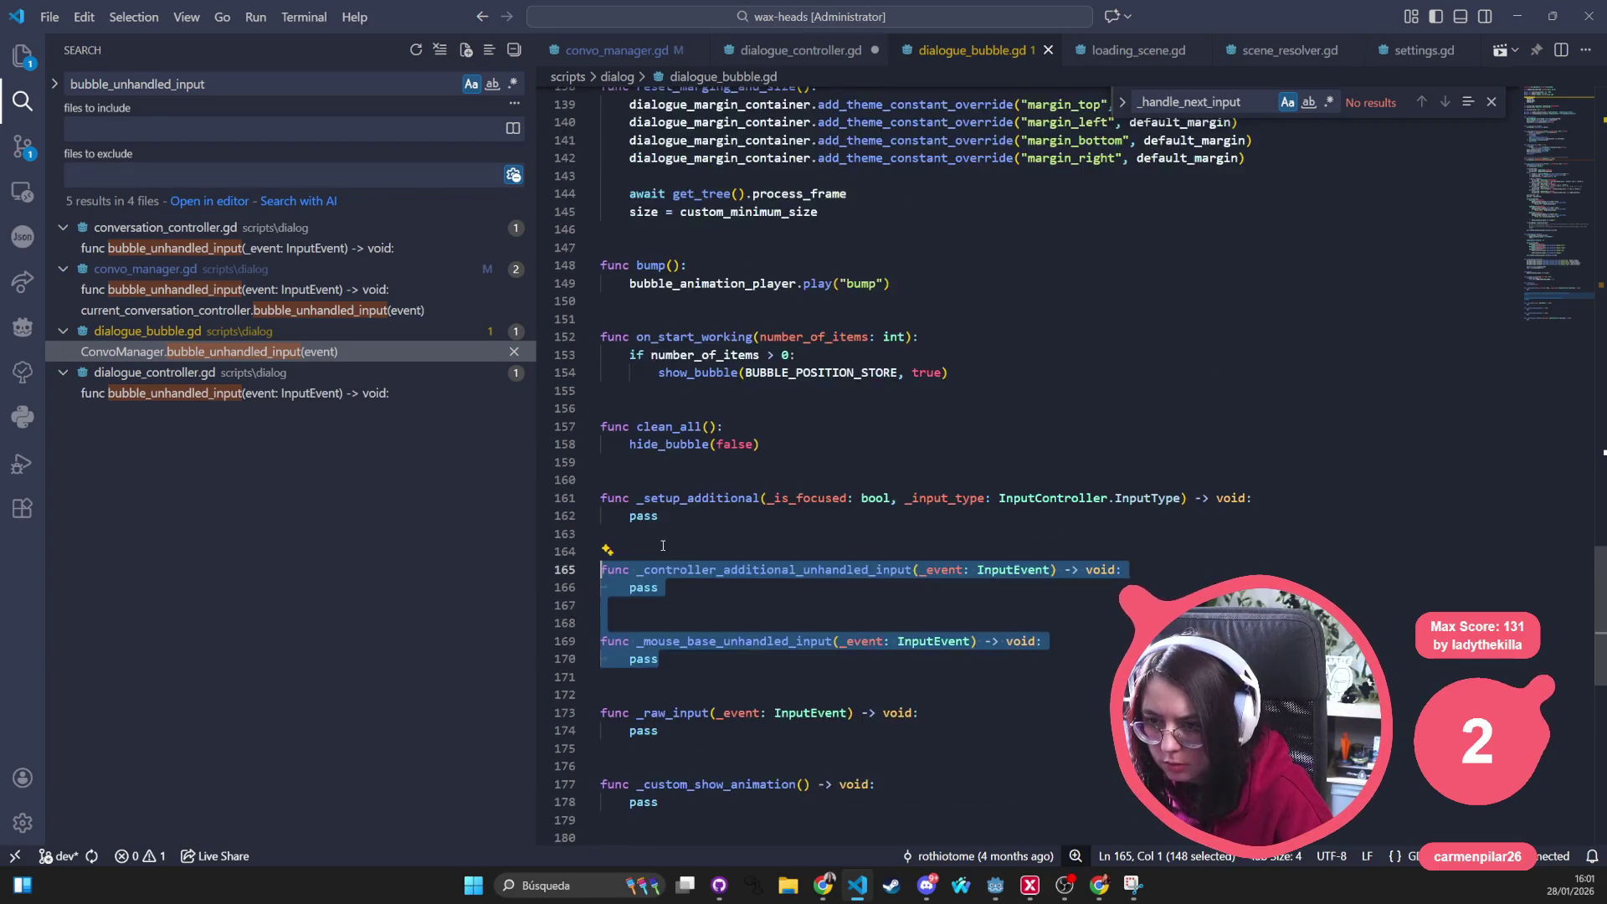
pyautogui.scroll(5, 664, 546)
pyautogui.scroll(5, 664, 544)
pyautogui.scroll(4, 663, 543)
pyautogui.scroll(2, 663, 543)
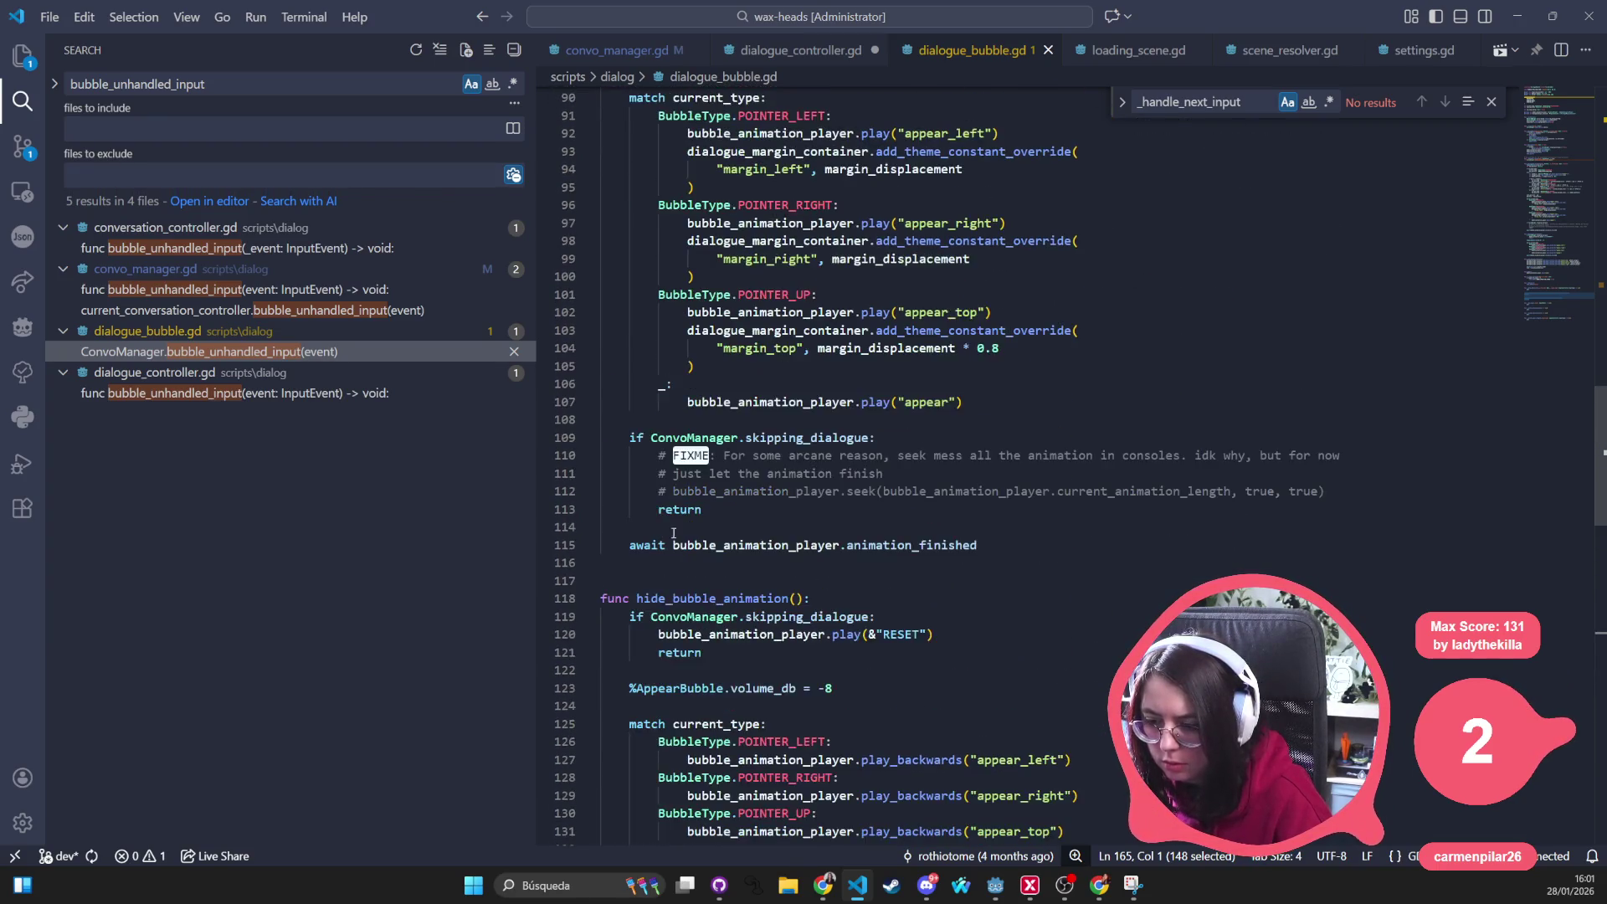
pyautogui.scroll(3, 663, 543)
pyautogui.scroll(10, 824, 403)
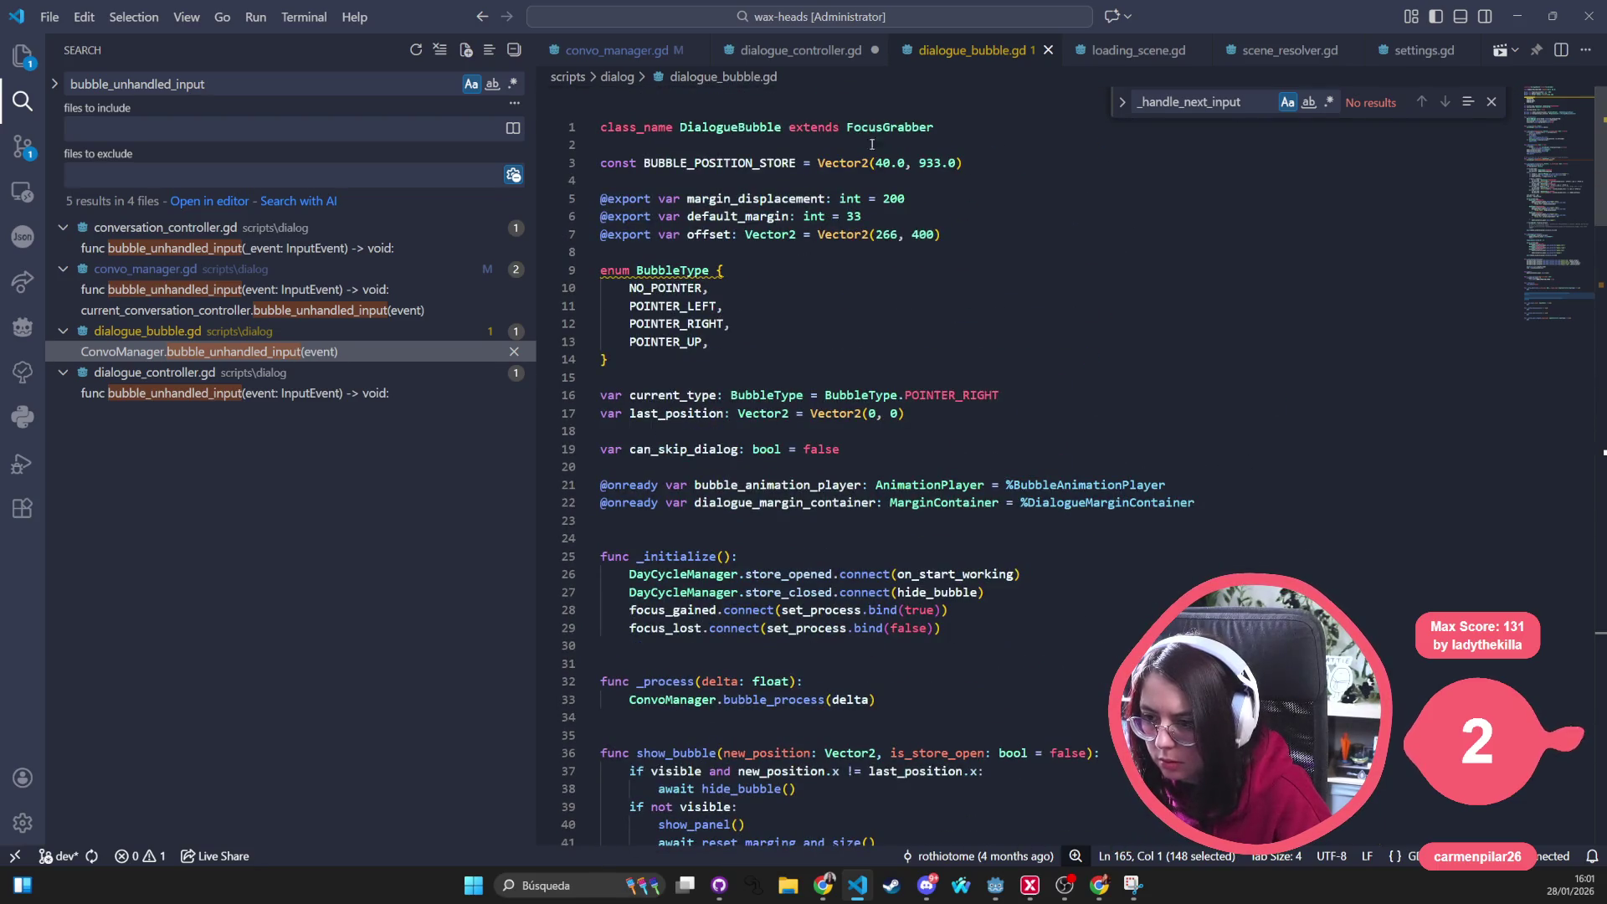
pyautogui.click(890, 125)
# Open focus_grabber.gd via quick file search, glancing back at dialogue_controller.gd
pyautogui.hotkey('ctrl', 'p')
pyautogui.write('focus_grabber')
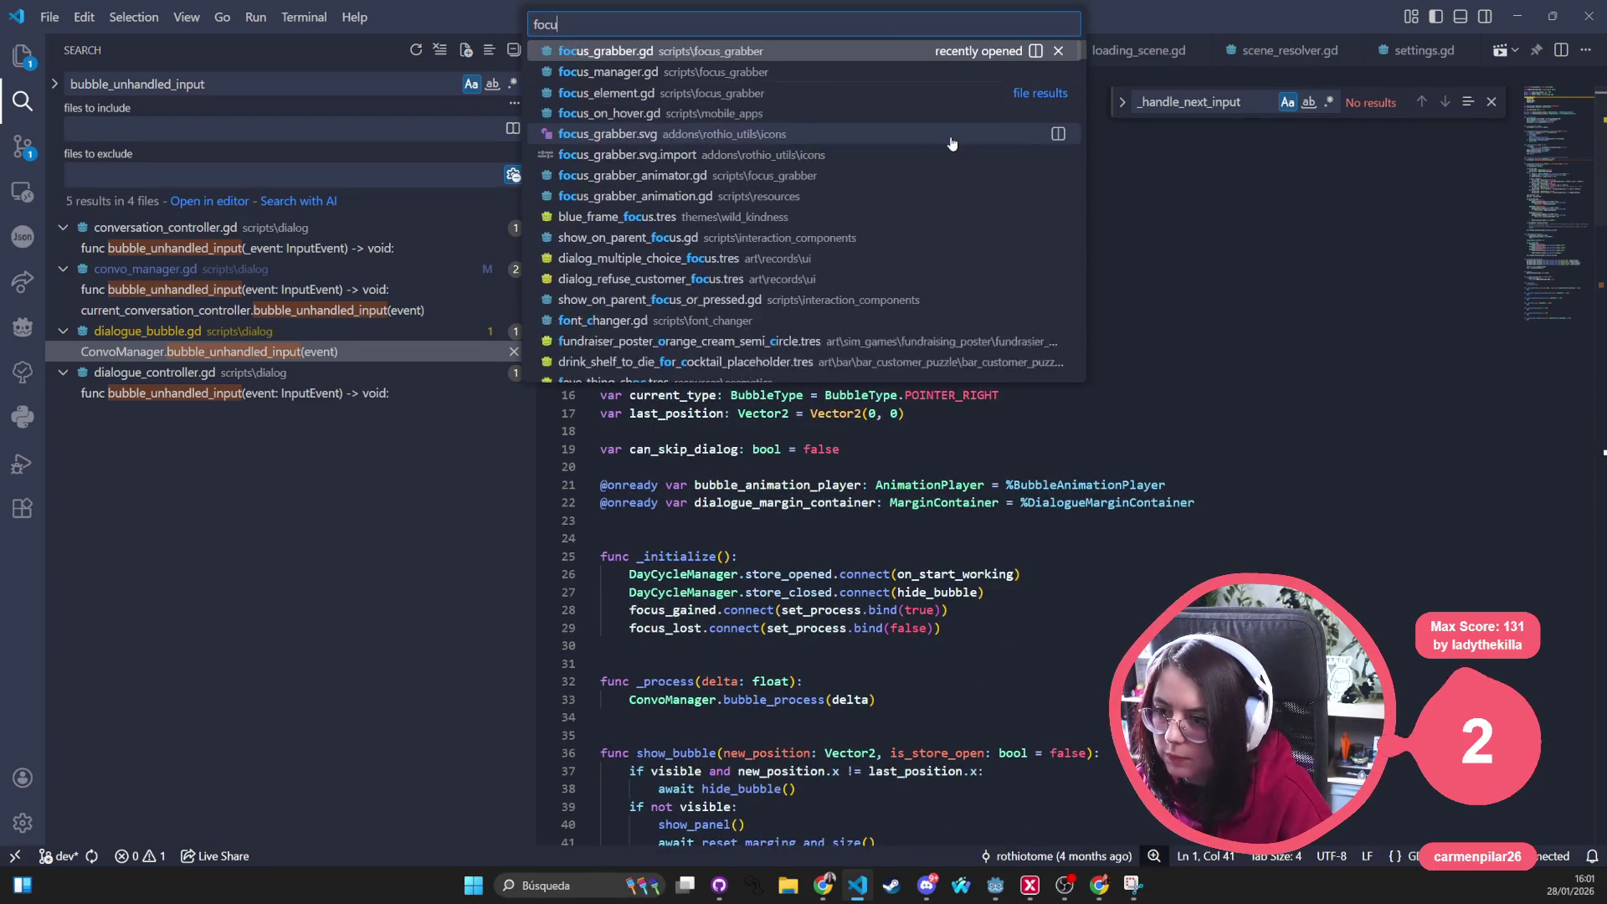
pyautogui.press('Return')
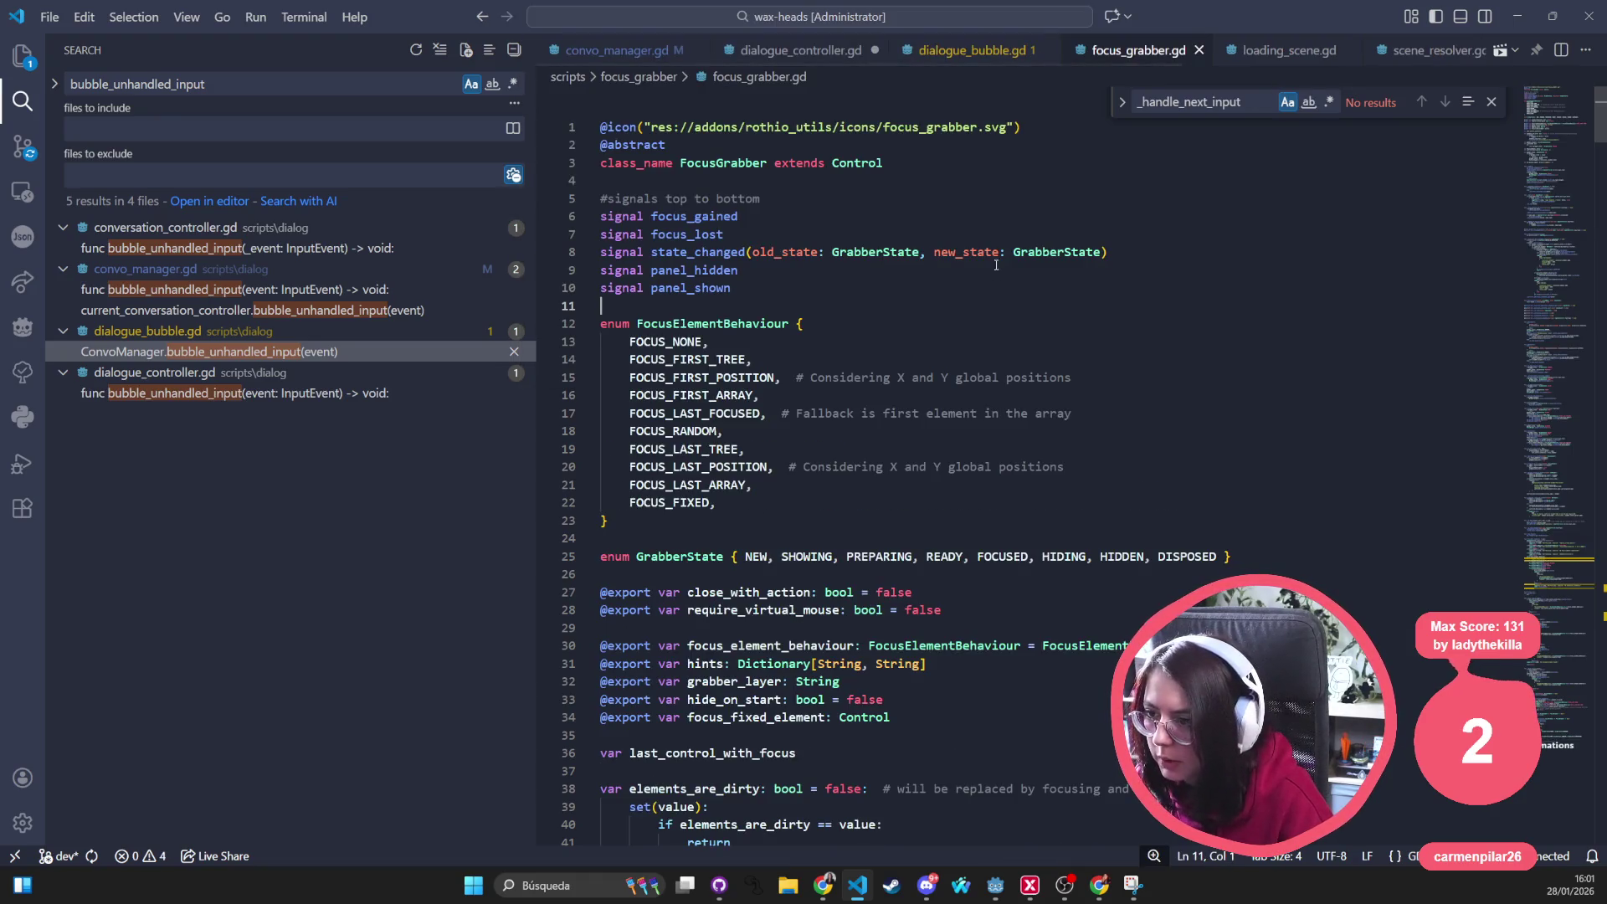
pyautogui.click(803, 50)
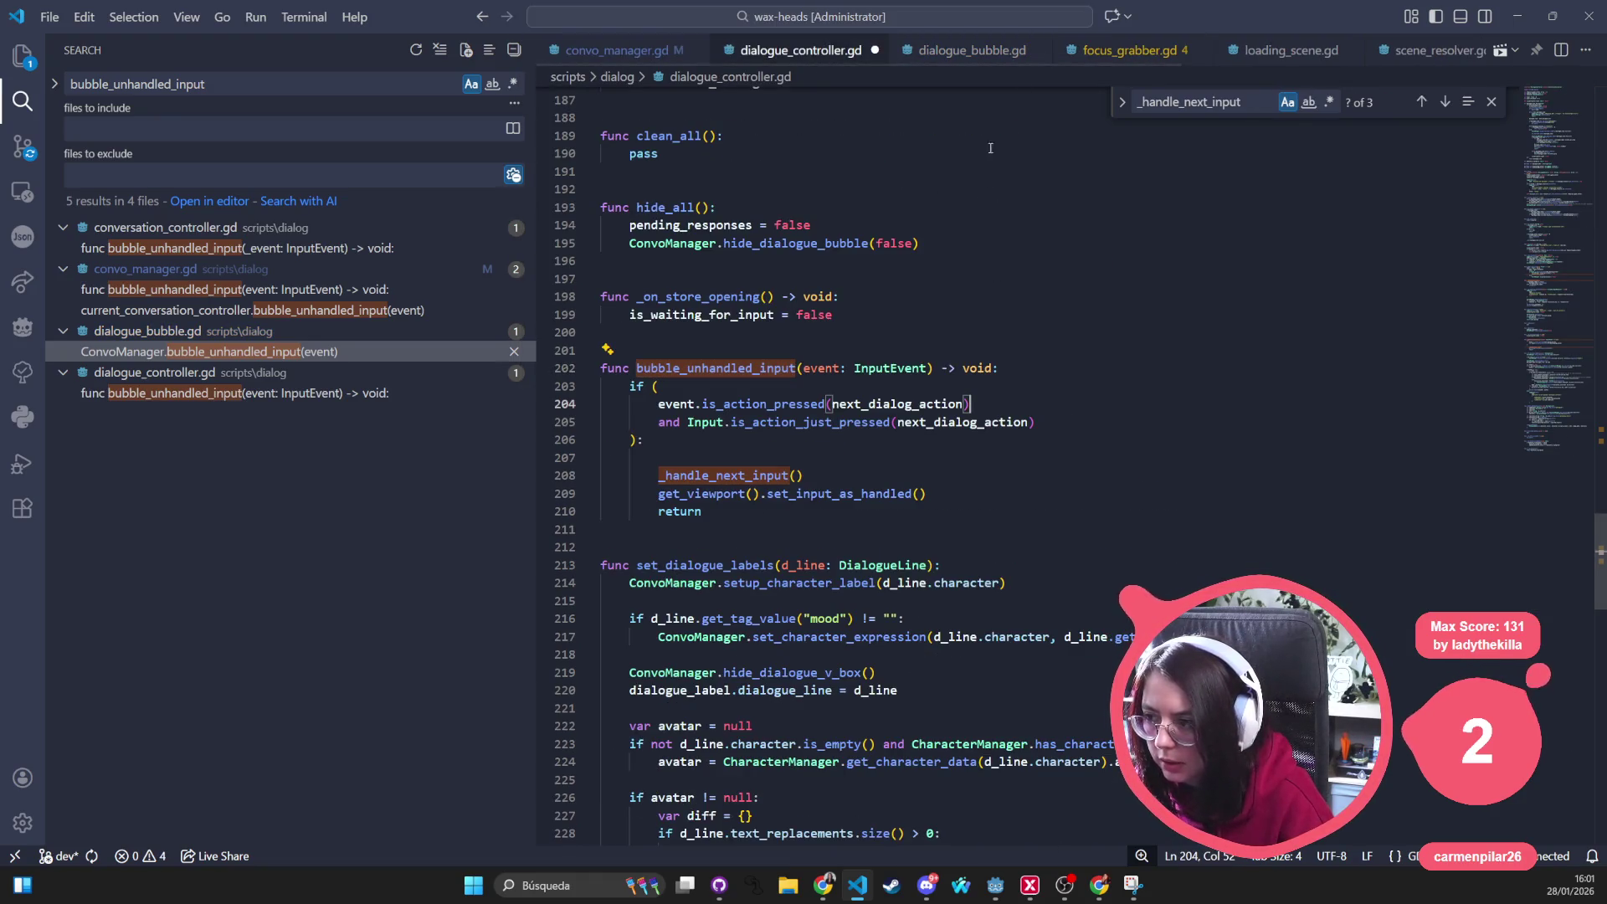
pyautogui.click(1130, 51)
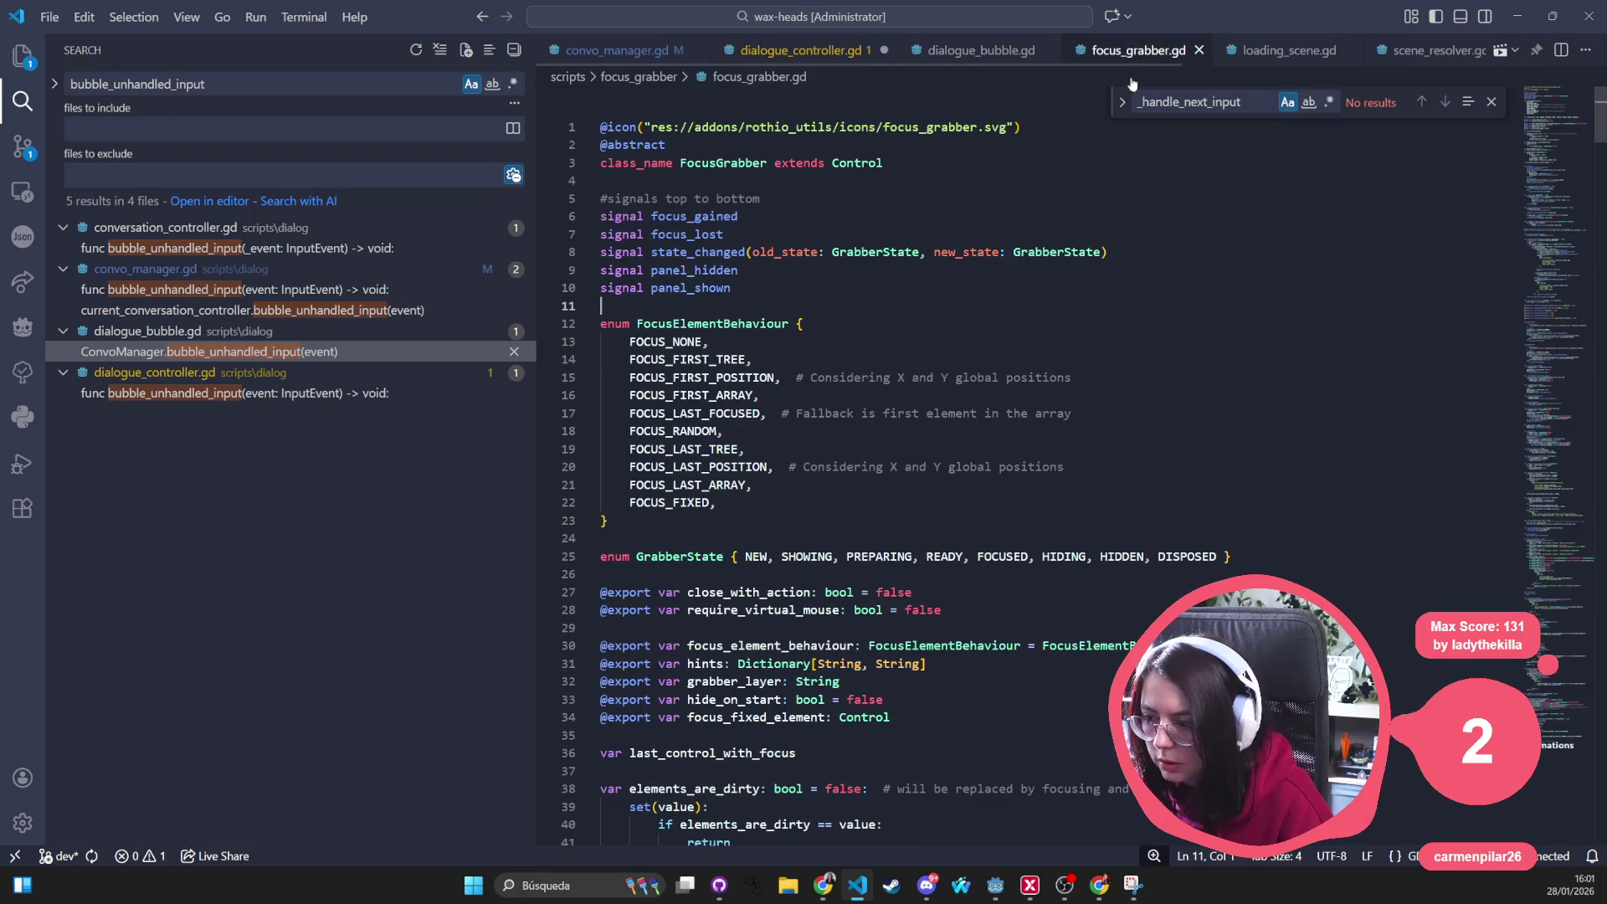
# Find the _unhandled_input definition on line 80 of focus_grabber.gd
pyautogui.click(1005, 472)
pyautogui.hotkey('ctrl', 'f')
pyautogui.write('_unhandled')
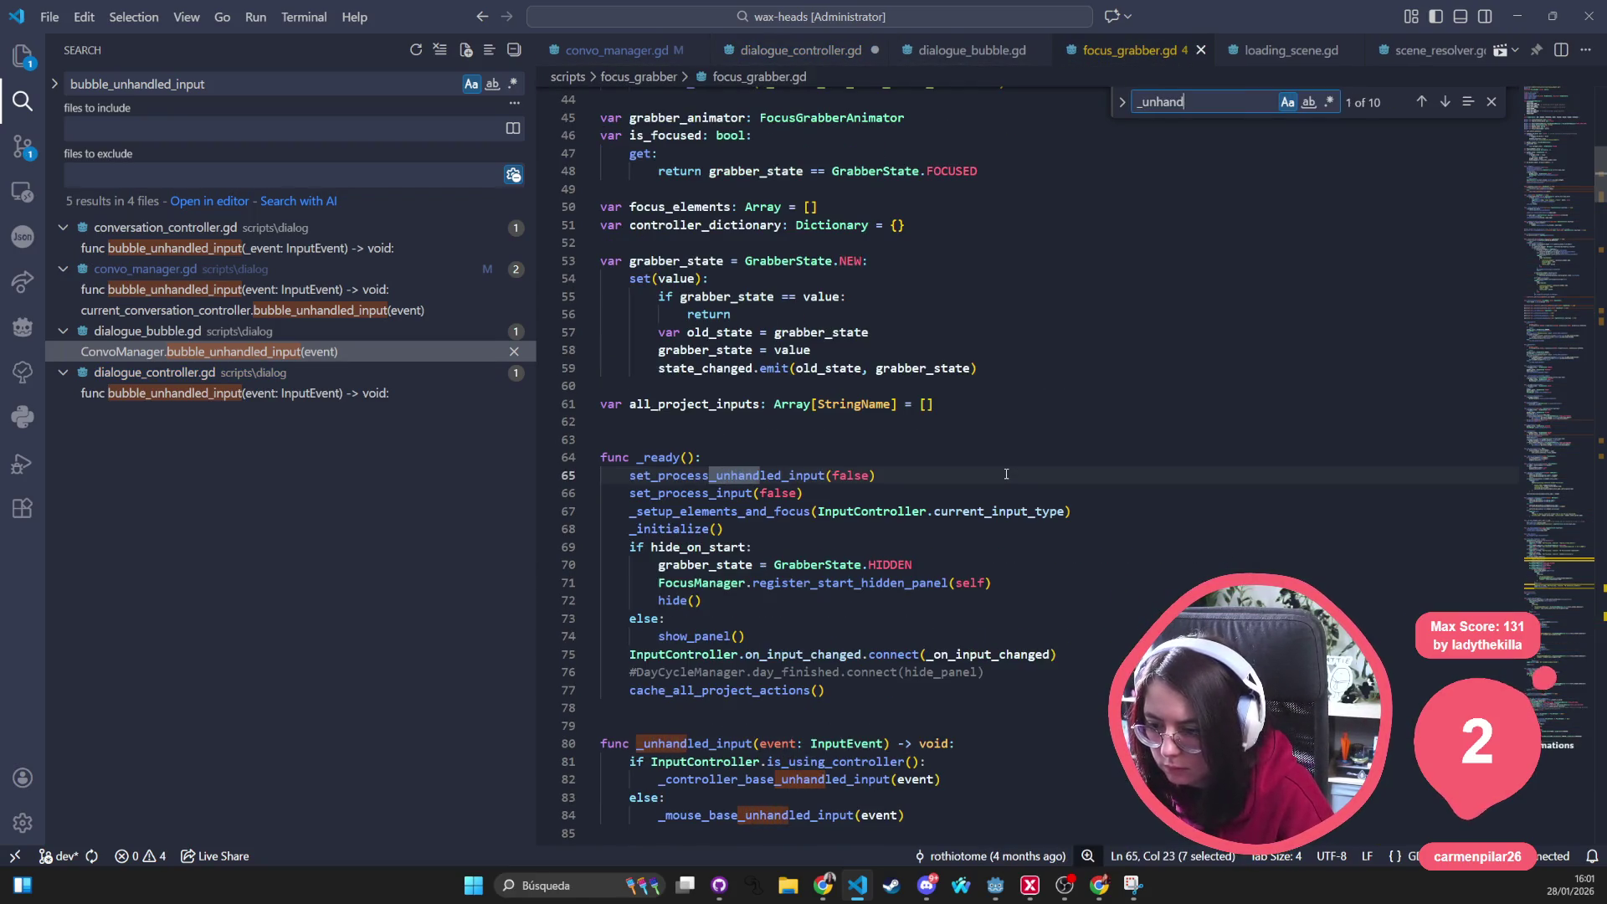
pyautogui.press('Return')
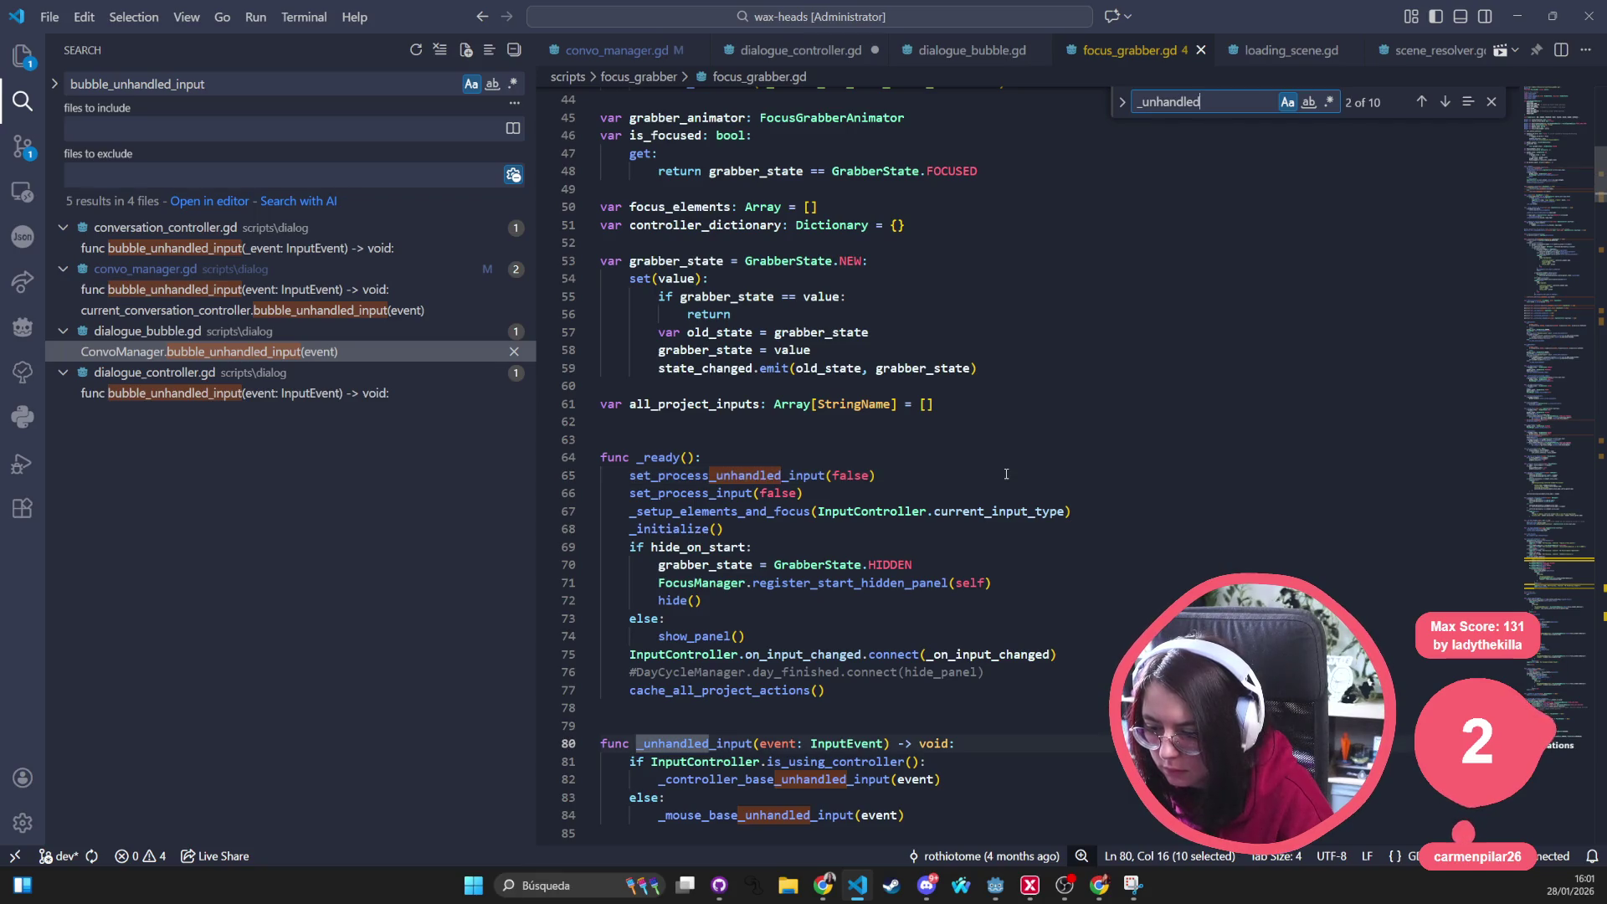
pyautogui.scroll(-2, 959, 484)
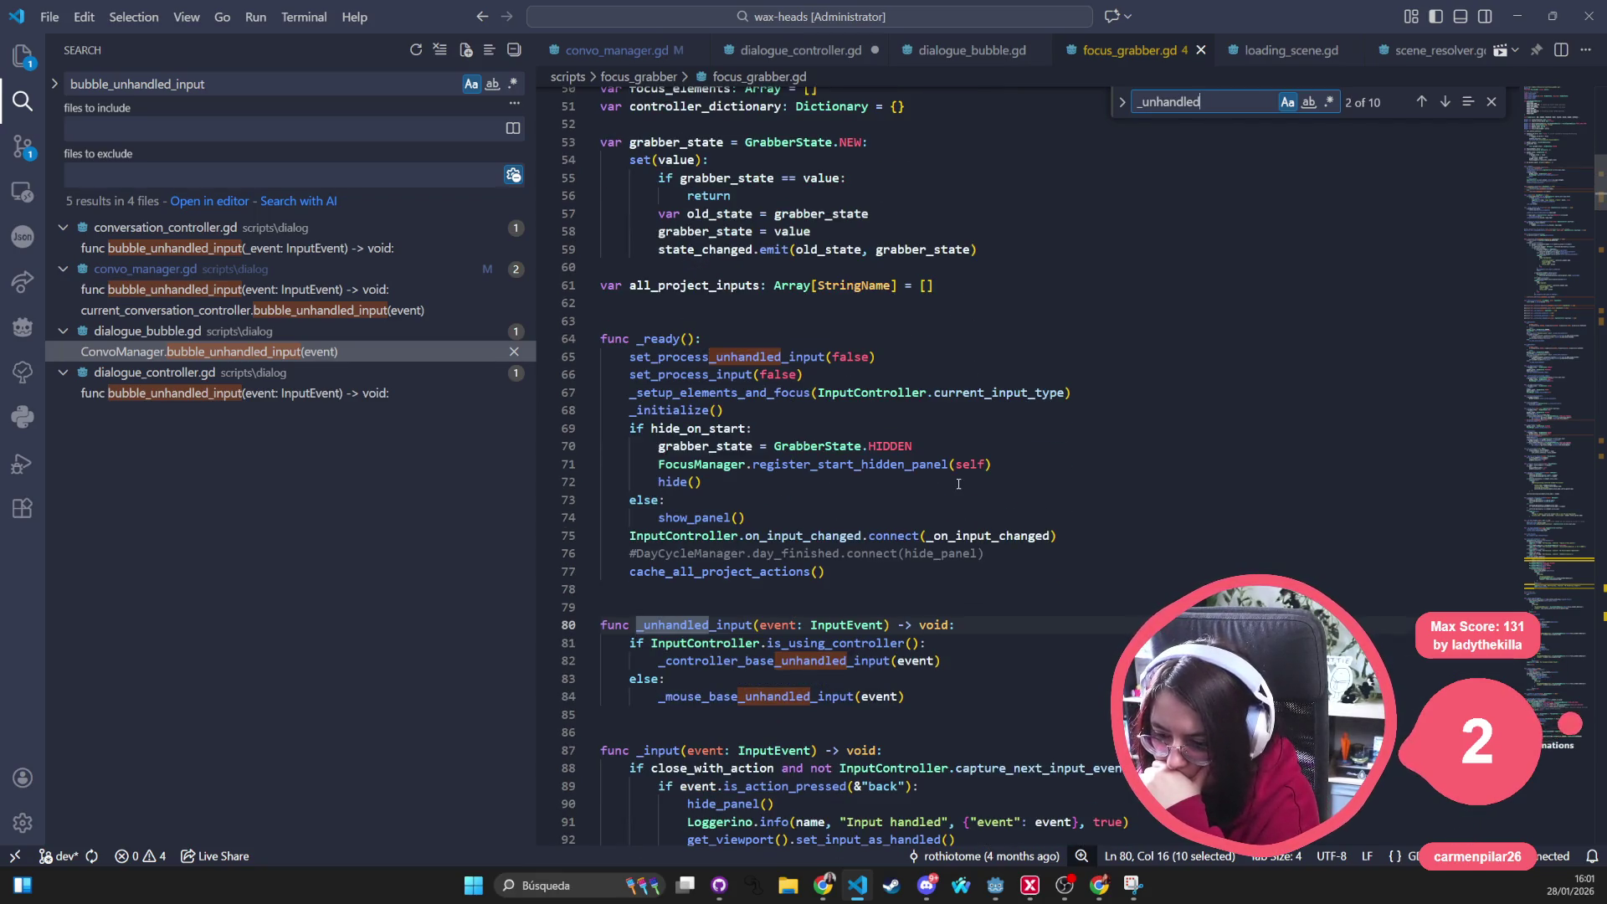
pyautogui.scroll(-2, 958, 484)
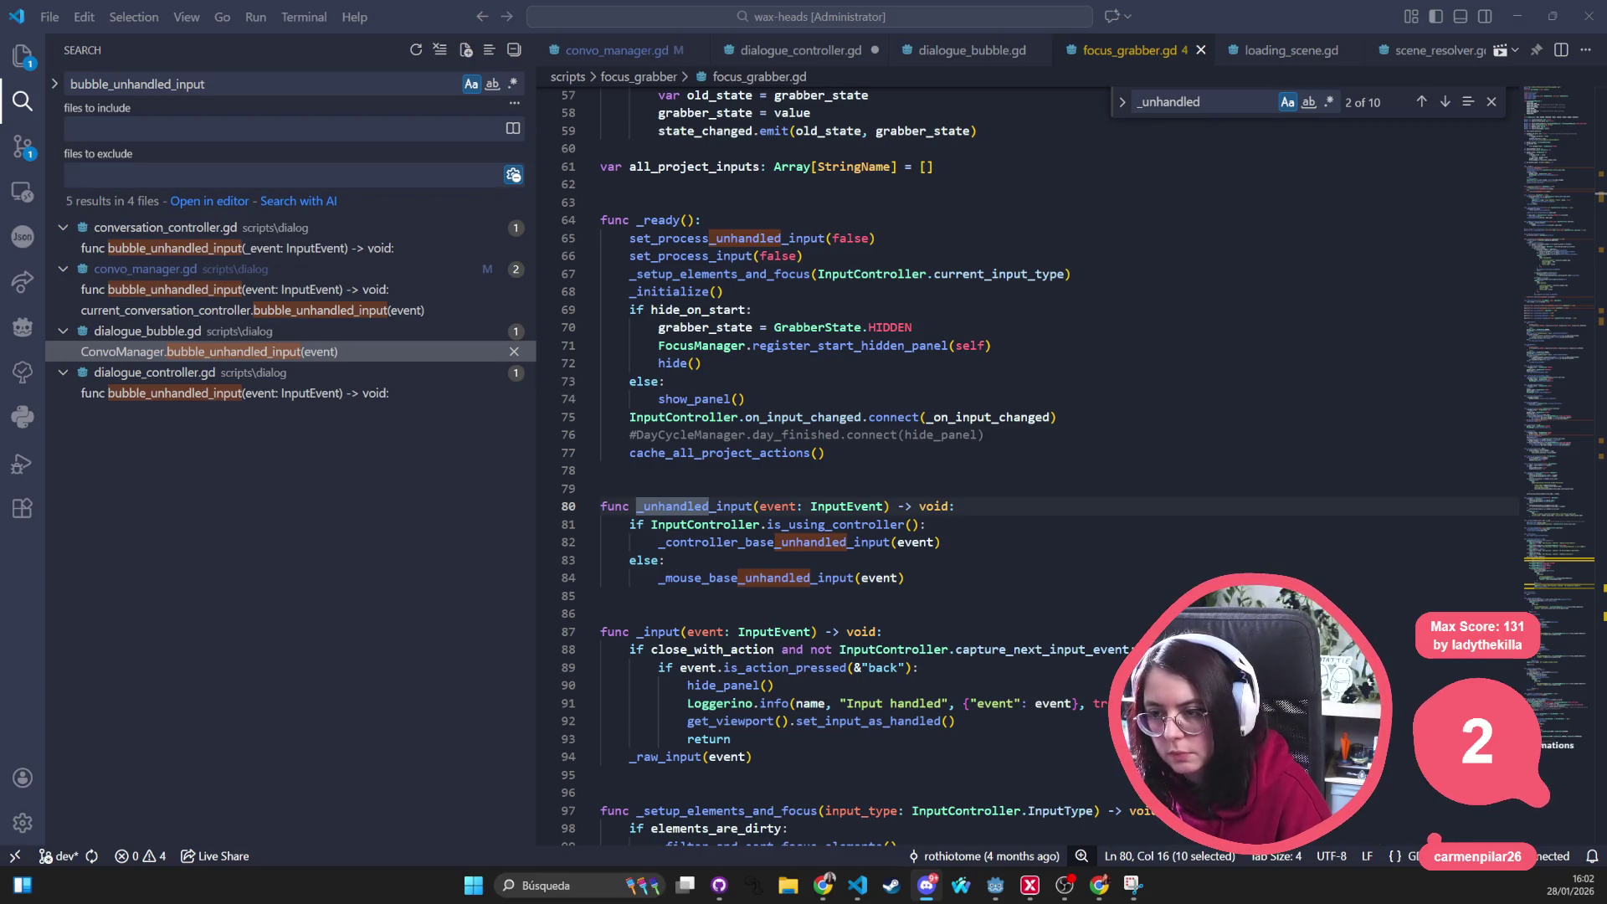
pyautogui.press('Up')
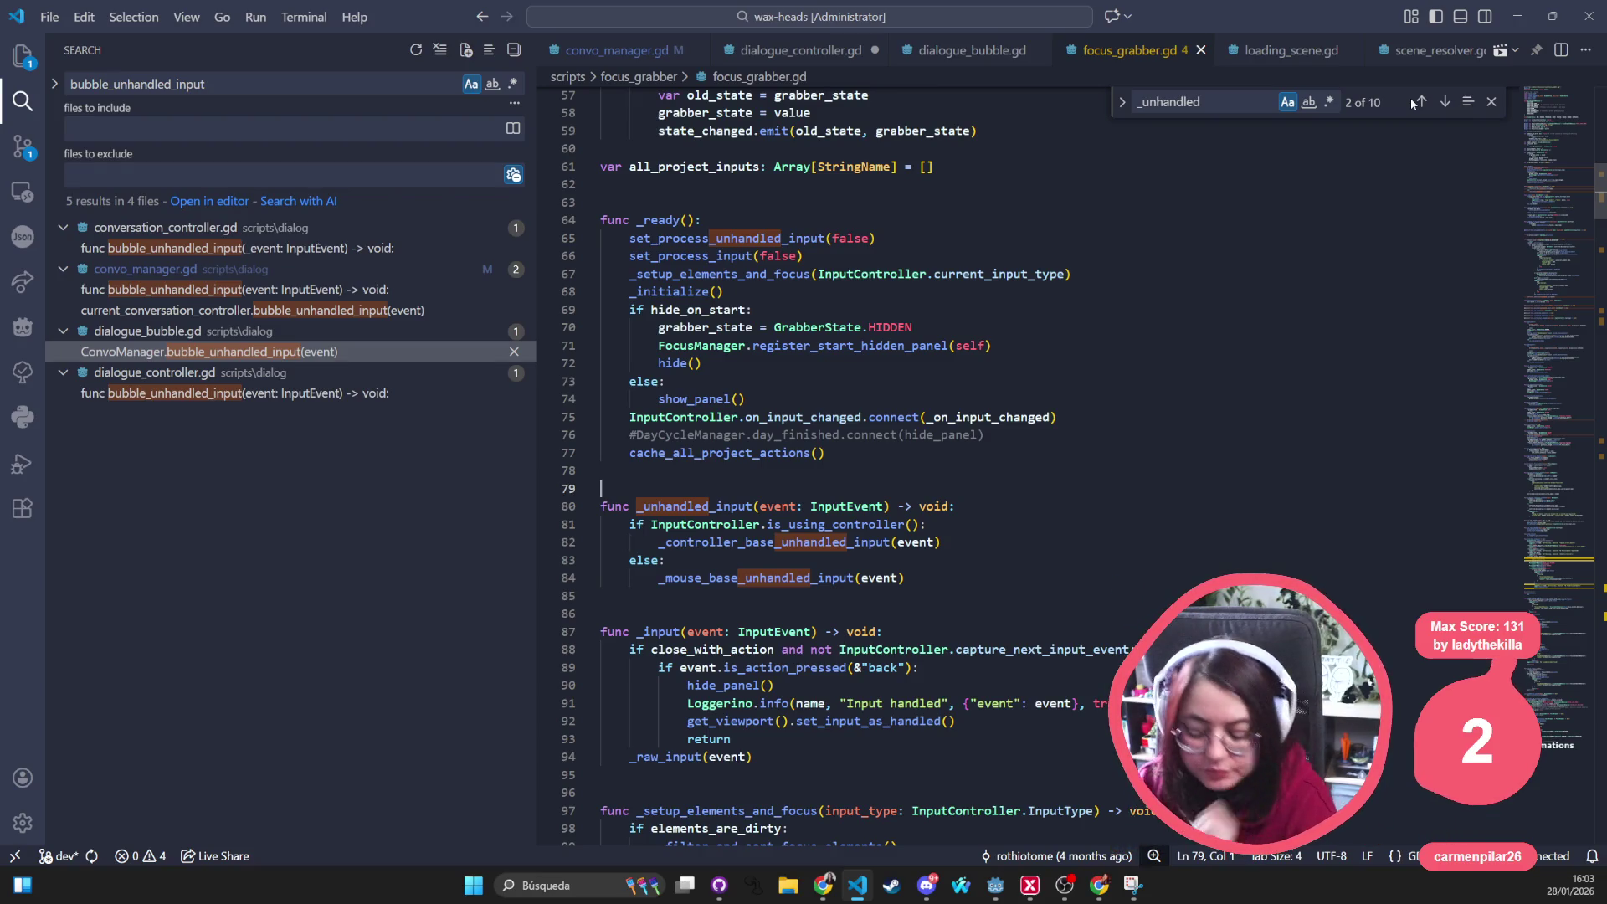
pyautogui.write('the g')
pyautogui.press('BackSpace')
pyautogui.press('BackSpace')
pyautogui.press('BackSpace')
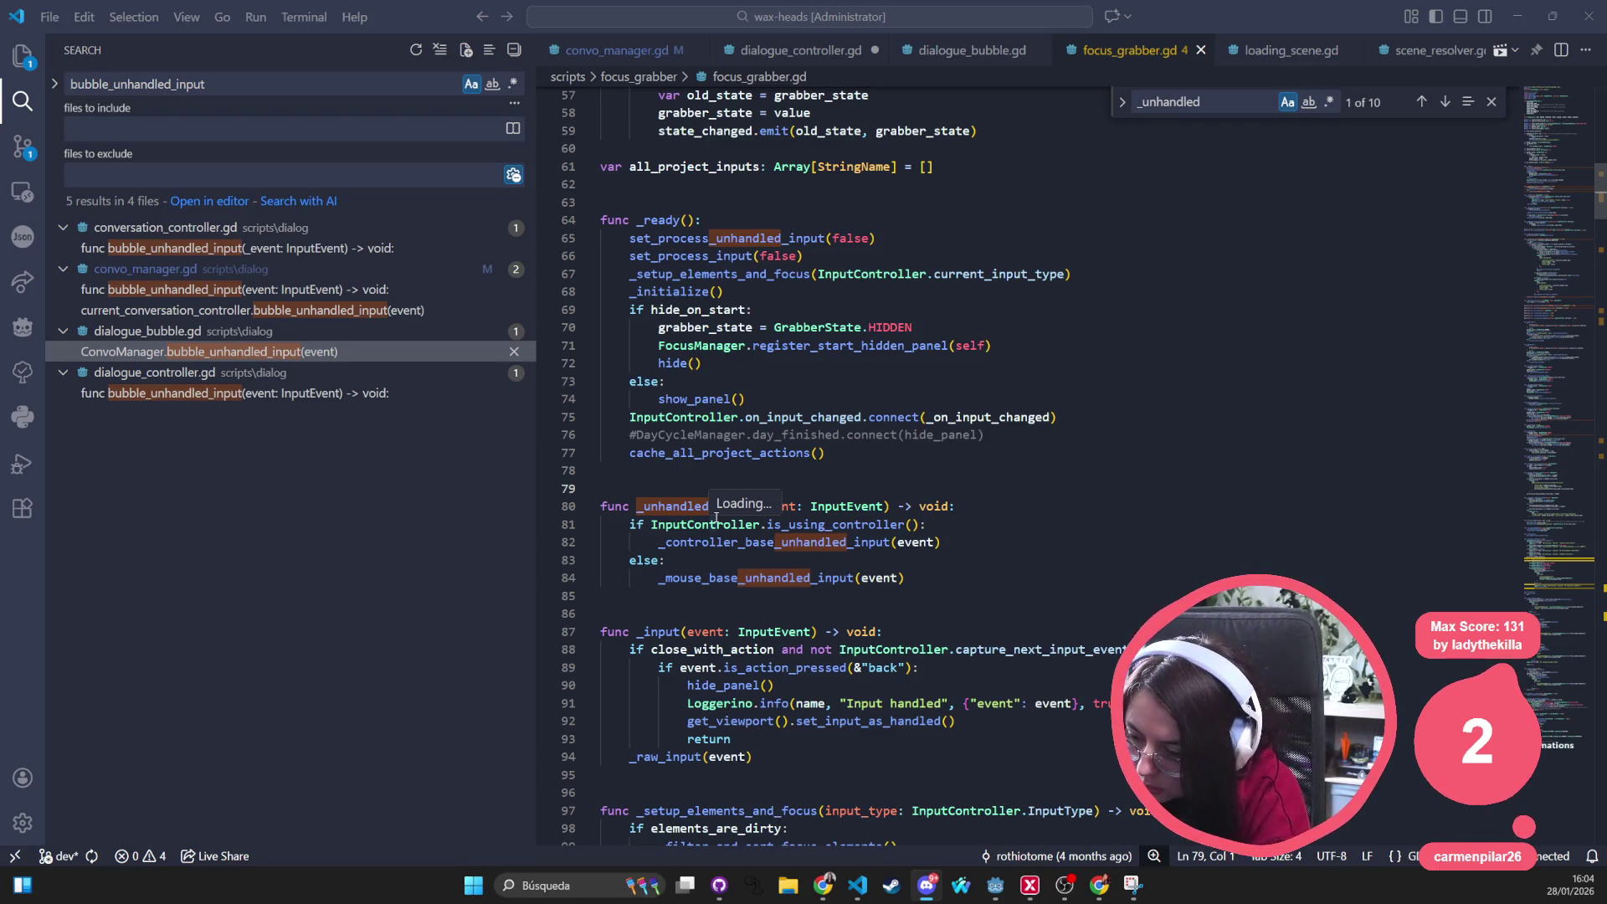
pyautogui.moveTo(716, 511)
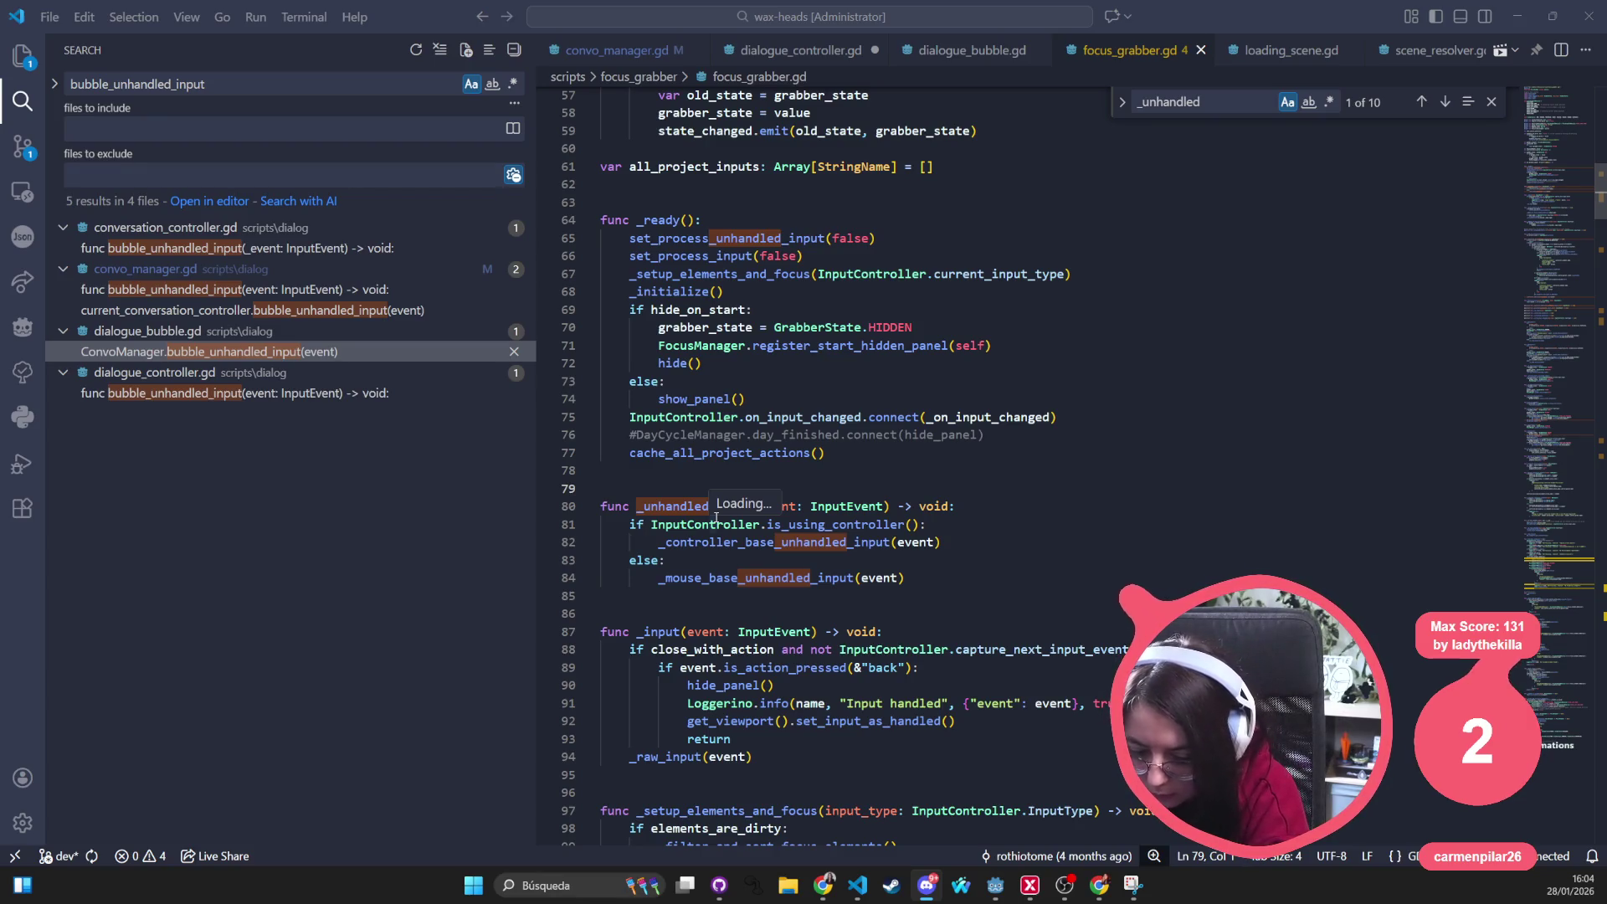
# Return to dialogue_controller.gd and inspect bubble_unhandled_input's two input-check conditions and _handle_next_input call
pyautogui.hotkey('ctrl', 'Tab')
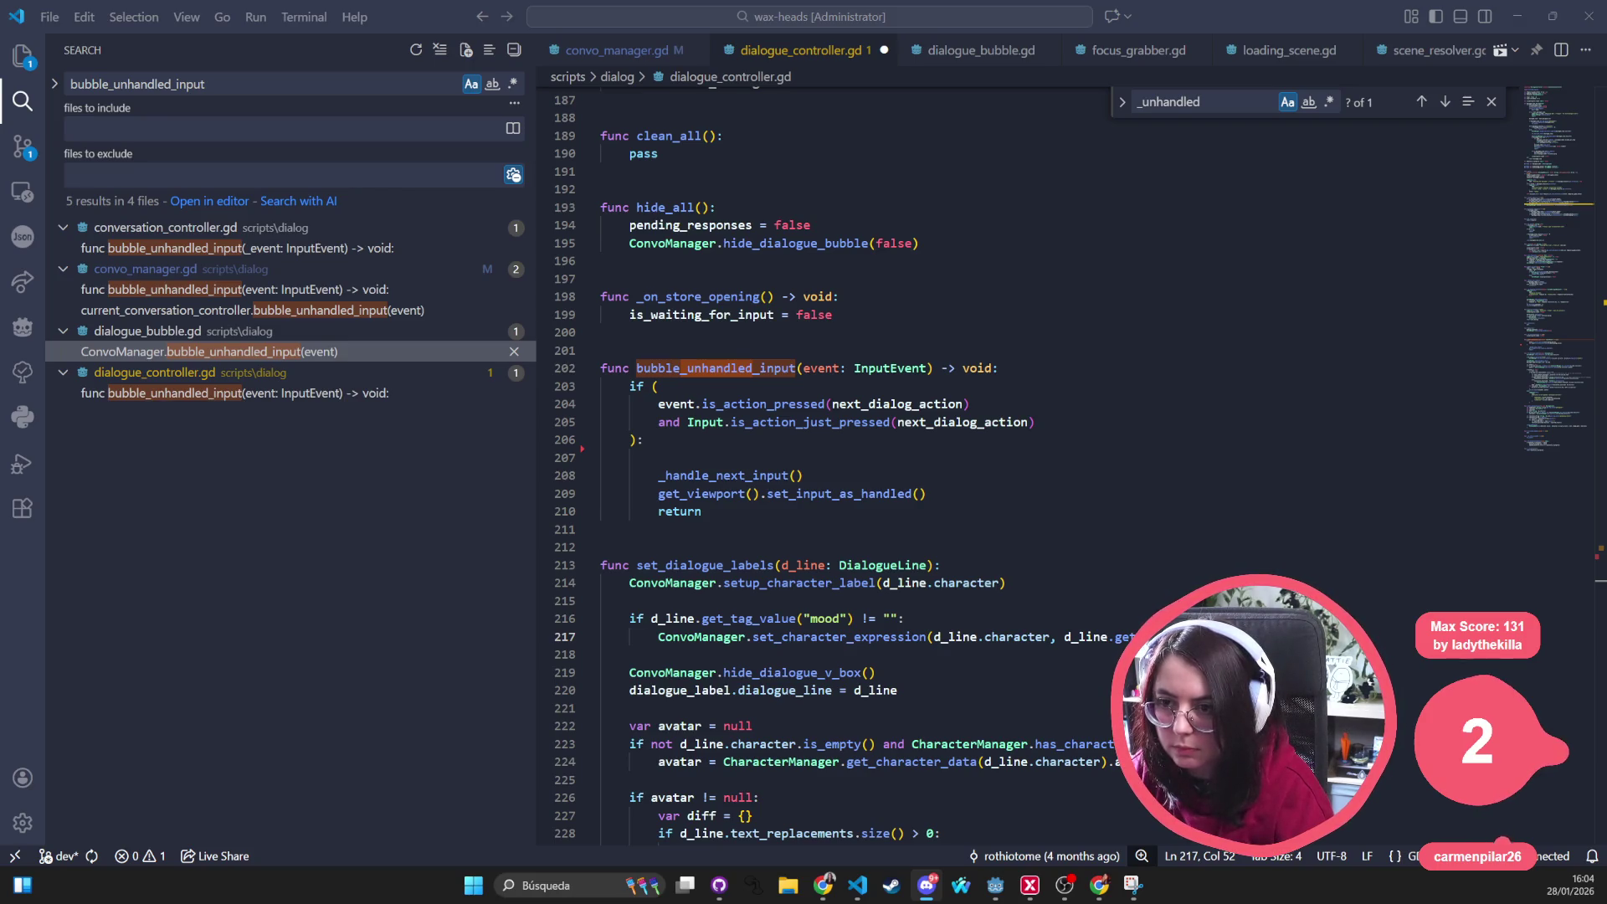
pyautogui.click(919, 457)
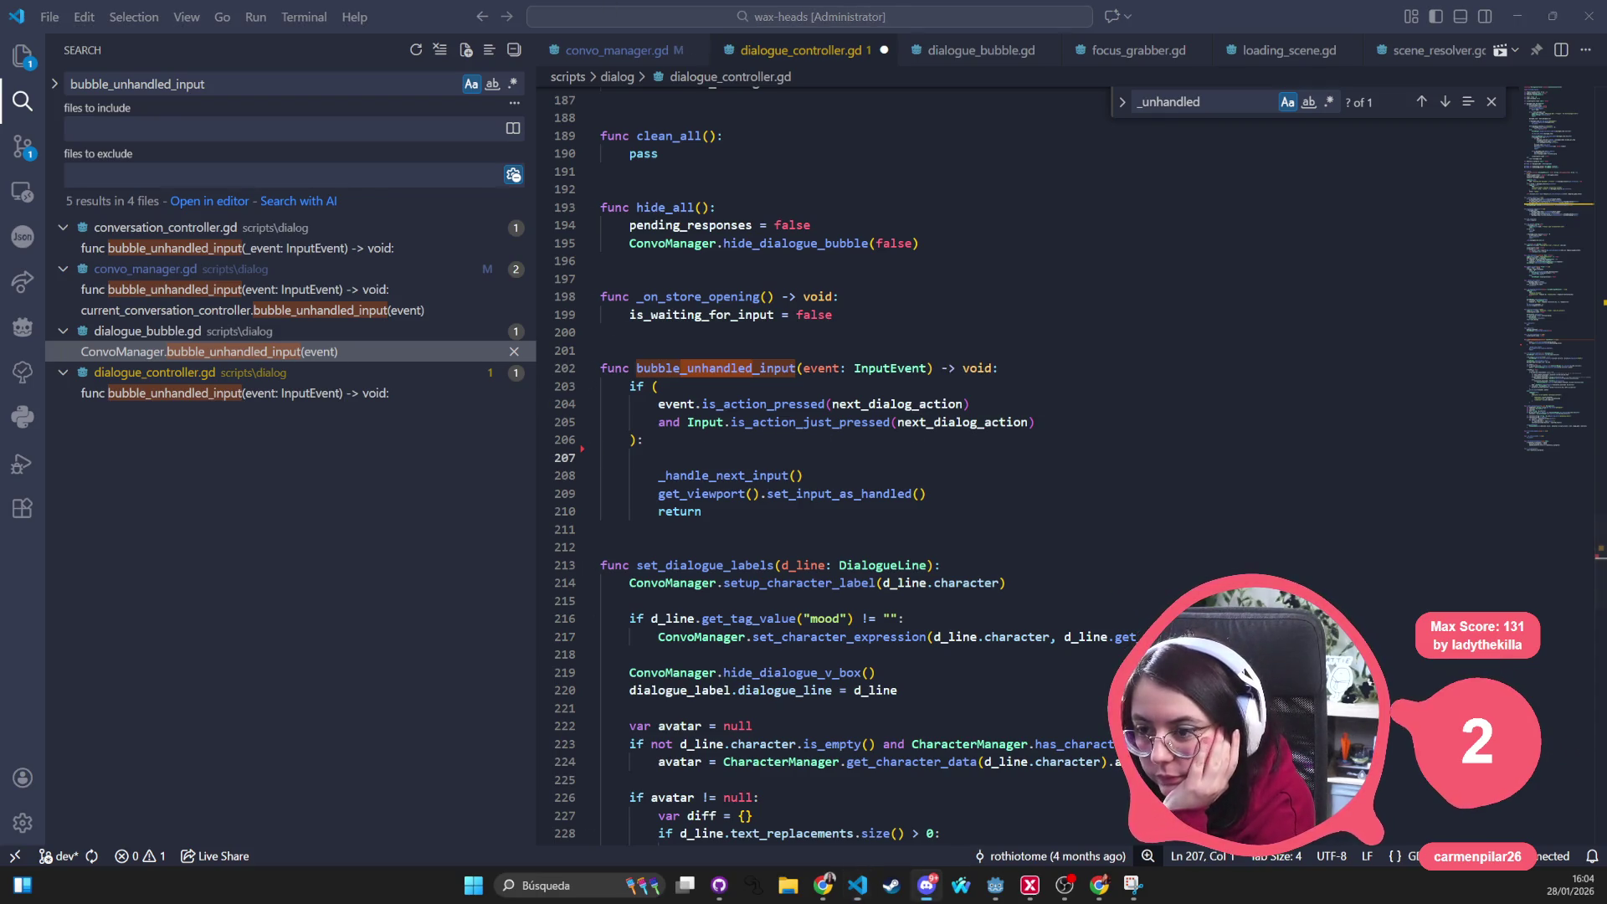
pyautogui.click(707, 388)
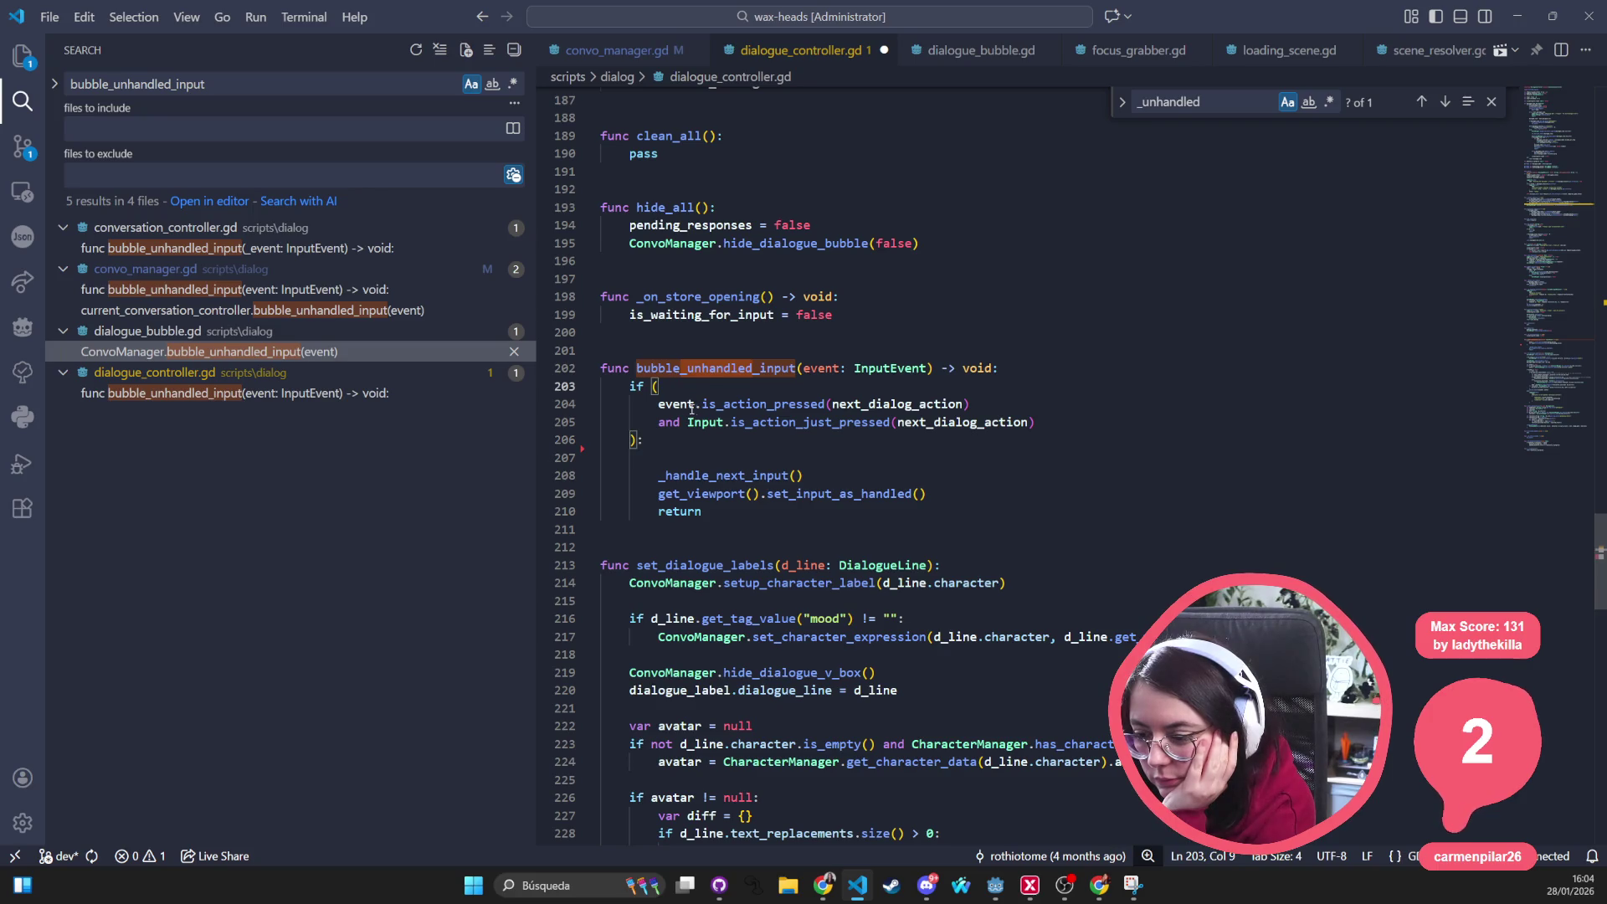
pyautogui.moveTo(694, 404); pyautogui.dragTo(1038, 423)
pyautogui.click(1078, 407)
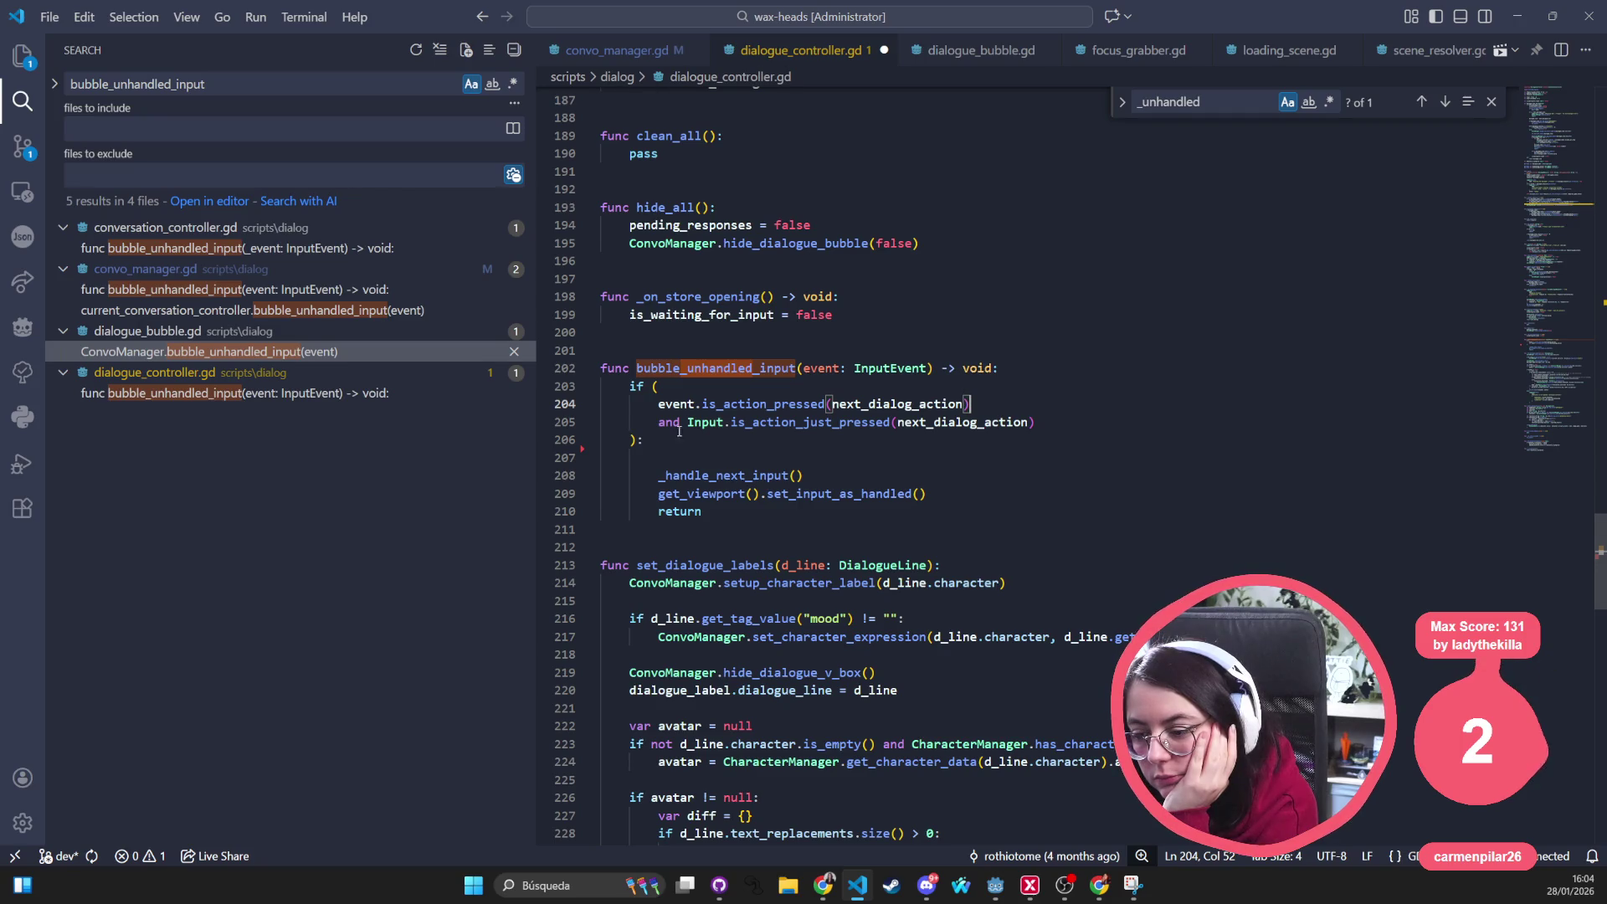
pyautogui.moveTo(645, 403); pyautogui.dragTo(1061, 427)
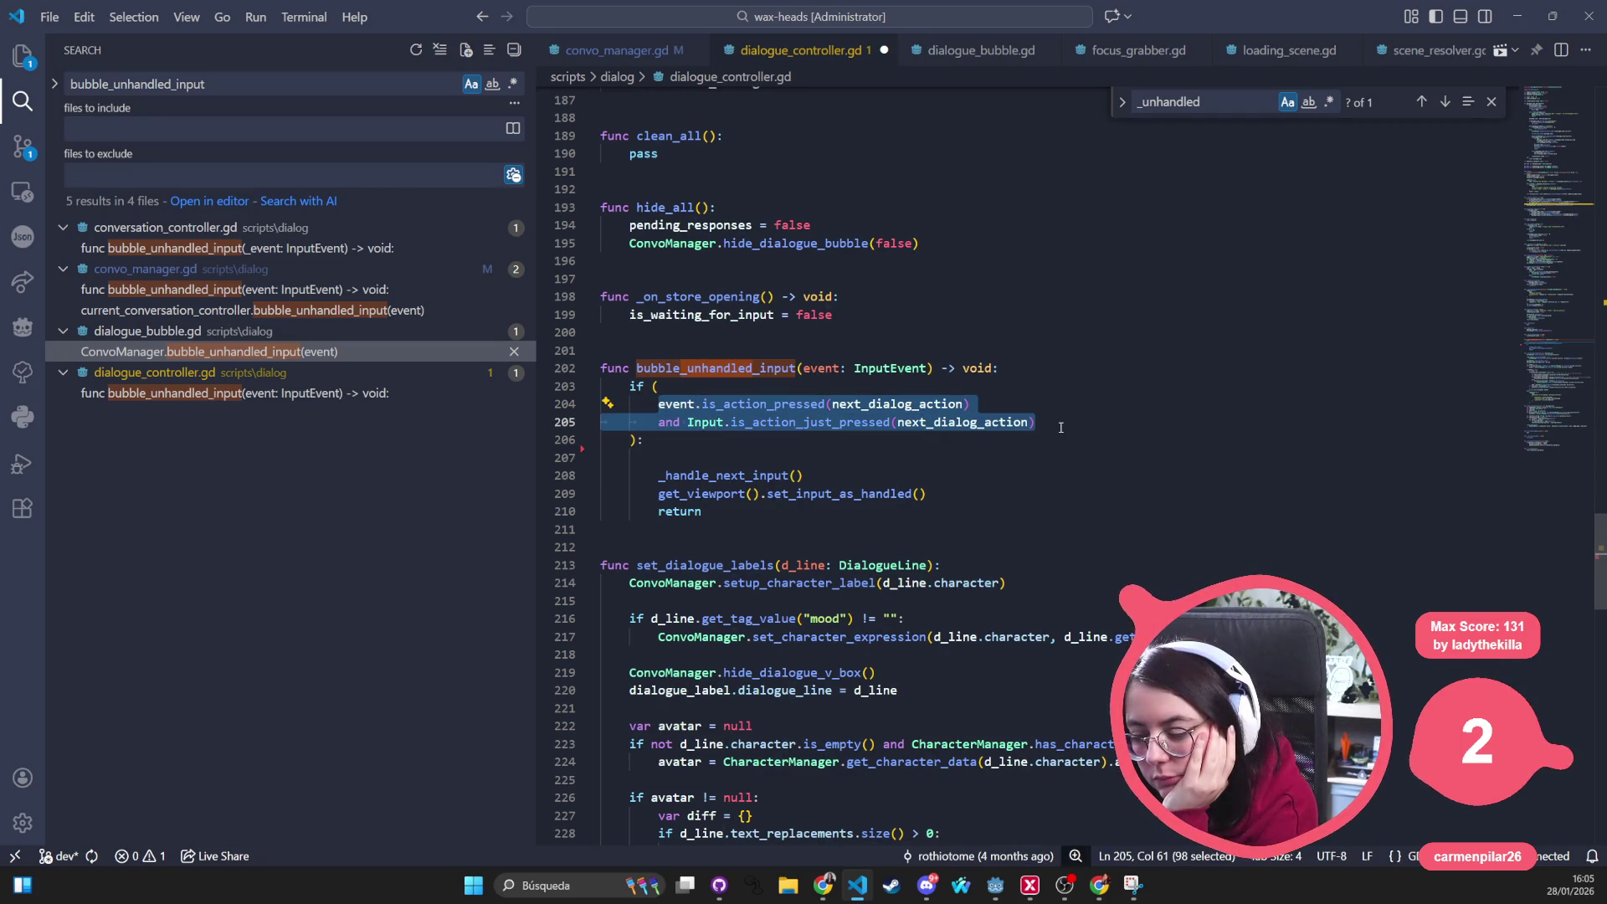
pyautogui.doubleClick(757, 476)
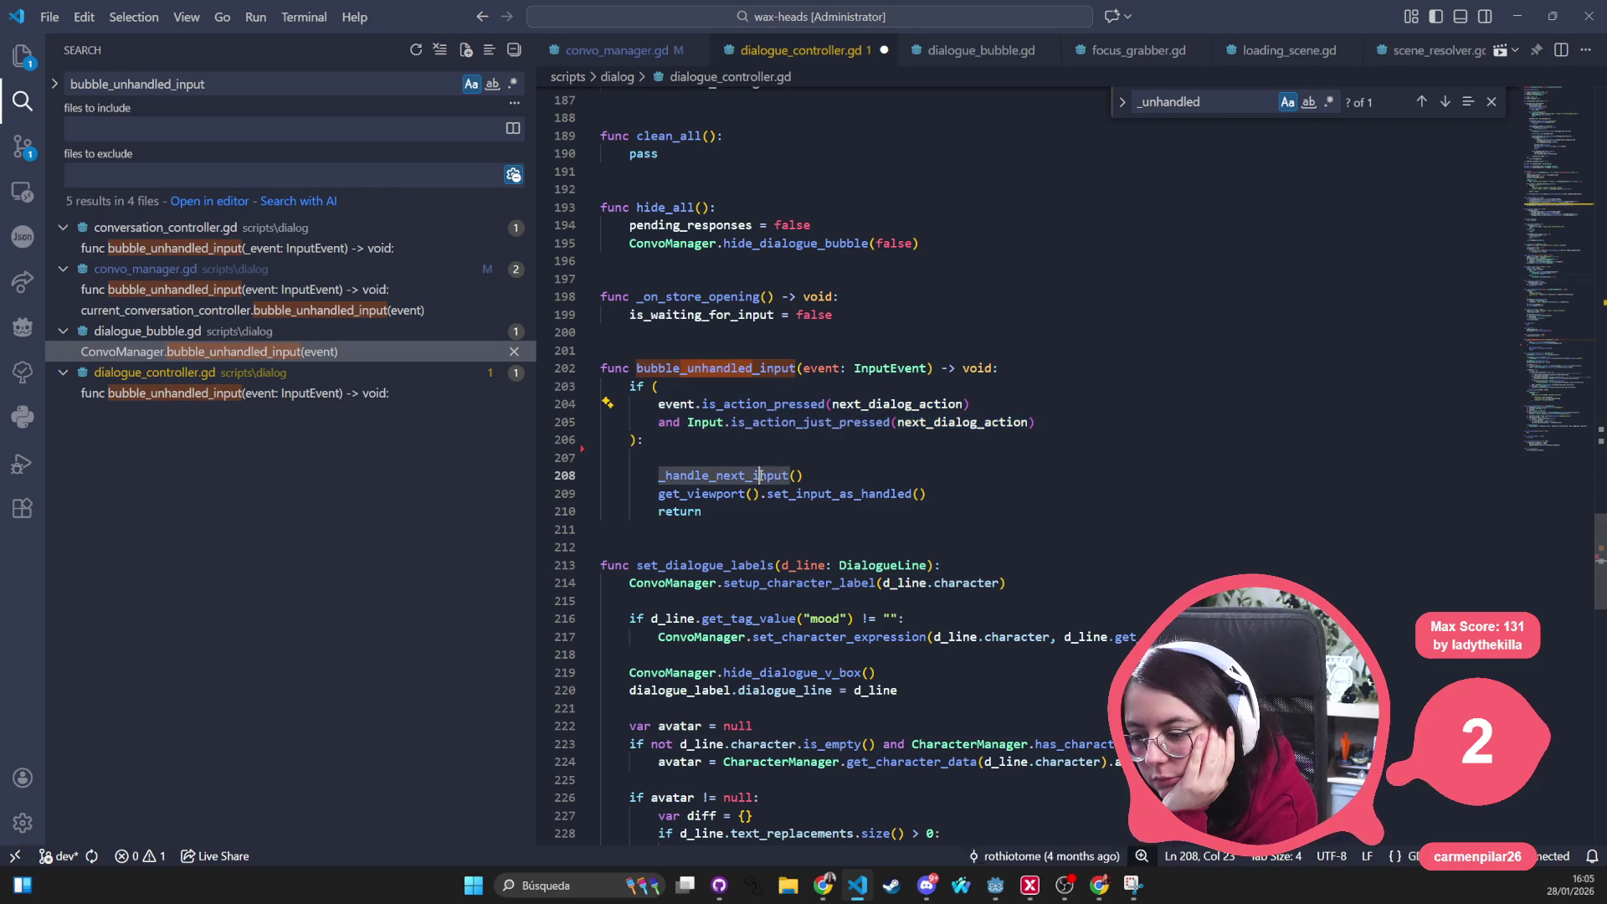
pyautogui.click(712, 390)
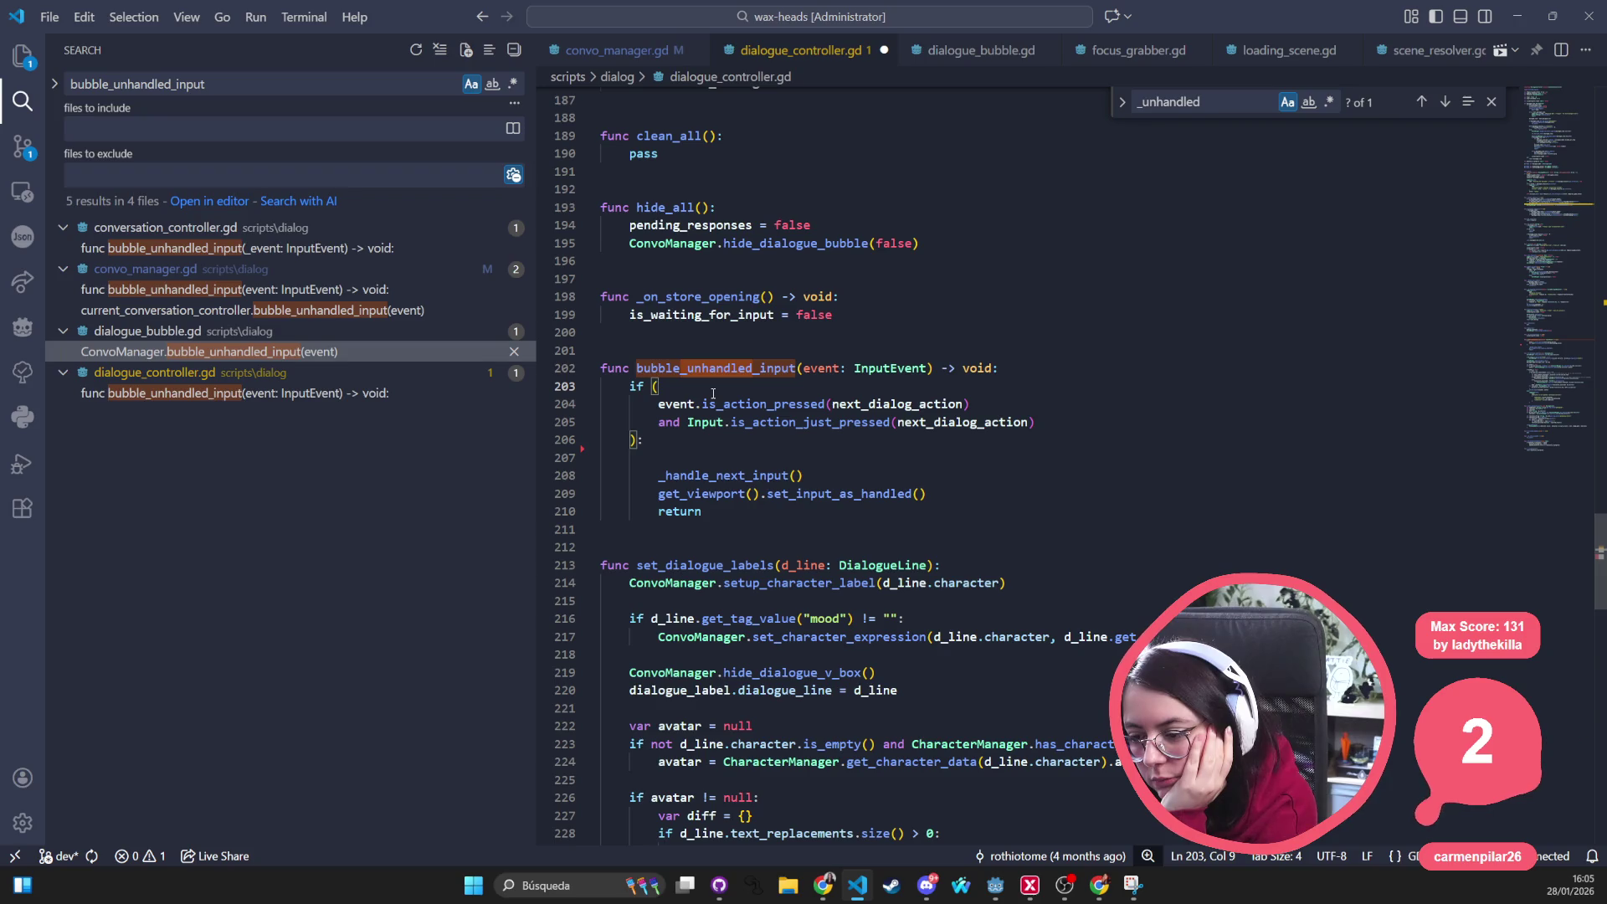
# Add a blank line after the function header and delete the 'event.is_action_pressed(...) and' check
pyautogui.doubleClick(721, 367)
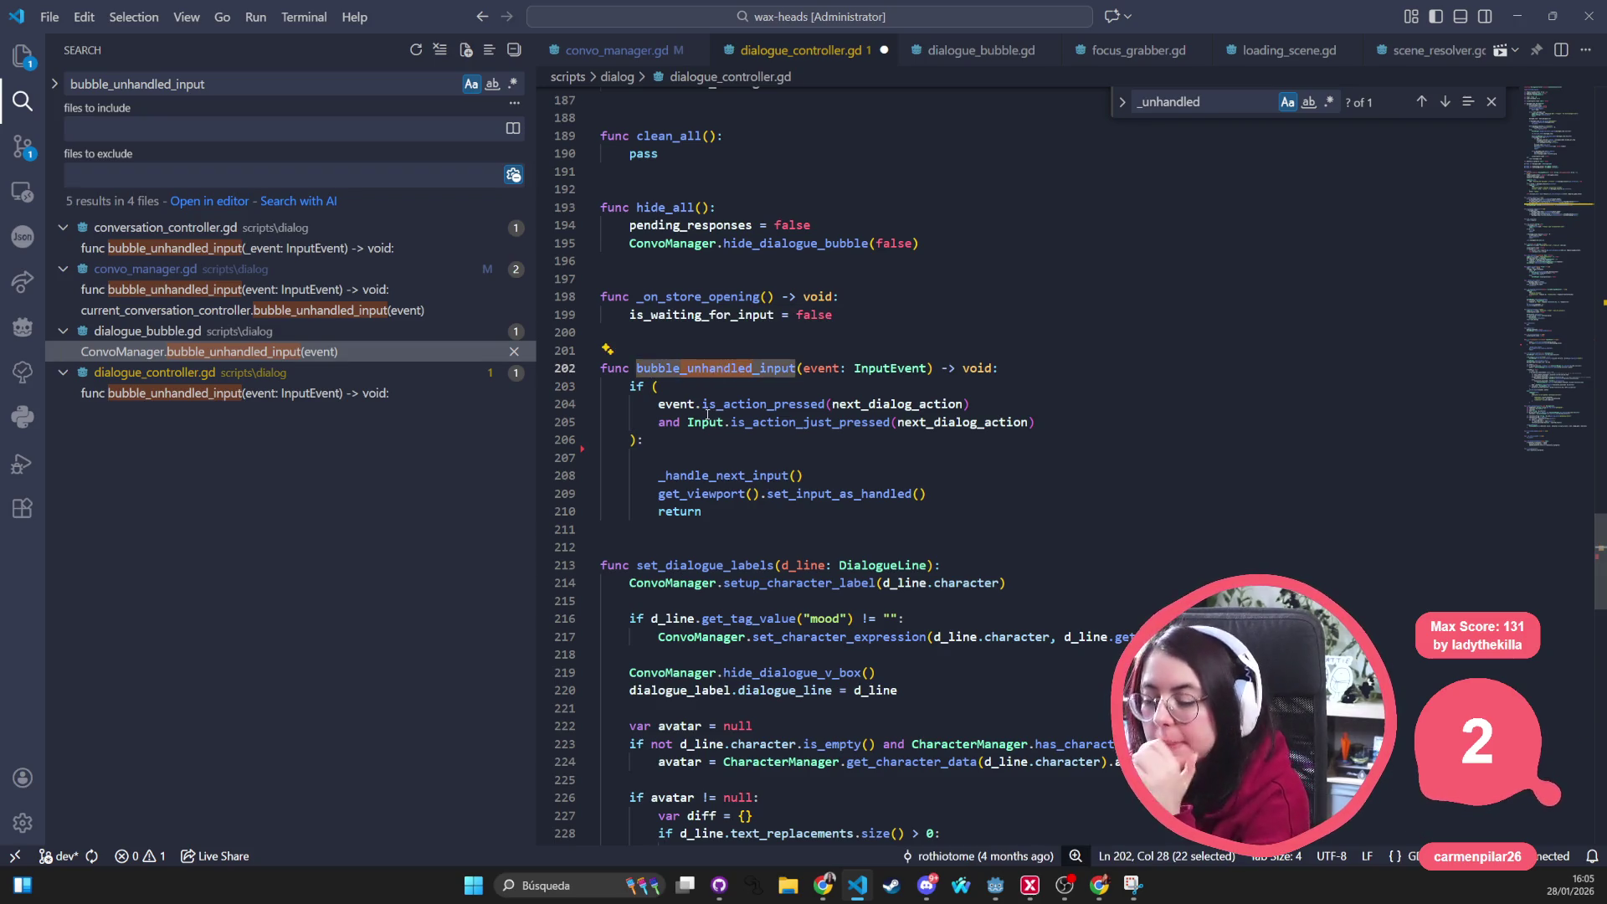
pyautogui.click(1064, 373)
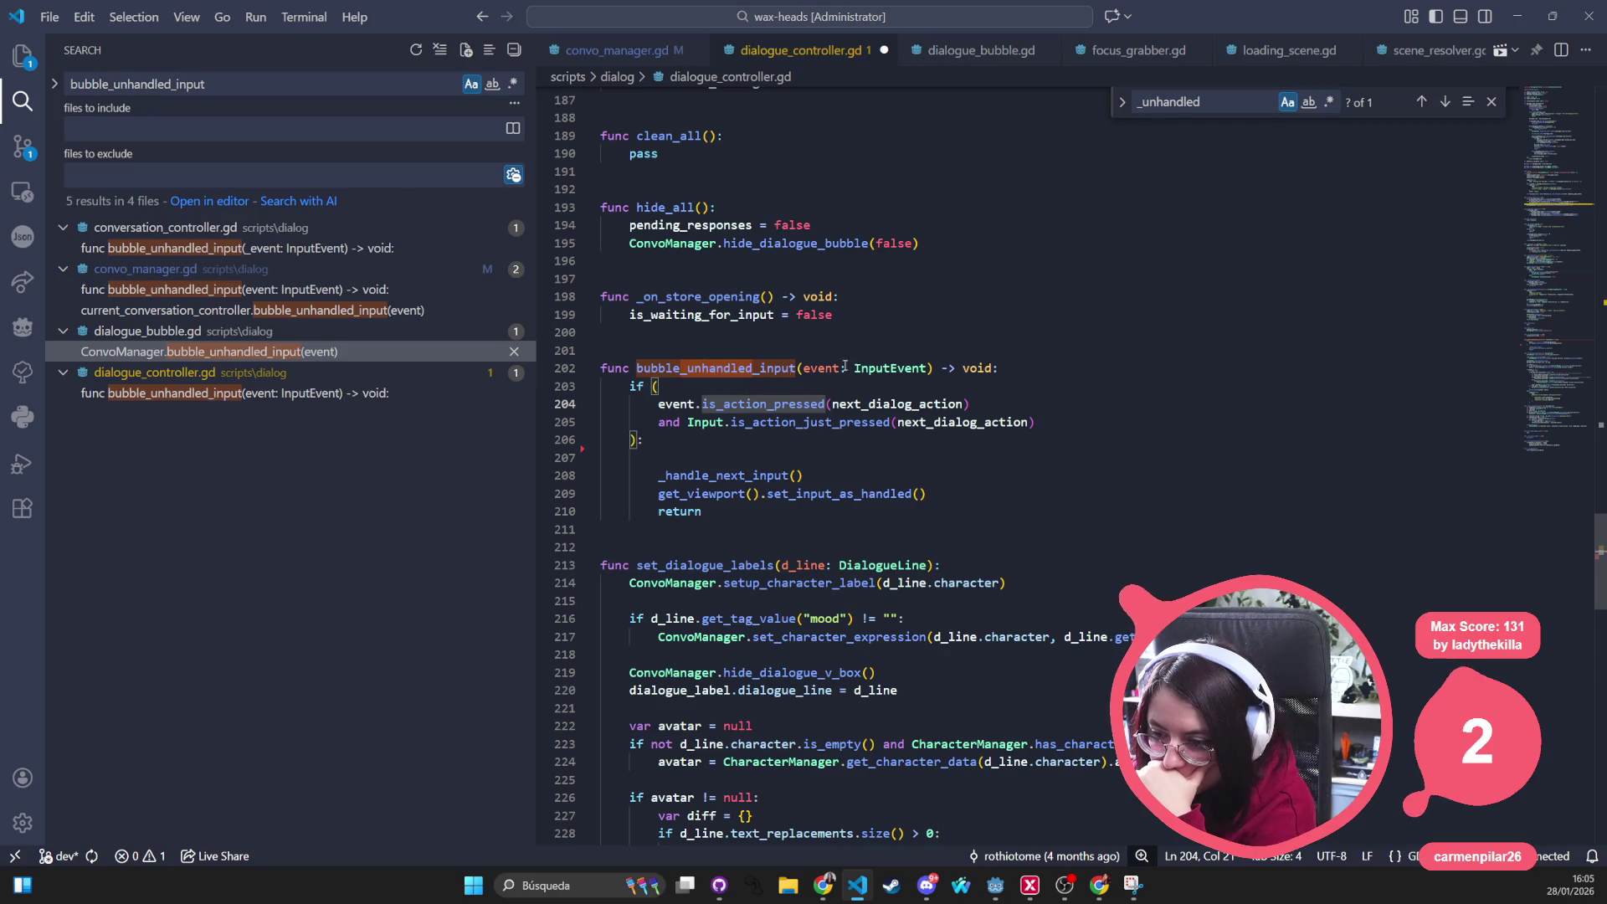
pyautogui.press('Return')
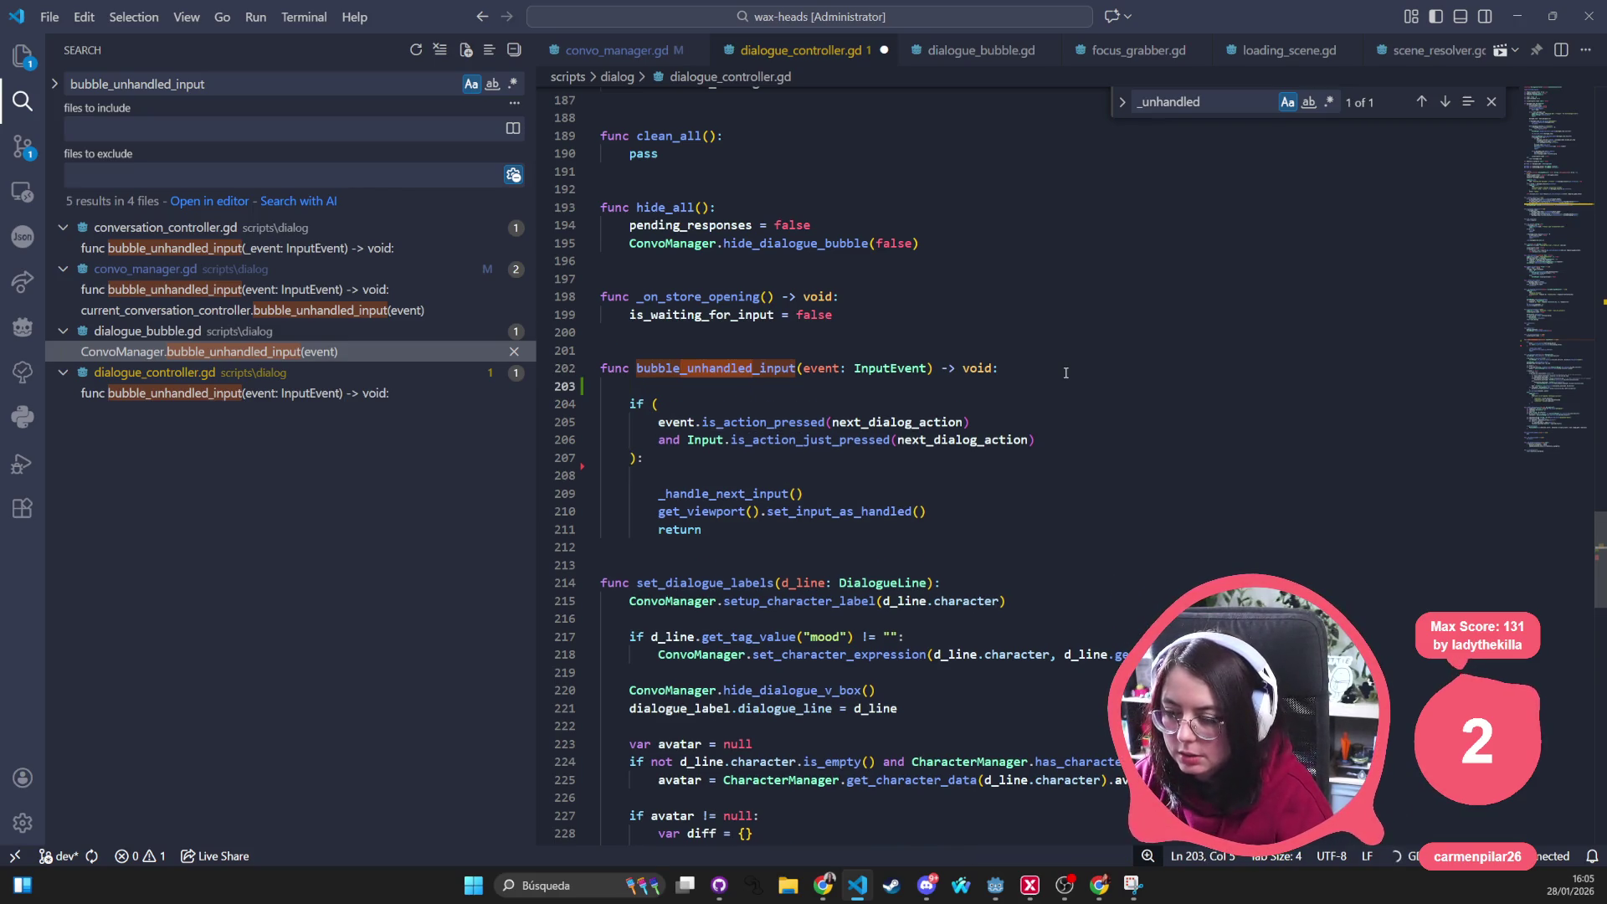
pyautogui.moveTo(1022, 422); pyautogui.dragTo(658, 422)
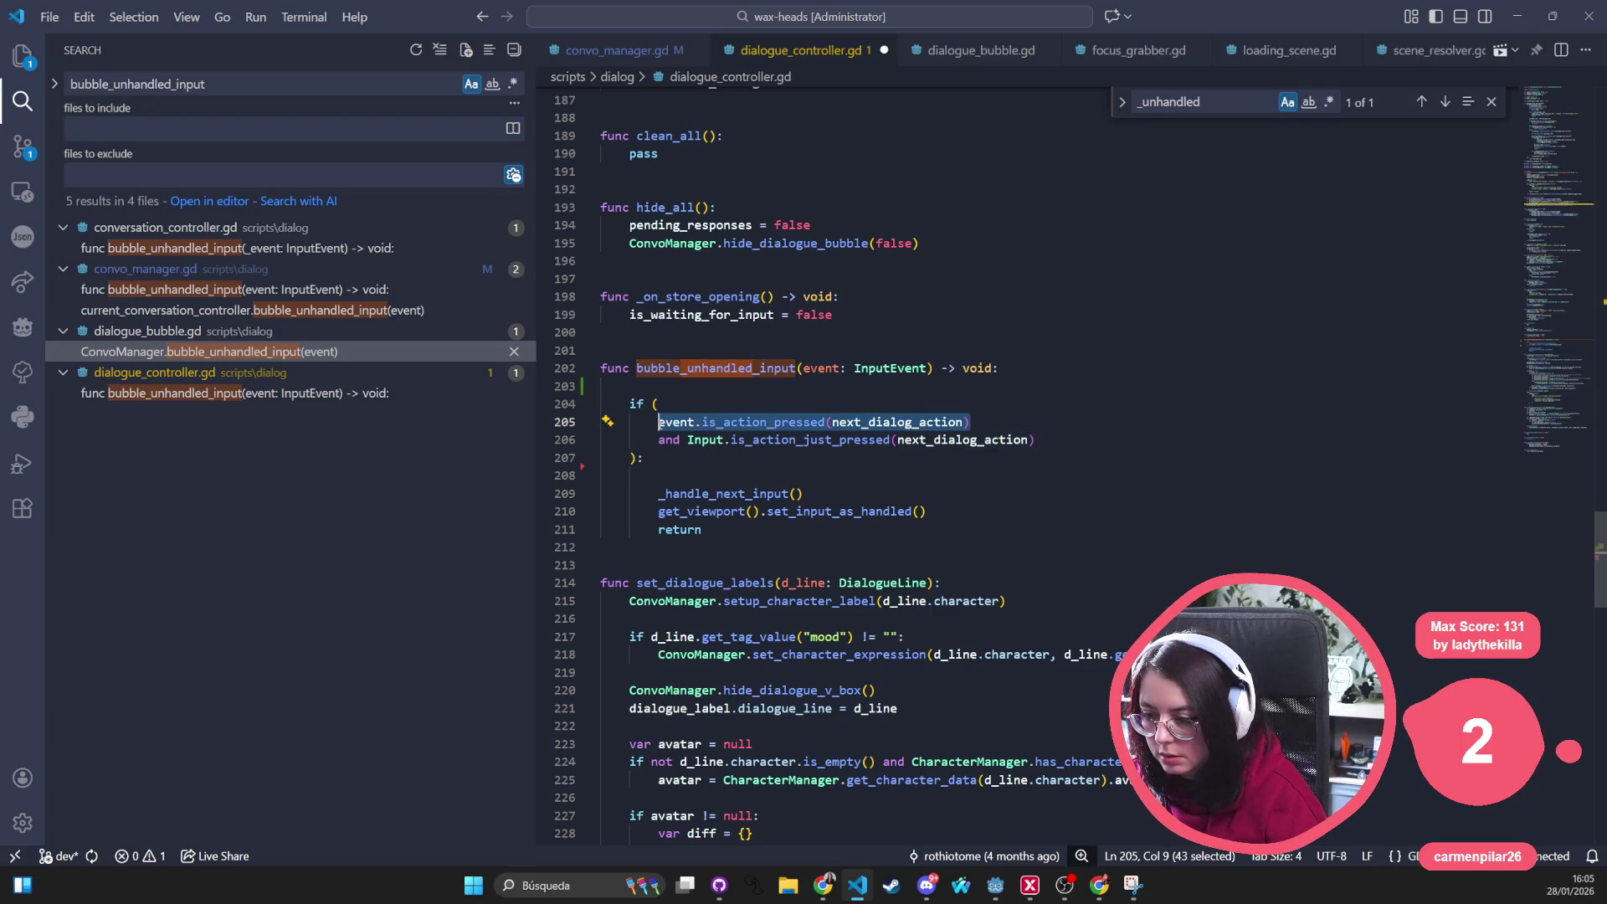
pyautogui.click(682, 441)
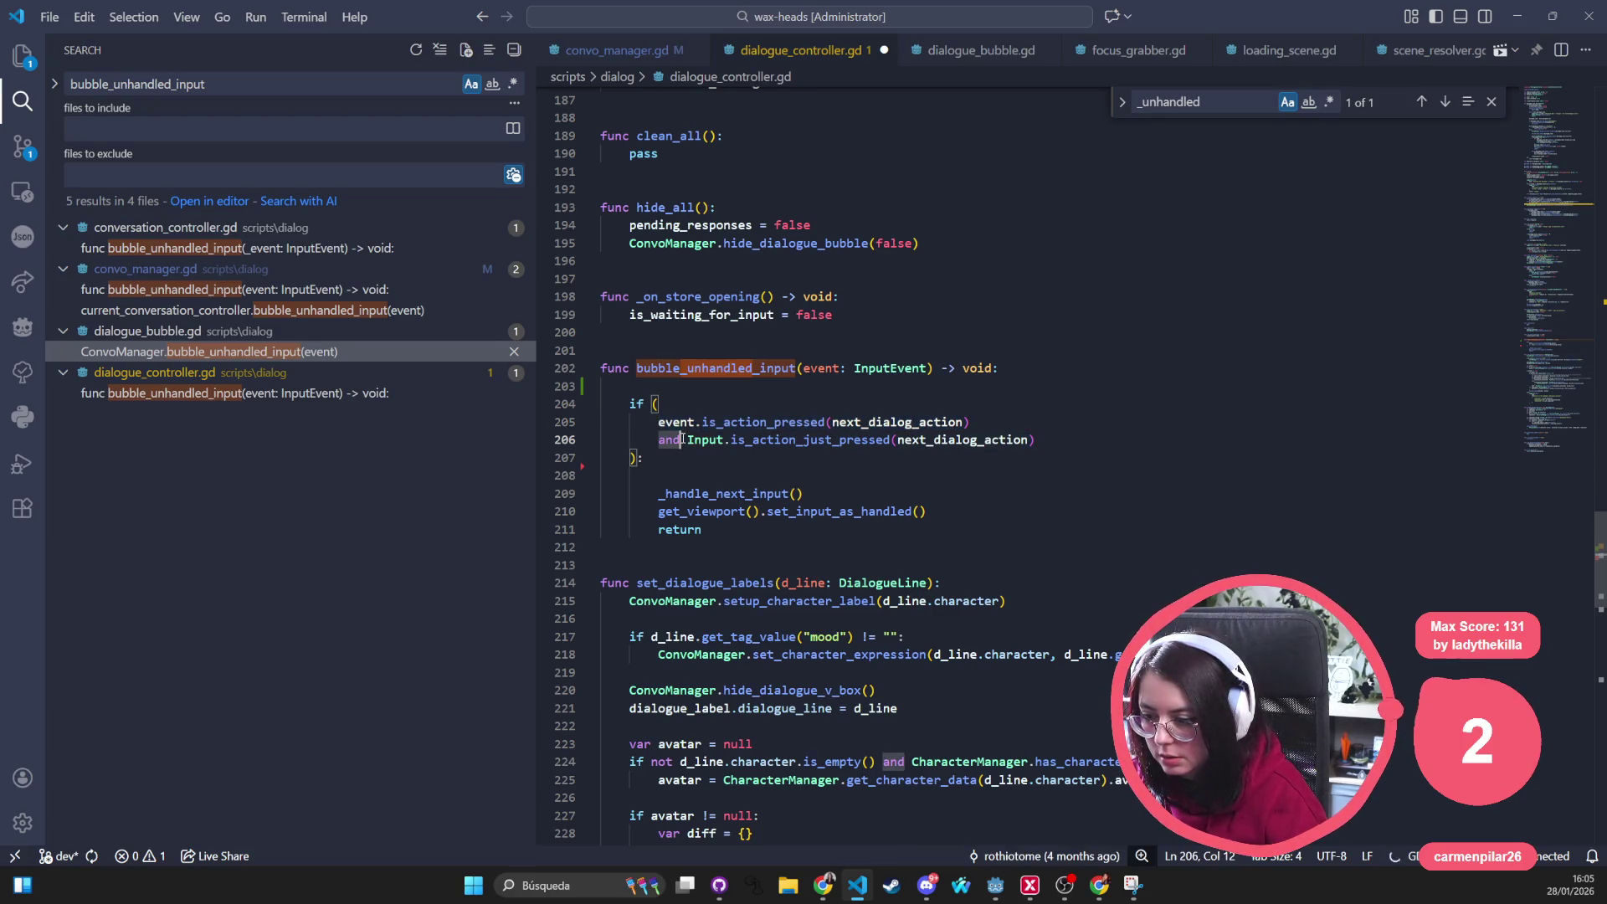
pyautogui.moveTo(687, 439); pyautogui.dragTo(659, 421)
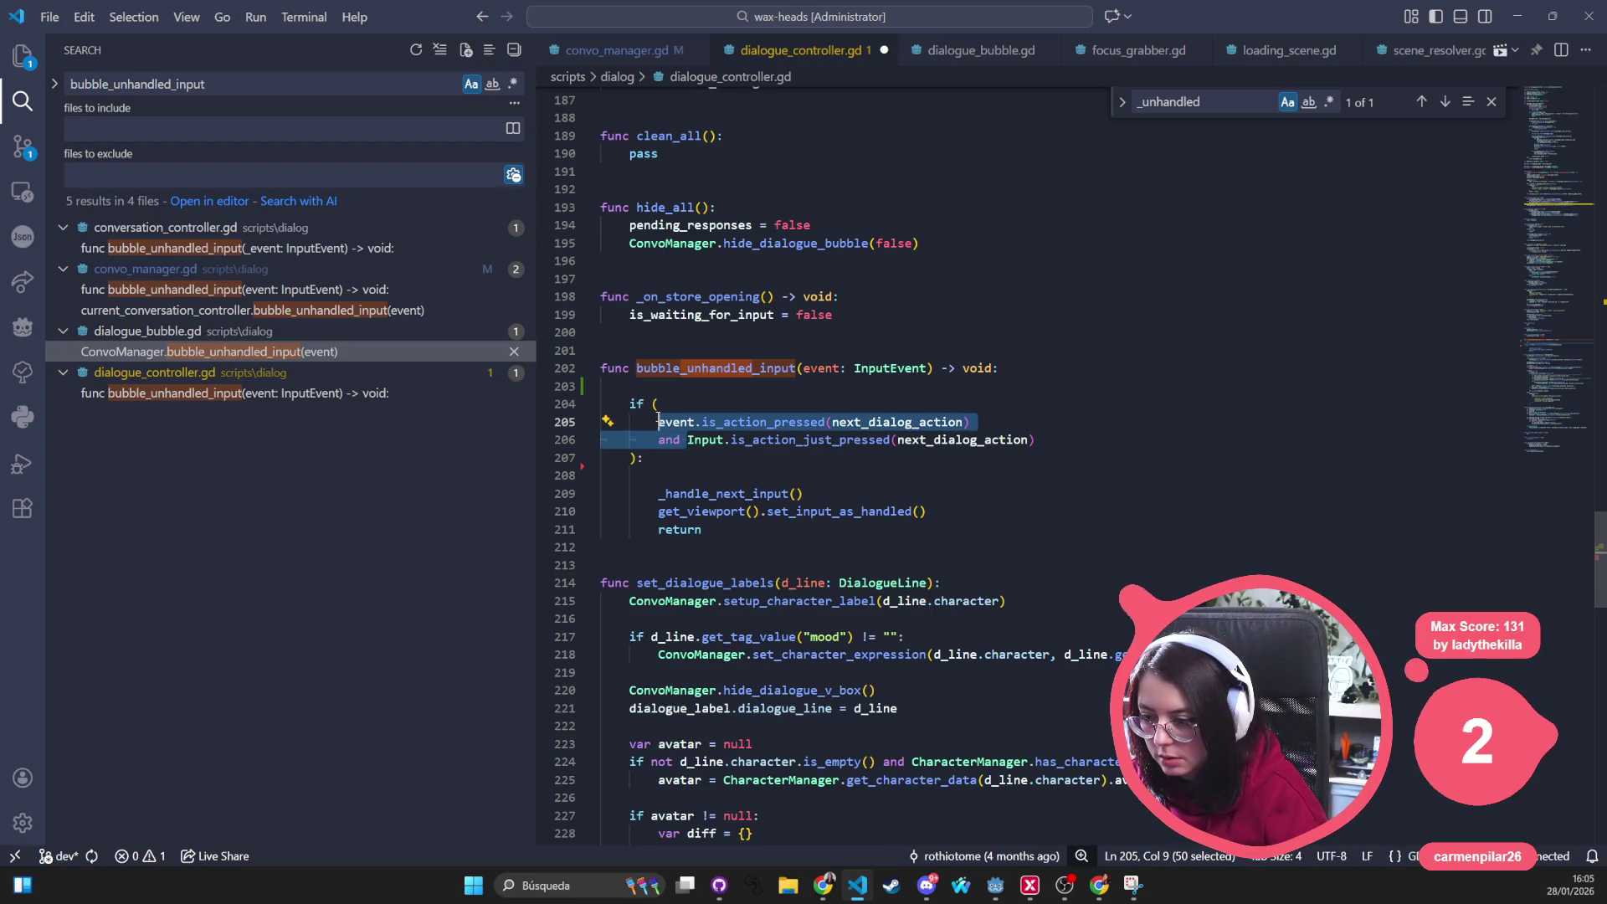
pyautogui.press('BackSpace')
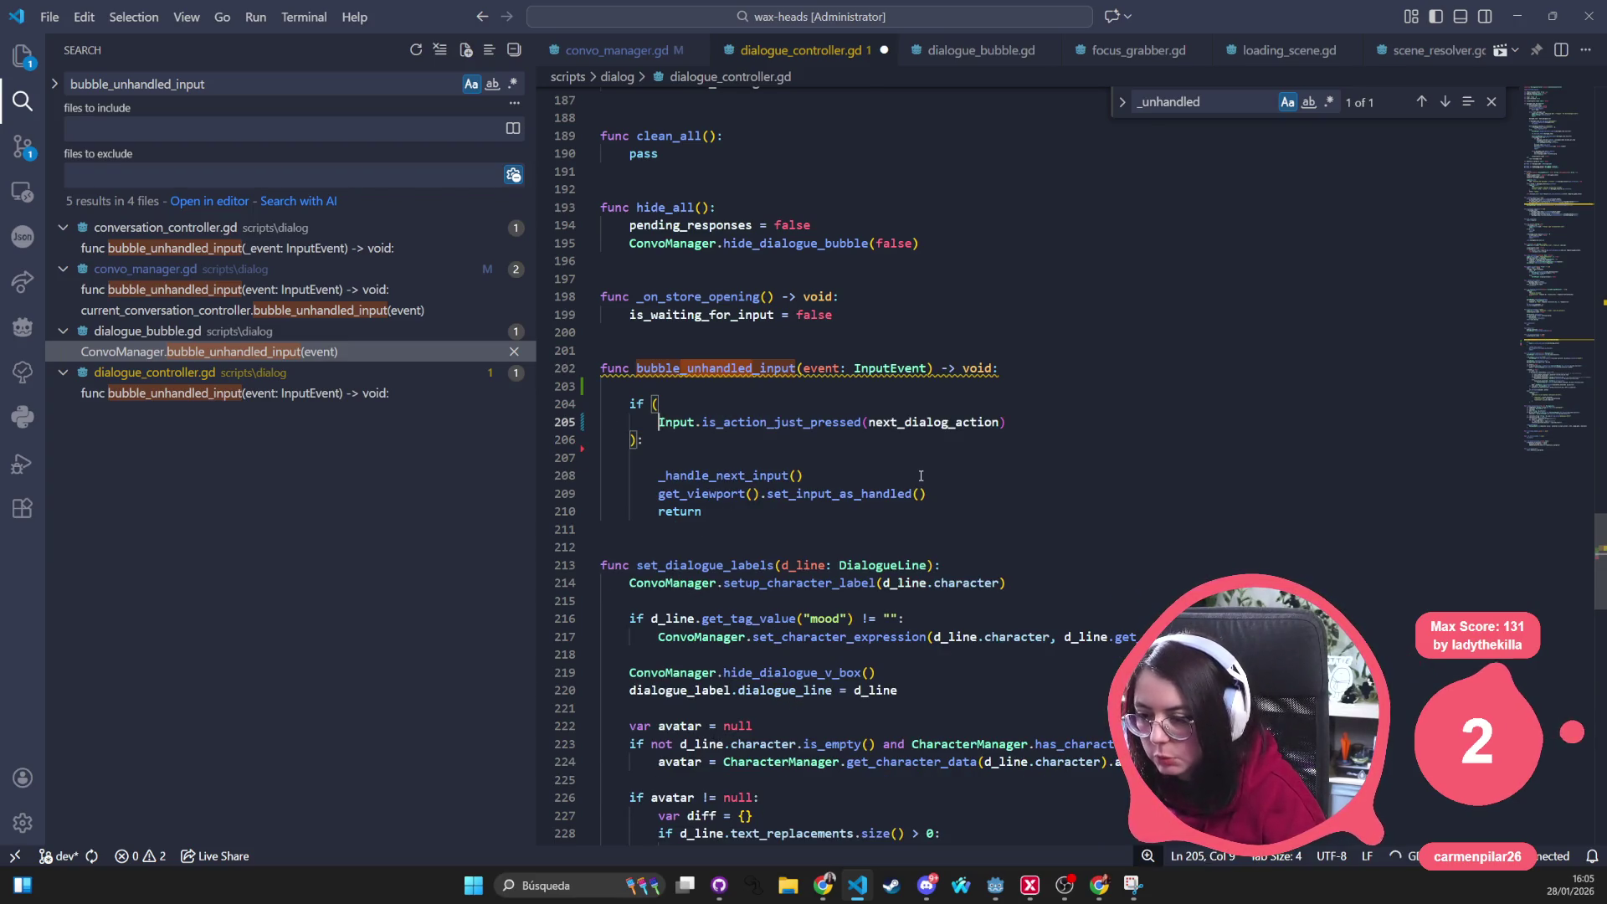
# Save and format the file, then inspect the unused event parameter warning on bubble_unhandled_input
pyautogui.hotkey('ctrl', 'a')
pyautogui.click(893, 422)
pyautogui.hotkey('ctrl', 's')
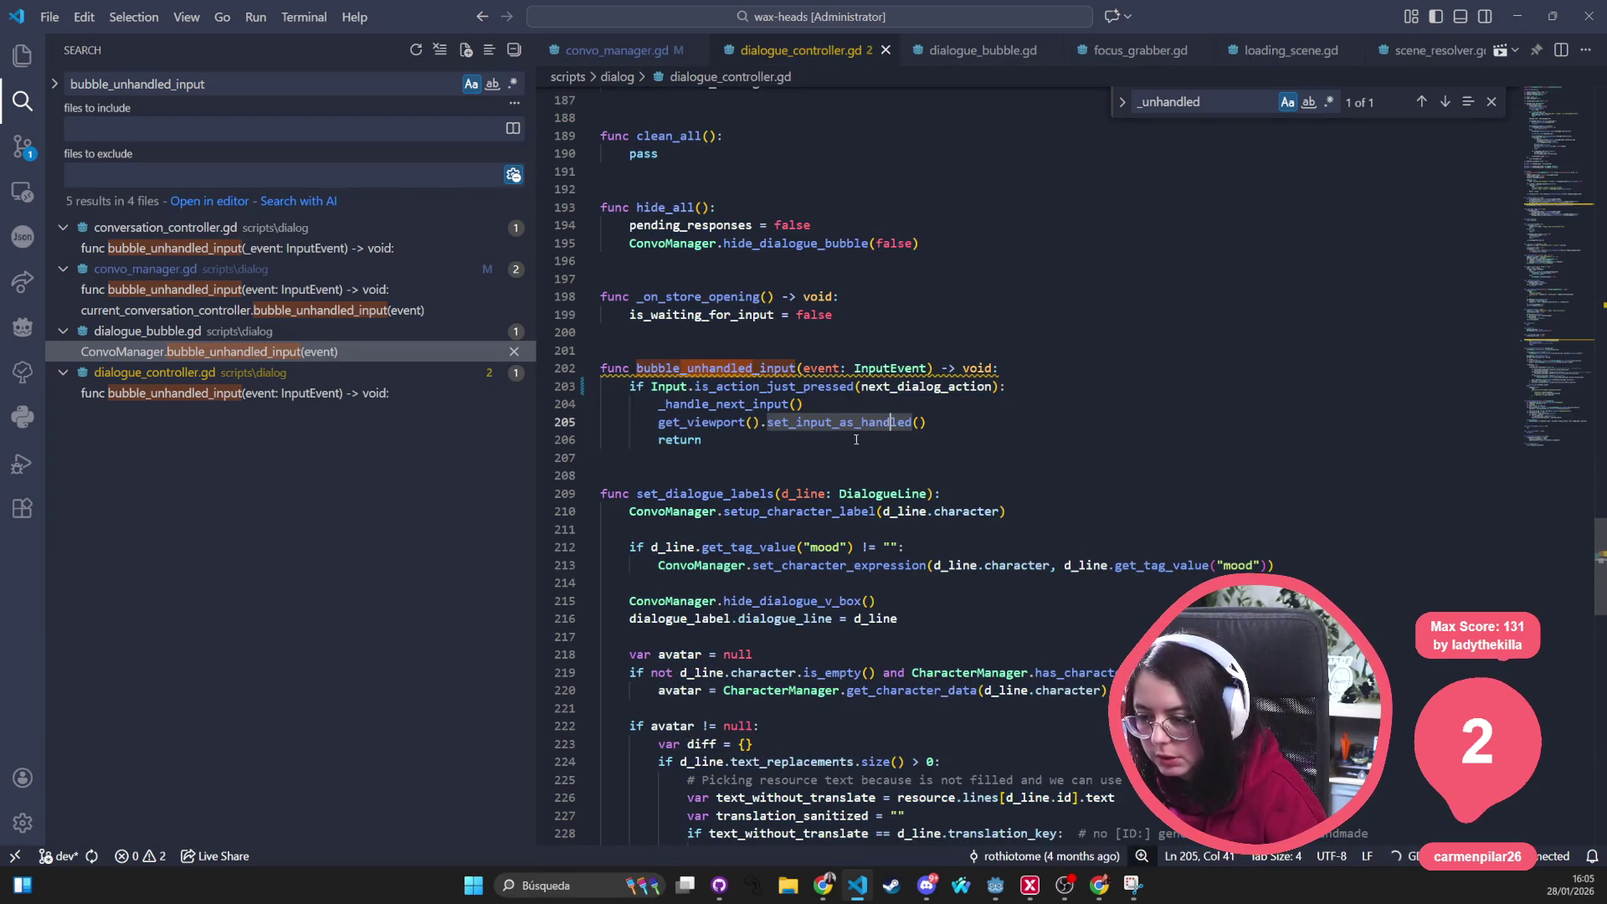
pyautogui.click(701, 387)
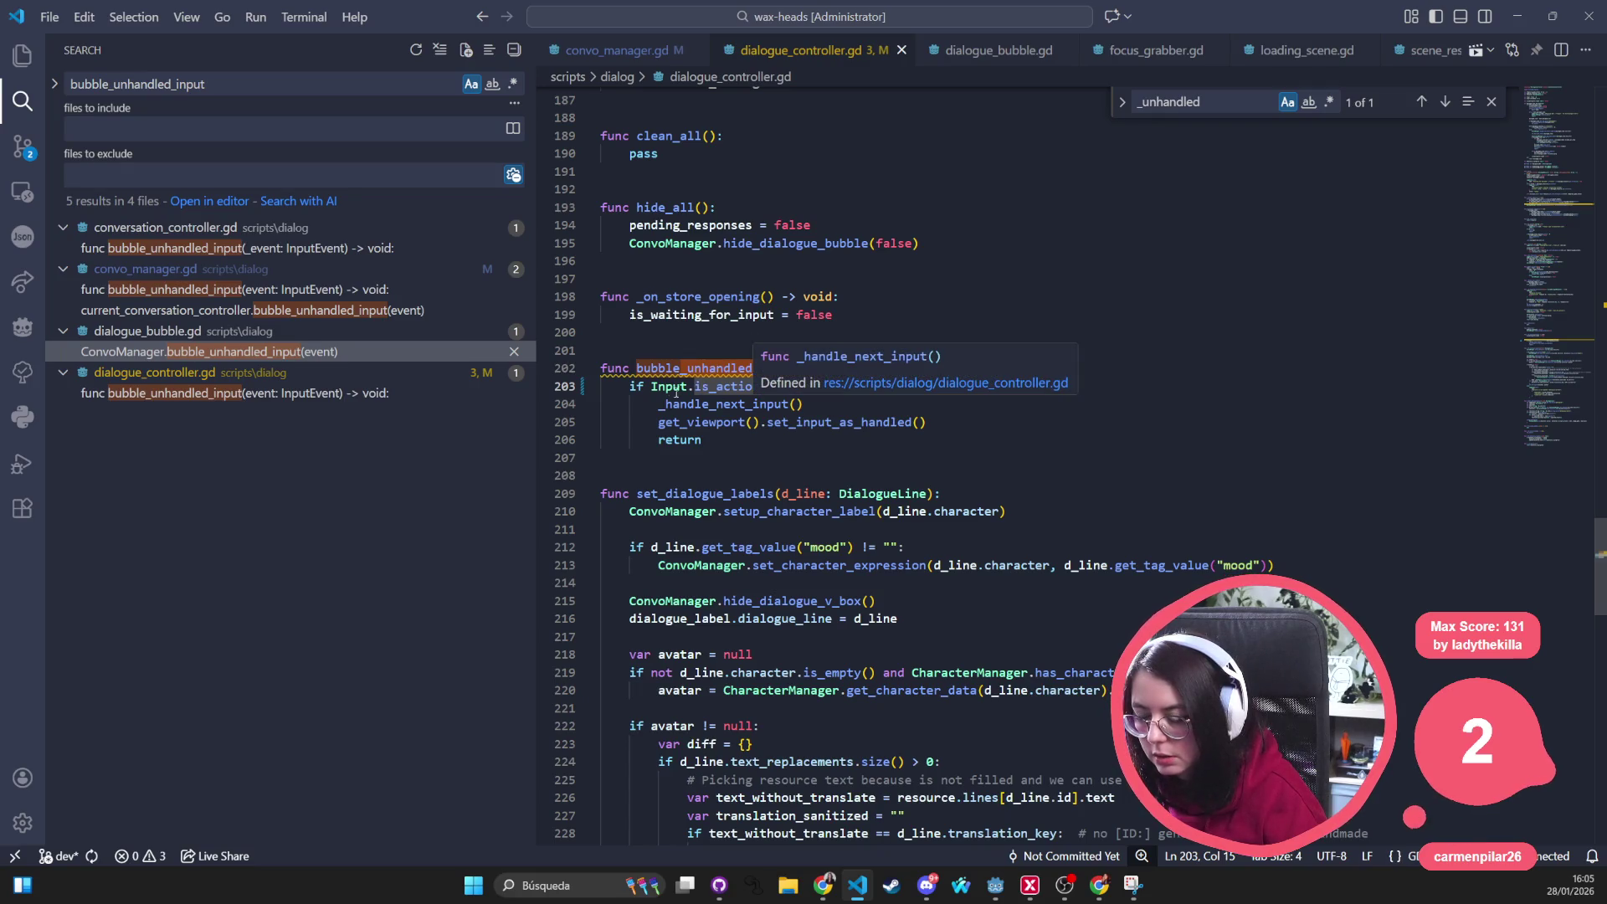
pyautogui.doubleClick(703, 369)
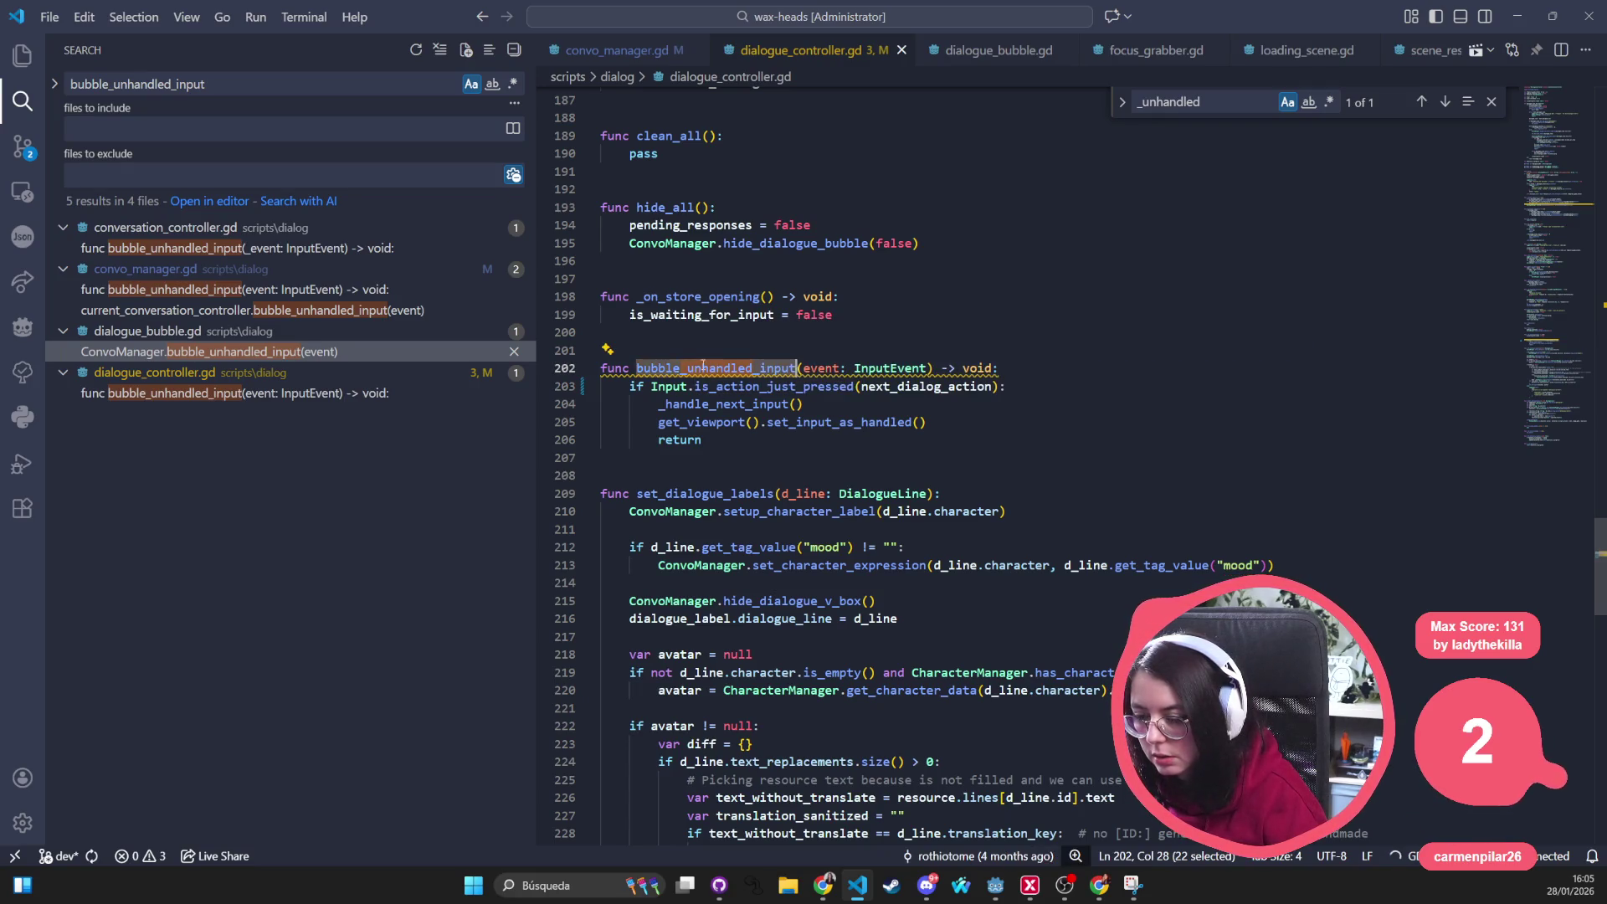
pyautogui.doubleClick(821, 369)
pyautogui.click(1033, 523)
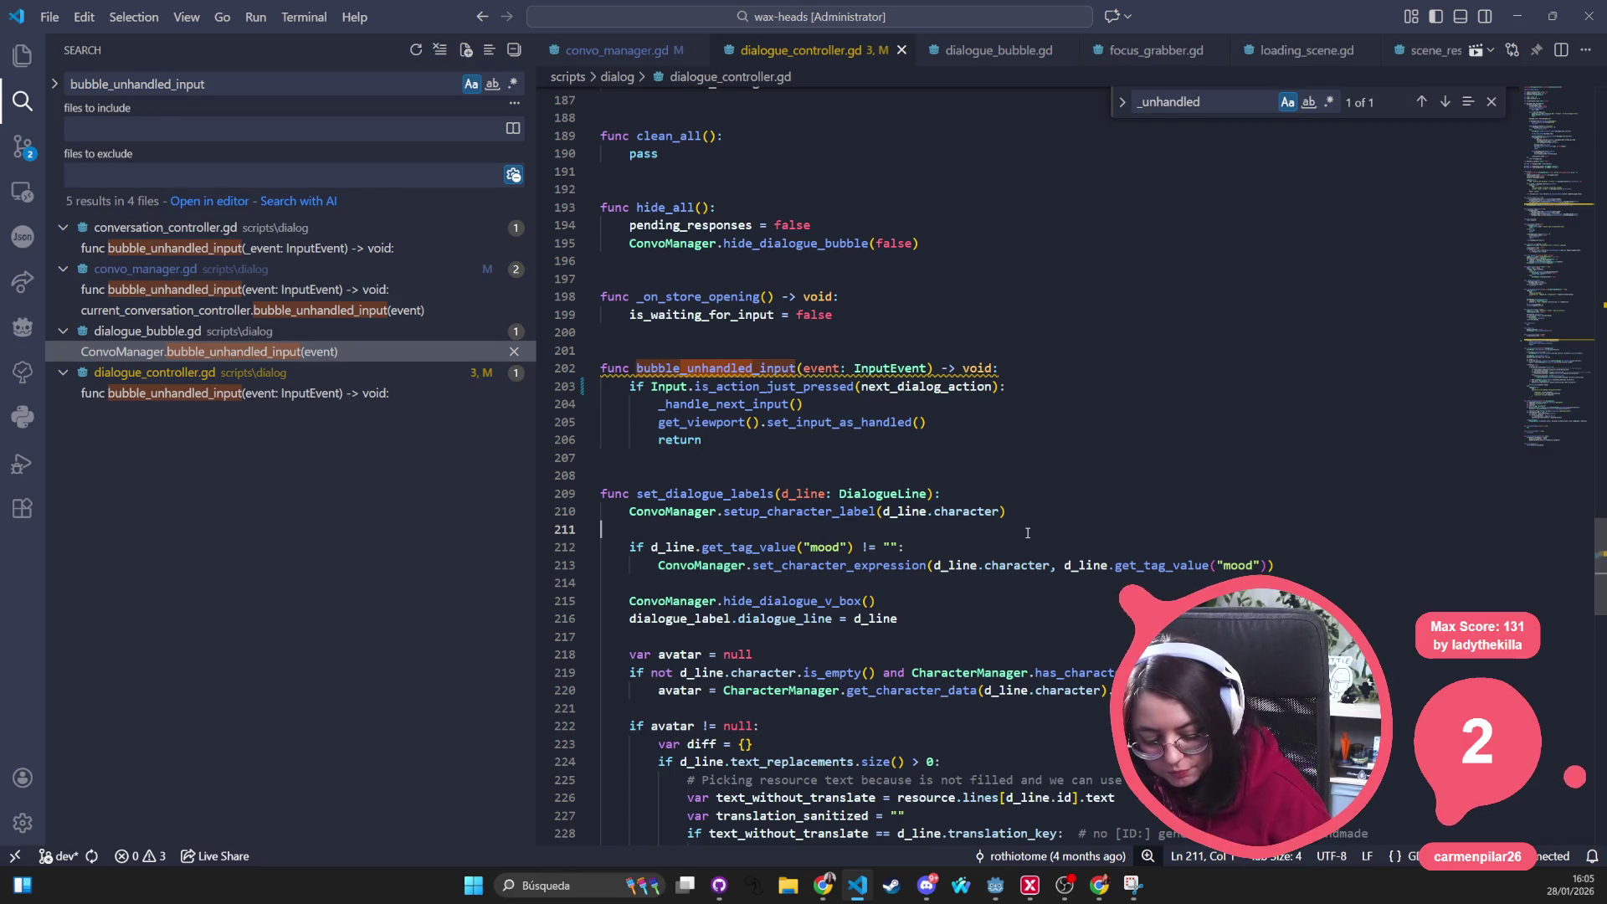
# Restore the two-part event and Input check, save dialogue_controller.gd and select _handle_next_input
pyautogui.hotkey('ctrl', 'a')
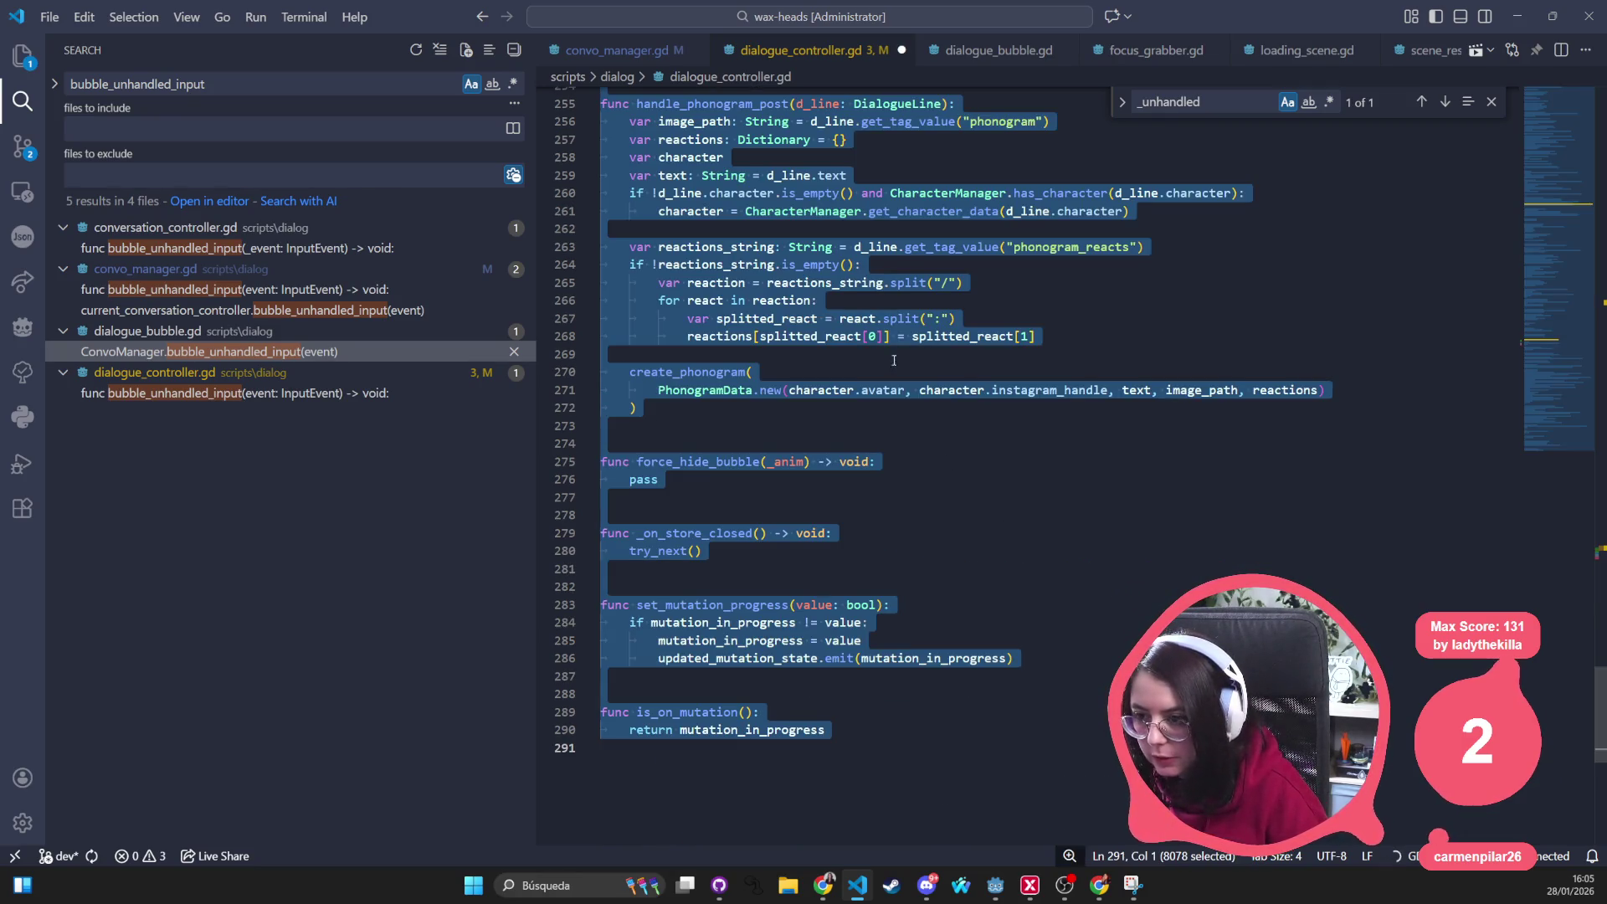
pyautogui.click(896, 361)
pyautogui.scroll(15, 879, 377)
pyautogui.scroll(5, 858, 392)
pyautogui.moveTo(687, 373); pyautogui.dragTo(659, 356)
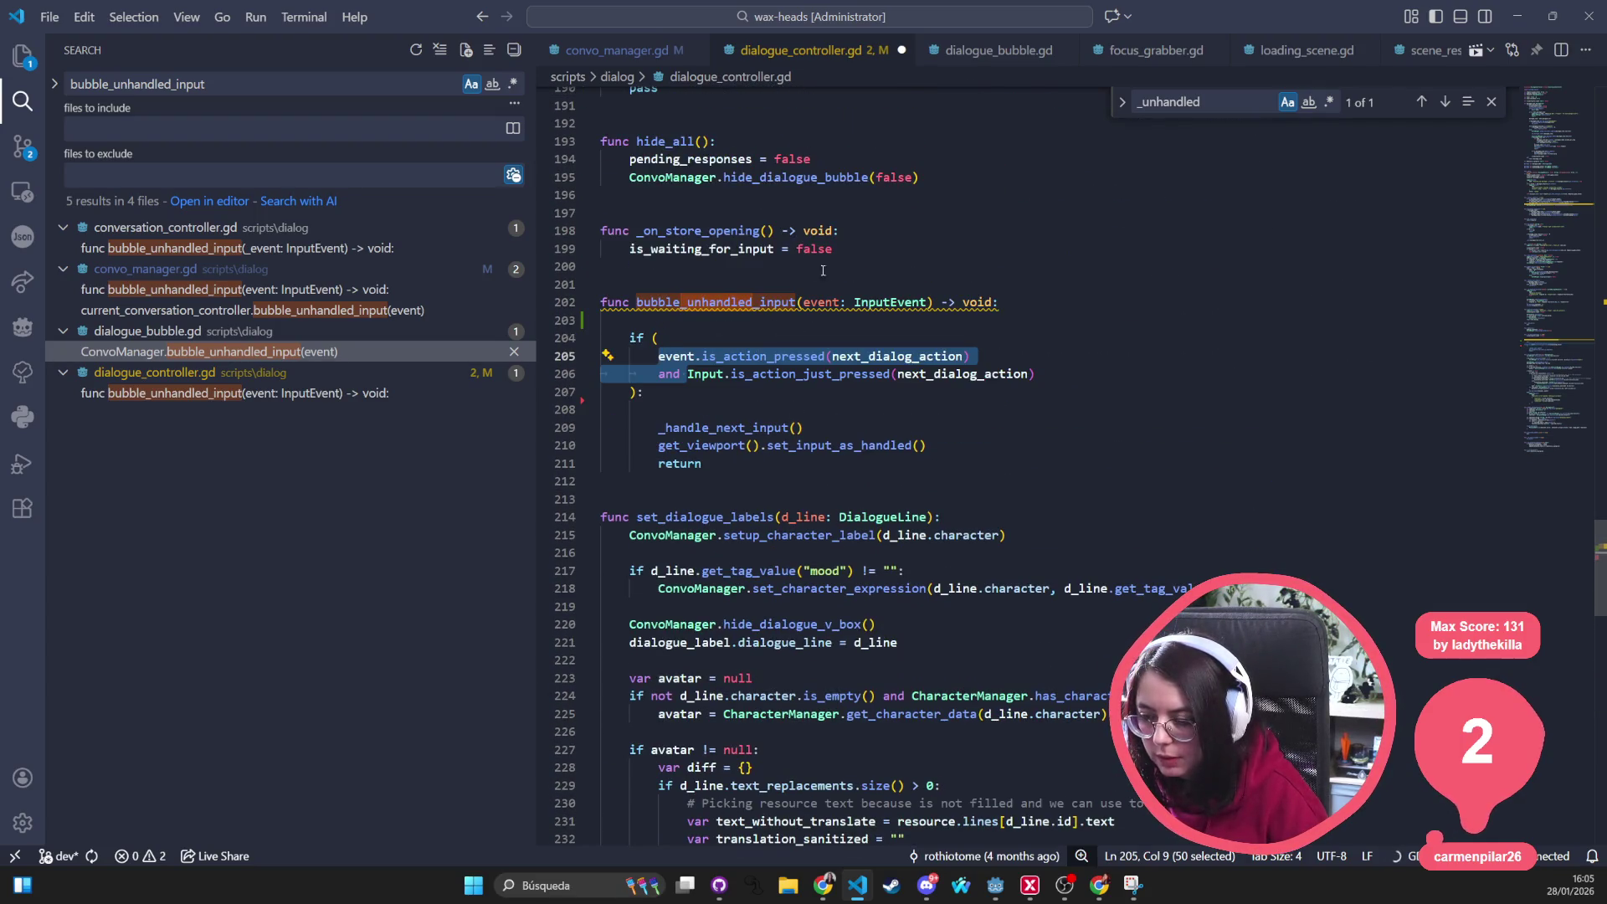
pyautogui.click(868, 302)
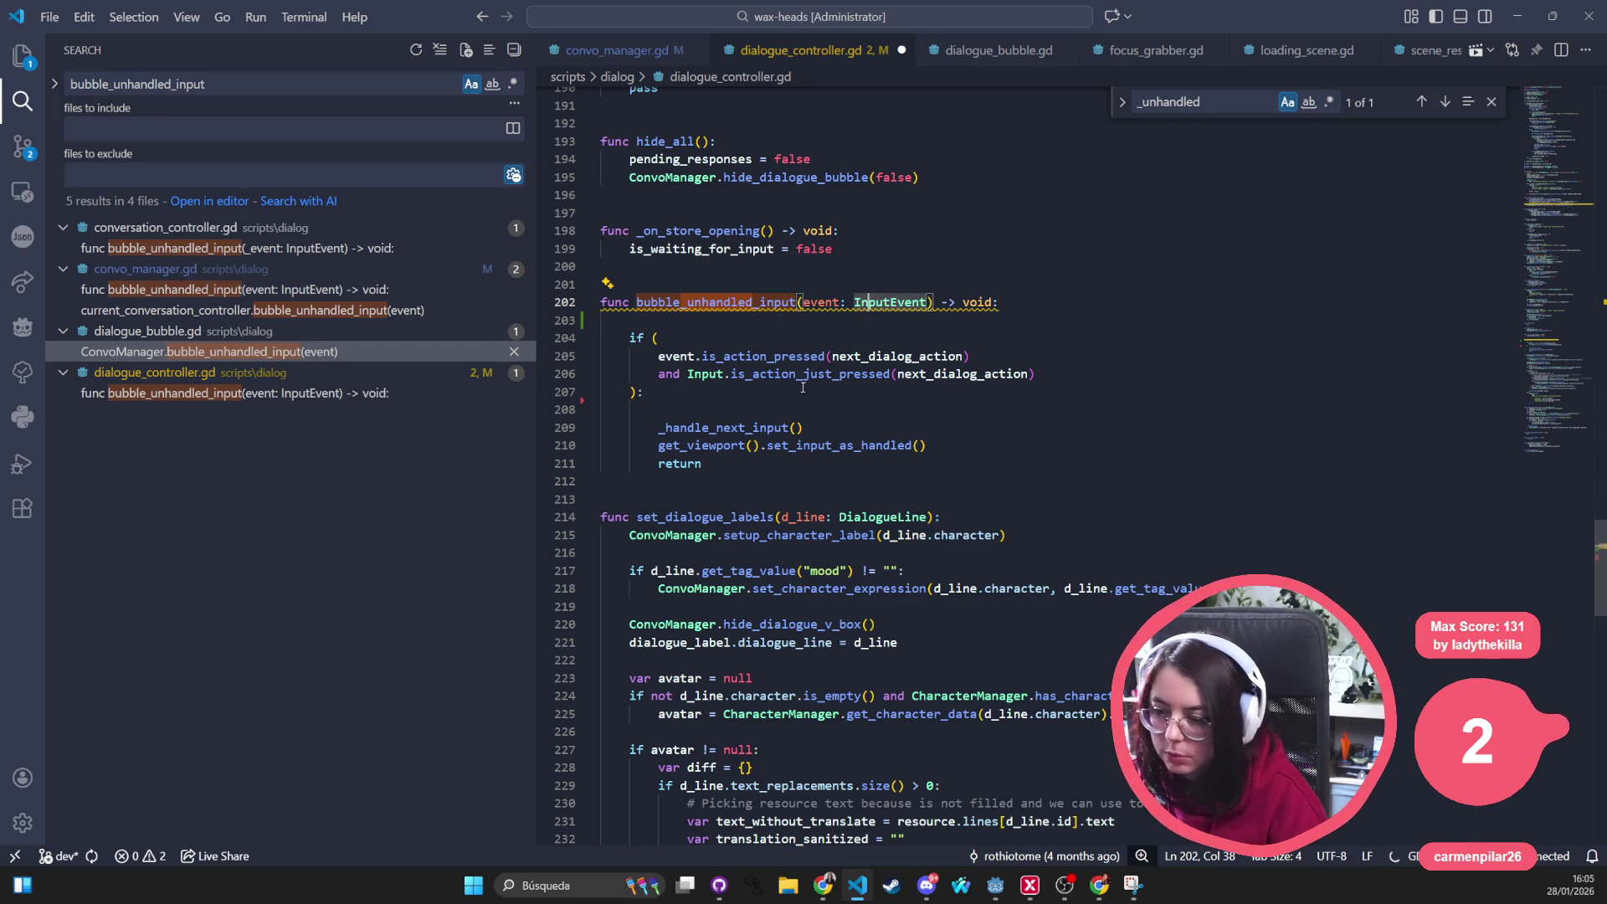
pyautogui.hotkey('ctrl', 's')
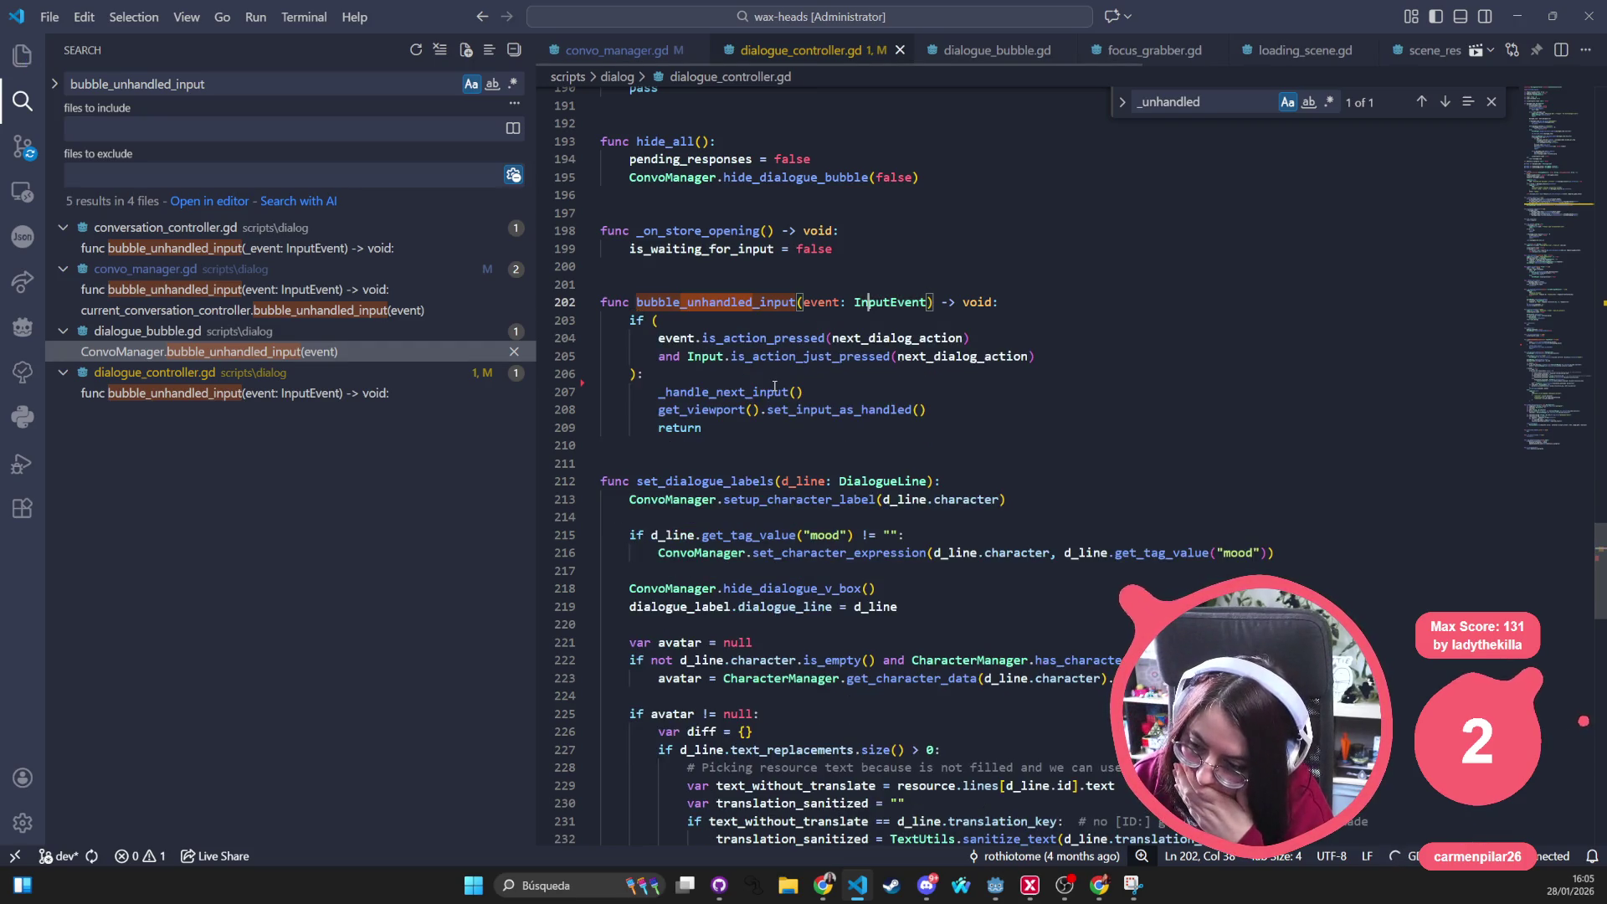
pyautogui.moveTo(717, 302)
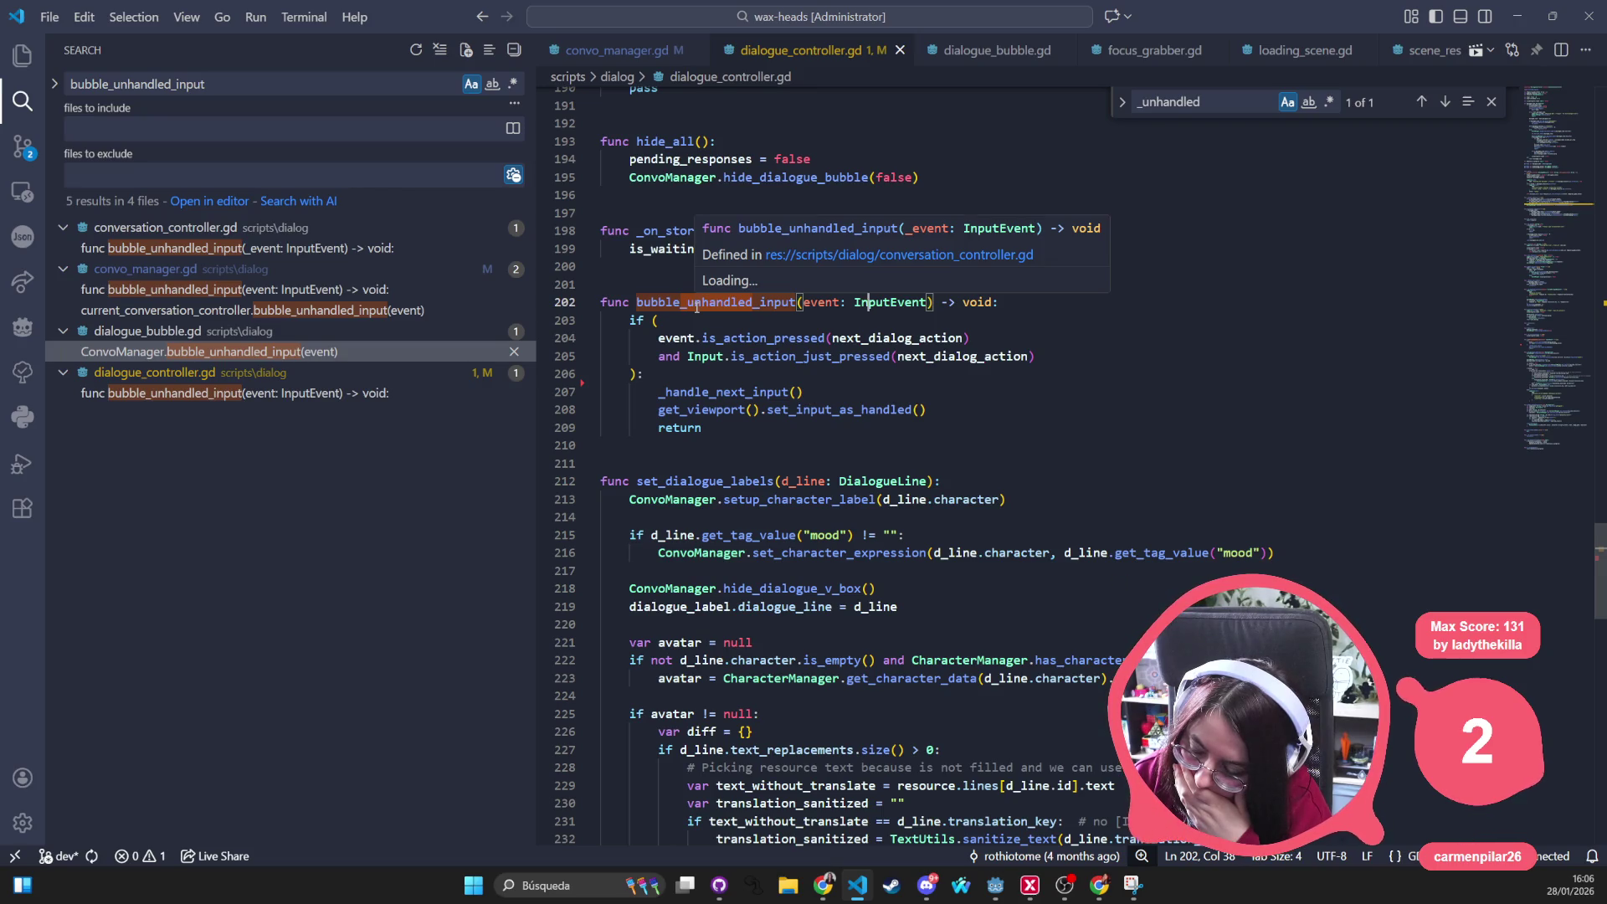
pyautogui.doubleClick(678, 391)
# Search the project for _handle_next_input and jump between its calls in bubble_unhandled_input and bubble_process
pyautogui.hotkey('ctrl', 'shift', 'f')
pyautogui.click(318, 271)
pyautogui.click(288, 299)
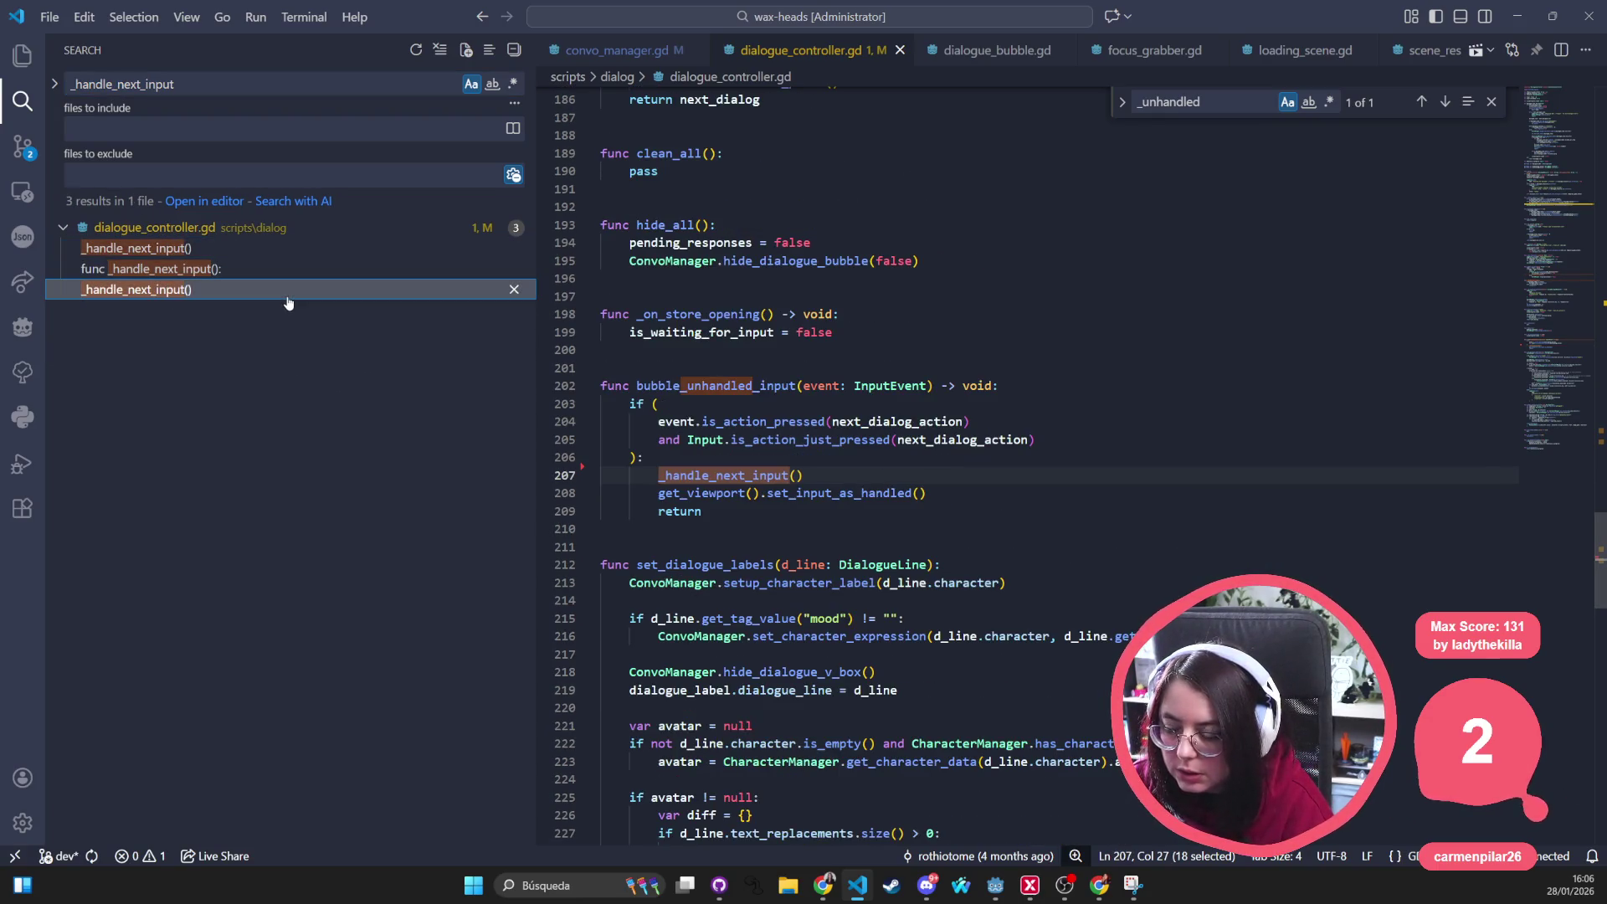
pyautogui.click(290, 256)
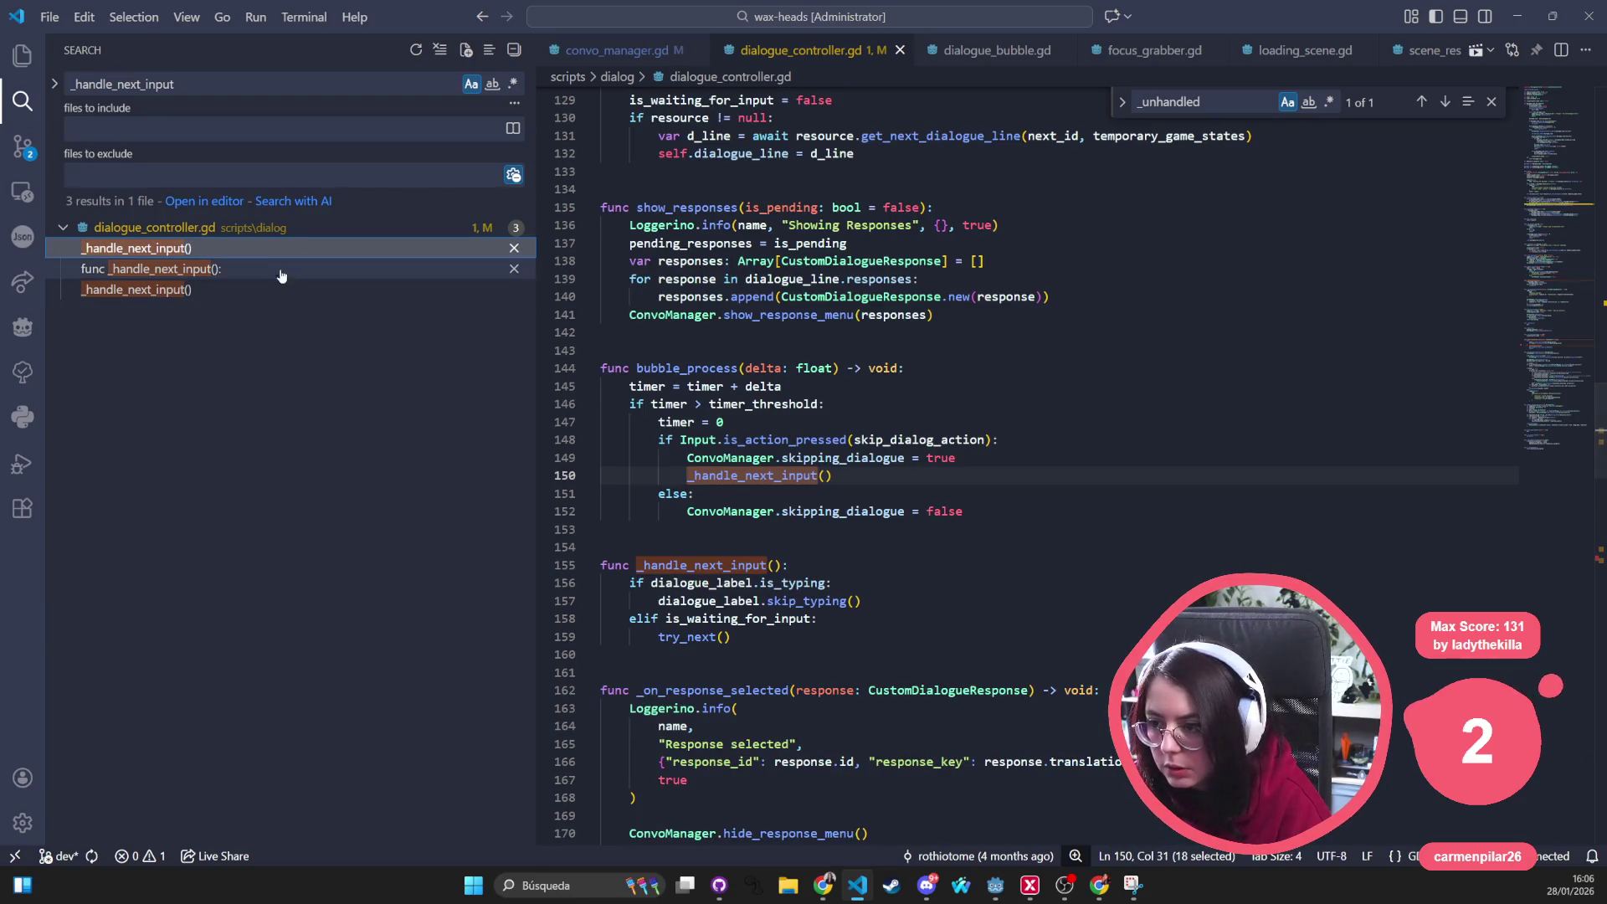
pyautogui.click(265, 292)
pyautogui.click(276, 249)
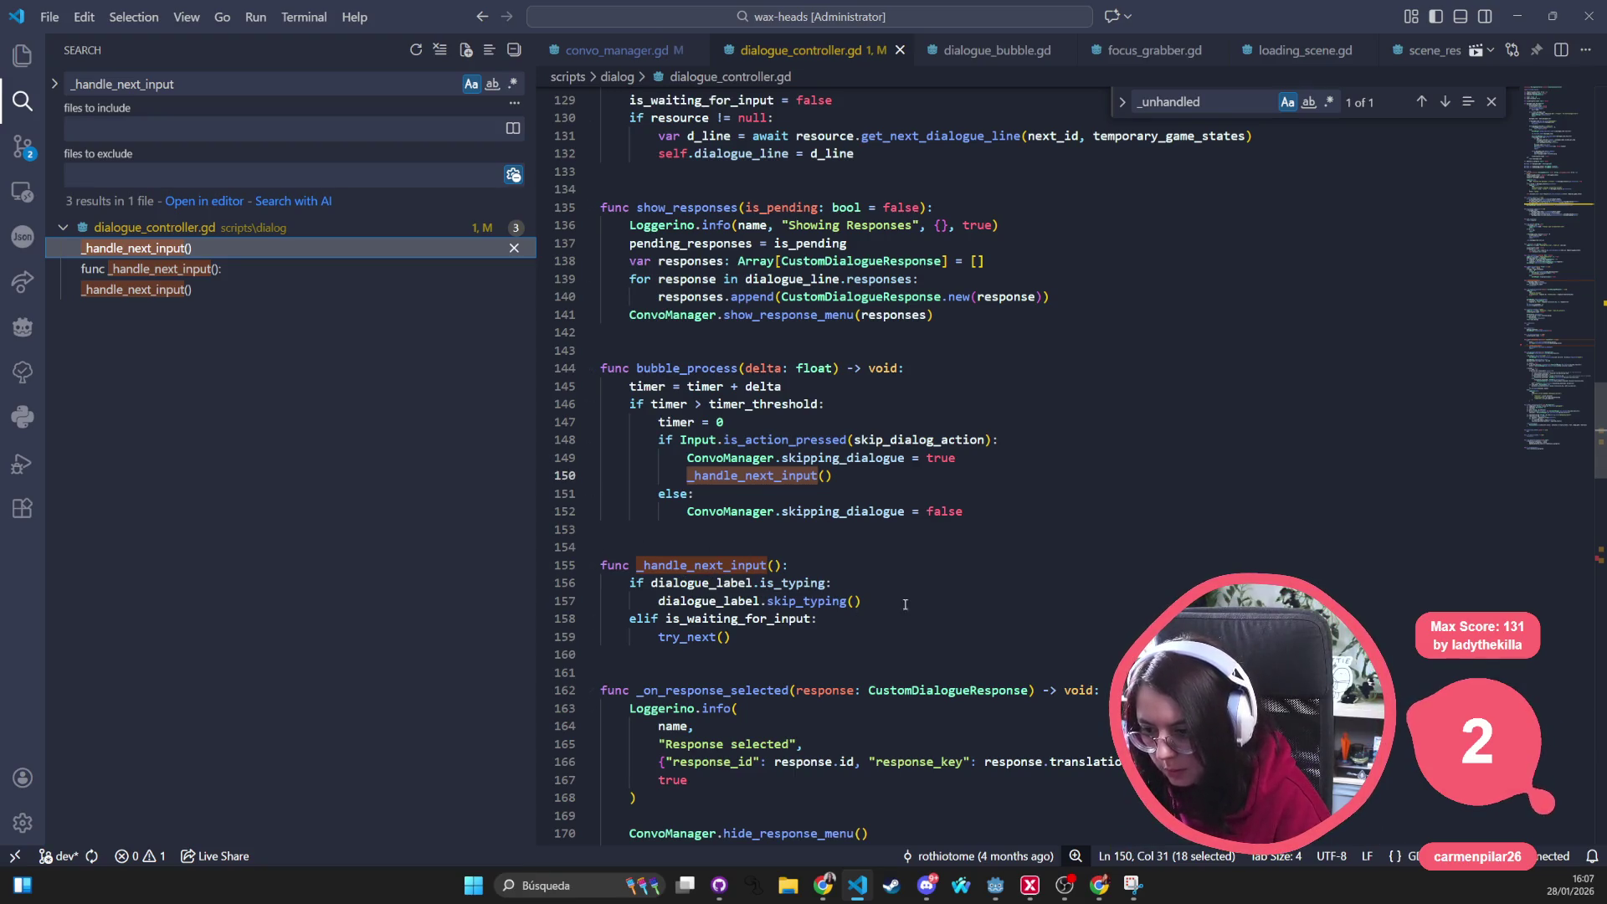
# Review the _handle_next_input body and the timer reset line in bubble_process
pyautogui.moveTo(863, 602); pyautogui.dragTo(568, 584)
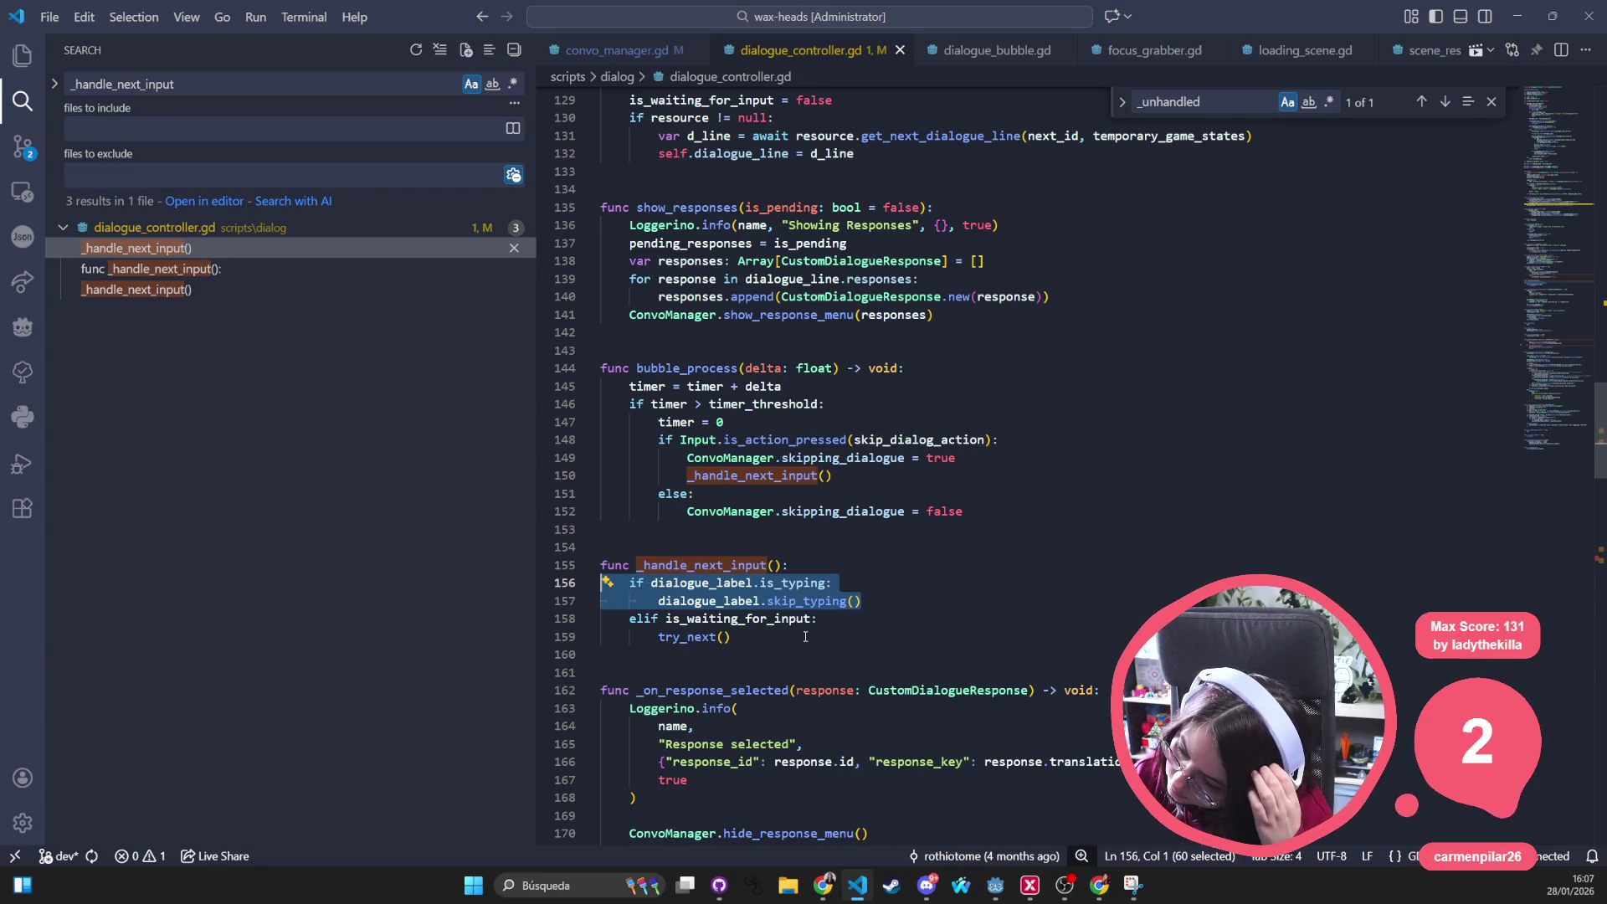
pyautogui.moveTo(804, 636); pyautogui.dragTo(599, 590)
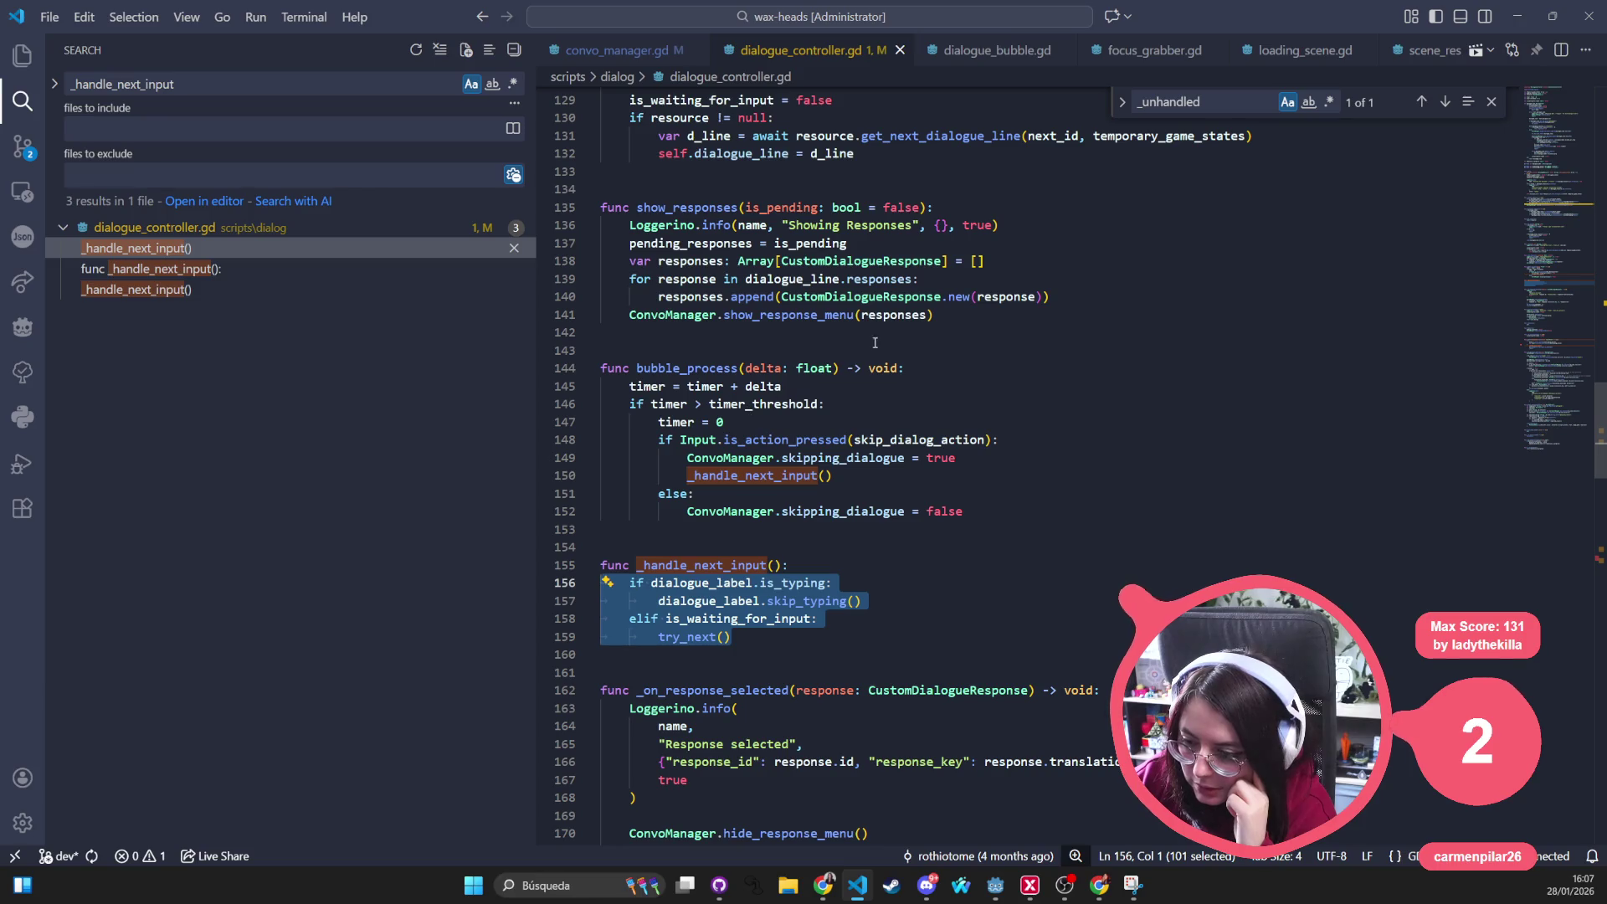
pyautogui.click(760, 424)
pyautogui.scroll(15, 754, 402)
pyautogui.scroll(15, 736, 327)
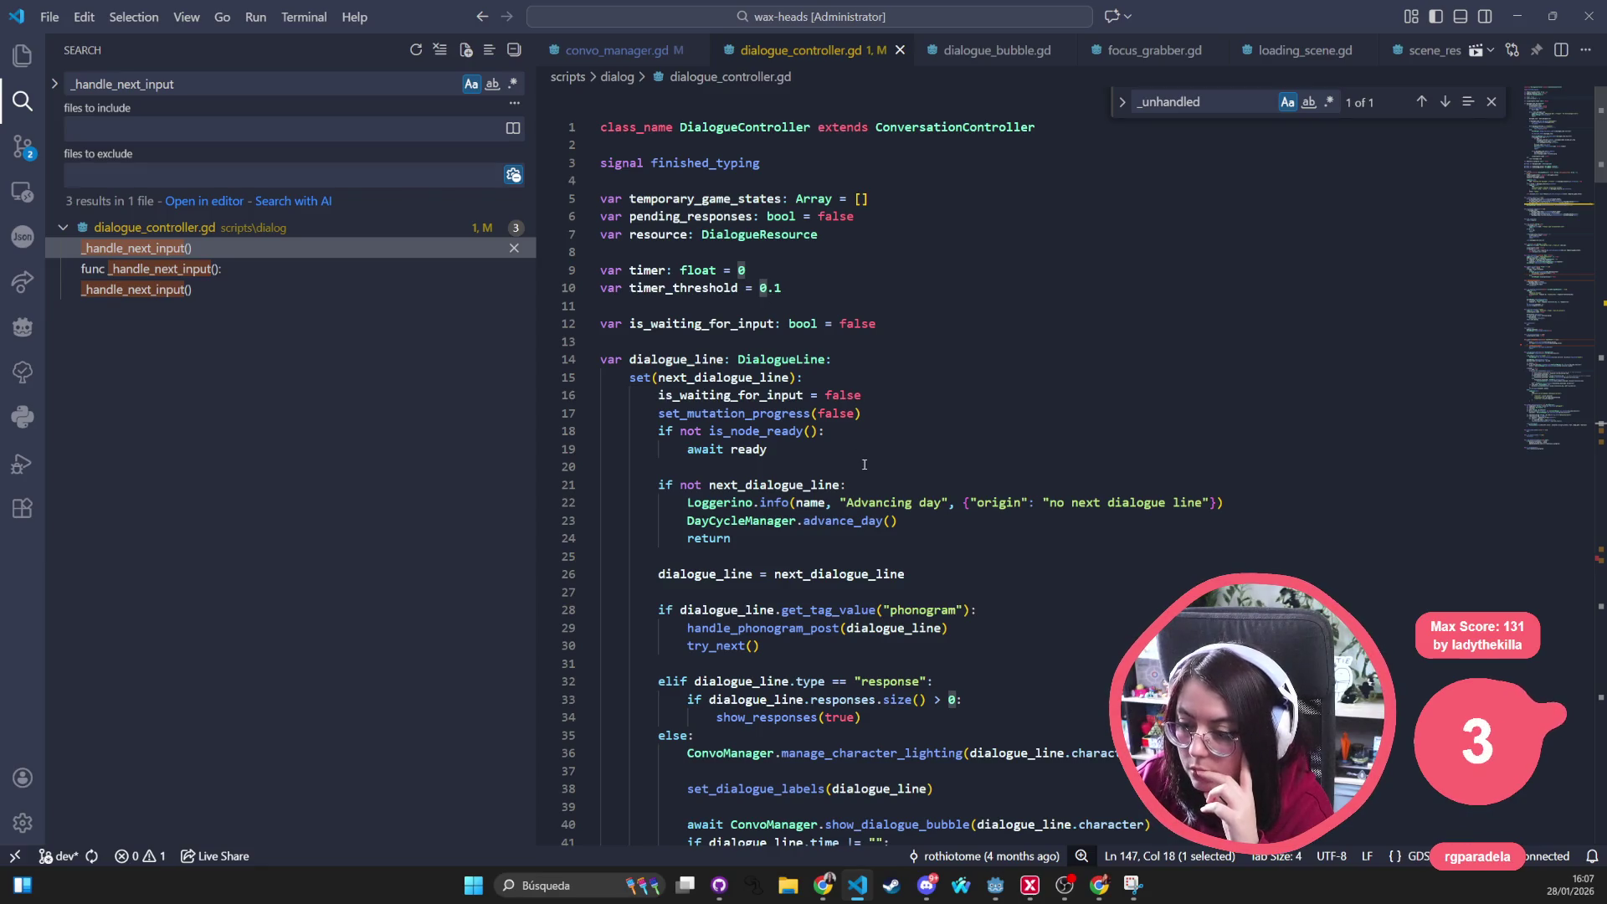
pyautogui.scroll(-4, 865, 465)
pyautogui.scroll(-4, 865, 468)
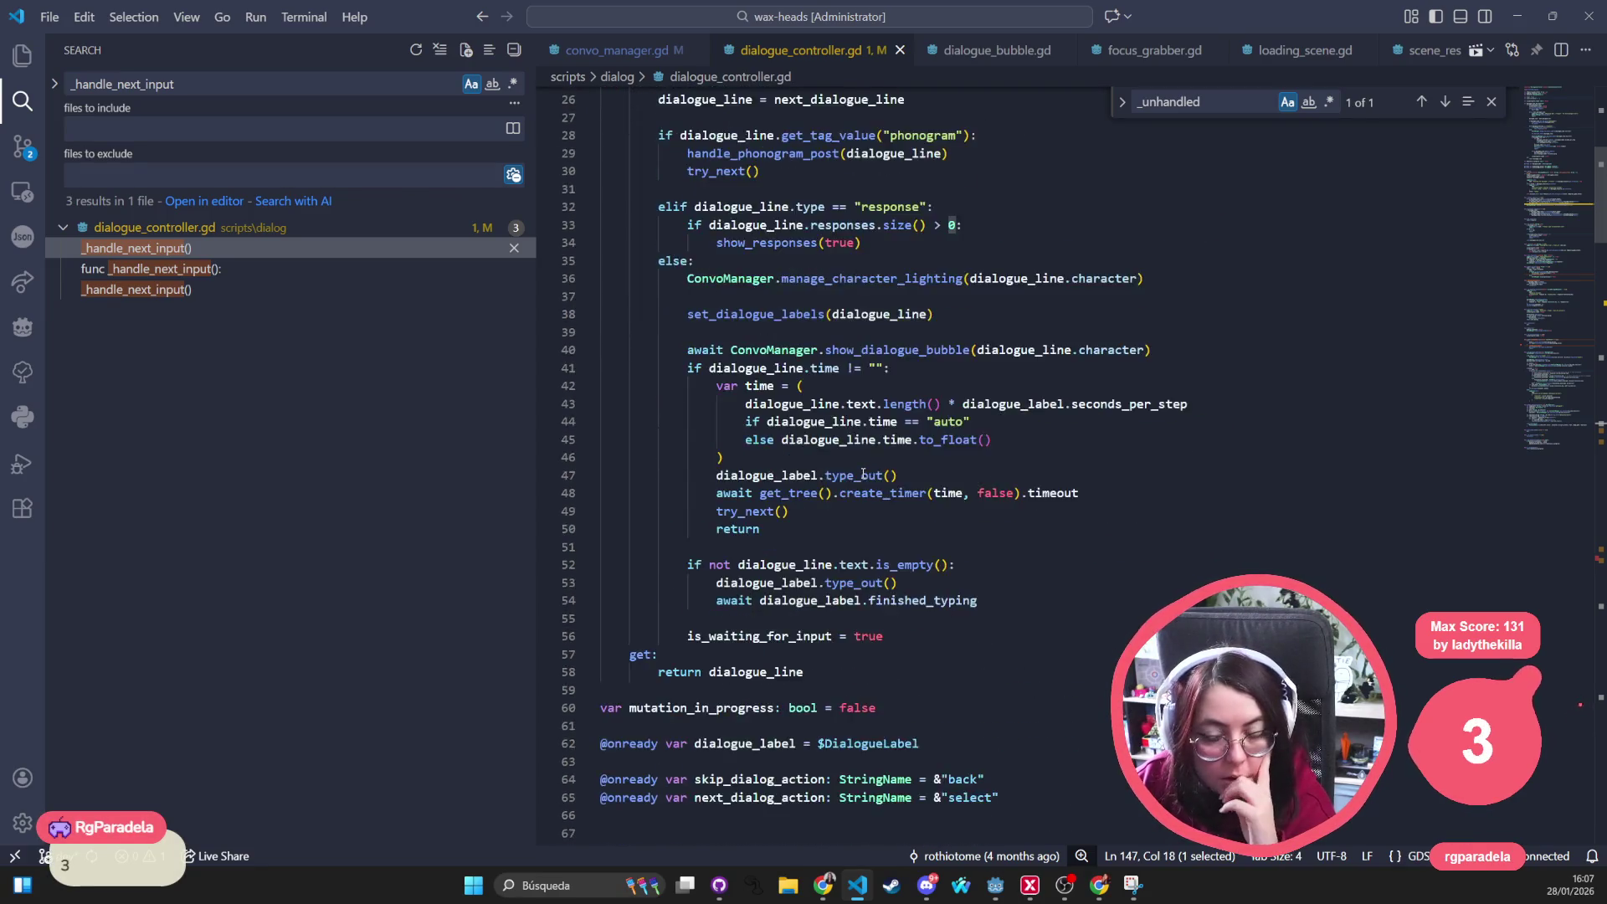
pyautogui.scroll(-10, 864, 474)
pyautogui.scroll(-4, 864, 475)
pyautogui.scroll(-4, 866, 476)
pyautogui.scroll(-7, 871, 478)
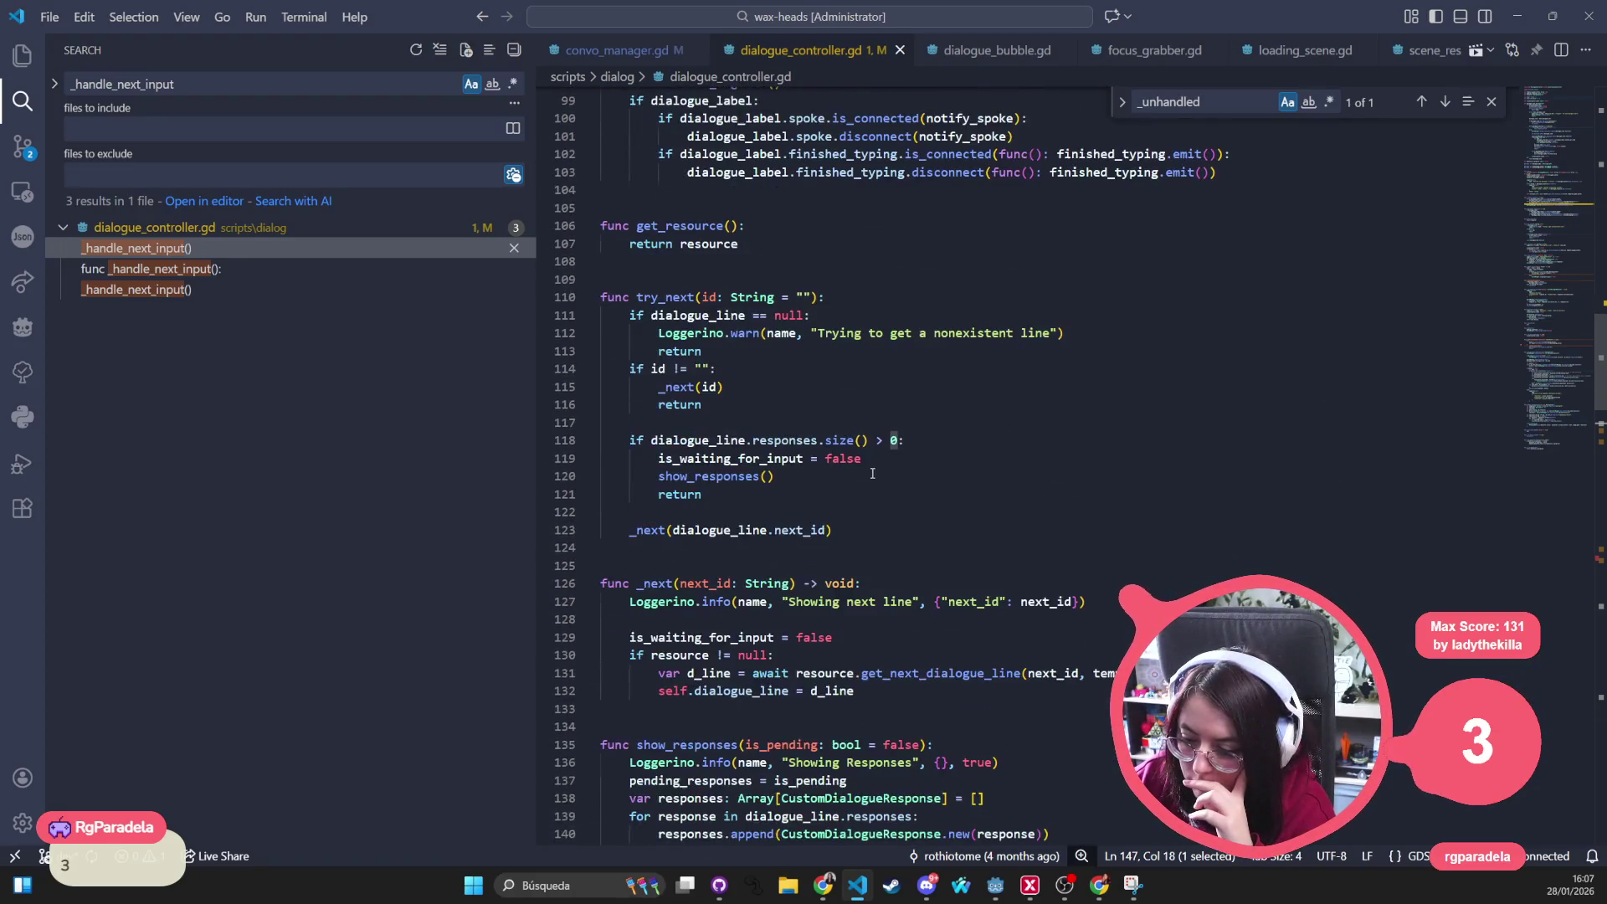
pyautogui.scroll(-4, 875, 481)
pyautogui.scroll(-4, 916, 492)
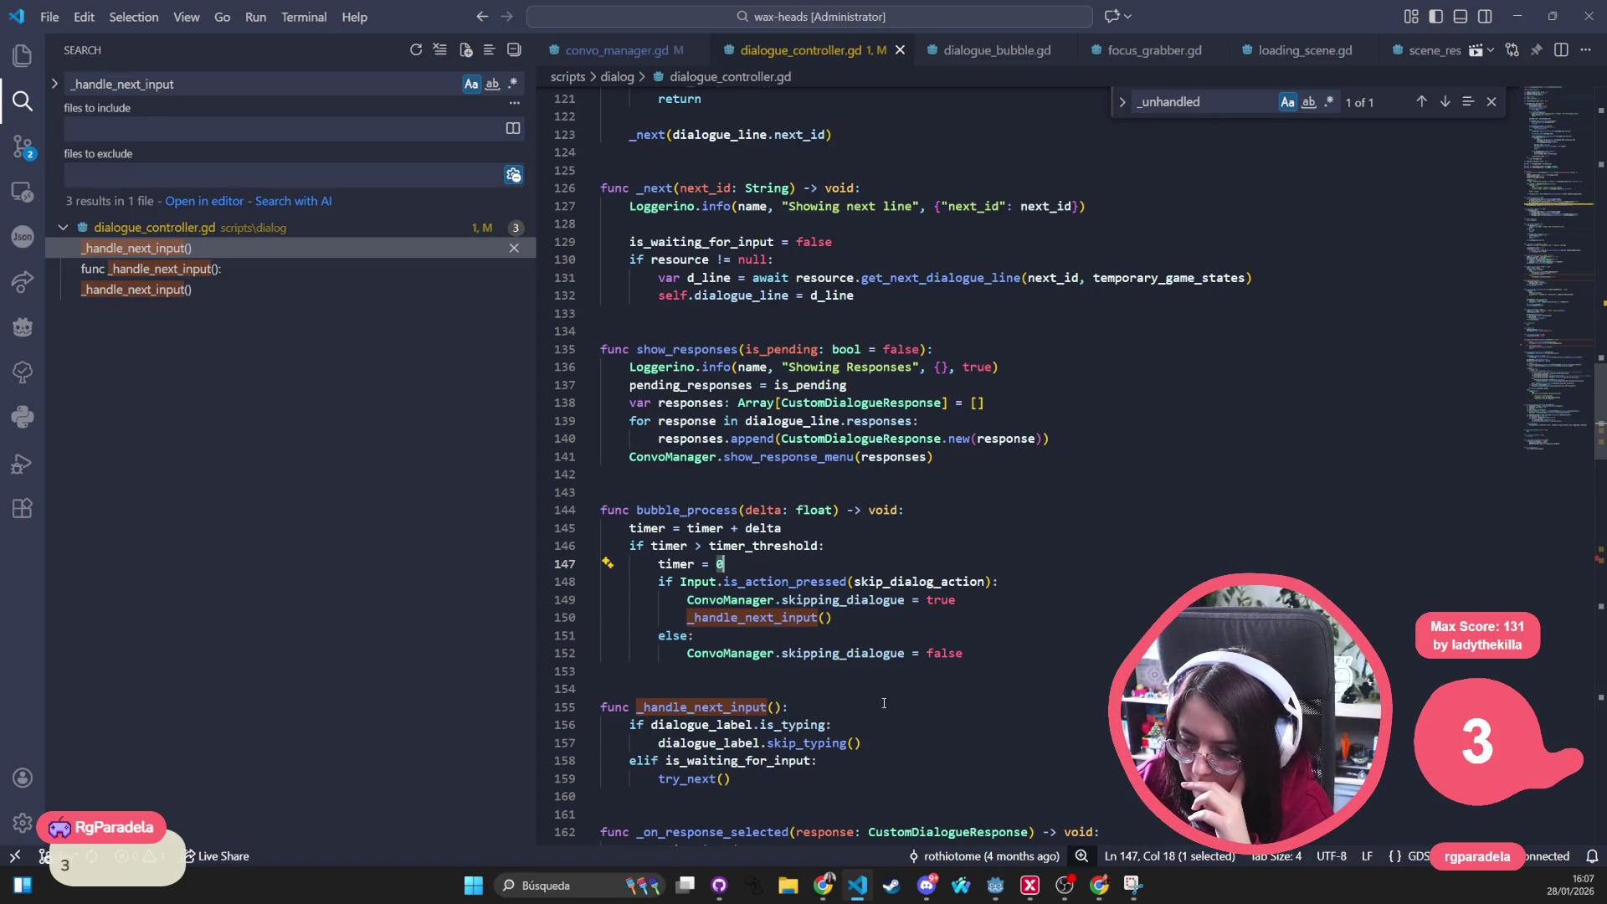
pyautogui.scroll(-2, 557, 661)
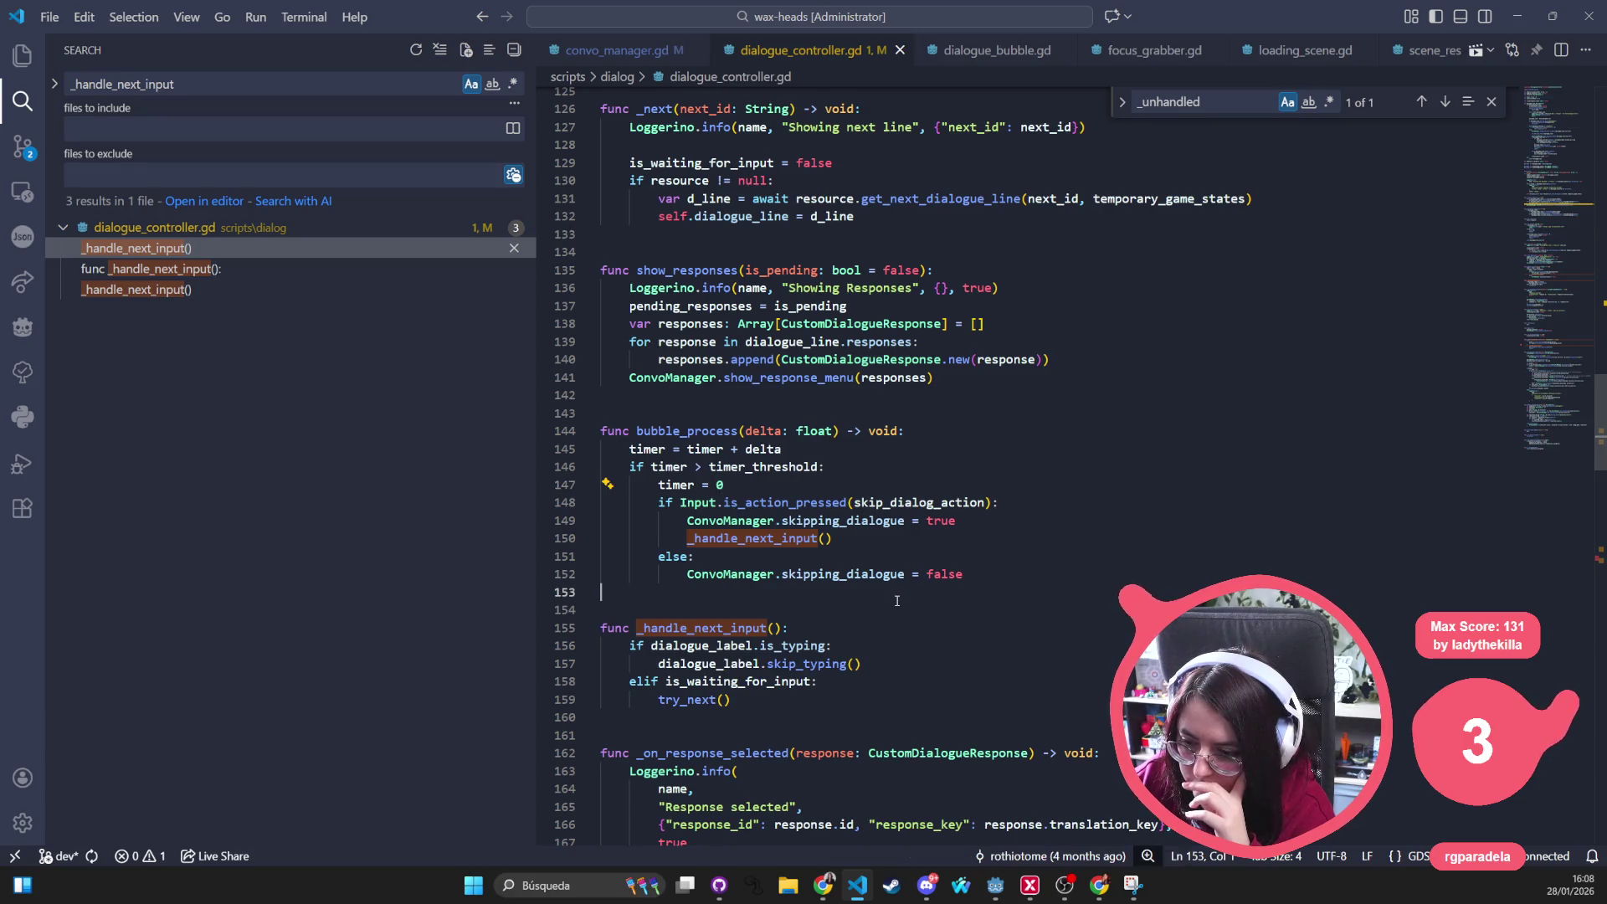
pyautogui.click(671, 467)
# Rename both timer declarations to skip_timer and skip_timer_threshold via multi-cursor and save
pyautogui.doubleClick(671, 467)
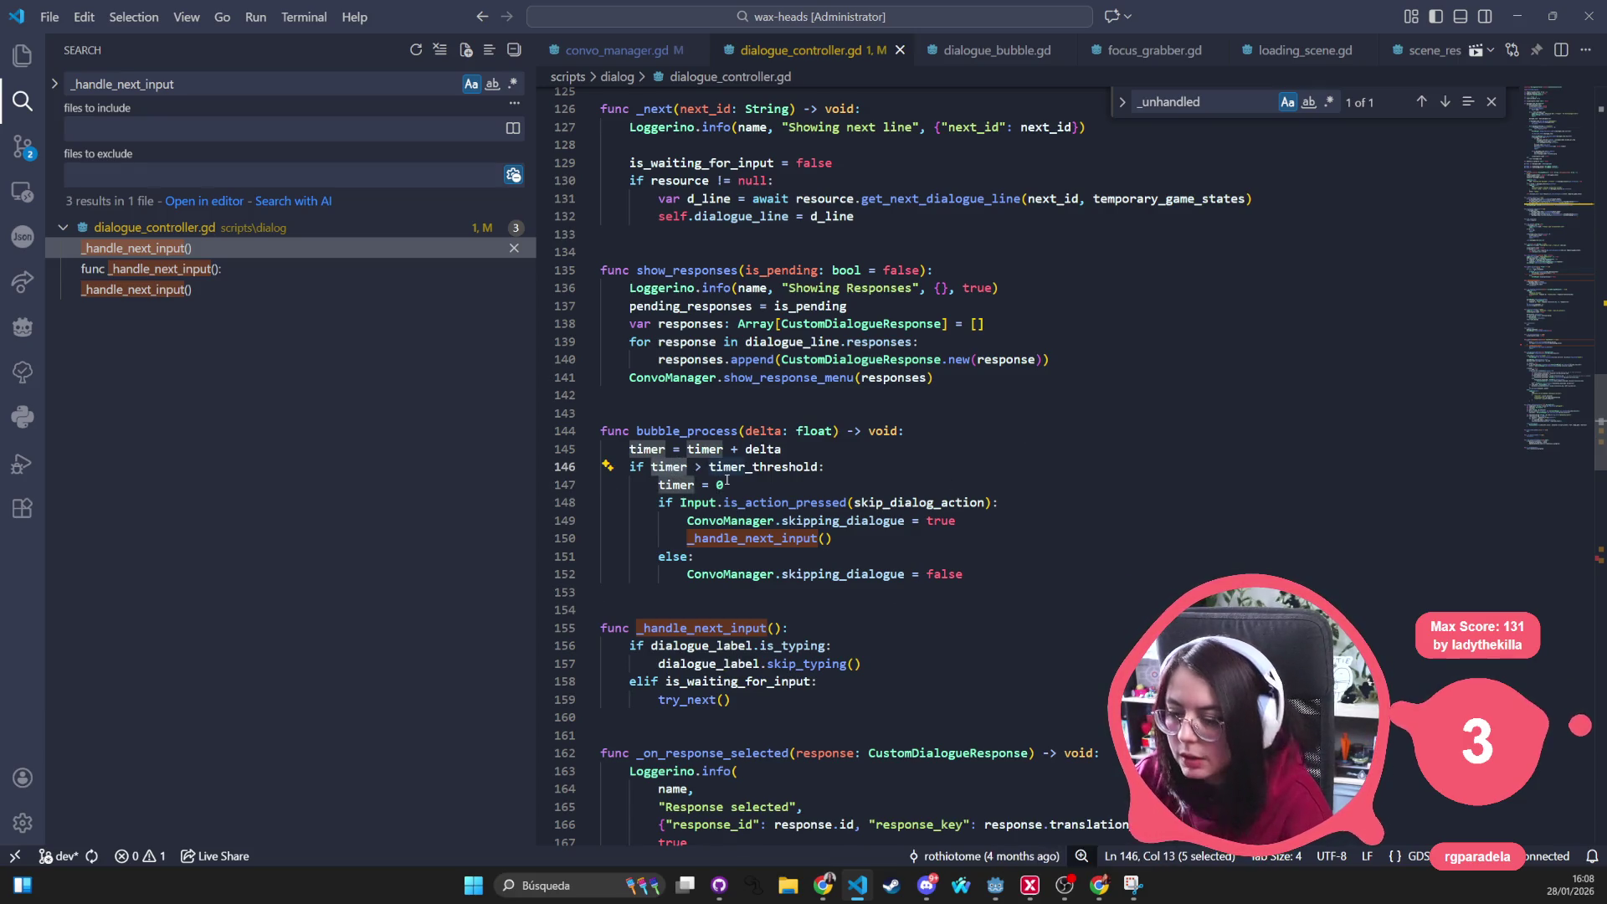
pyautogui.scroll(20, 723, 451)
pyautogui.scroll(15, 723, 453)
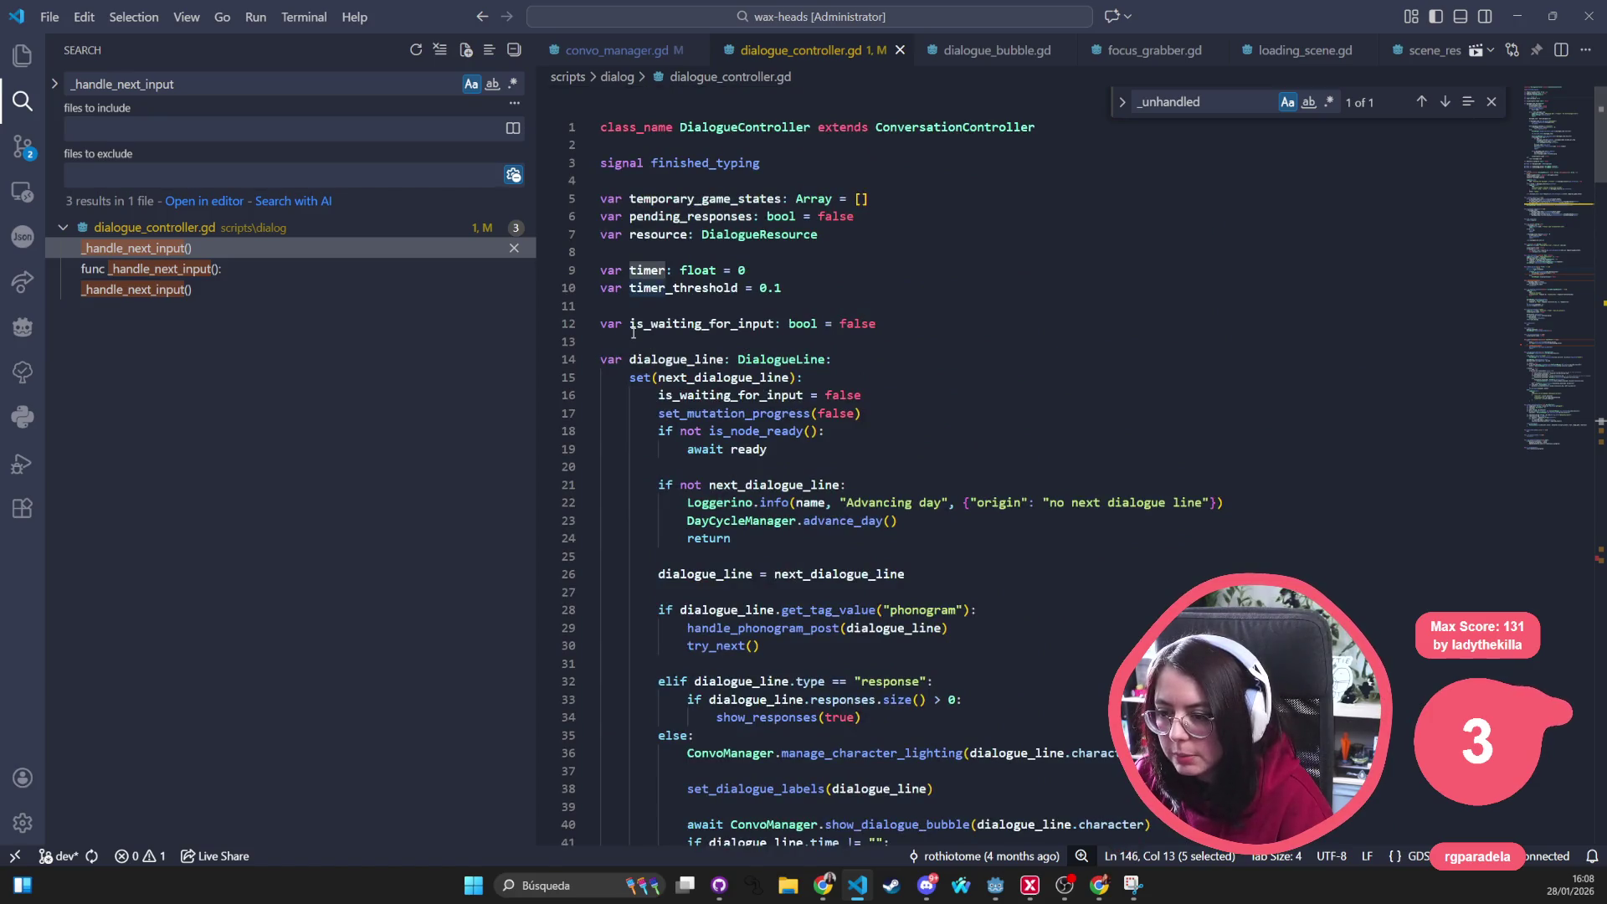
pyautogui.doubleClick(650, 268)
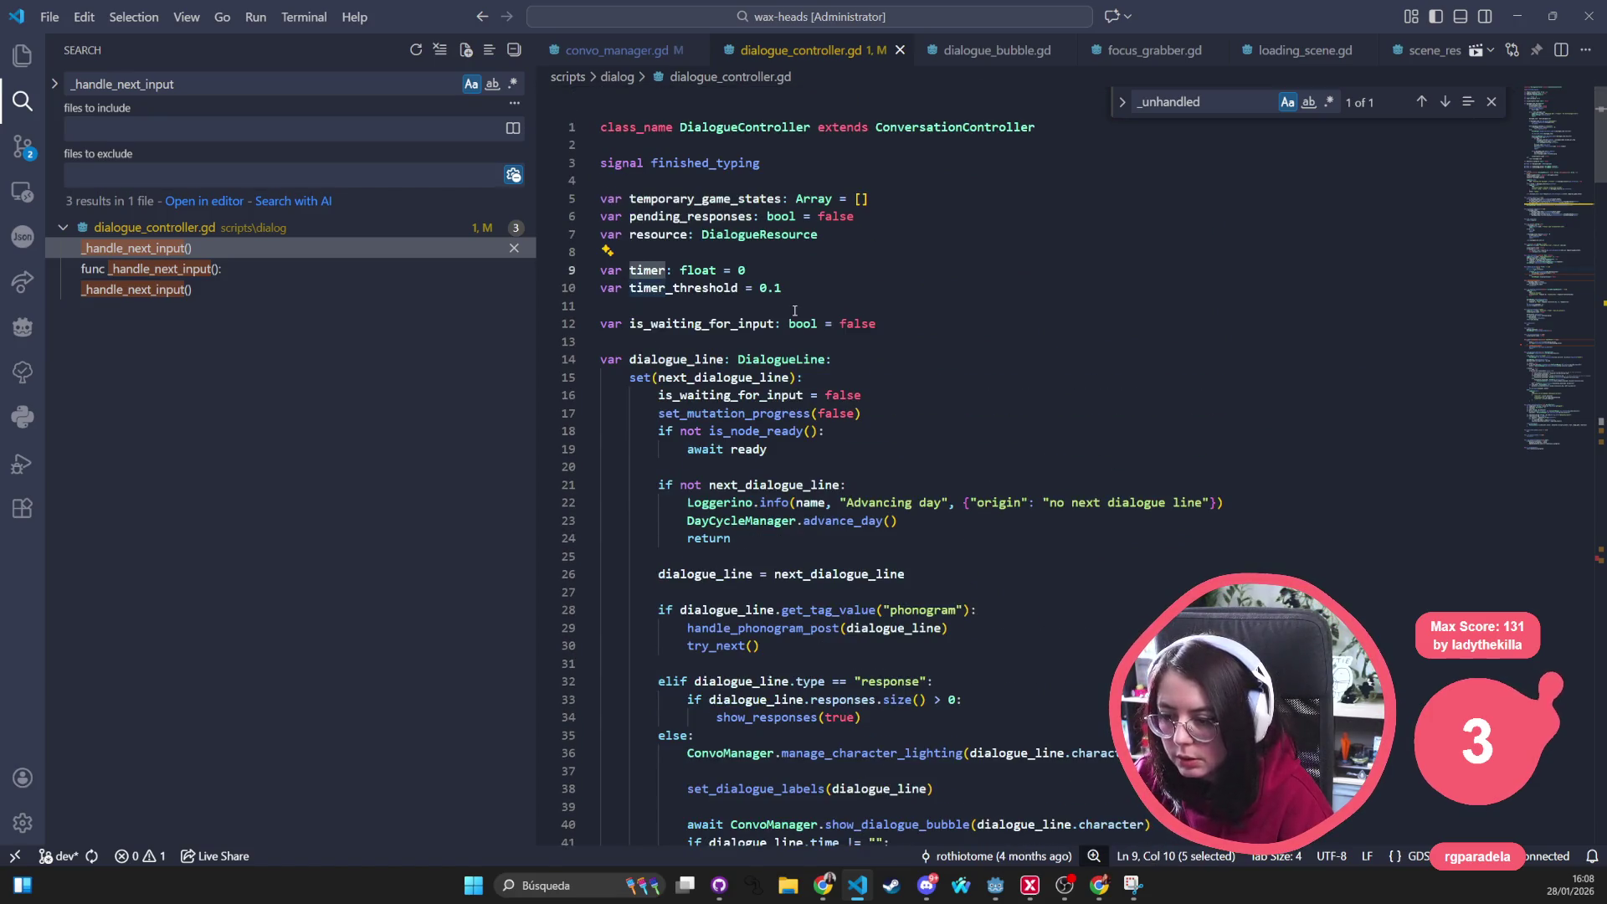
pyautogui.hotkey('ctrl', 'd')
pyautogui.press('Left')
pyautogui.write('skip_')
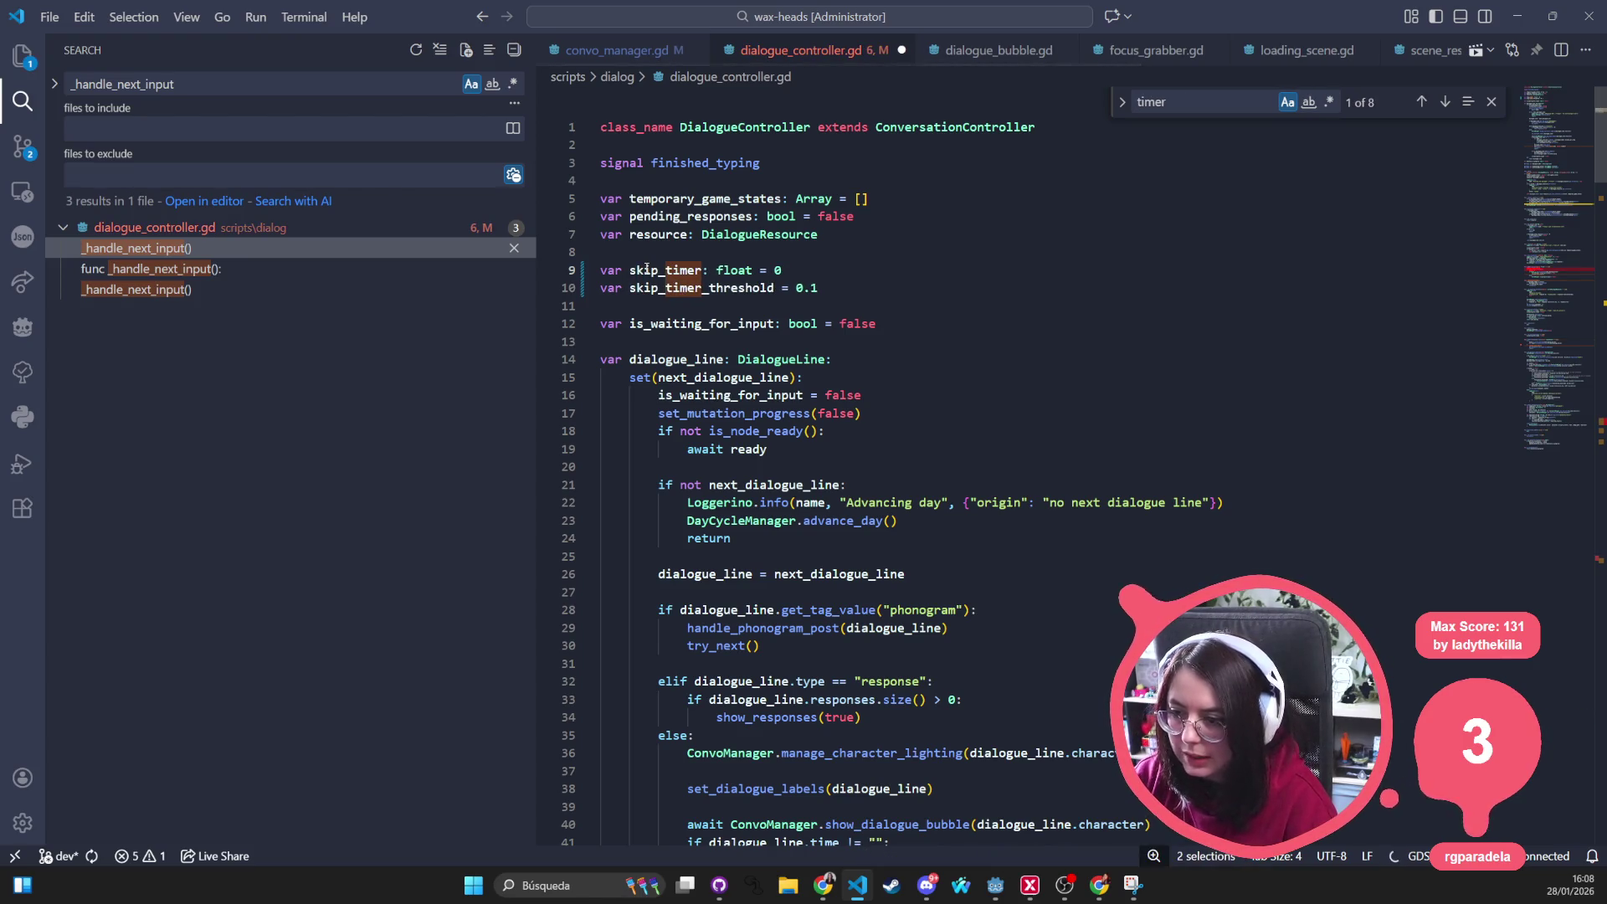
pyautogui.click(830, 377)
pyautogui.hotkey('ctrl', 's')
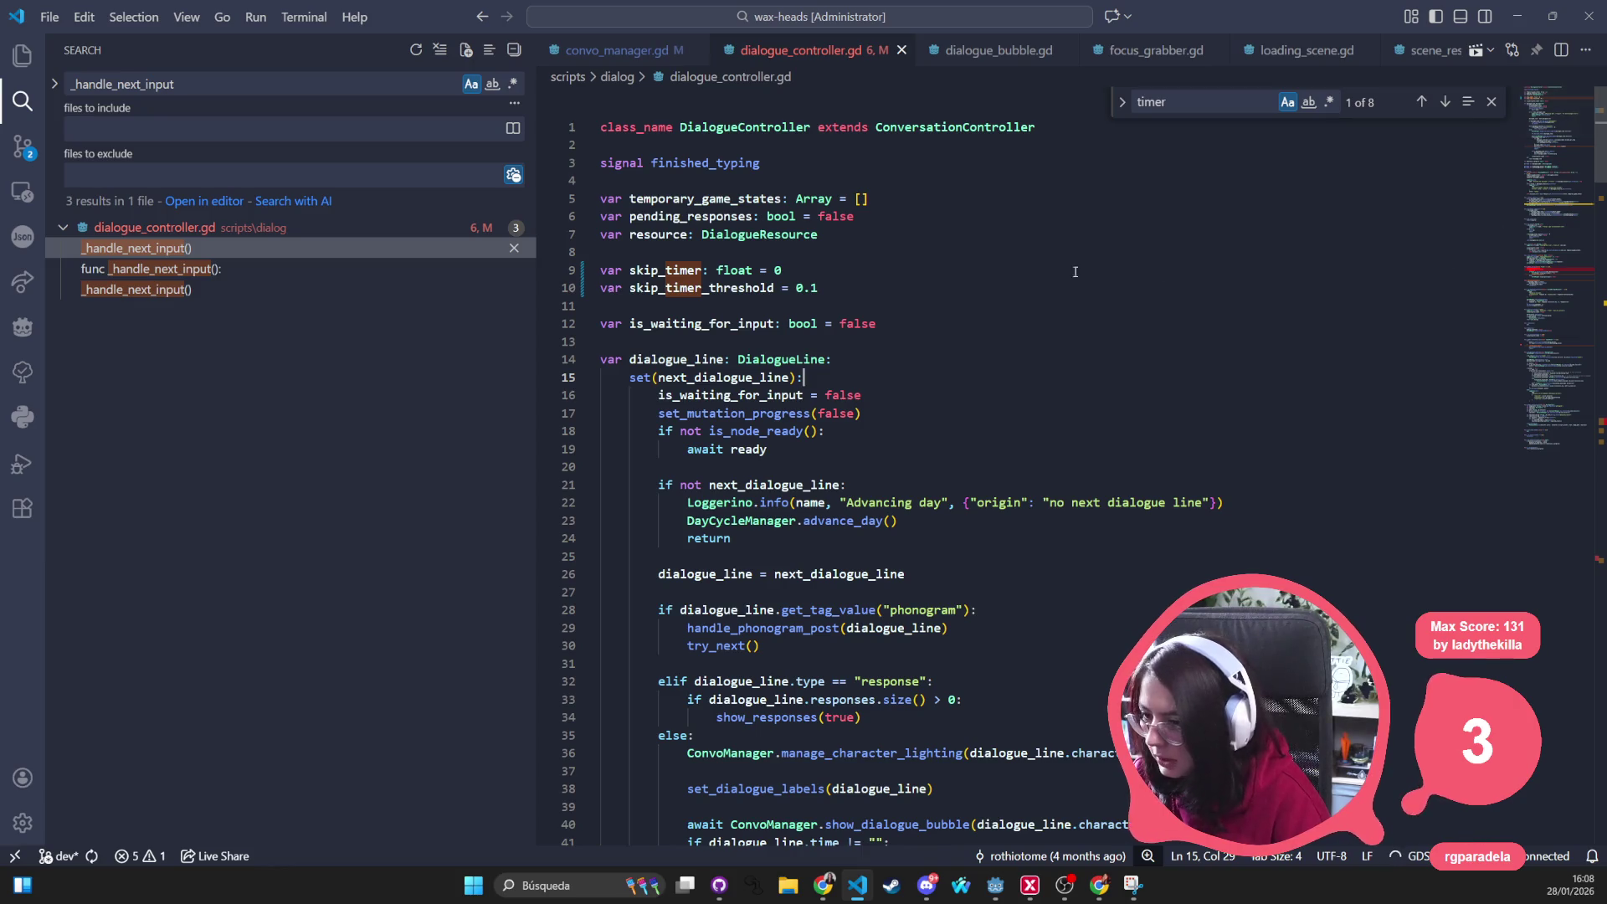
# Start a new line beneath the skip timer variables for another declaration
pyautogui.click(901, 290)
pyautogui.press('Return')
pyautogui.press('Return')
pyautogui.write('var')
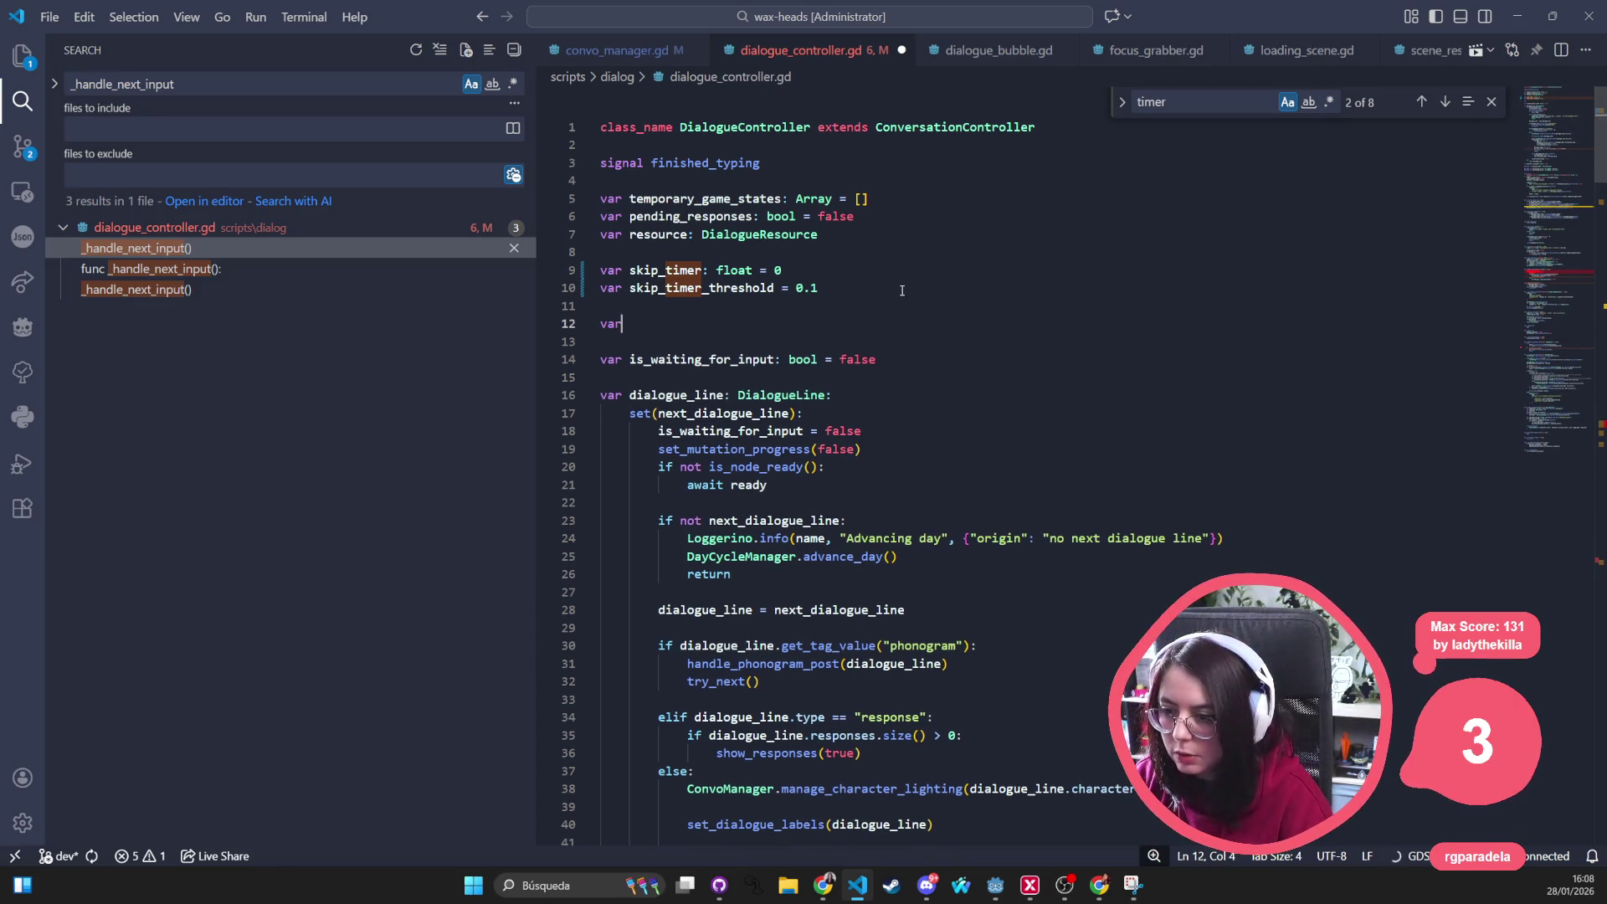
pyautogui.write(' auto_advace')
# Accept Copilot's auto_advance_timer and auto_advance_timer_threshold declarations and save
pyautogui.press('Tab')
pyautogui.press('Return')
pyautogui.press('Tab')
pyautogui.hotkey('ctrl', 's')
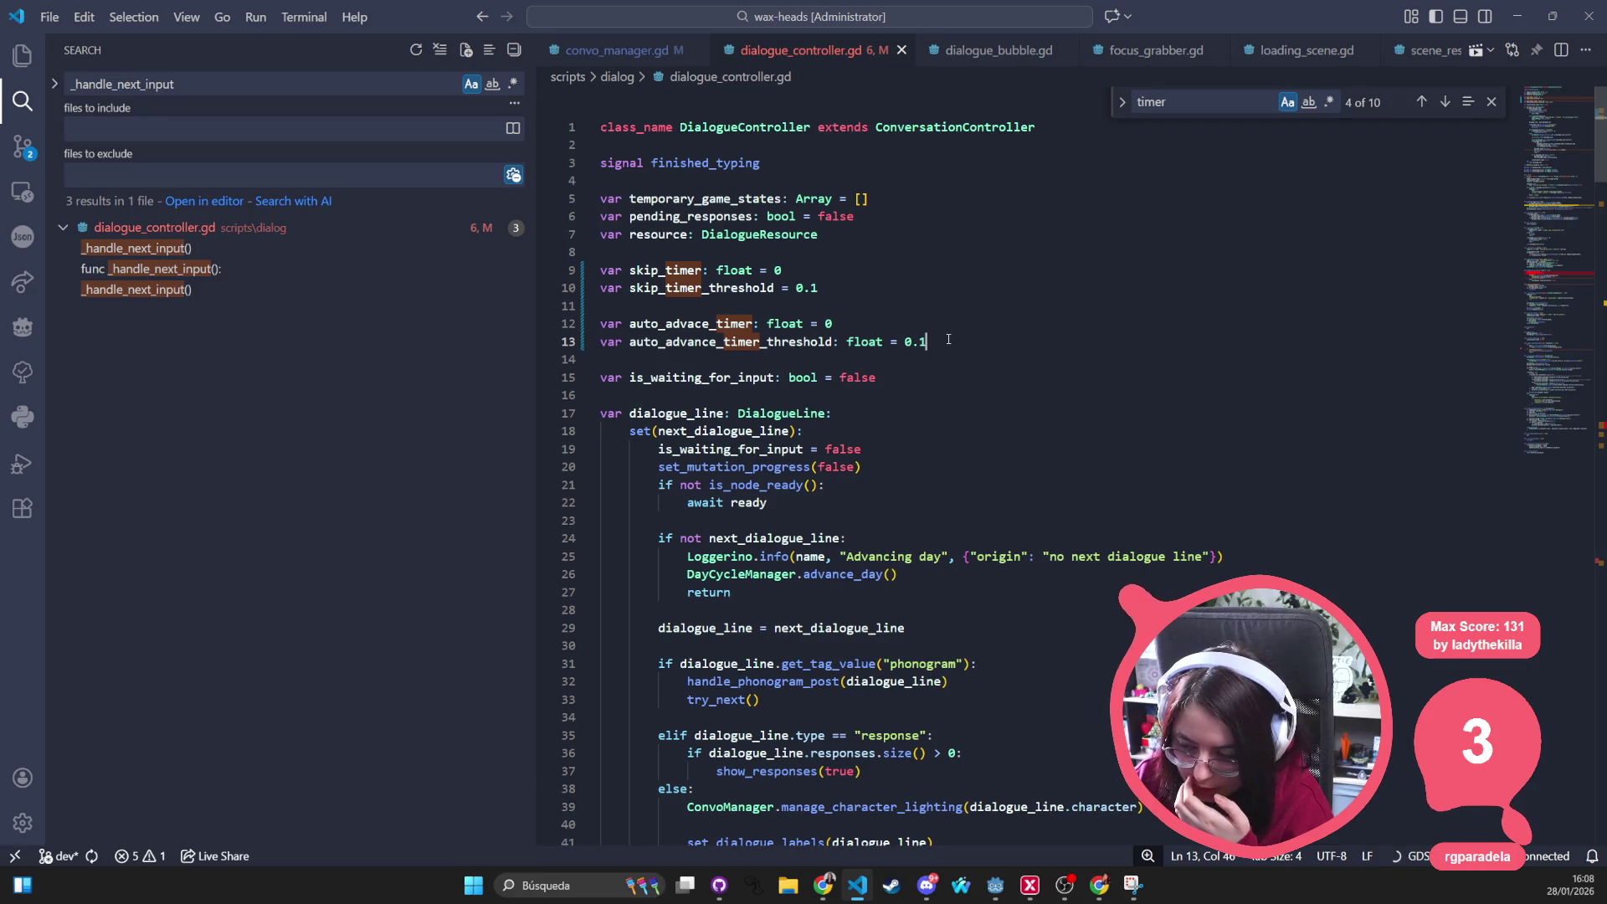
# Delete both auto-advance declarations again, leaving only the two skip_timer variables
pyautogui.moveTo(927, 341); pyautogui.dragTo(919, 343)
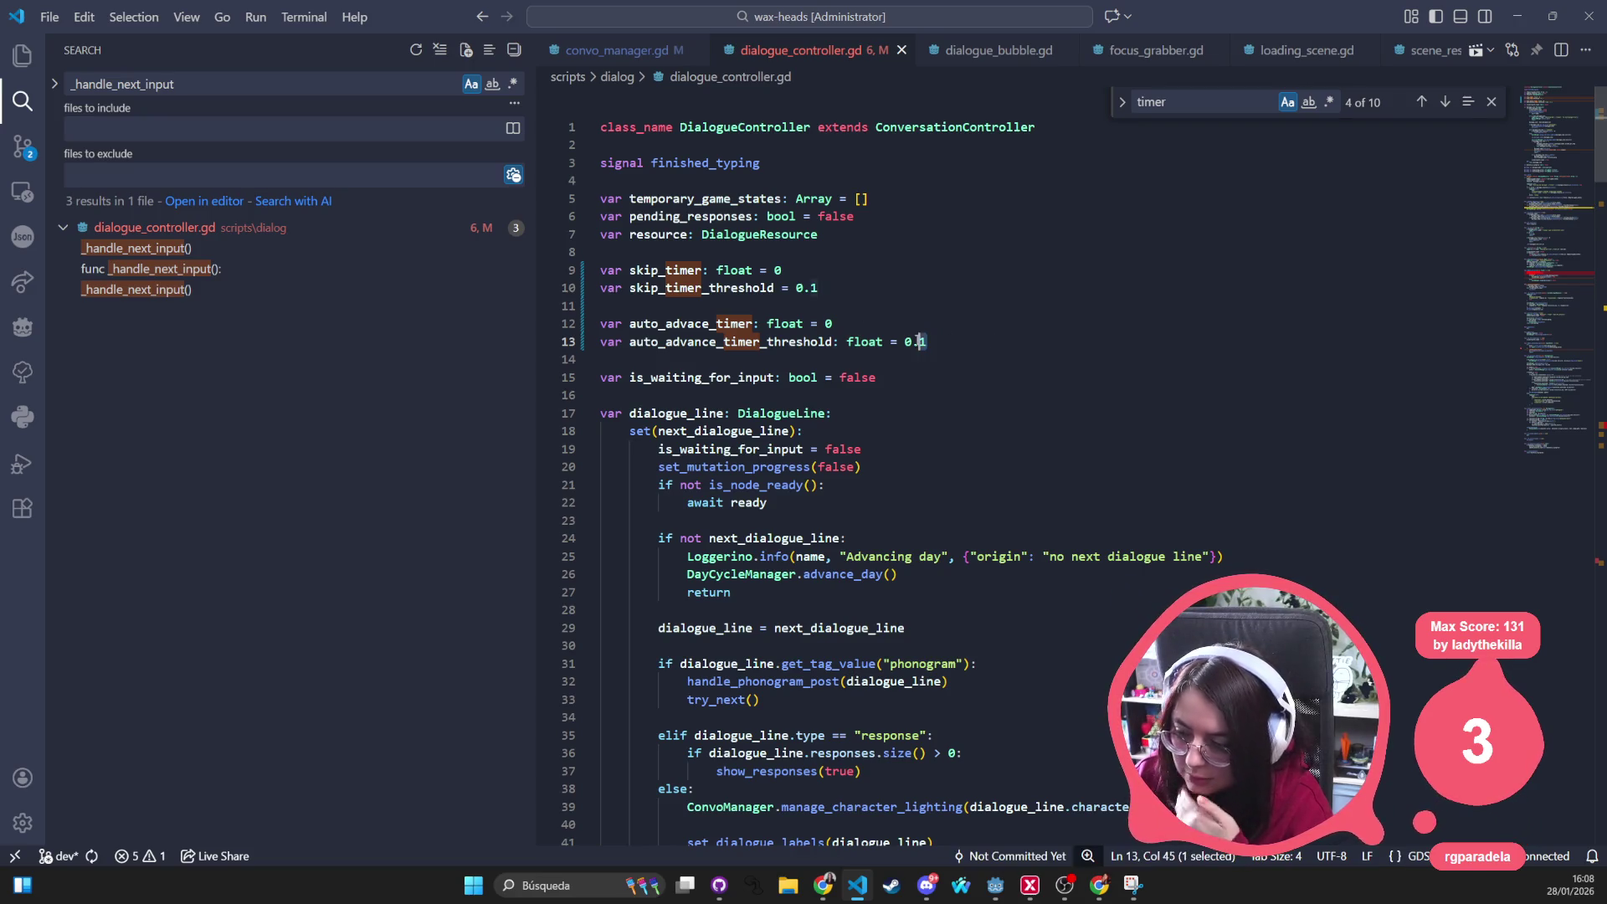
pyautogui.click(944, 344)
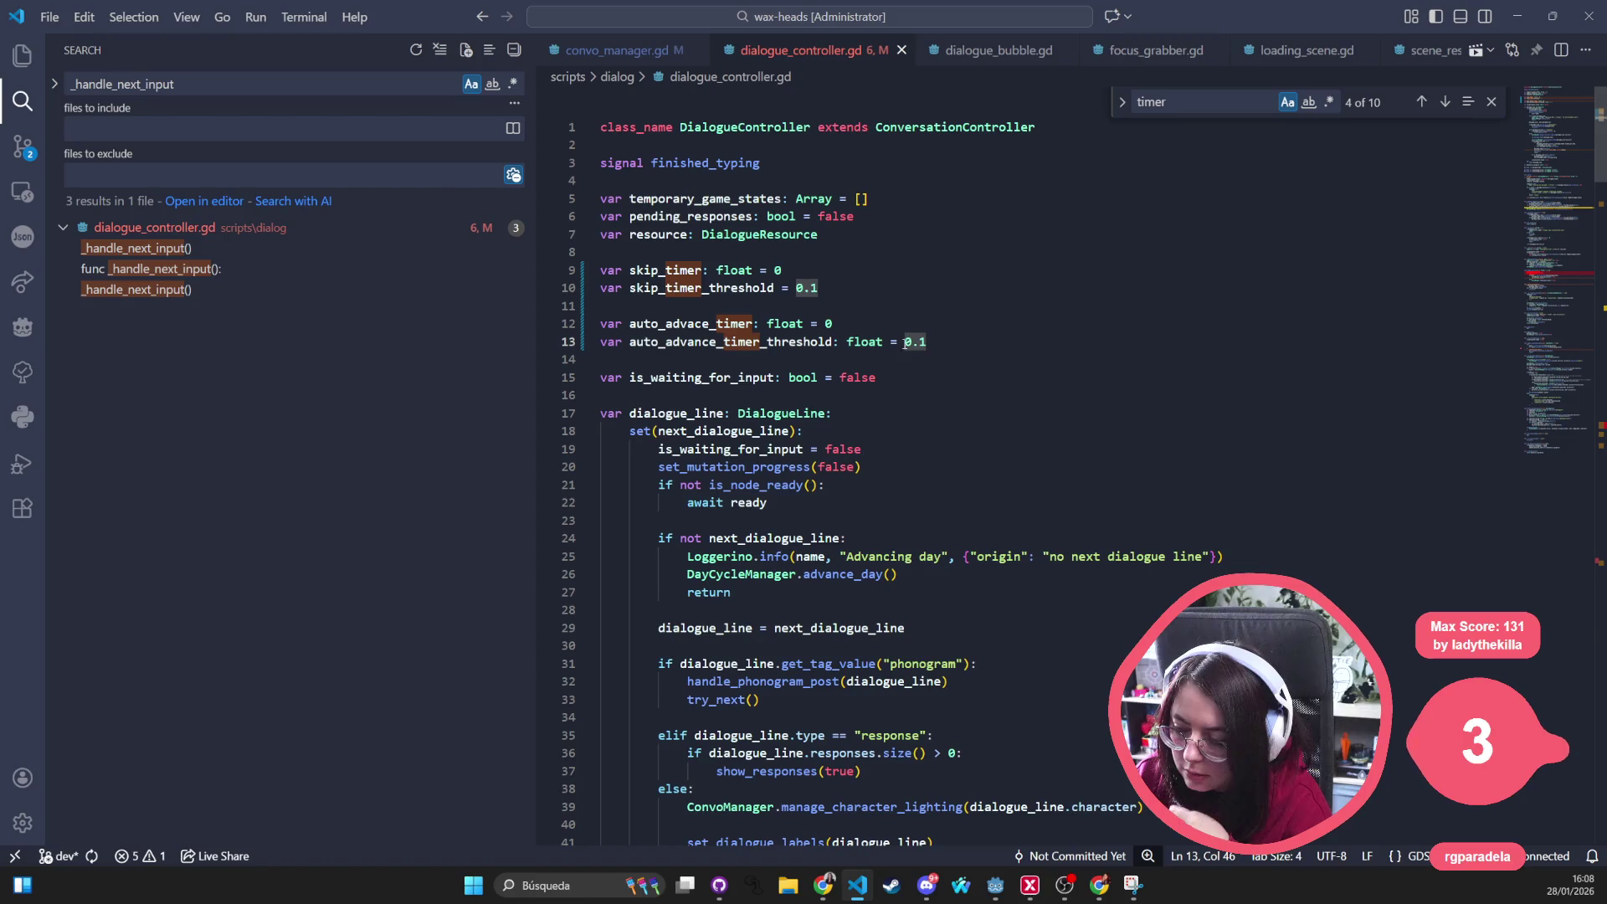
pyautogui.click(988, 332)
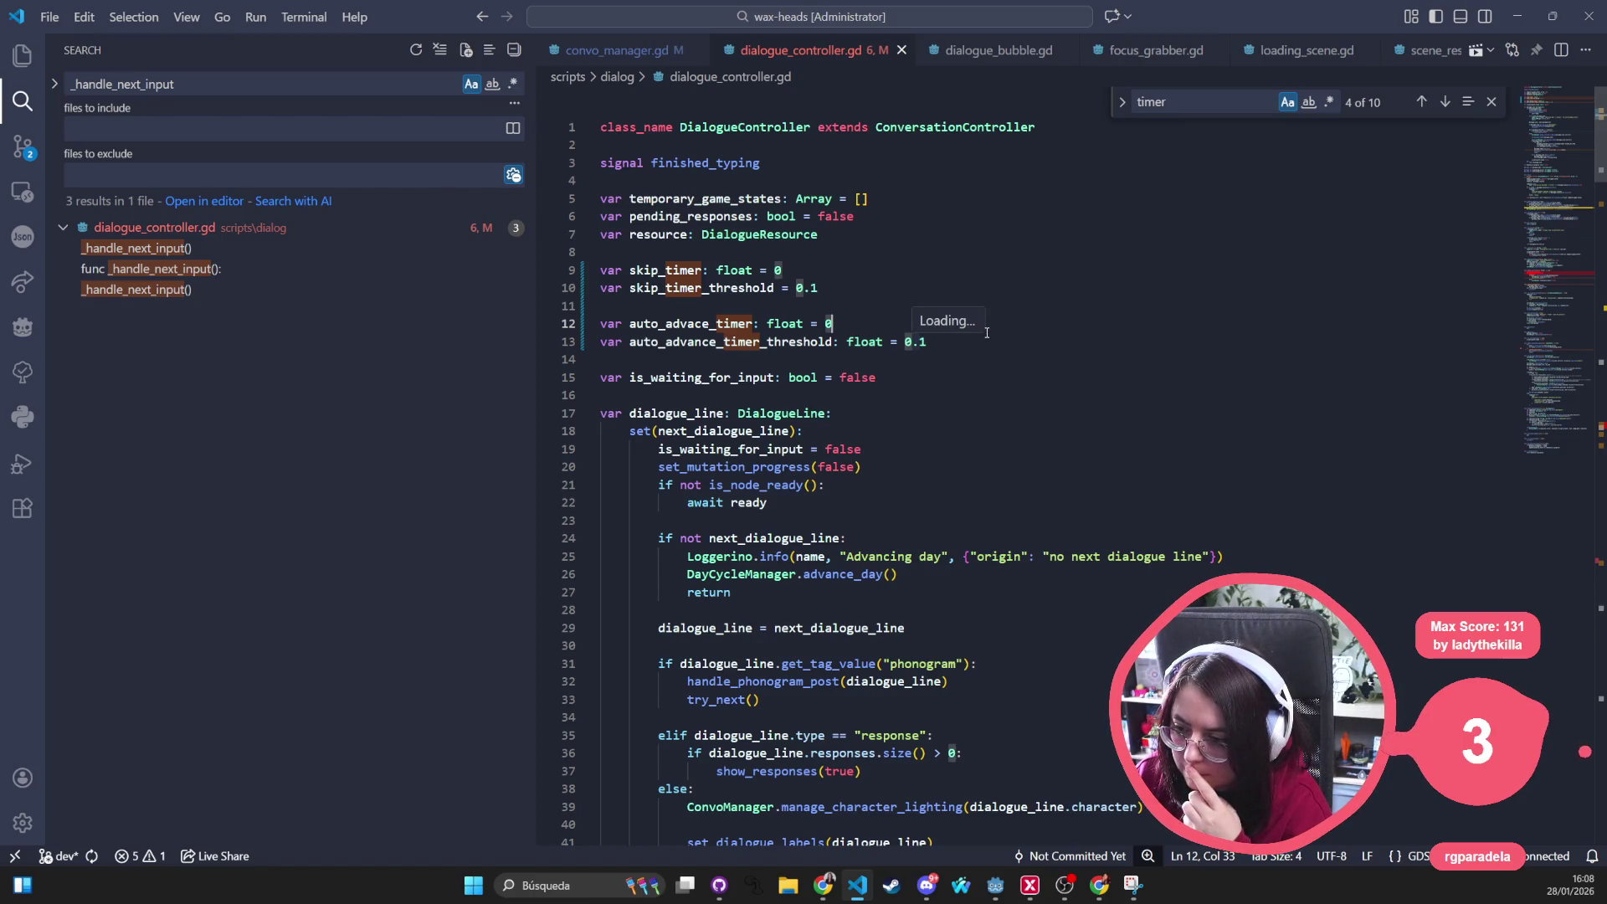
pyautogui.moveTo(988, 342); pyautogui.dragTo(462, 328)
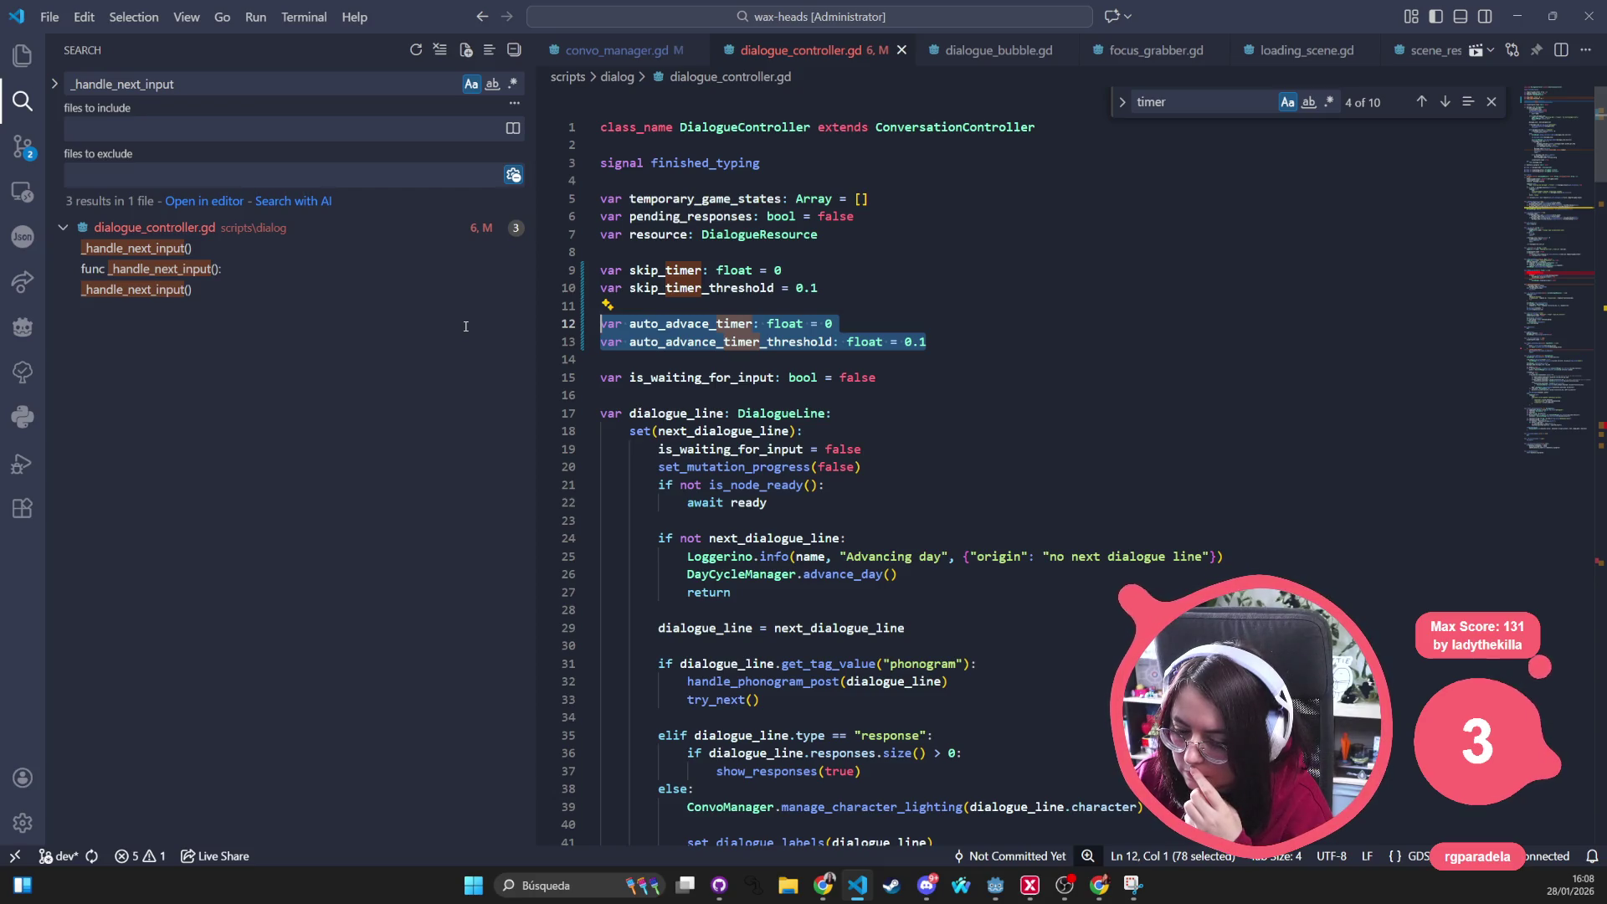
pyautogui.press('BackSpace')
pyautogui.press('BackSpace')
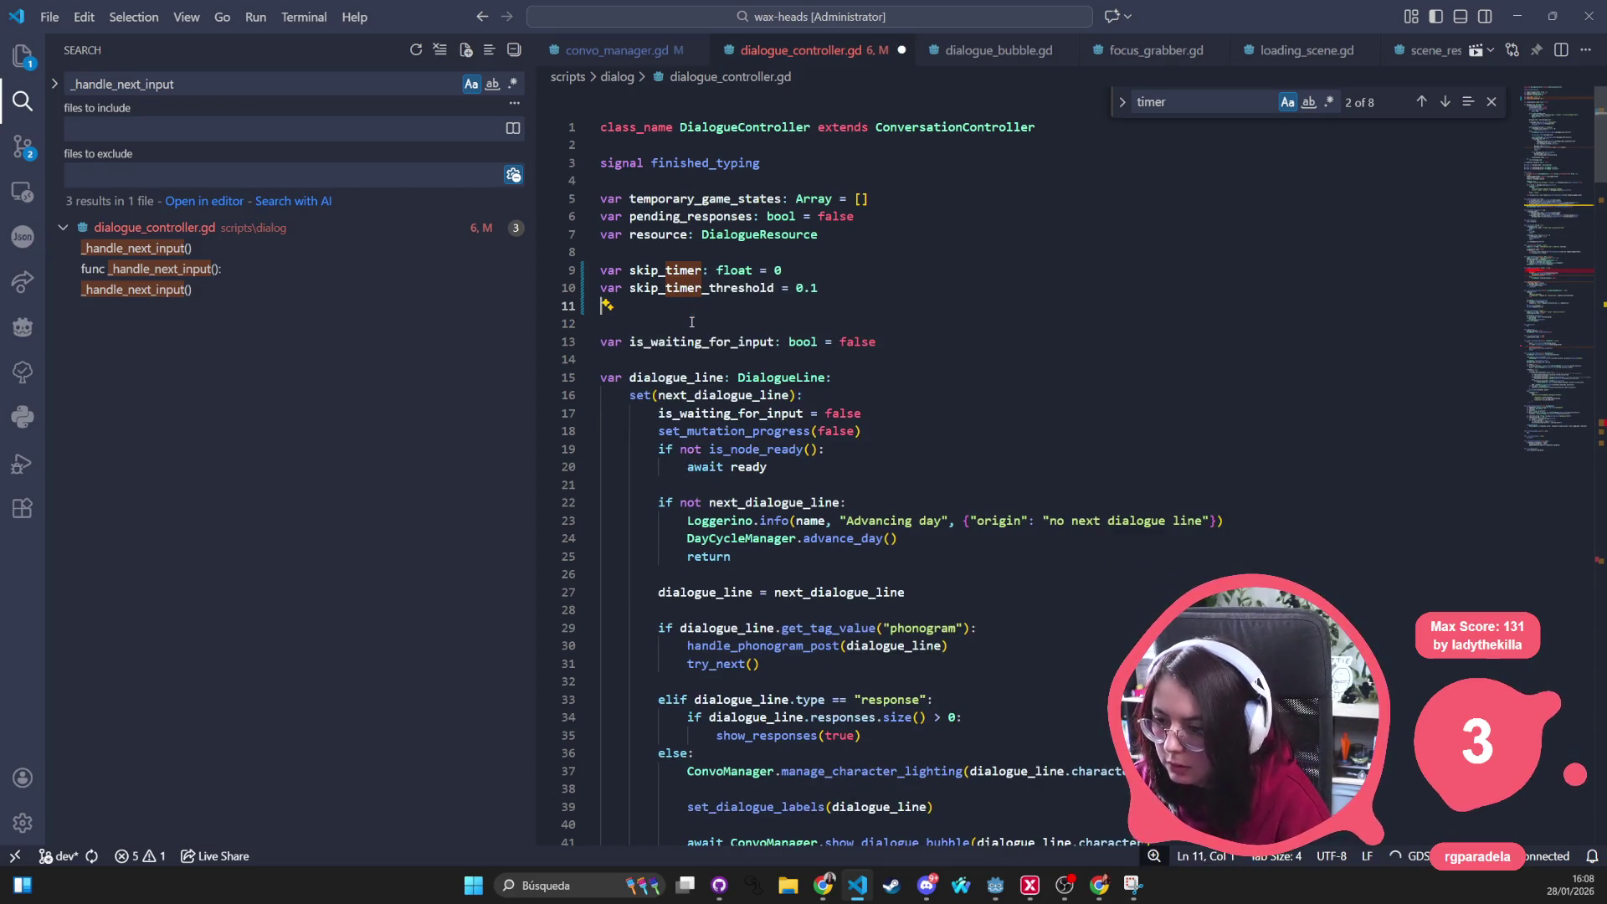
pyautogui.press('BackSpace')
pyautogui.scroll(-15, 906, 475)
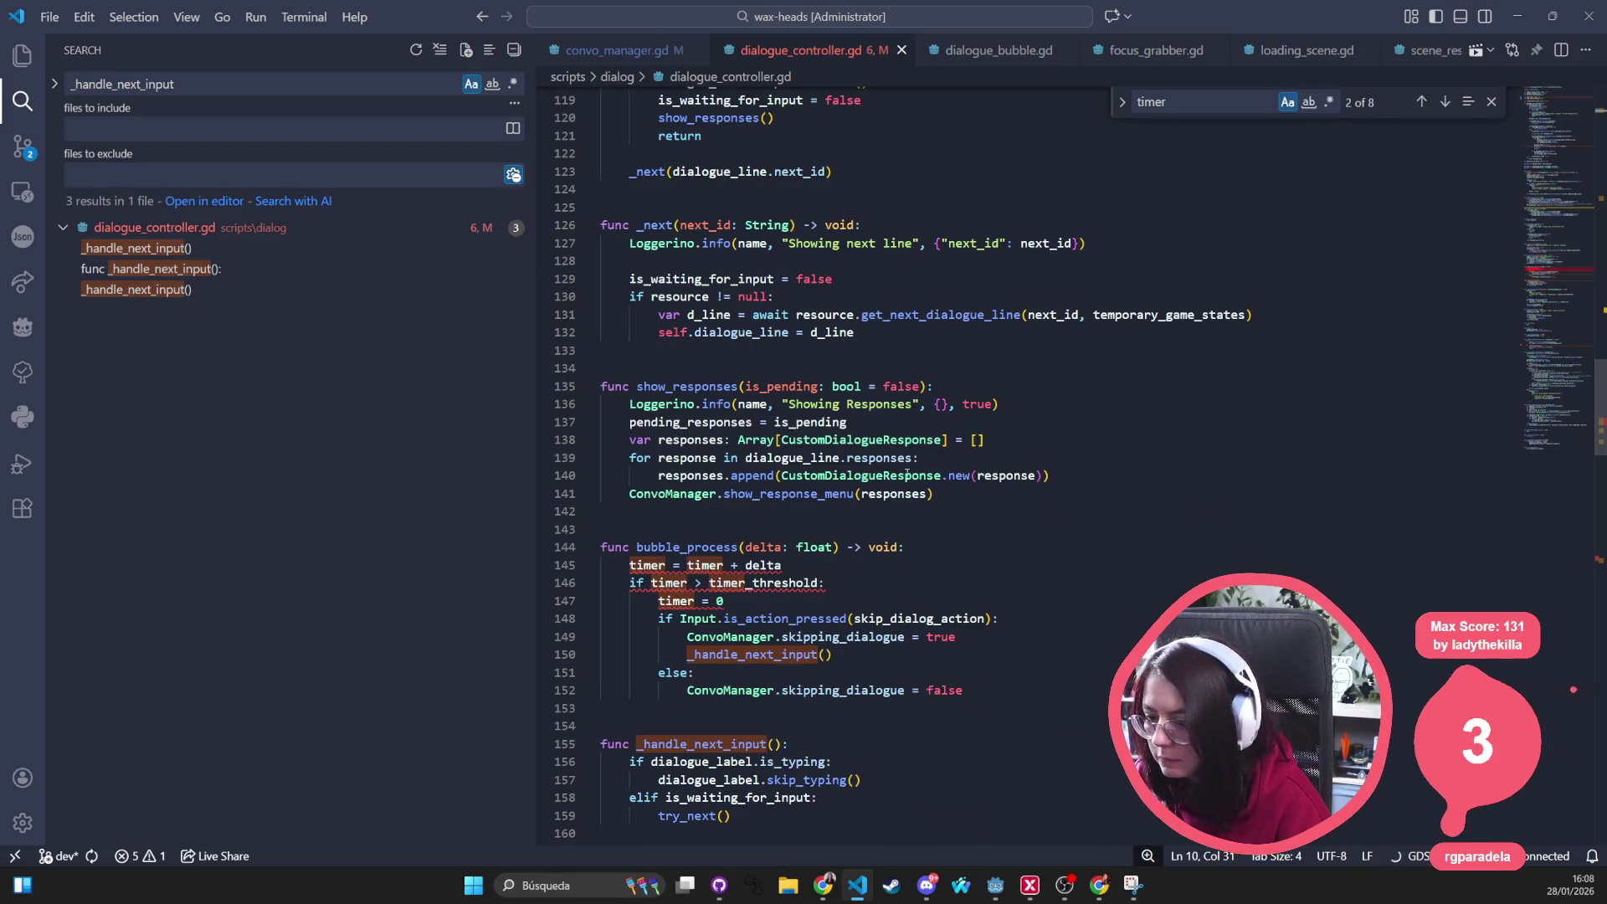
# Replace timer with skip_timer and skip_timer_threshold on bubble_process lines 145–147
pyautogui.doubleClick(647, 565)
pyautogui.hotkey('ctrl', 'd')
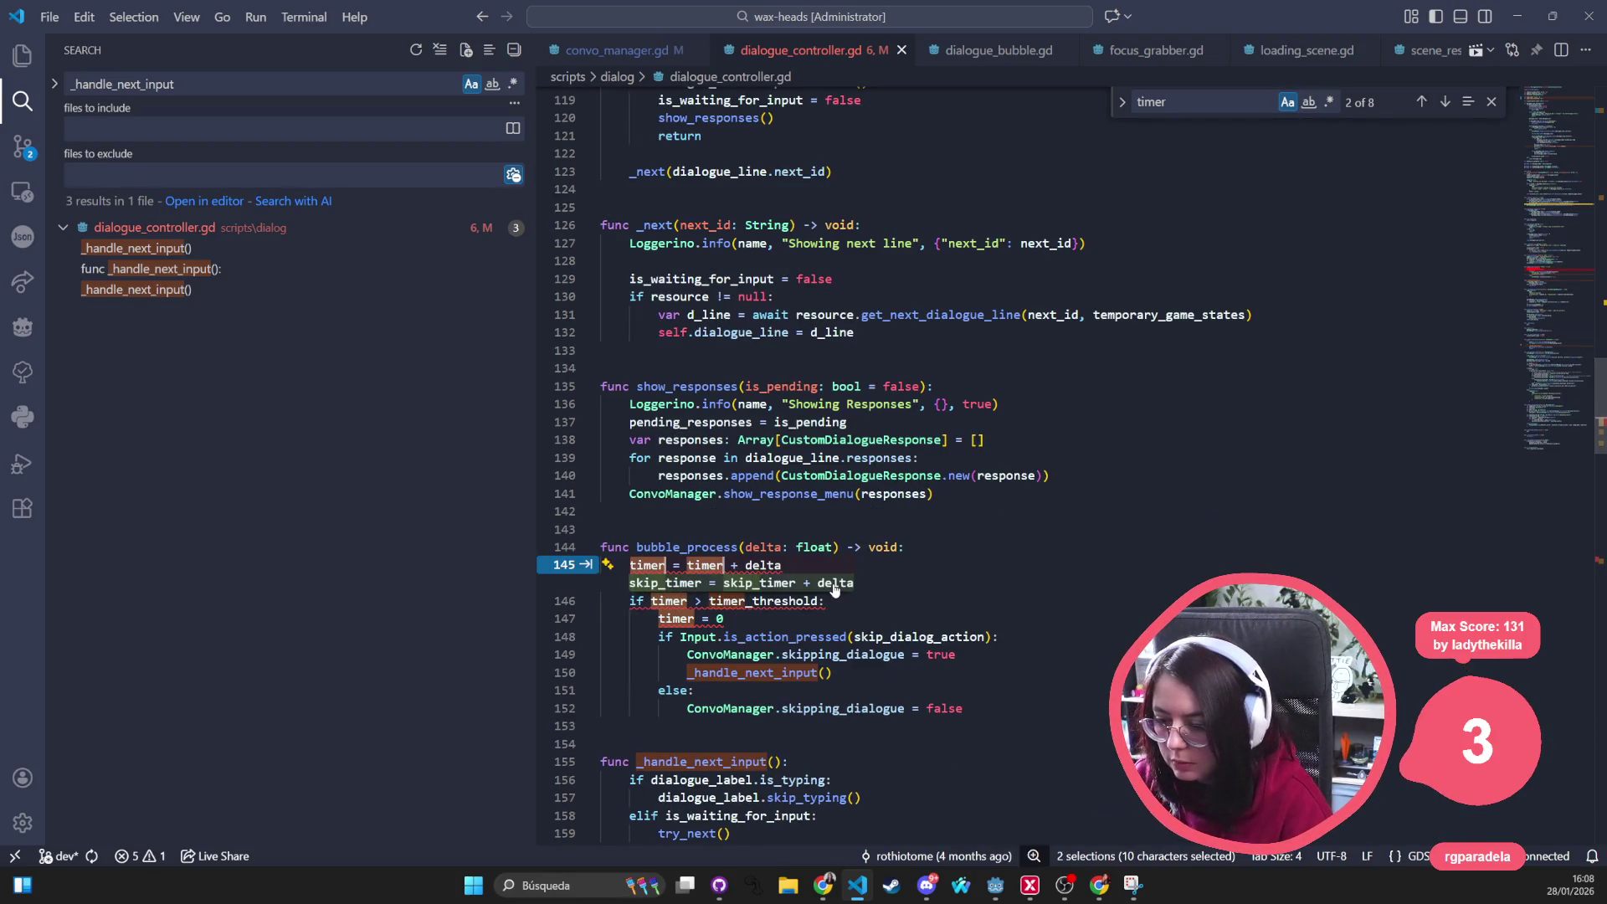
pyautogui.press('Tab')
pyautogui.press('Tab')
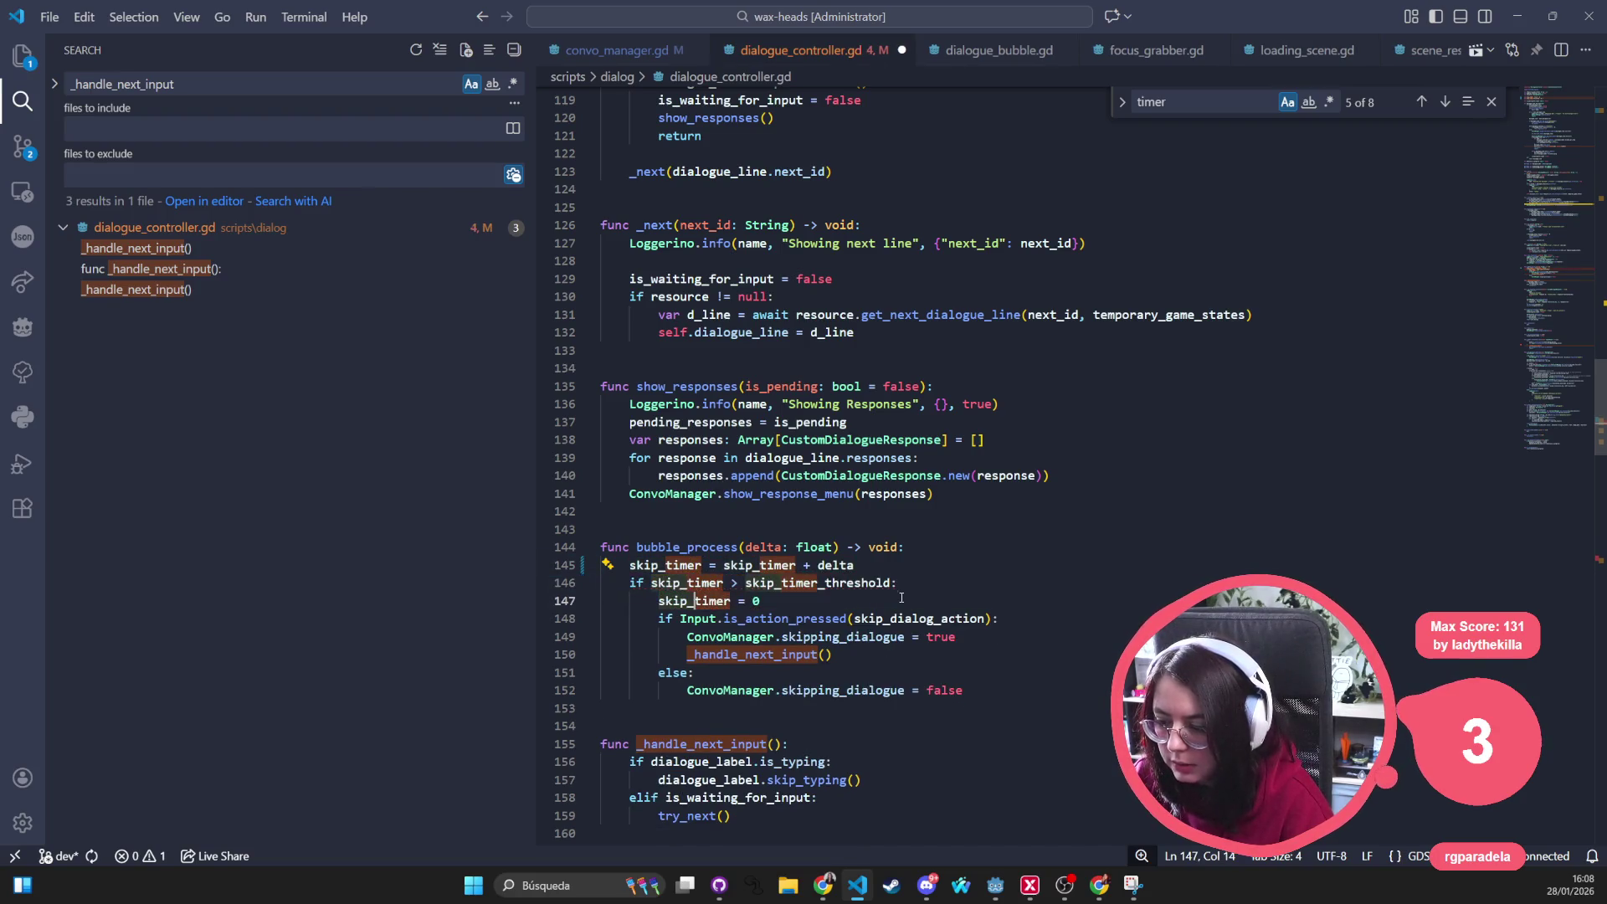
pyautogui.click(859, 567)
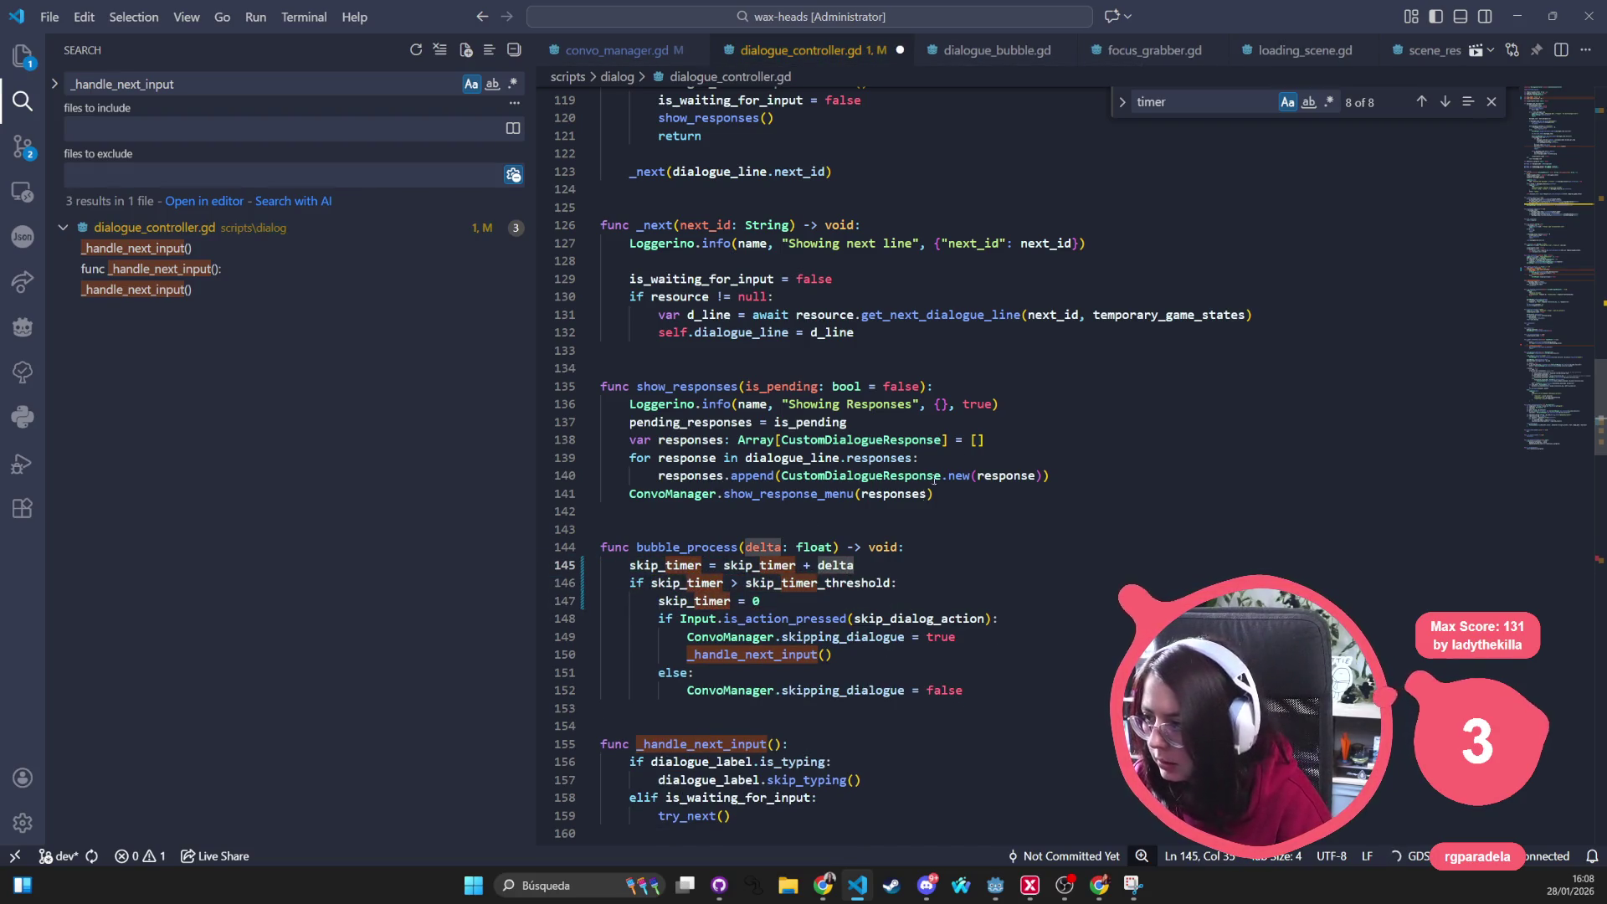
pyautogui.scroll(-1, 704, 581)
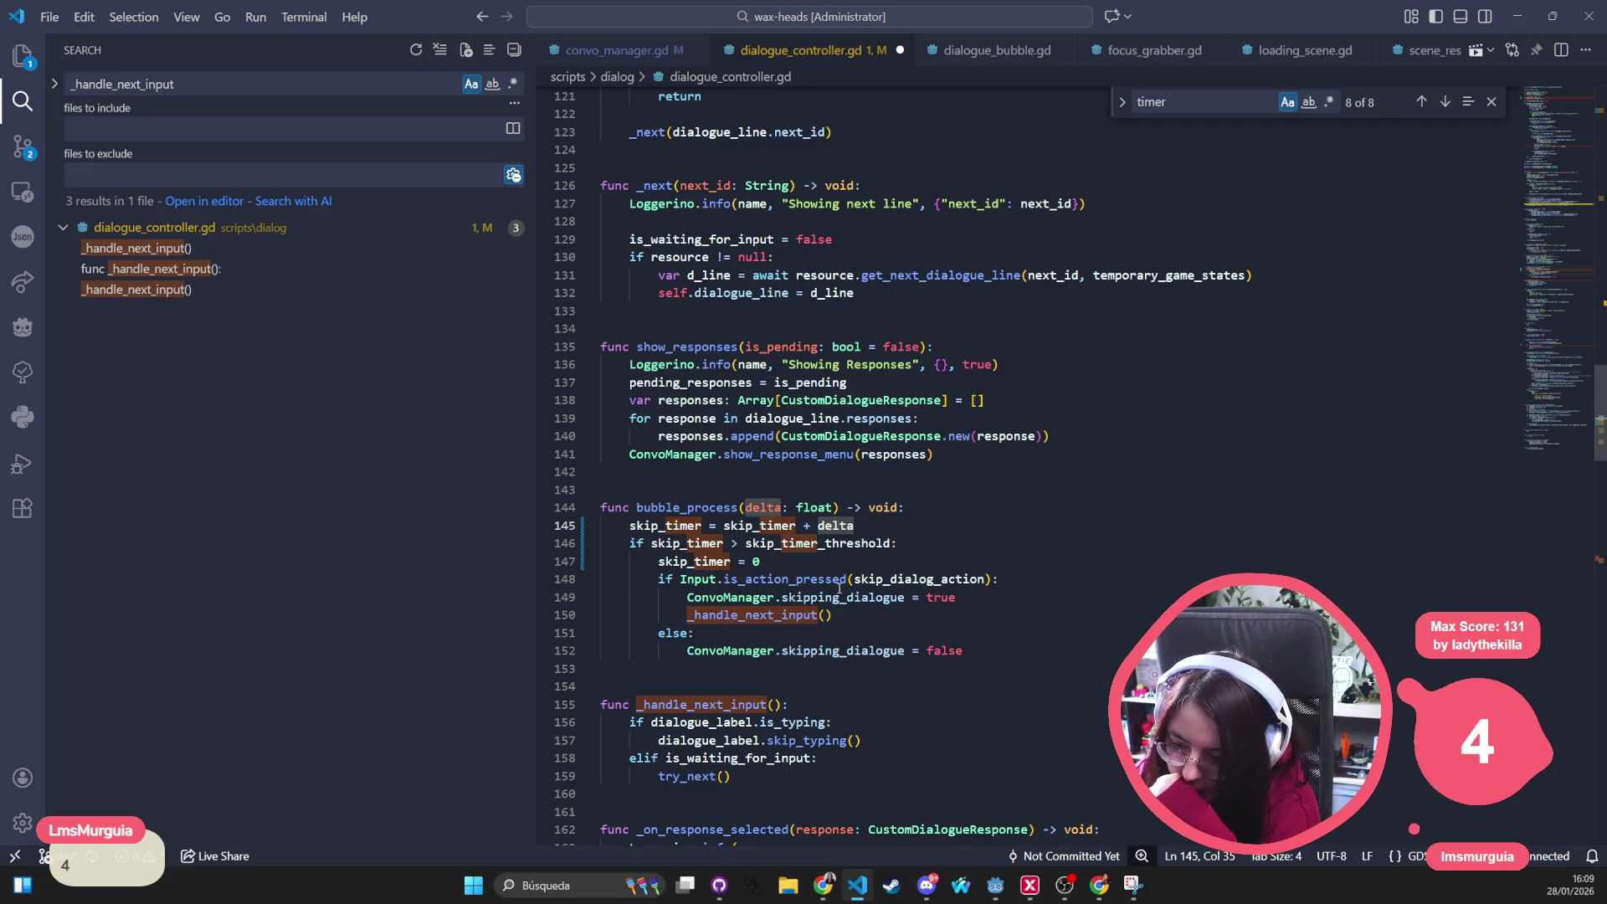
pyautogui.click(997, 652)
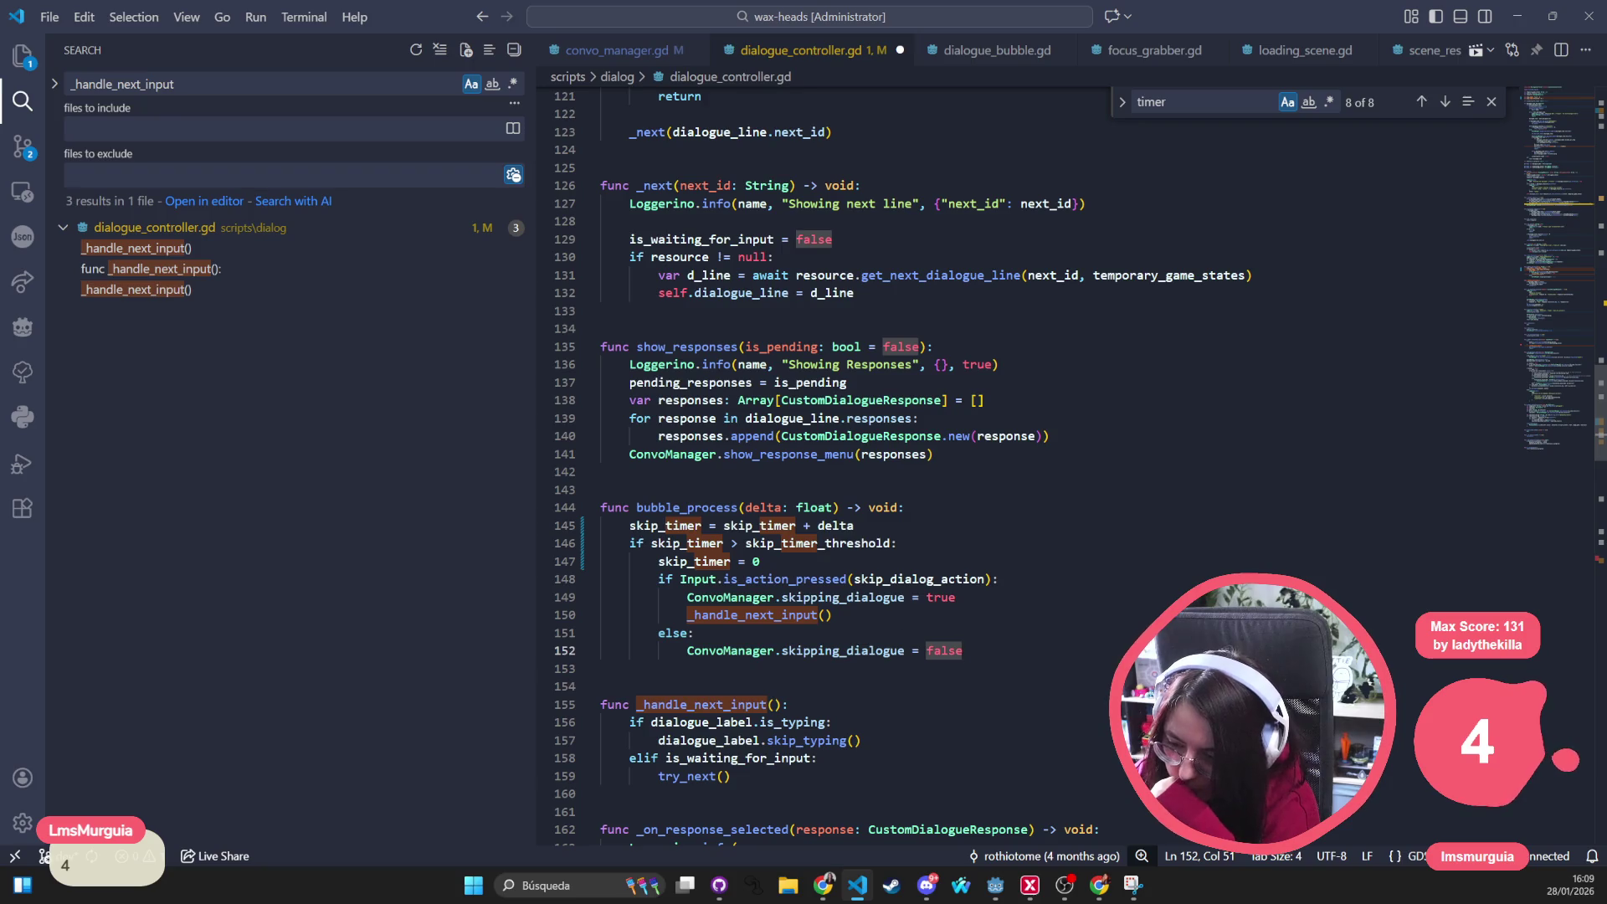
pyautogui.press('Return')
pyautogui.press('BackSpace')
pyautogui.press('BackSpace')
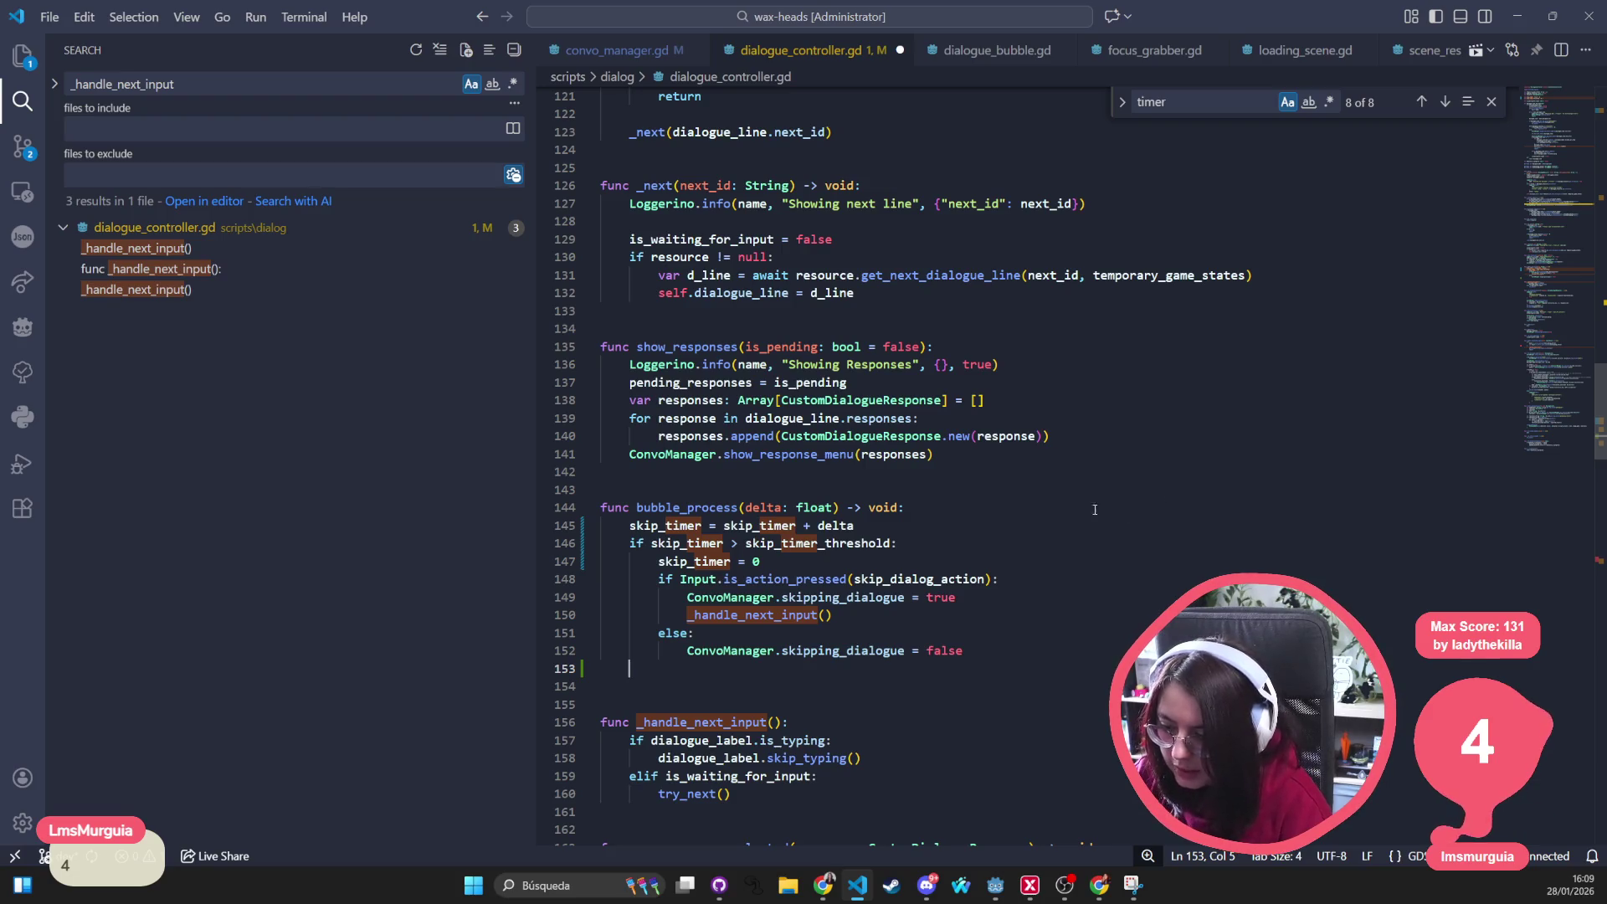
pyautogui.press('BackSpace')
pyautogui.press('BackSpace')
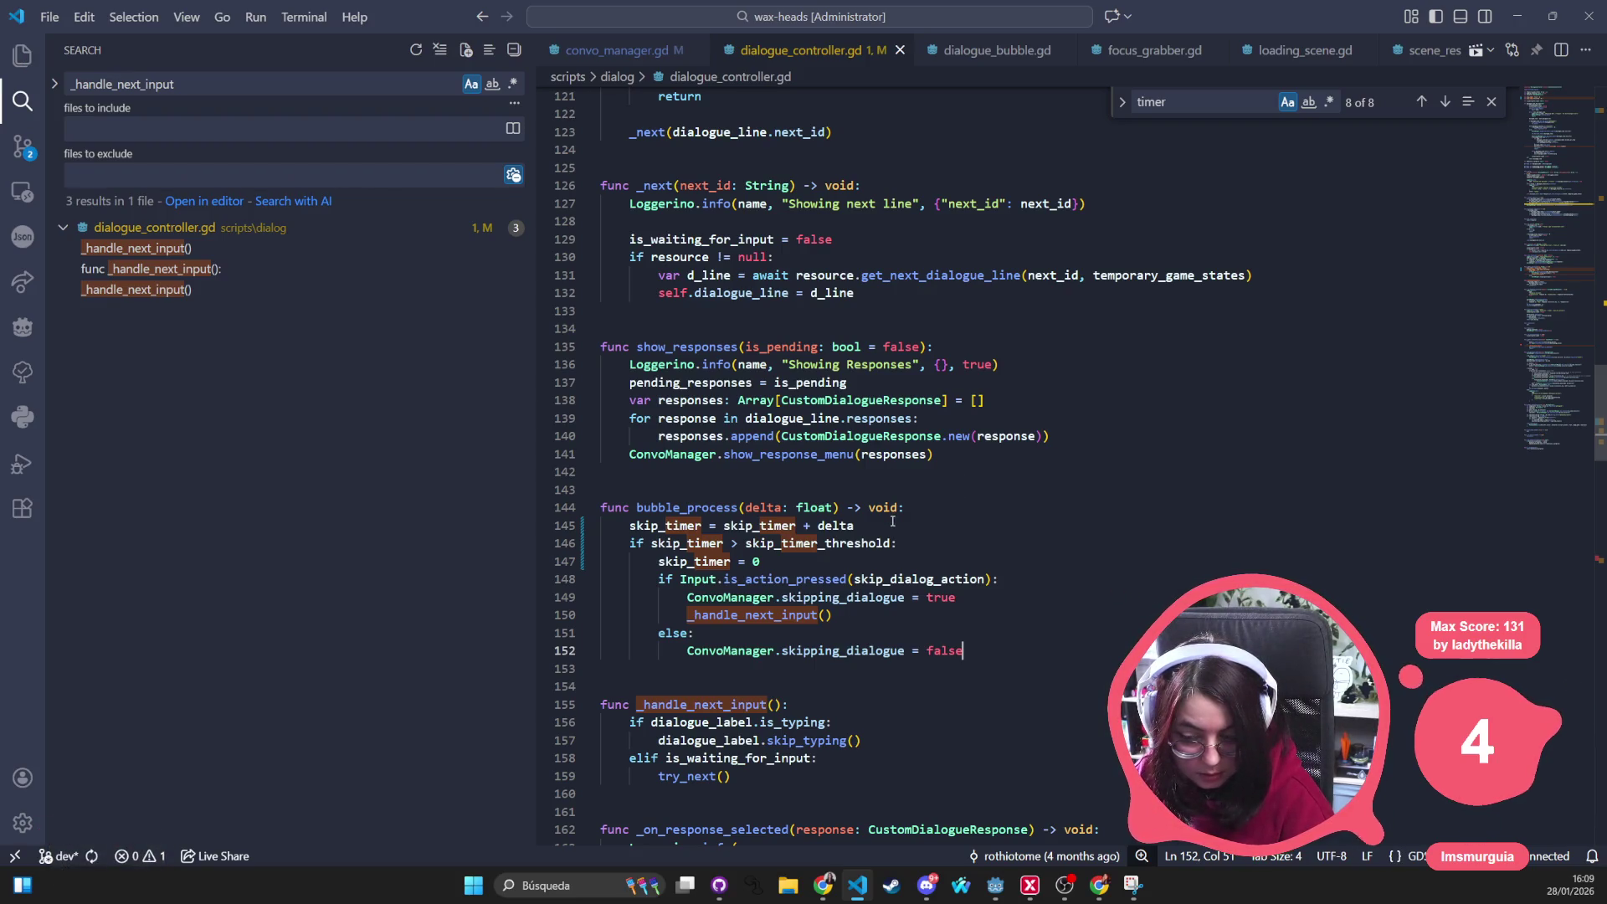
pyautogui.click(893, 520)
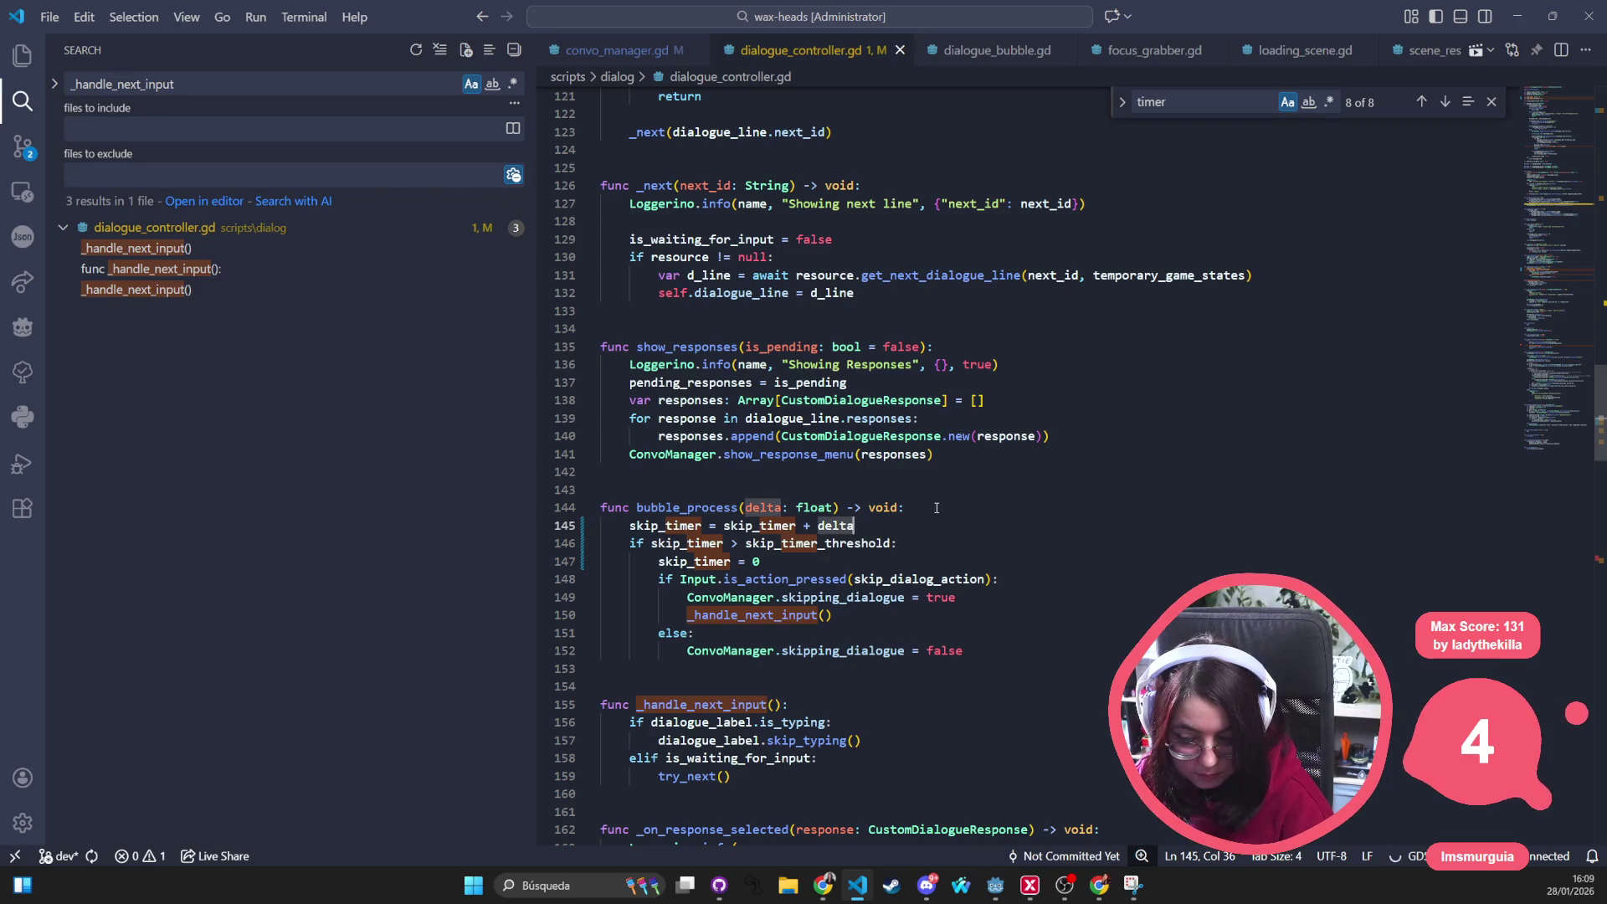
pyautogui.click(935, 507)
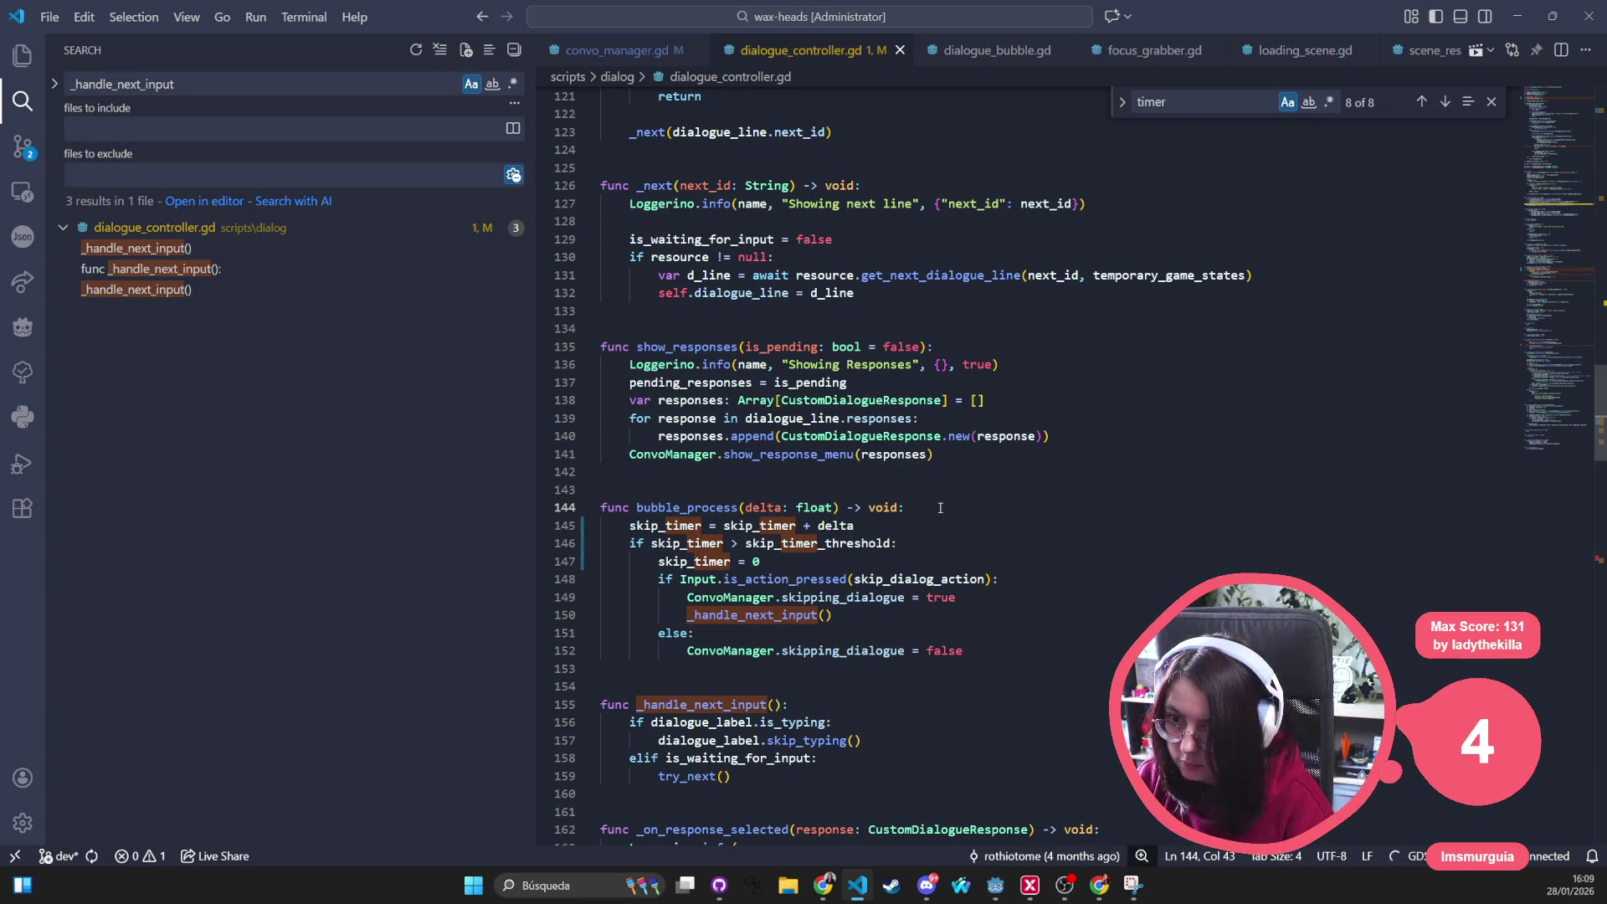
pyautogui.press('Return')
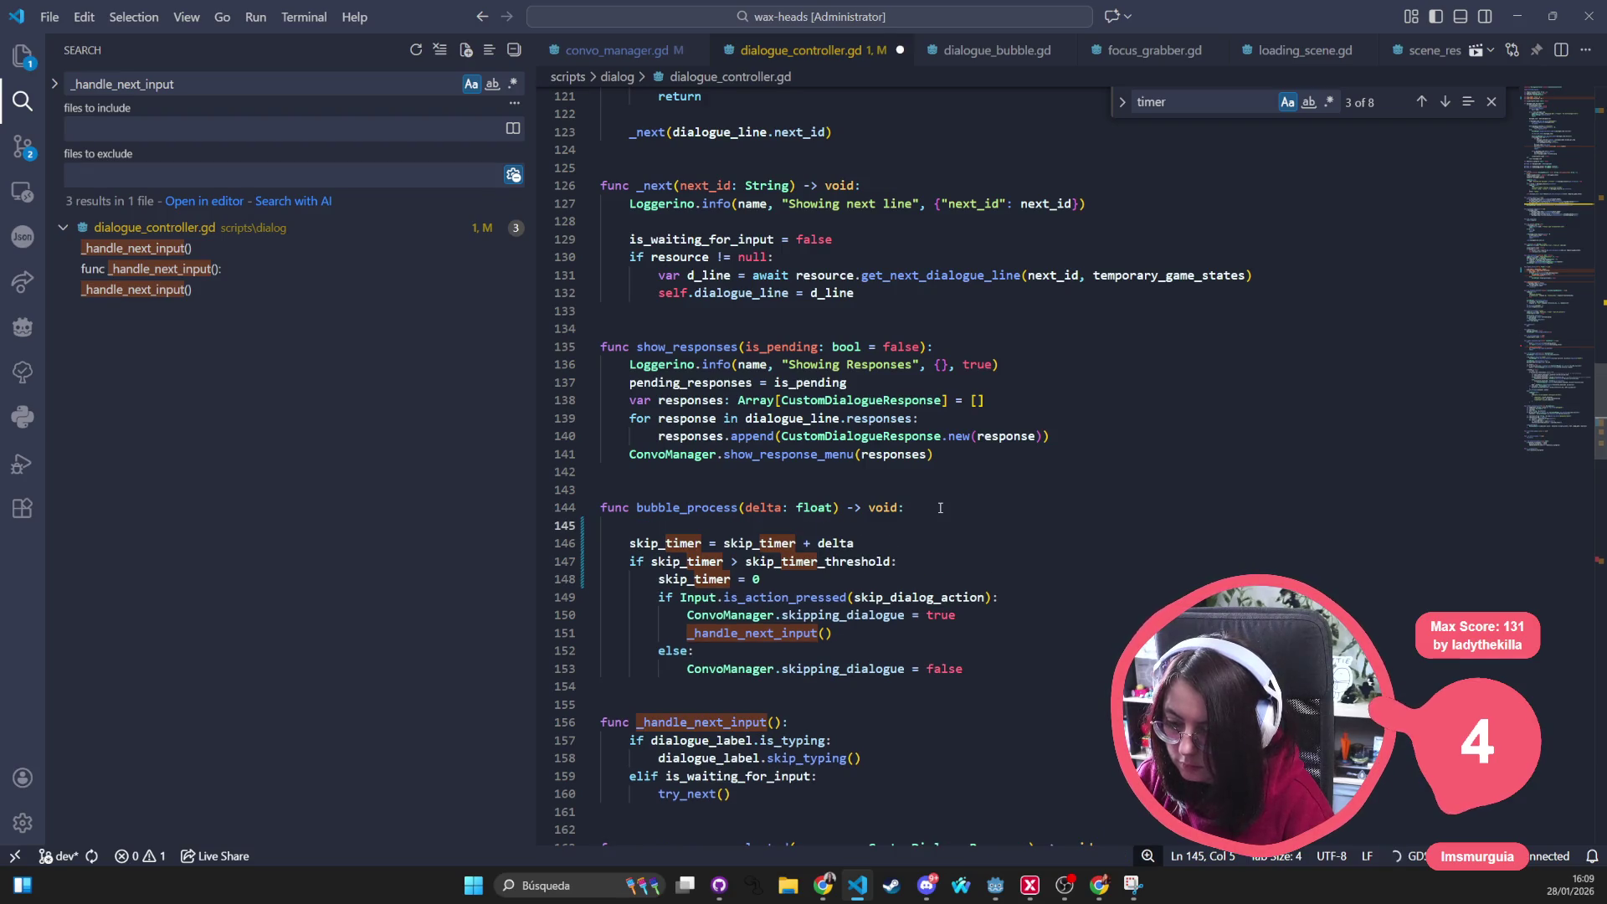
pyautogui.write('if')
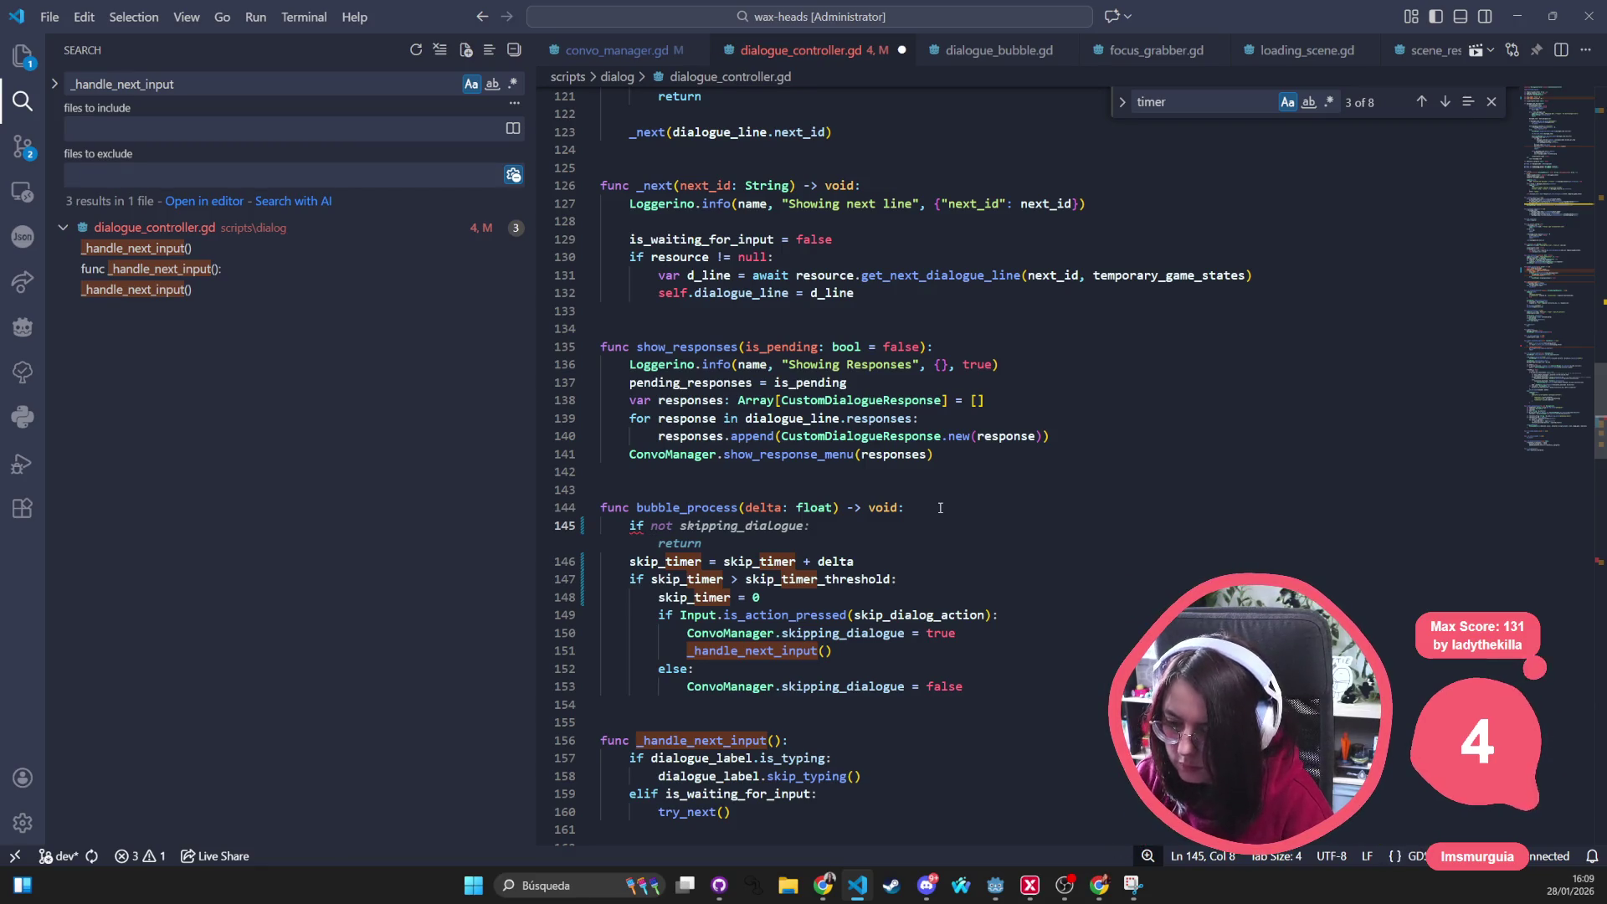
pyautogui.press('BackSpace')
pyautogui.press('BackSpace')
pyautogui.press('BackSpace')
pyautogui.scroll(-2, 939, 508)
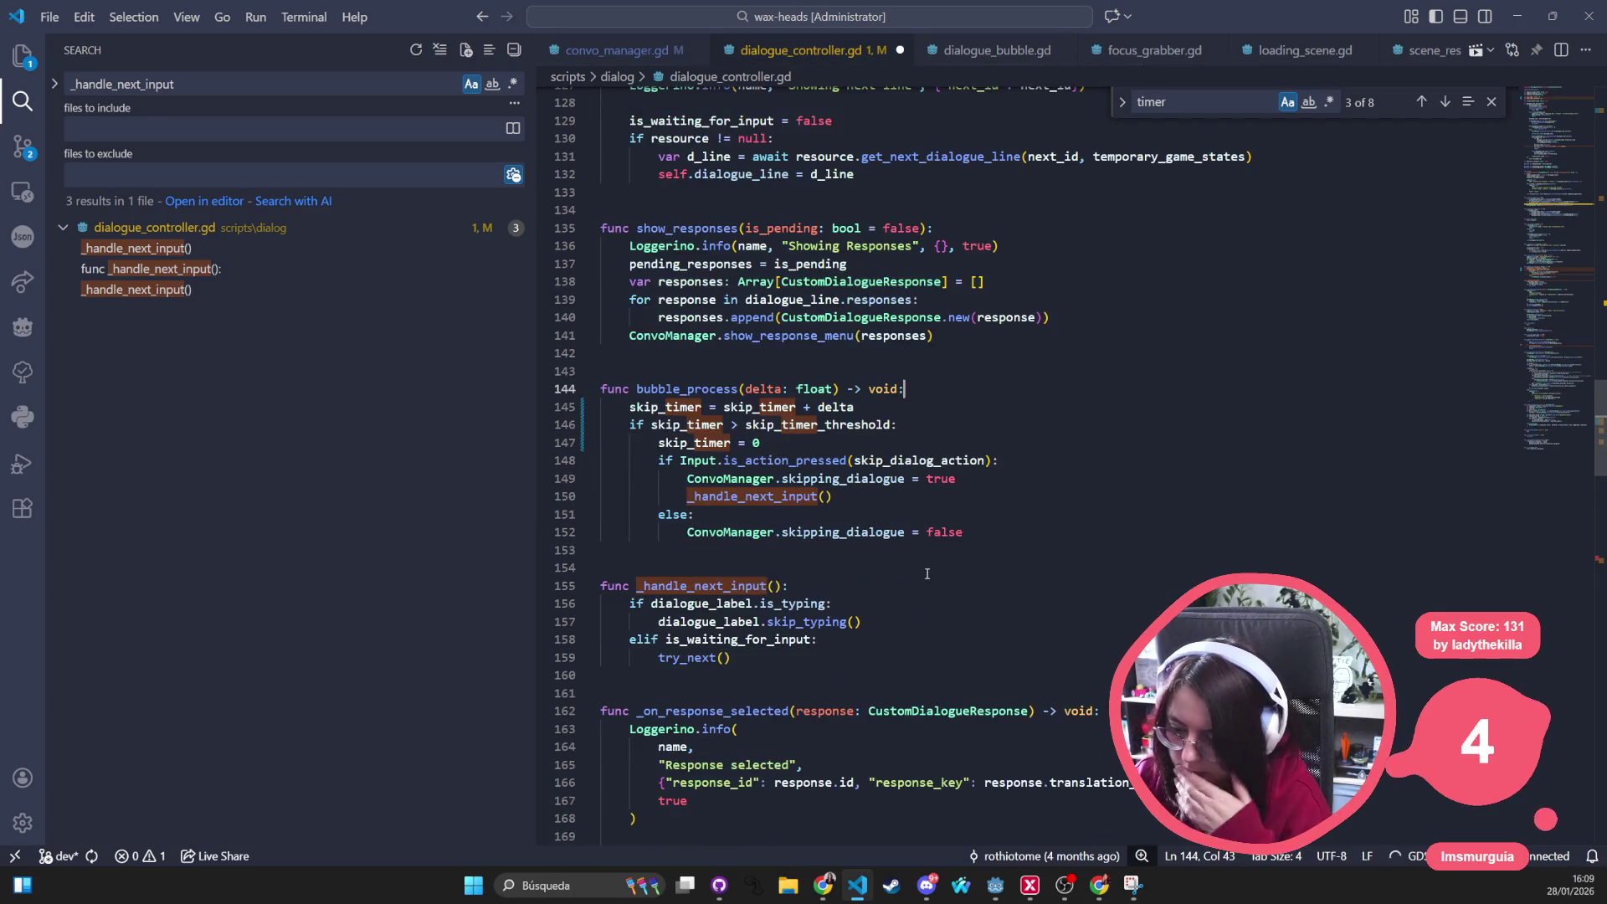
pyautogui.scroll(-1, 917, 553)
pyautogui.scroll(-1, 890, 617)
pyautogui.scroll(-3, 889, 618)
pyautogui.scroll(-2, 890, 618)
pyautogui.scroll(-3, 889, 619)
pyautogui.scroll(-1, 889, 618)
pyautogui.scroll(-3, 889, 618)
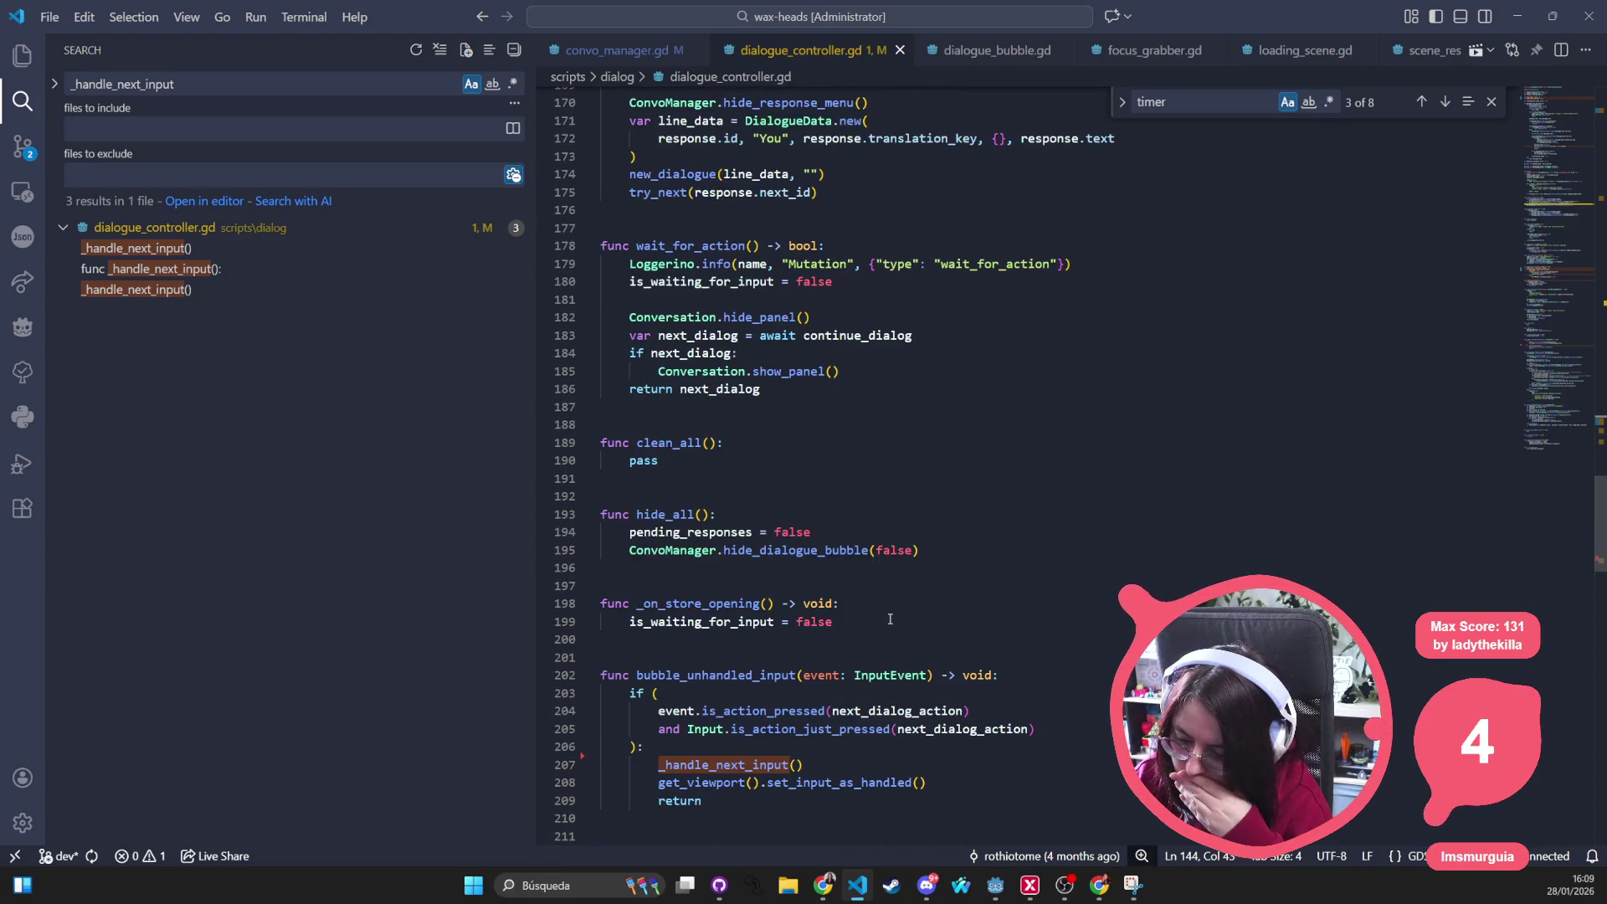
pyautogui.scroll(-2, 691, 573)
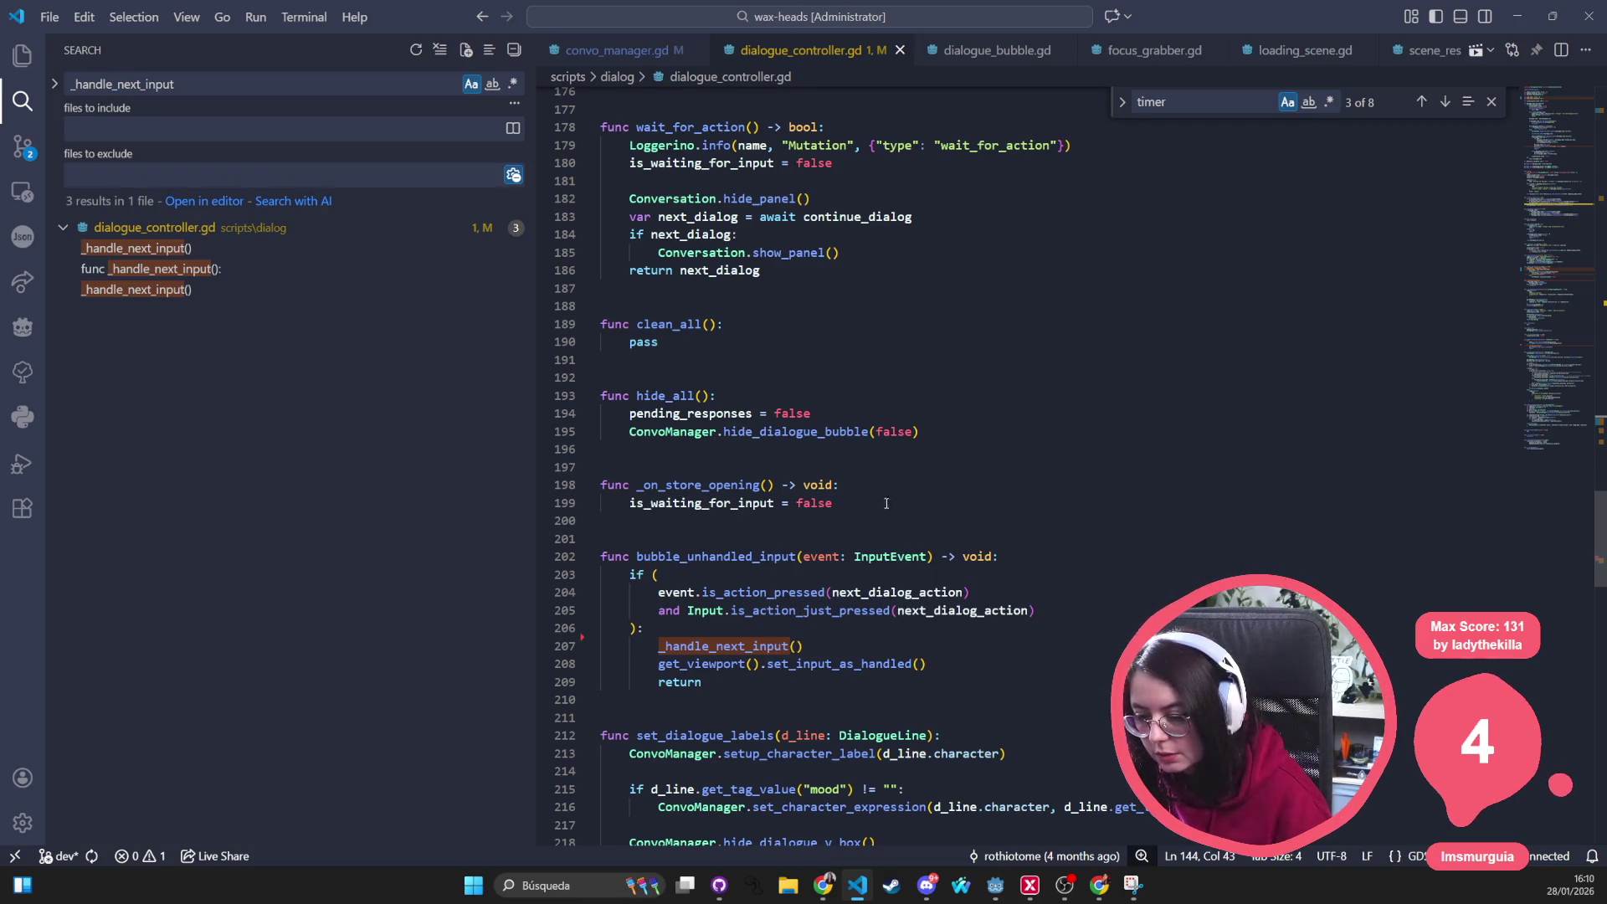
pyautogui.scroll(2, 1023, 524)
pyautogui.scroll(1, 1110, 544)
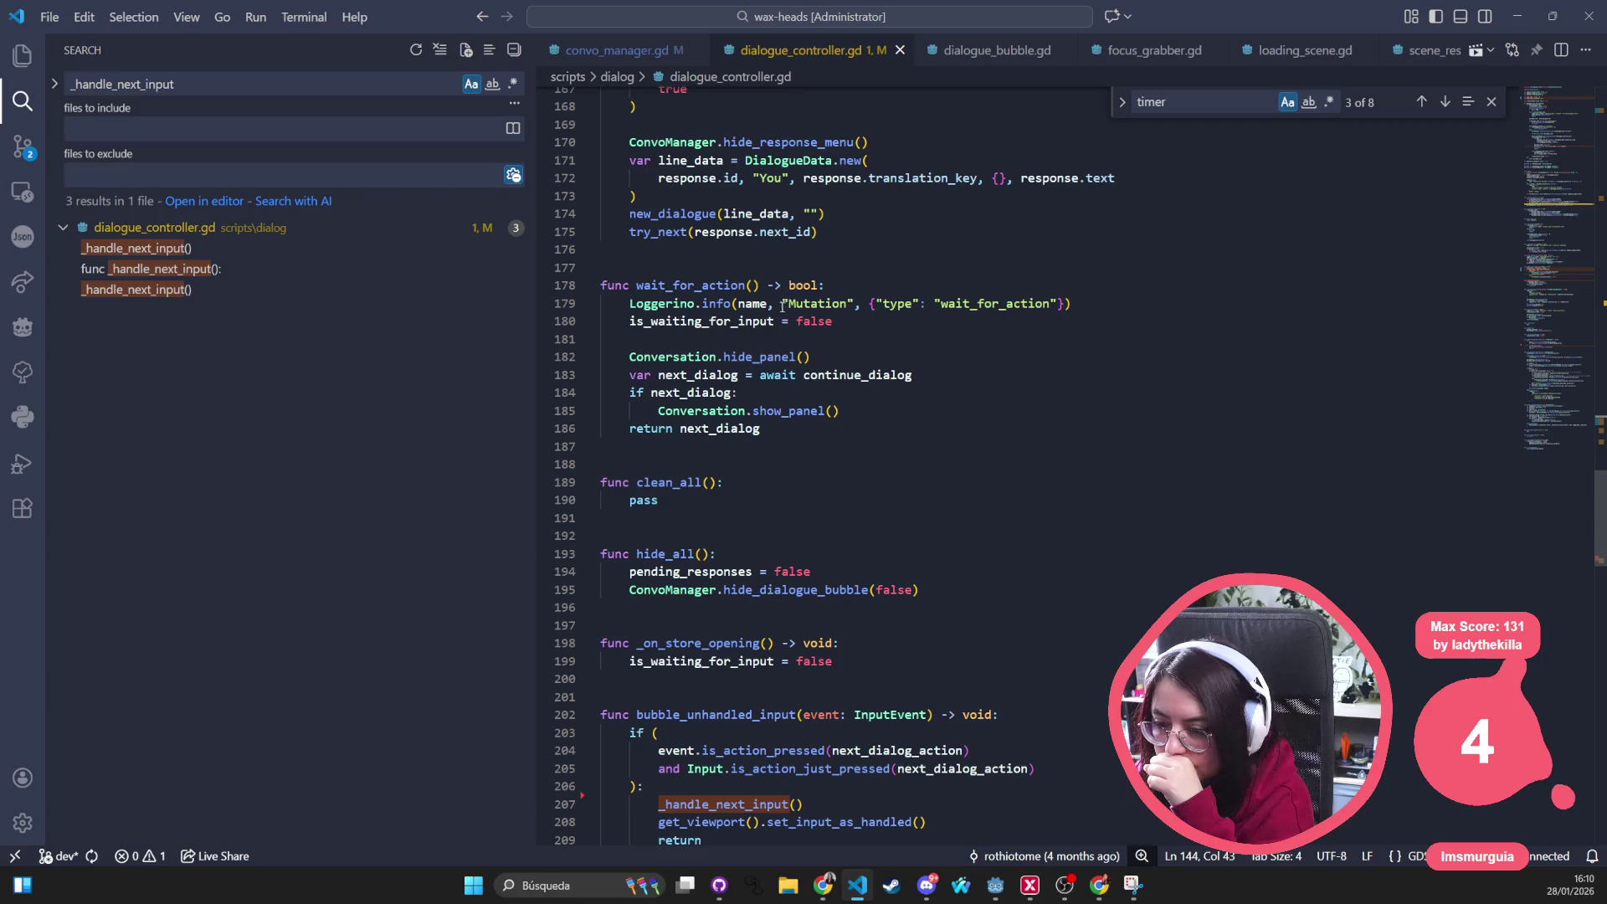
pyautogui.doubleClick(720, 287)
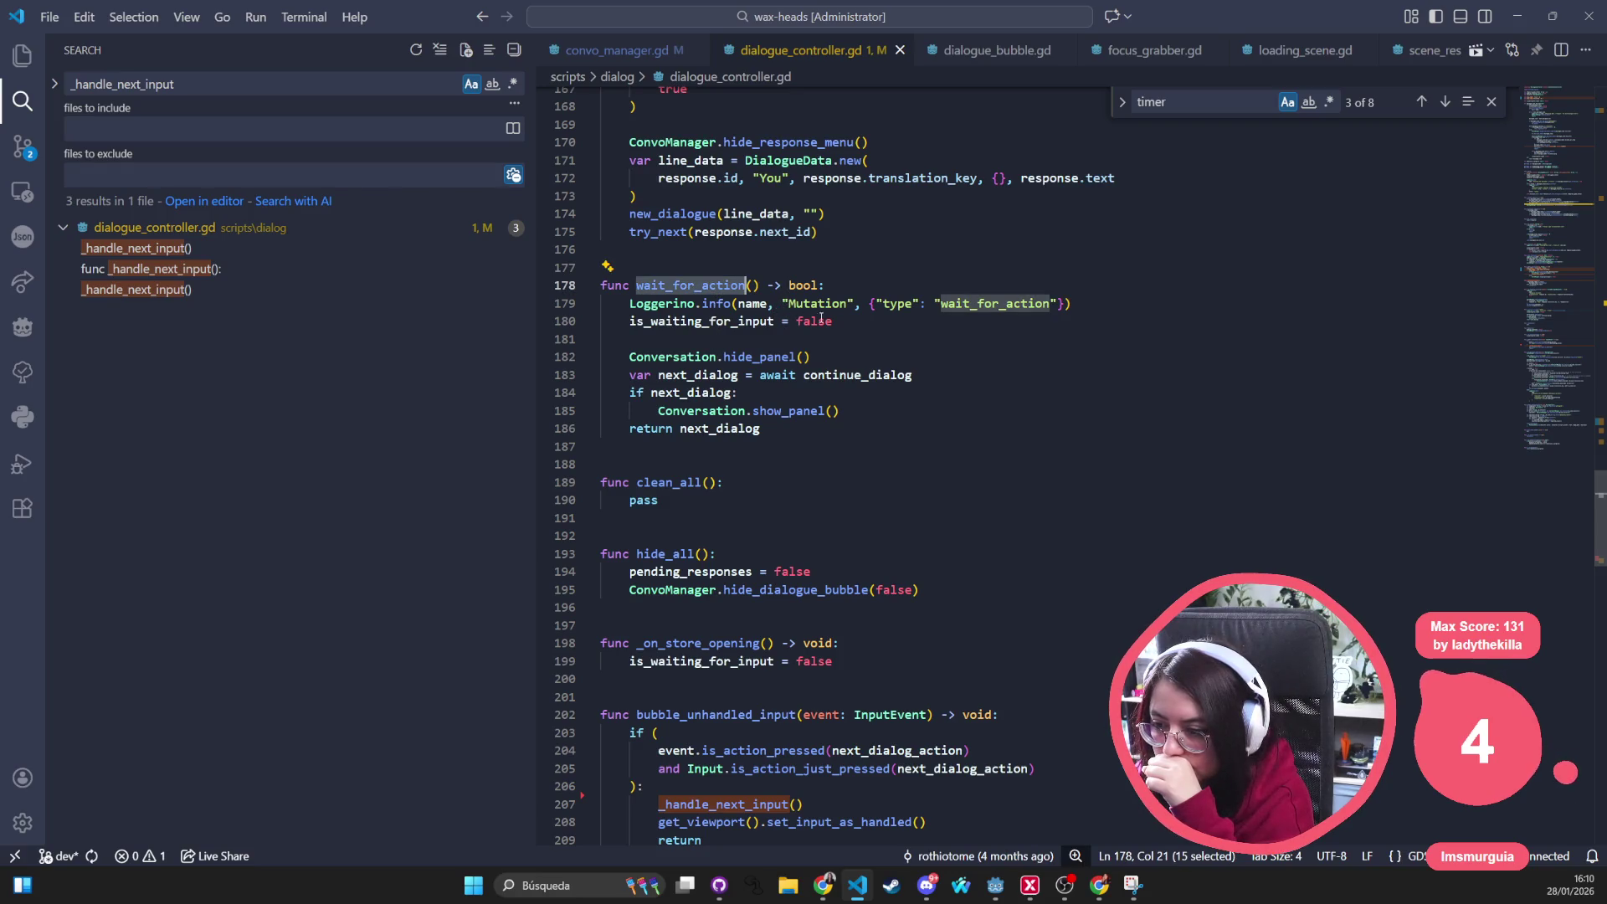
pyautogui.scroll(5, 892, 355)
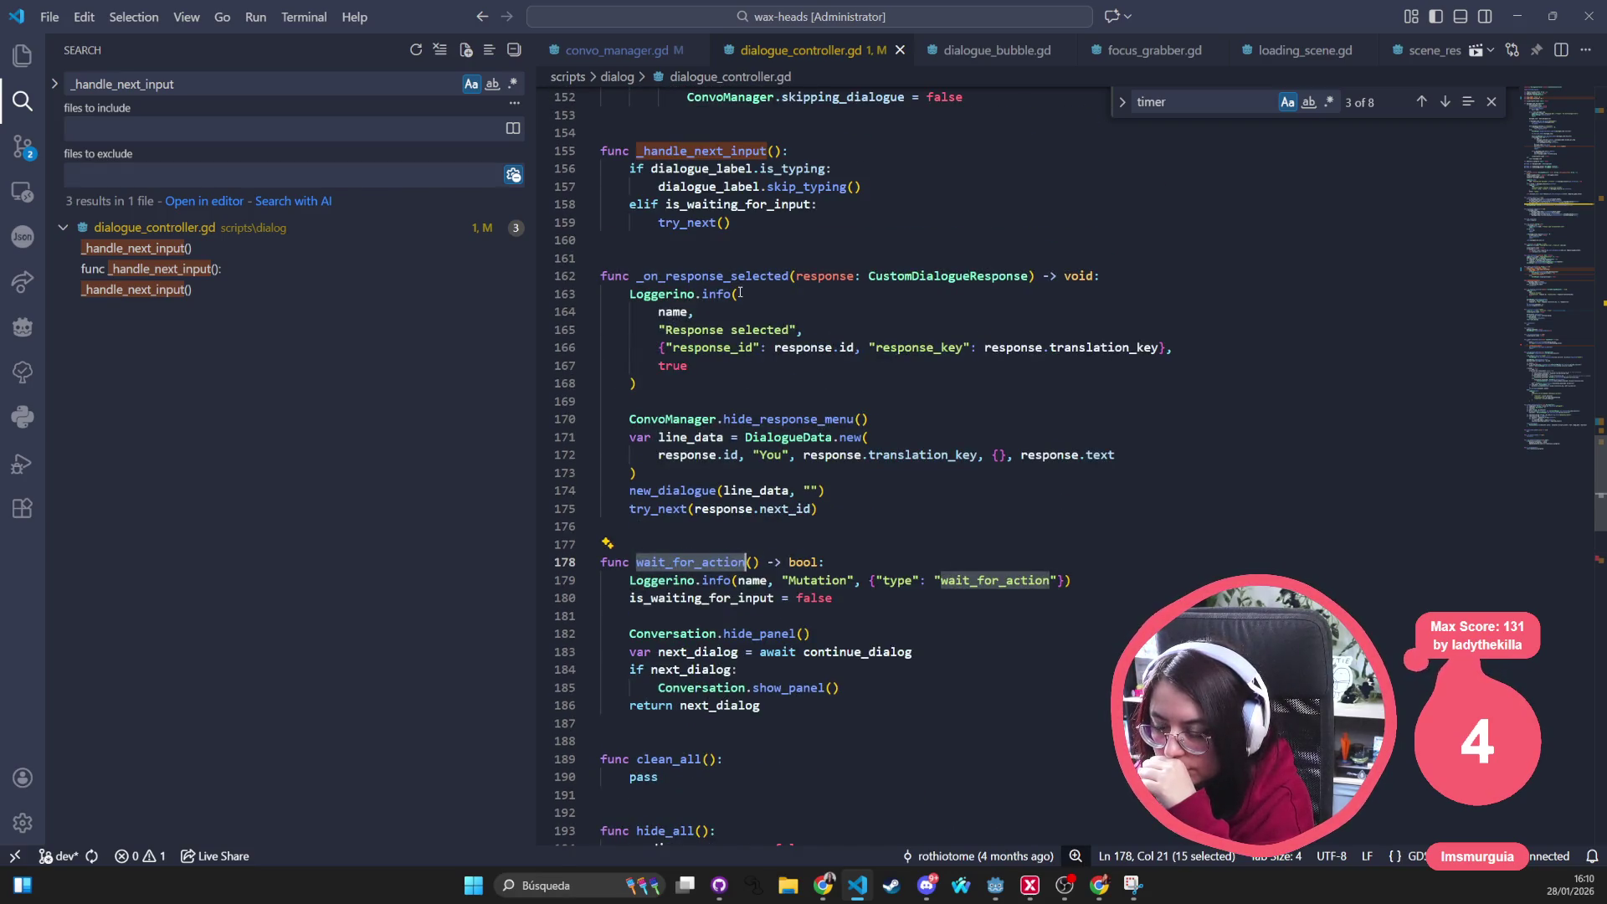
pyautogui.scroll(2, 740, 293)
pyautogui.scroll(2, 739, 370)
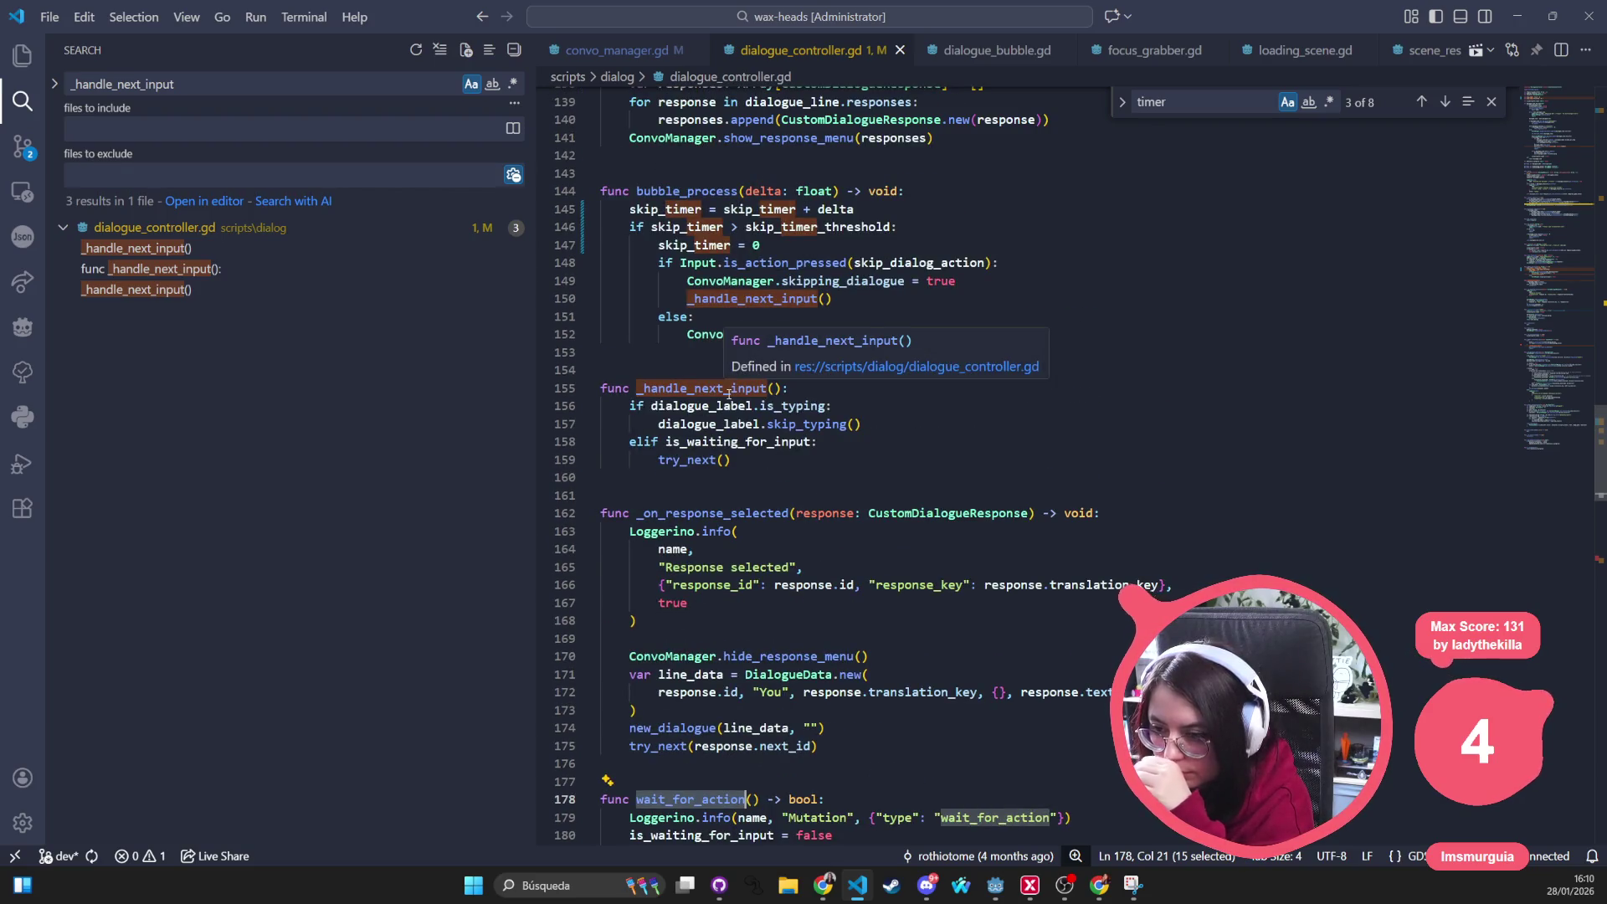
pyautogui.scroll(2, 747, 376)
pyautogui.scroll(1, 767, 365)
pyautogui.click(966, 452)
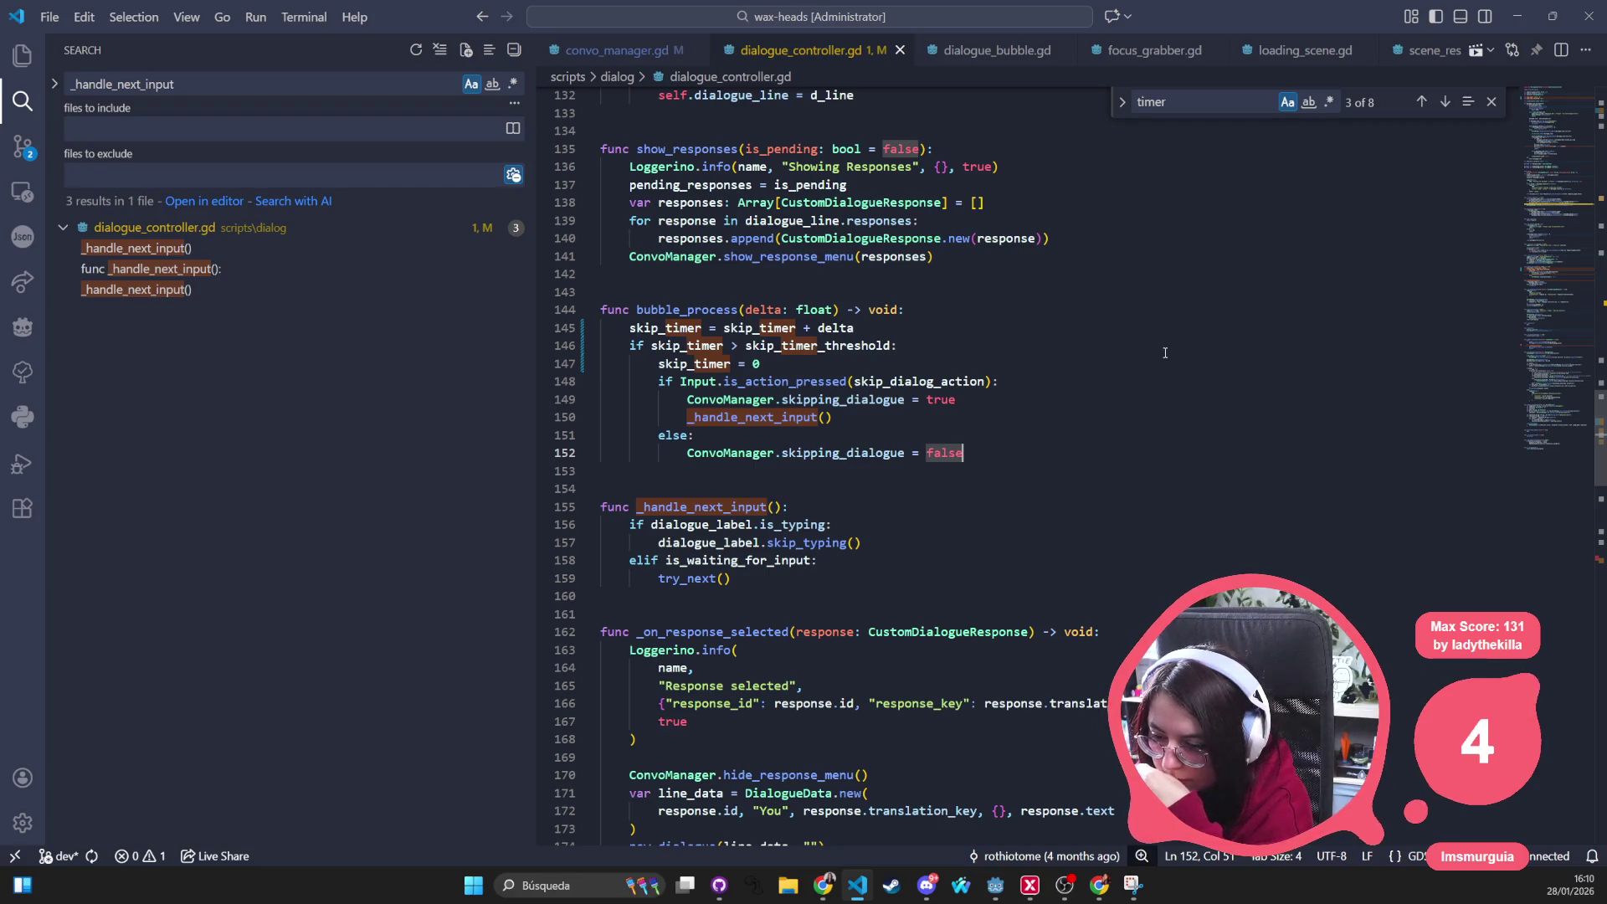
# Add 'if Input.is_action_pressed(next_dialog_action) and dialogue_label.is_typing == false:' calling _handle_next_input
pyautogui.press('Return')
pyautogui.write('if ')
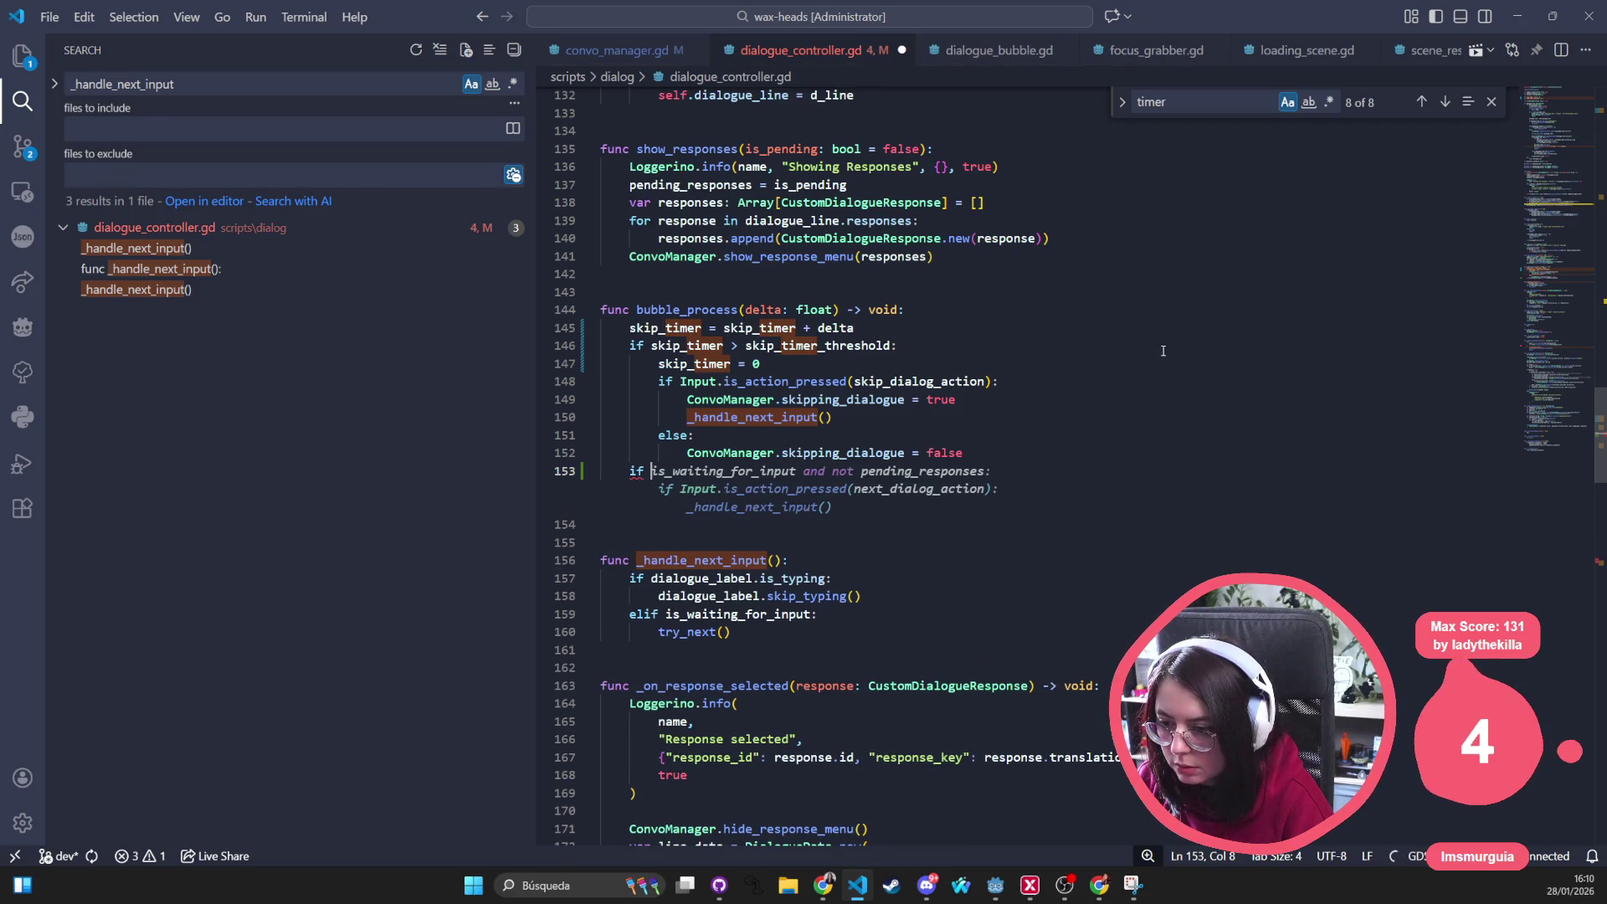
pyautogui.write('ev')
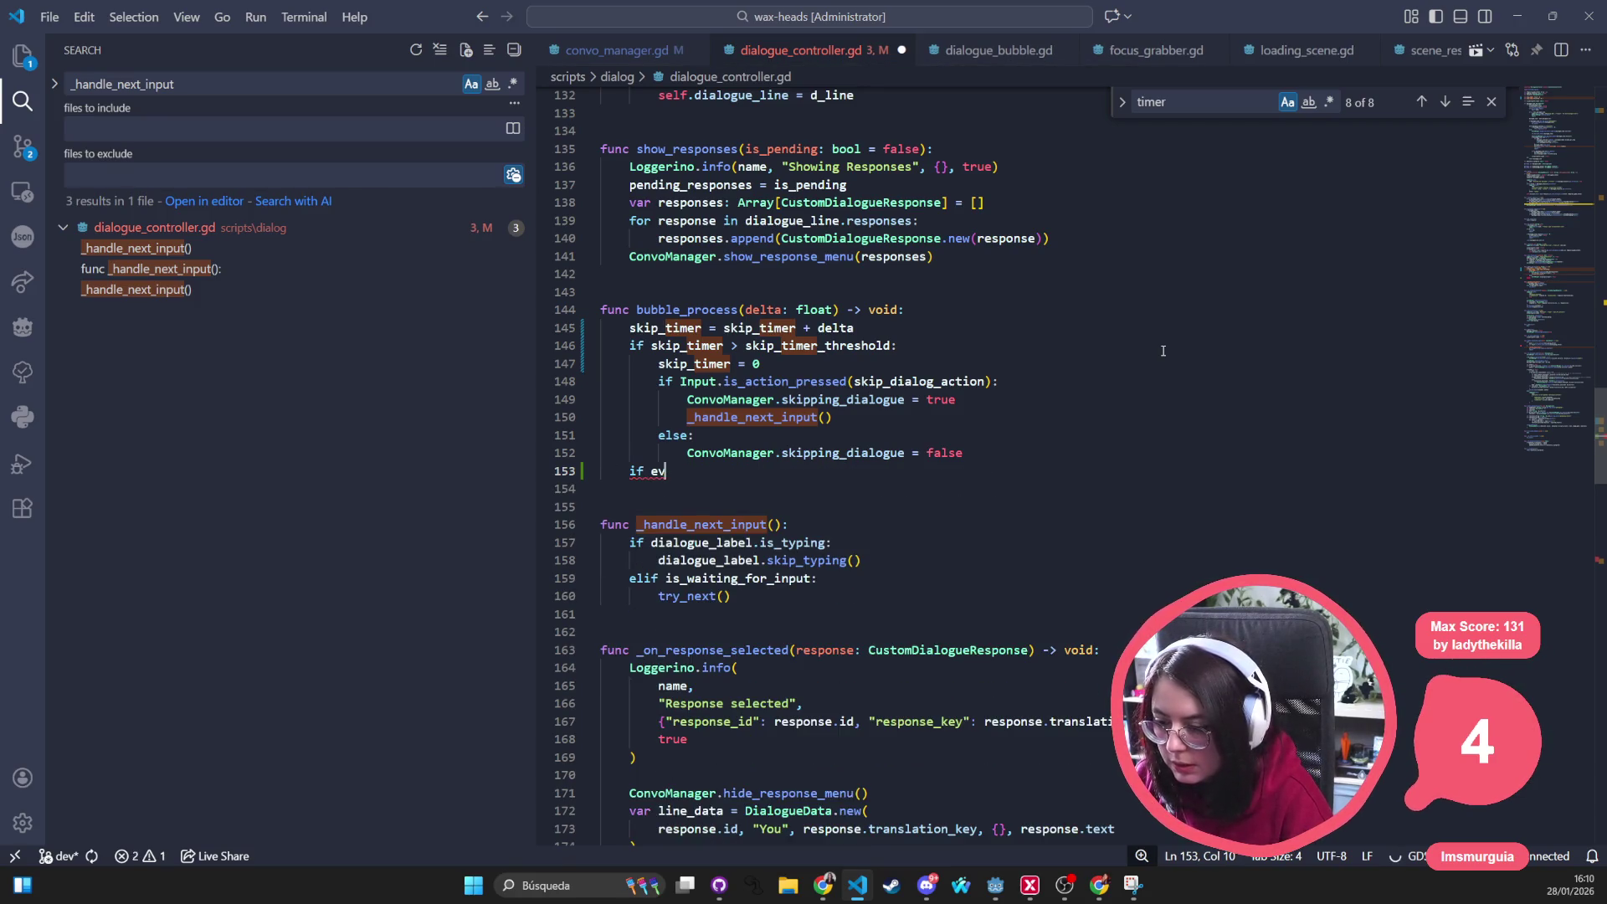
pyautogui.write('e')
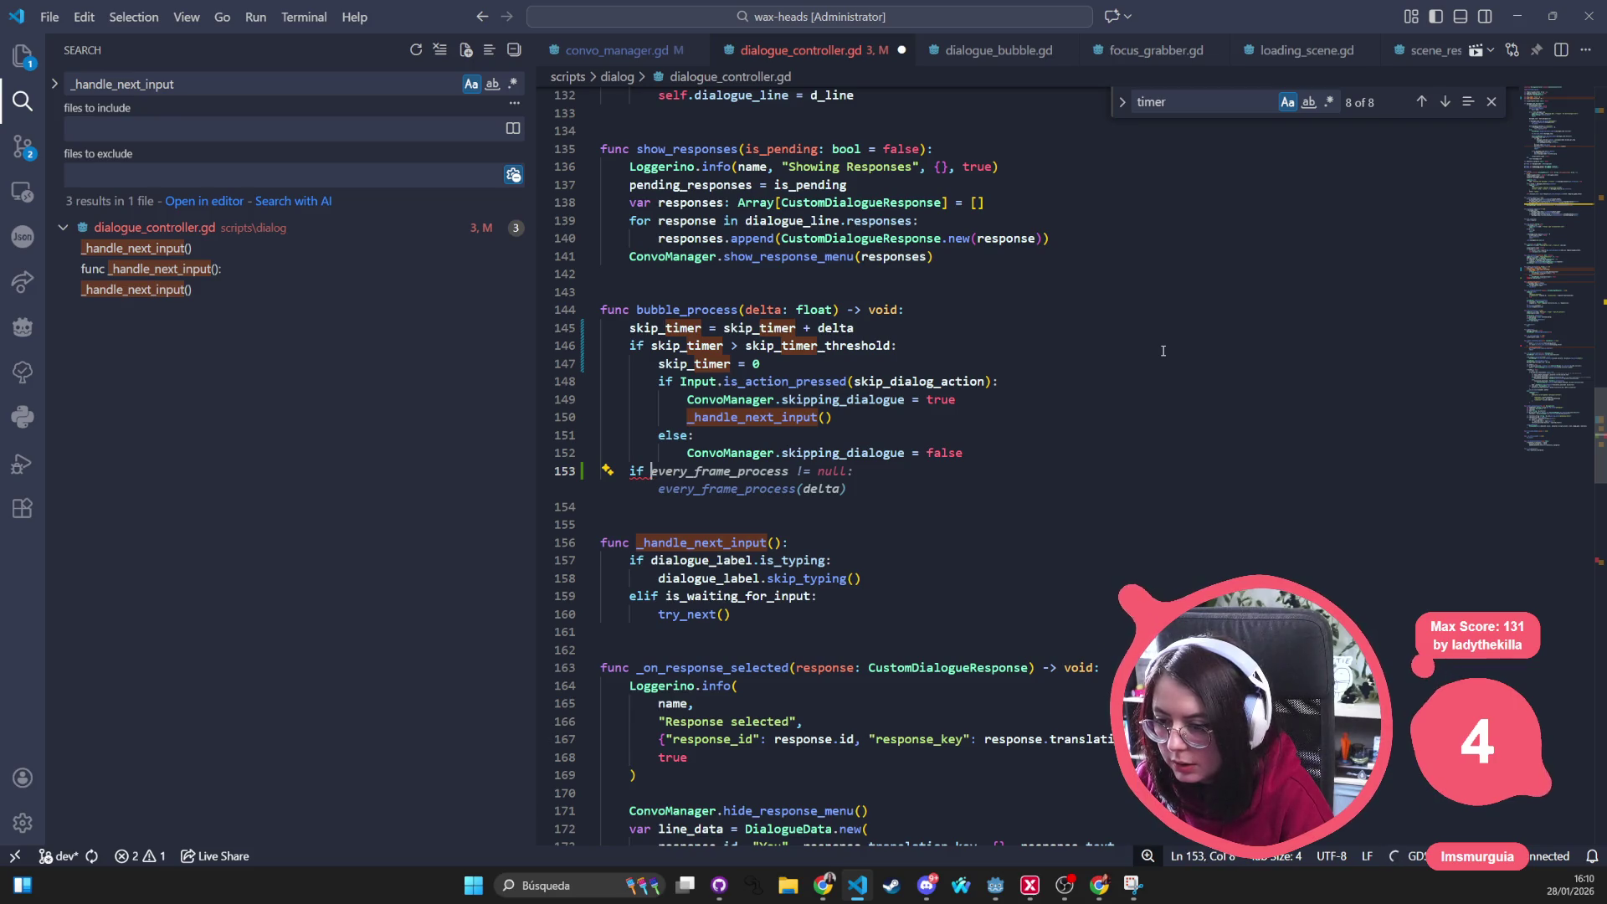
pyautogui.press('BackSpace')
pyautogui.press('BackSpace')
pyautogui.press('BackSpace')
pyautogui.write('Input.is')
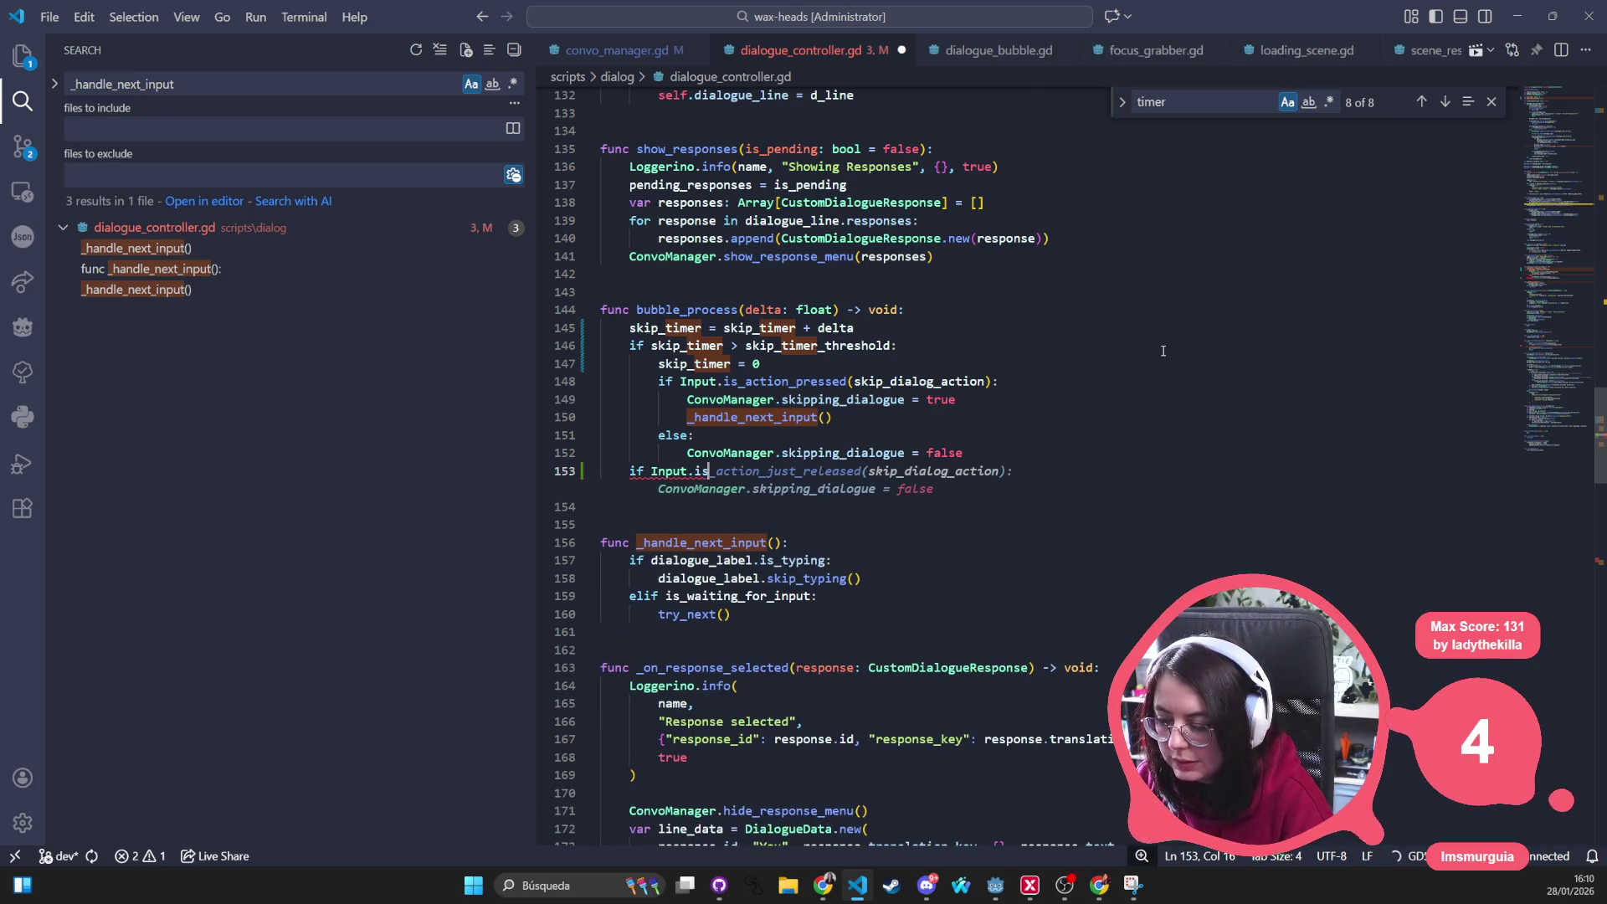
pyautogui.hotkey('ctrl', 'Right')
pyautogui.hotkey('ctrl', 'Right')
pyautogui.hotkey('ctrl', 'Right')
pyautogui.hotkey('ctrl', 'BackSpace')
pyautogui.hotkey('ctrl', 'BackSpace')
pyautogui.hotkey('ctrl', 'BackSpace')
pyautogui.write('_action_pressed')
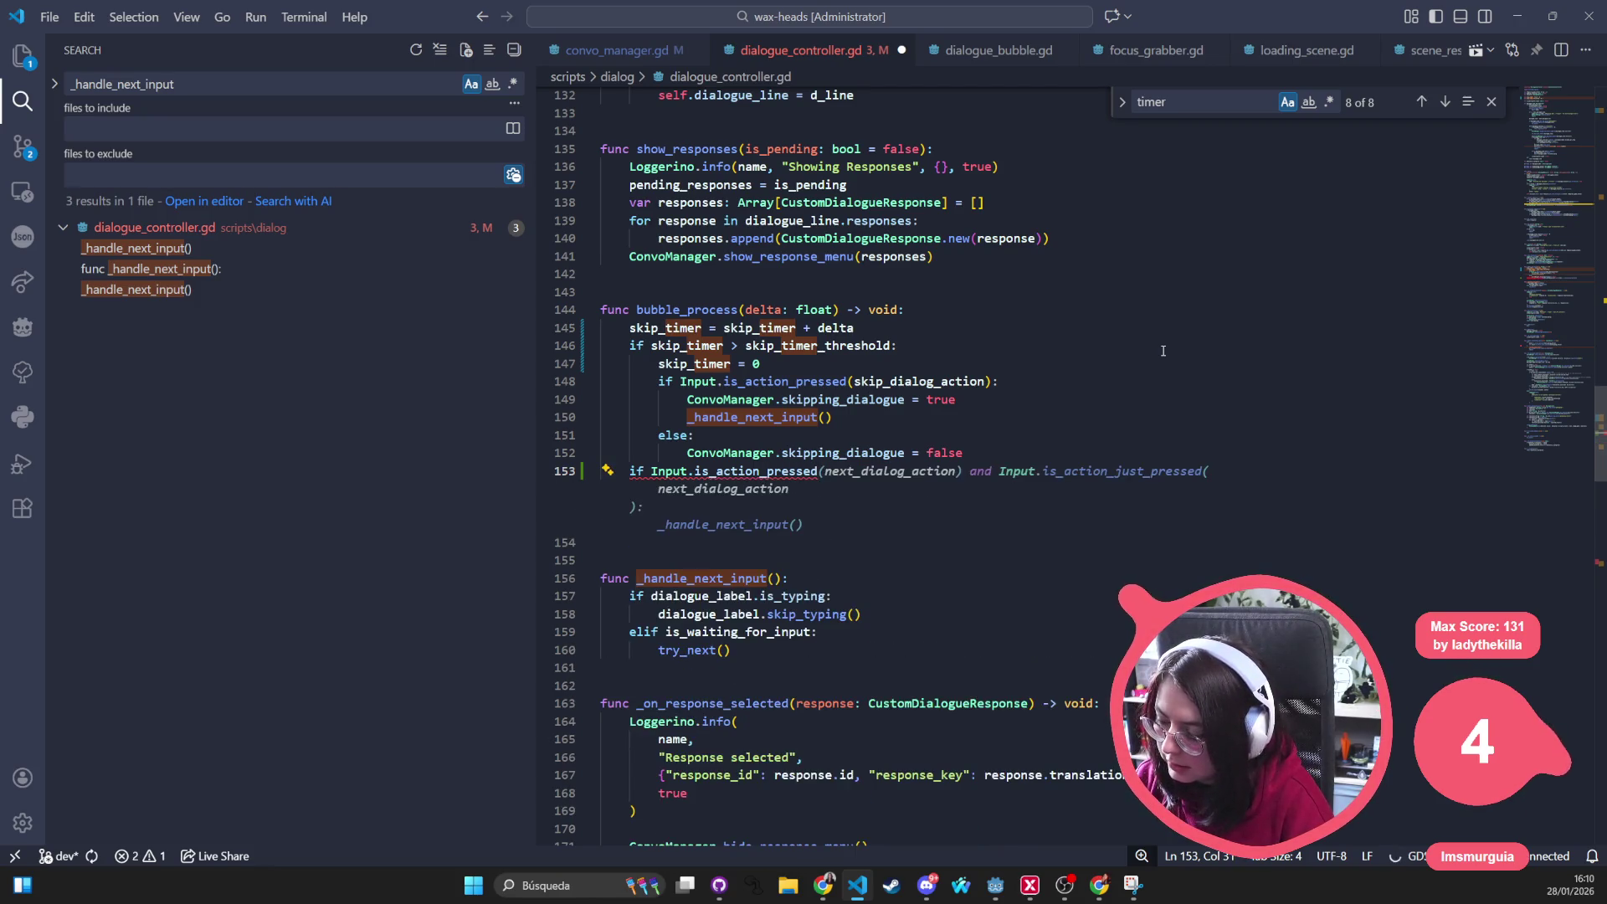
pyautogui.write('(next_dialog_a')
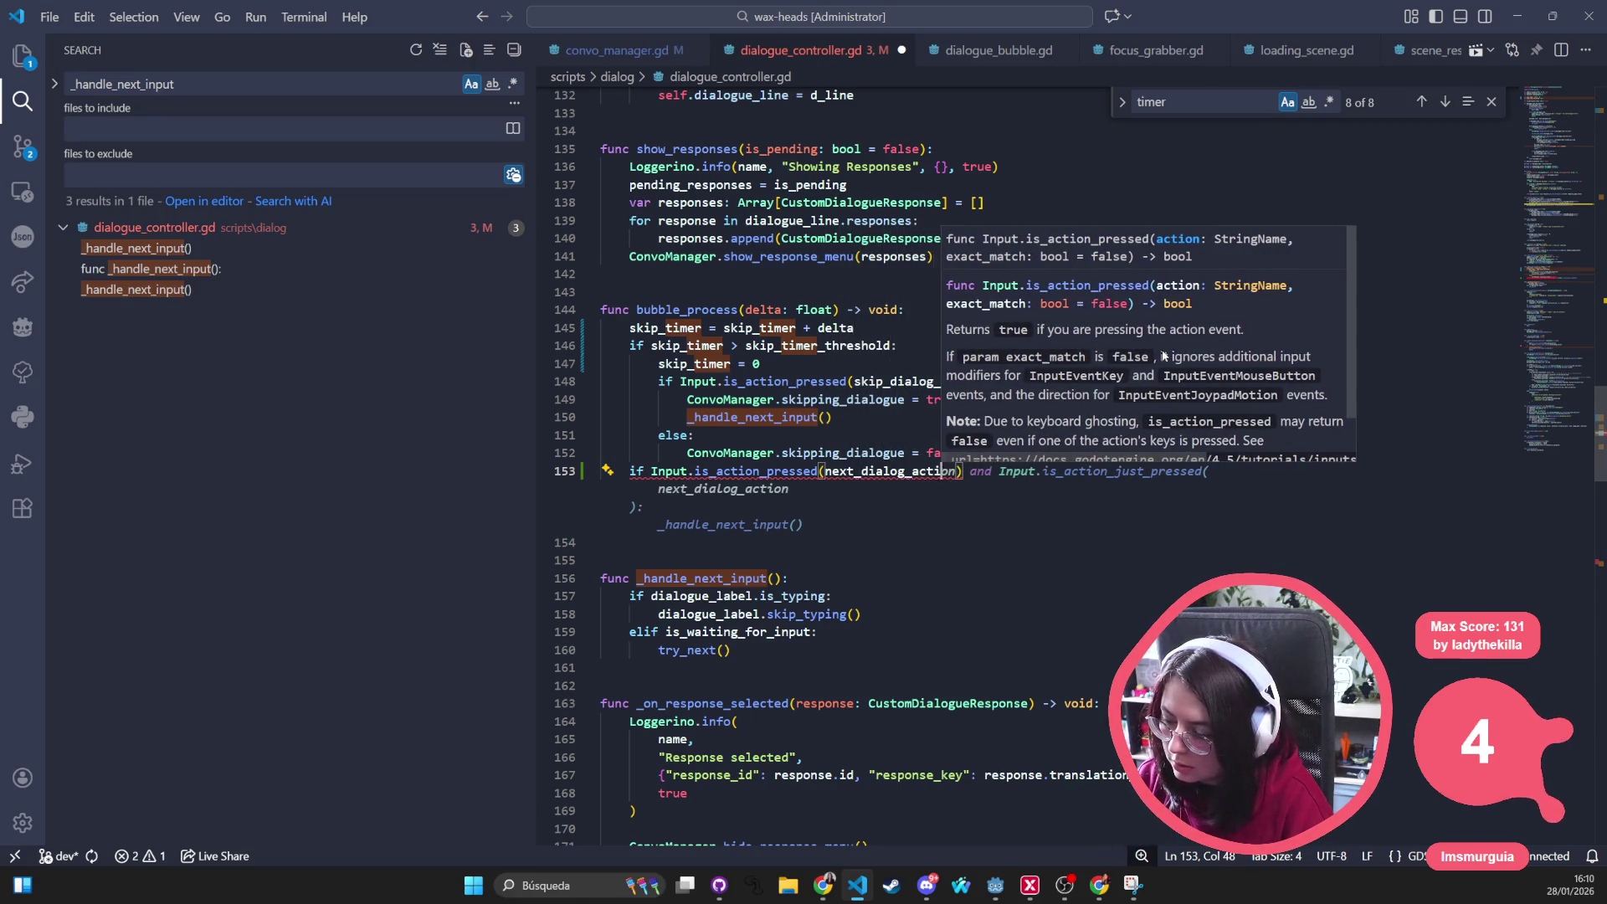
pyautogui.write('ction)')
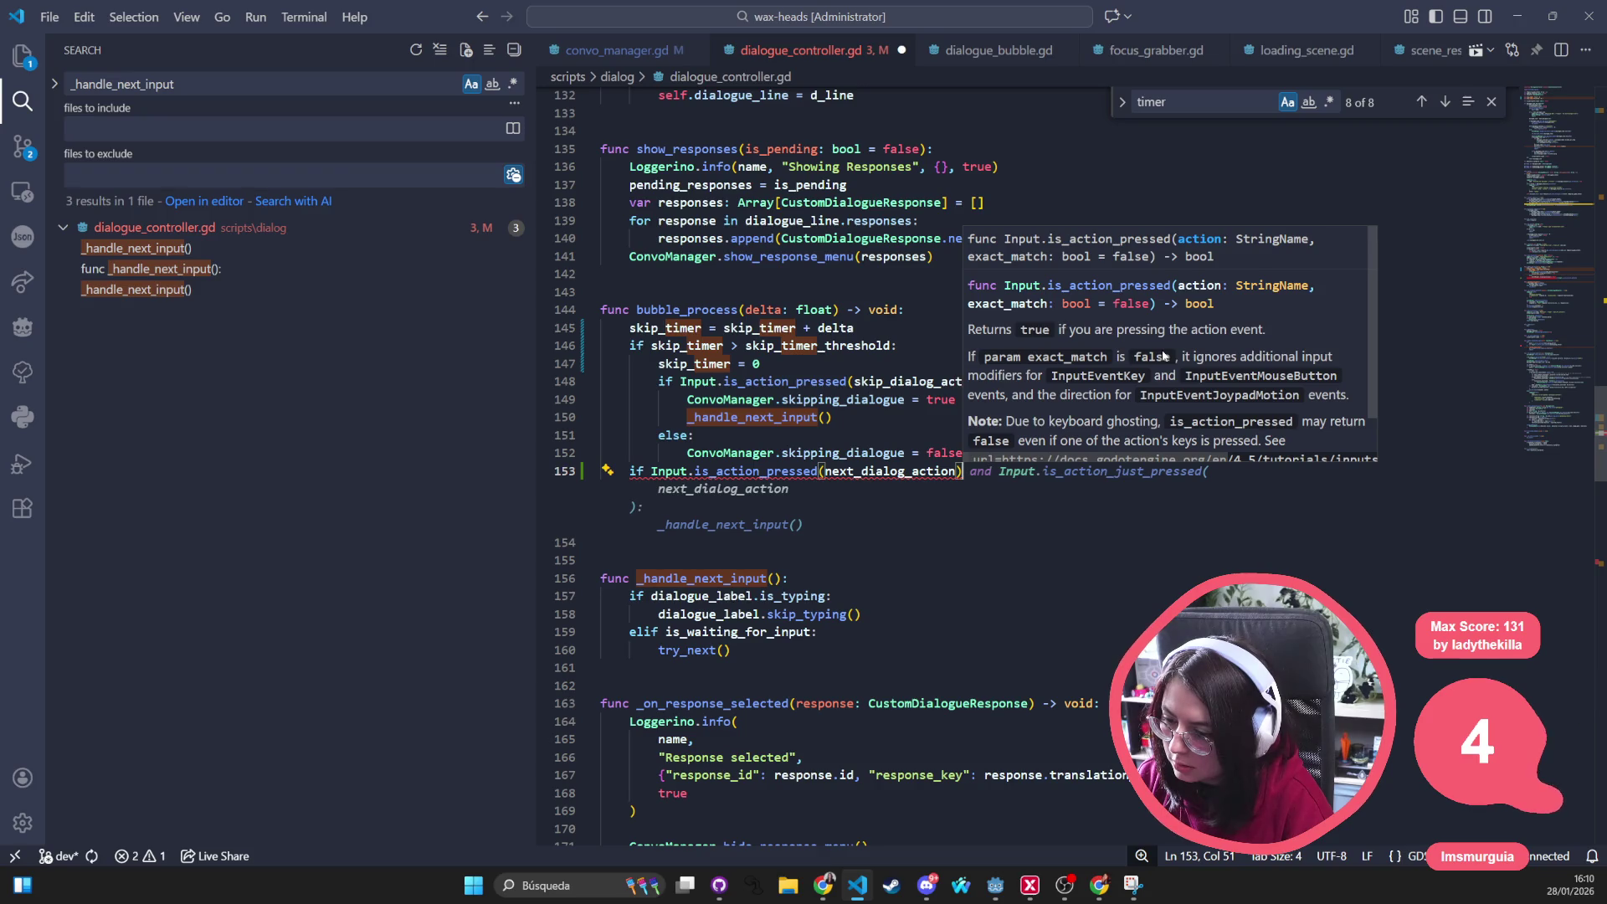
pyautogui.write(' and ')
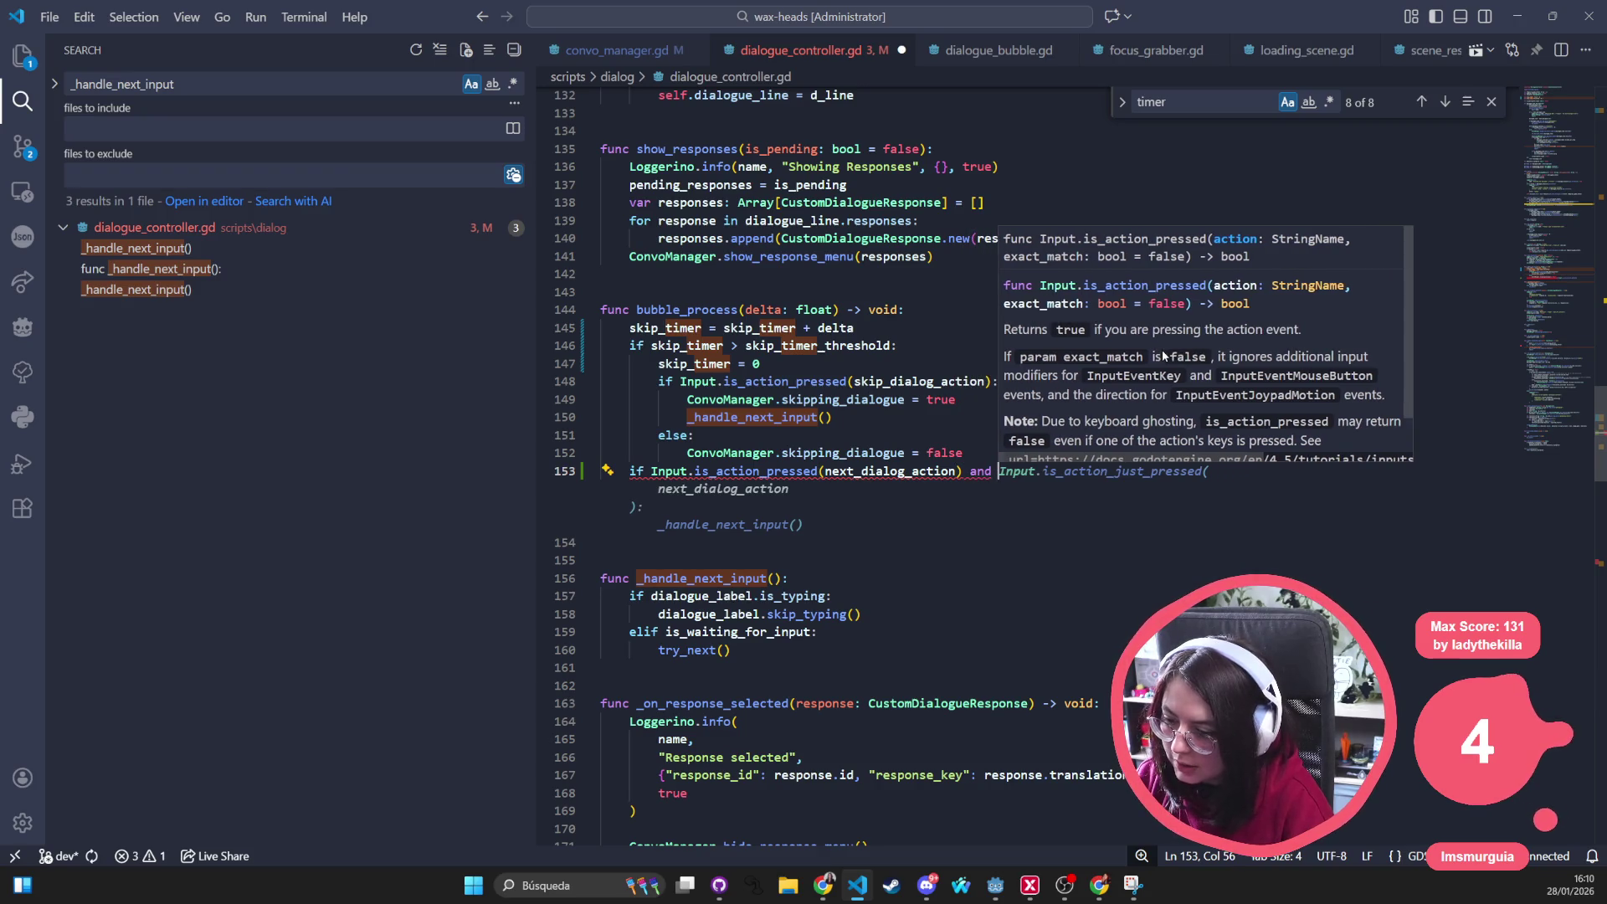
pyautogui.write('dialogue_')
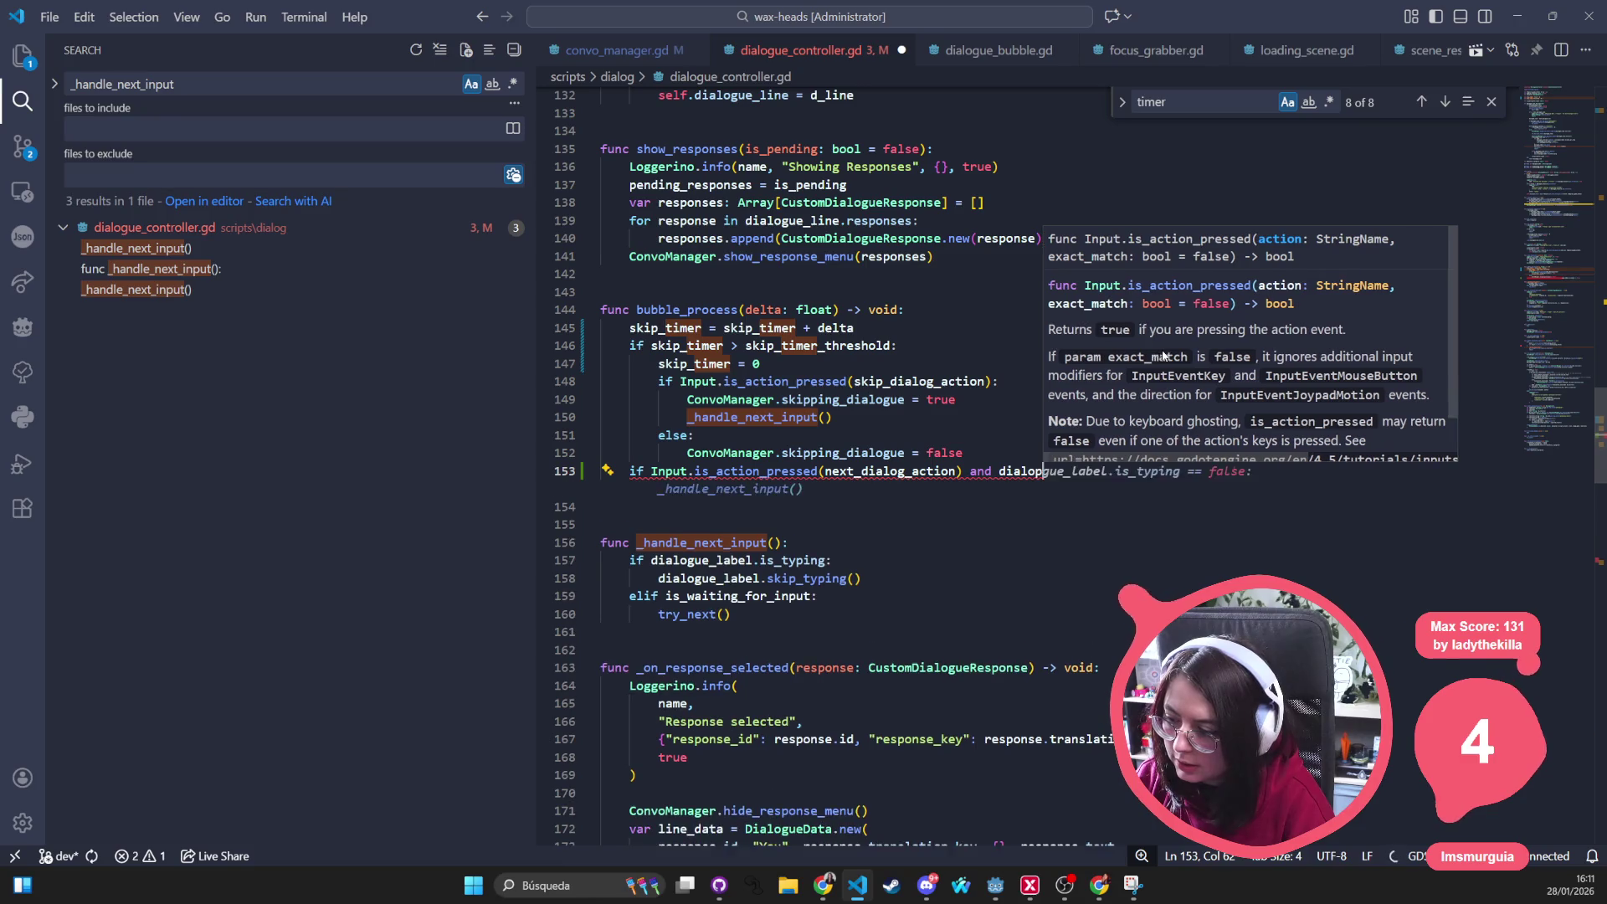
pyautogui.write('l')
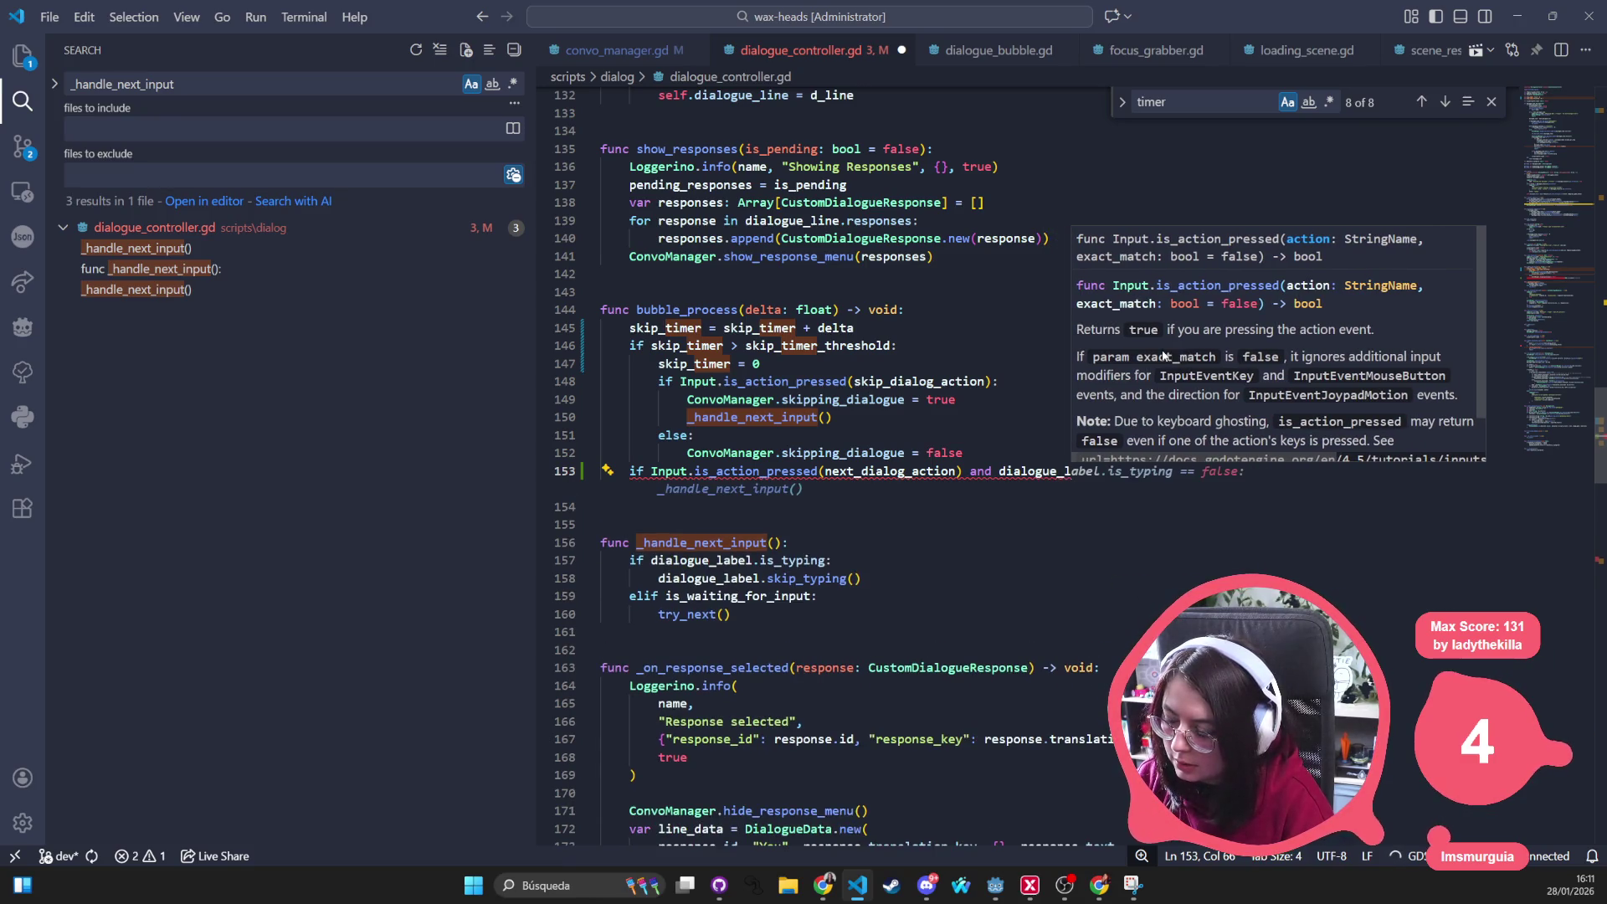
pyautogui.write('abel')
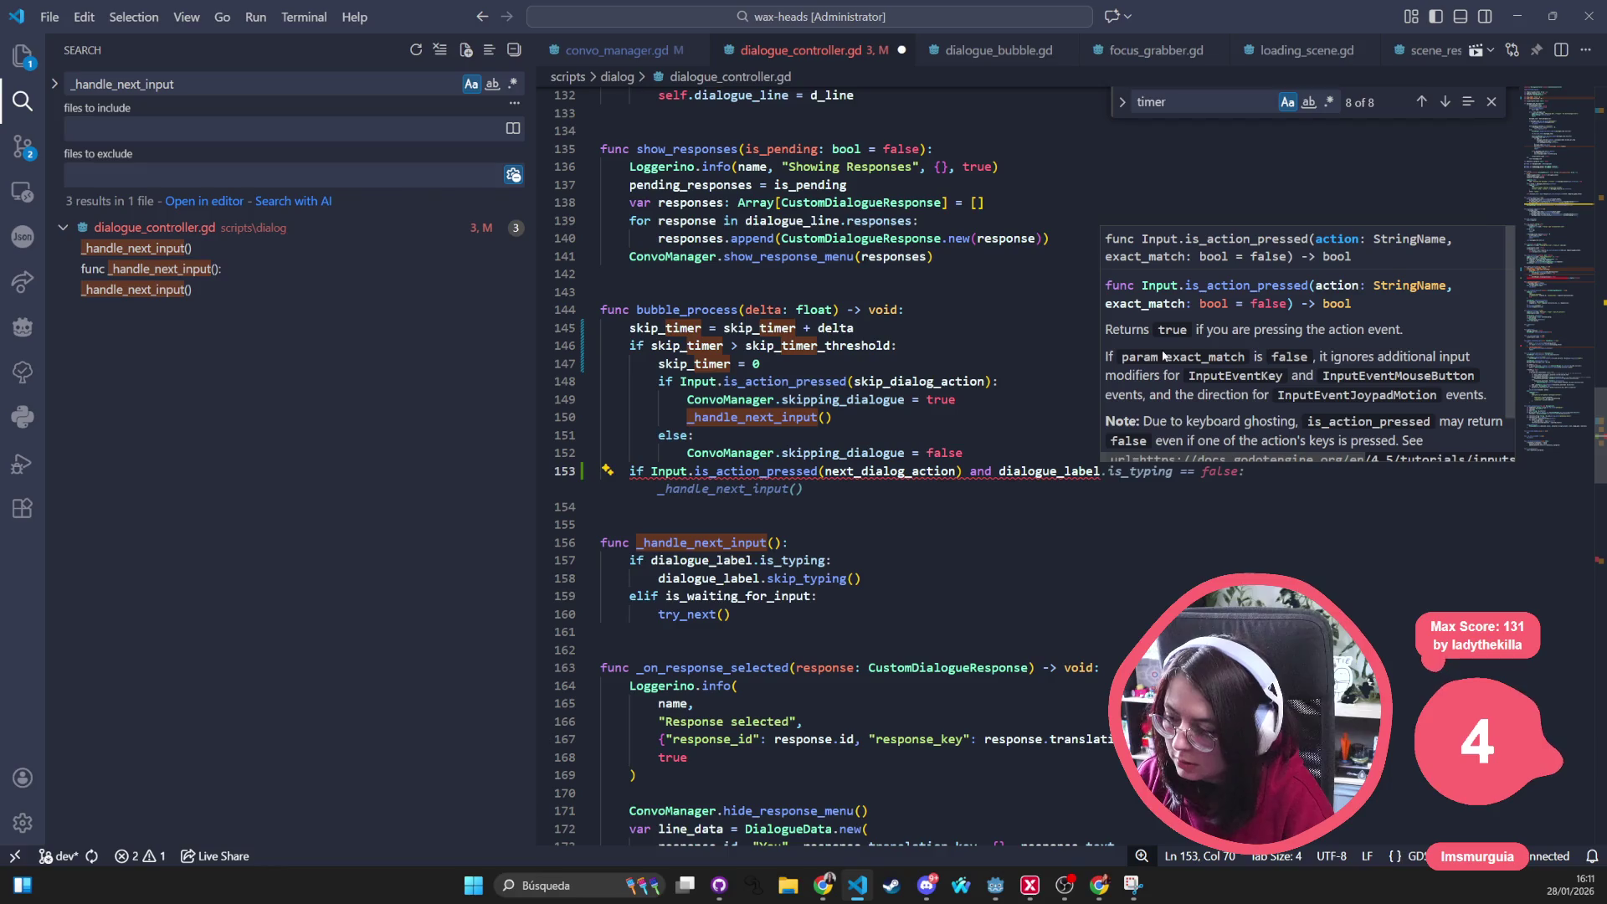
pyautogui.write('.is')
pyautogui.press('Tab')
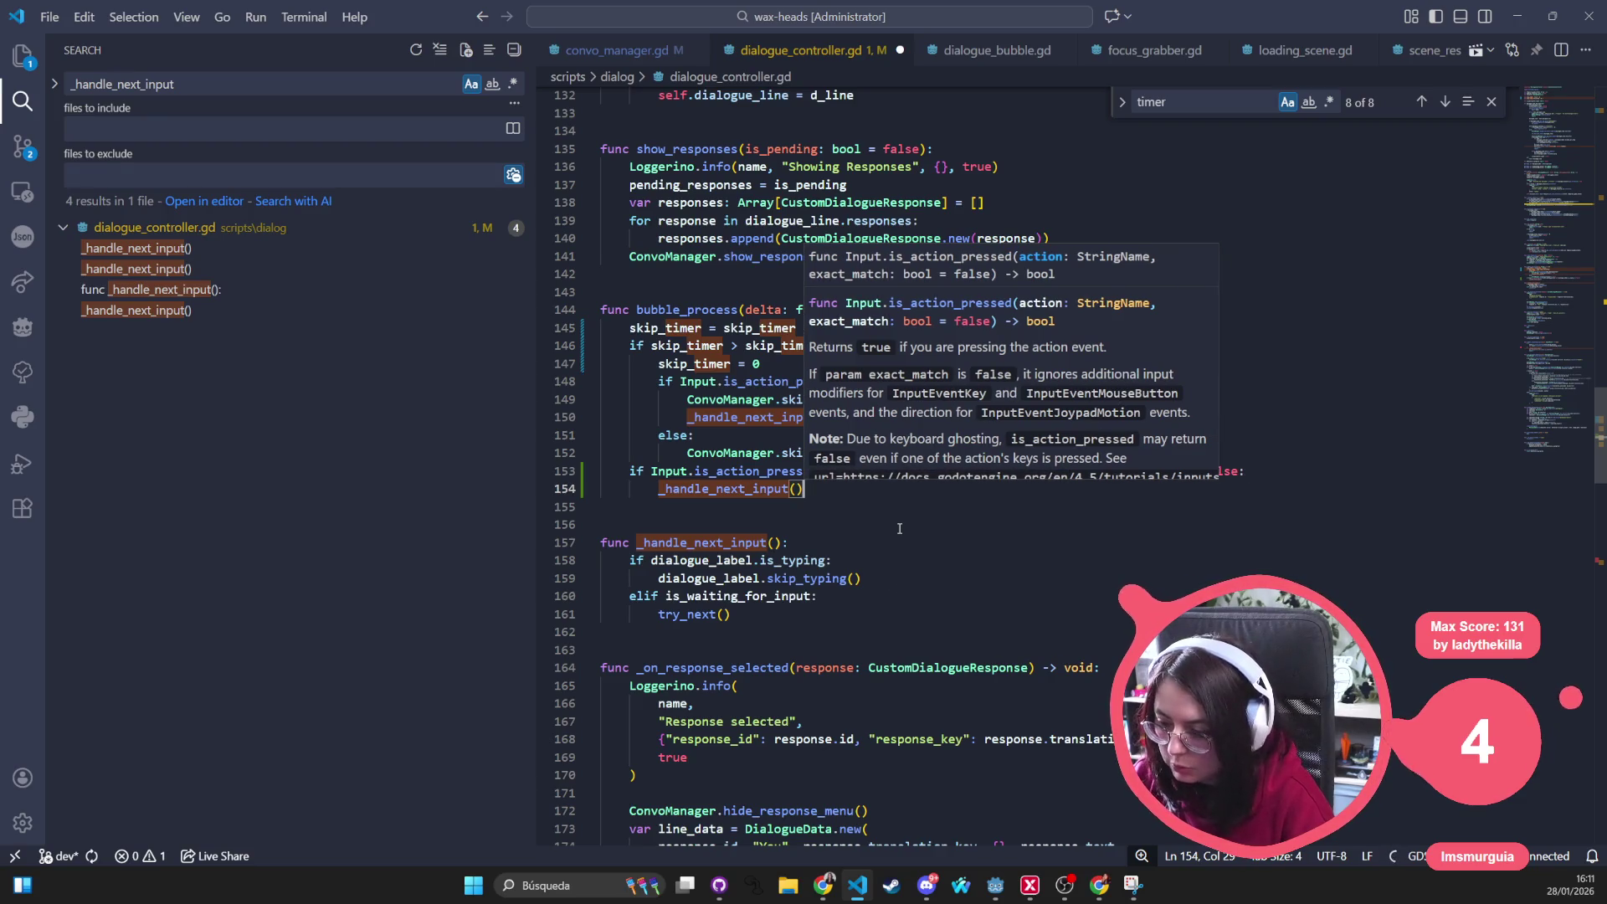
pyautogui.press('Down')
pyautogui.press('Down')
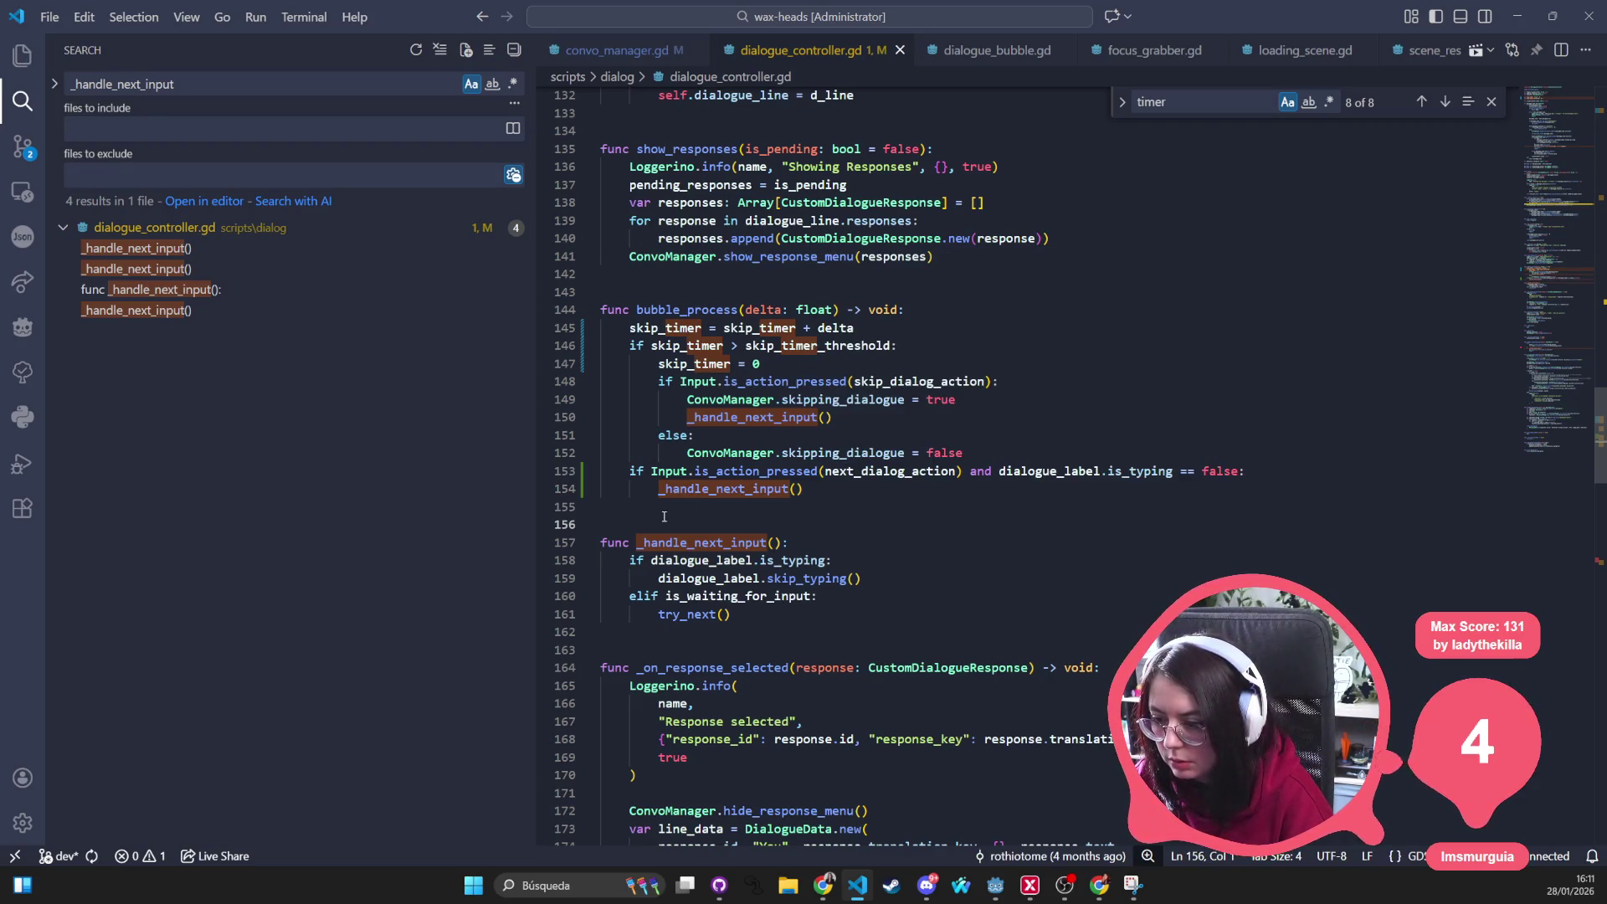
pyautogui.press('Escape')
# Review bubble_process lines 150–155, then switch to the running Wax Heads game
pyautogui.click(963, 415)
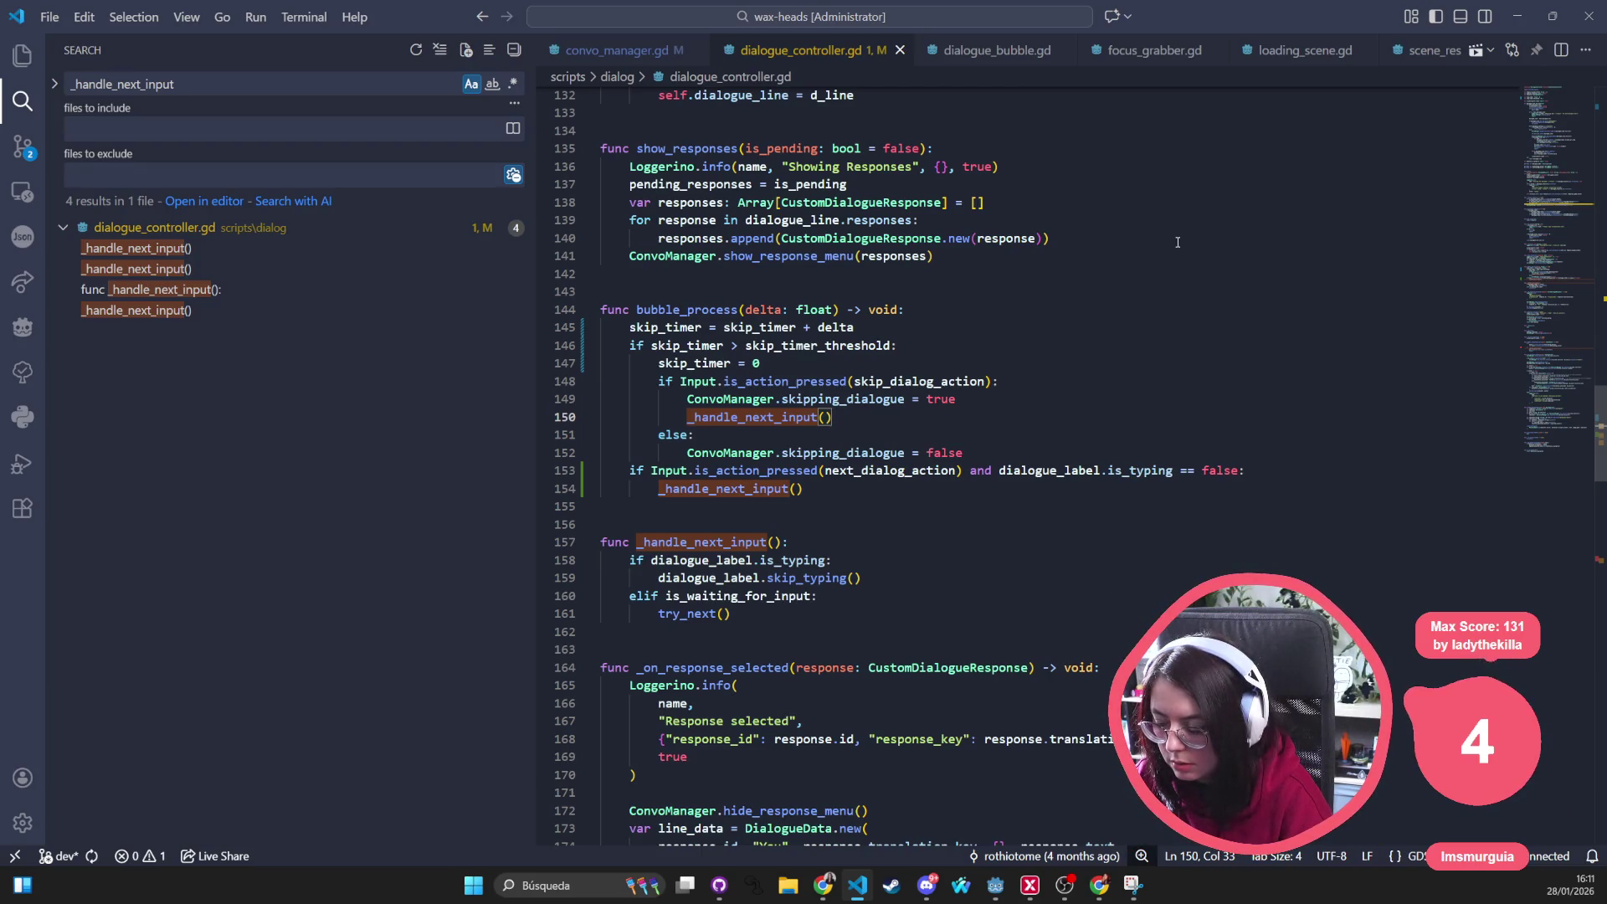
pyautogui.click(829, 503)
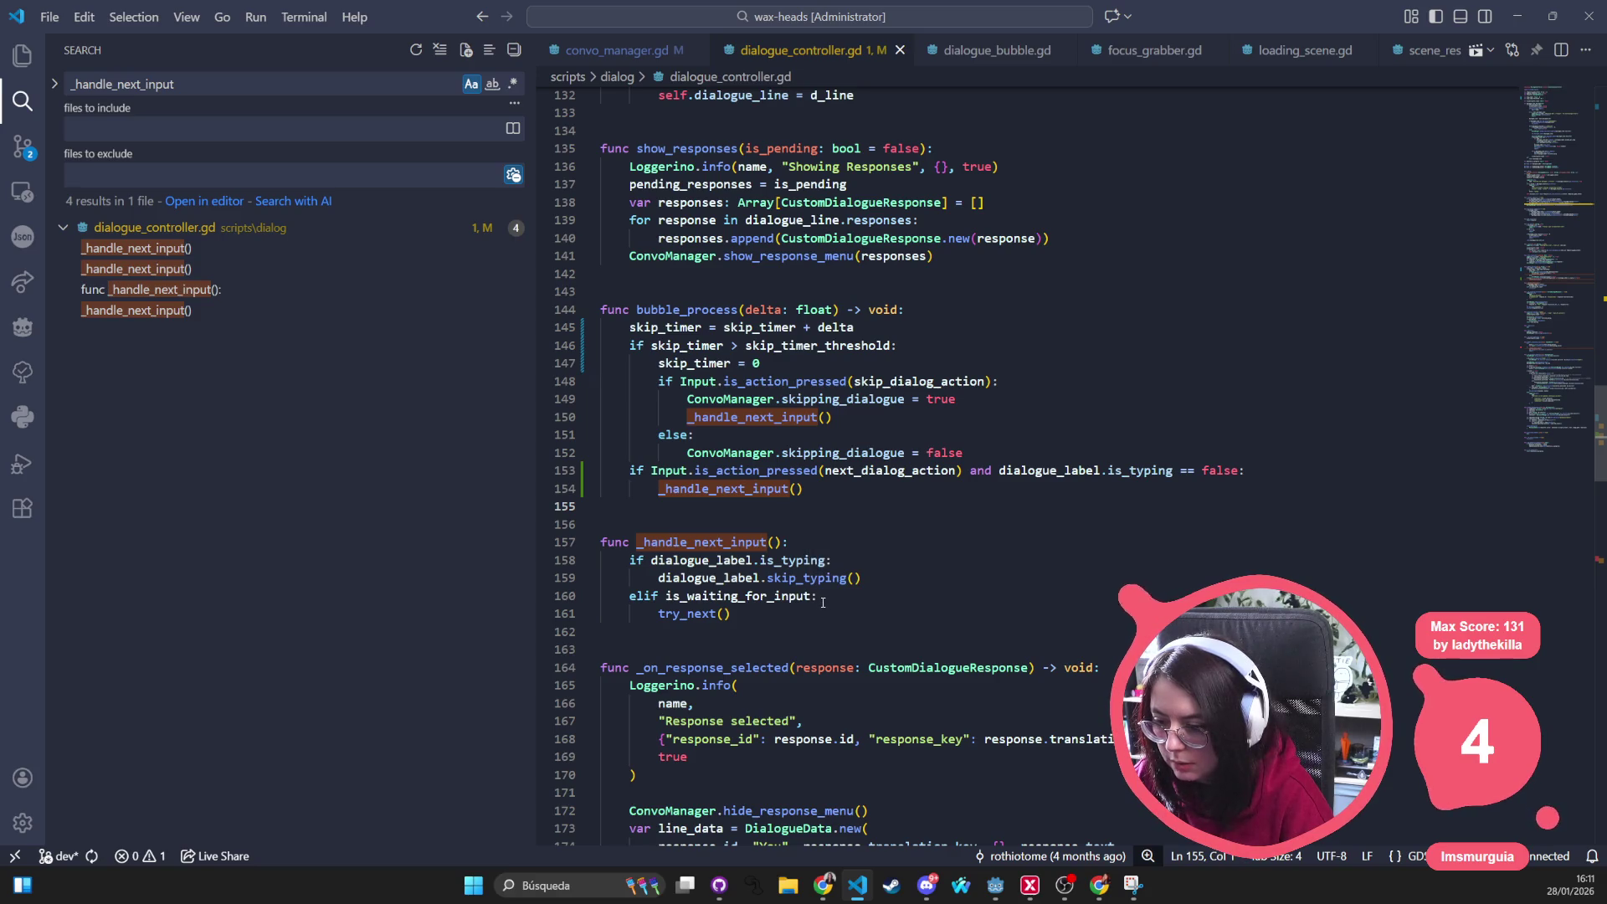
pyautogui.click(994, 456)
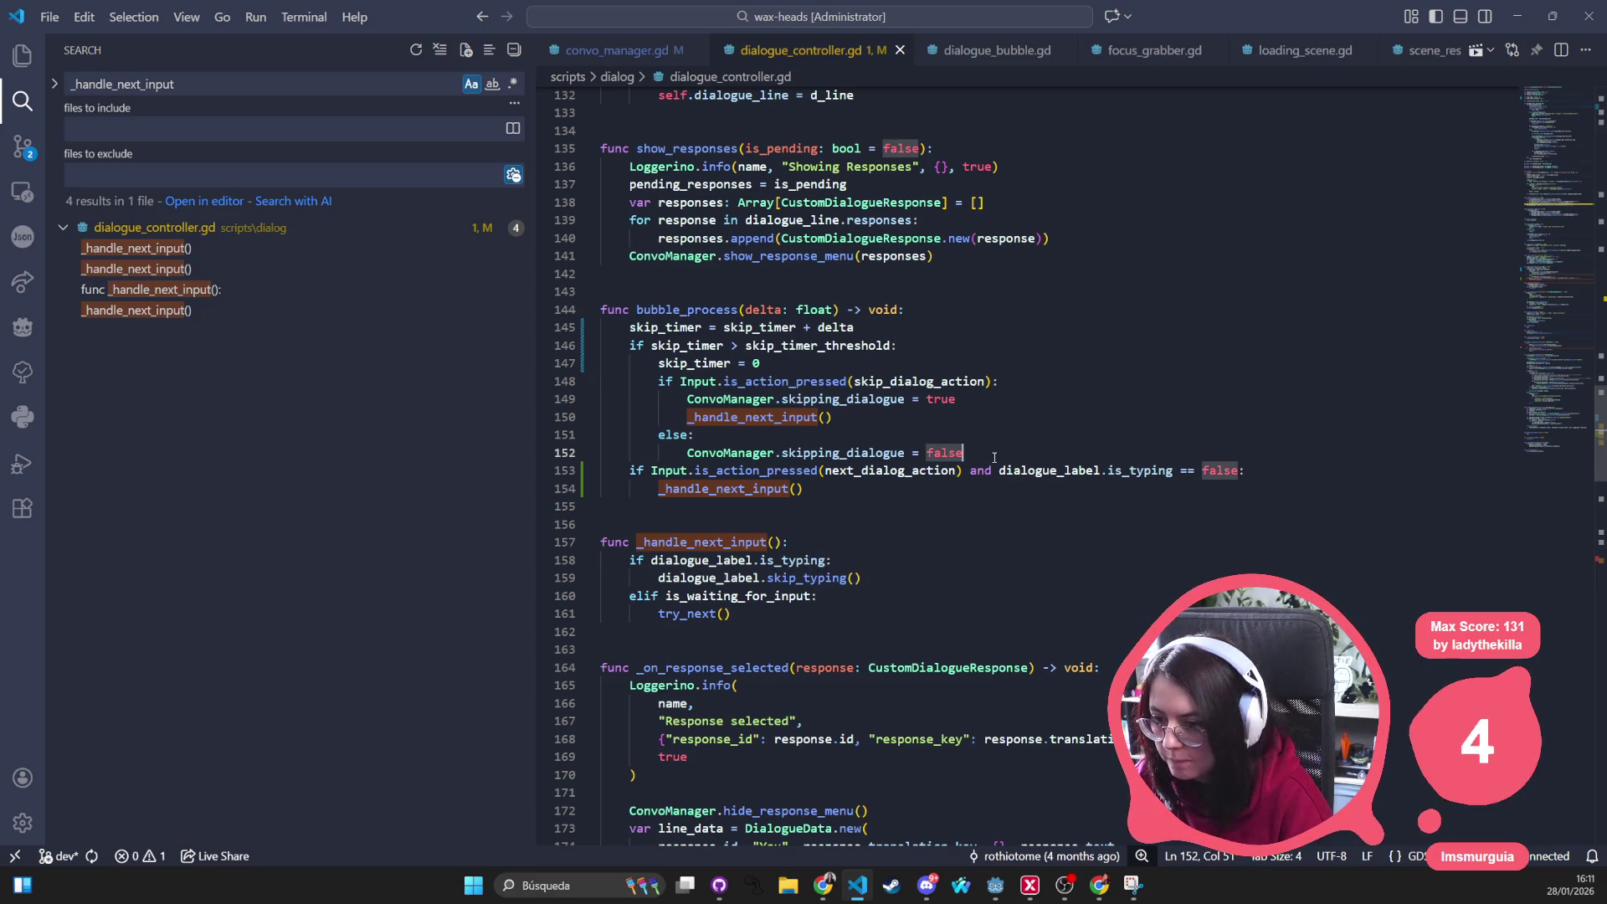
pyautogui.hotkey('alt', 'Tab')
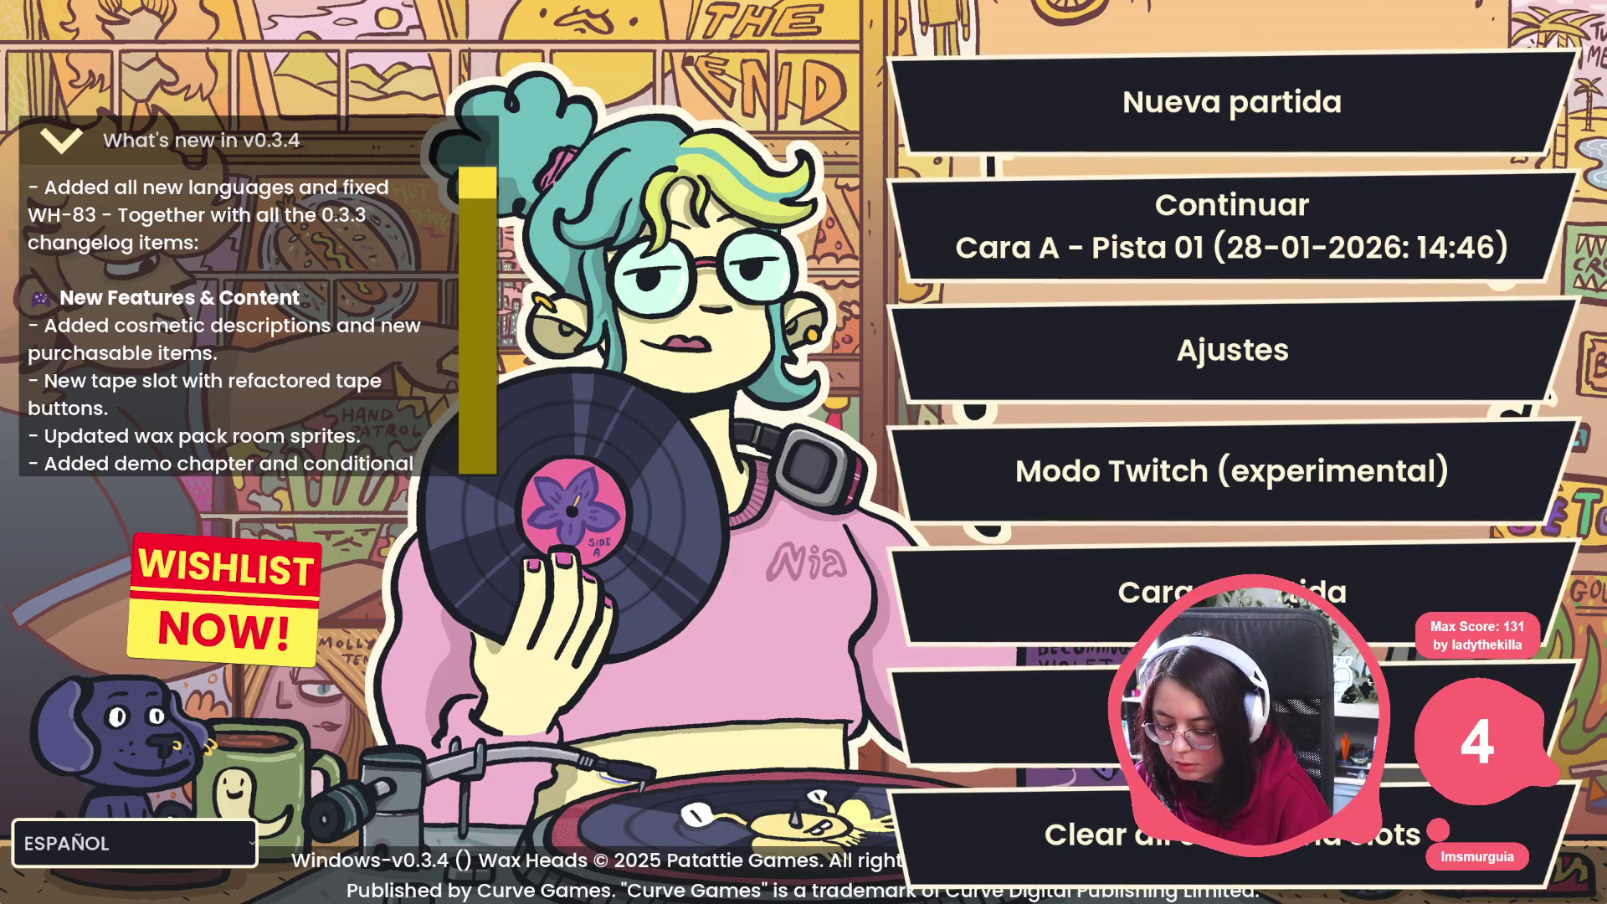
# Continue the saved game and click through Morgan's break-room conversation and reply
pyautogui.click(1145, 240)
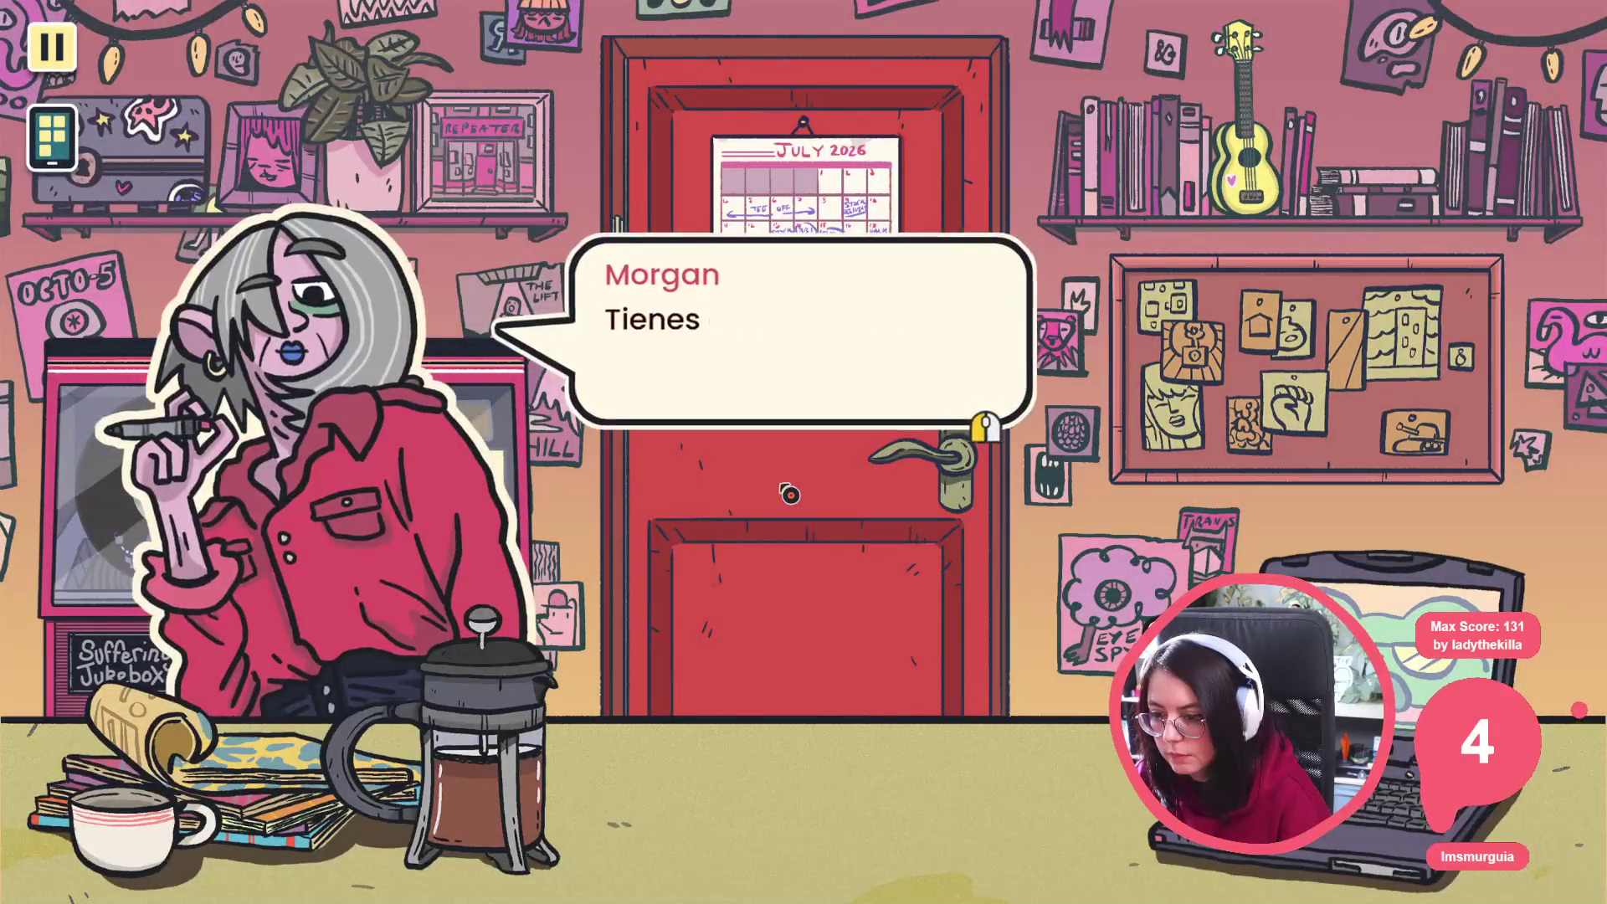
pyautogui.click(779, 348)
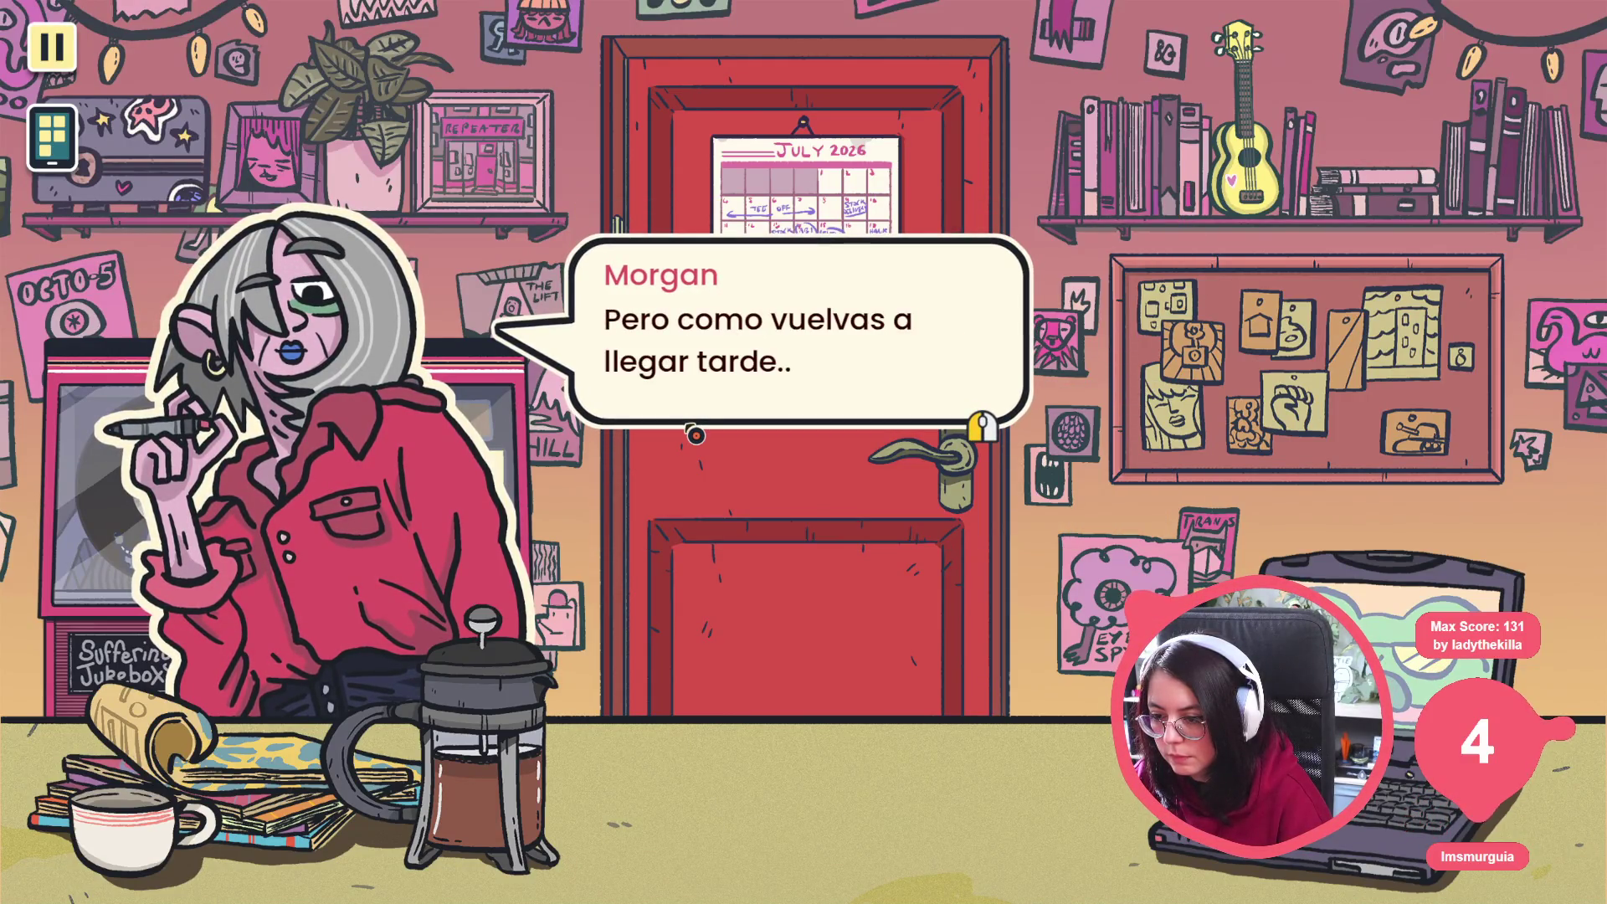
pyautogui.click(694, 435)
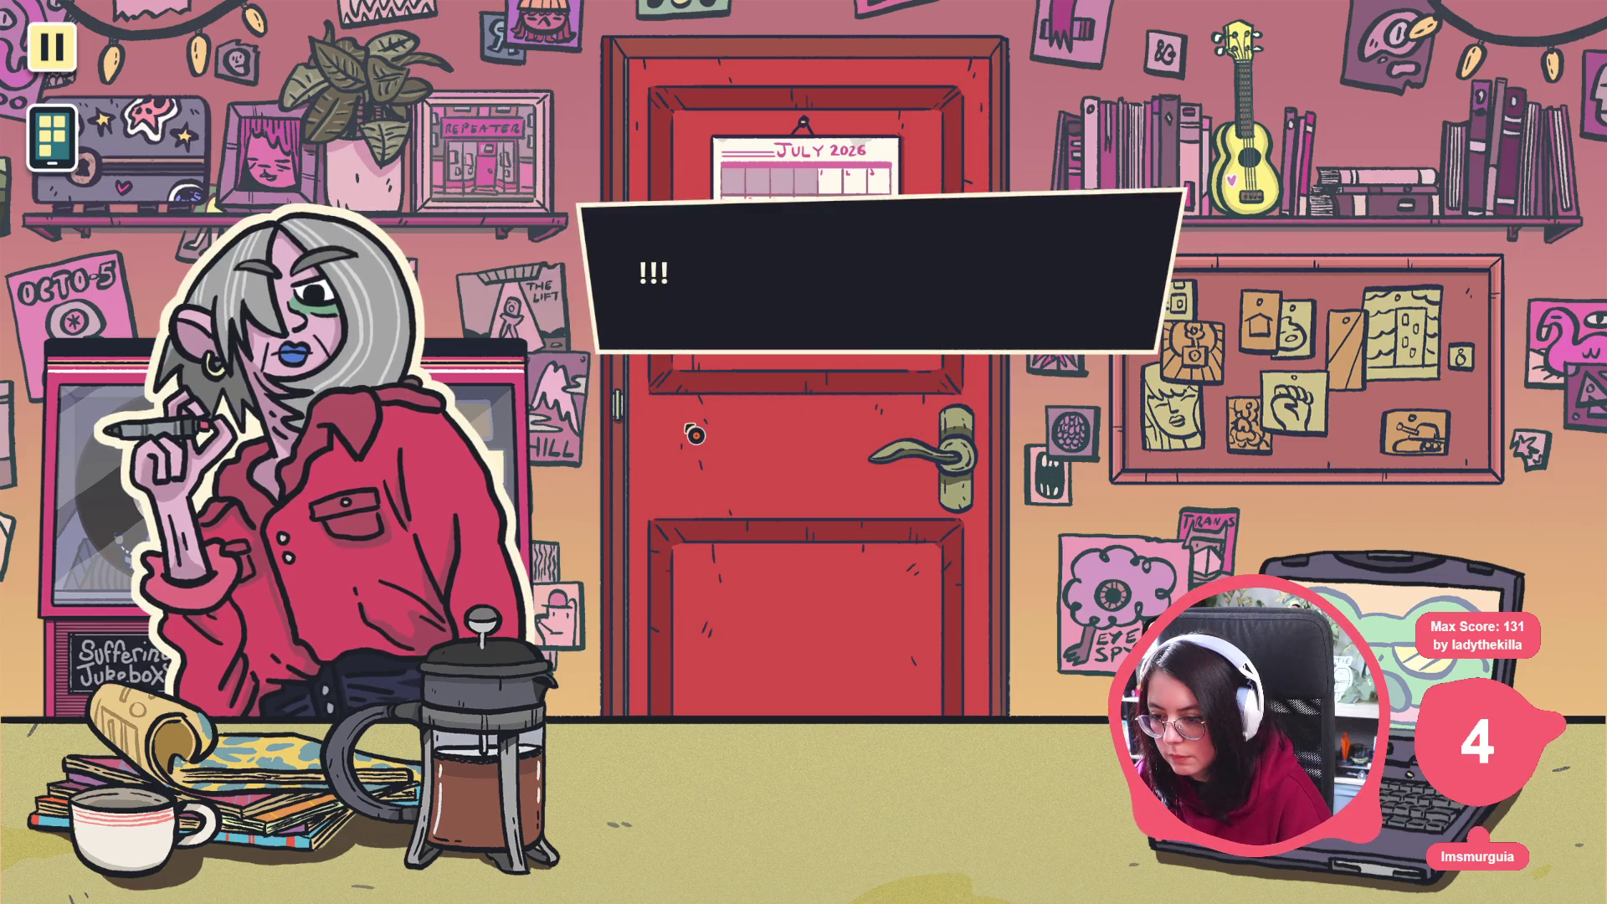
pyautogui.click(764, 313)
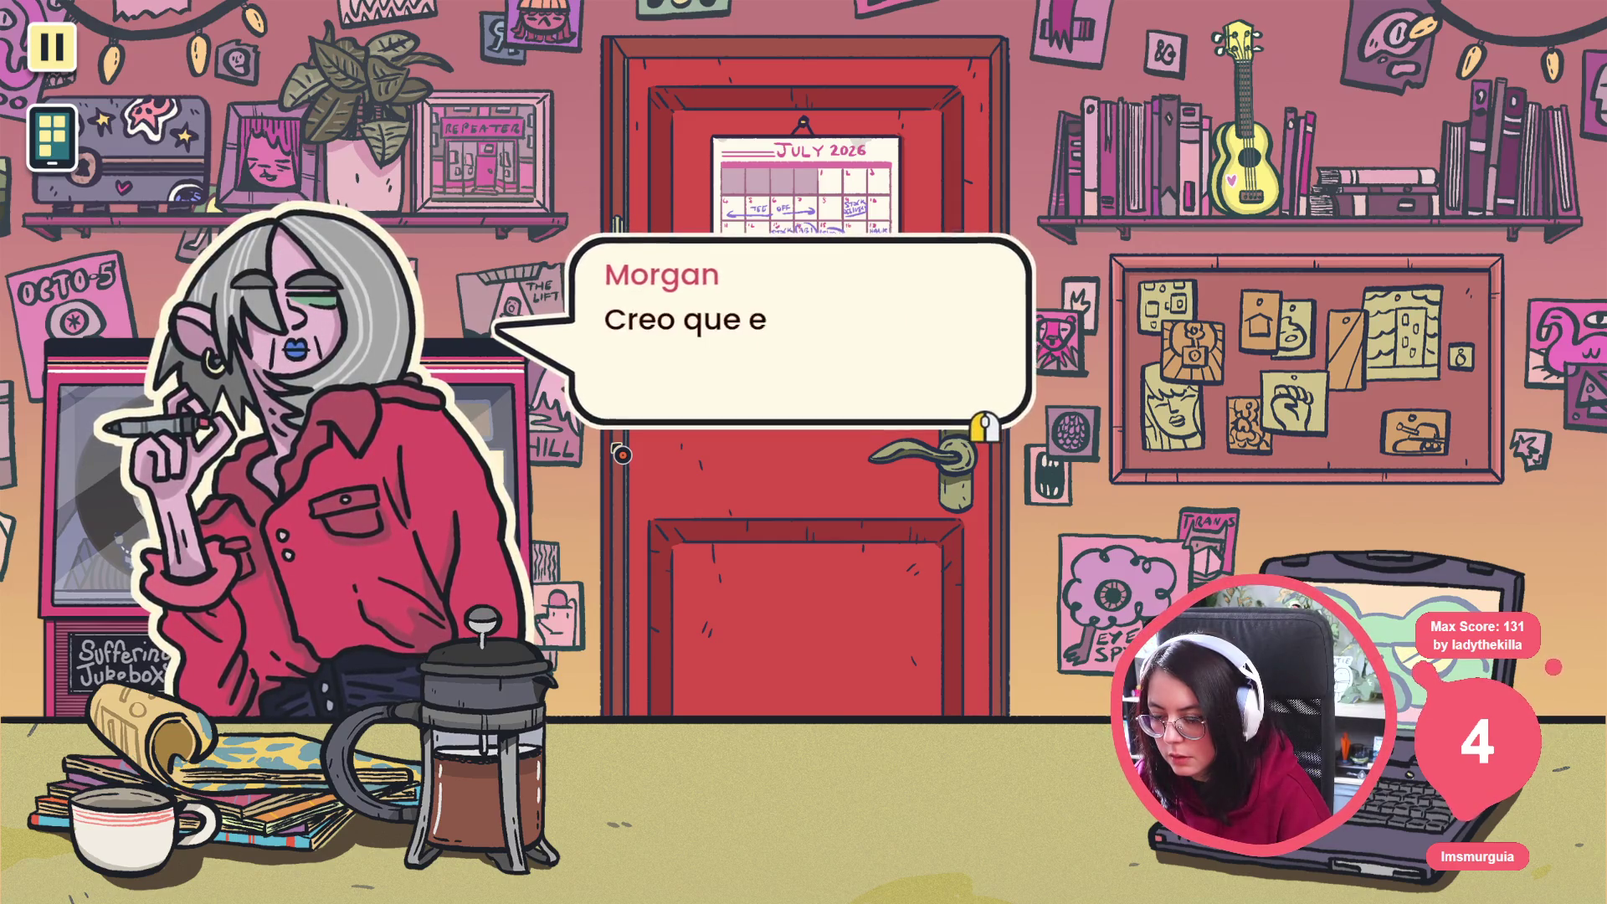
pyautogui.click(620, 454)
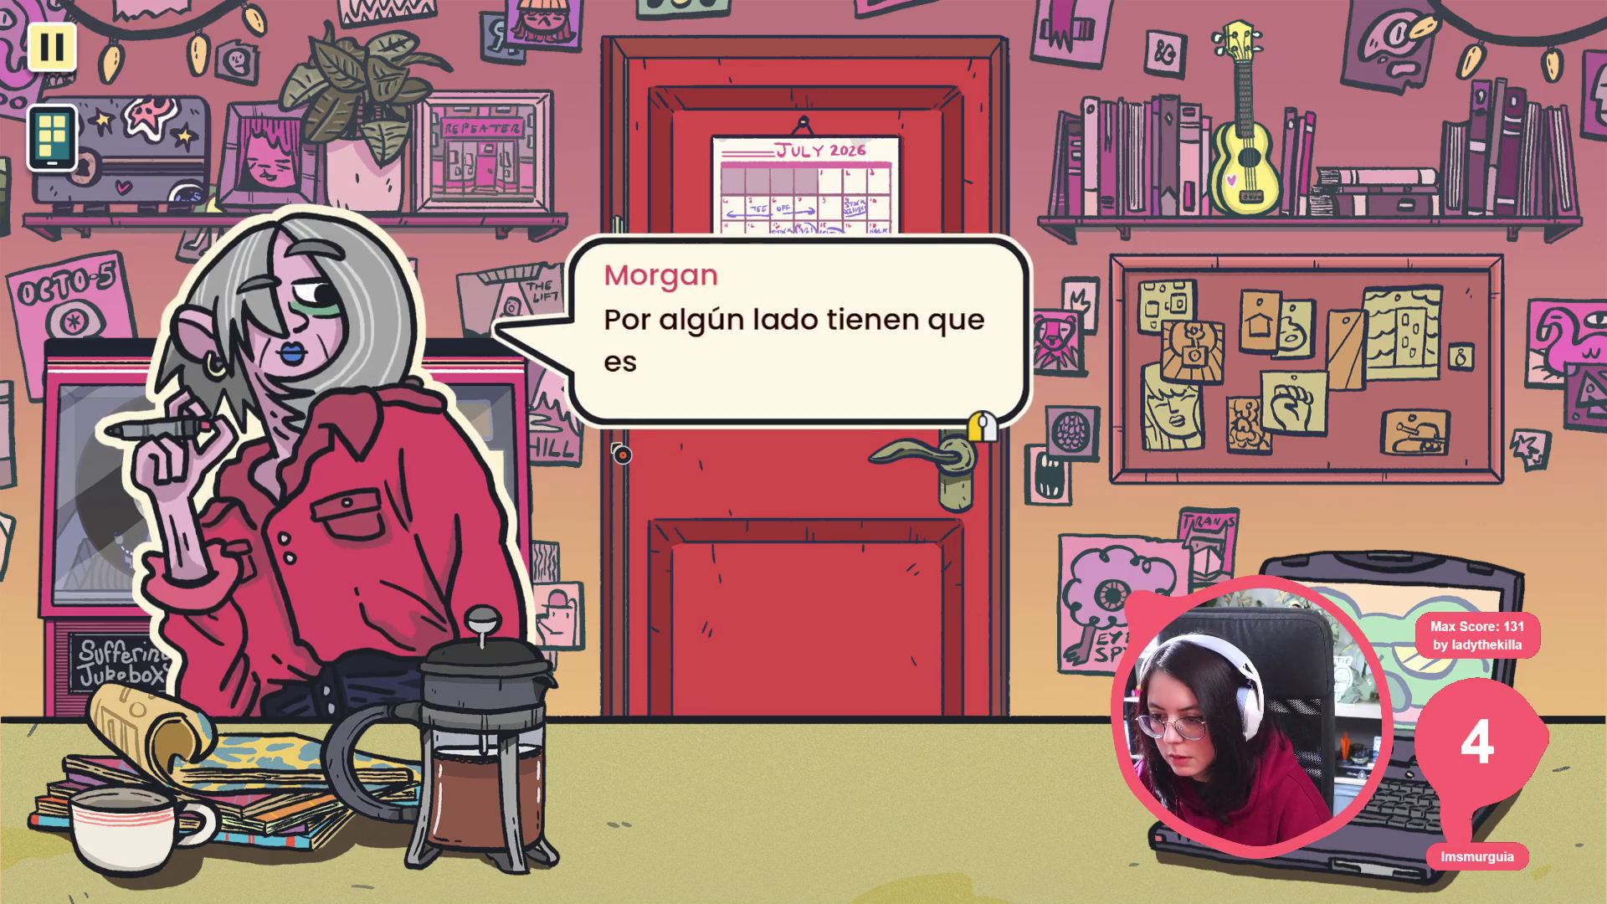
pyautogui.click(618, 457)
pyautogui.click(617, 458)
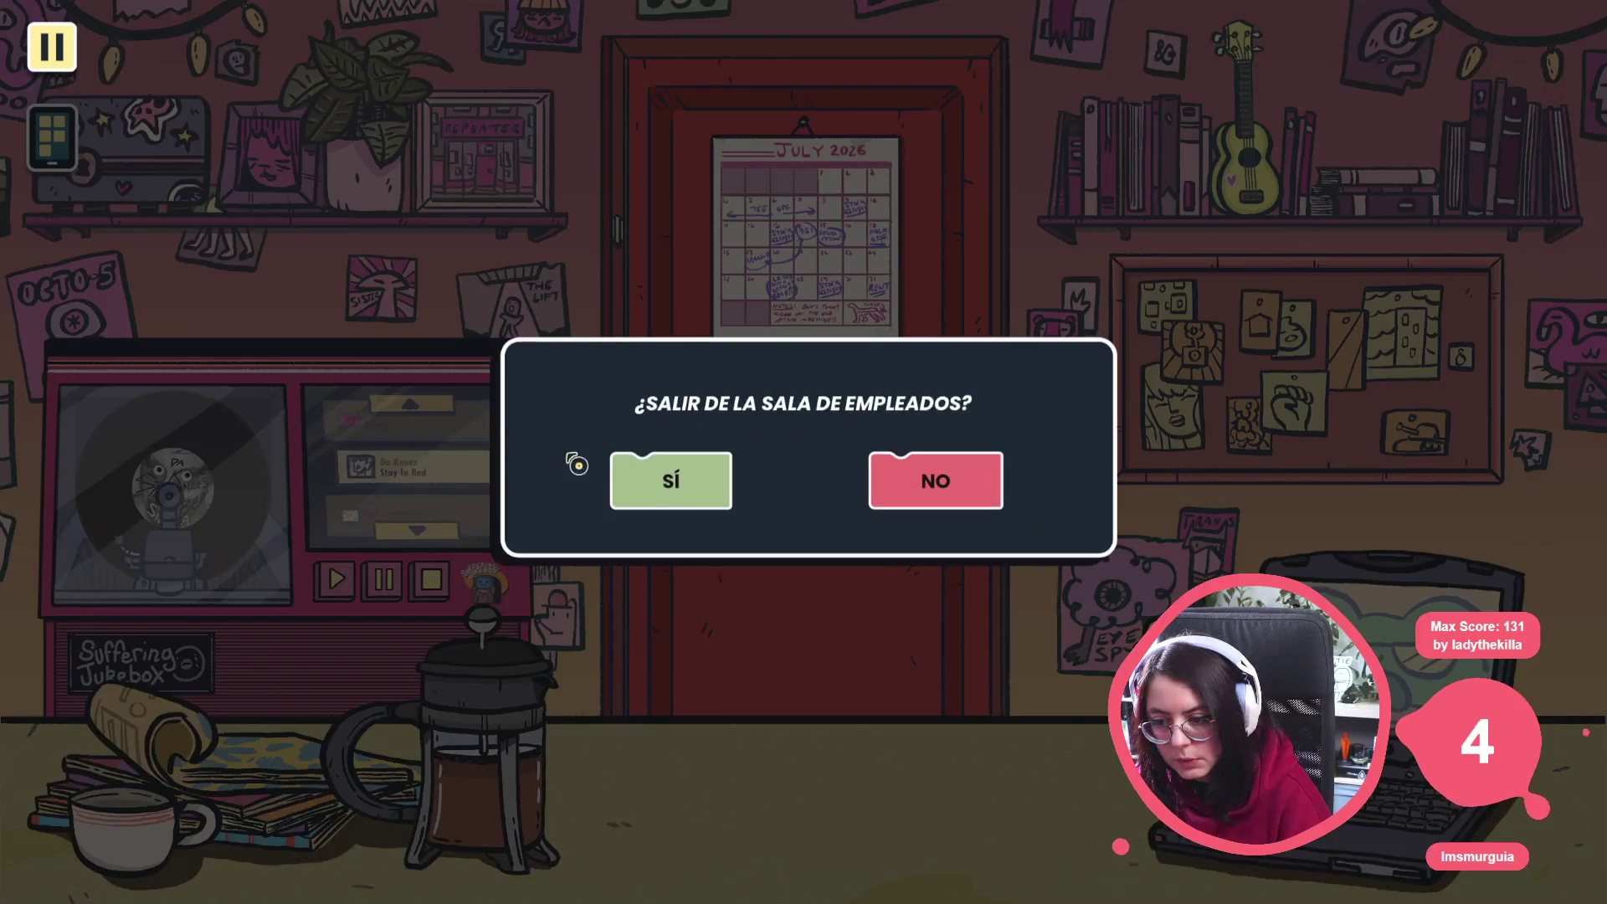
# Leave the break room, reach Morgan's answer choices, then stop the game with F8
pyautogui.click(658, 483)
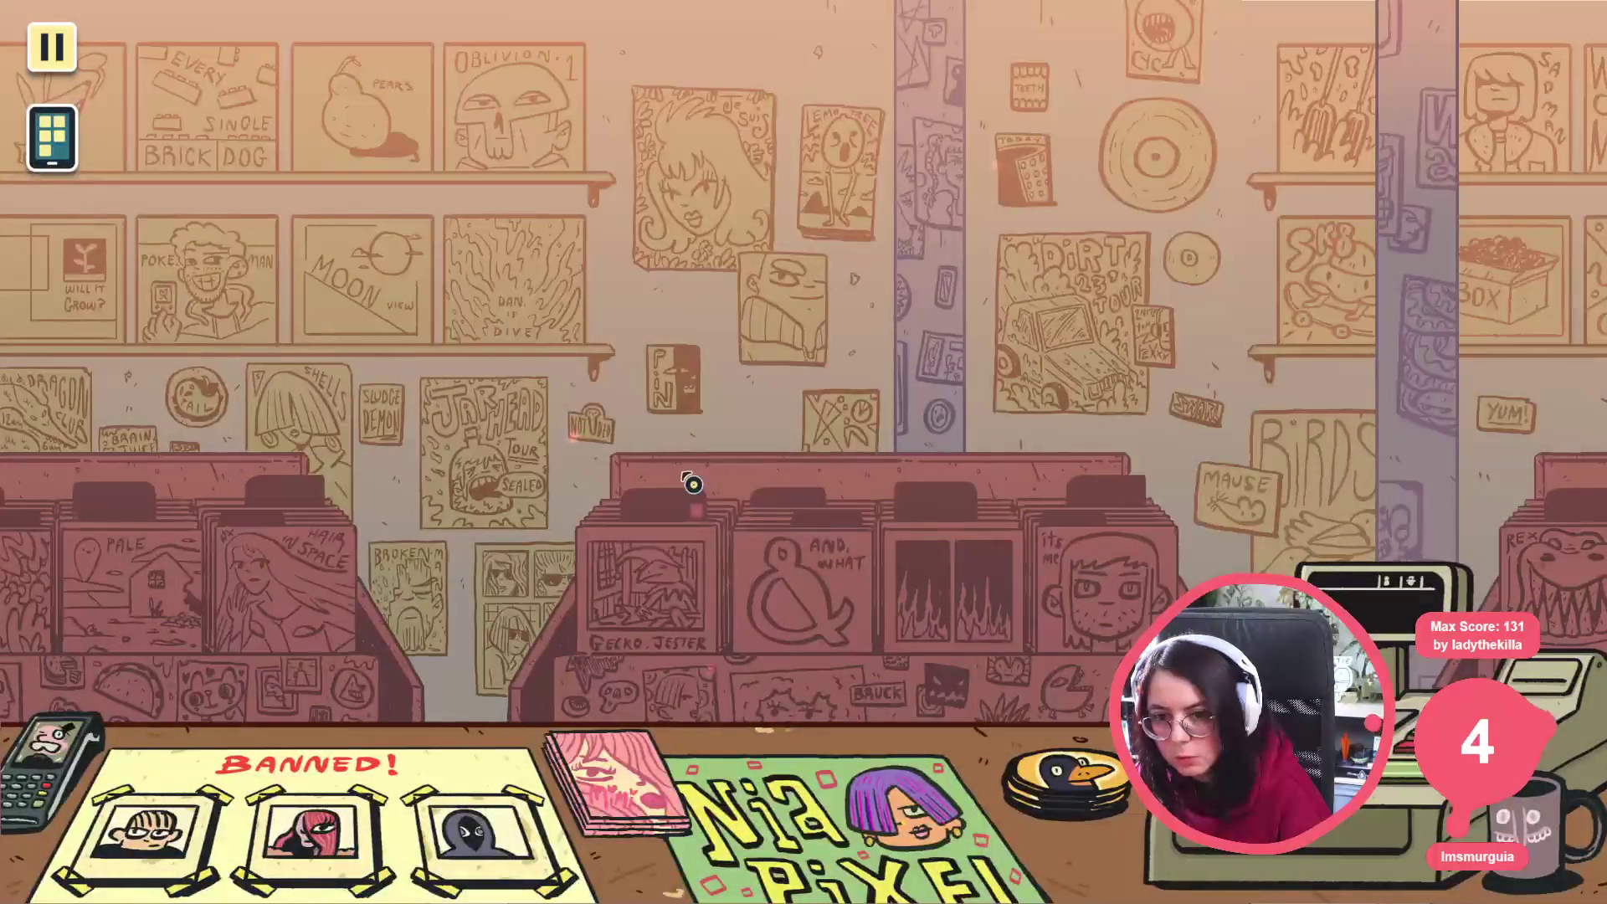
pyautogui.click(692, 484)
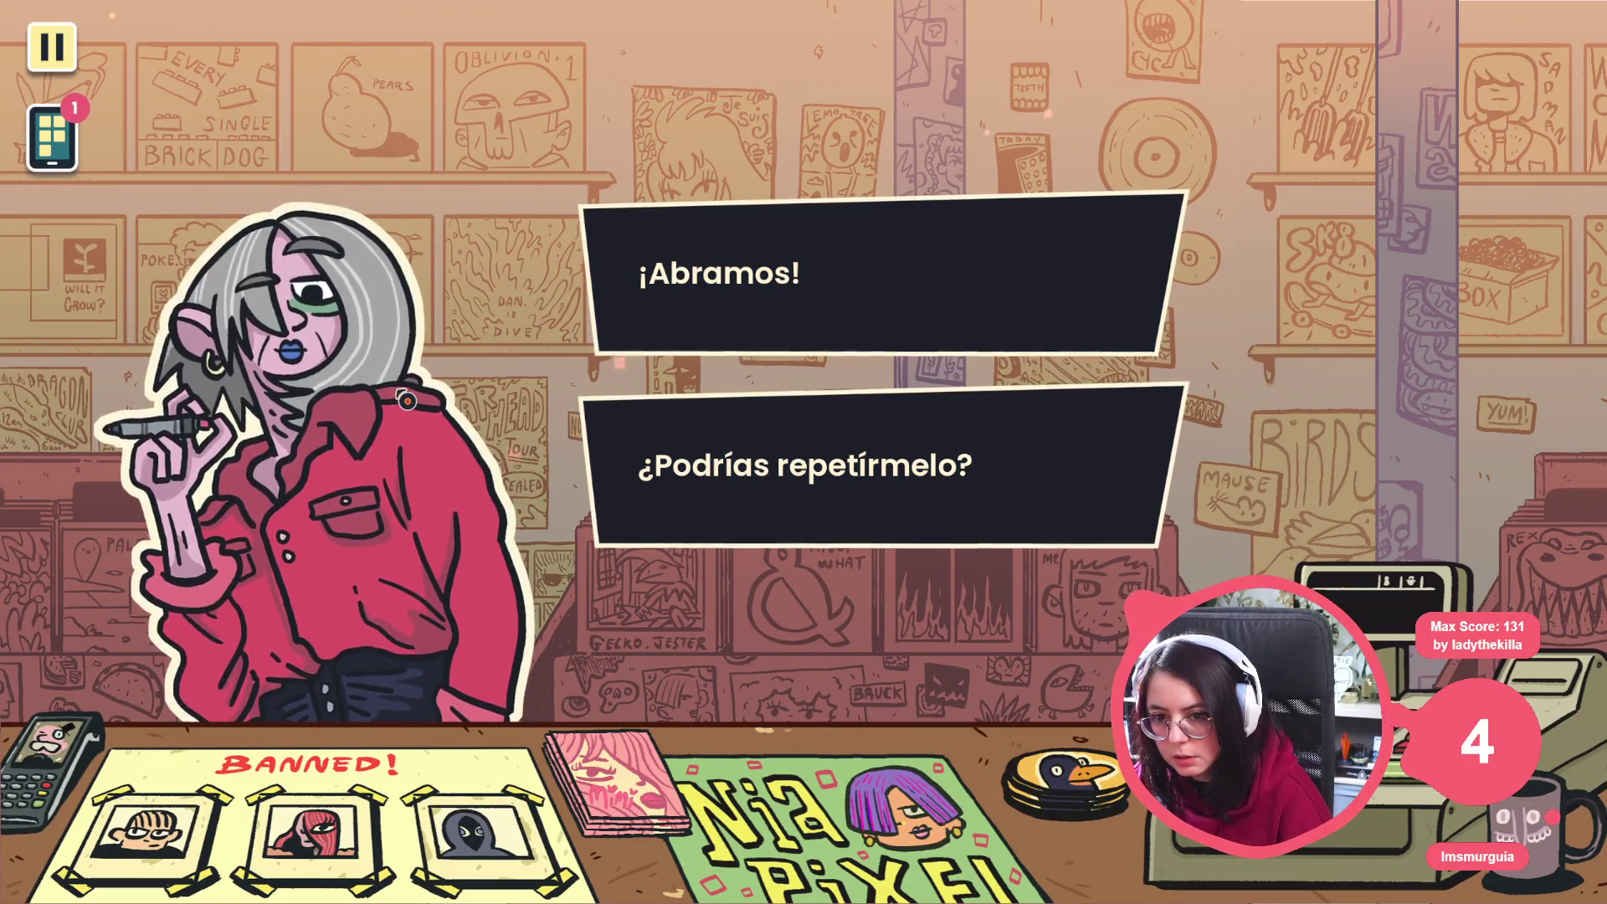
pyautogui.press('F8')
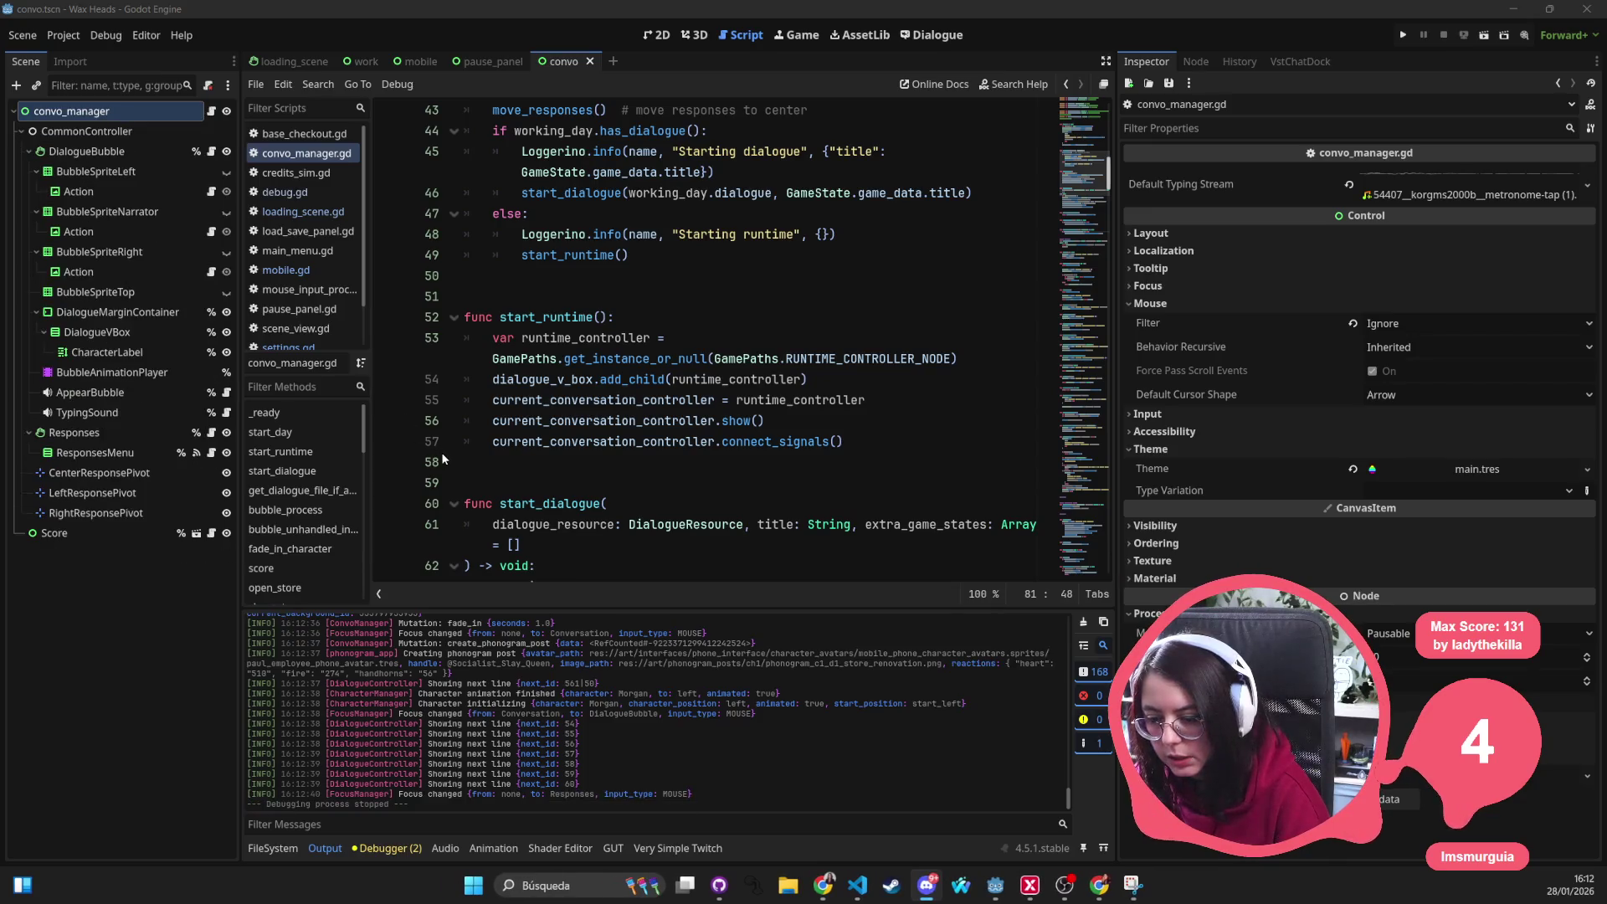
# Recheck bubble_unhandled_input in VS Code, then run the Wax Heads project from Godot again
pyautogui.hotkey('alt', 'Tab')
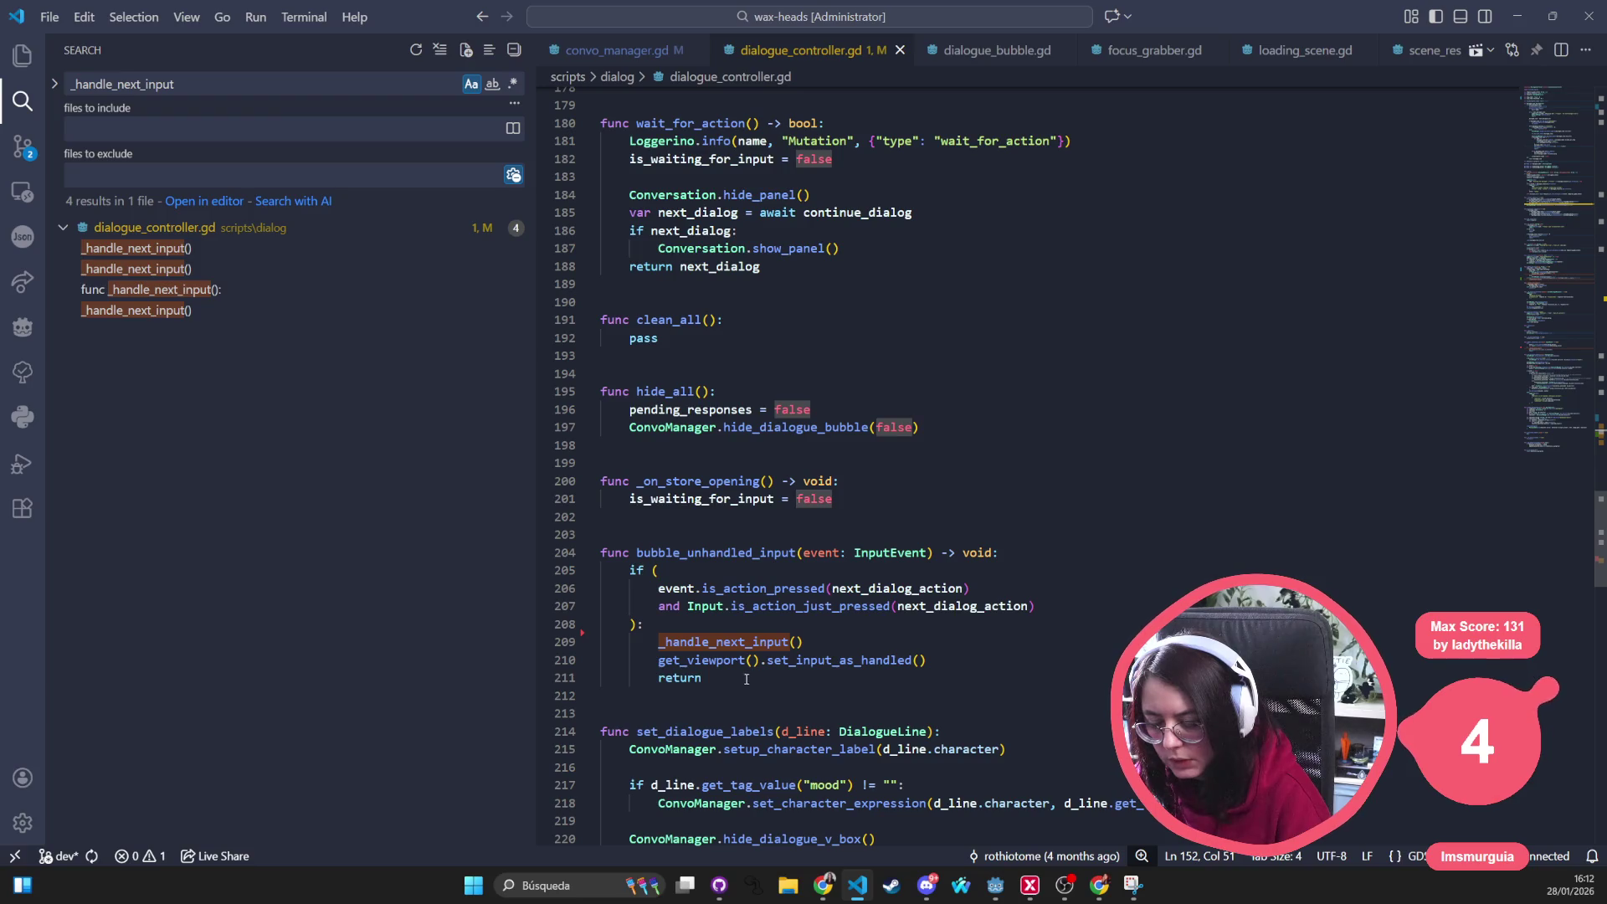
pyautogui.scroll(-2, 746, 678)
pyautogui.scroll(-2, 754, 678)
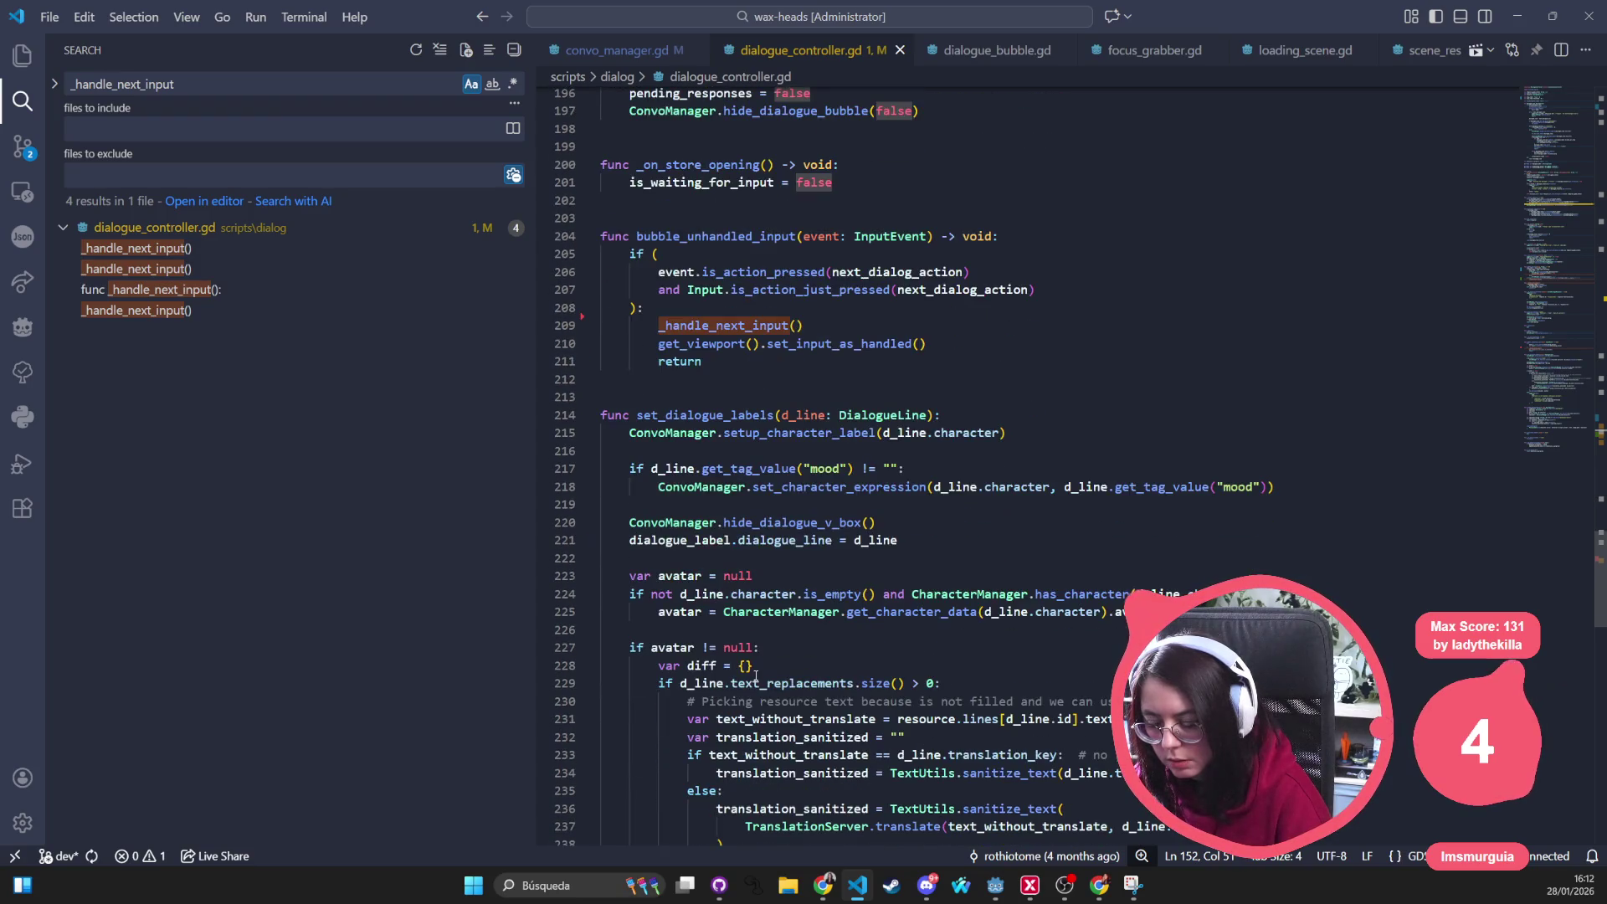
pyautogui.hotkey('alt', 'Tab')
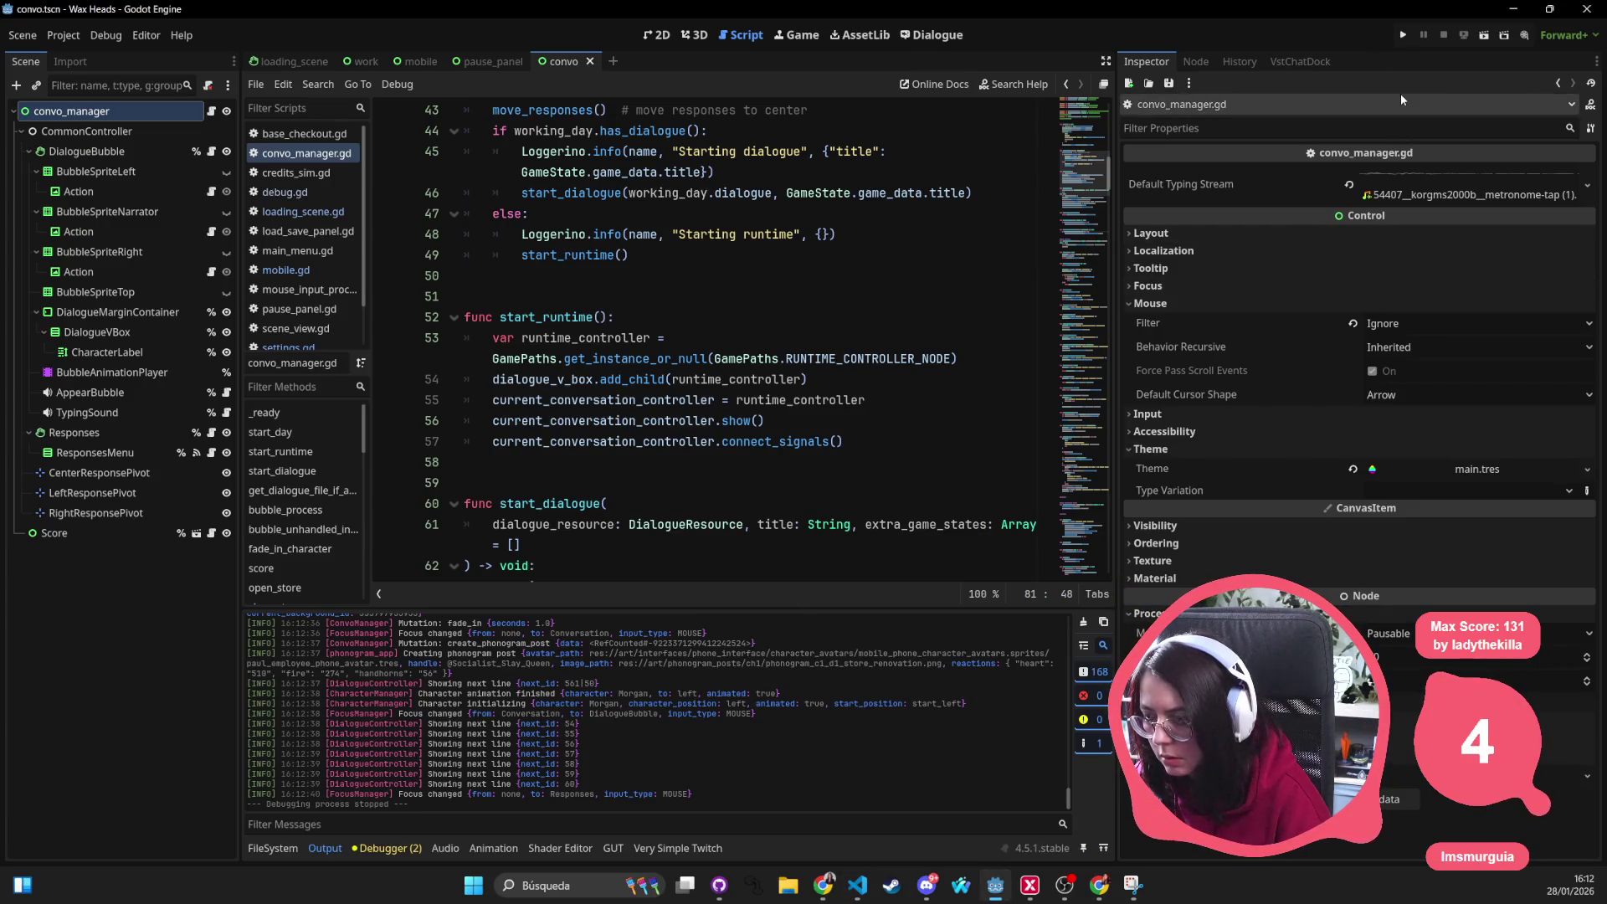
pyautogui.click(1401, 36)
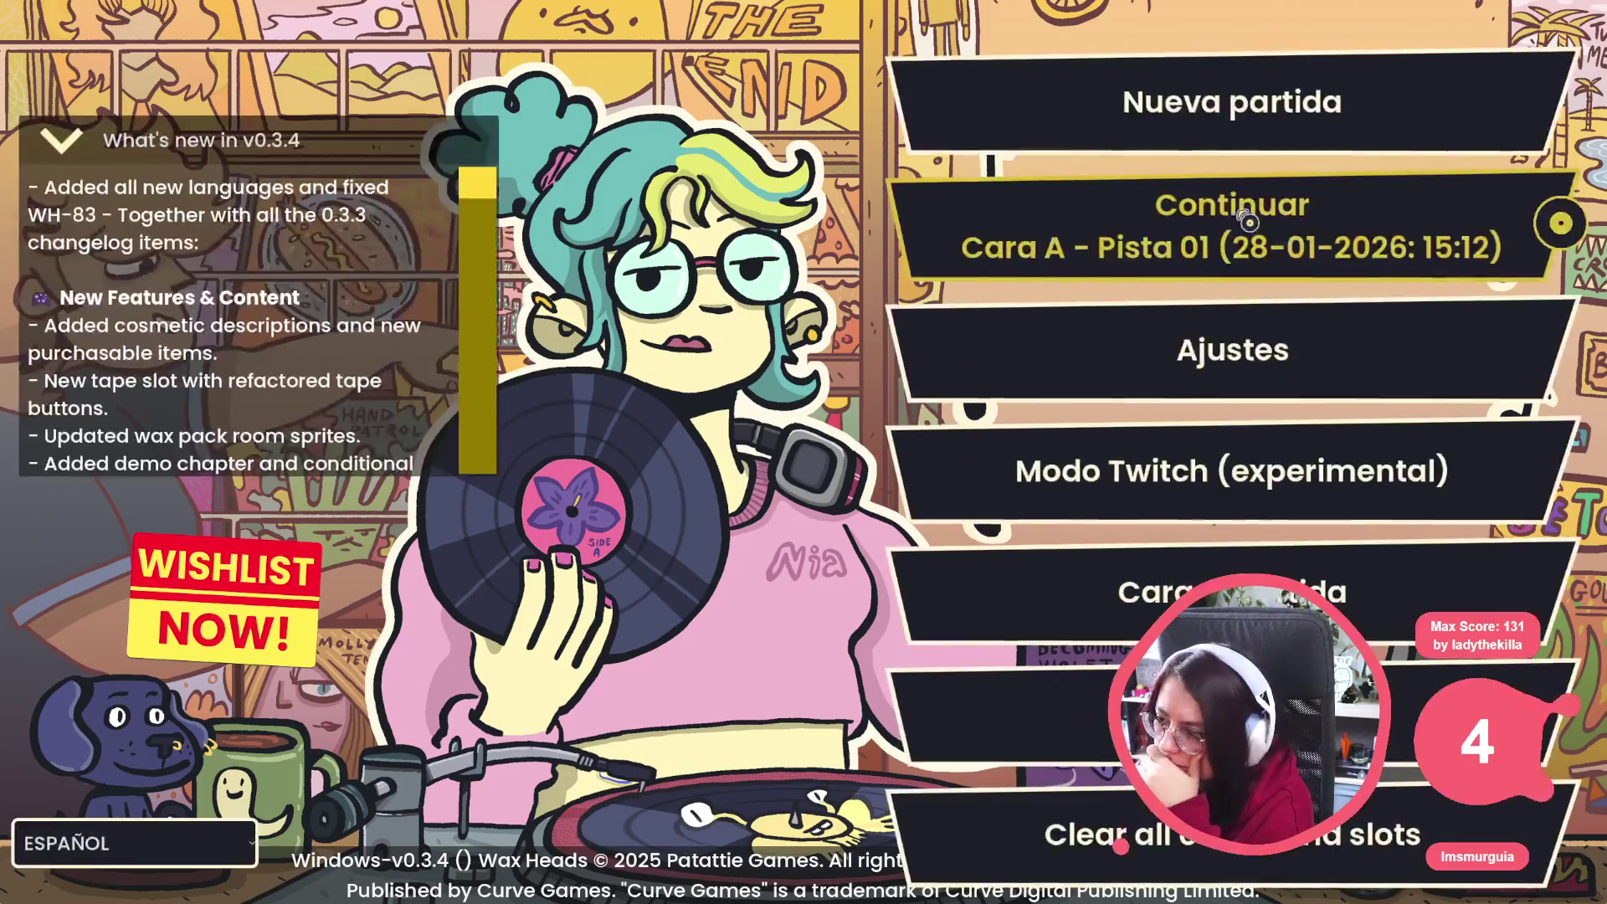
# Continue from the main menu past the Cara A intro to Morgan's reply choices, then stop the game
pyautogui.click(1247, 222)
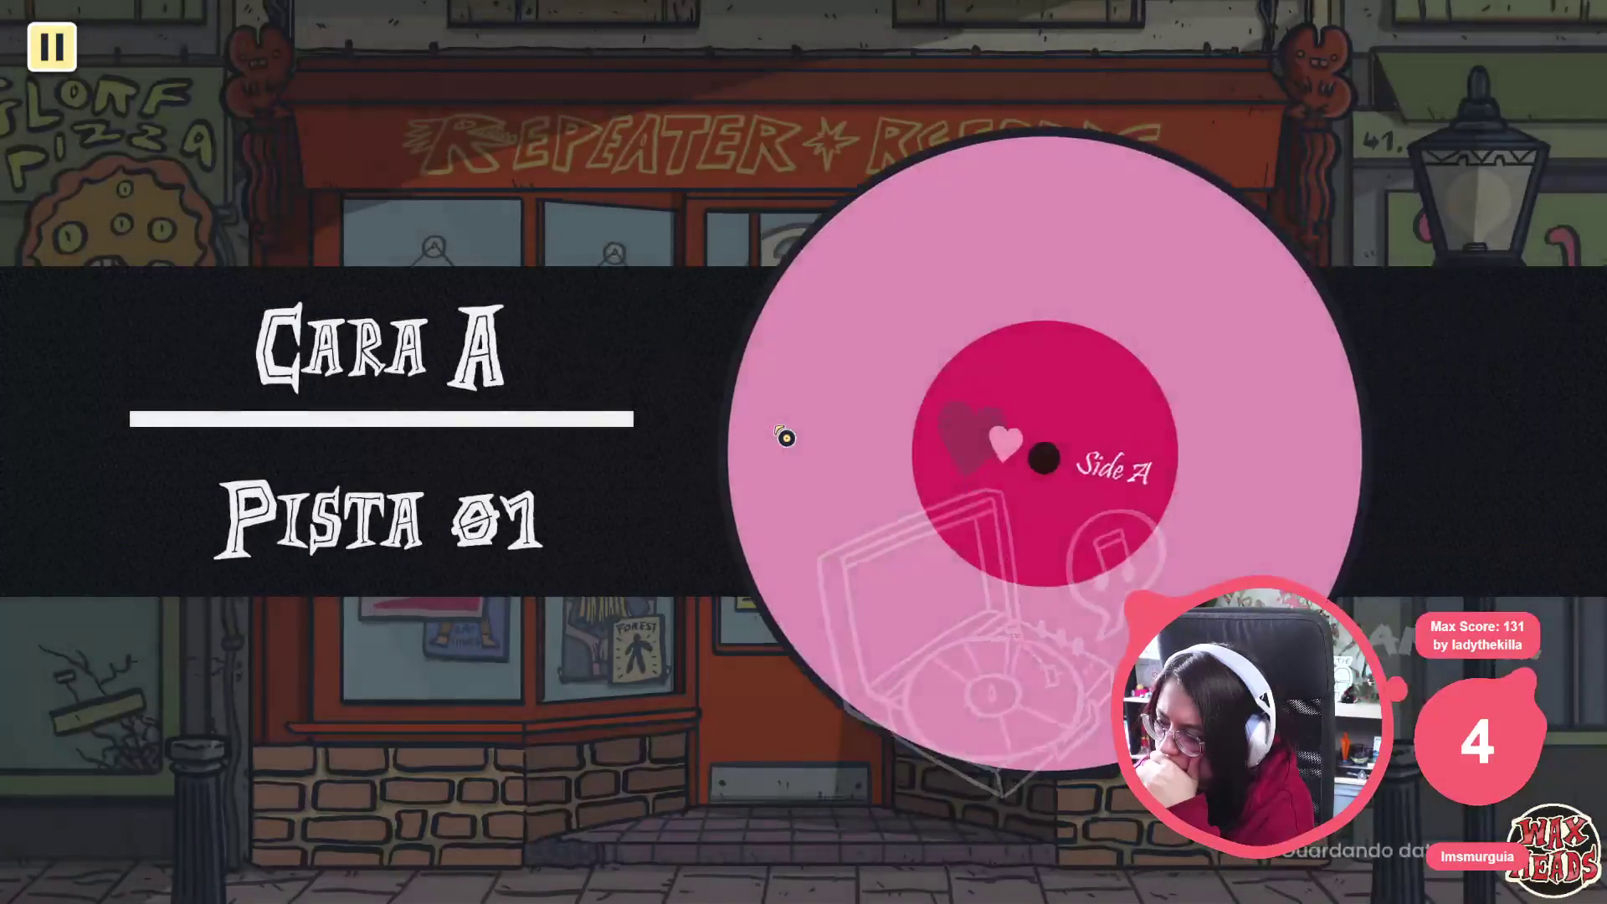
pyautogui.click(785, 437)
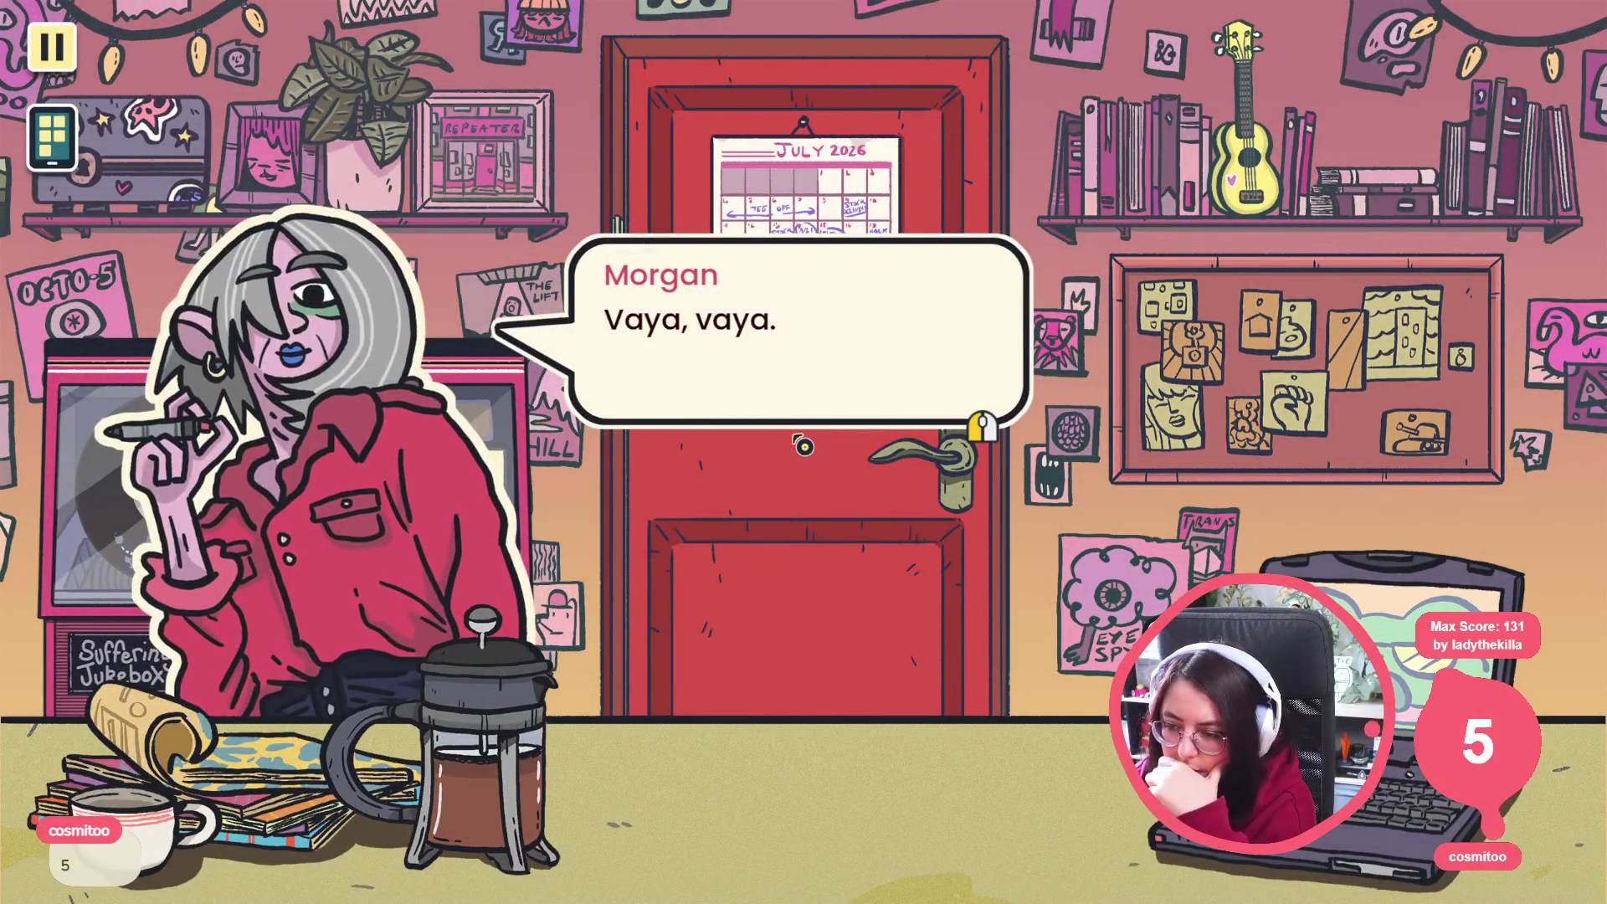
pyautogui.click(803, 446)
pyautogui.click(803, 446)
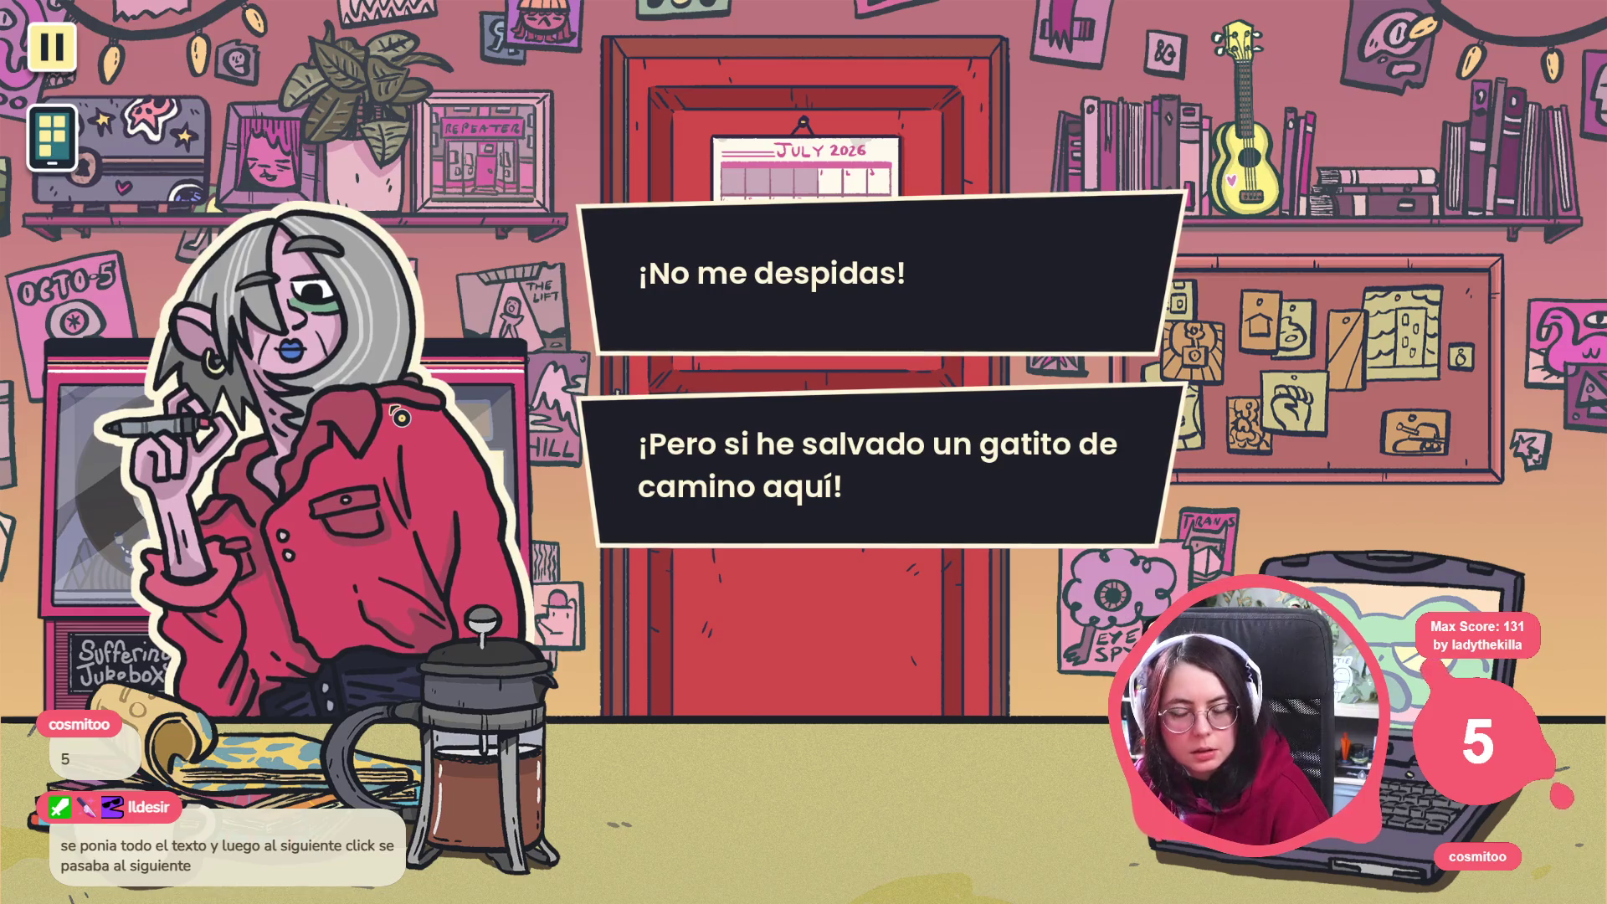
pyautogui.press('F8')
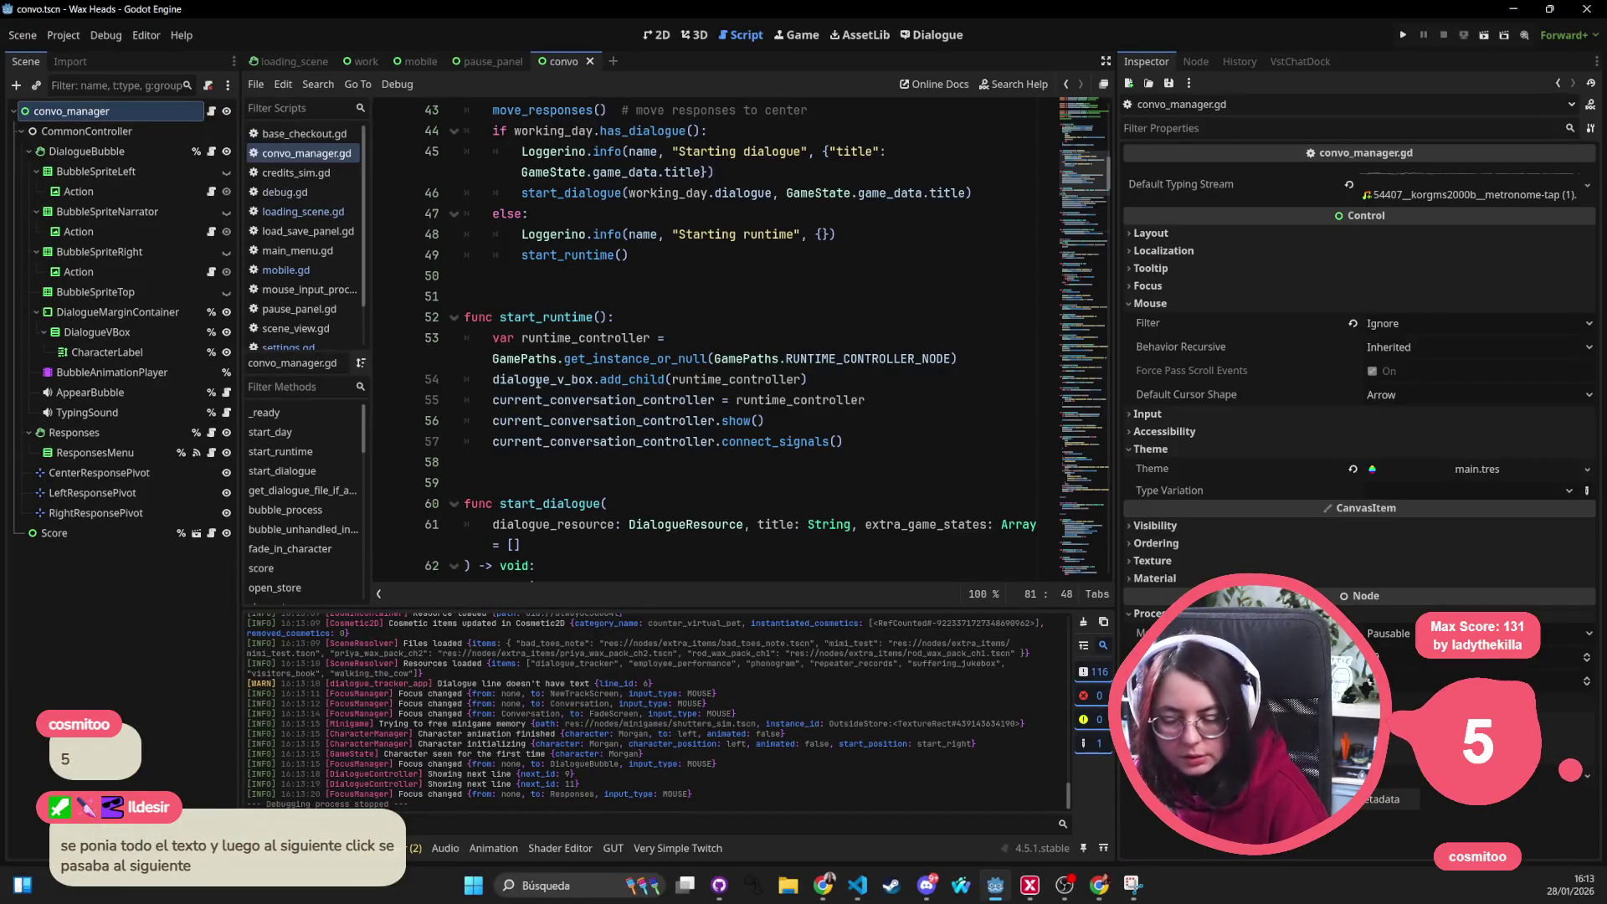
# Comment out the next_dialog_action check and _handle_next_input call on lines 153–154, then return to Godot
pyautogui.click(766, 424)
pyautogui.hotkey('alt', 'Tab')
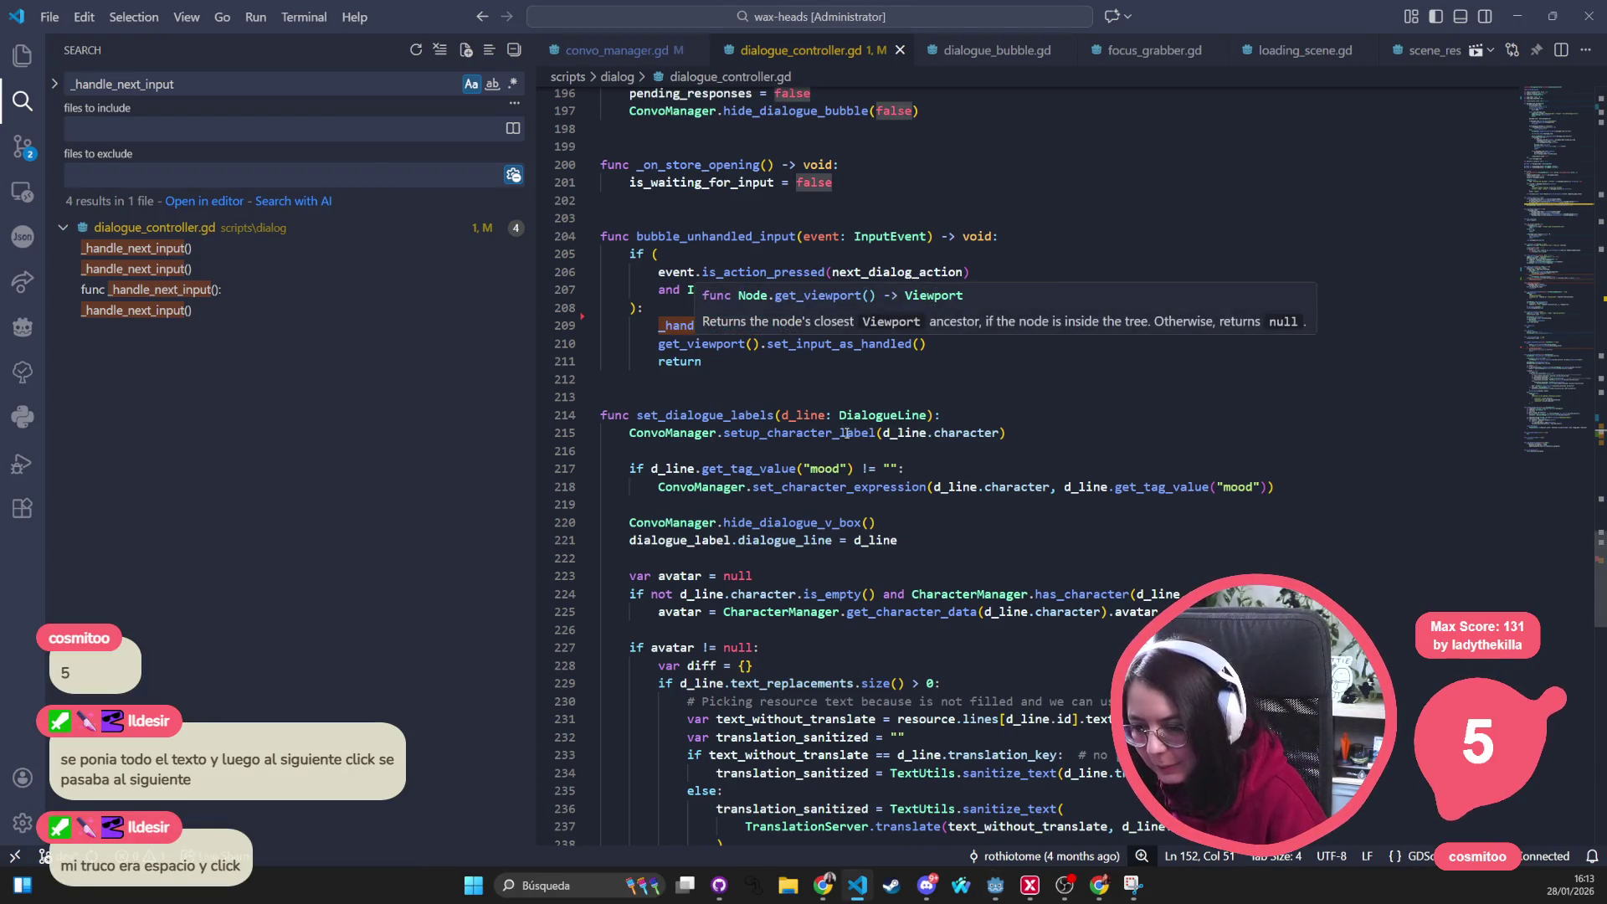
pyautogui.scroll(7, 697, 333)
pyautogui.scroll(3, 850, 442)
pyautogui.scroll(2, 850, 442)
pyautogui.scroll(2, 851, 443)
pyautogui.scroll(3, 850, 442)
pyautogui.scroll(2, 845, 440)
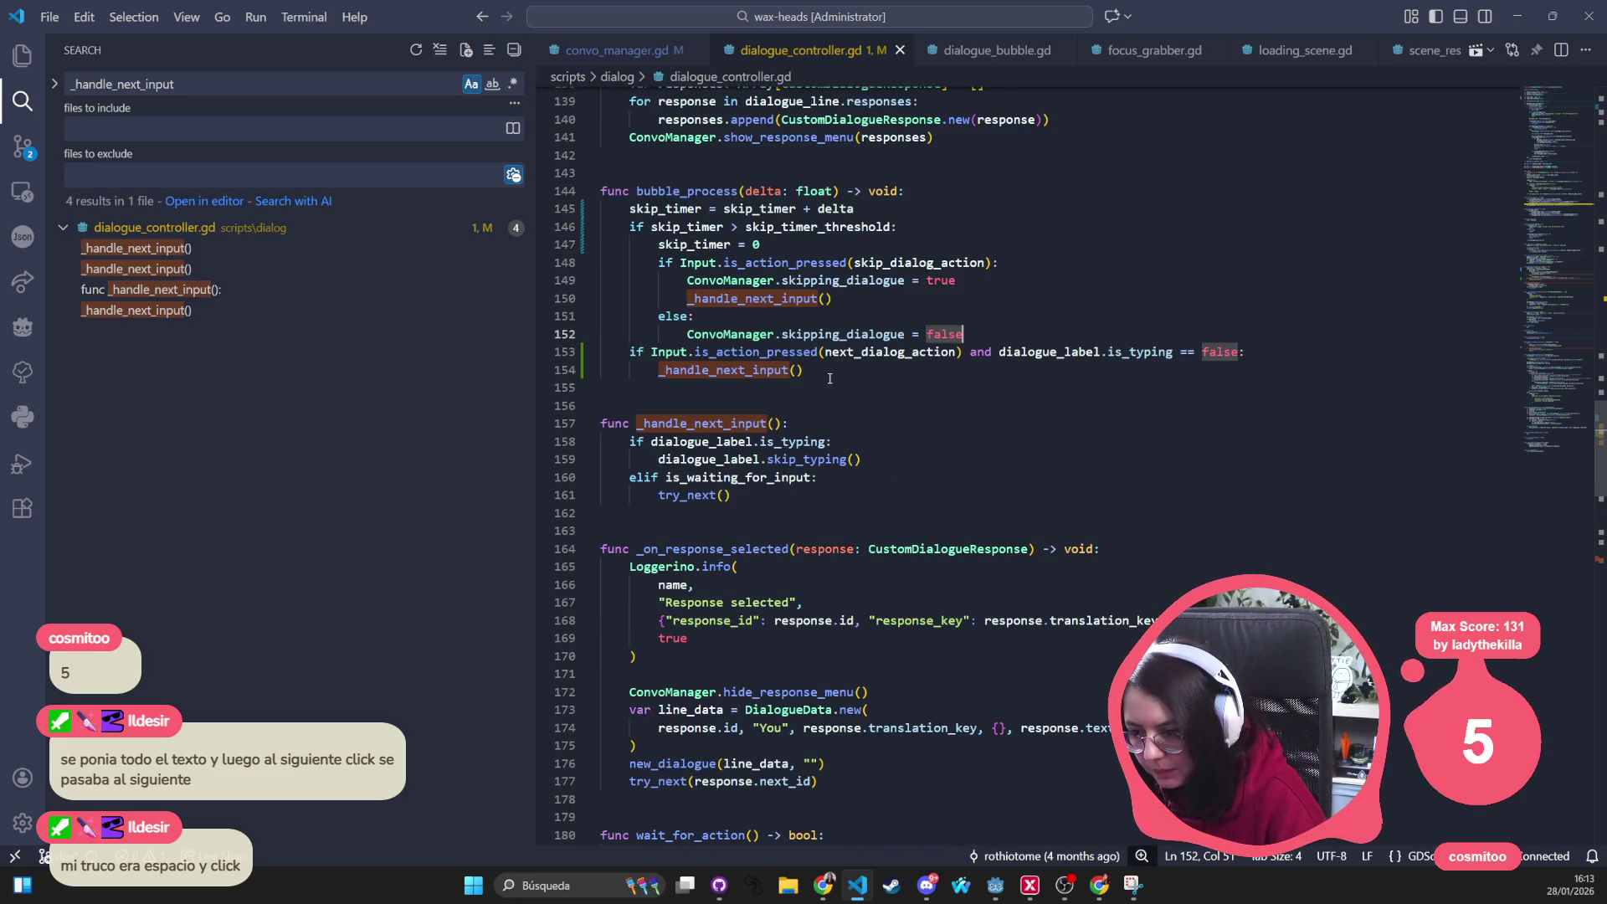
pyautogui.moveTo(829, 378); pyautogui.dragTo(627, 352)
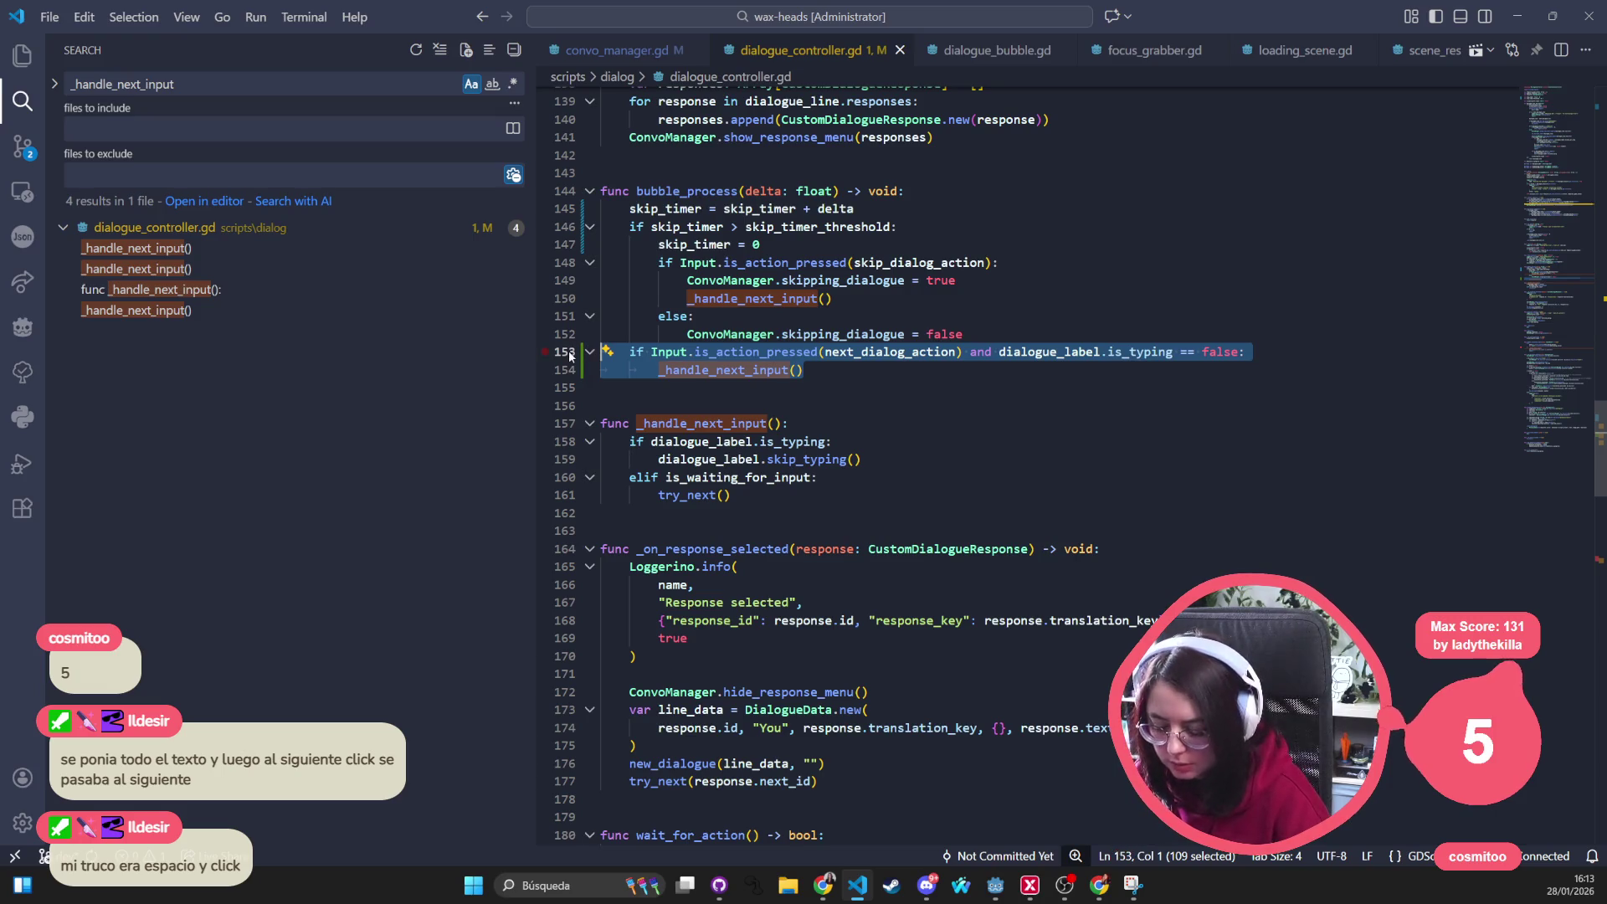
pyautogui.hotkey('ctrl', '/')
pyautogui.click(1179, 210)
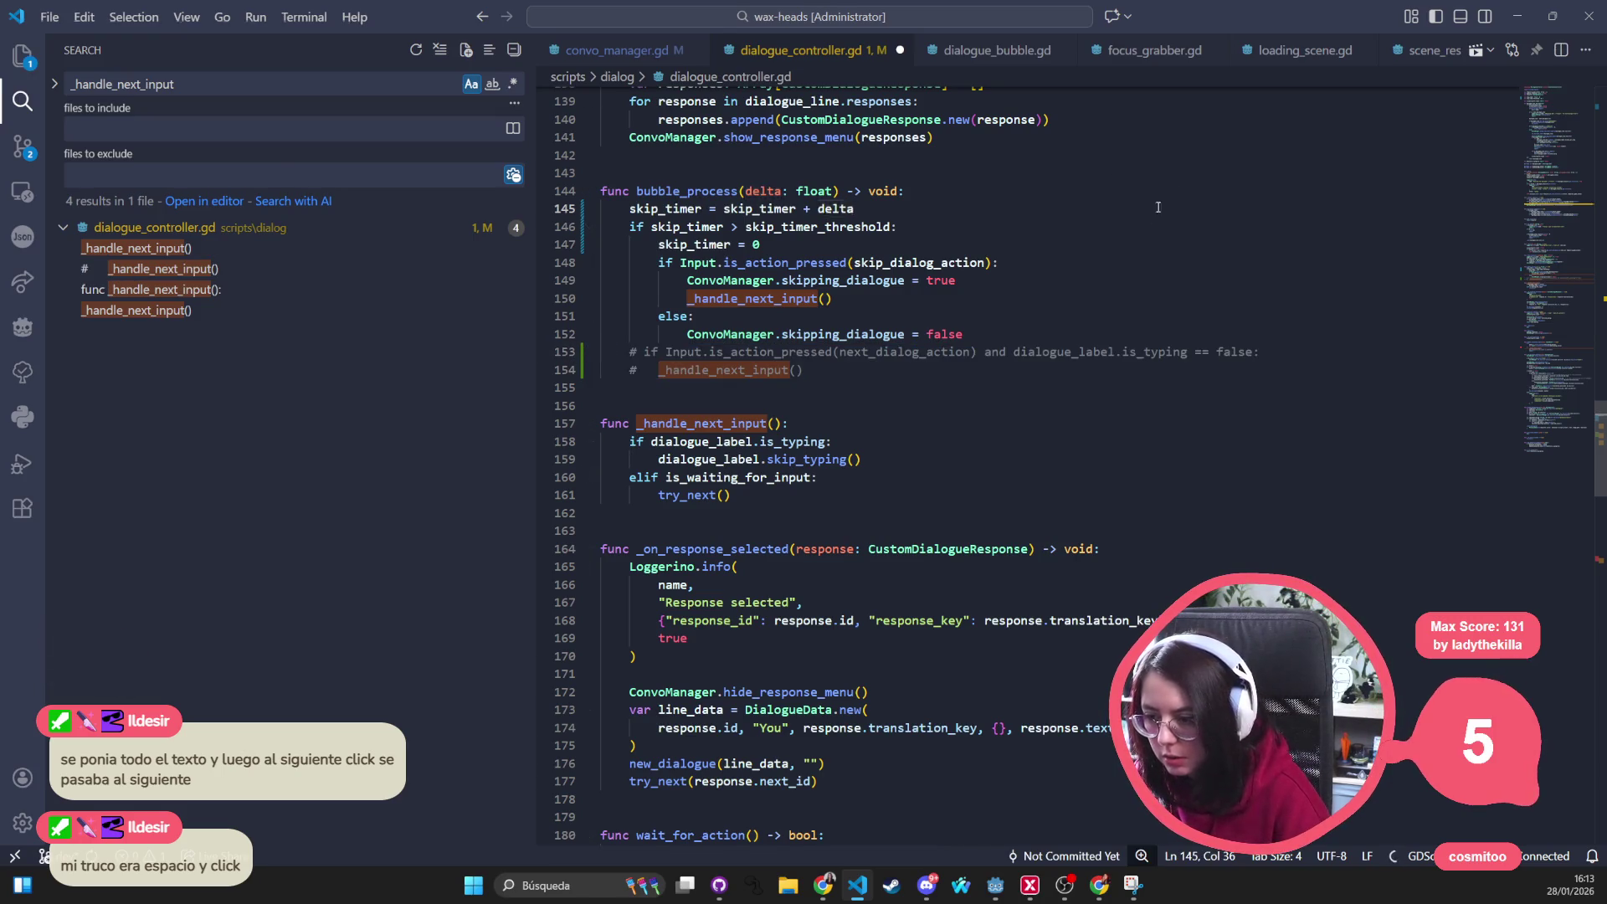
pyautogui.hotkey('alt', 'Tab')
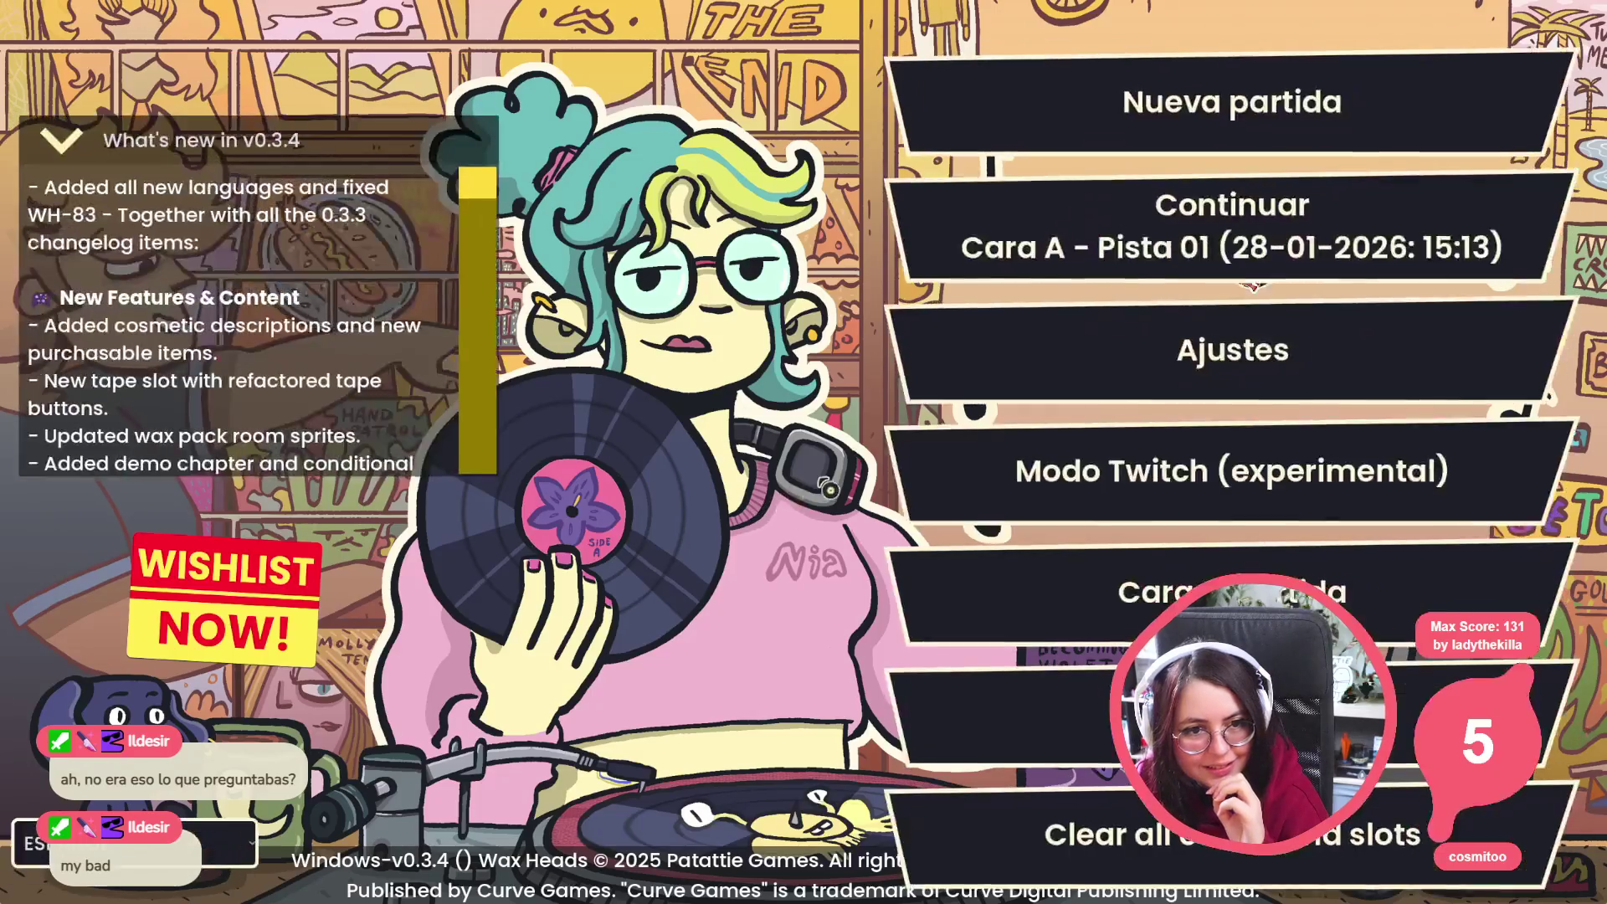
# Start the game, choose the gatito reply, advance through Morgan's staff room tour and confirm leaving it
pyautogui.click(1342, 196)
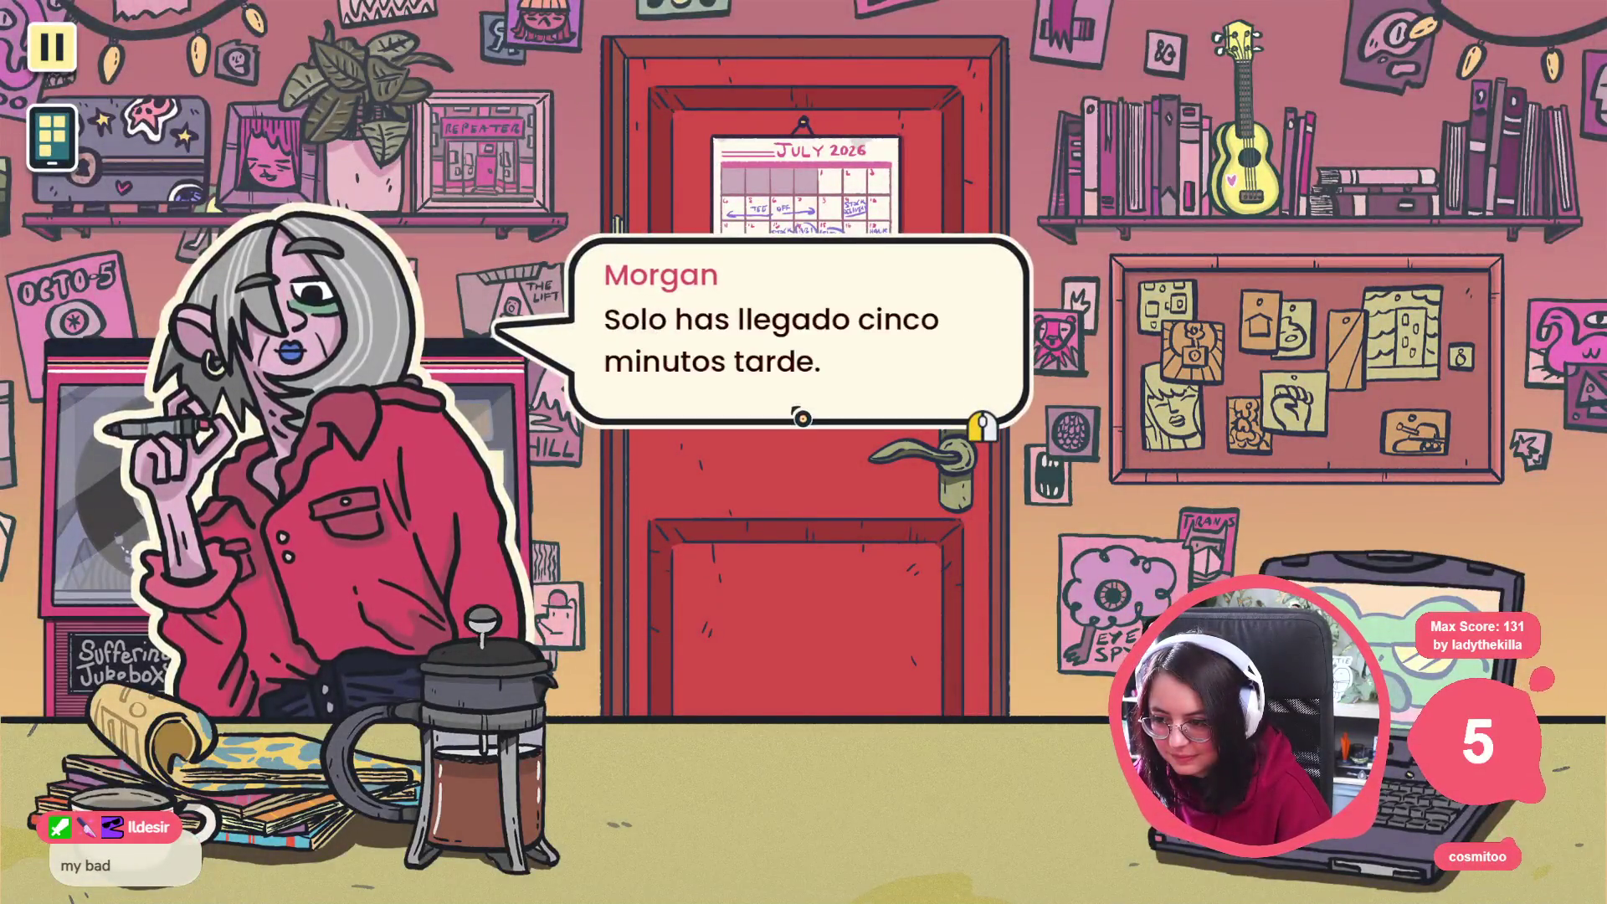
pyautogui.click(801, 417)
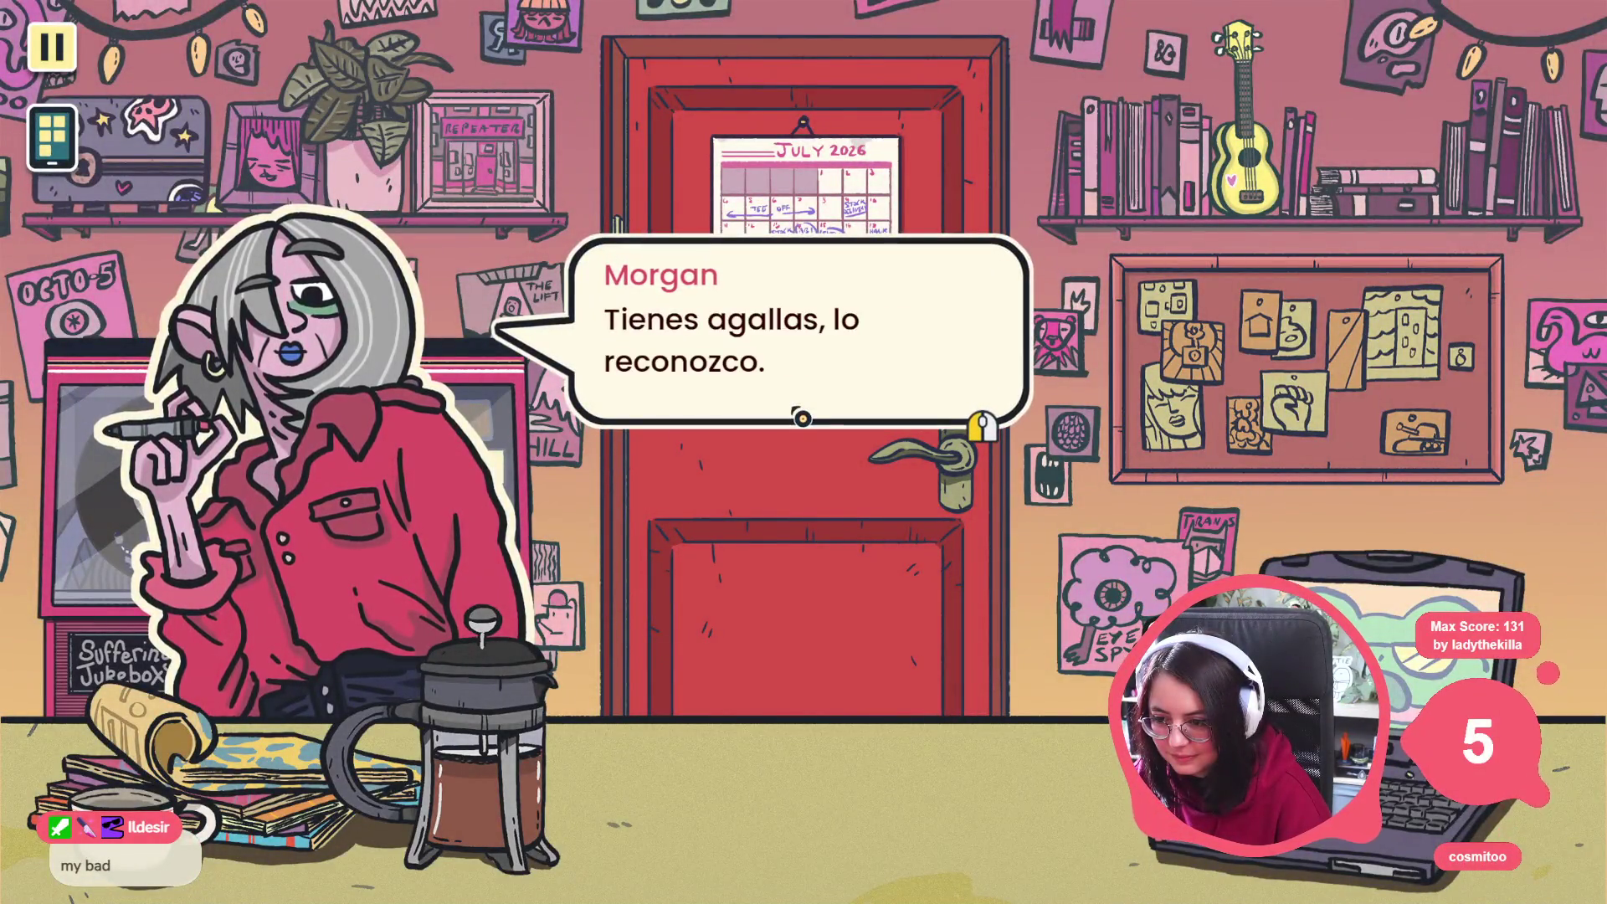
pyautogui.click(801, 428)
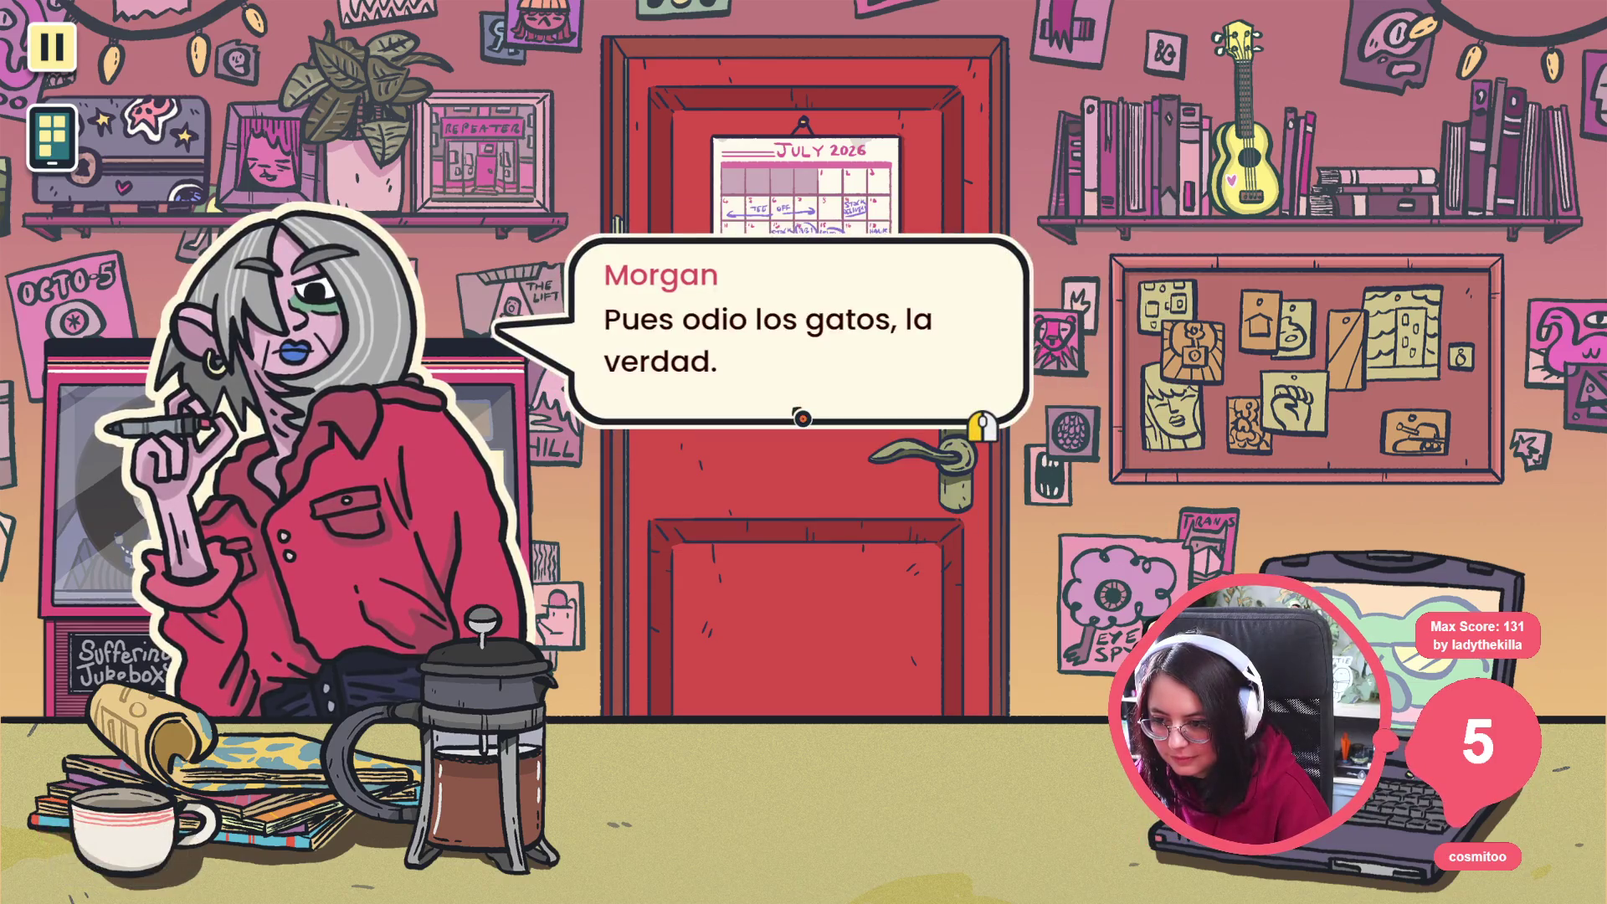
pyautogui.click(801, 417)
pyautogui.click(801, 417)
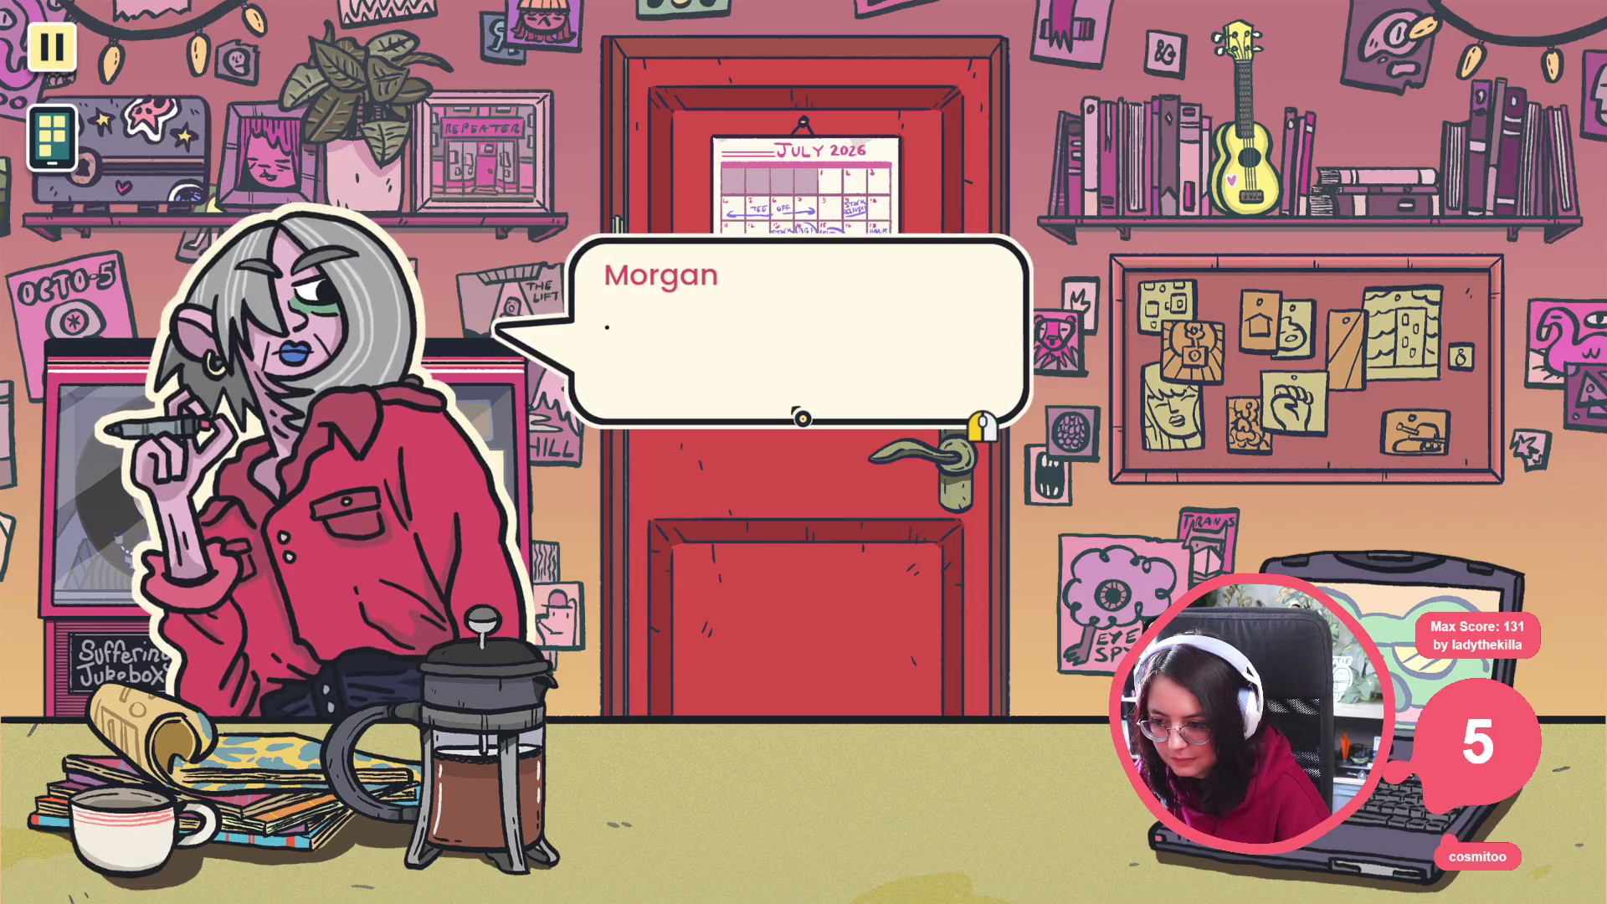
pyautogui.click(801, 417)
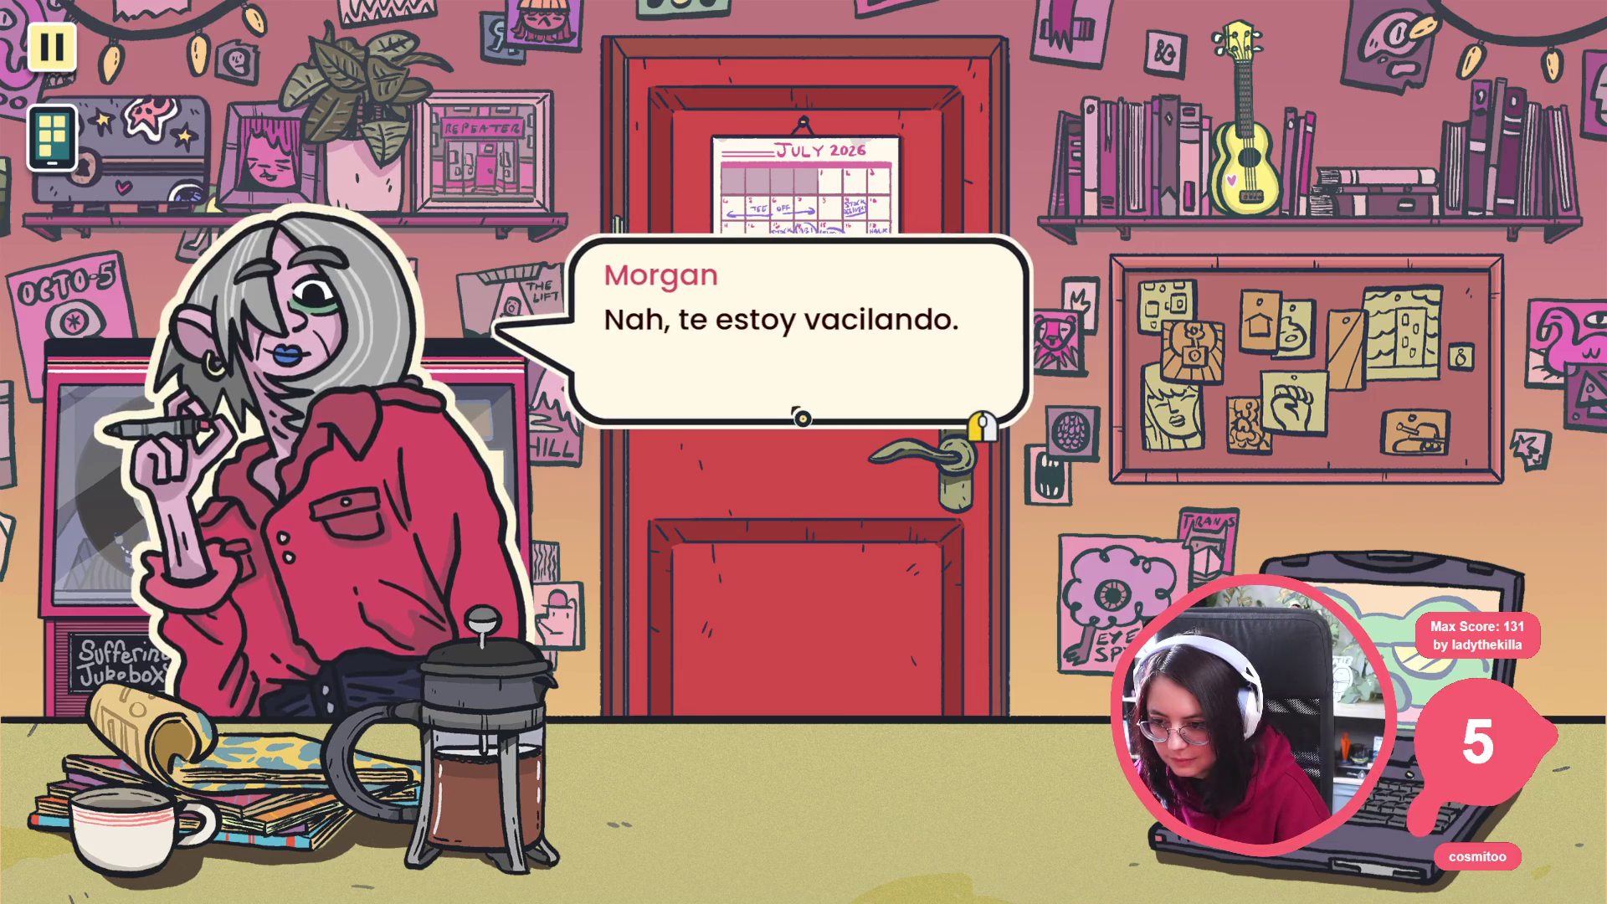
pyautogui.click(801, 416)
pyautogui.click(801, 417)
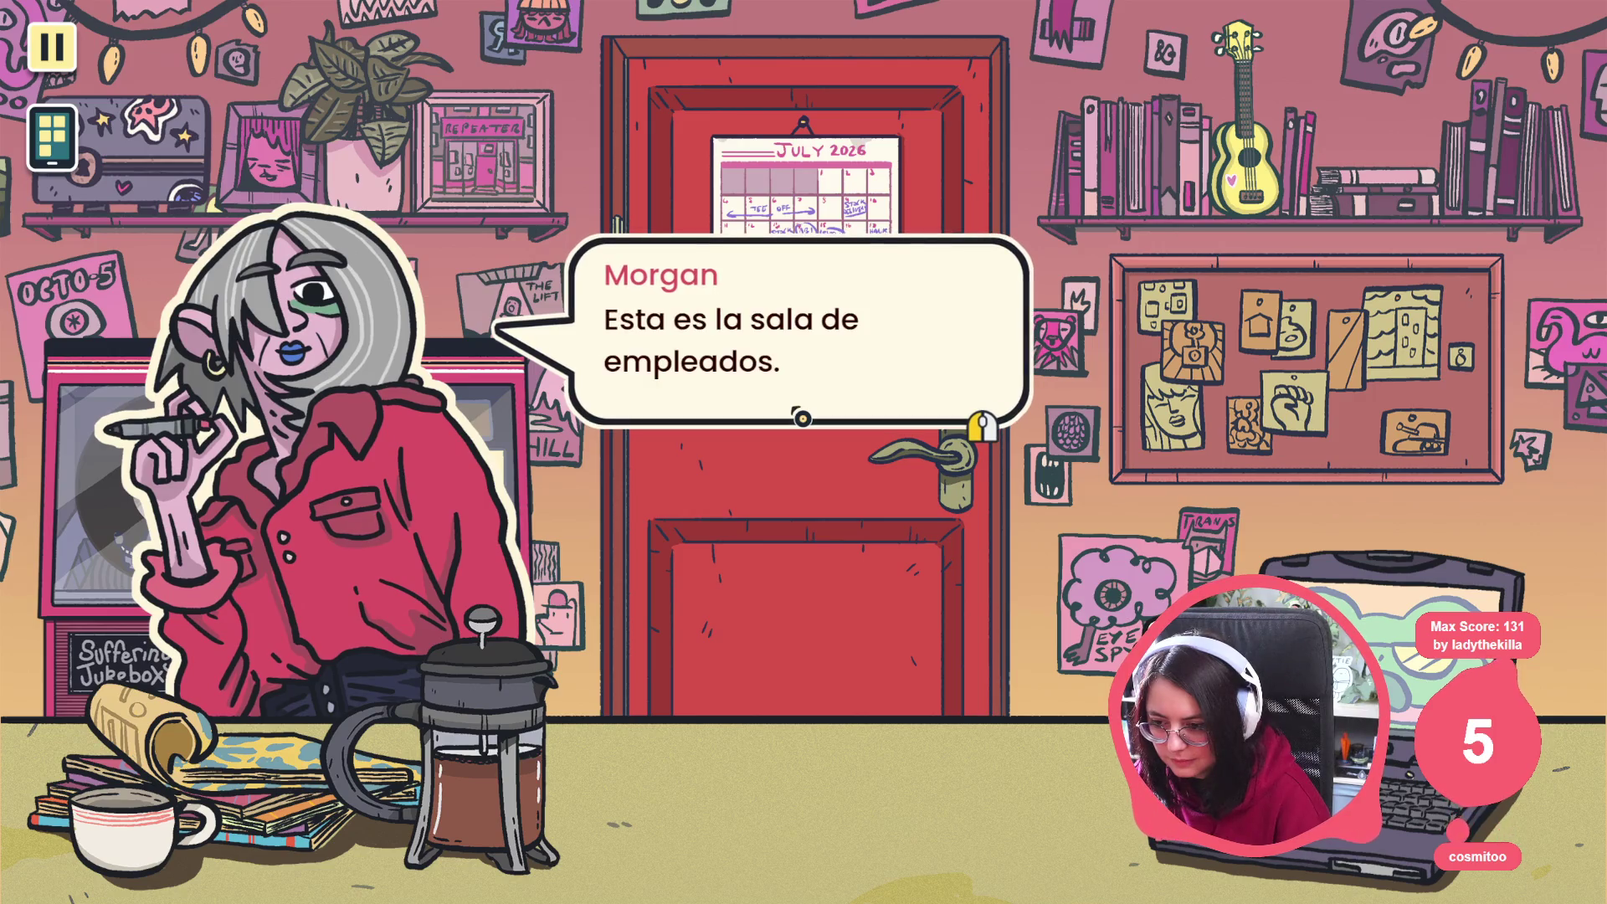
pyautogui.click(801, 417)
pyautogui.click(801, 417)
pyautogui.click(801, 418)
pyautogui.click(801, 417)
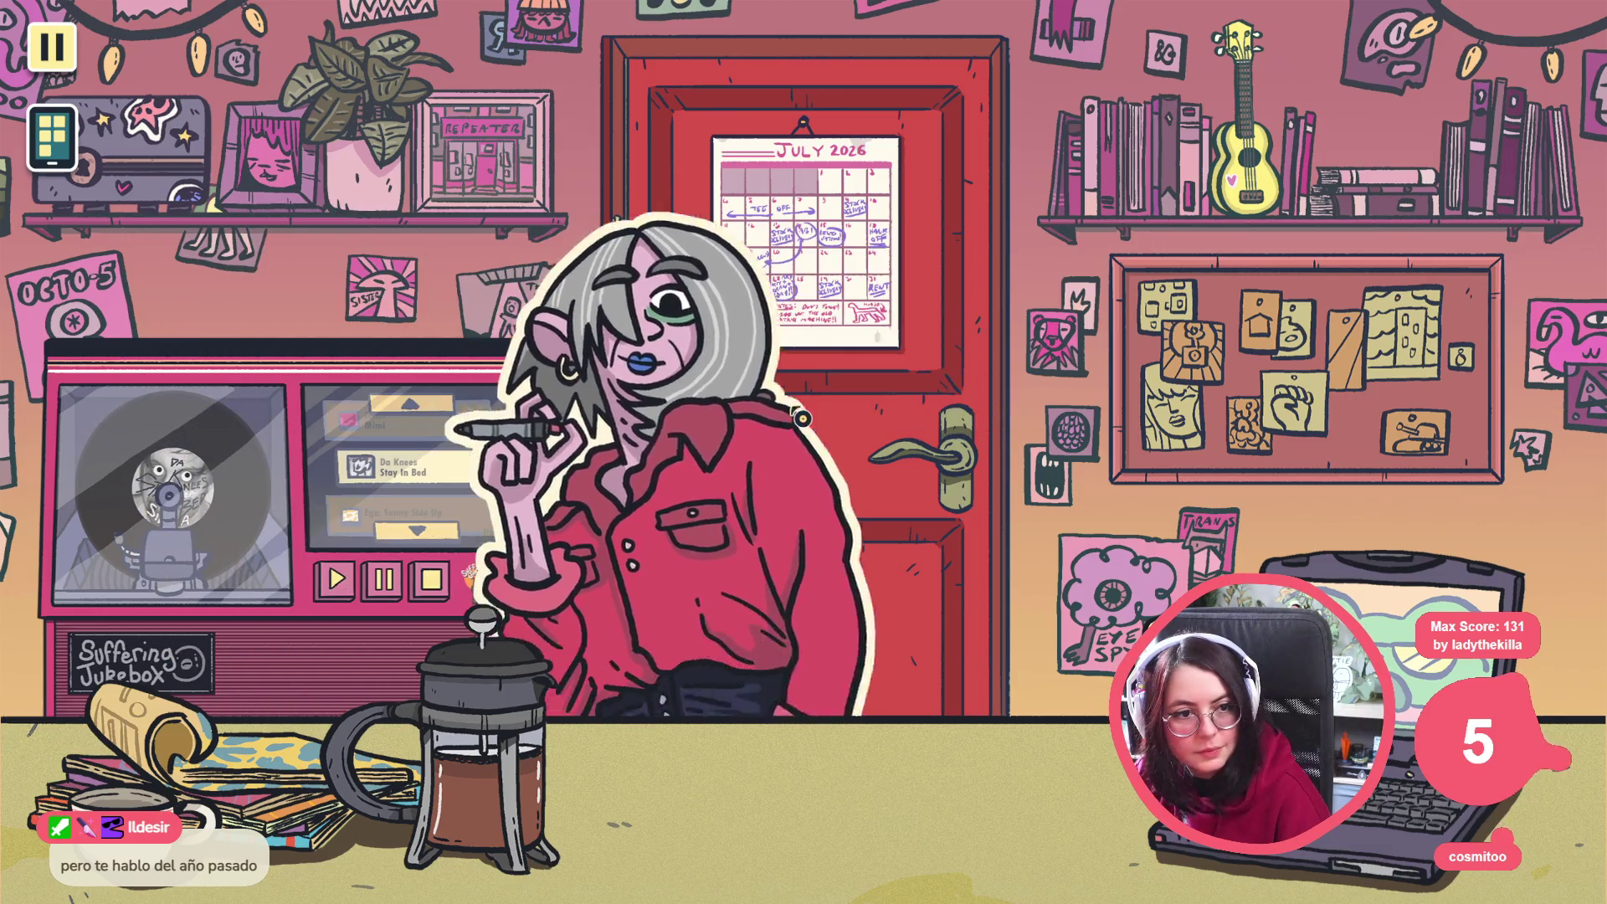
pyautogui.click(639, 506)
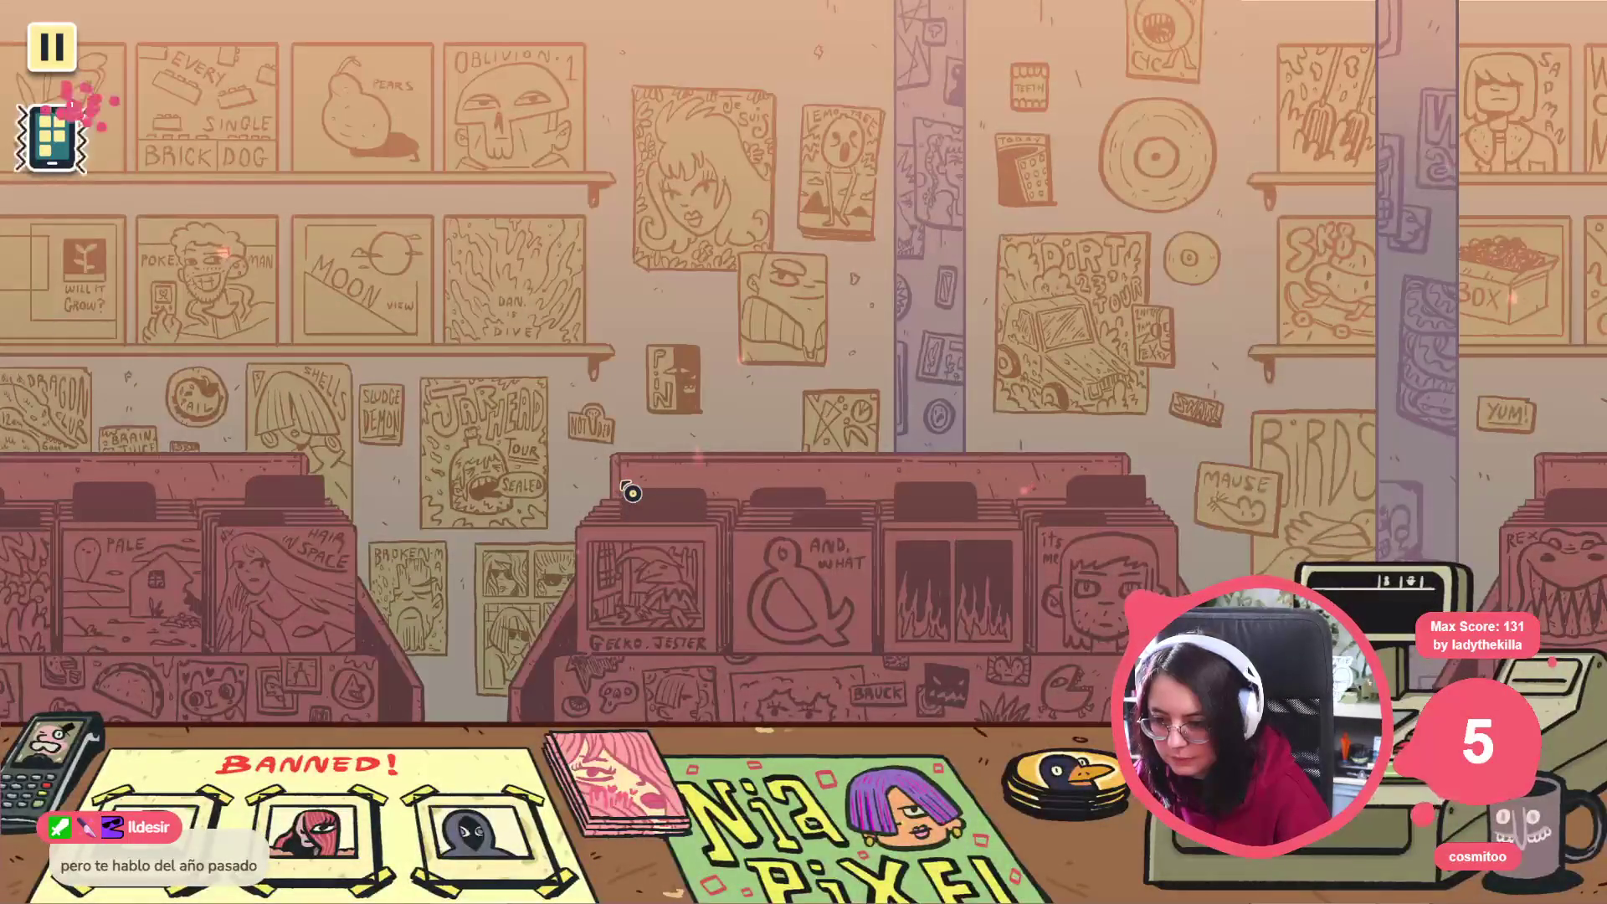
# Advance through Morgan's store welcome and album explanation, answer her question, then stop the game with F8
pyautogui.click(632, 493)
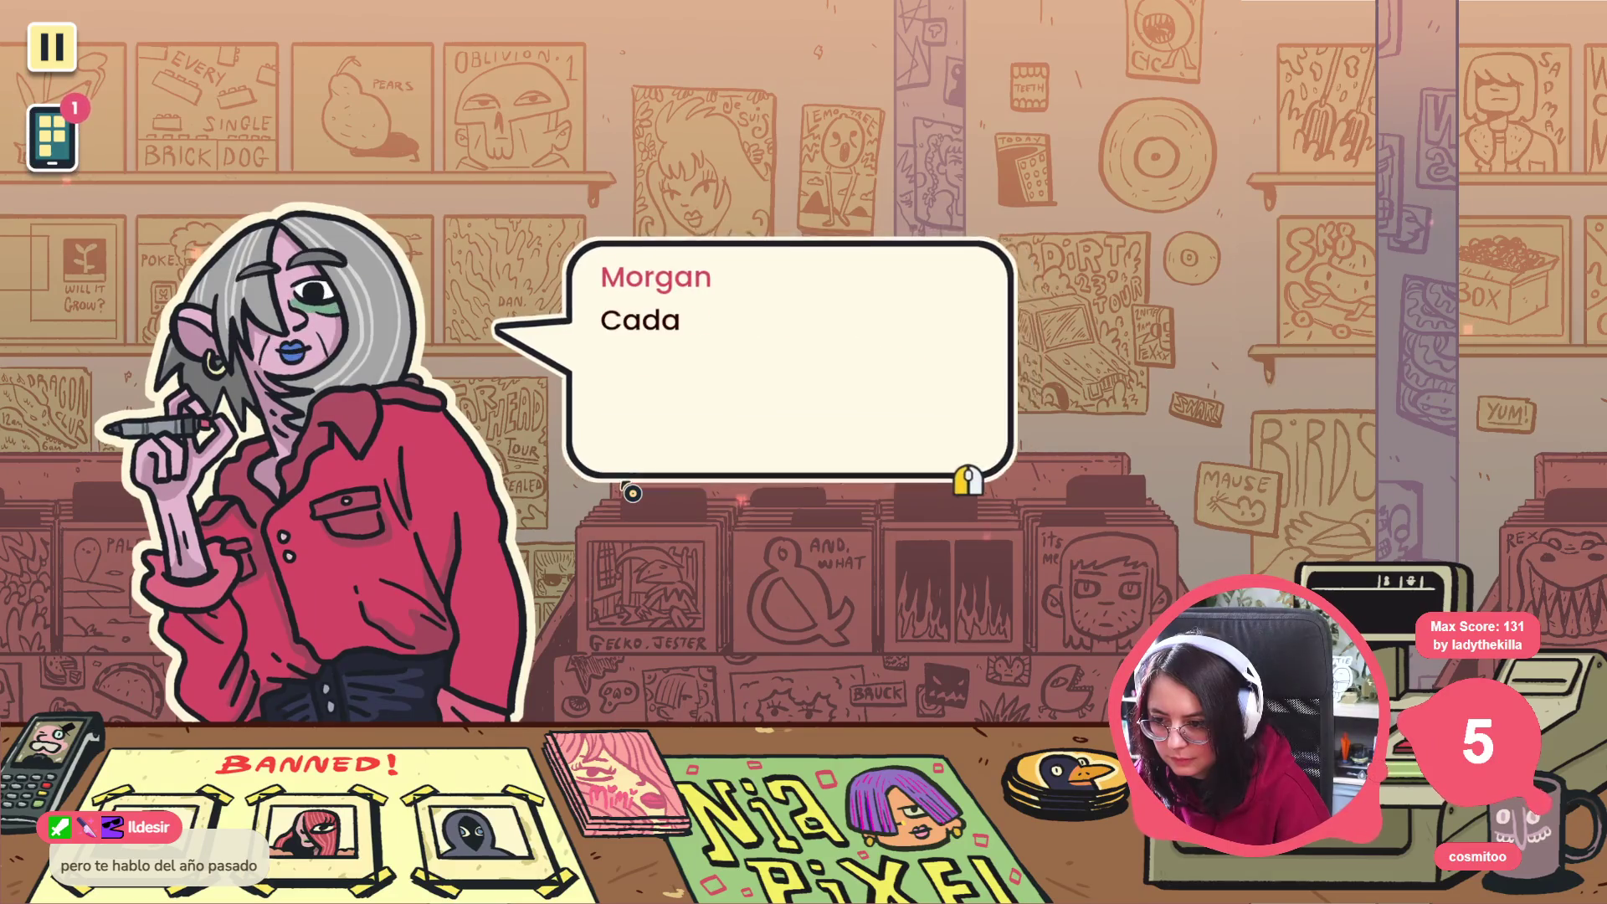
pyautogui.click(632, 492)
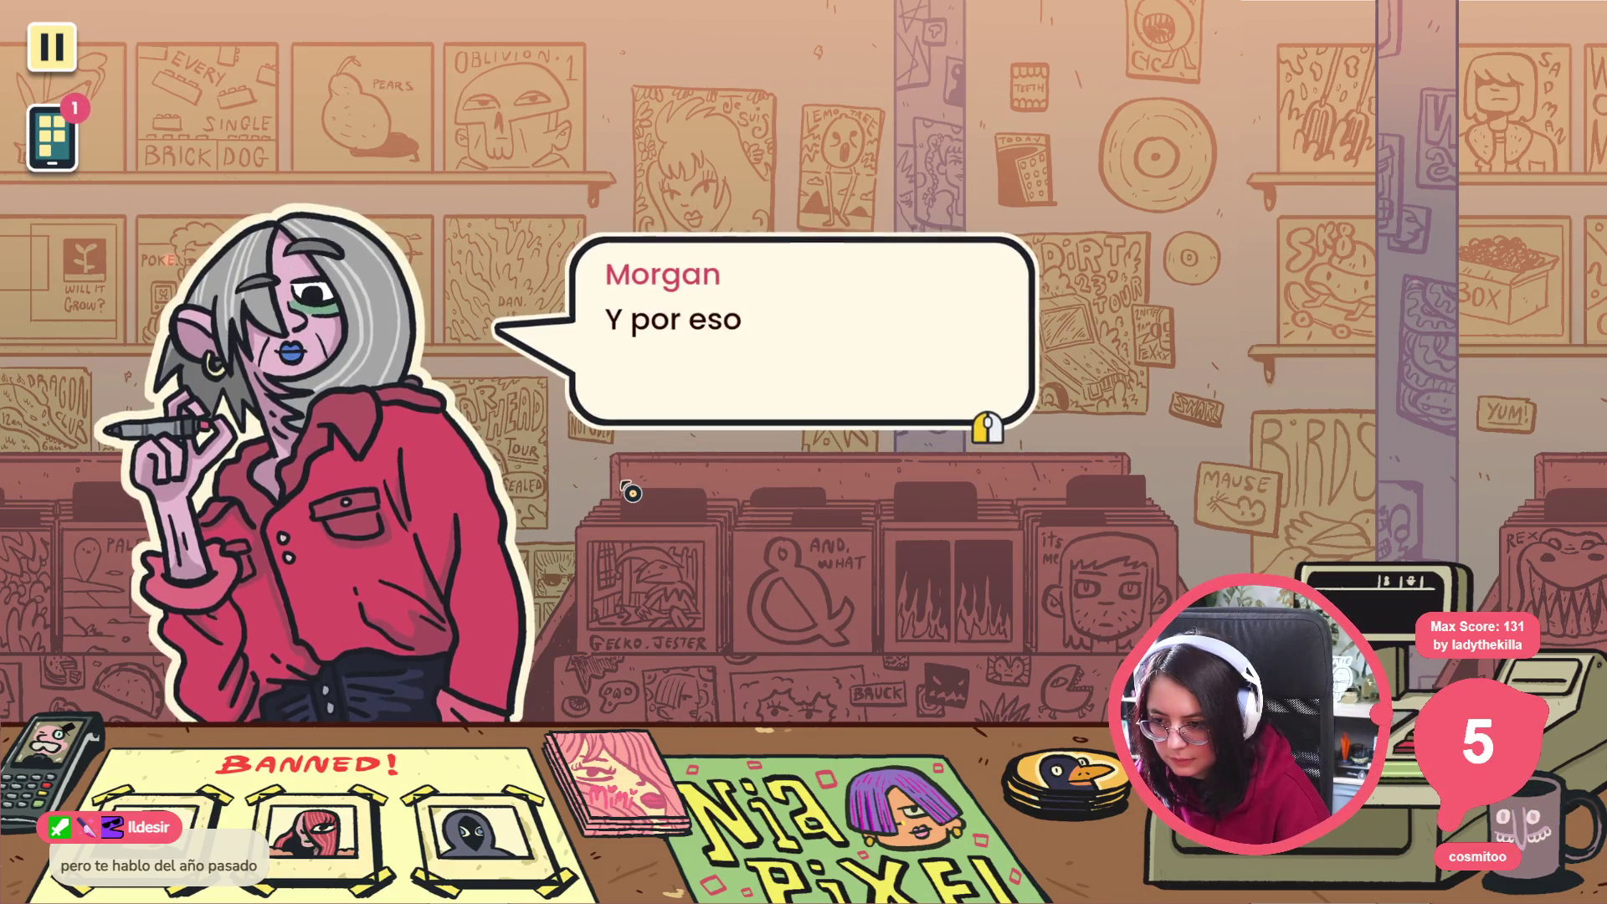
pyautogui.click(632, 492)
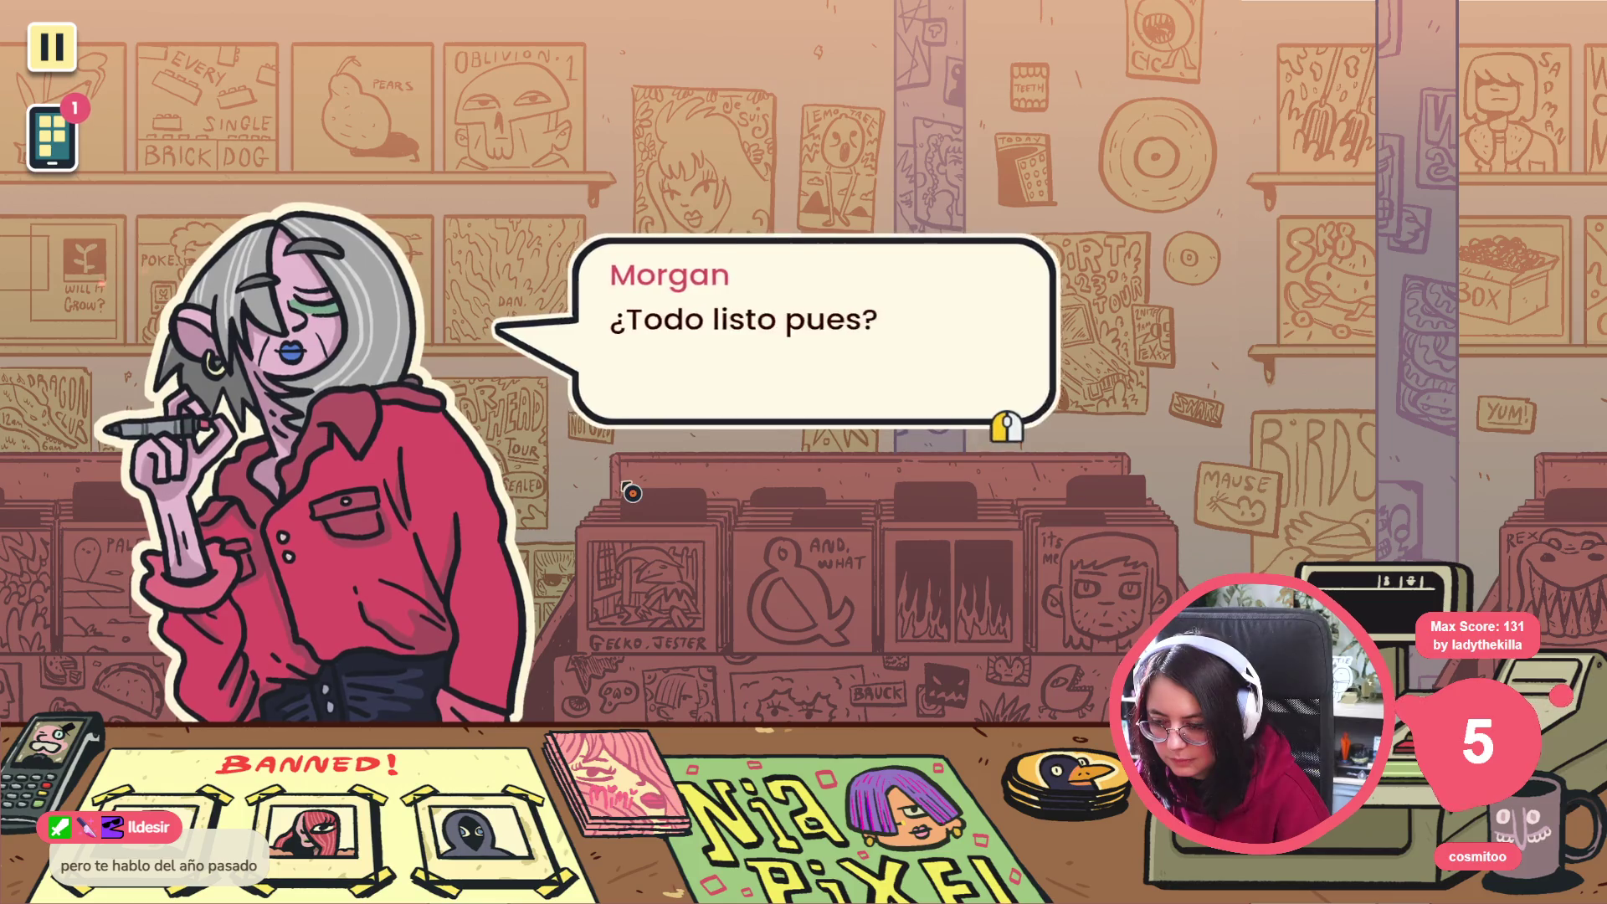
pyautogui.click(631, 492)
pyautogui.click(490, 512)
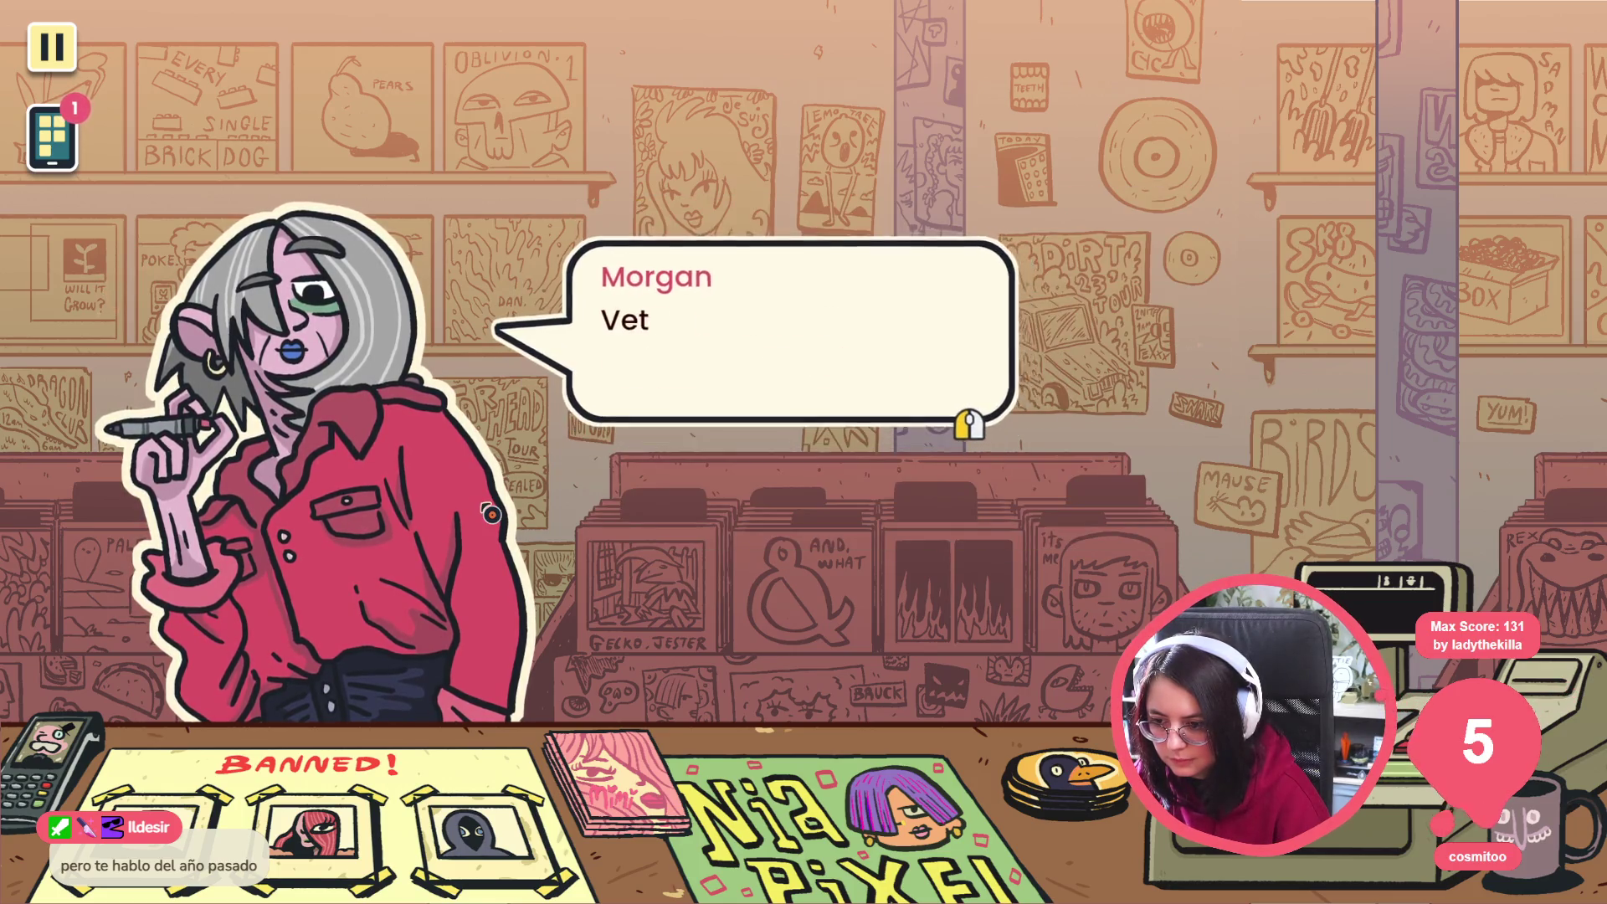
pyautogui.click(952, 425)
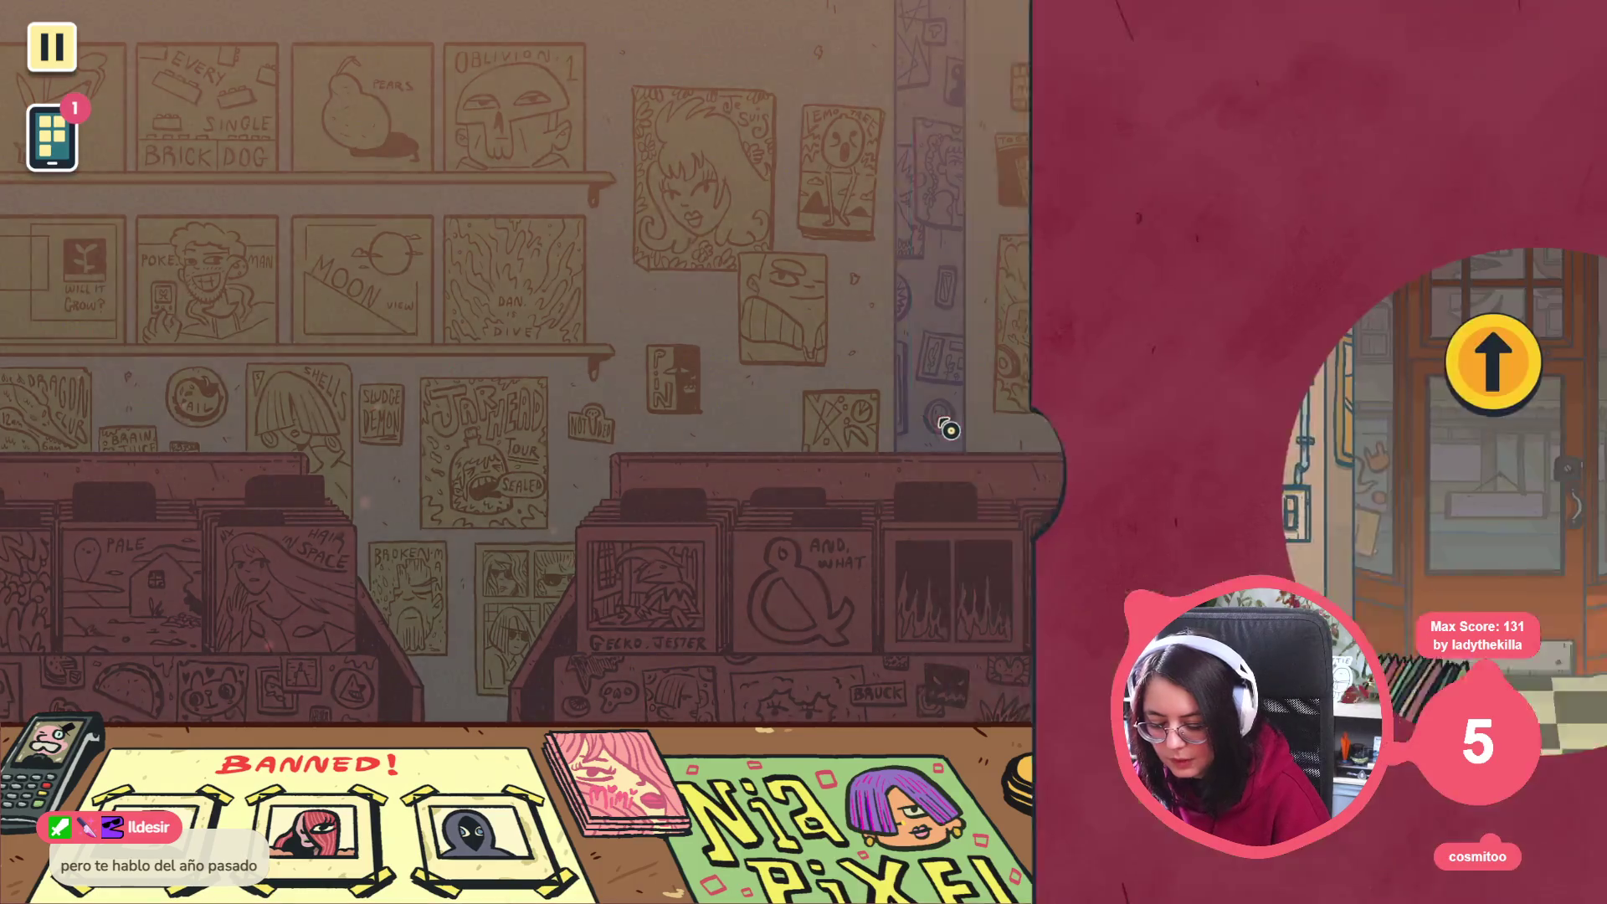
pyautogui.press('F8')
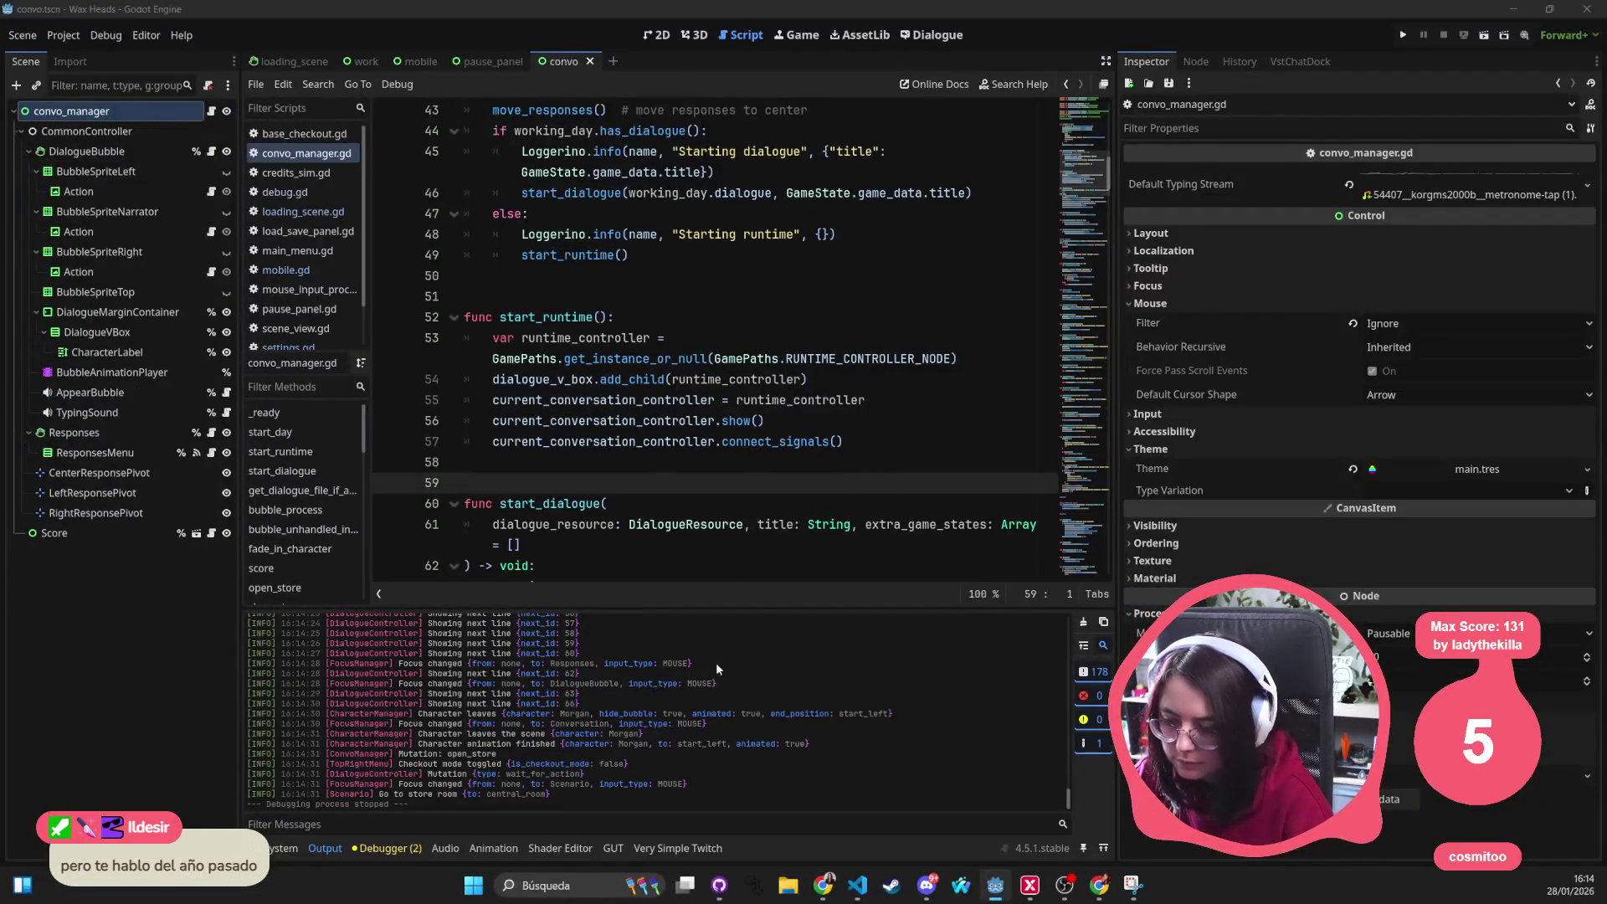
# Back in the editor, add a blank line after the skipping logic in bubble_process and move to empty line 11
pyautogui.hotkey('alt', 'Tab')
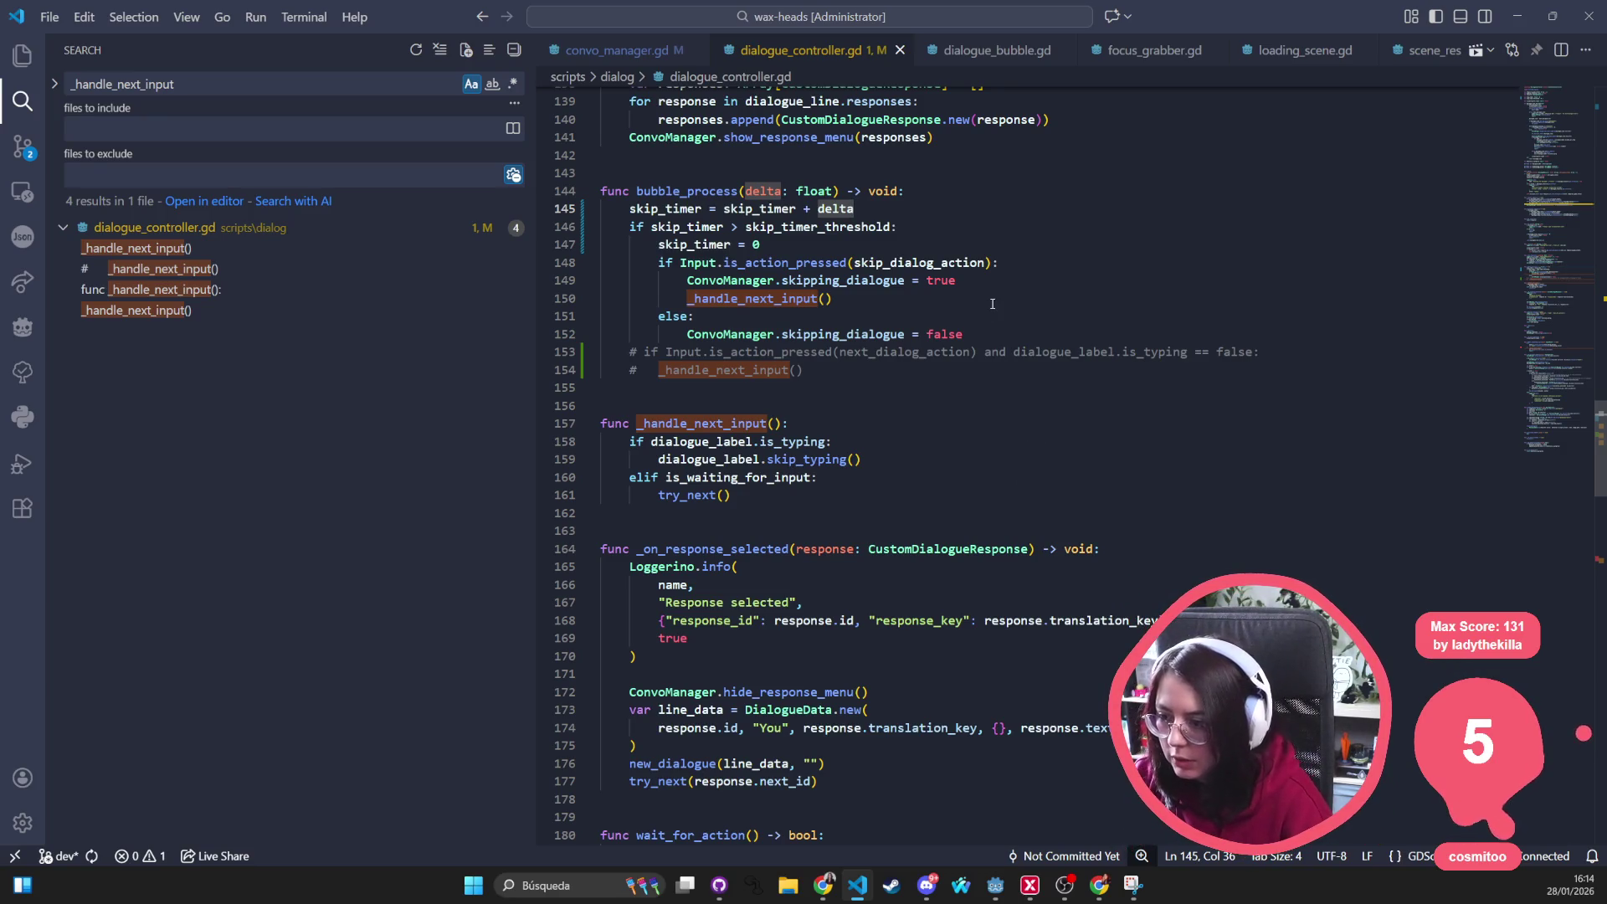
pyautogui.click(977, 330)
pyautogui.press('Return')
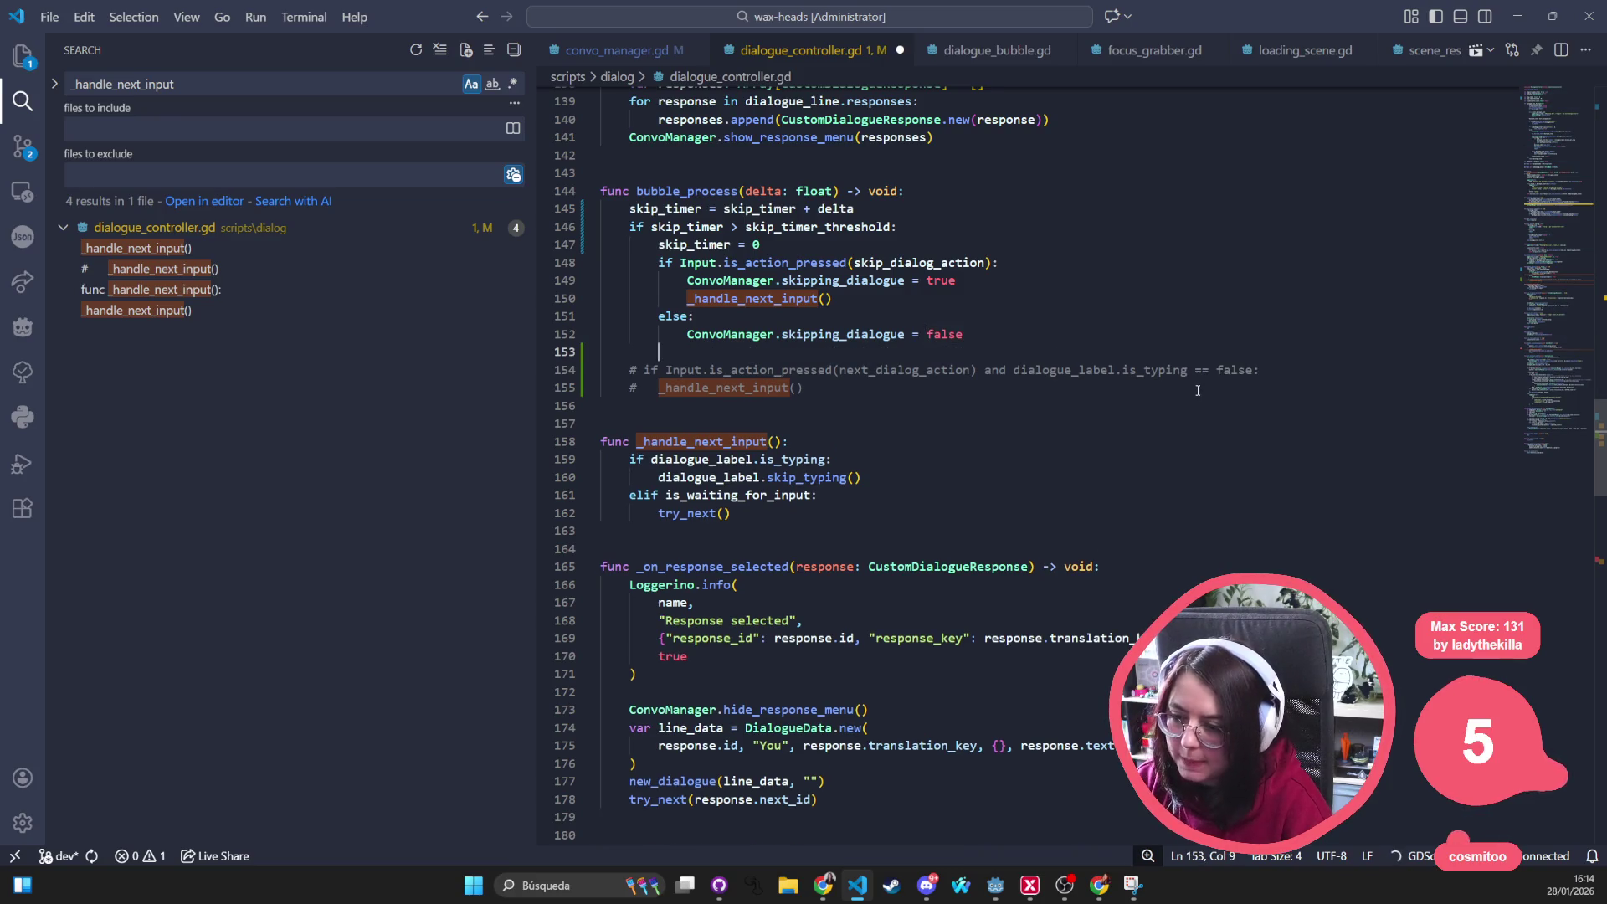
pyautogui.write('next_')
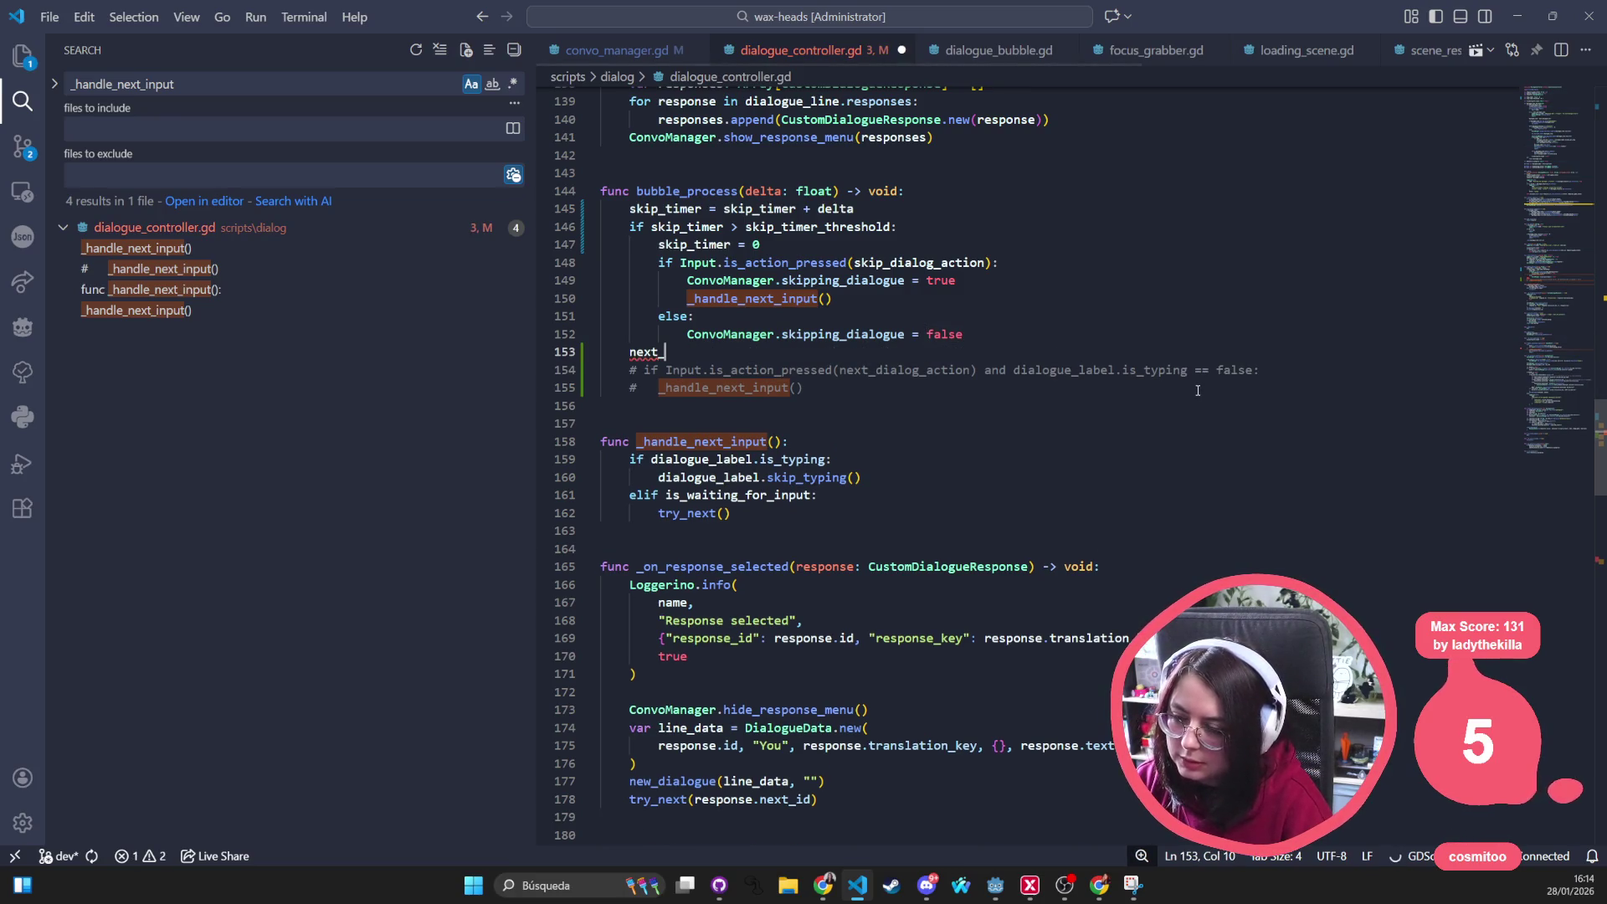
pyautogui.press('BackSpace')
pyautogui.press('BackSpace')
pyautogui.press('BackSpace')
pyautogui.scroll(20, 1197, 390)
pyautogui.scroll(15, 1183, 387)
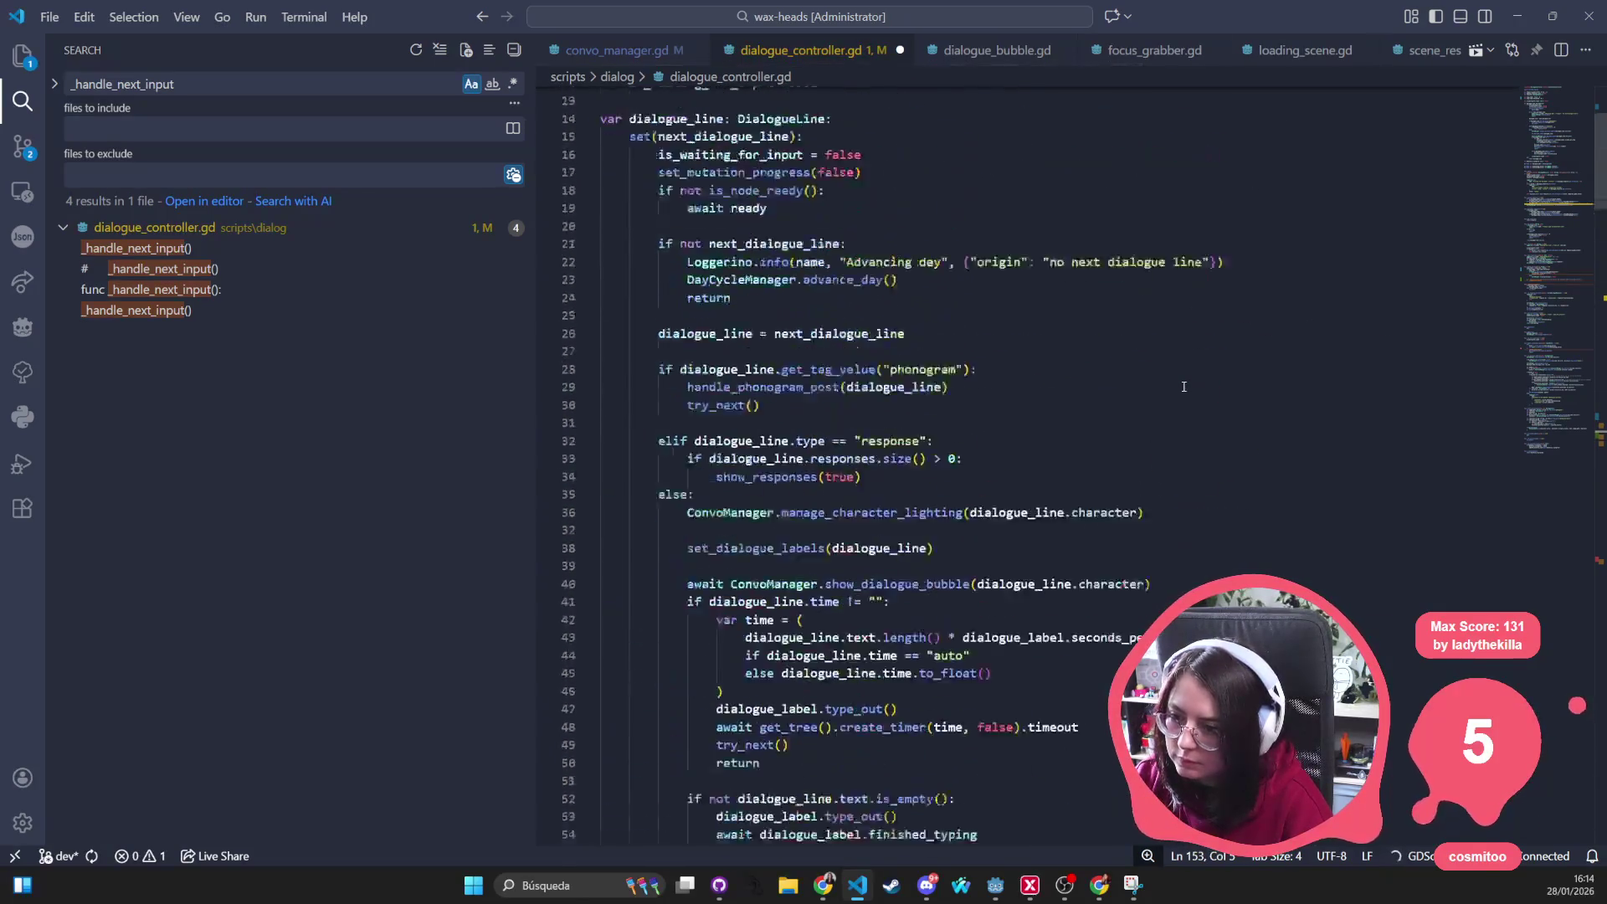
pyautogui.scroll(5, 1183, 387)
pyautogui.click(864, 270)
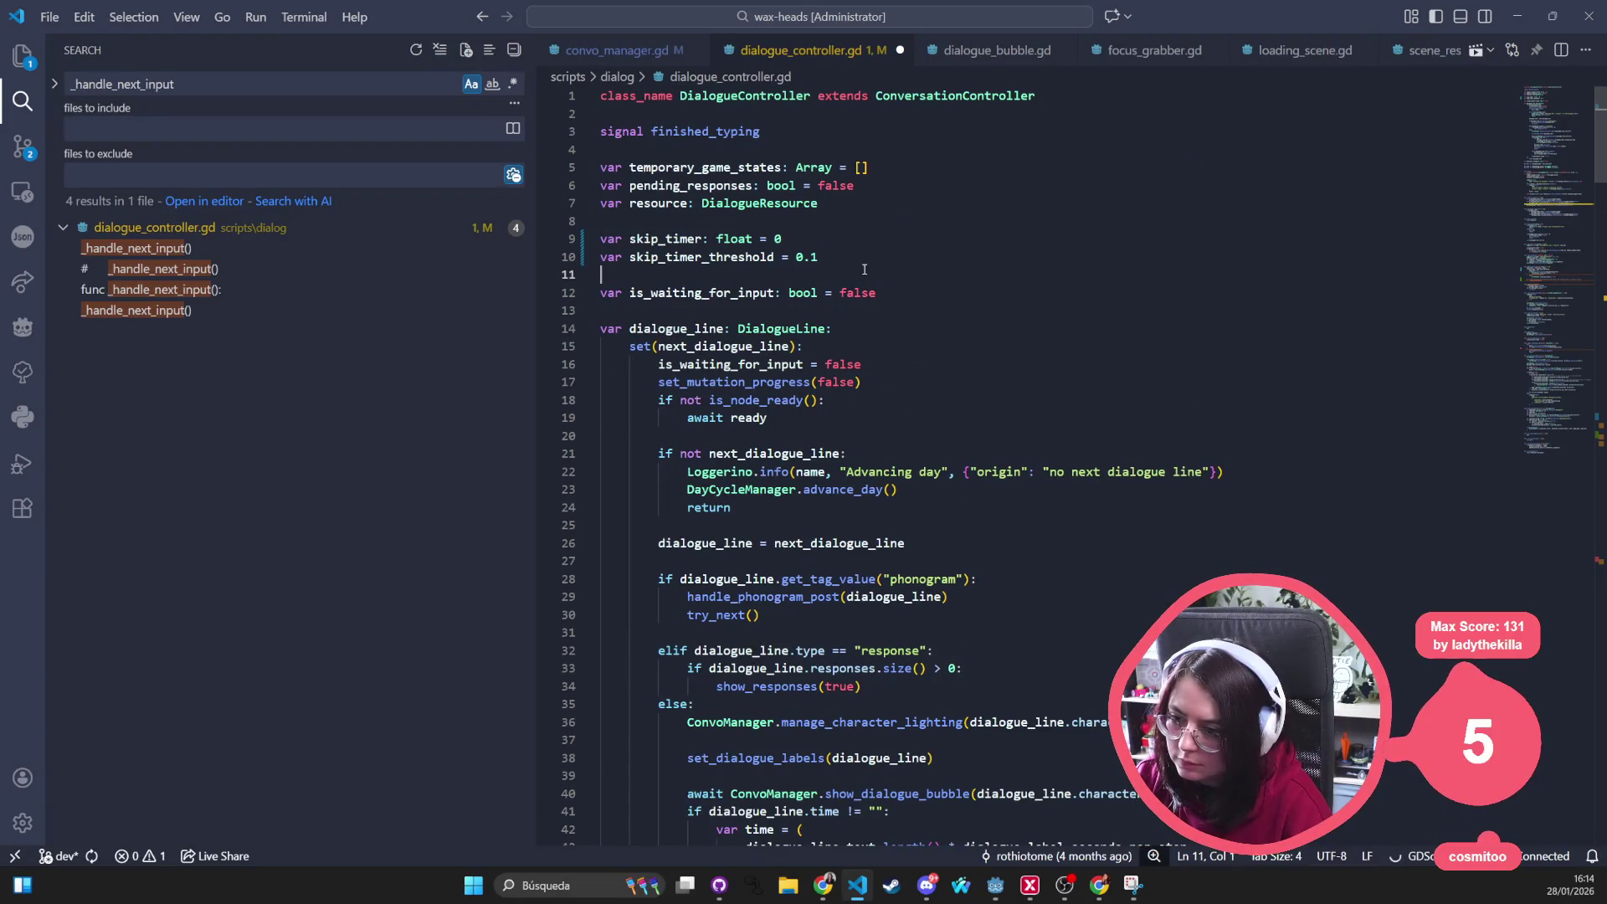
# Declare var auto_advance_timer: float = 0 and auto_advance_threshold = 0.3 below the skip timer variables
pyautogui.press('Return')
pyautogui.press('Return')
pyautogui.write('var ')
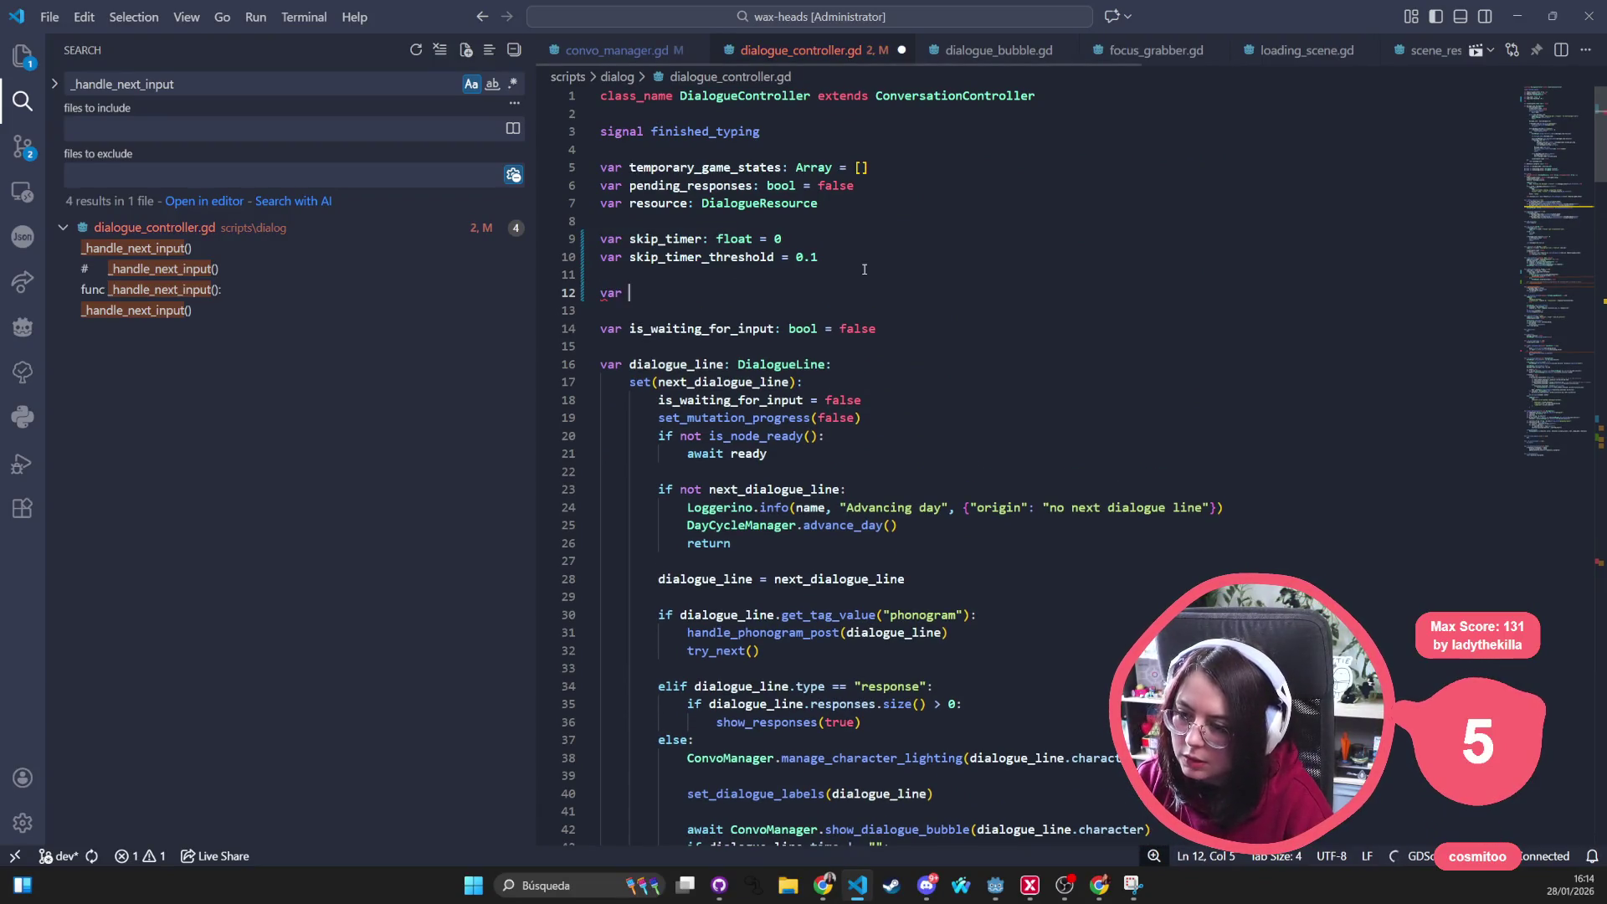
pyautogui.write('auto_ad')
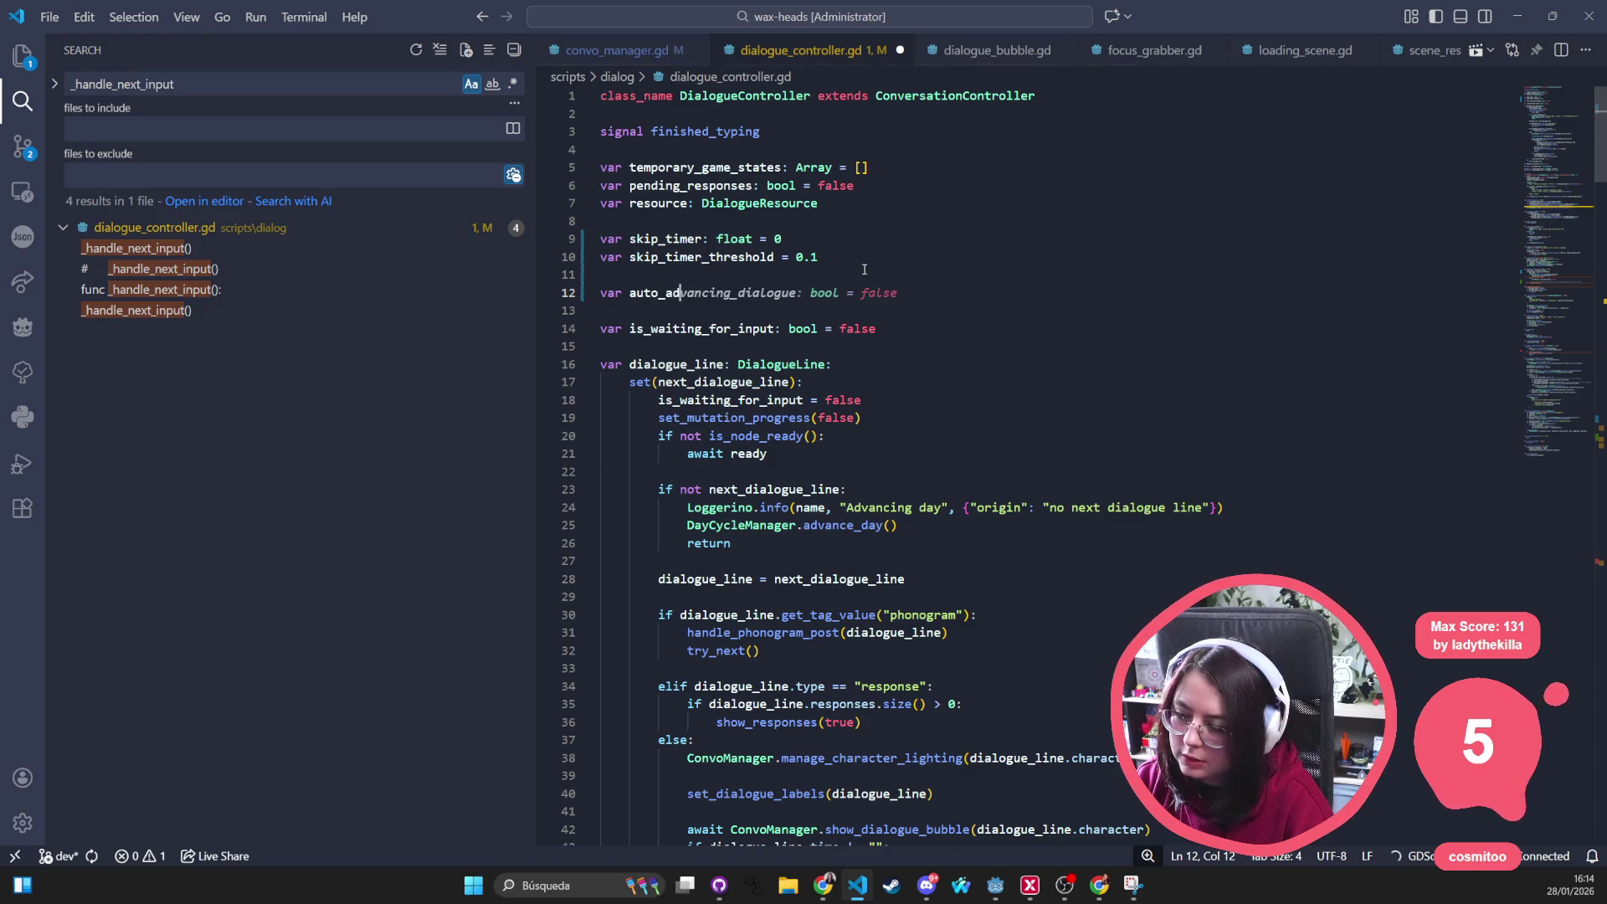
pyautogui.write('vanmc')
pyautogui.press('BackSpace')
pyautogui.press('BackSpace')
pyautogui.write('ce_timer:')
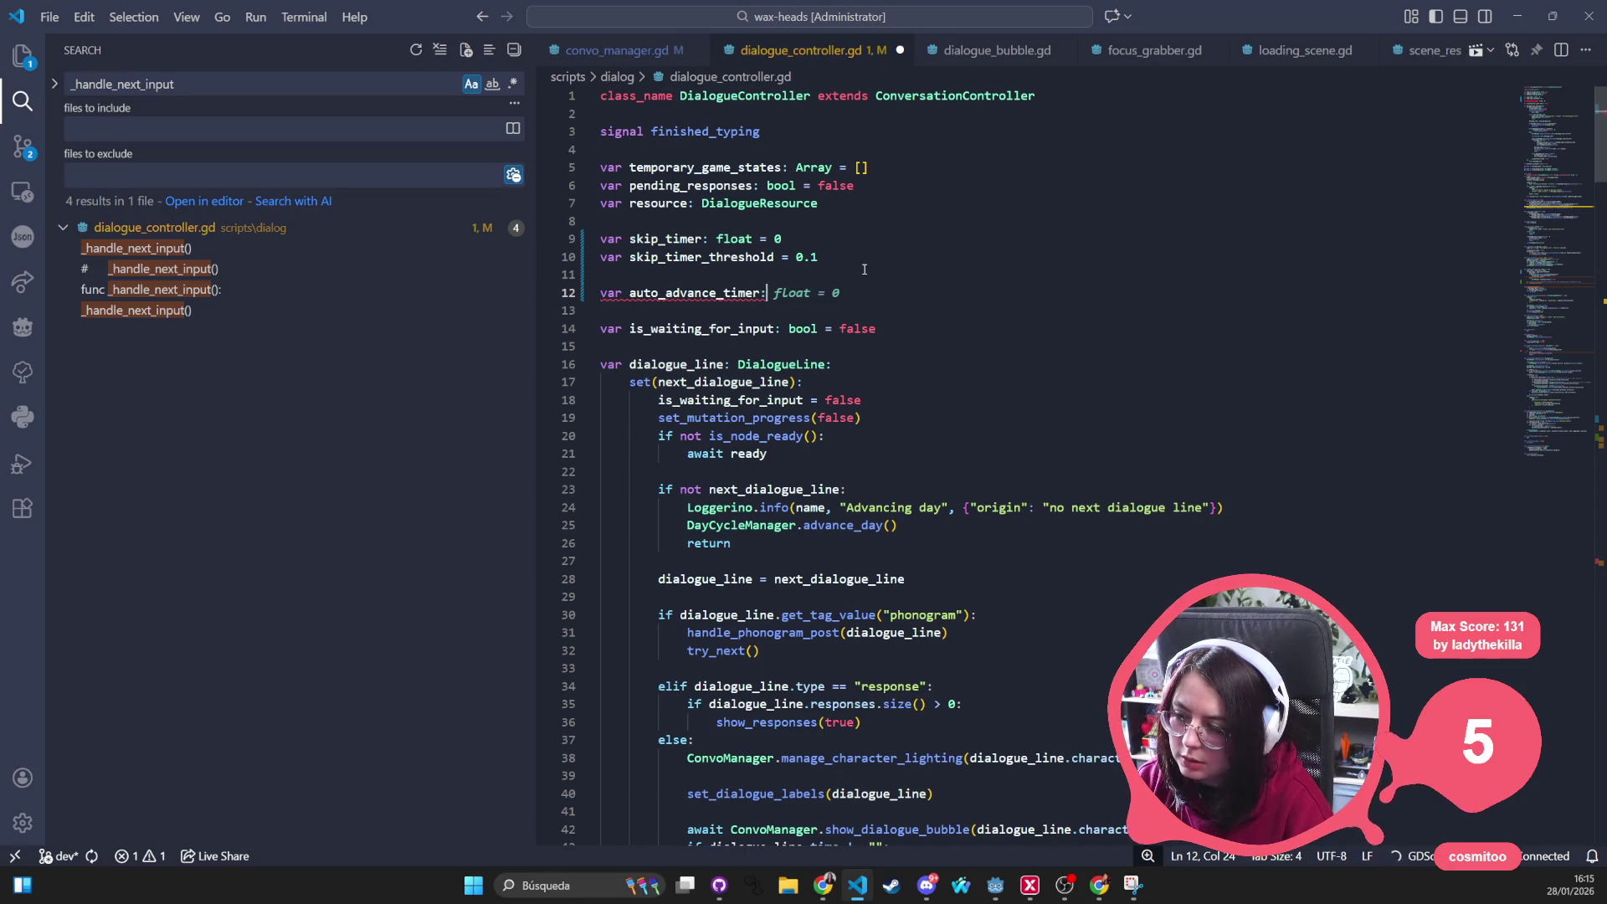
pyautogui.press('Tab')
pyautogui.press('Return')
pyautogui.press('Tab')
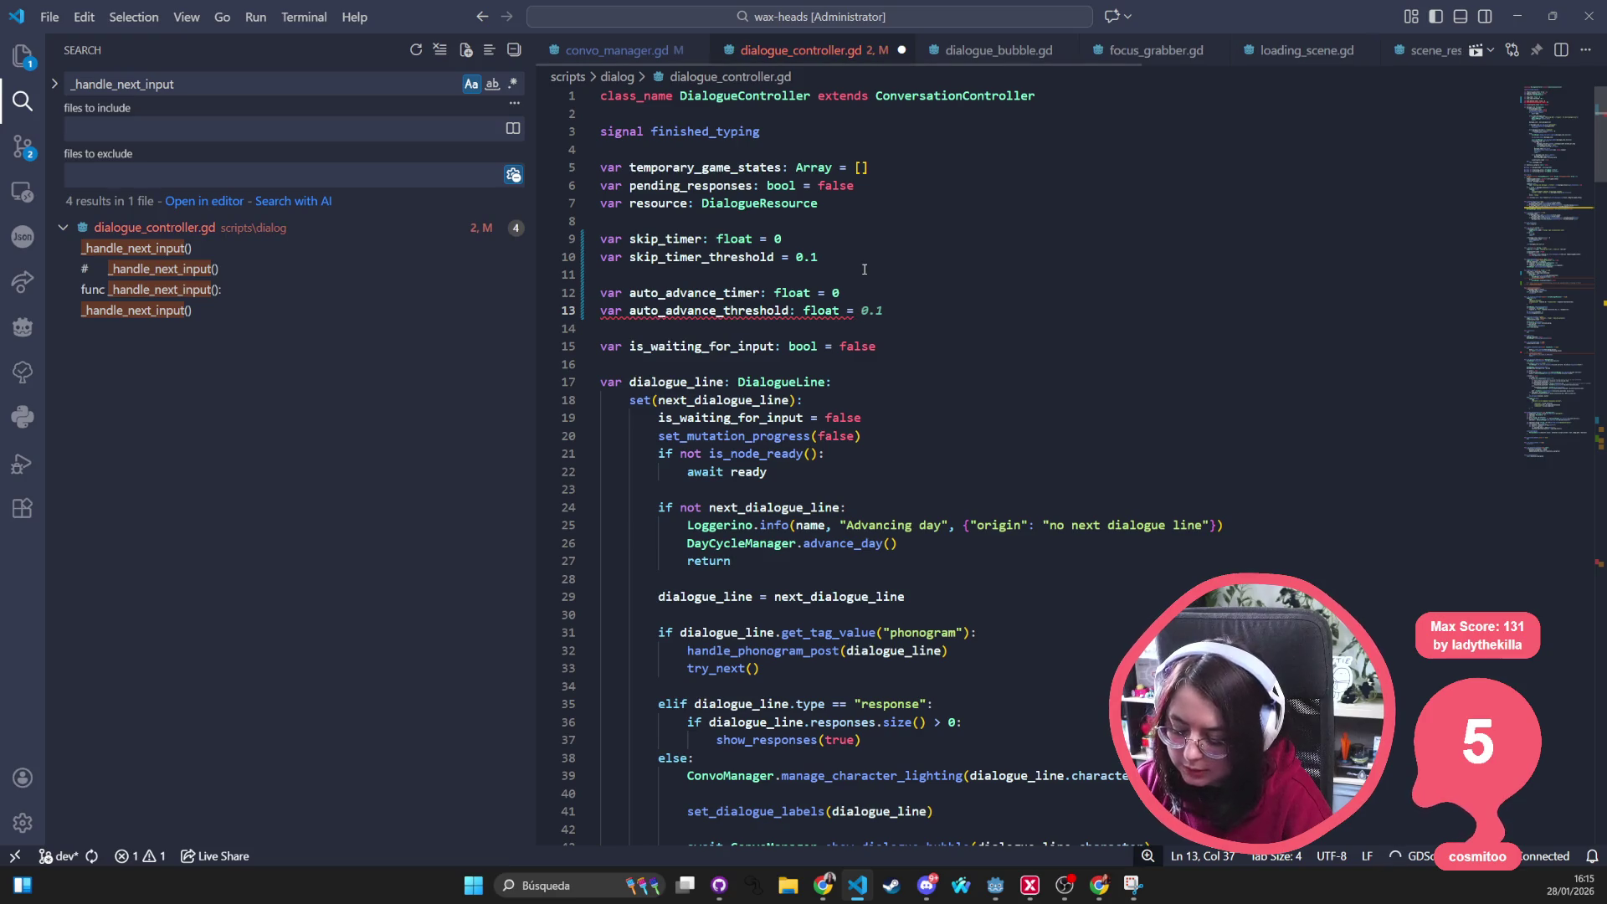
pyautogui.write('0.5')
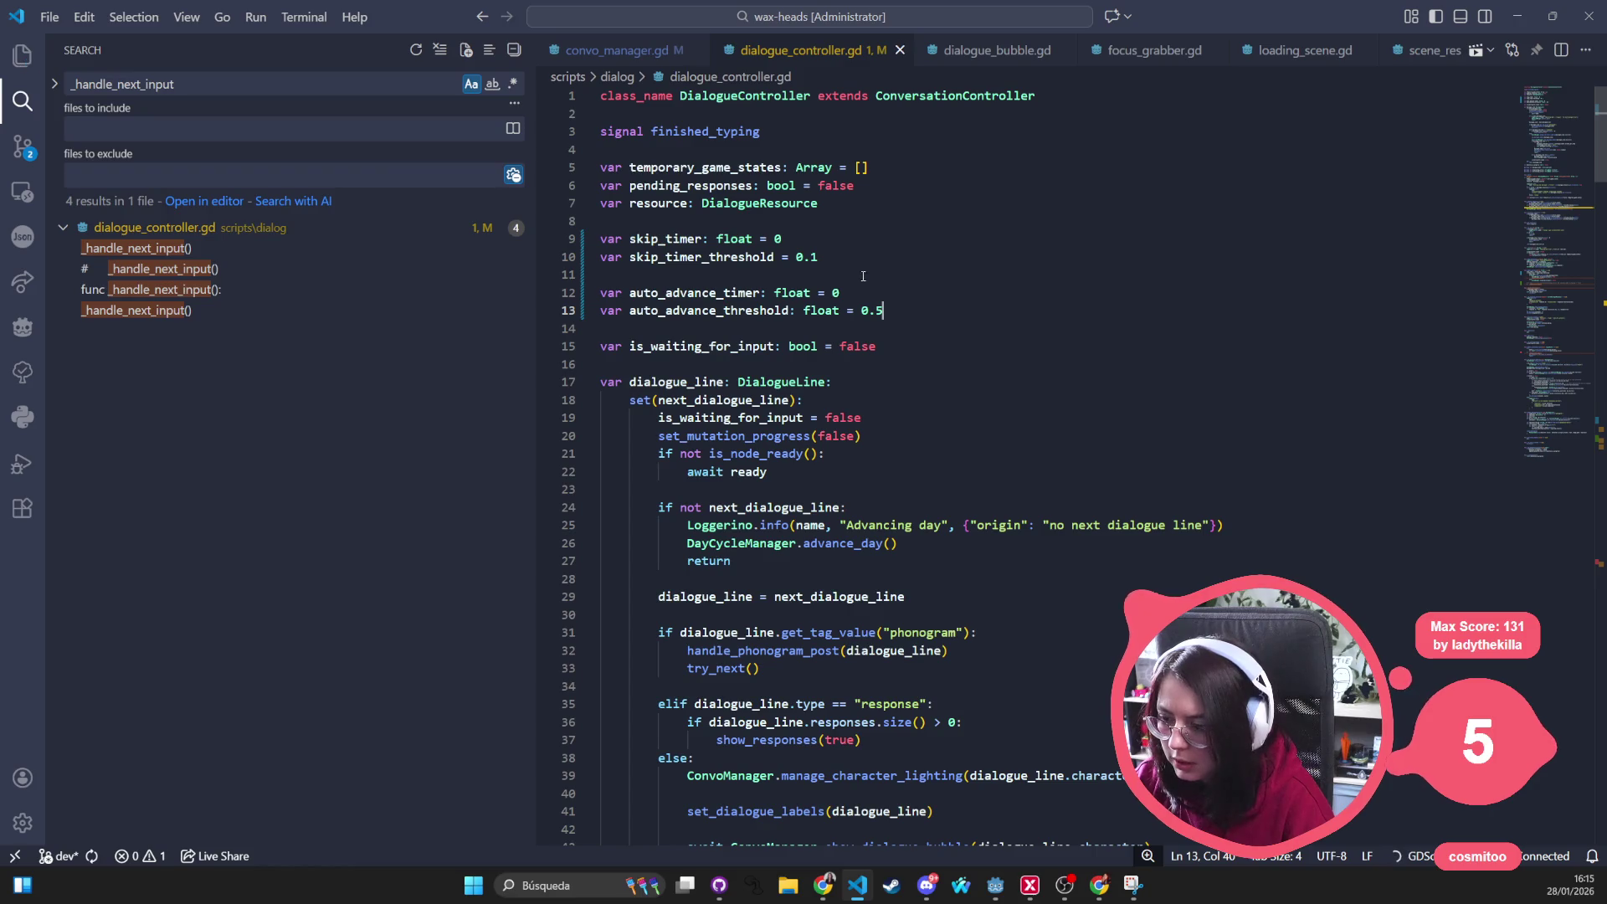
pyautogui.press('BackSpace')
pyautogui.write('3')
pyautogui.click(959, 286)
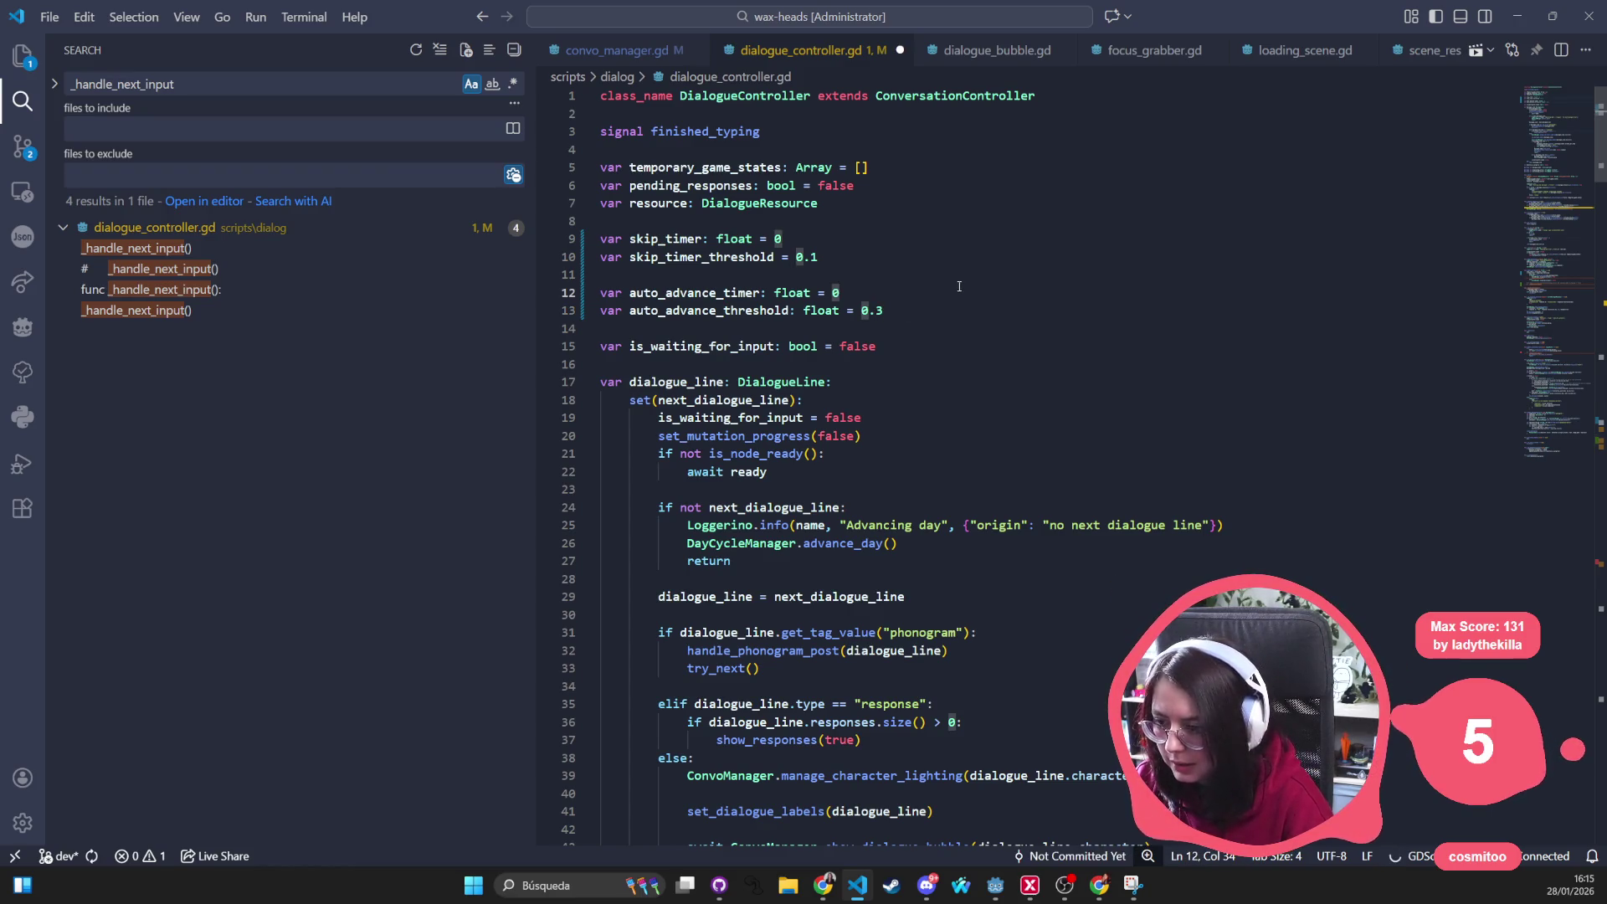
# Save the script, then delete the 'Naughty lamdas' comment line from connect_signals
pyautogui.hotkey('ctrl', 's')
pyautogui.scroll(-4, 960, 286)
pyautogui.scroll(-5, 942, 315)
pyautogui.scroll(-3, 916, 340)
pyautogui.scroll(-4, 888, 375)
pyautogui.scroll(-4, 887, 374)
pyautogui.scroll(-2, 888, 374)
pyautogui.scroll(-4, 884, 377)
pyautogui.scroll(-3, 884, 379)
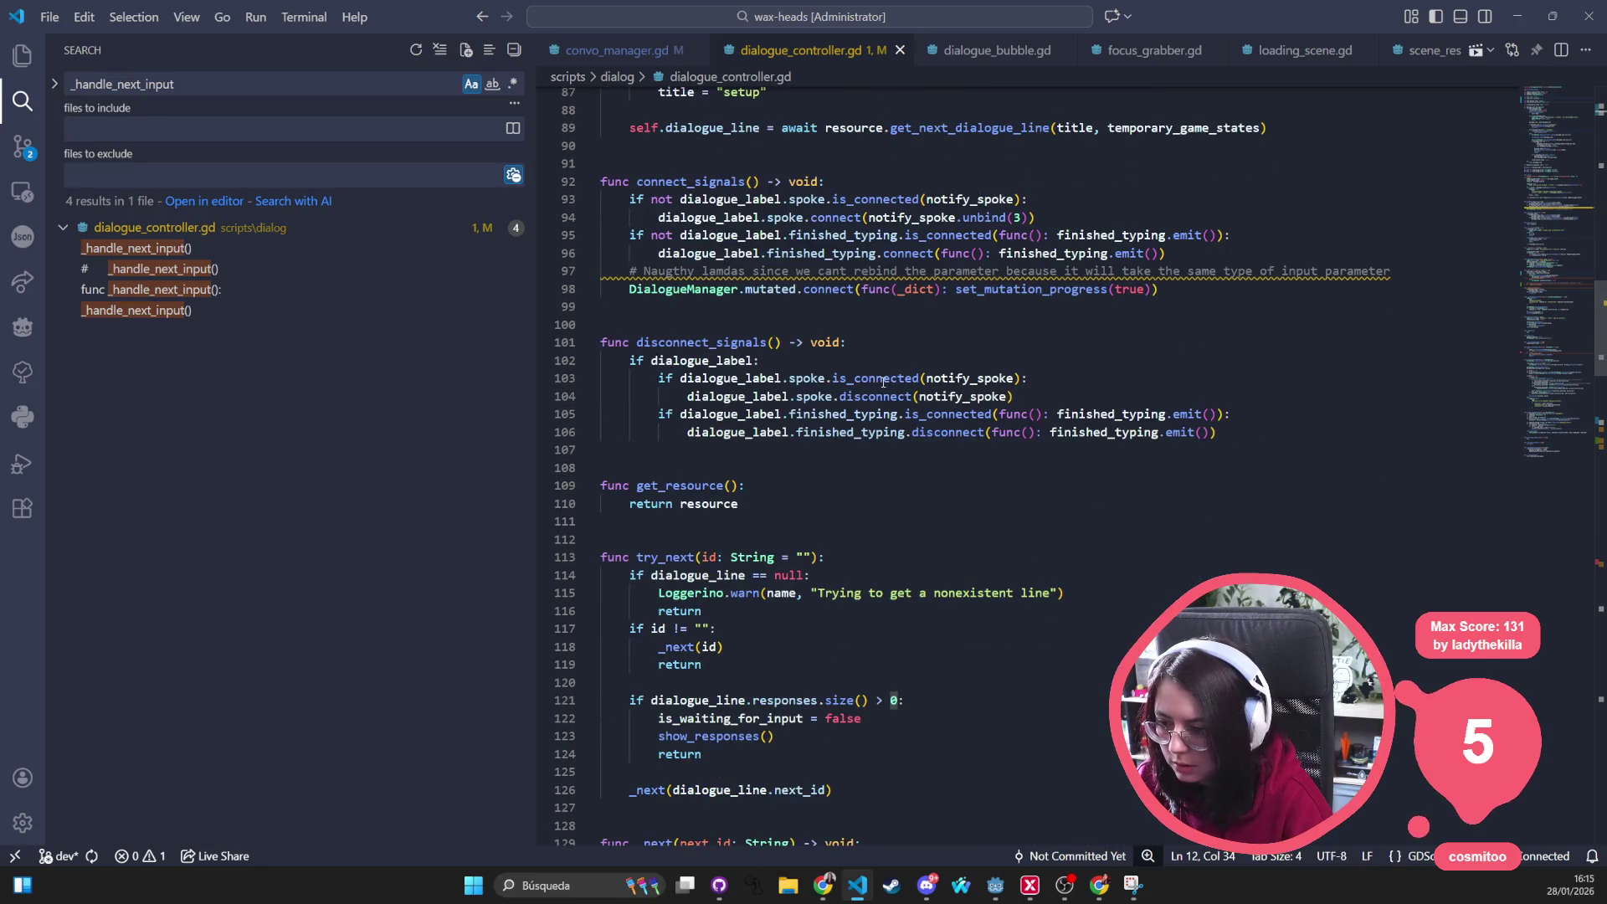
pyautogui.scroll(-3, 884, 380)
pyautogui.scroll(-3, 880, 395)
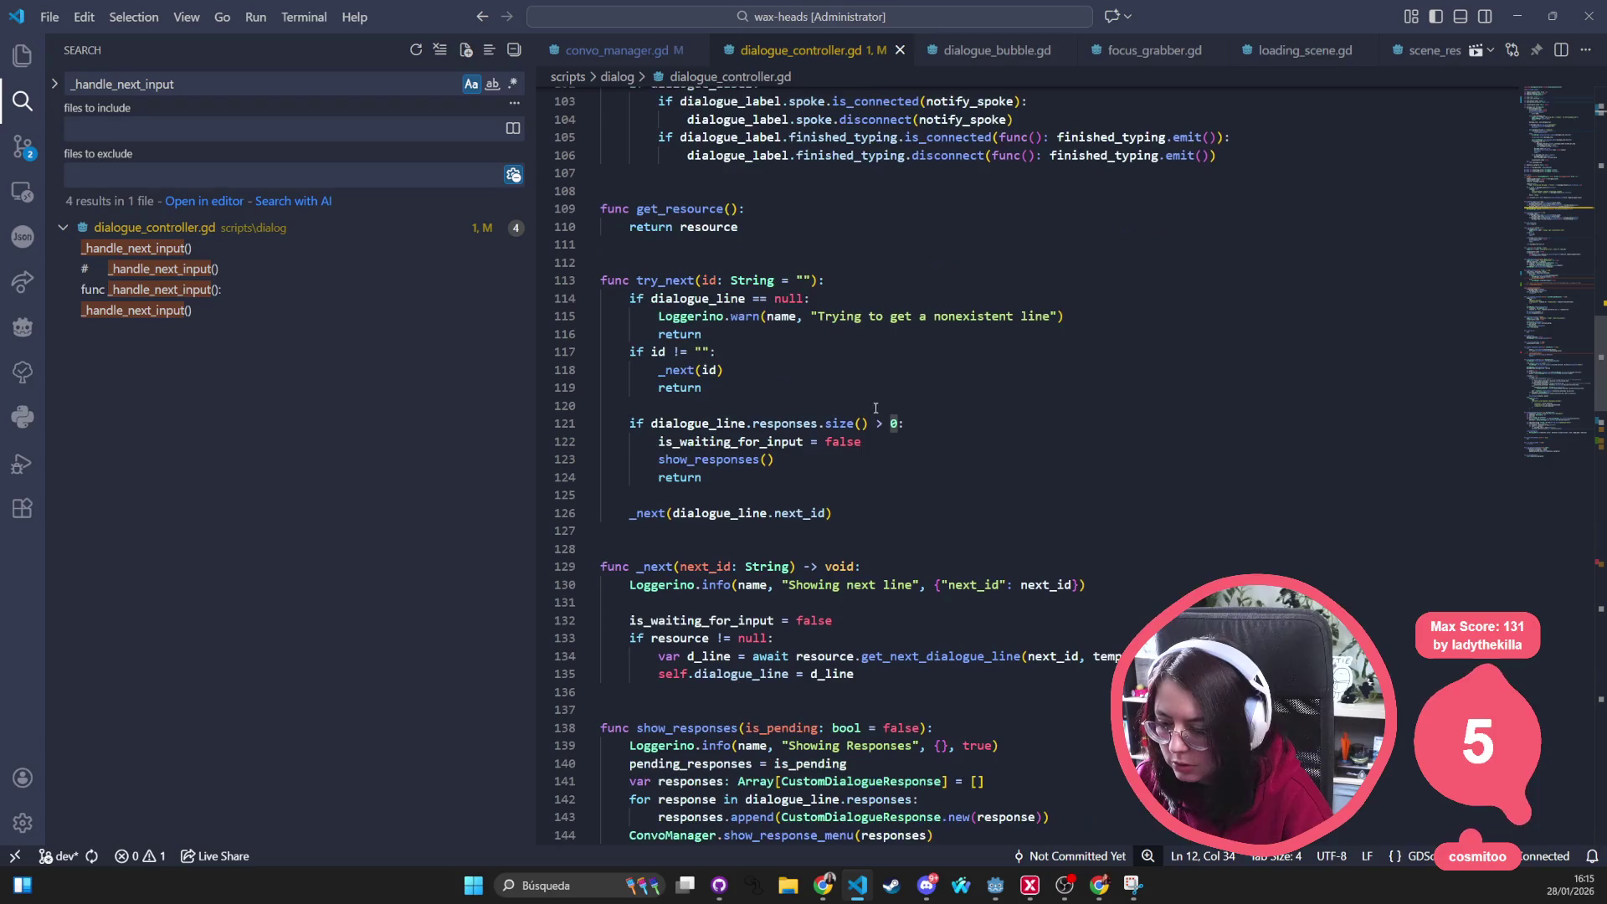
pyautogui.scroll(-3, 737, 658)
pyautogui.scroll(-3, 735, 657)
pyautogui.scroll(-3, 728, 656)
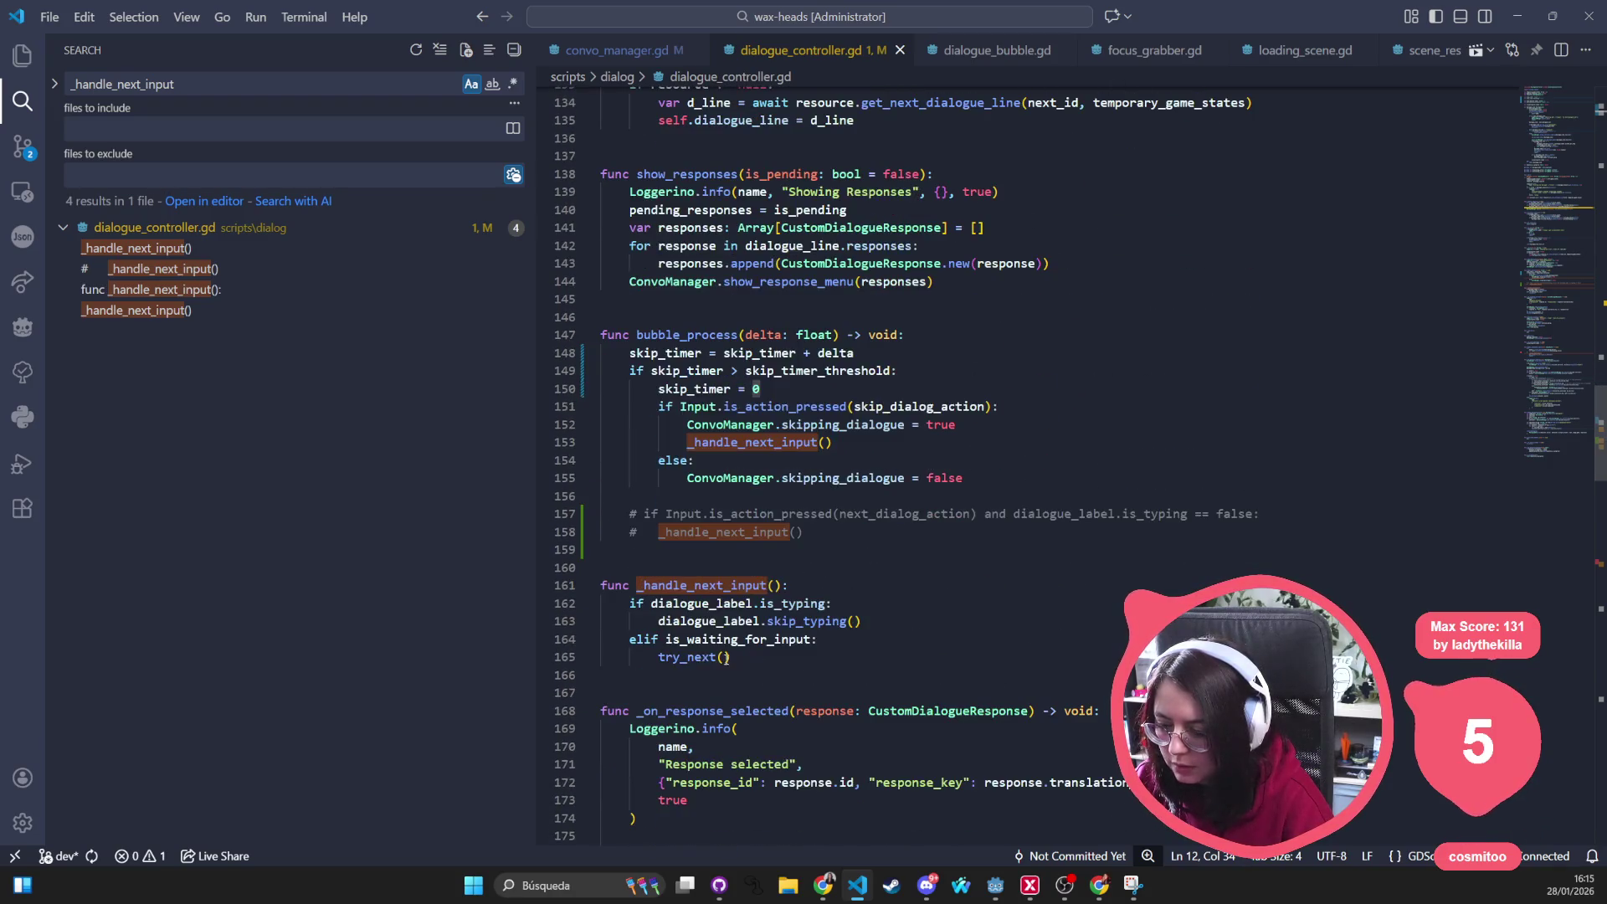
pyautogui.scroll(-3, 720, 588)
pyautogui.scroll(-2, 720, 587)
pyautogui.scroll(-1, 723, 580)
pyautogui.scroll(3, 724, 574)
pyautogui.scroll(5, 723, 574)
pyautogui.scroll(5, 723, 573)
pyautogui.scroll(5, 723, 574)
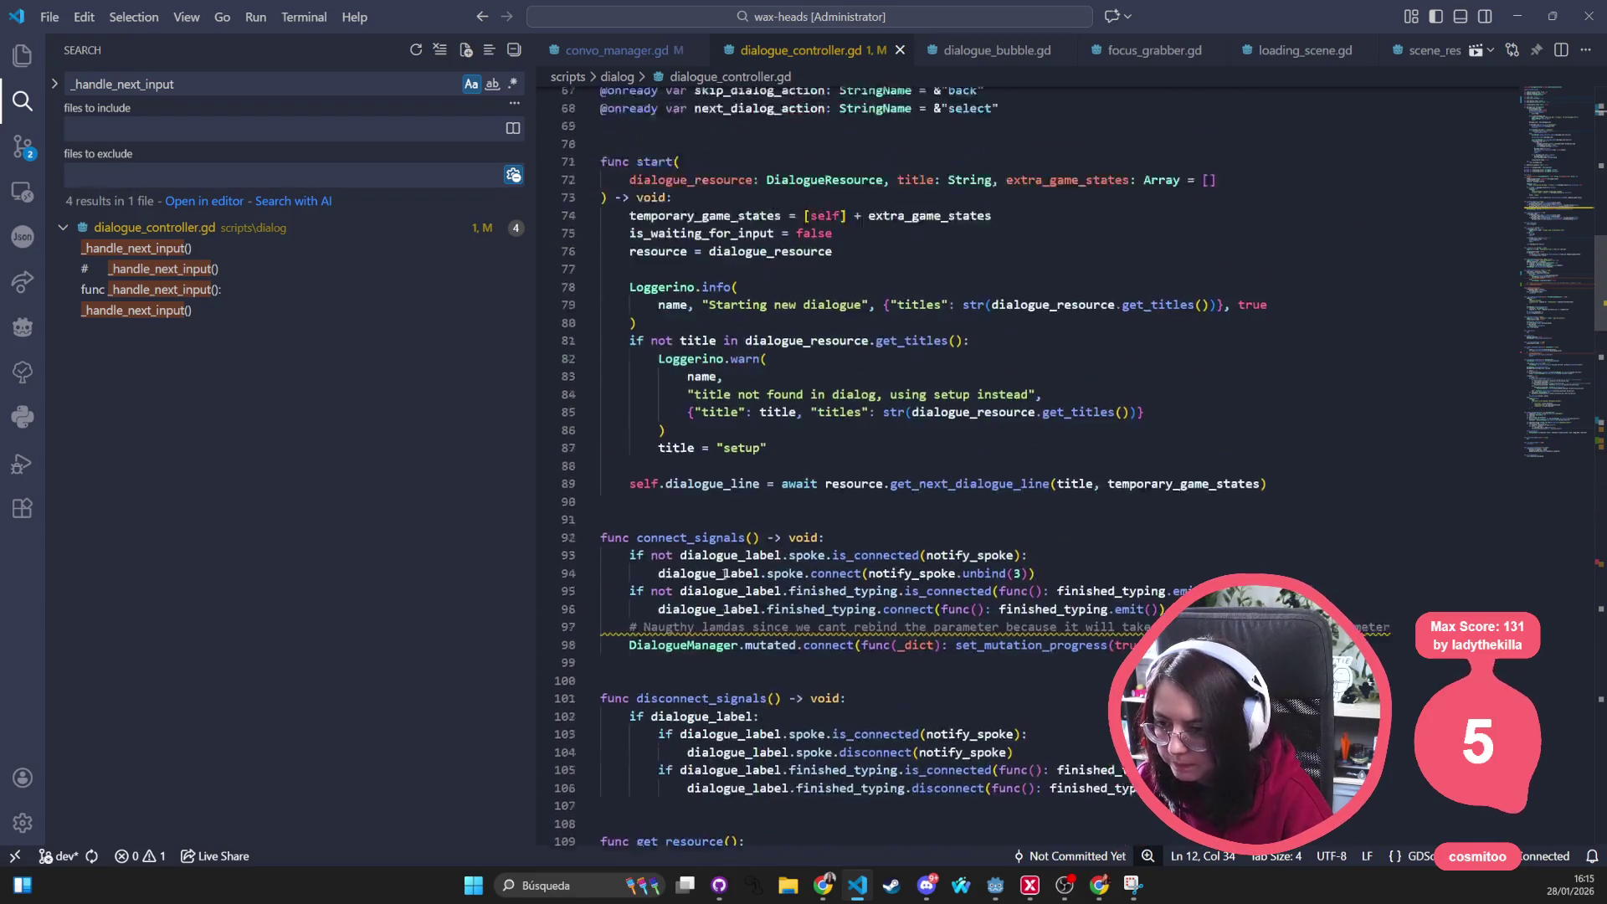
pyautogui.scroll(5, 723, 577)
pyautogui.scroll(3, 724, 578)
pyautogui.scroll(5, 724, 577)
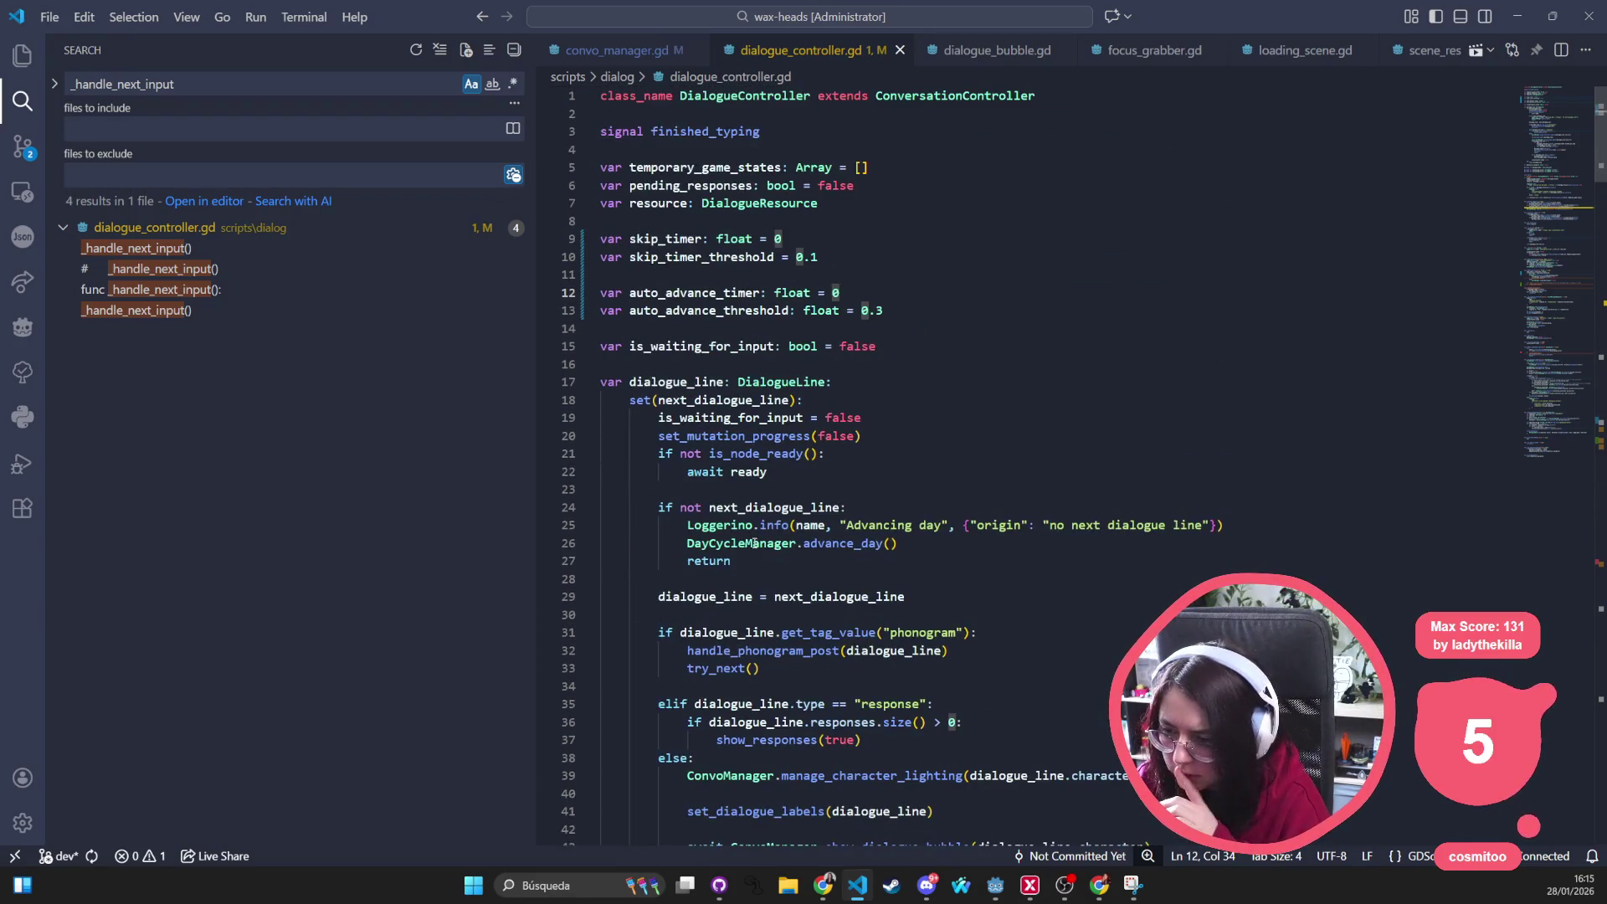
pyautogui.click(825, 315)
pyautogui.scroll(-5, 854, 414)
pyautogui.scroll(-3, 879, 491)
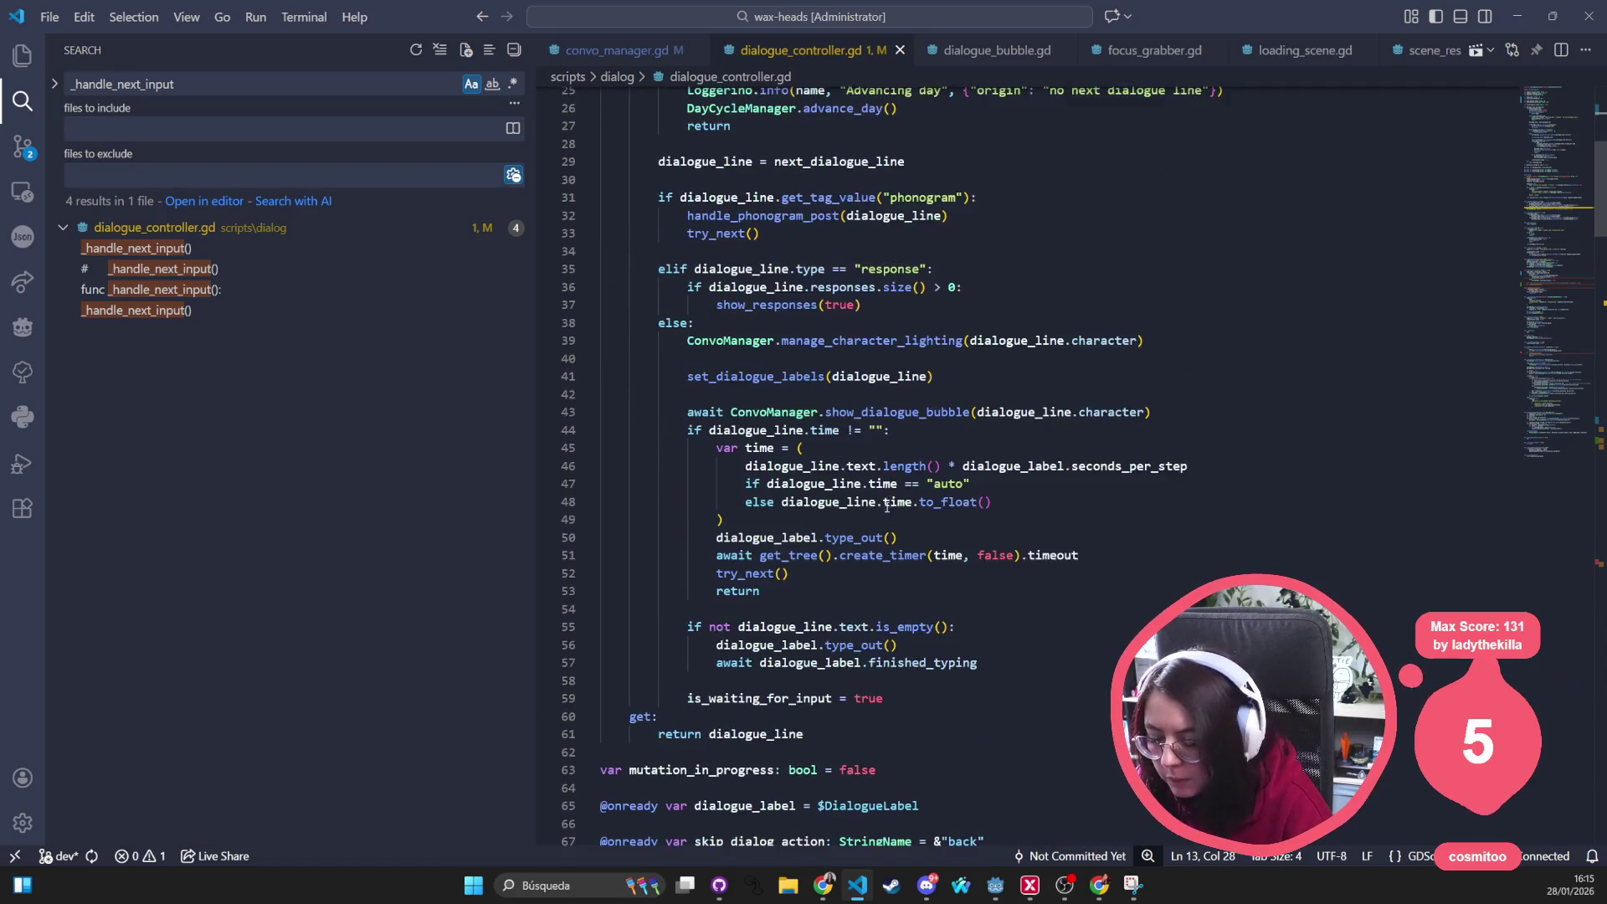
pyautogui.scroll(-7, 889, 523)
pyautogui.scroll(-5, 889, 522)
pyautogui.scroll(-3, 889, 523)
pyautogui.scroll(-4, 890, 523)
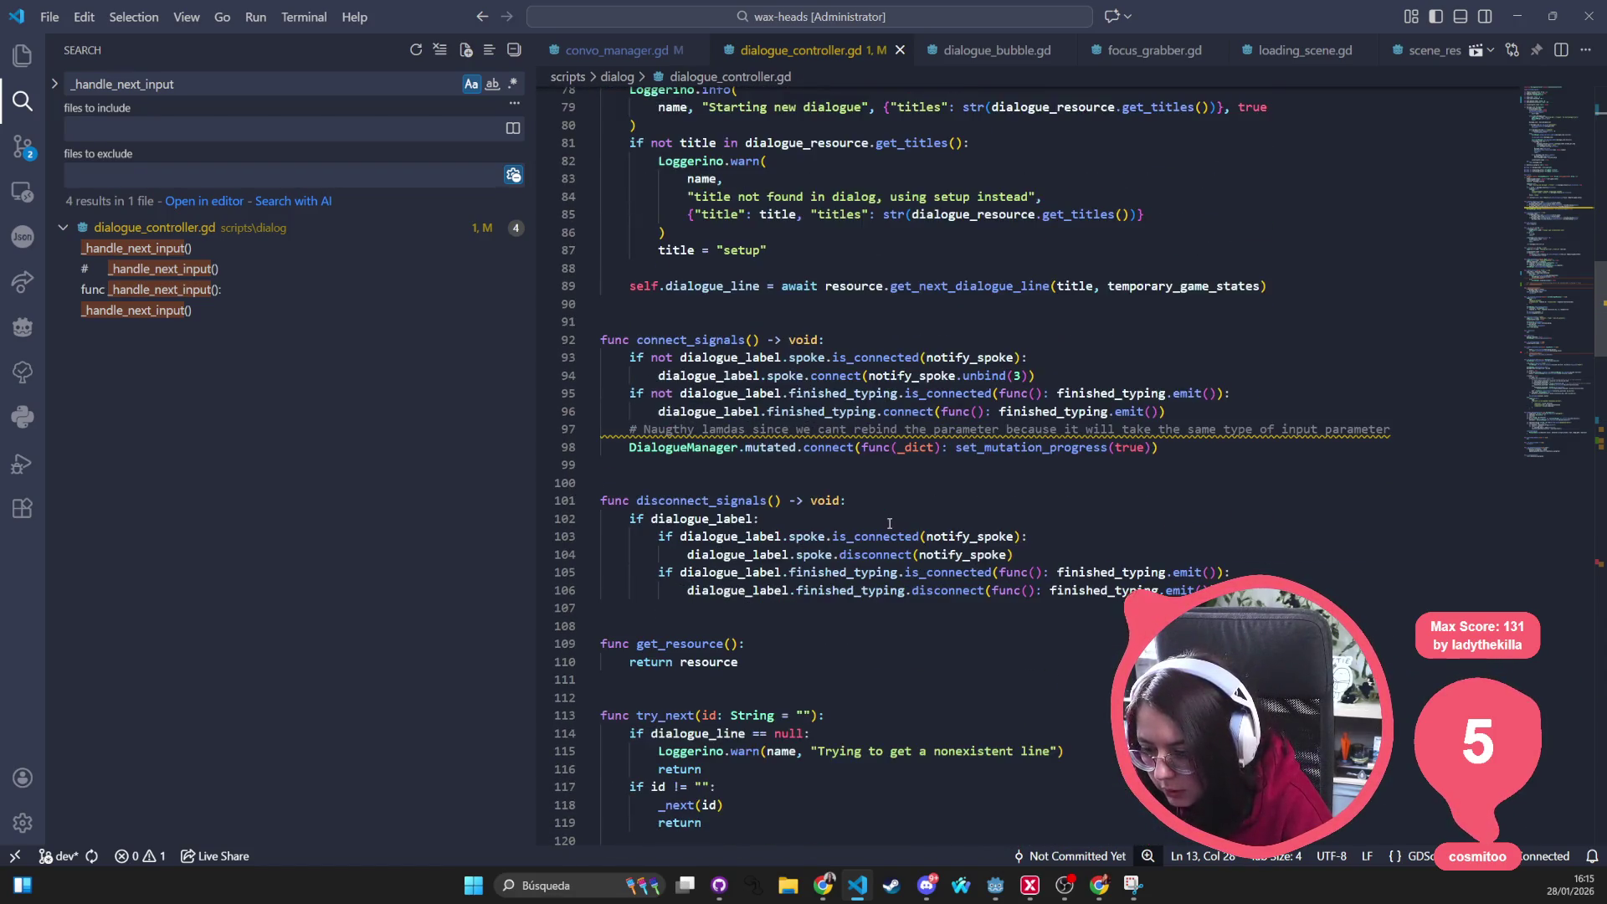
pyautogui.scroll(-2, 889, 523)
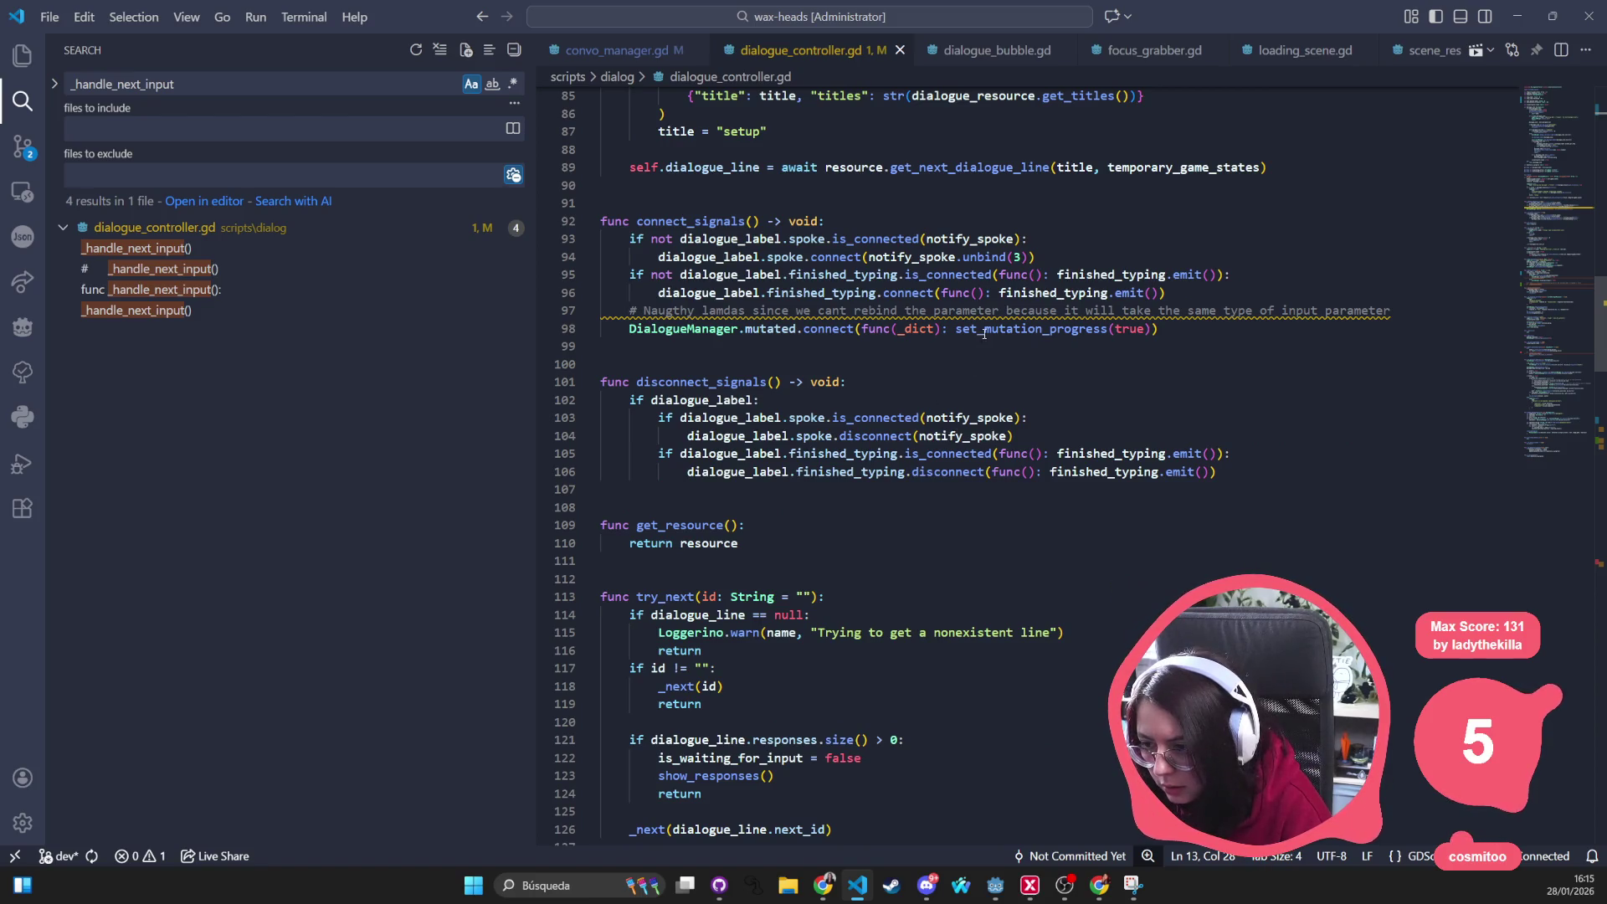
pyautogui.tripleClick(1006, 308)
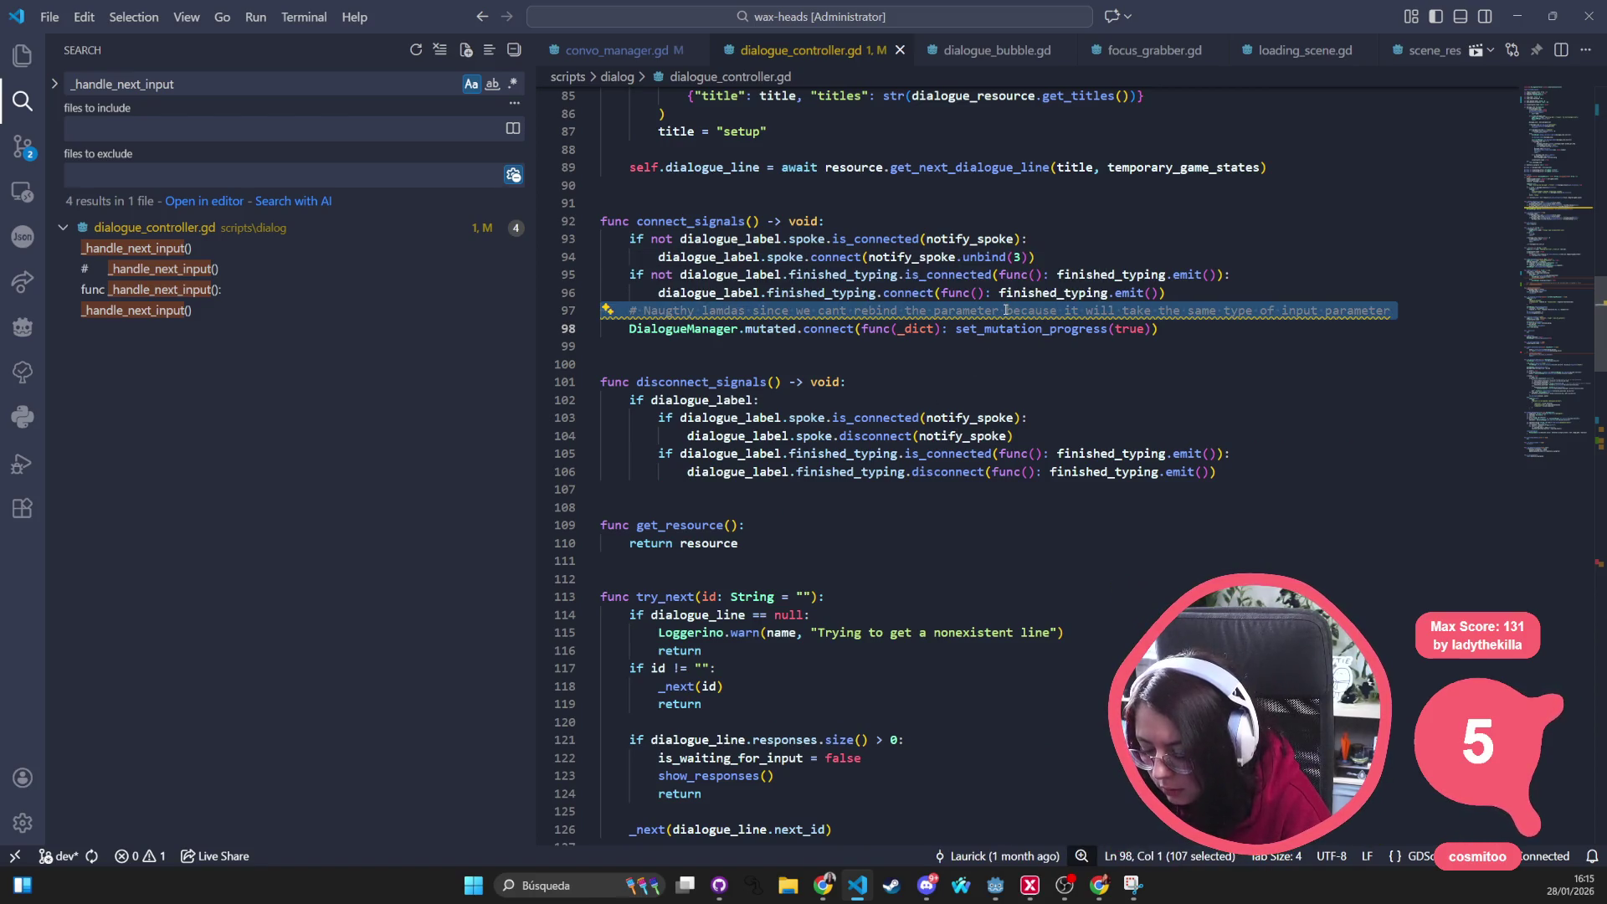
pyautogui.press('Delete')
# Save dialogue_controller.gd, dismiss the line-length warning and move to the commented _handle_next_input call
pyautogui.click(999, 481)
pyautogui.scroll(-3, 998, 481)
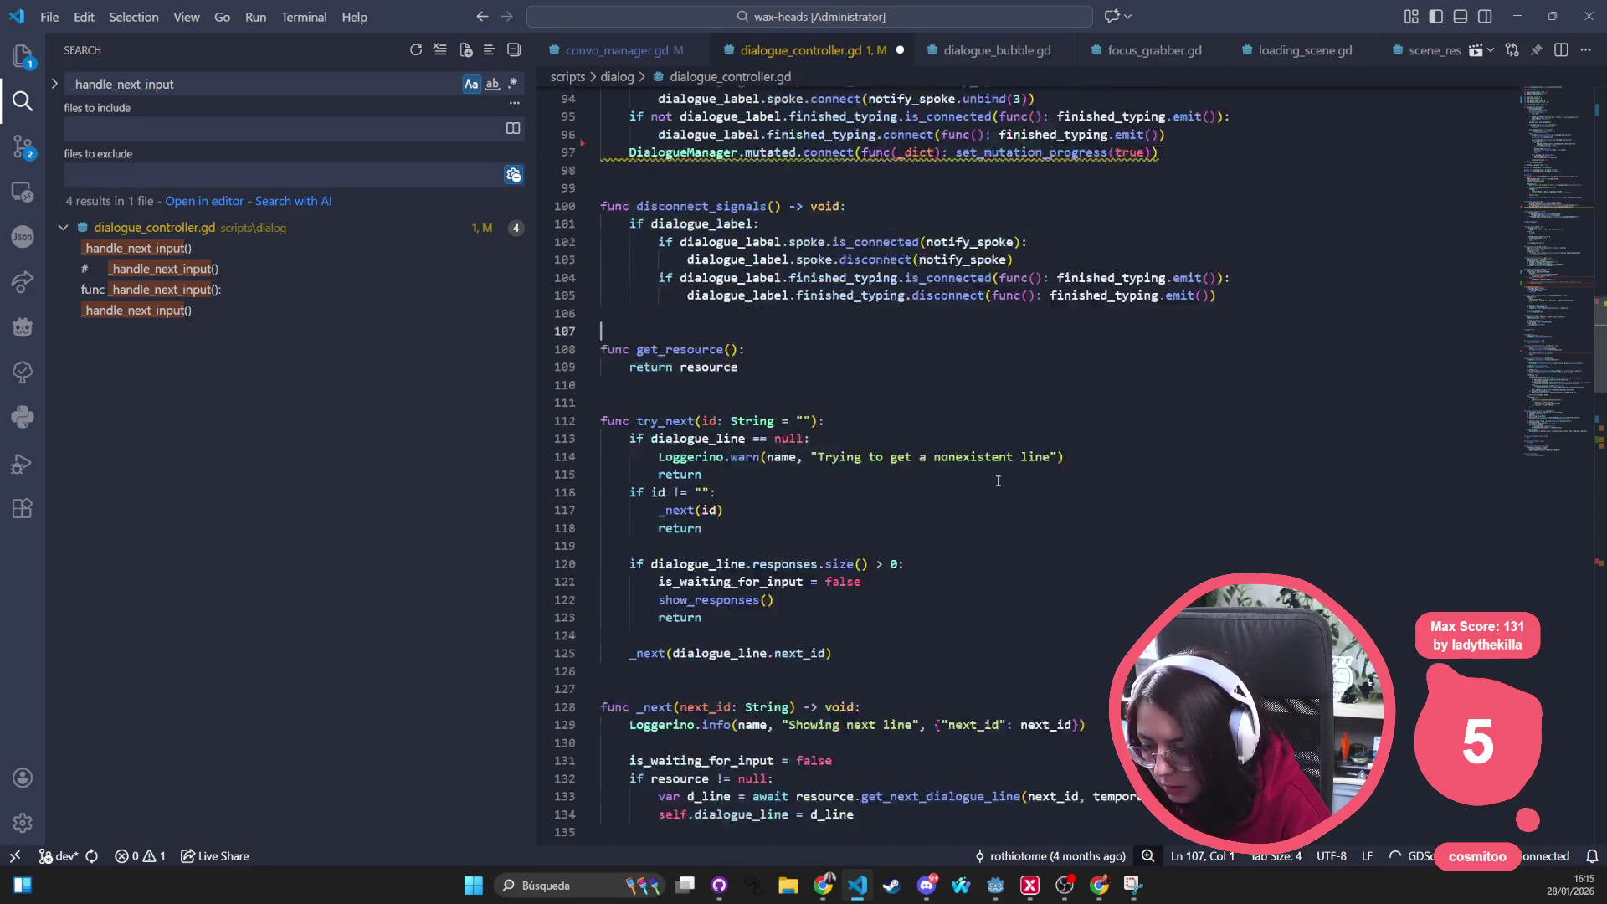
pyautogui.scroll(-1, 999, 481)
pyautogui.hotkey('ctrl', 's')
pyautogui.moveTo(683, 113)
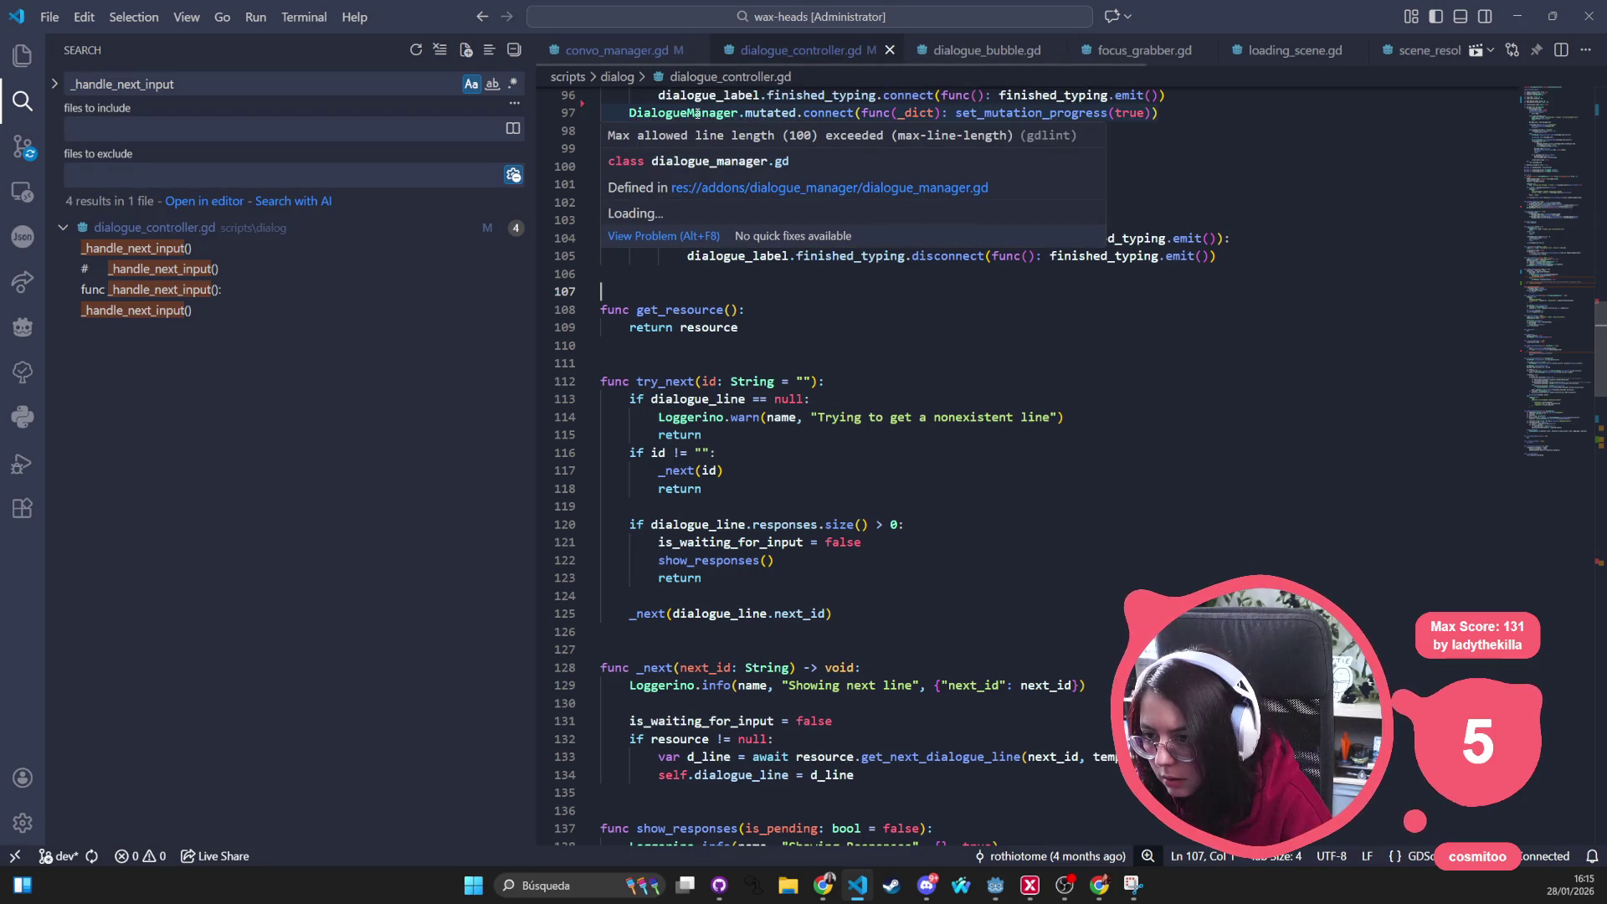
pyautogui.click(832, 613)
pyautogui.scroll(-2, 914, 608)
pyautogui.scroll(-2, 913, 609)
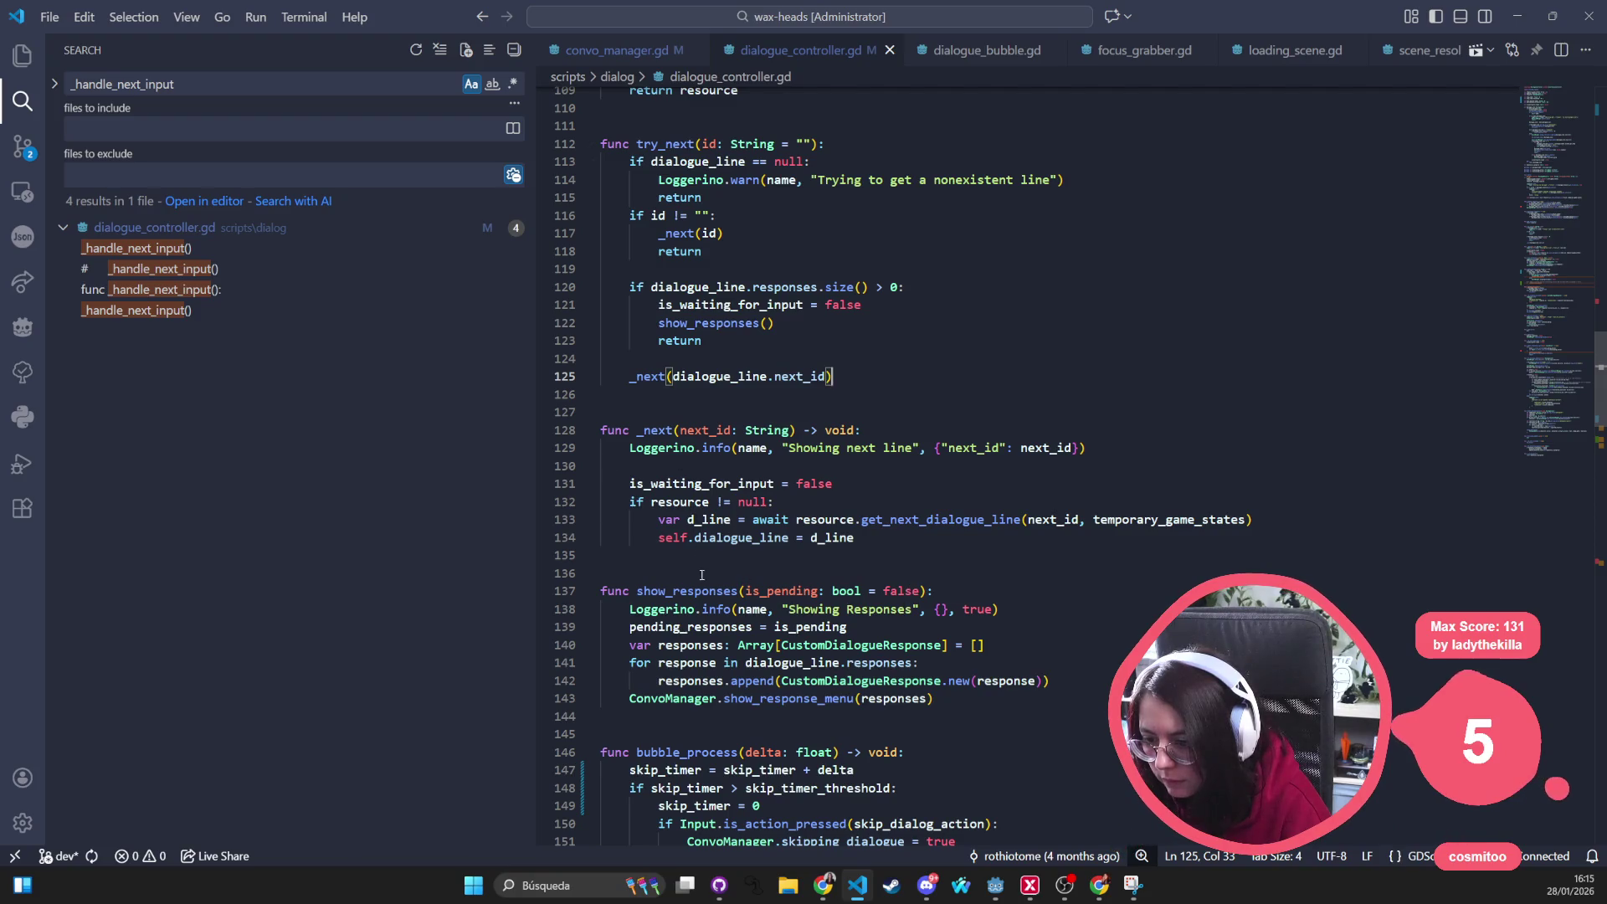
pyautogui.scroll(-3, 700, 574)
pyautogui.scroll(-3, 710, 619)
pyautogui.click(715, 675)
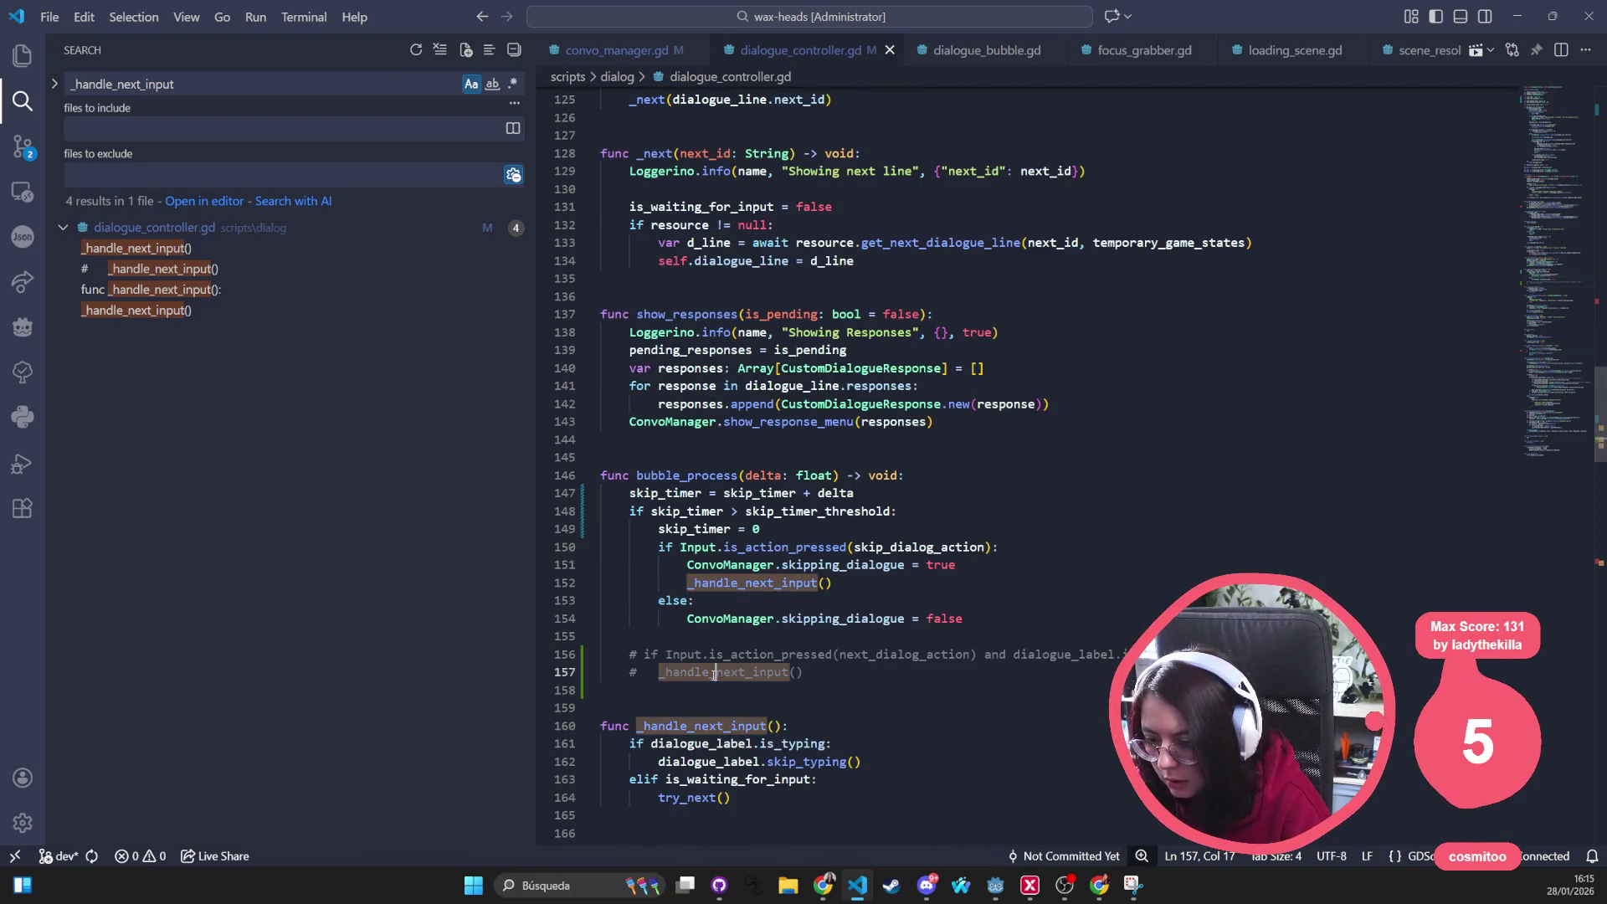
# Uncomment the next-dialog check and accept the Copilot auto-advance block calling _handle_next_input past the threshold
pyautogui.moveTo(631, 653); pyautogui.dragTo(635, 654)
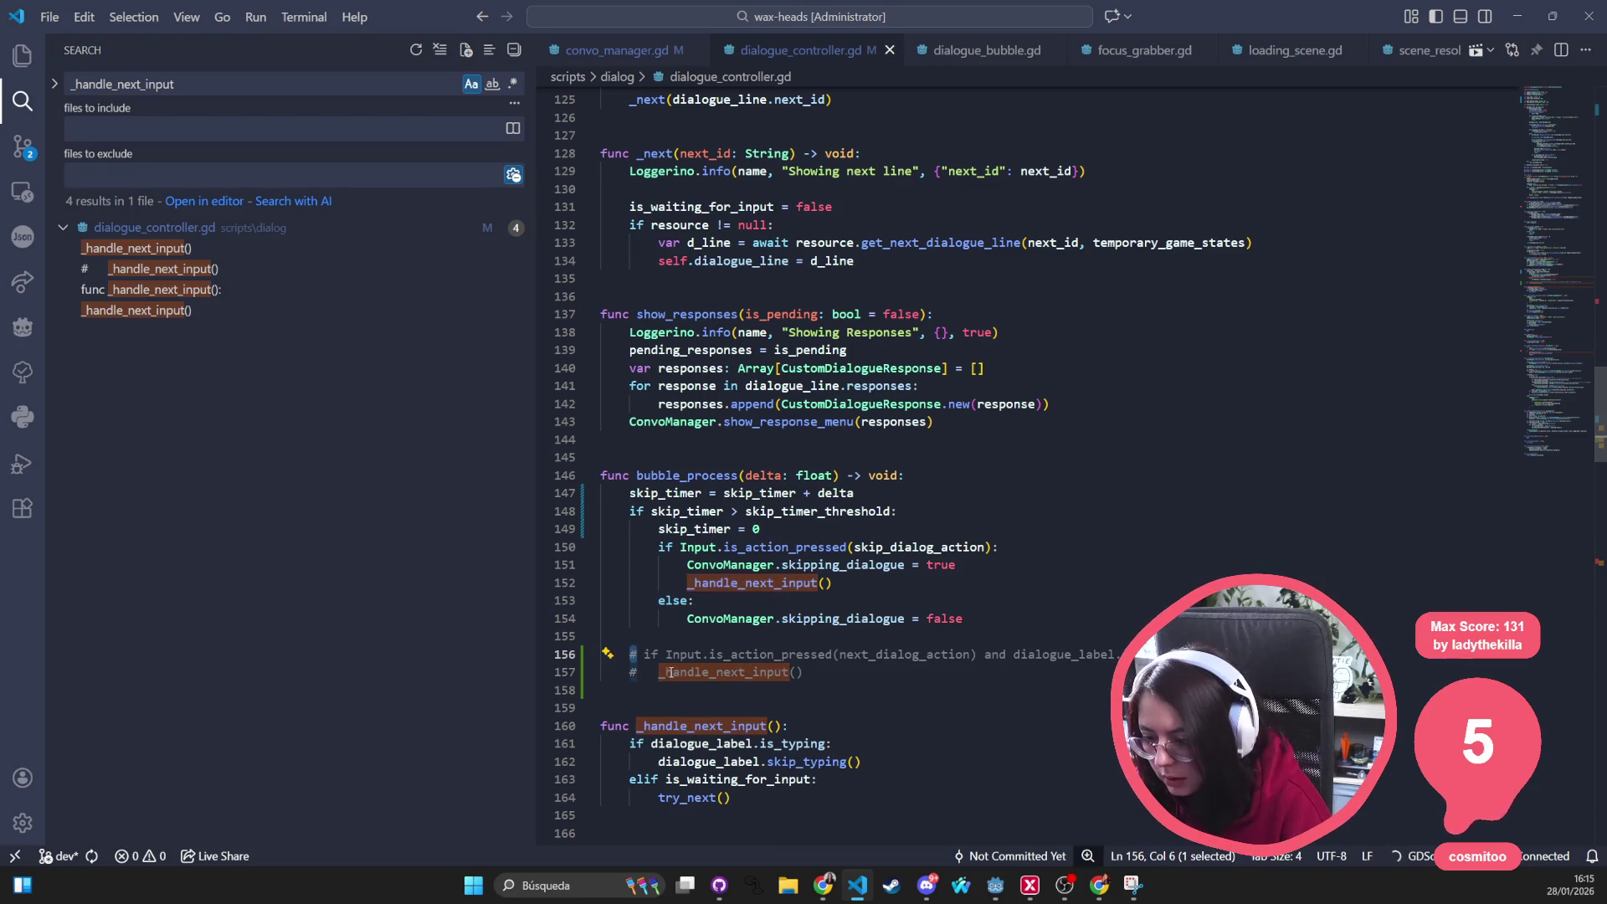
pyautogui.press('BackSpace')
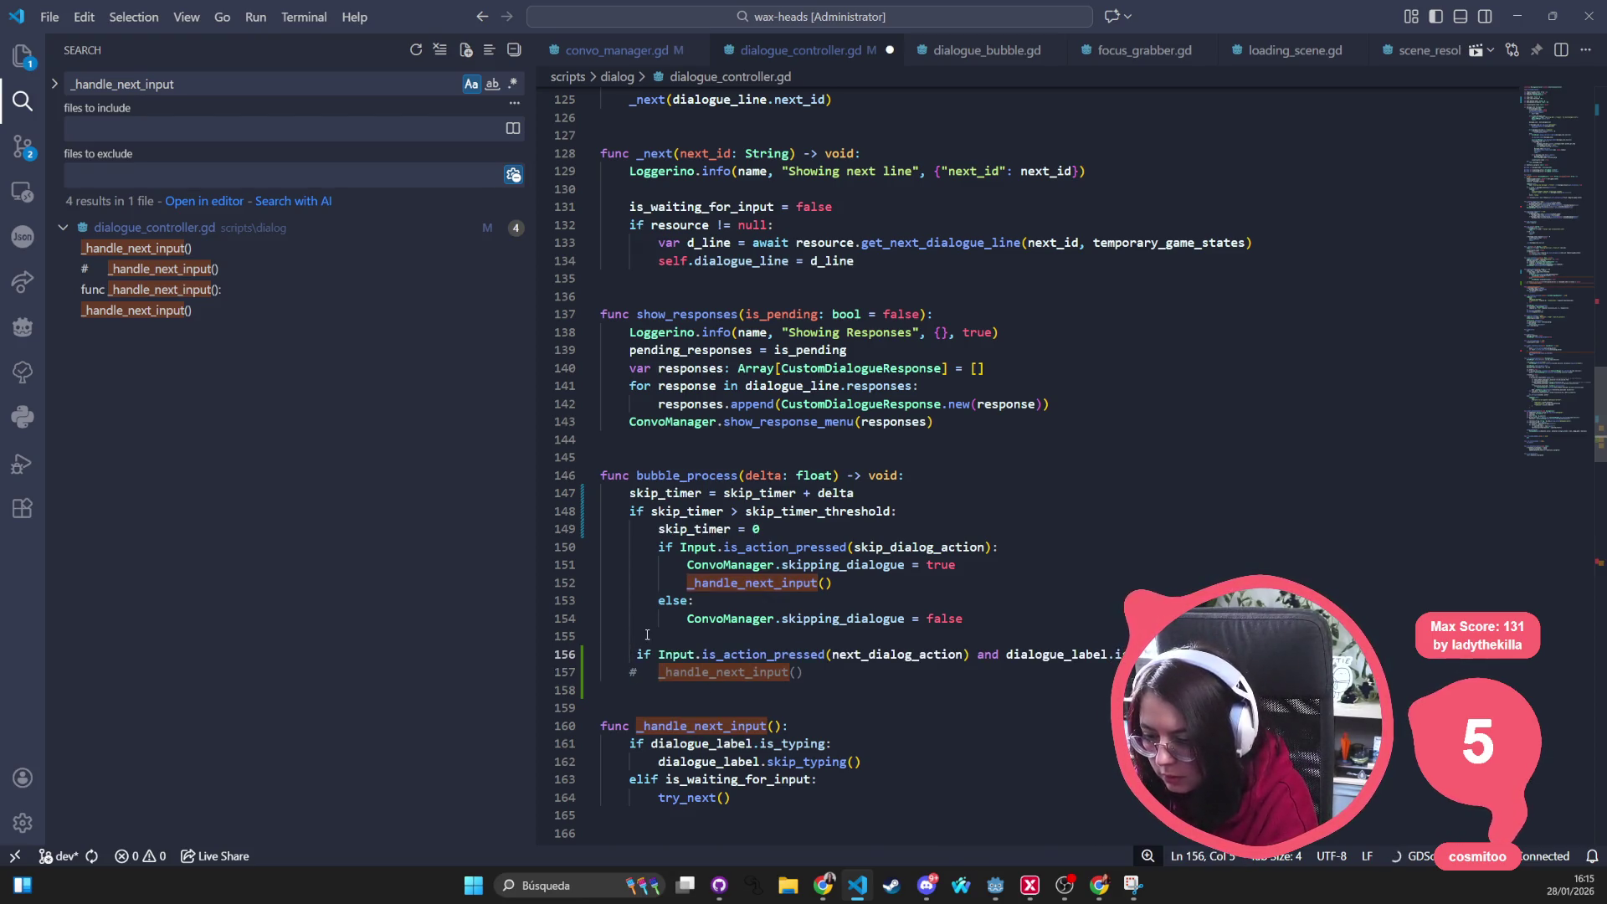
pyautogui.press('BackSpace')
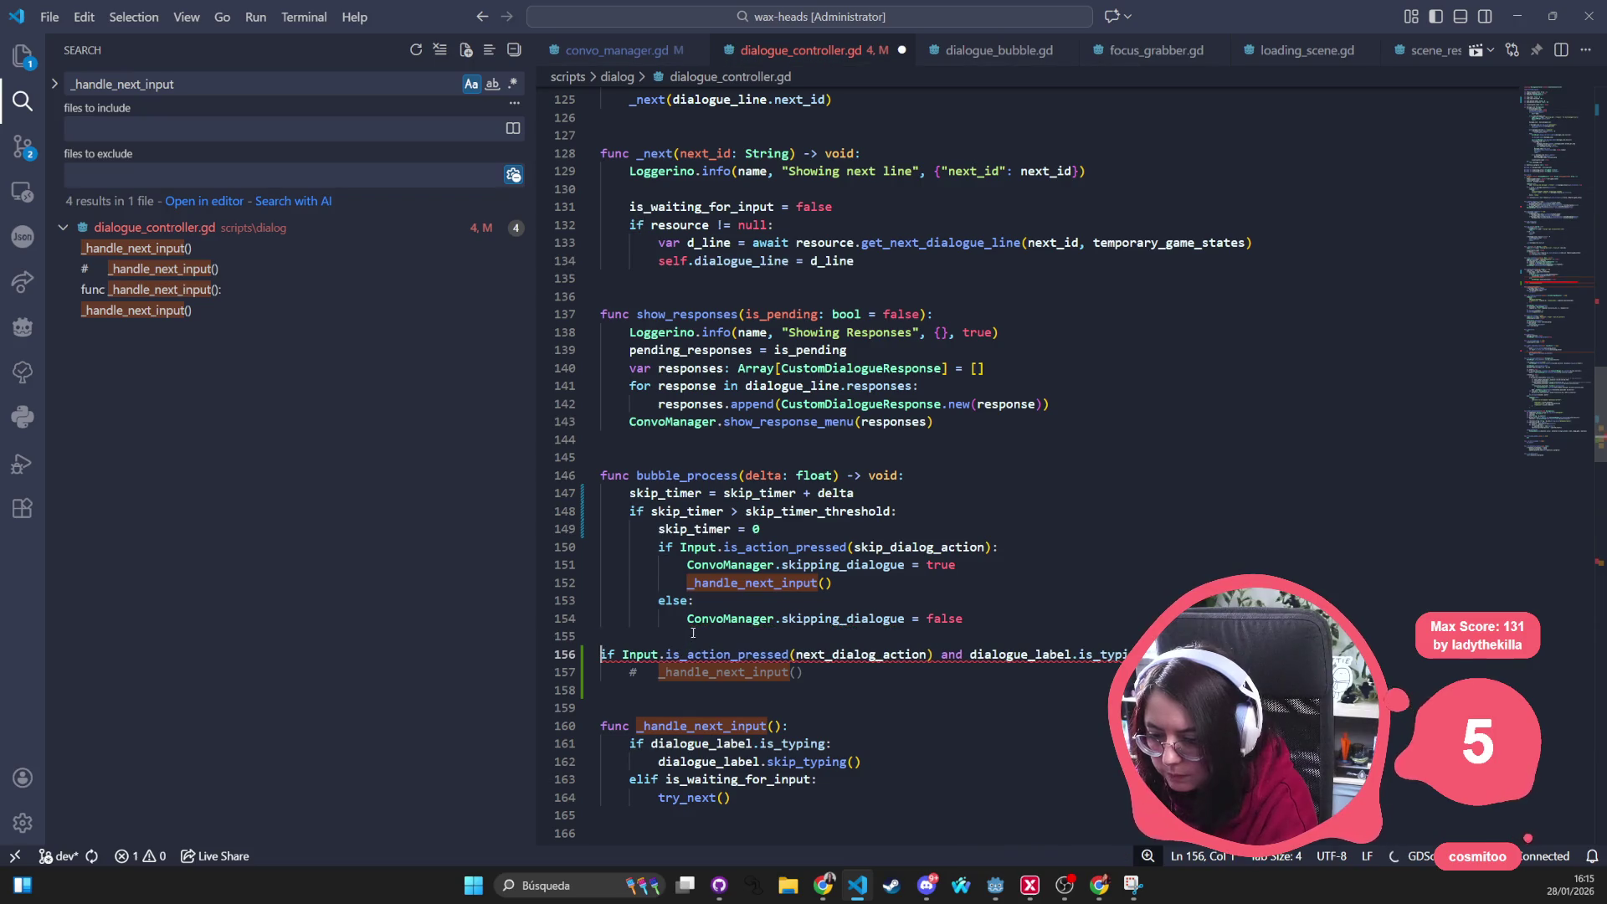
pyautogui.click(691, 634)
pyautogui.write('if')
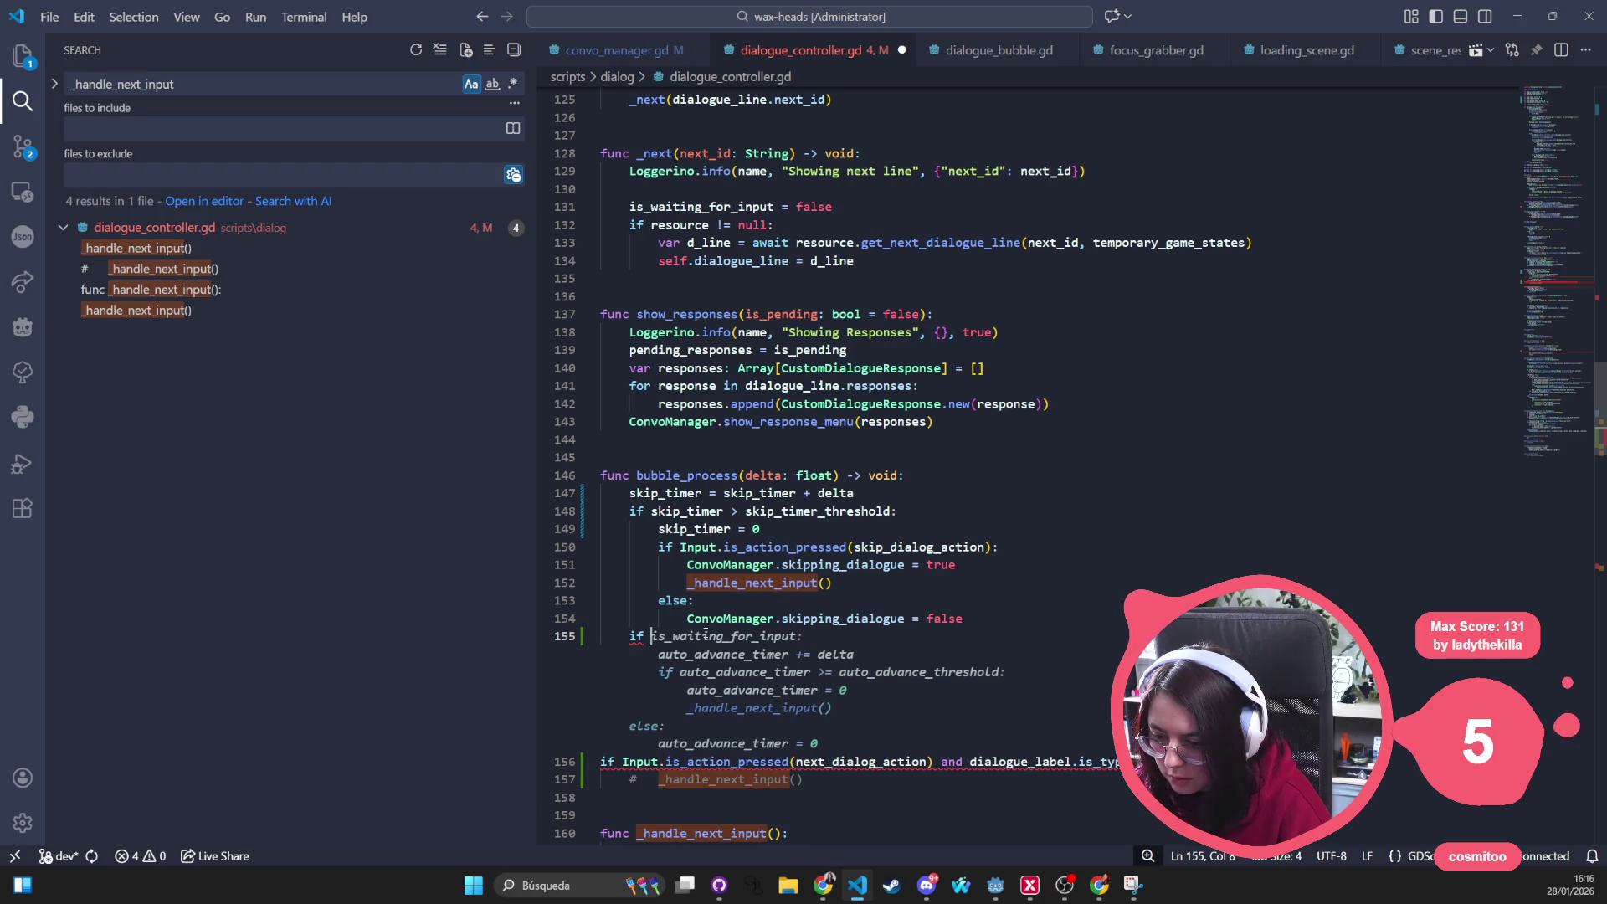
pyautogui.press('Tab')
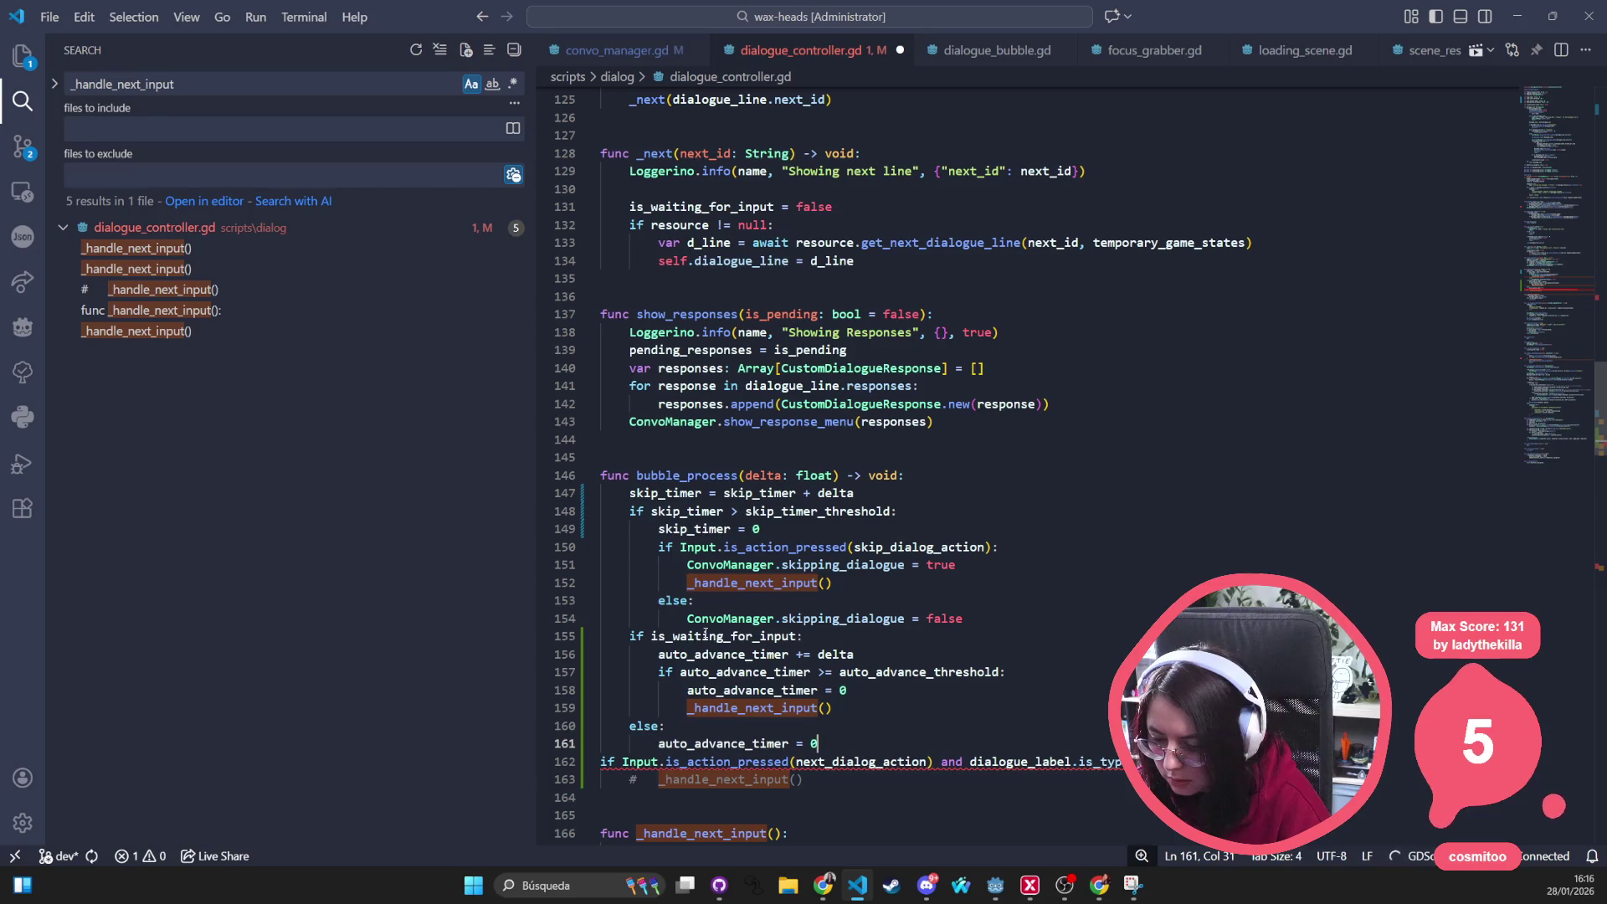
pyautogui.moveTo(846, 789); pyautogui.dragTo(580, 769)
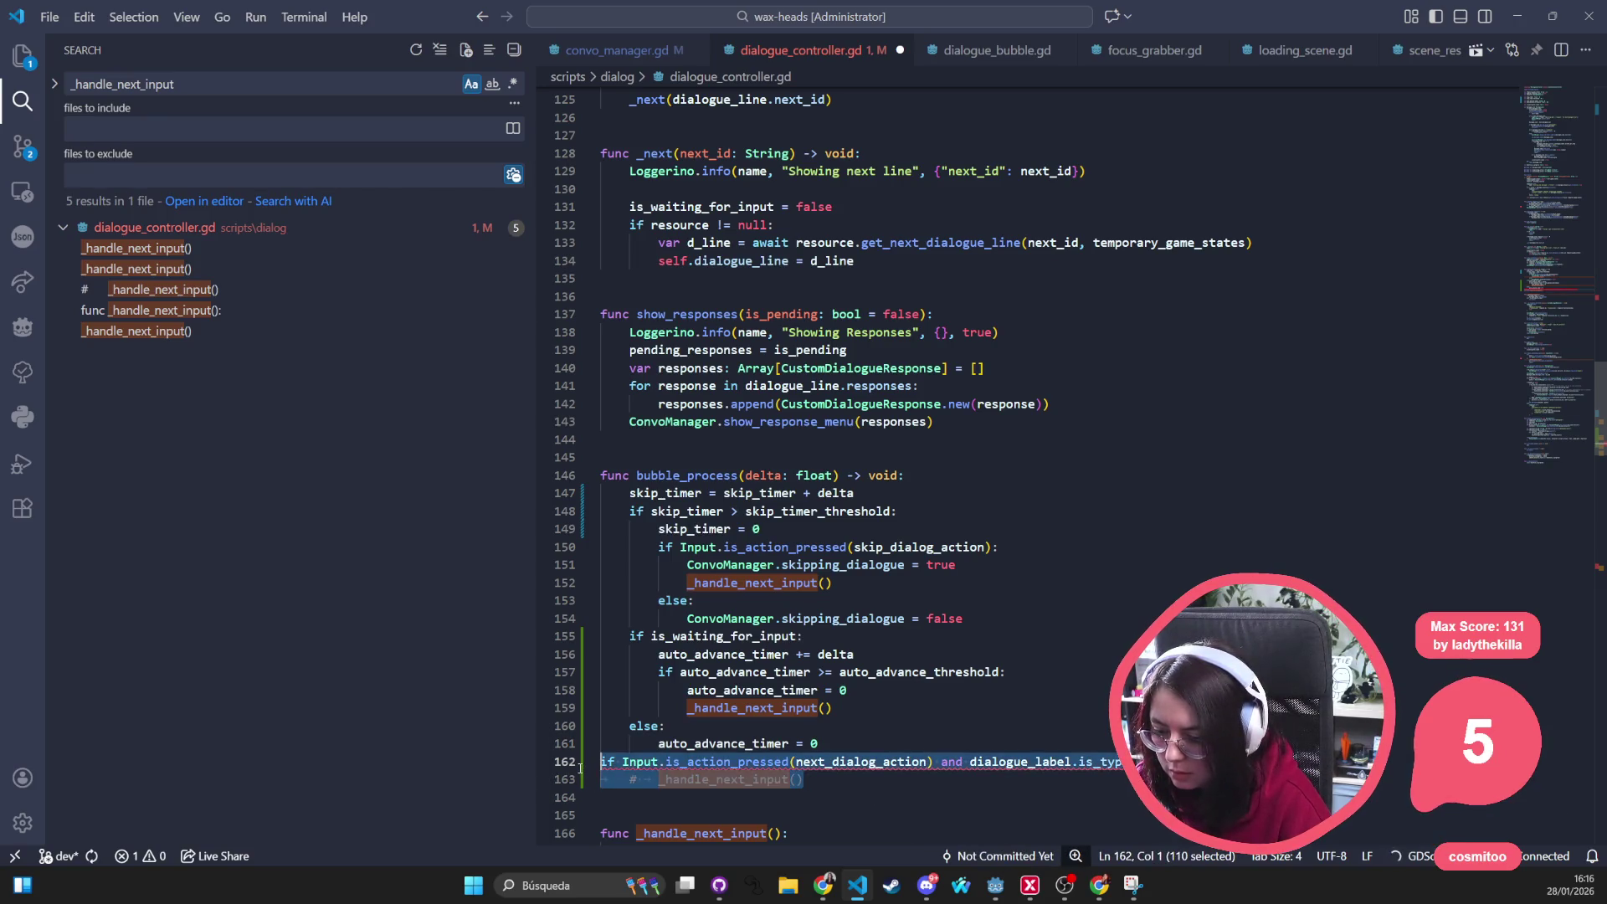
# Delete the leftover next_dialog_action input check, save the script and check uses of is_waiting_for_input
pyautogui.press('BackSpace')
pyautogui.press('BackSpace')
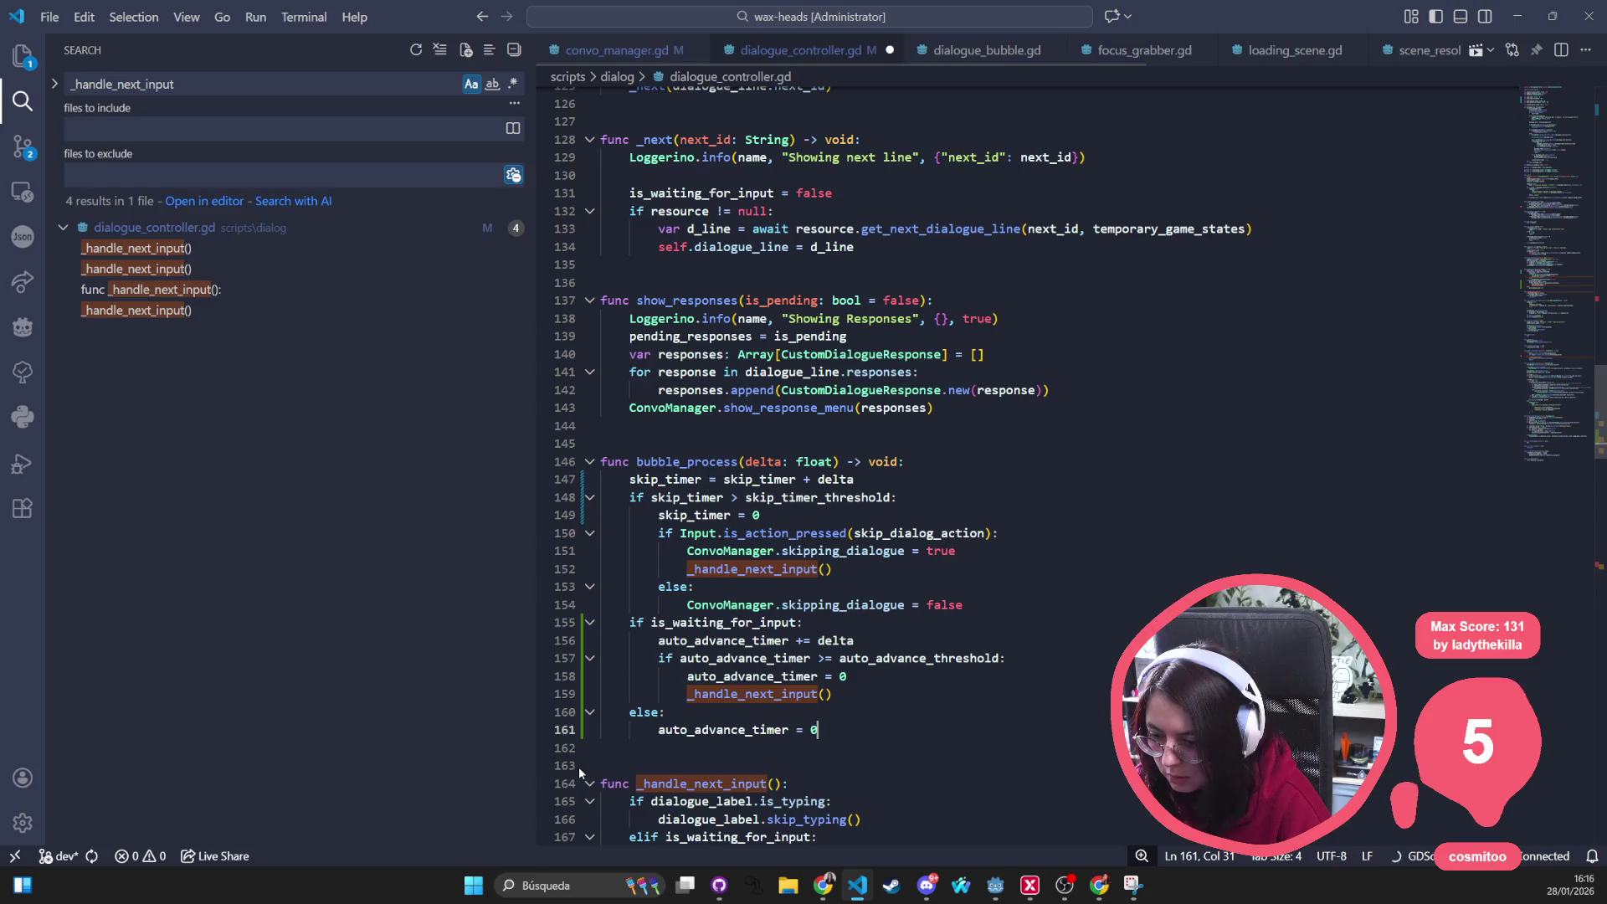
pyautogui.hotkey('ctrl', 's')
pyautogui.doubleClick(704, 624)
pyautogui.scroll(-2, 866, 721)
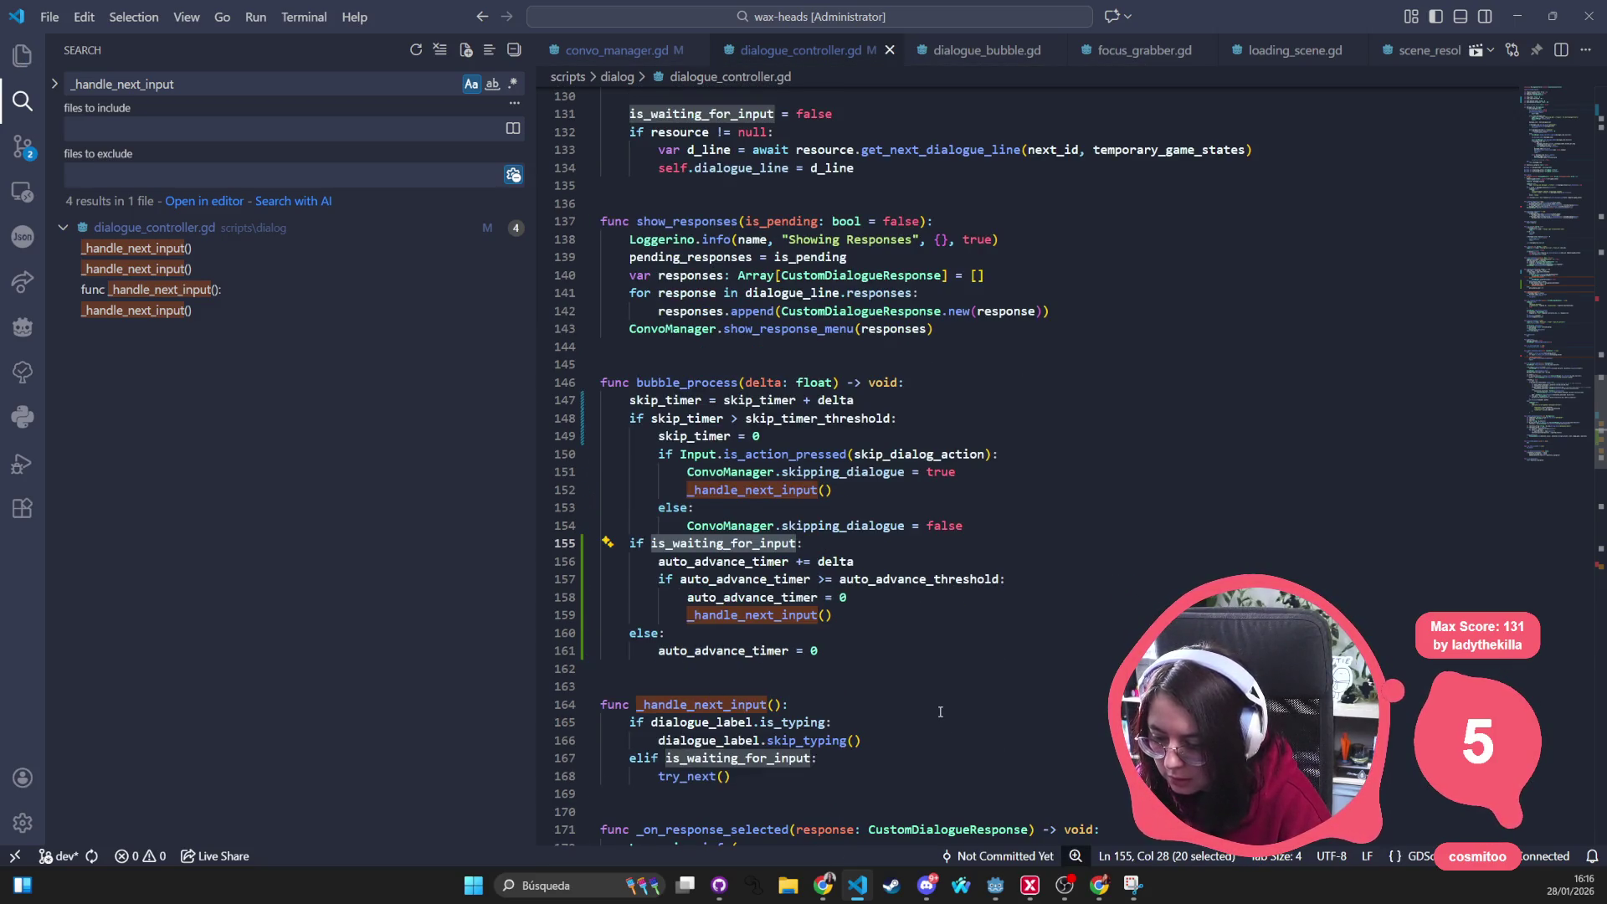
pyautogui.doubleClick(764, 758)
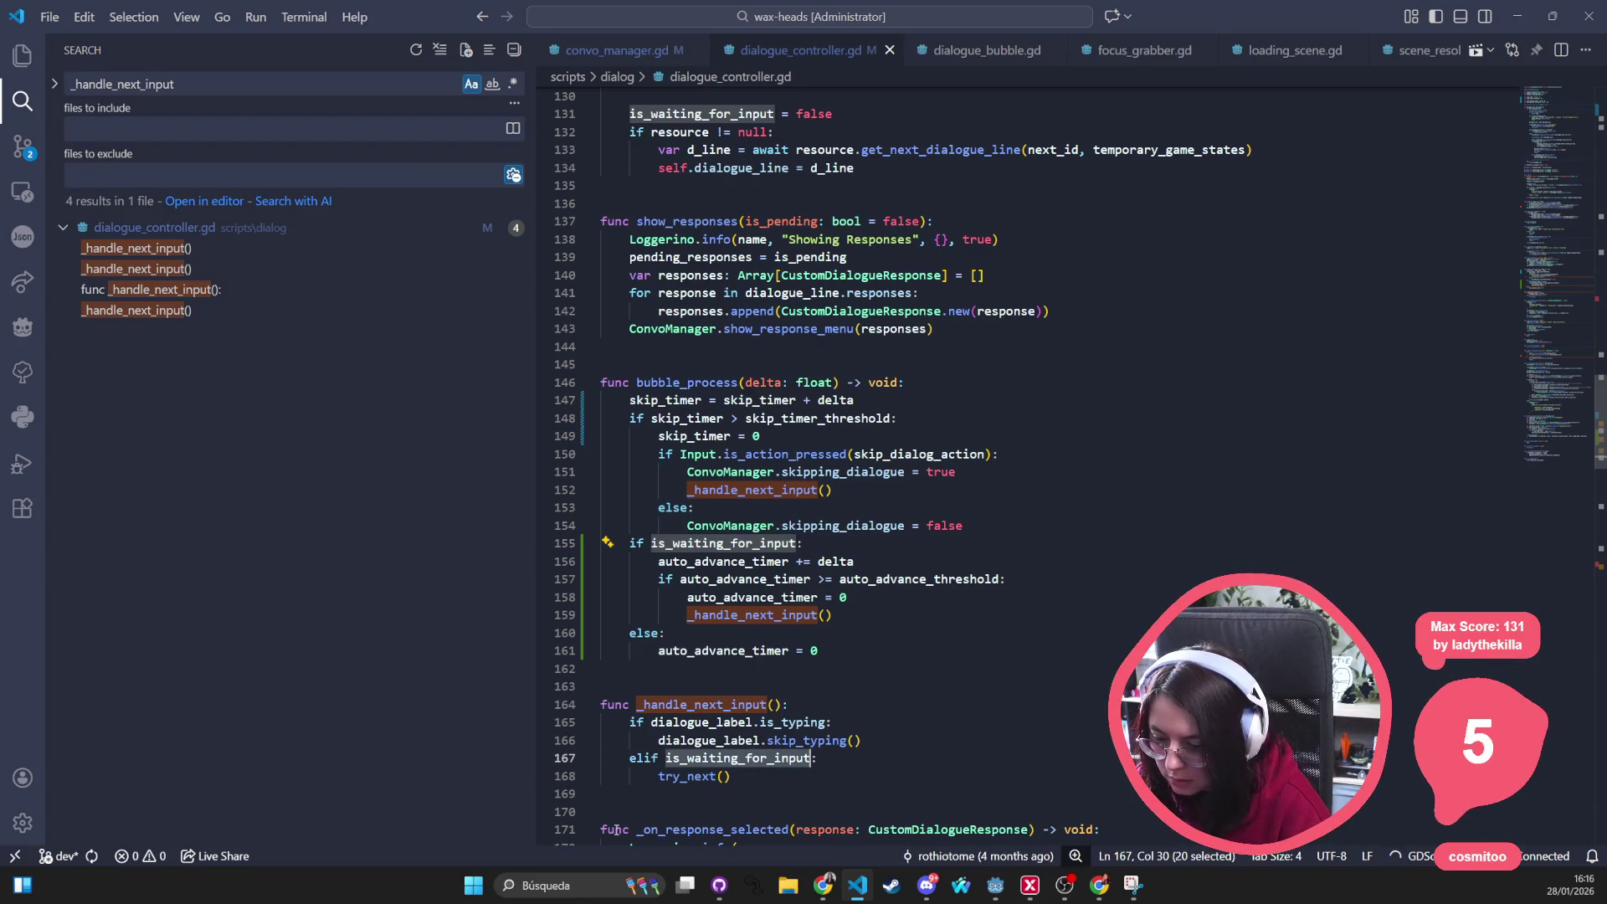
# Review bubble_process, briefly switching to the Godot editor and back
pyautogui.click(1269, 543)
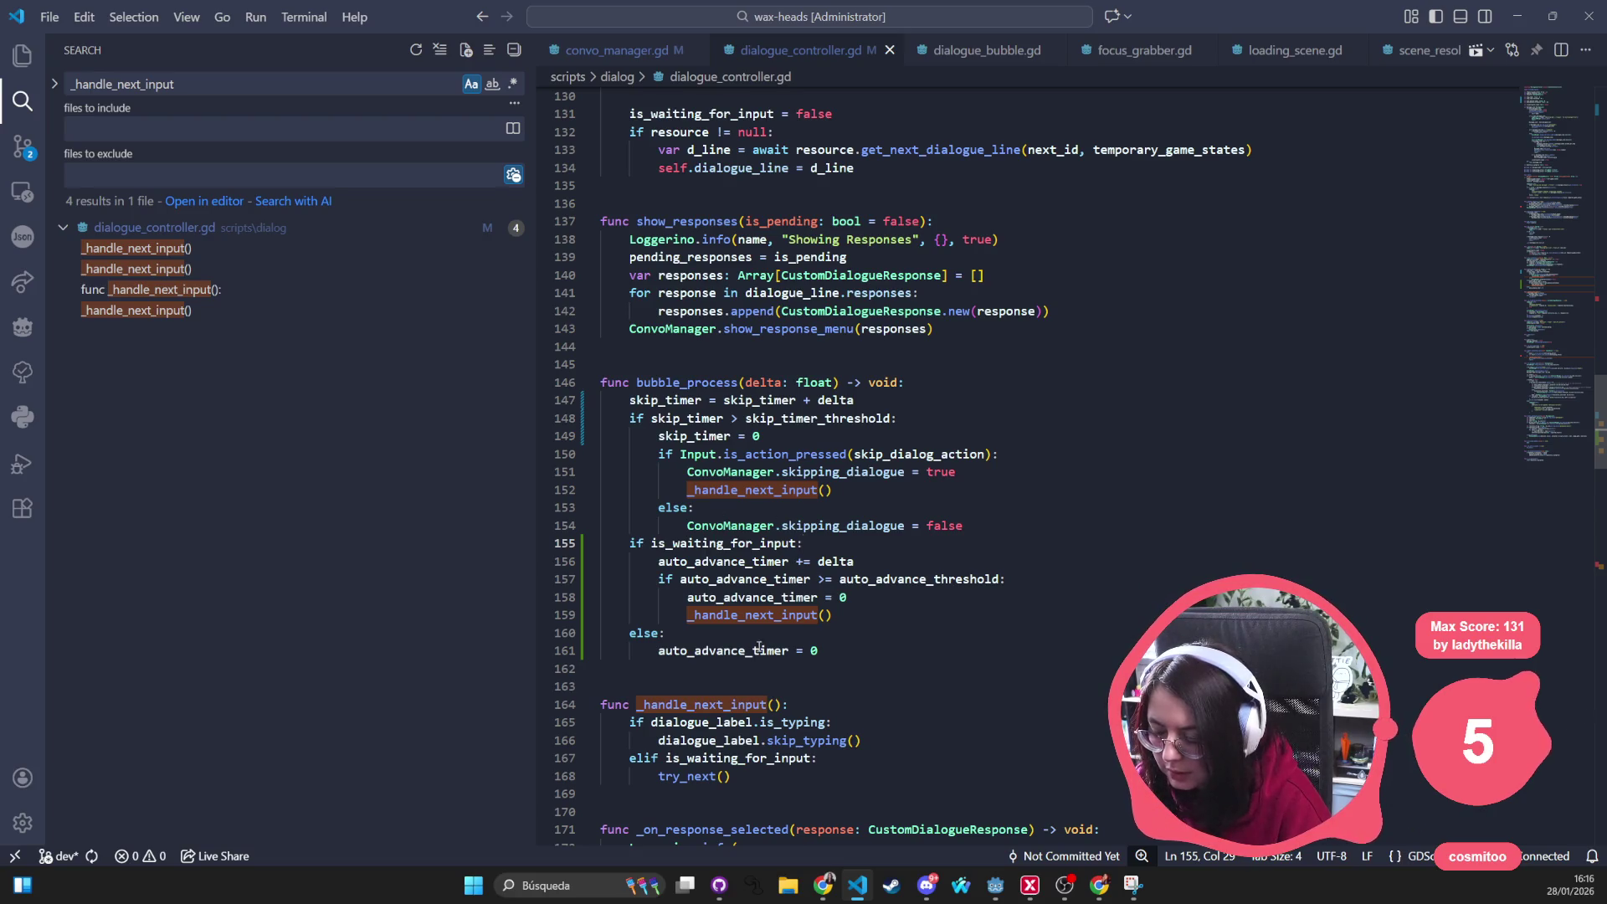
pyautogui.click(966, 686)
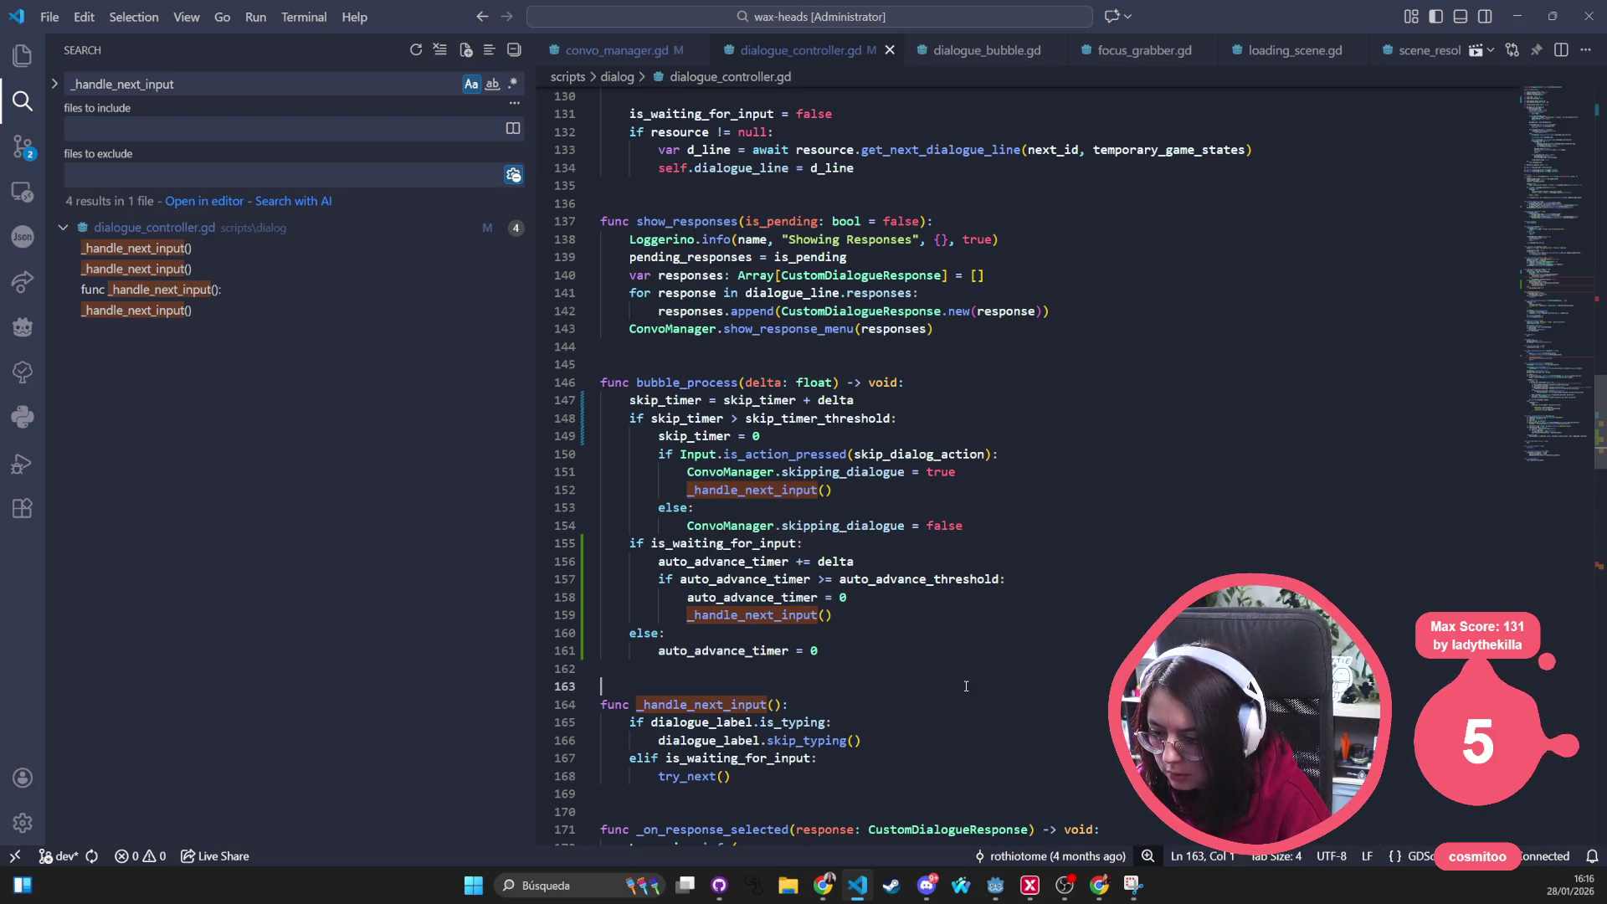
pyautogui.hotkey('alt', 'Tab')
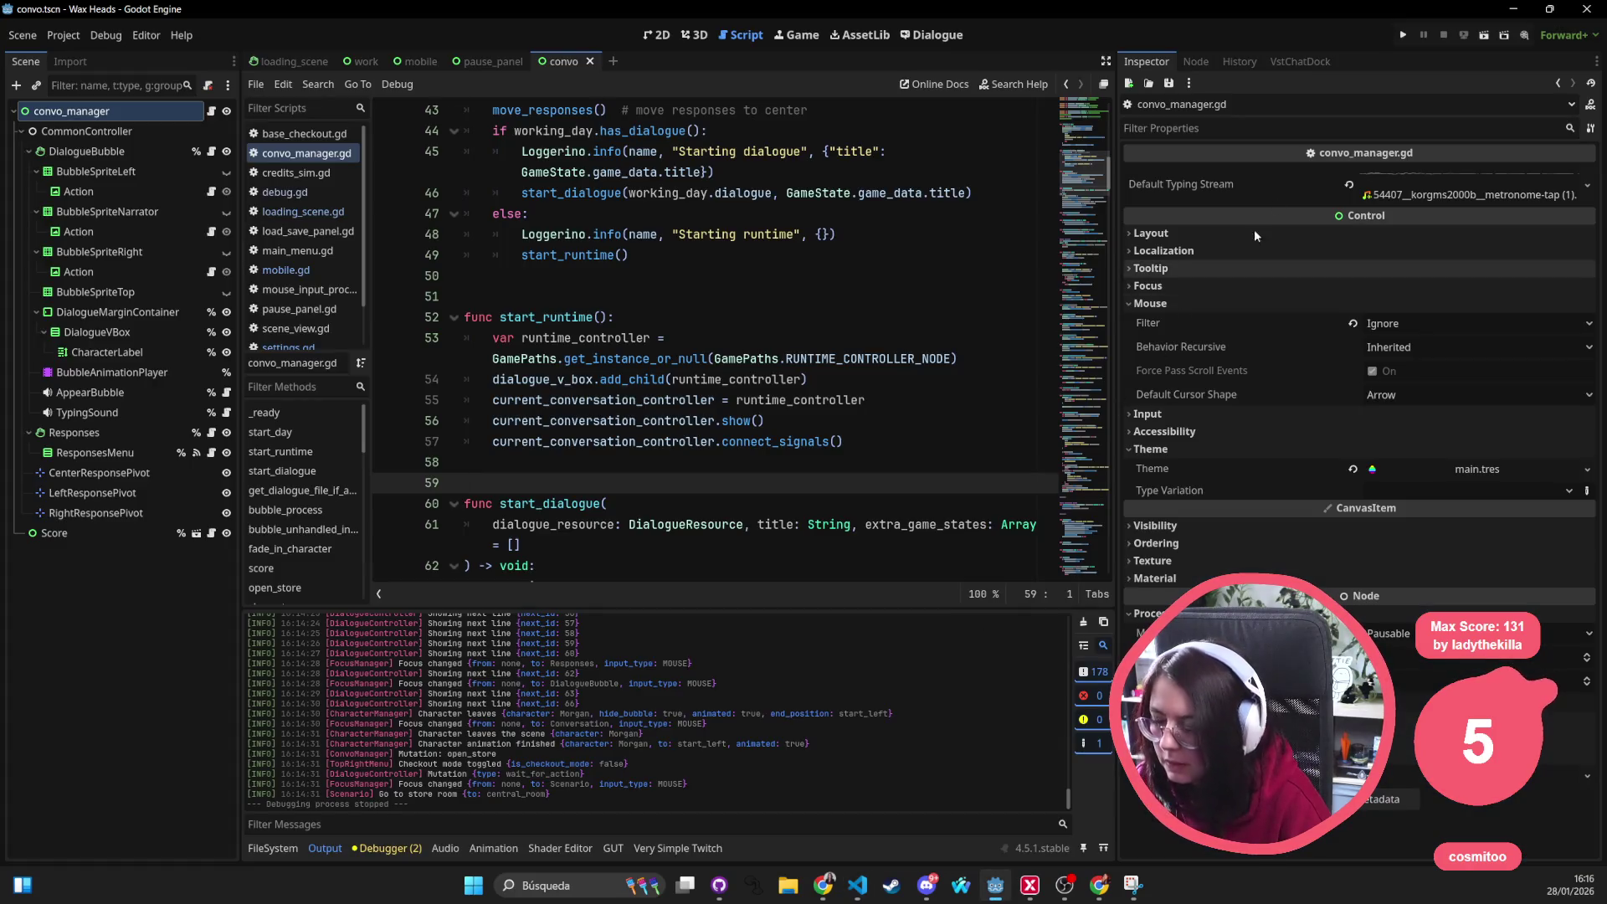
pyautogui.hotkey('alt', 'Tab')
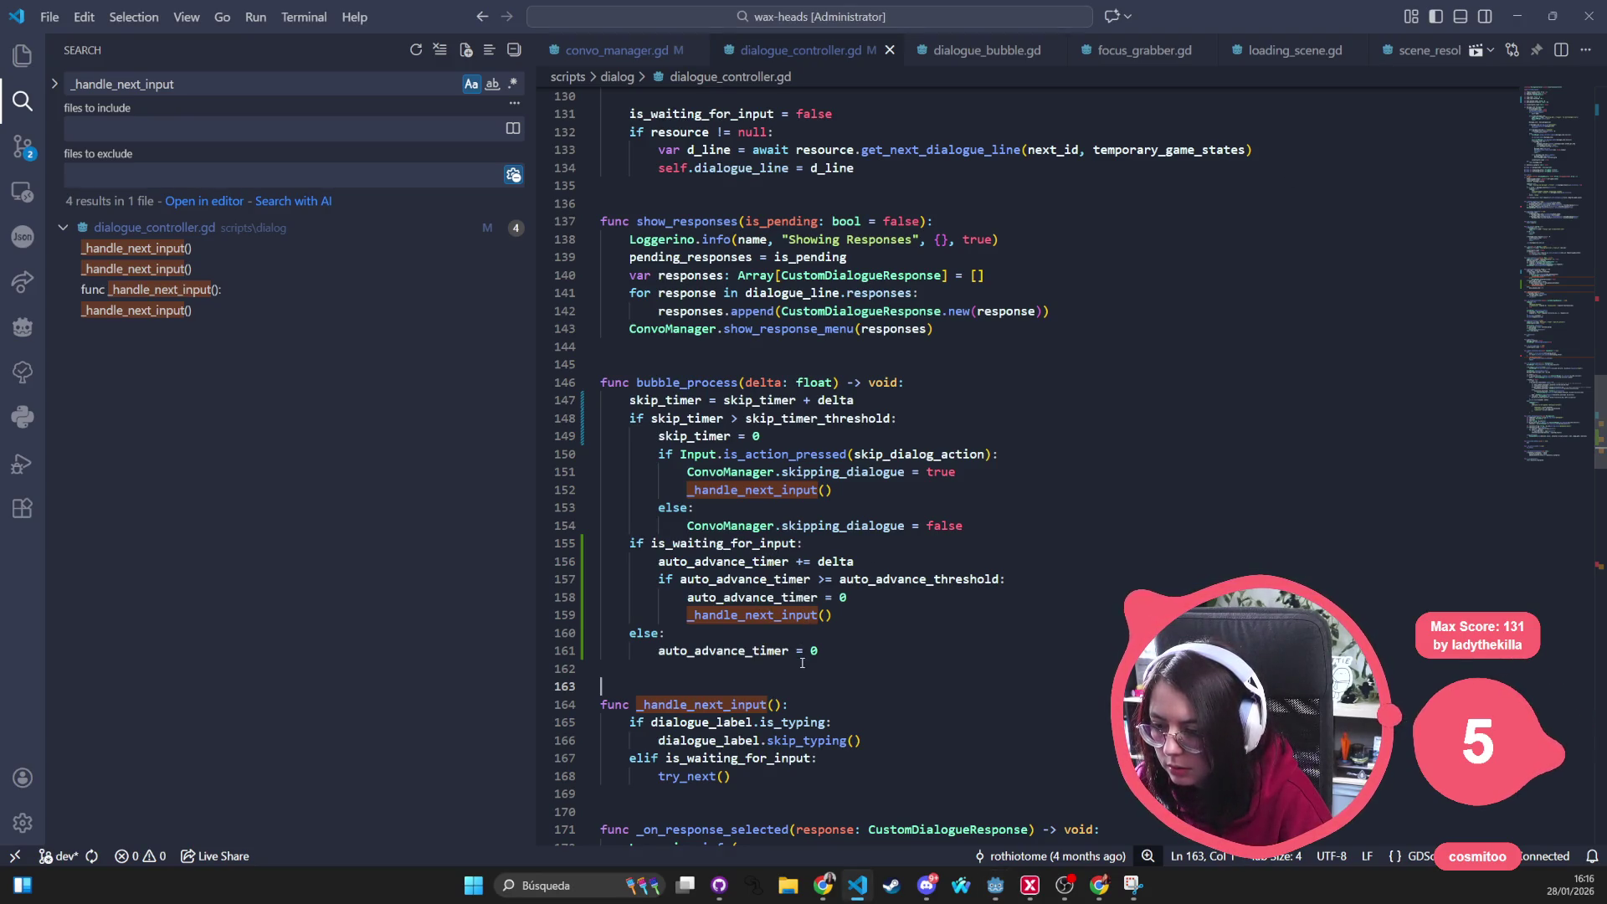
# Review uses of _handle_next_input and auto_advance_timer, then run the Wax Heads project from Godot
pyautogui.moveTo(1013, 455); pyautogui.dragTo(659, 458)
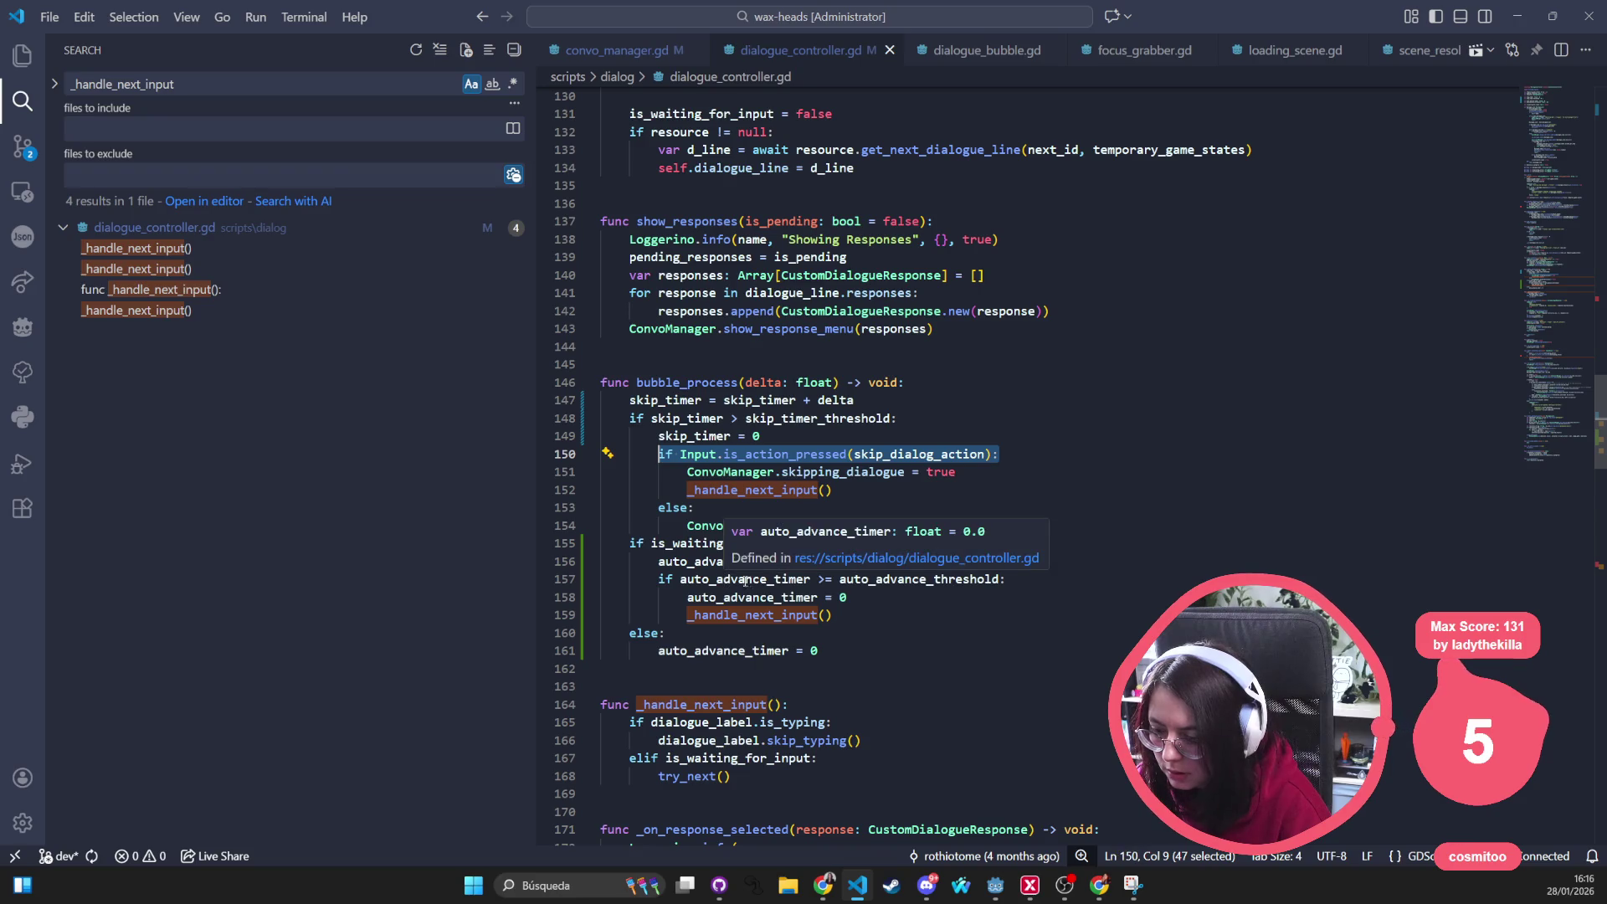
pyautogui.doubleClick(747, 615)
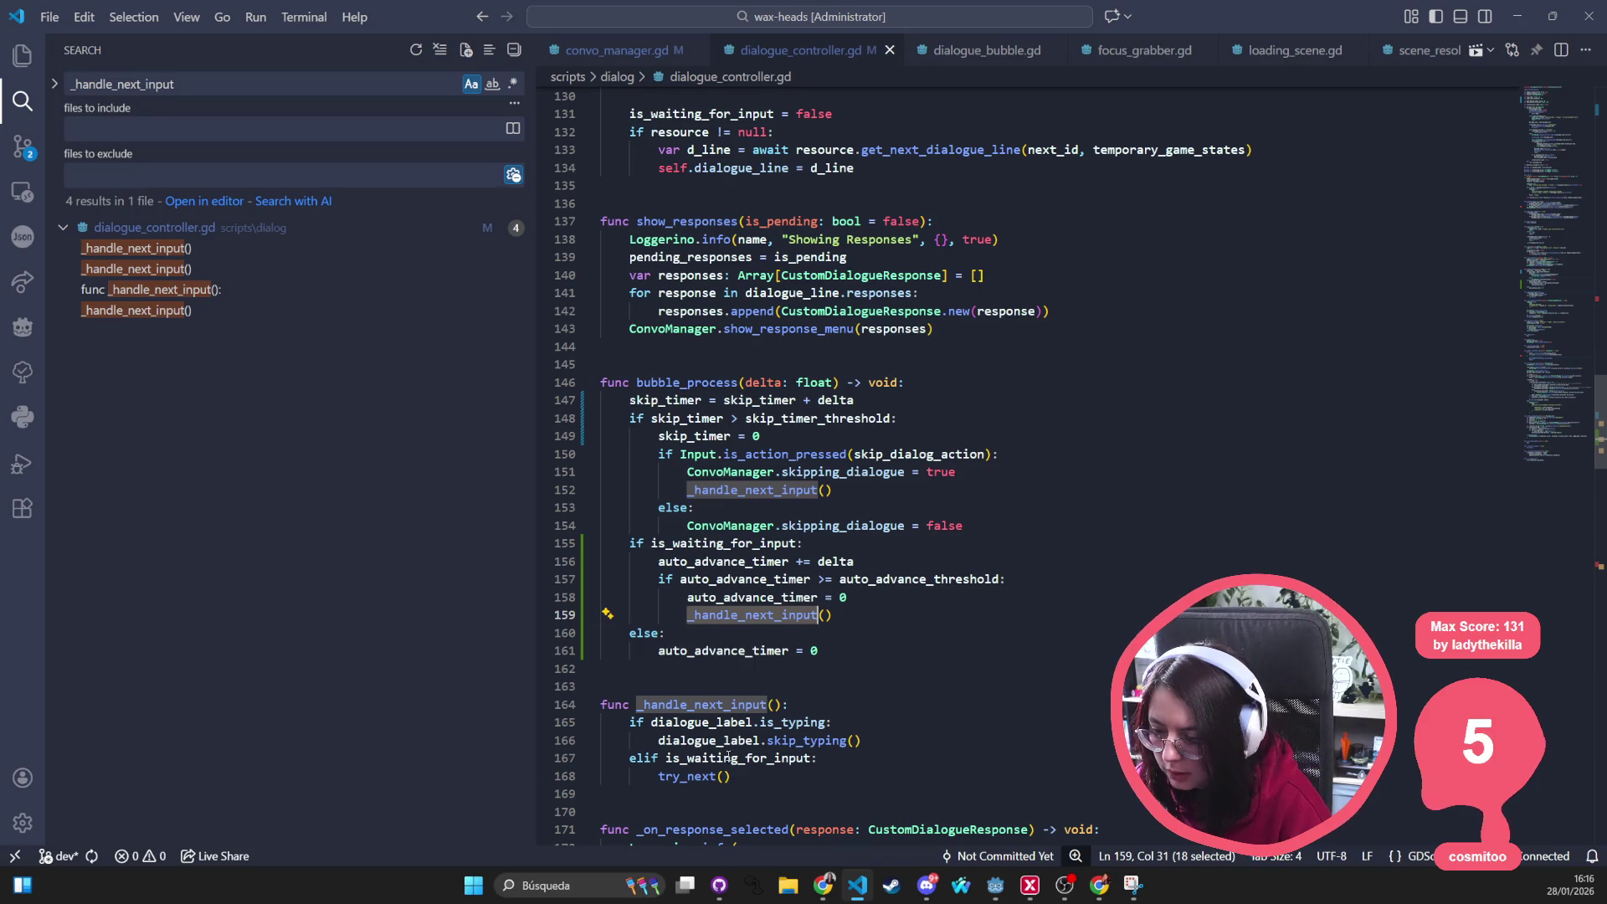
pyautogui.doubleClick(695, 651)
pyautogui.click(1004, 561)
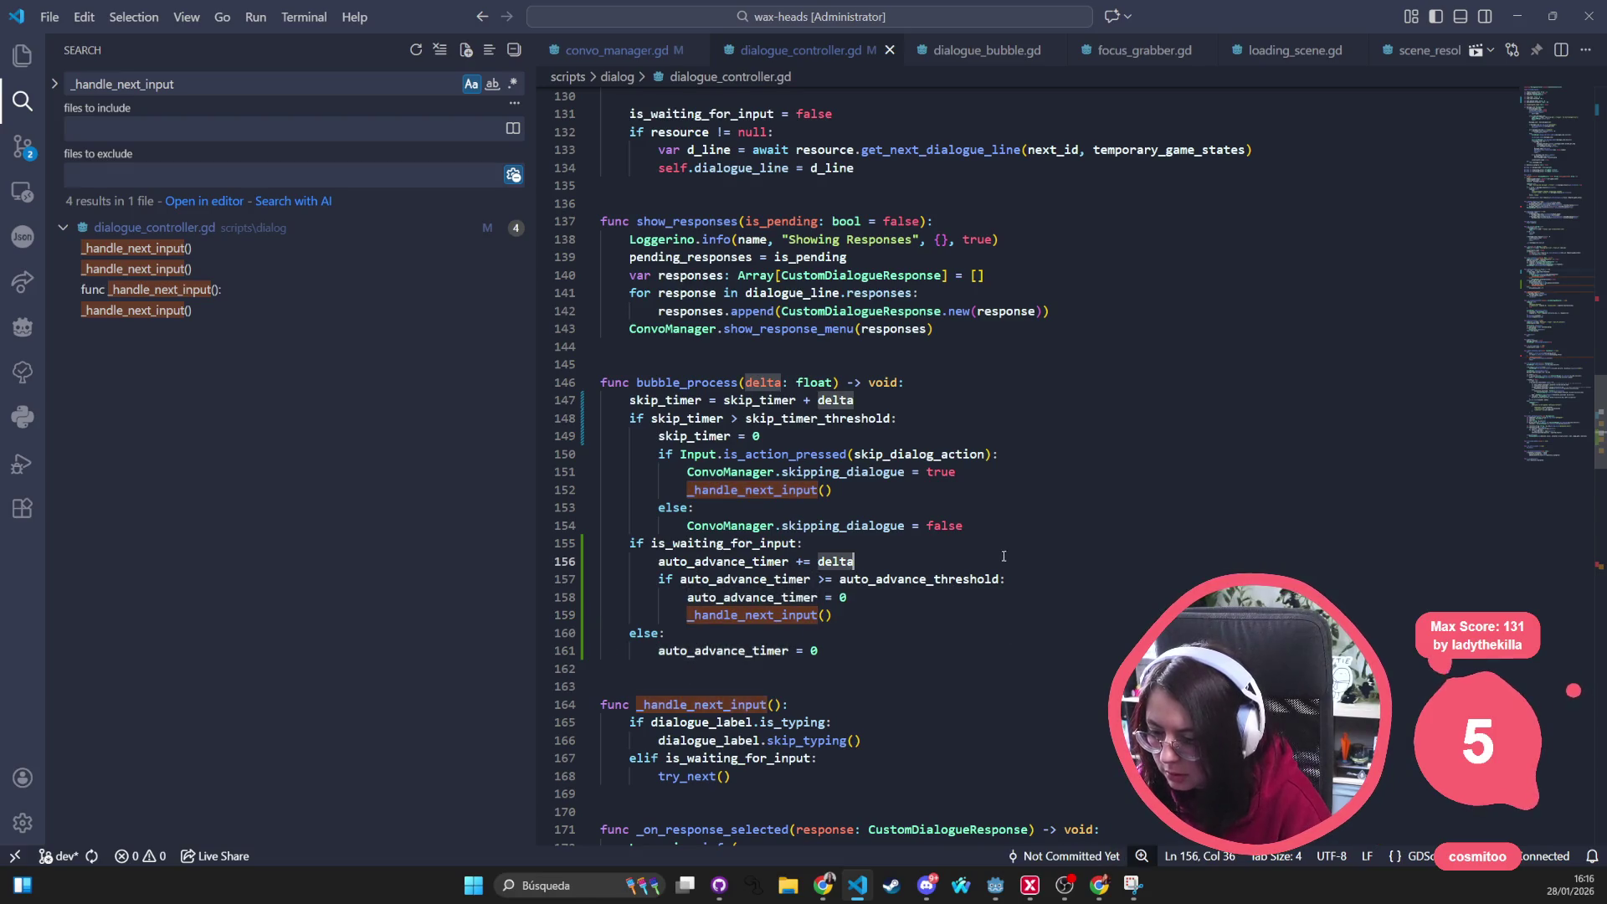
pyautogui.hotkey('alt', 'Tab')
pyautogui.click(1405, 34)
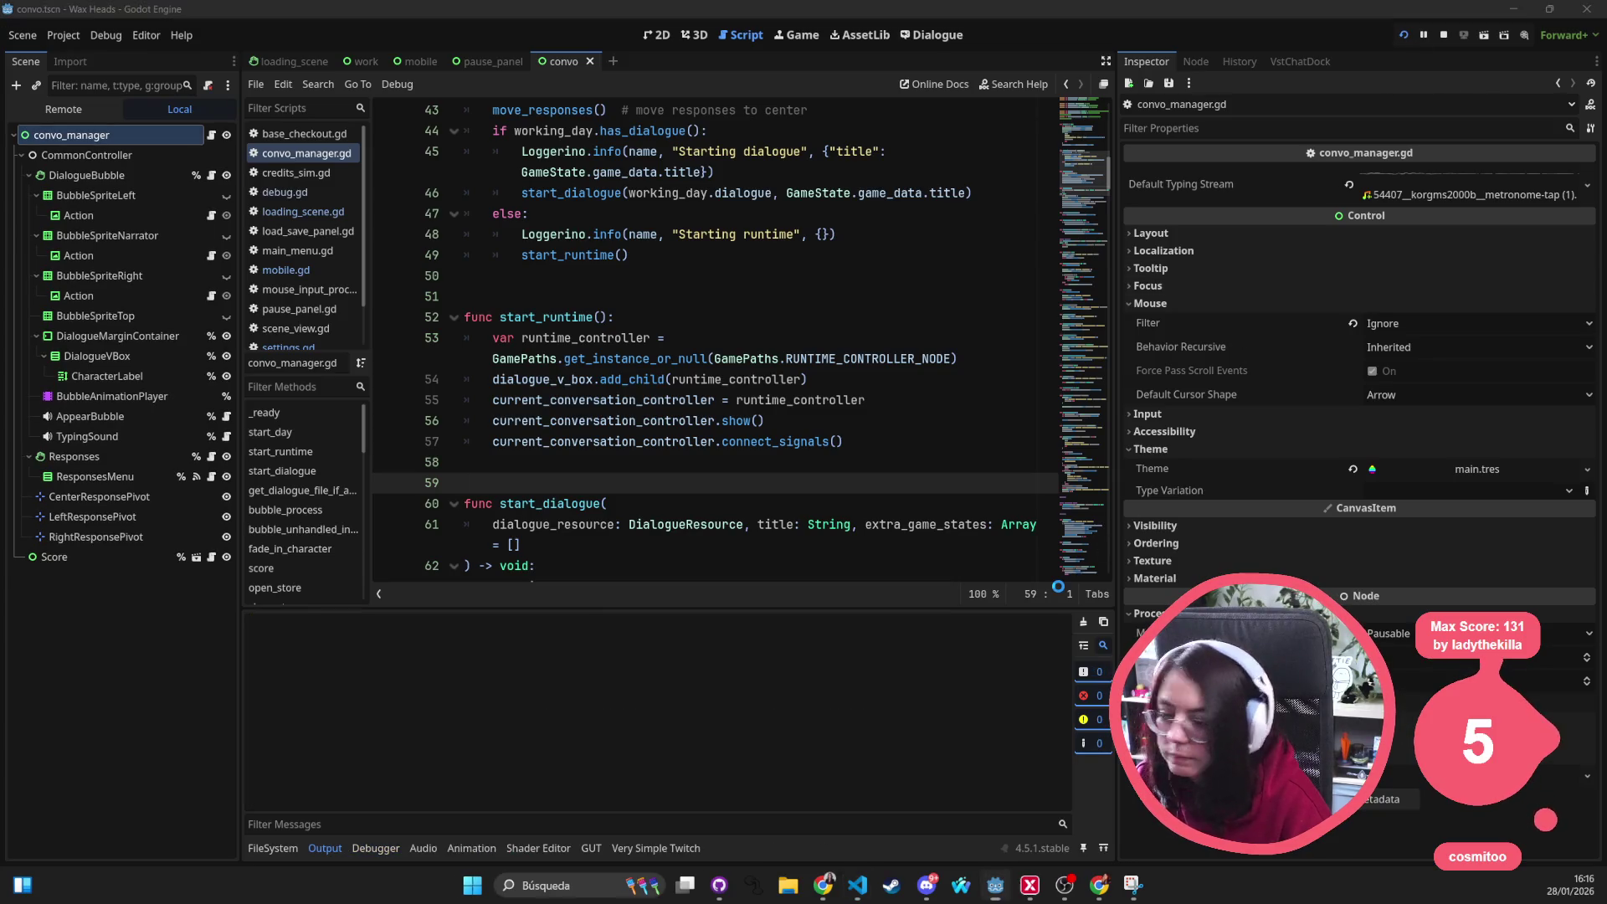
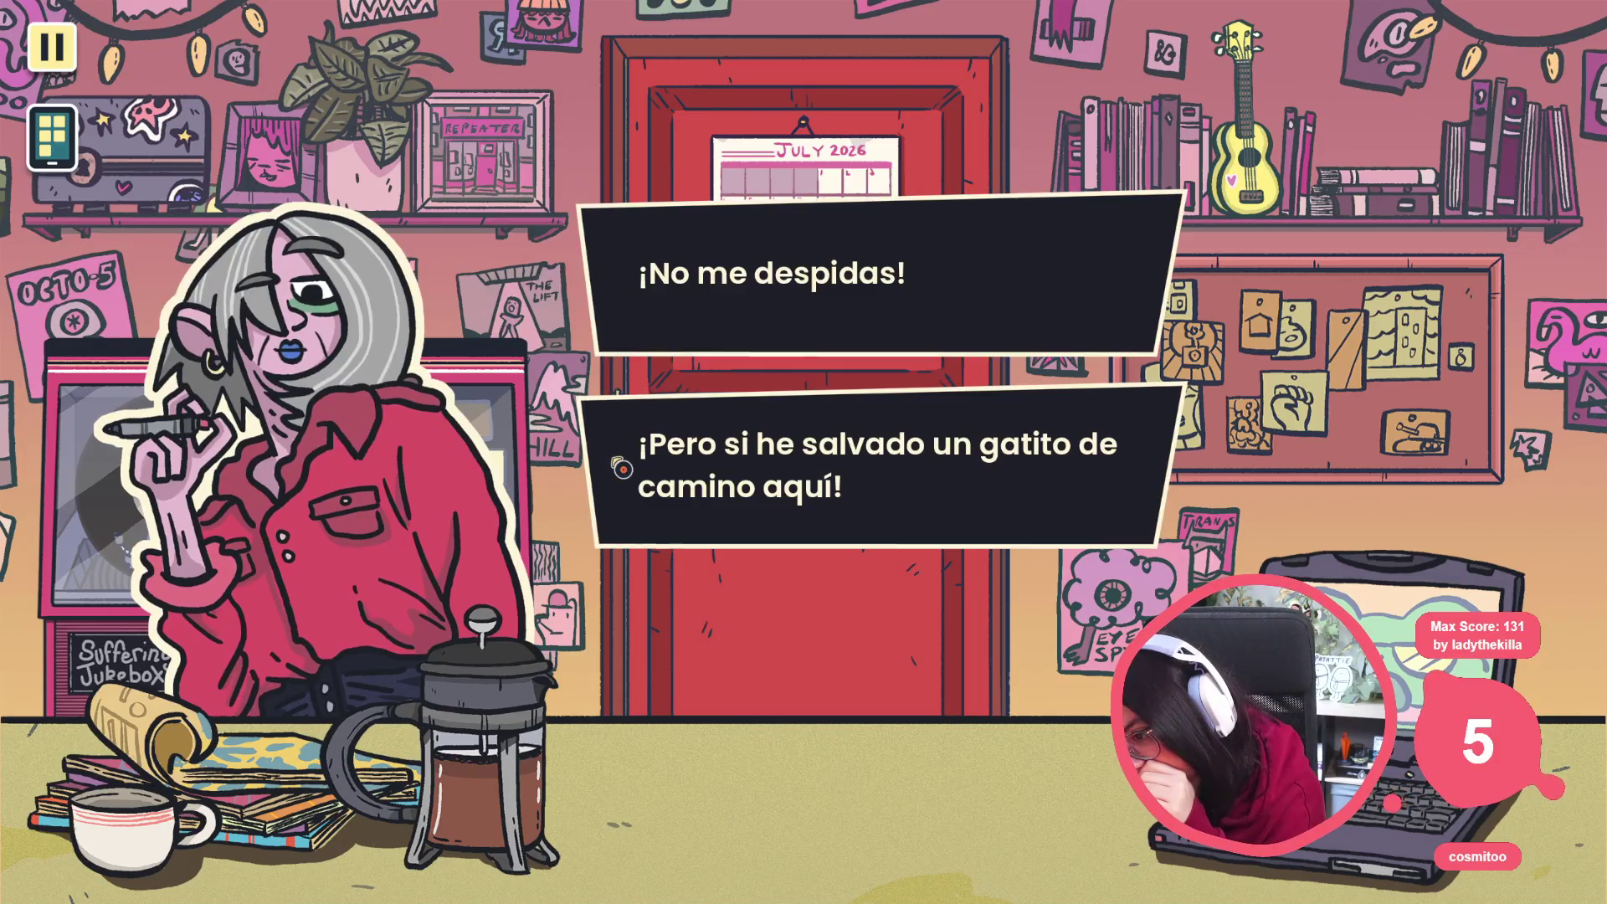
# Reply ¡No me despidas!, leave the room, and take Morgan's shop dialogue through the ¡Abramos! choice
pyautogui.click(700, 309)
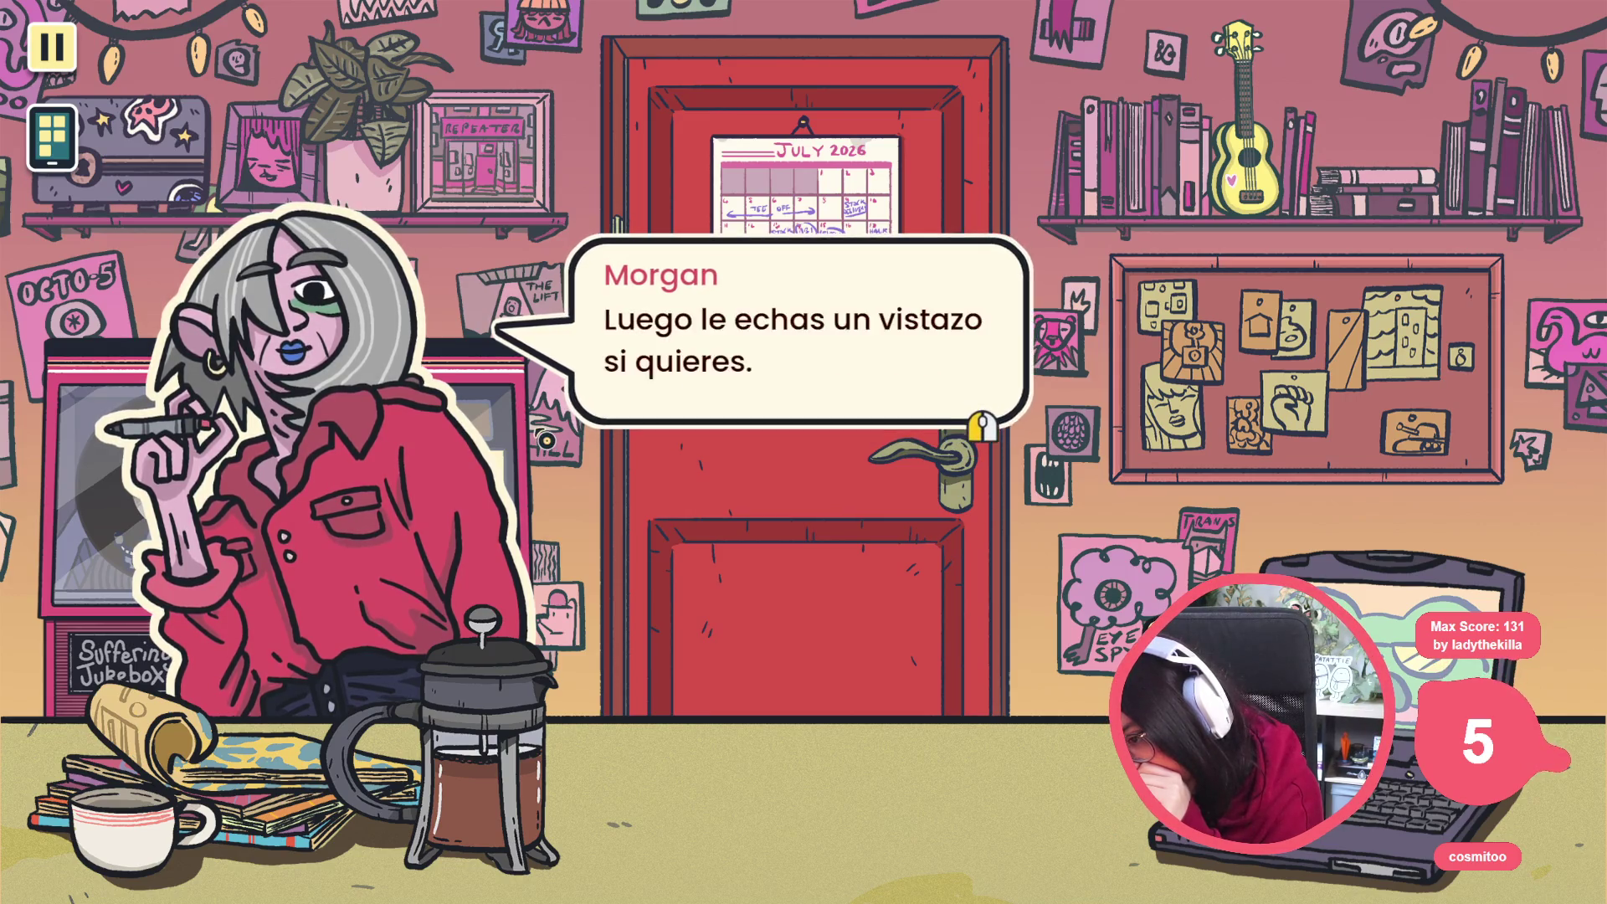
pyautogui.click(753, 502)
pyautogui.click(689, 475)
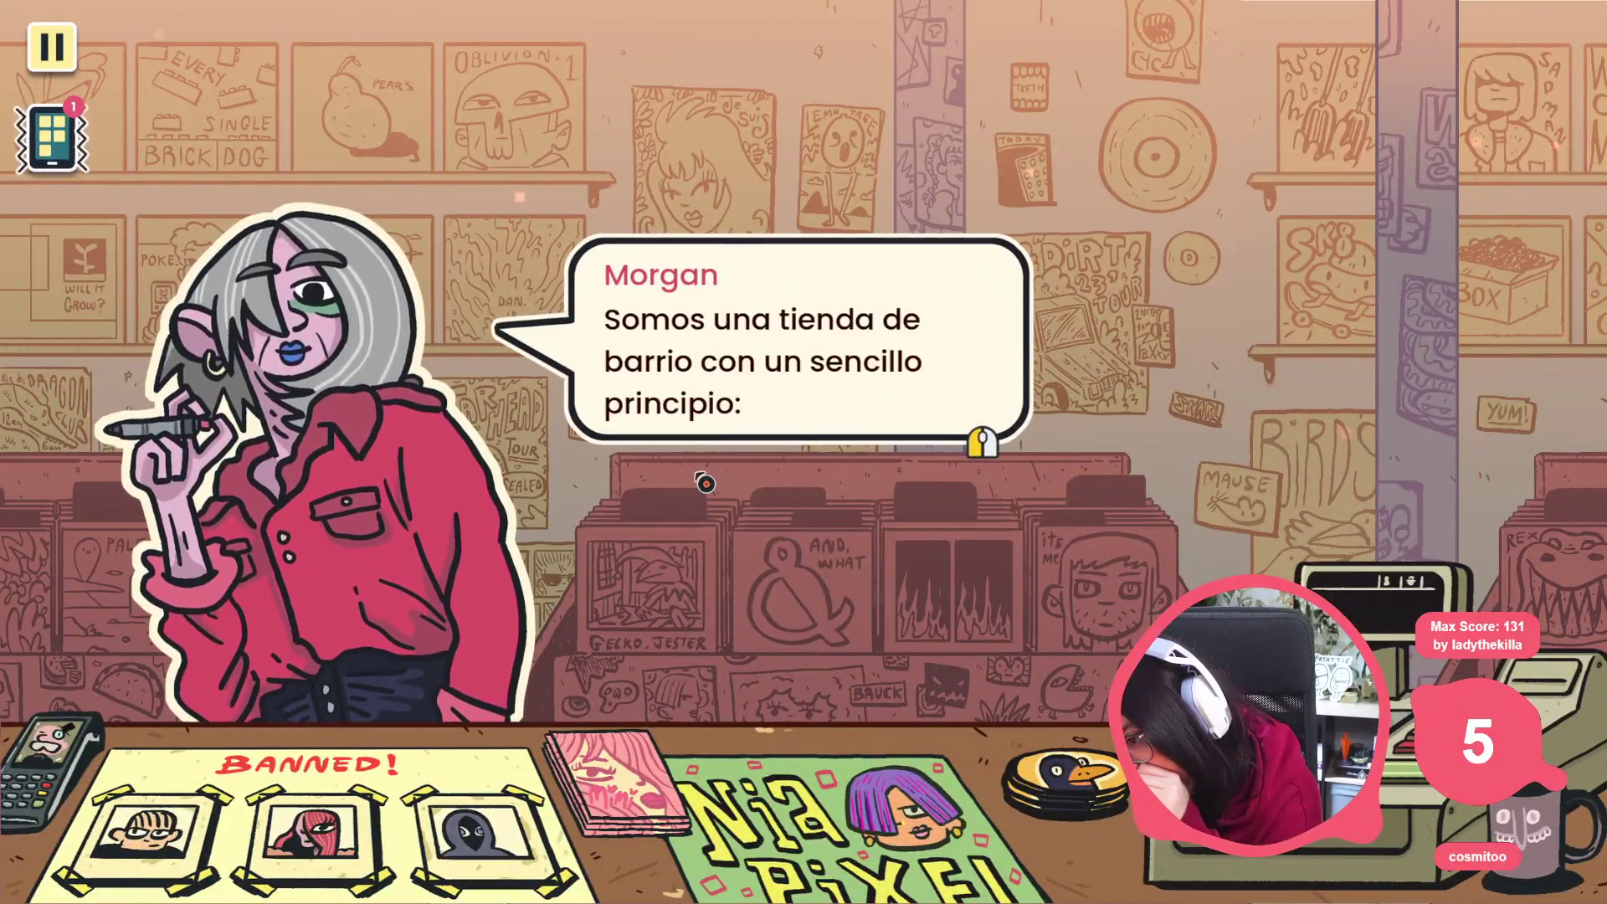
pyautogui.click(703, 490)
pyautogui.click(703, 483)
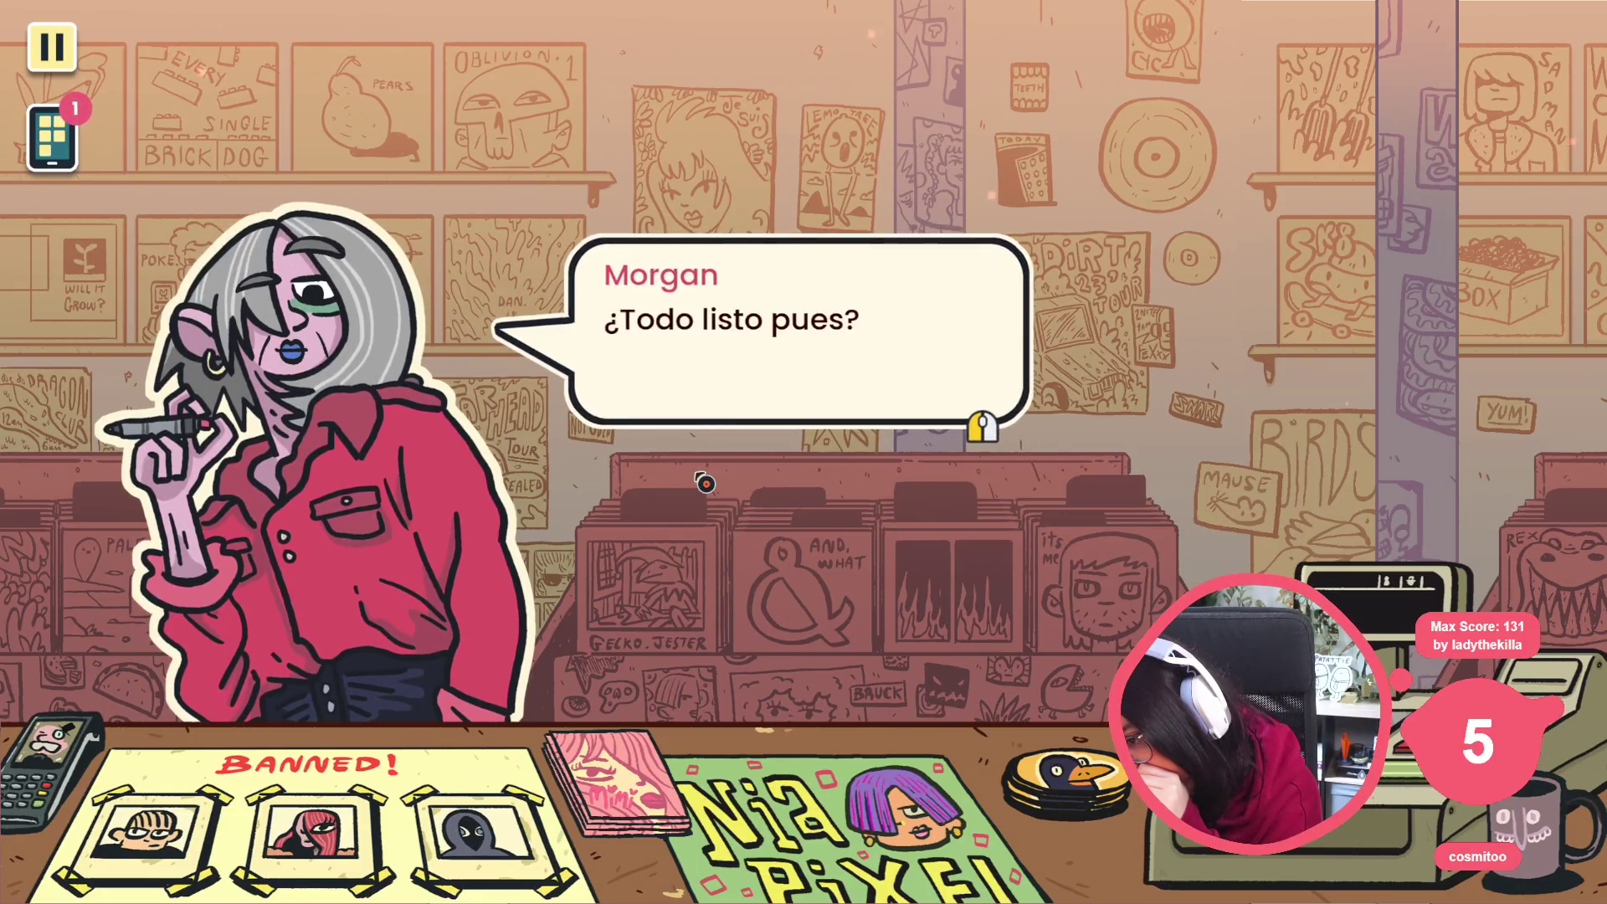
pyautogui.click(704, 482)
pyautogui.click(764, 286)
pyautogui.click(737, 431)
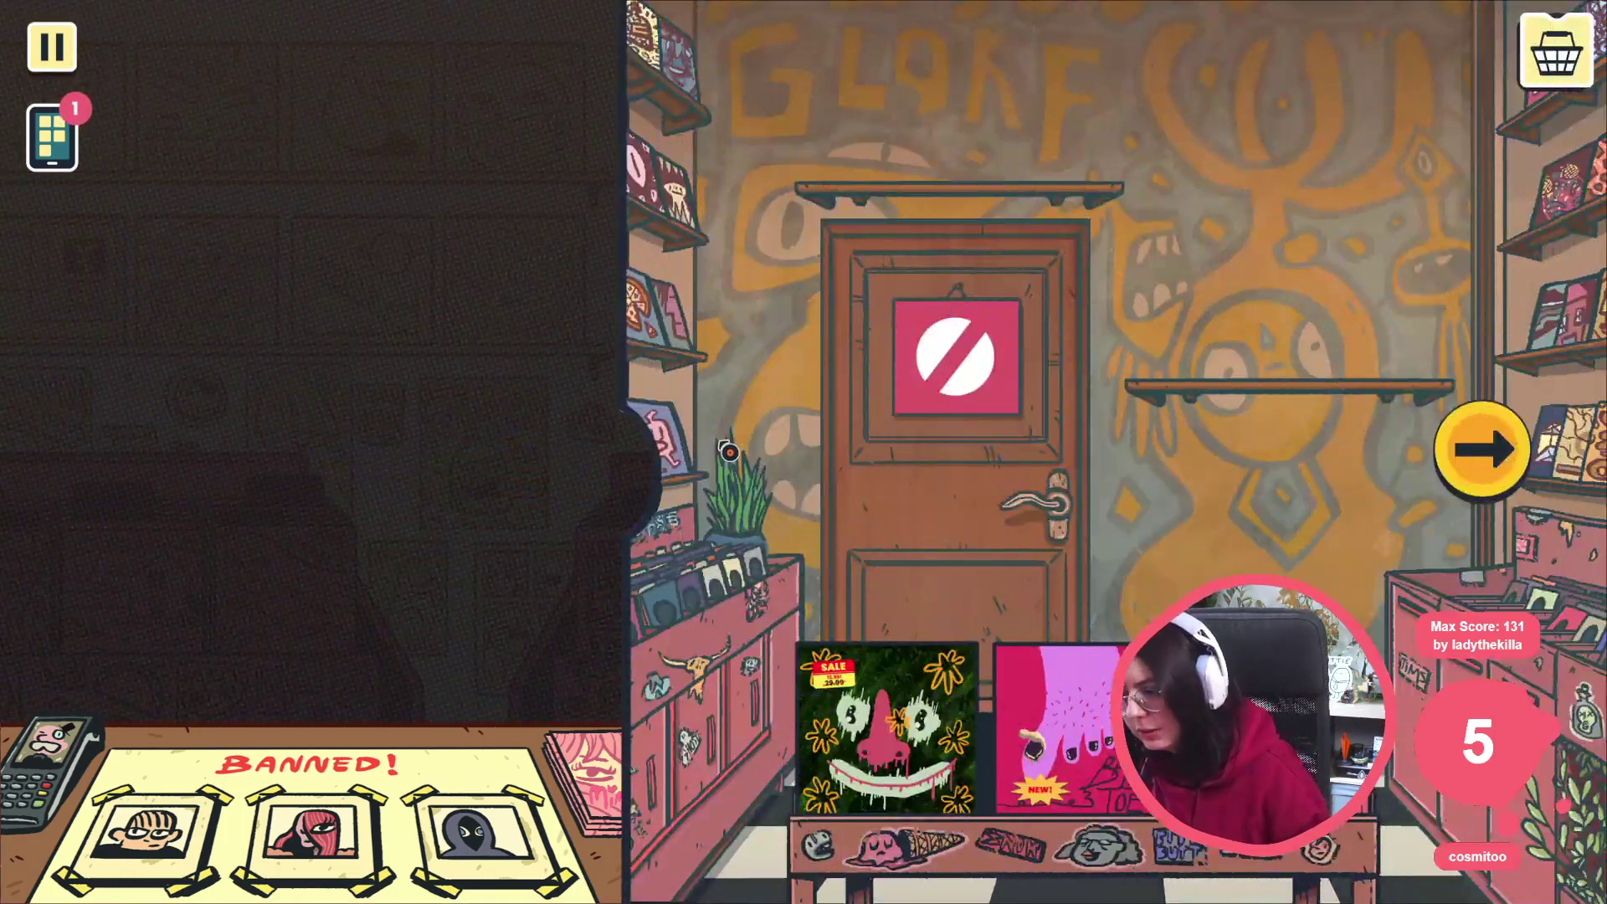
# Stop the game, comment out the auto-advance block (lines 155–161), and relaunch the project from Godot
pyautogui.press('F8')
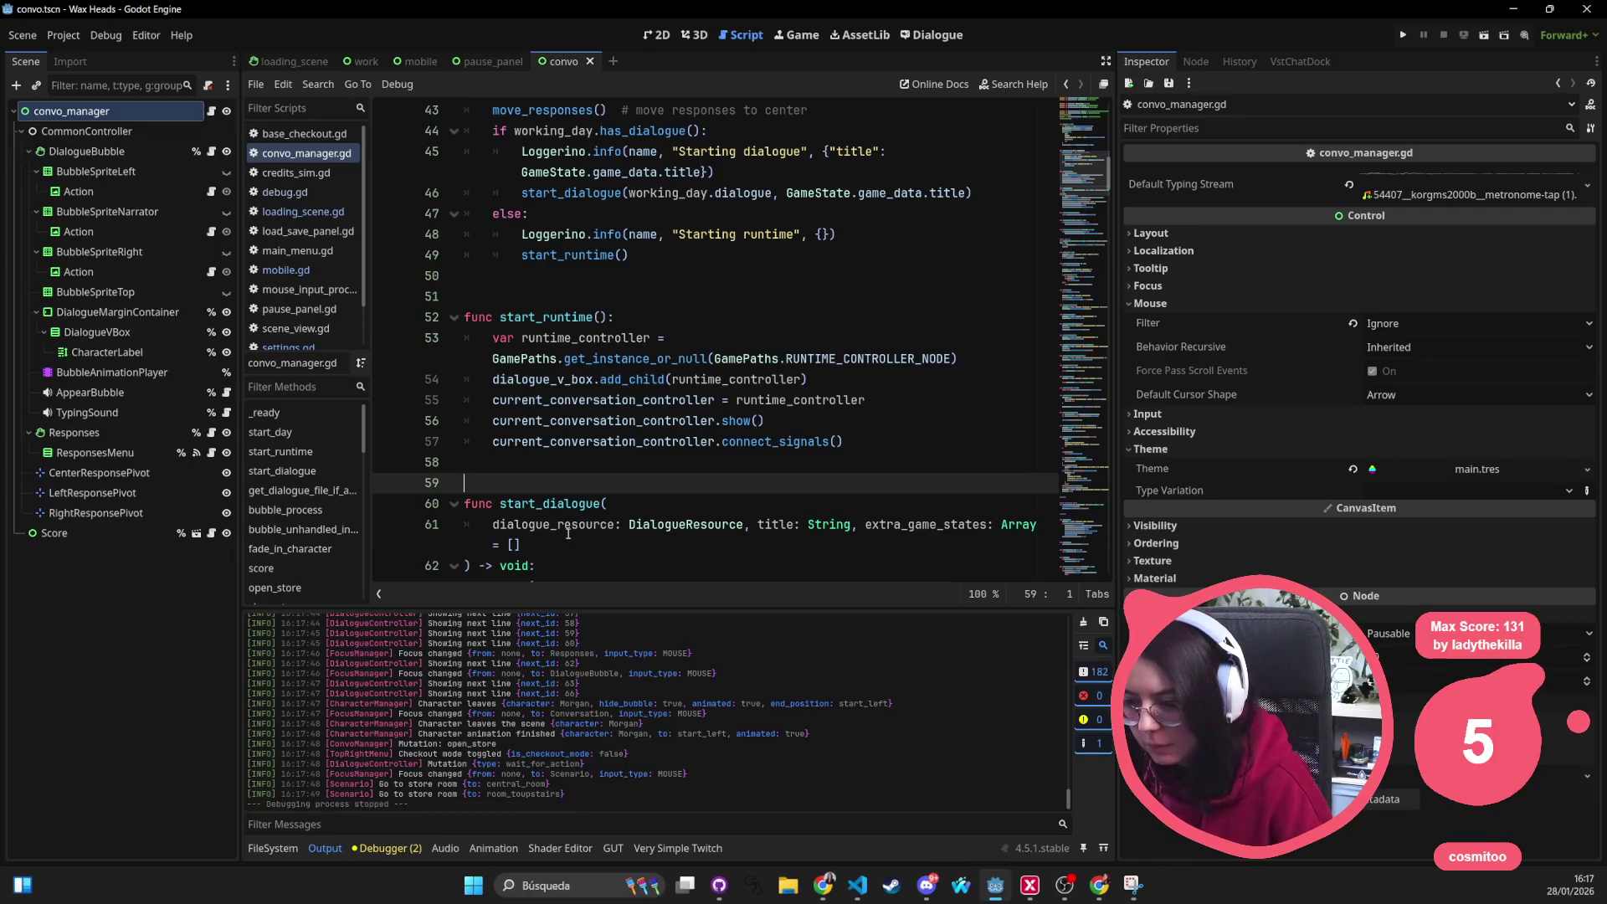
pyautogui.hotkey('alt', 'Tab')
pyautogui.moveTo(822, 651); pyautogui.dragTo(491, 536)
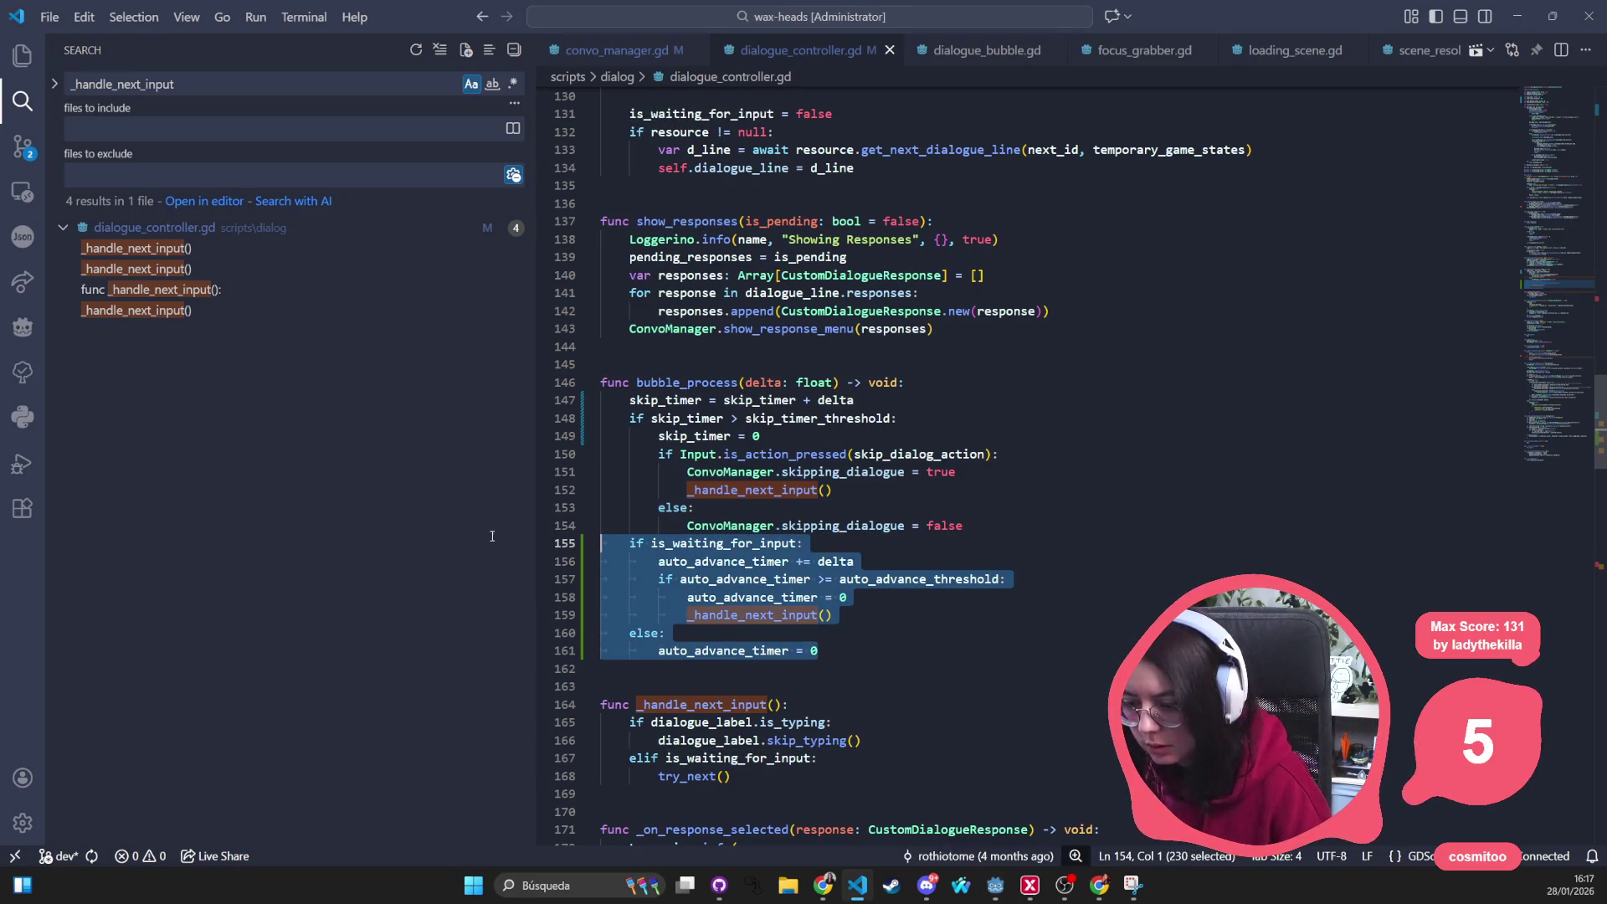
pyautogui.hotkey('ctrl', '/')
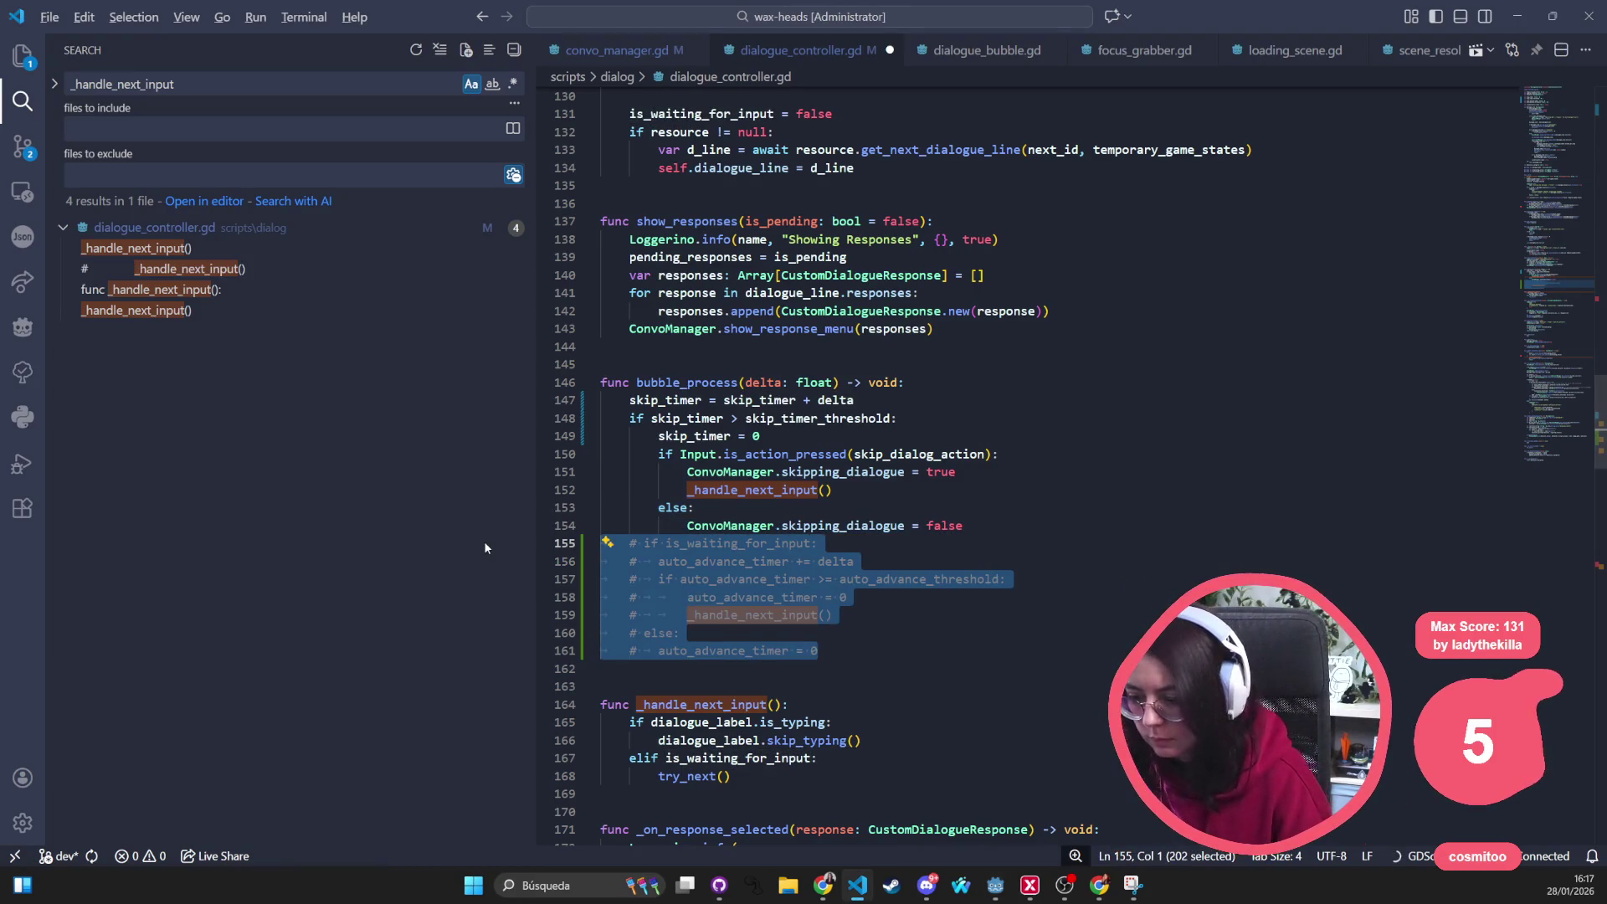
pyautogui.hotkey('alt', 'Tab')
pyautogui.hotkey('alt', 'Tab')
pyautogui.hotkey('alt', 'Tab')
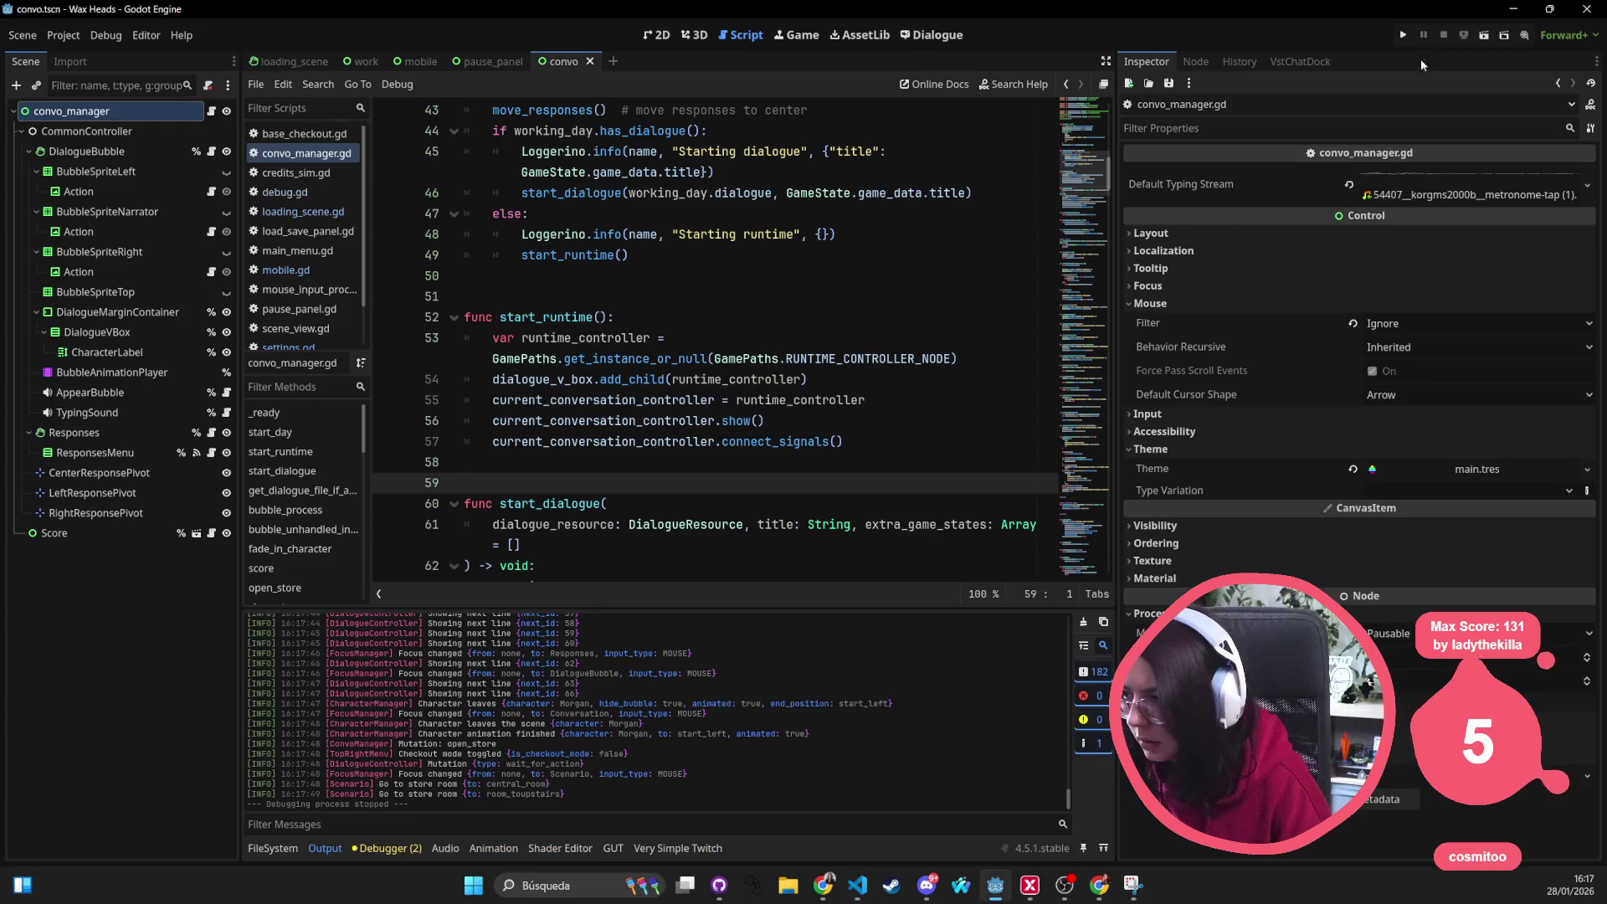
pyautogui.click(1402, 37)
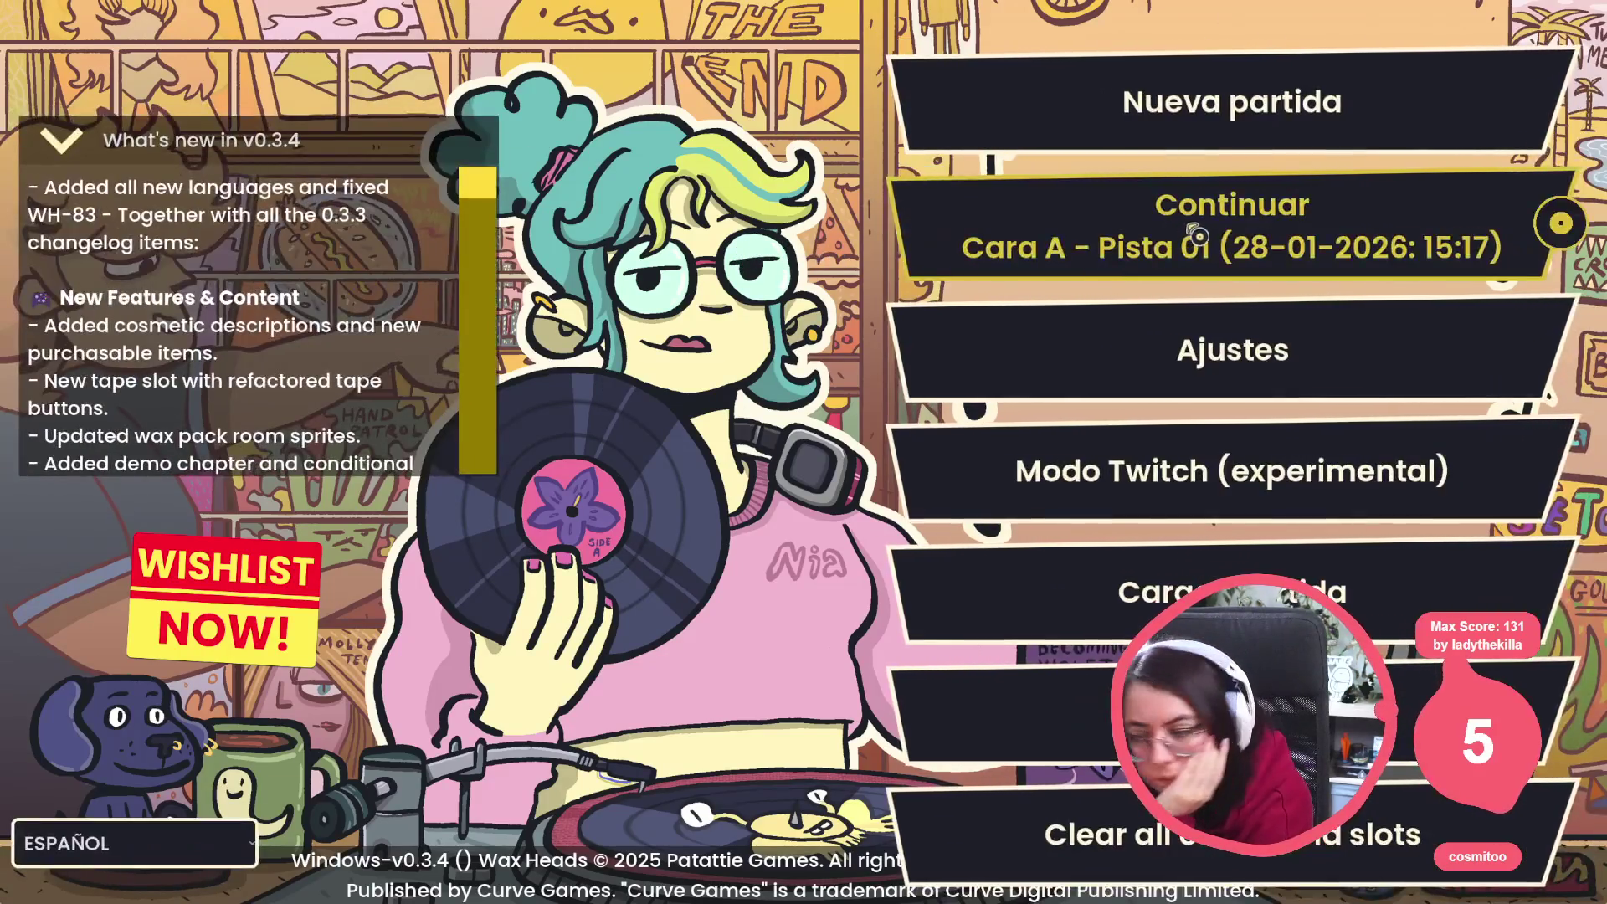
# Continue the save and play Morgan's dialogue through to the jukebox with auto-advance disabled
pyautogui.click(1184, 216)
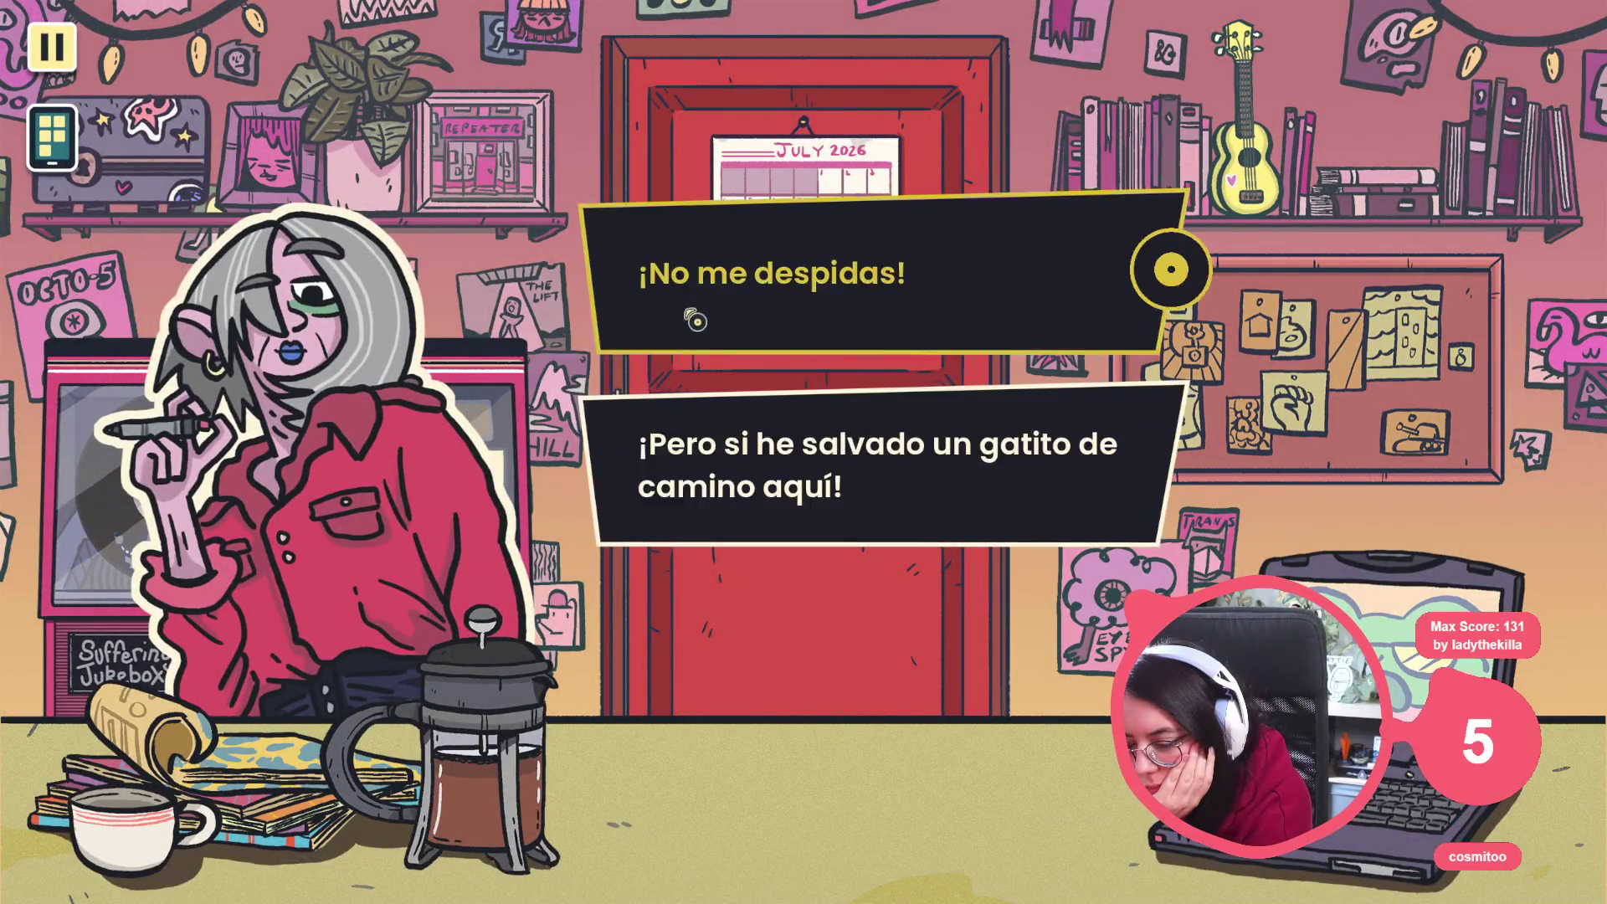
pyautogui.click(695, 321)
pyautogui.press('space')
pyautogui.press('space')
pyautogui.press('space')
pyautogui.press('space')
pyautogui.press('space')
pyautogui.press('space')
pyautogui.press('space')
pyautogui.press('space')
pyautogui.press('space')
pyautogui.press('space')
pyautogui.press('space')
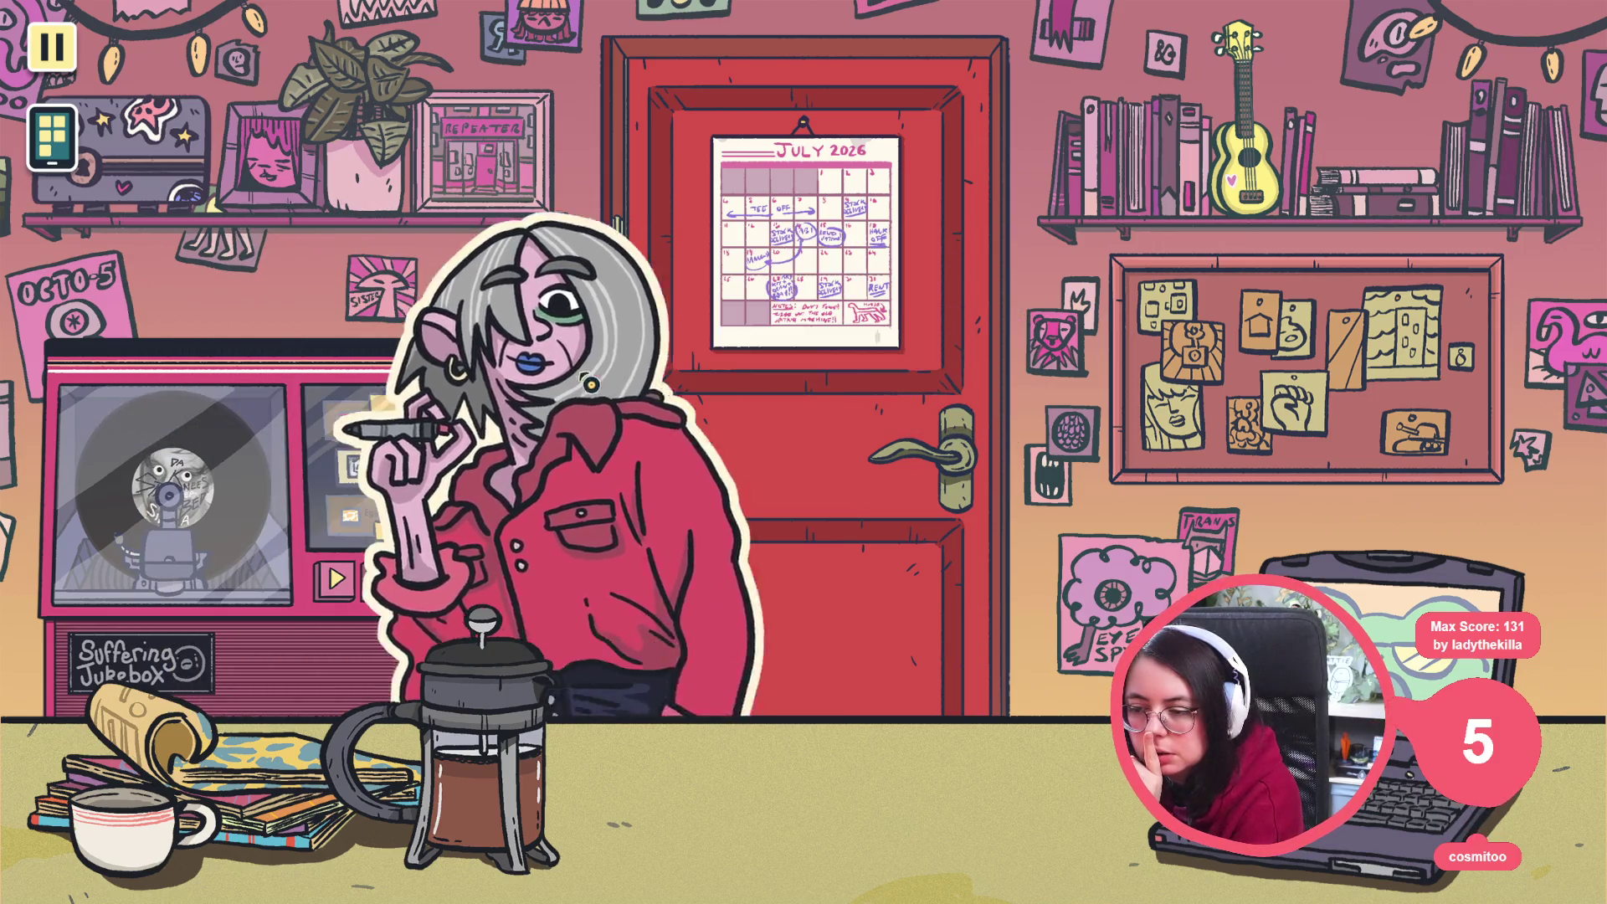
pyautogui.click(413, 467)
# Stop the game and check dialogue_controller.gd in VS Code before returning to Godot
pyautogui.press('F8')
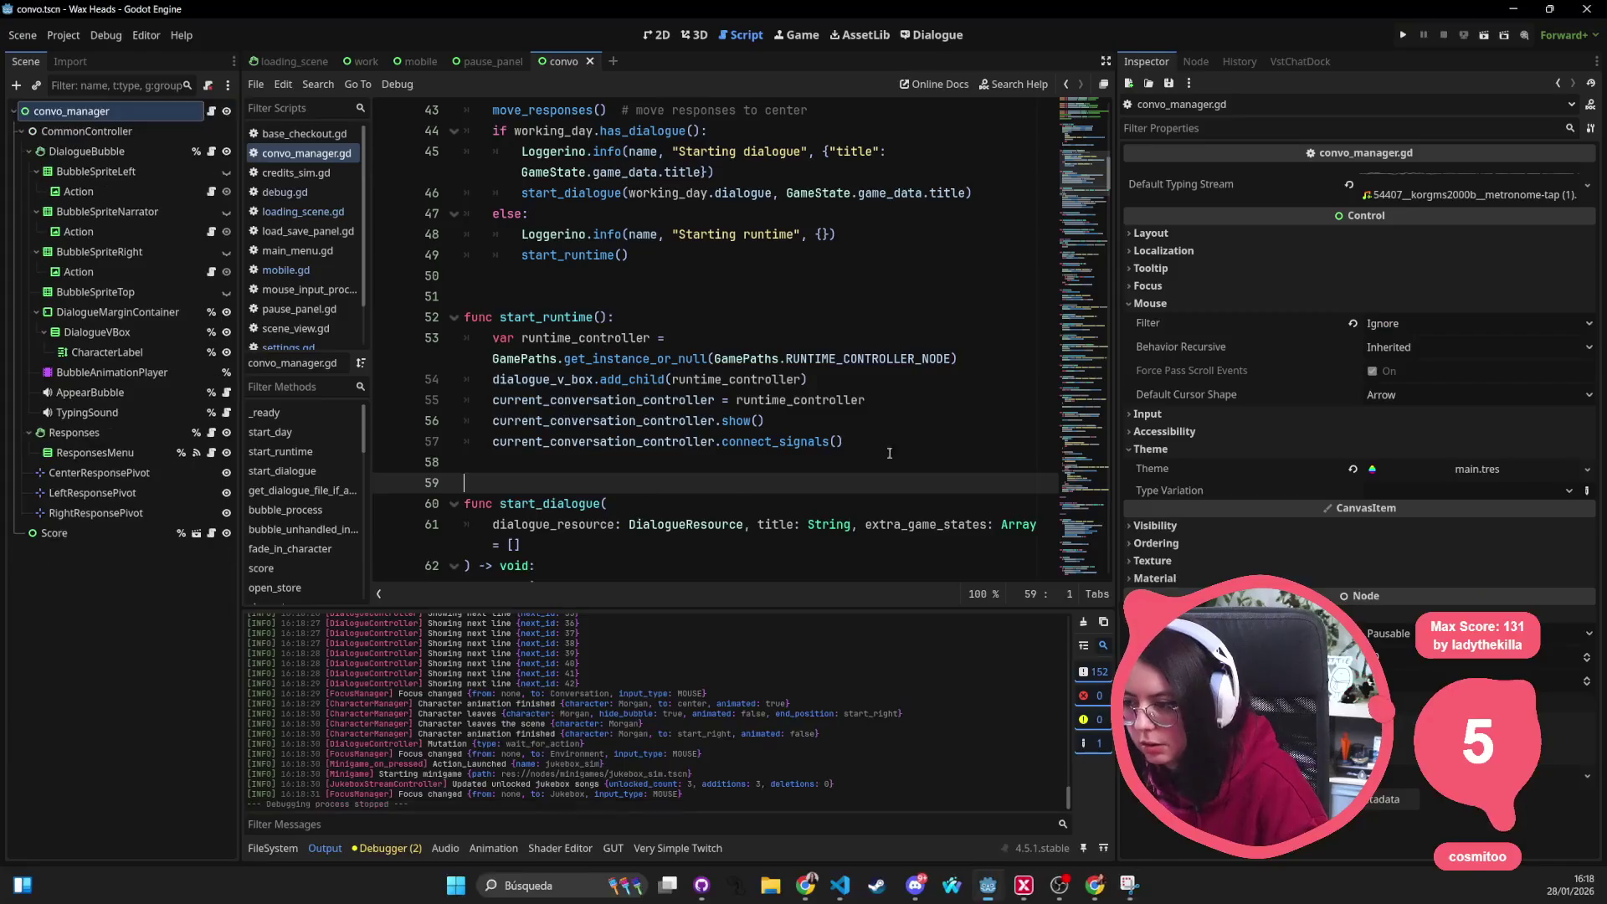
pyautogui.hotkey('alt', 'Tab')
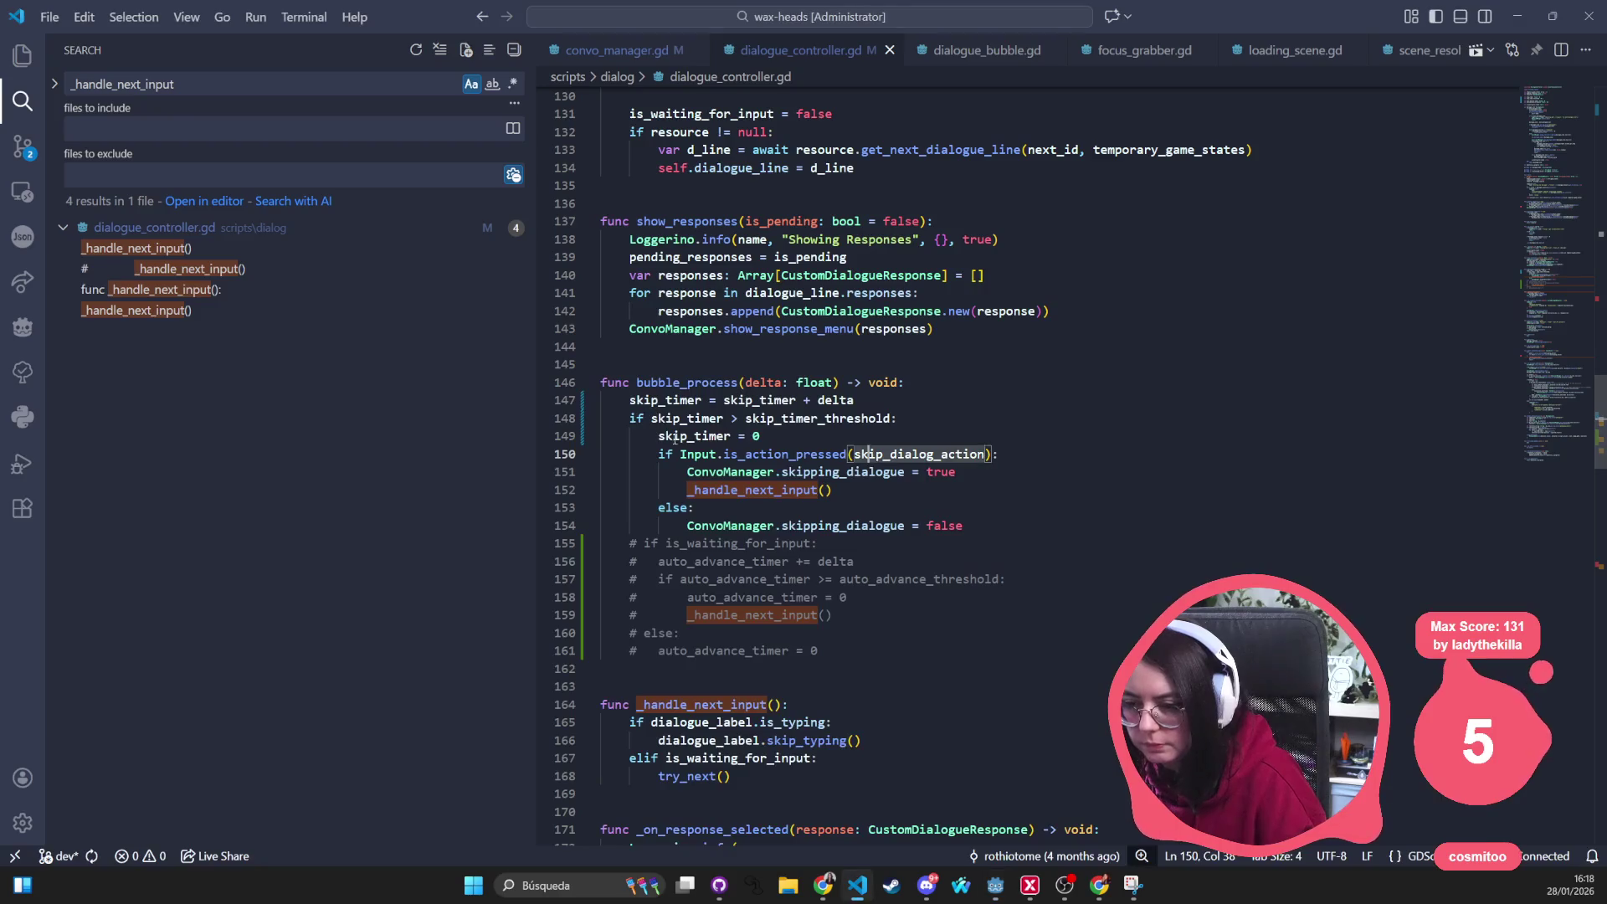
pyautogui.hotkey('alt', 'Tab')
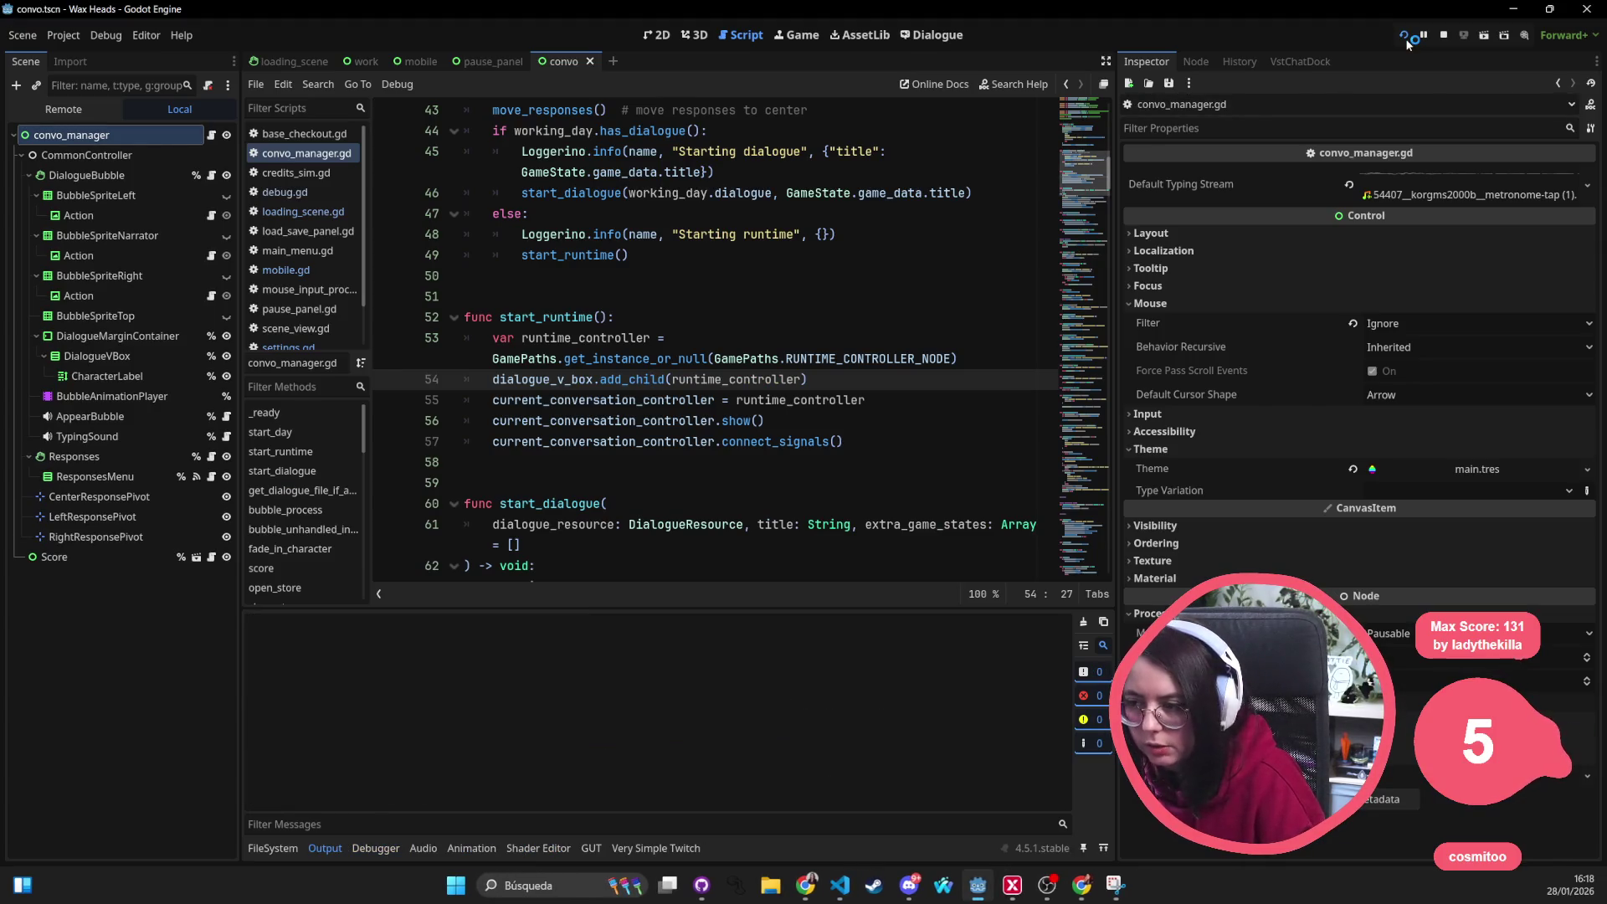
pyautogui.hotkey('alt', 'Tab')
pyautogui.hotkey('alt', 'Tab')
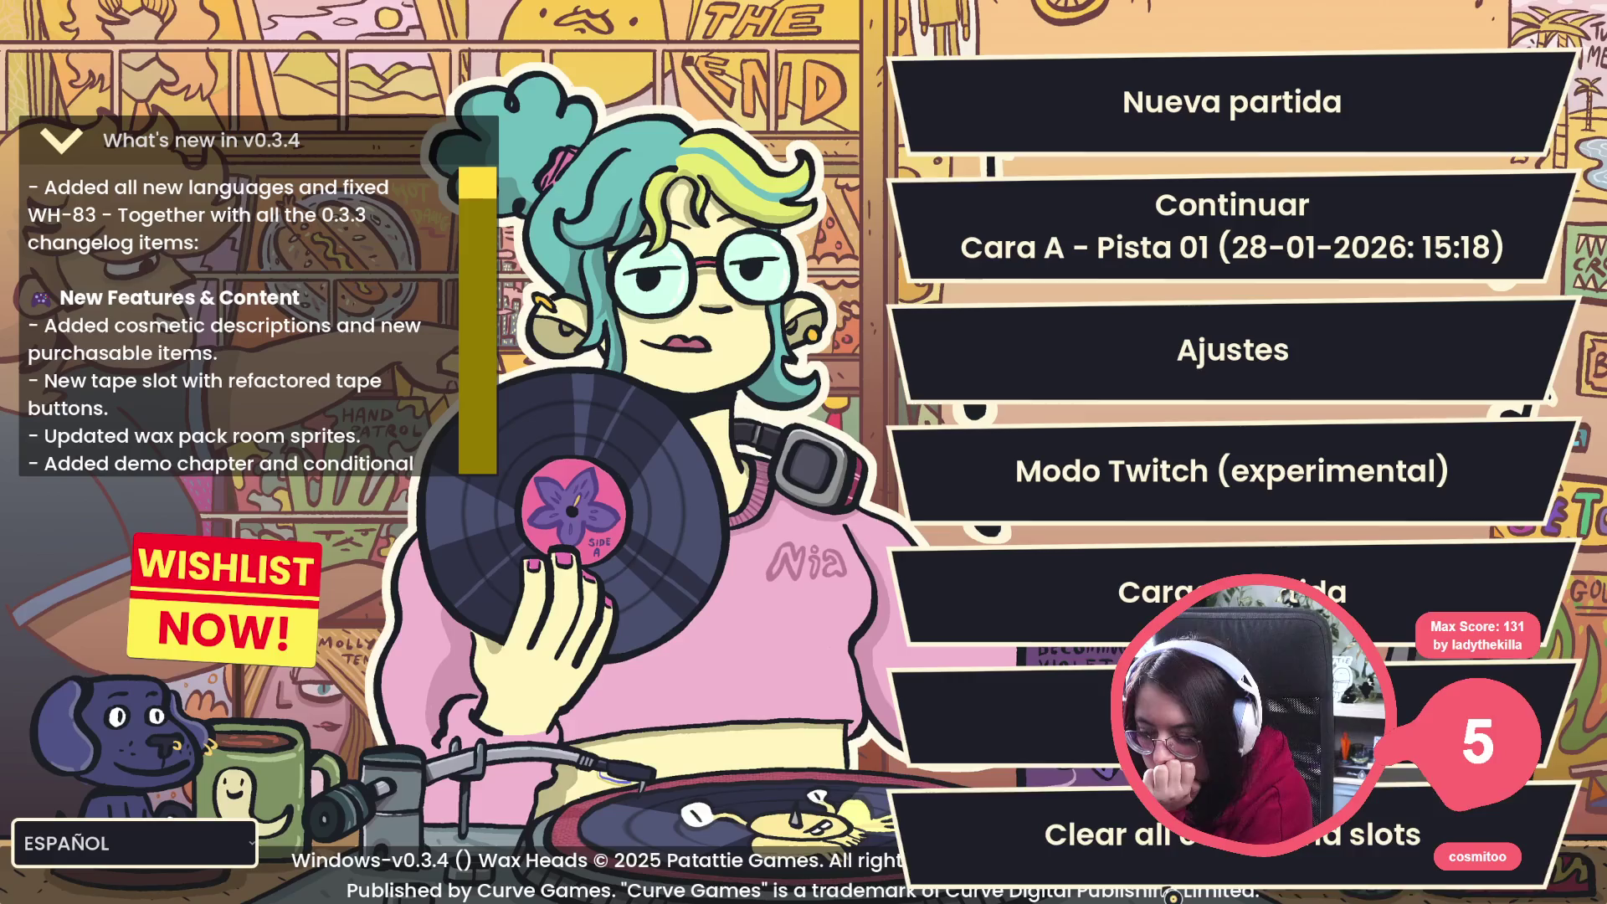
# Continue the save, pick the top reply, and finish the bedroom conversation so Morgan leaves
pyautogui.click(1123, 108)
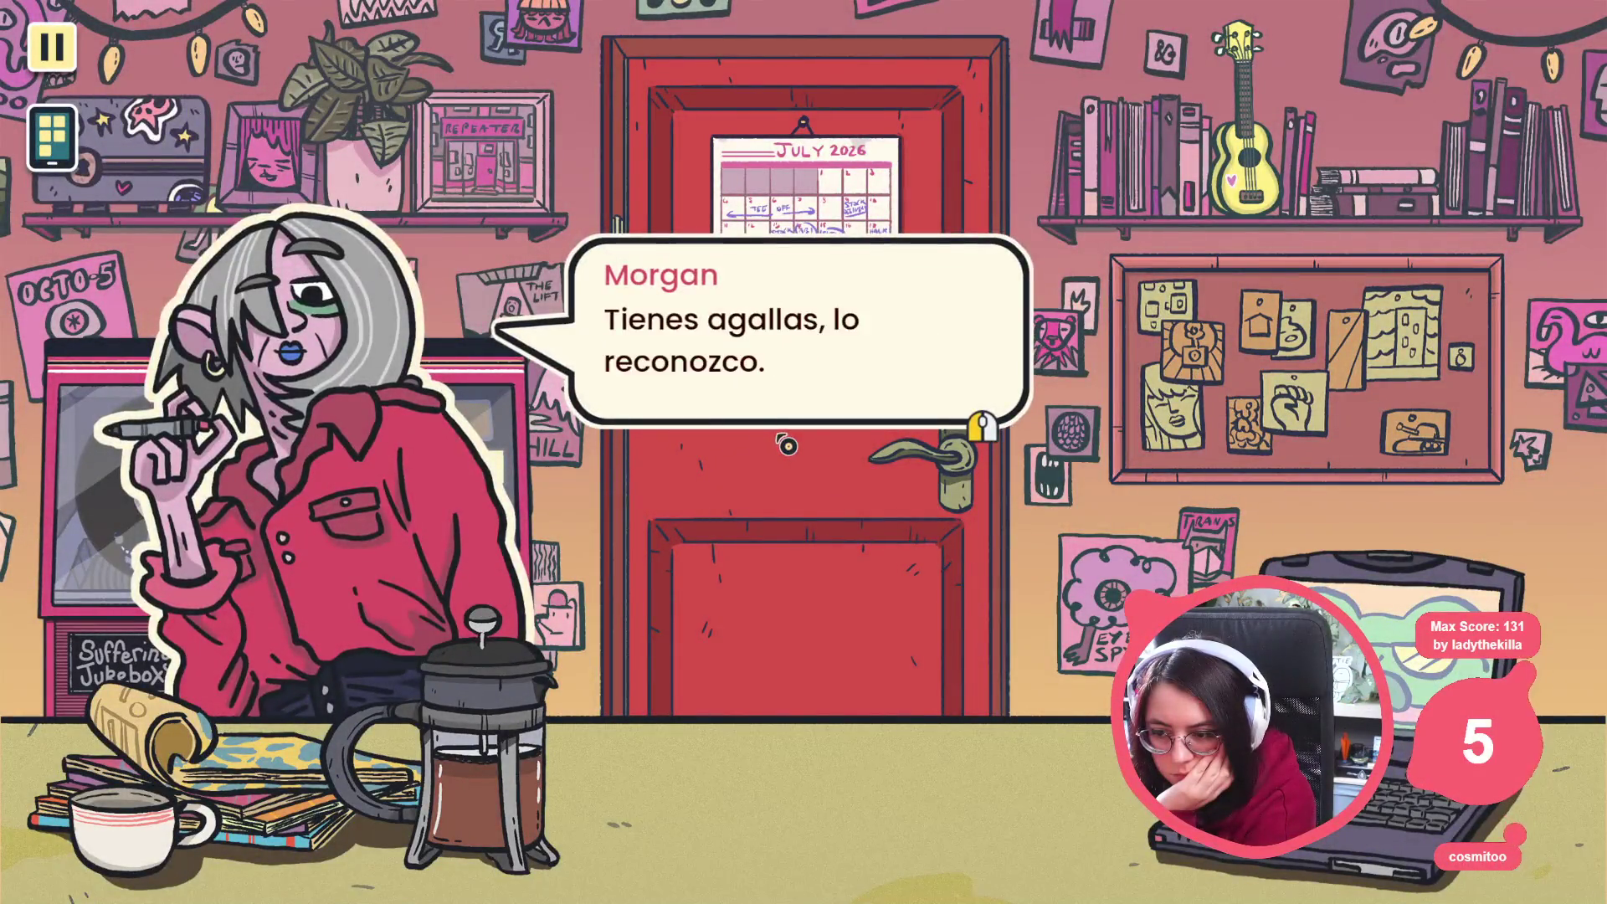
pyautogui.click(817, 307)
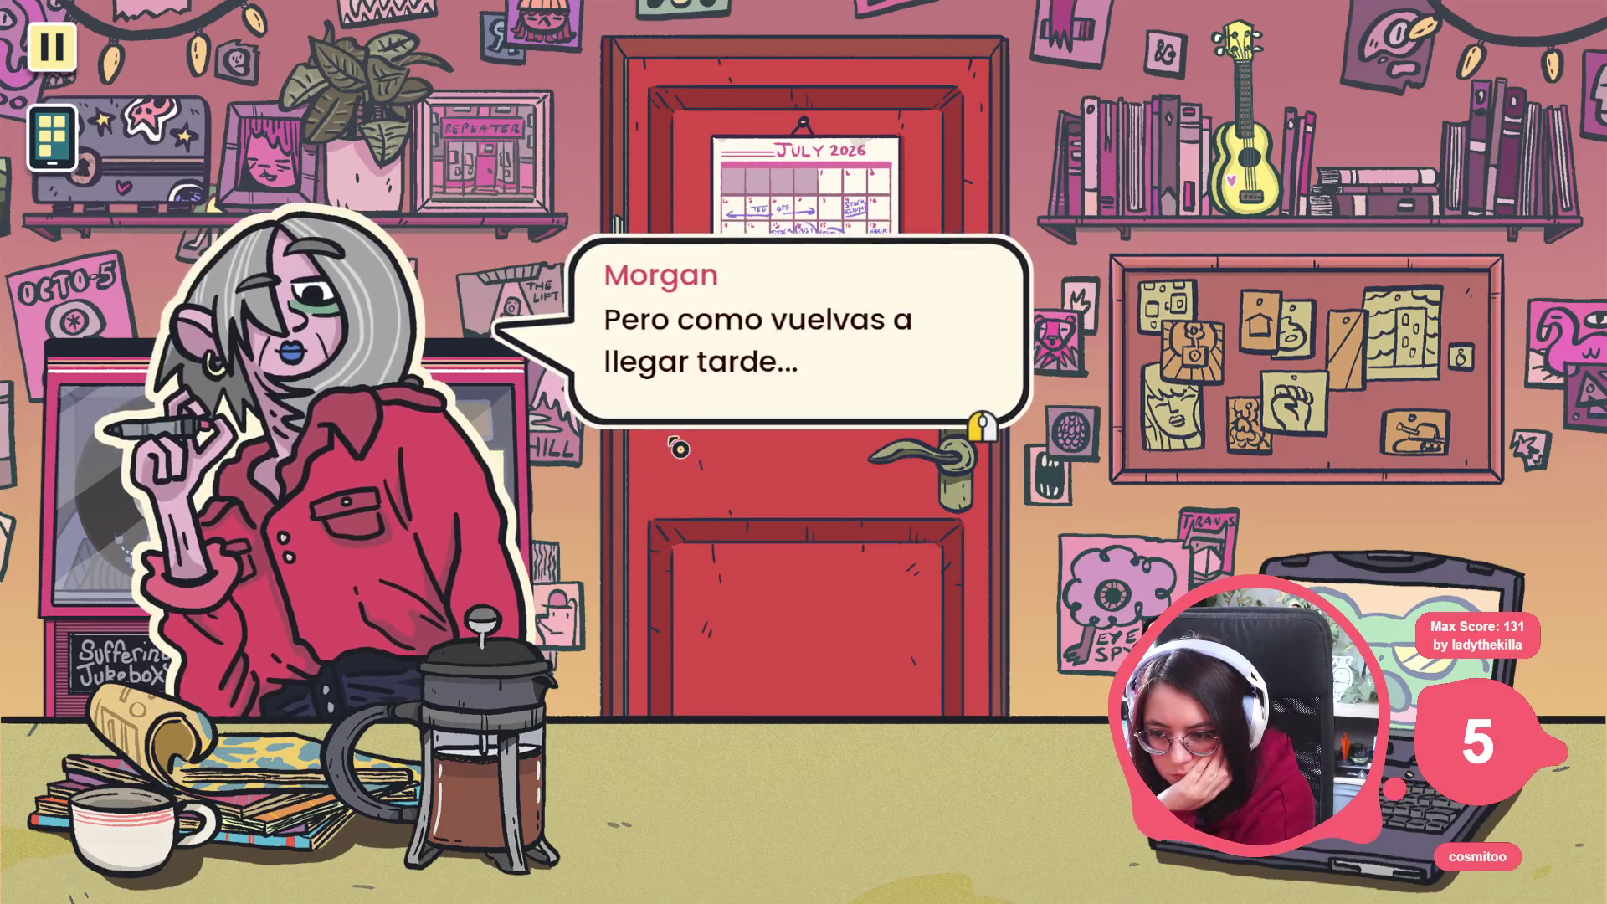
pyautogui.click(679, 448)
pyautogui.click(735, 312)
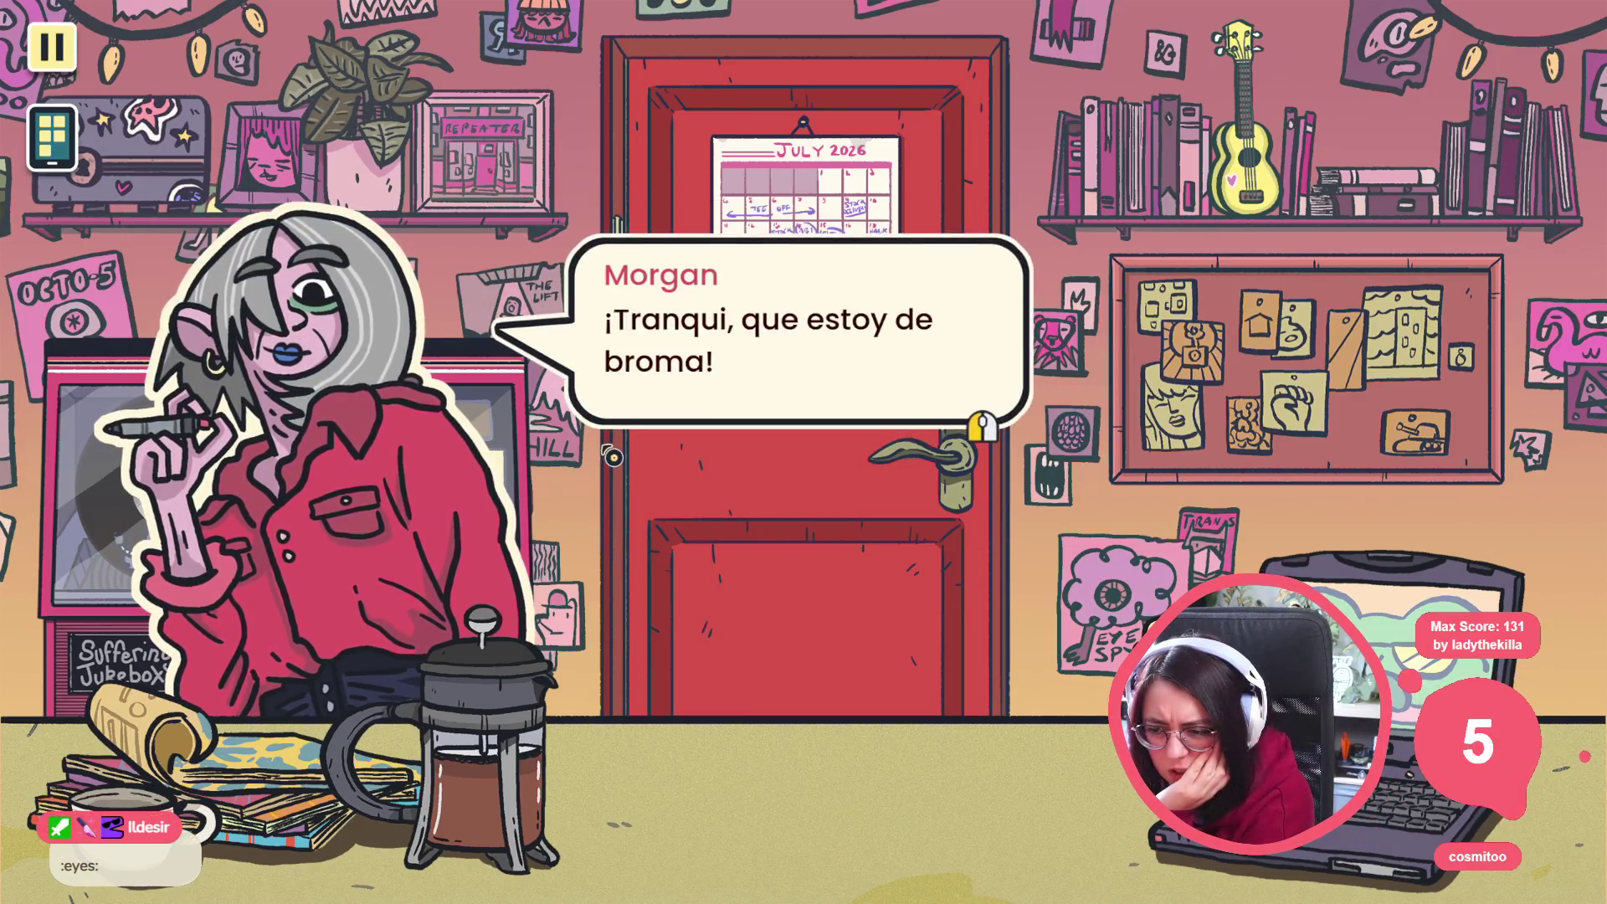
pyautogui.click(611, 455)
pyautogui.click(612, 456)
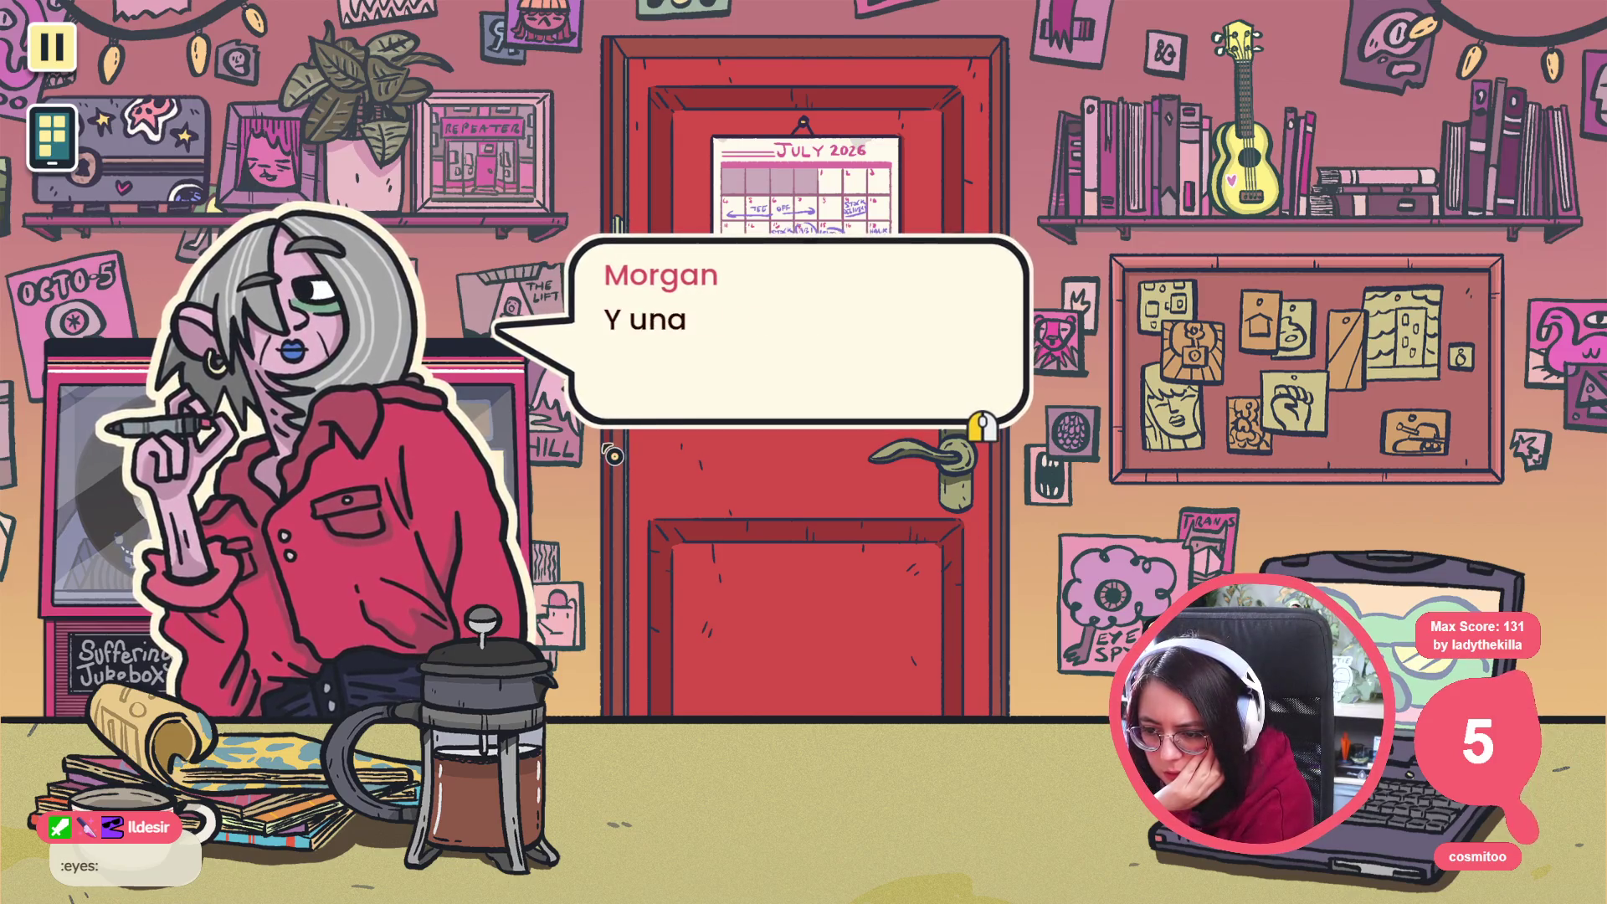
pyautogui.click(617, 451)
pyautogui.click(616, 451)
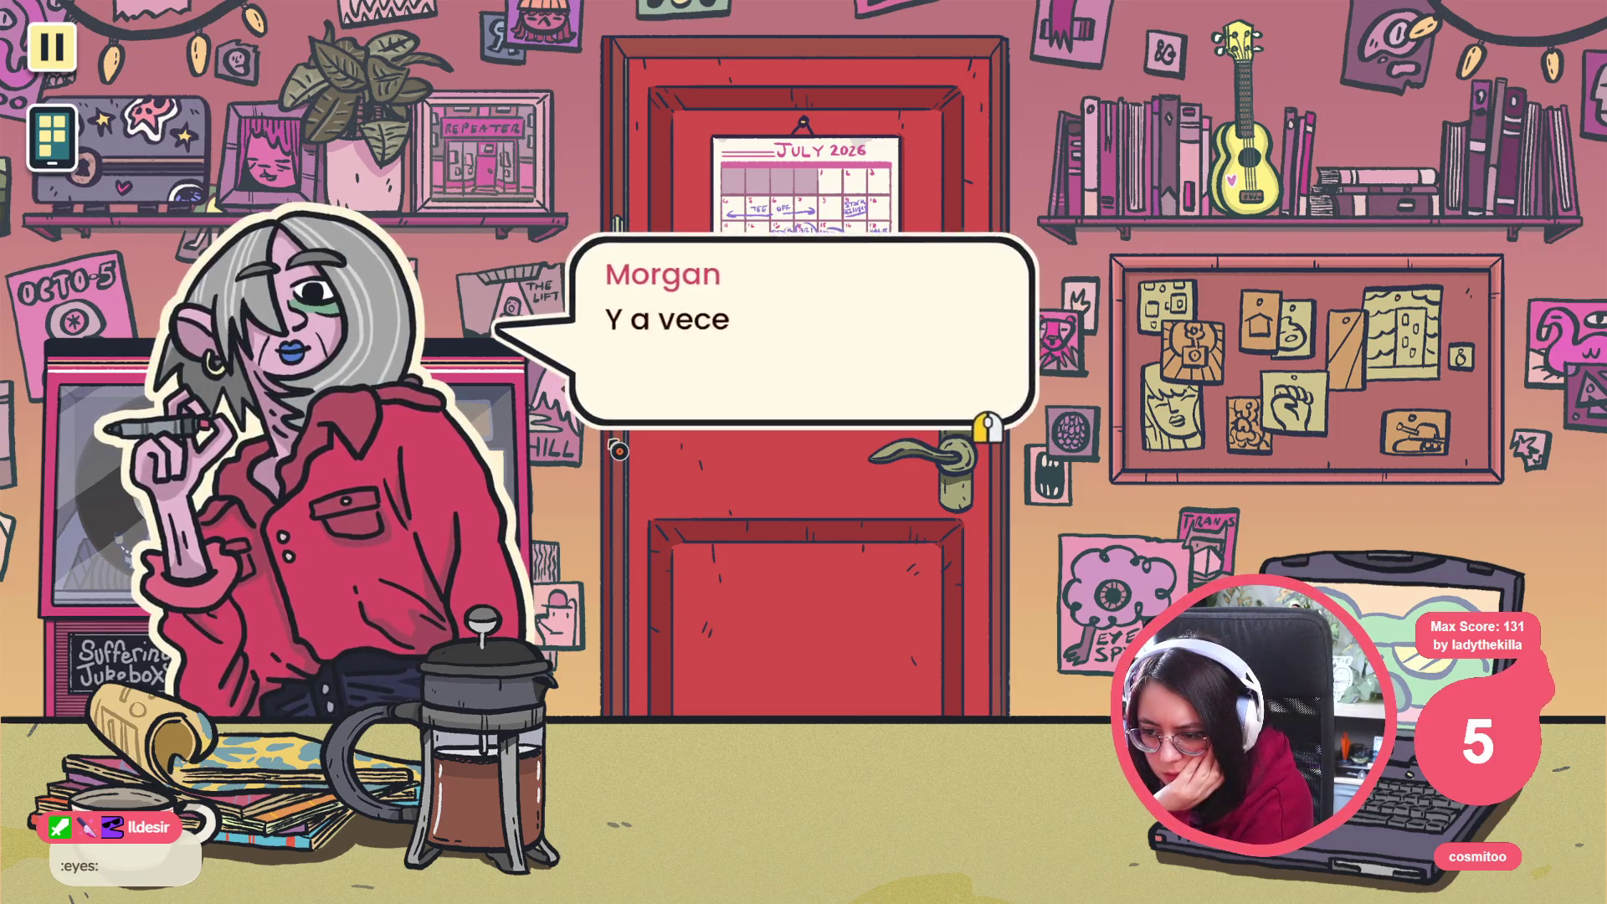
pyautogui.click(620, 449)
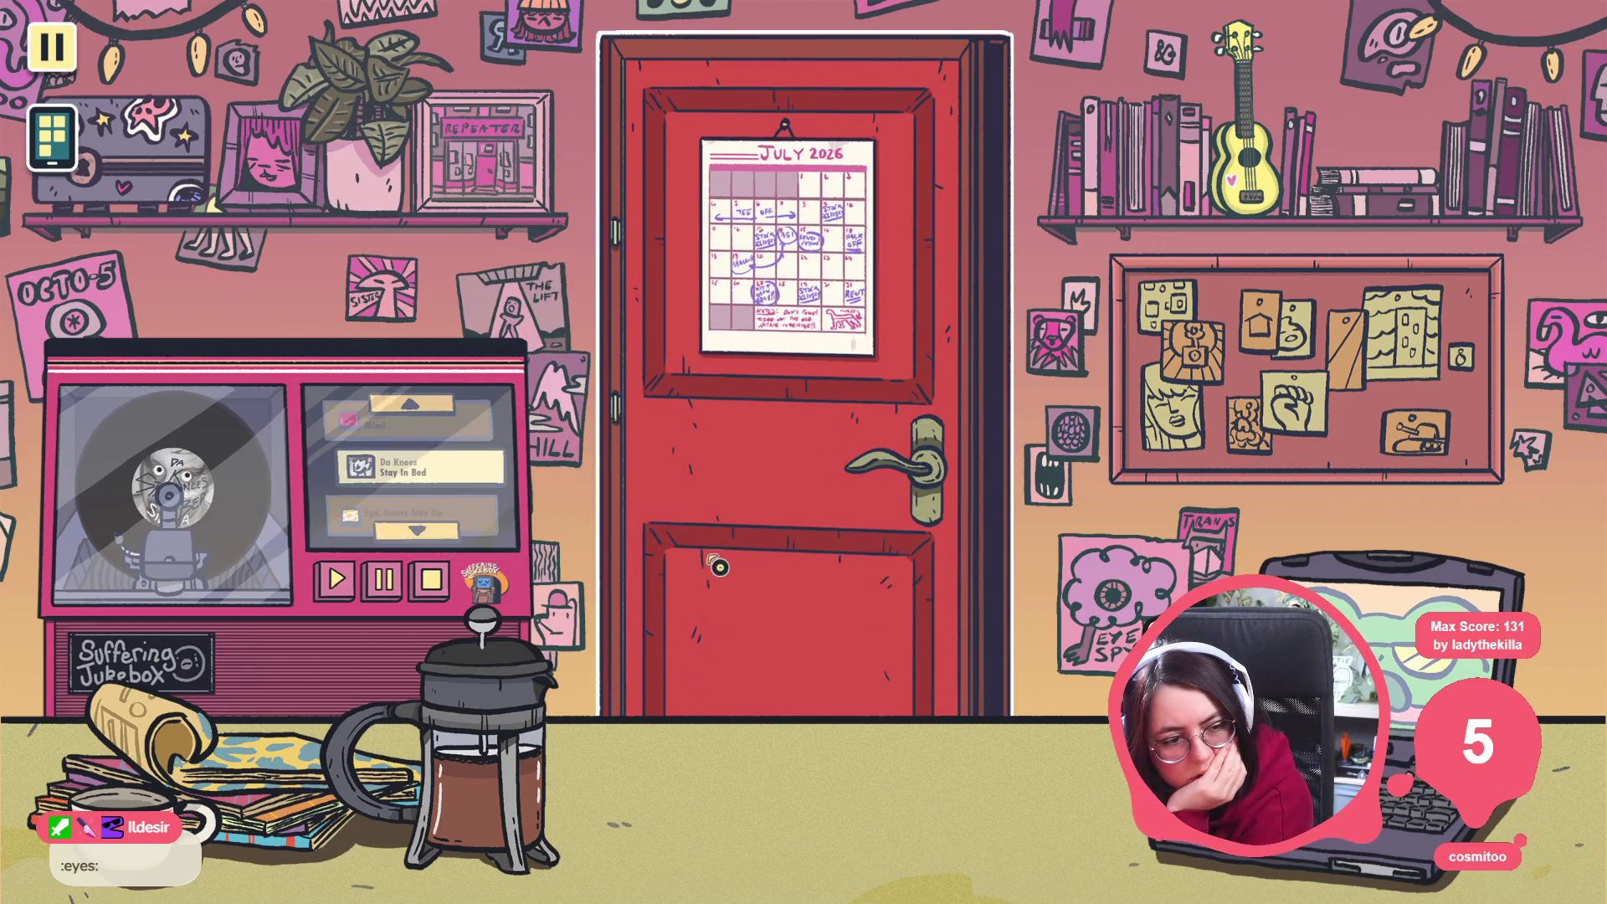
# Exit through the door, advance the shop dialogue to the ¡Abramos! choices, then switch to VS Code
pyautogui.click(718, 567)
pyautogui.click(659, 478)
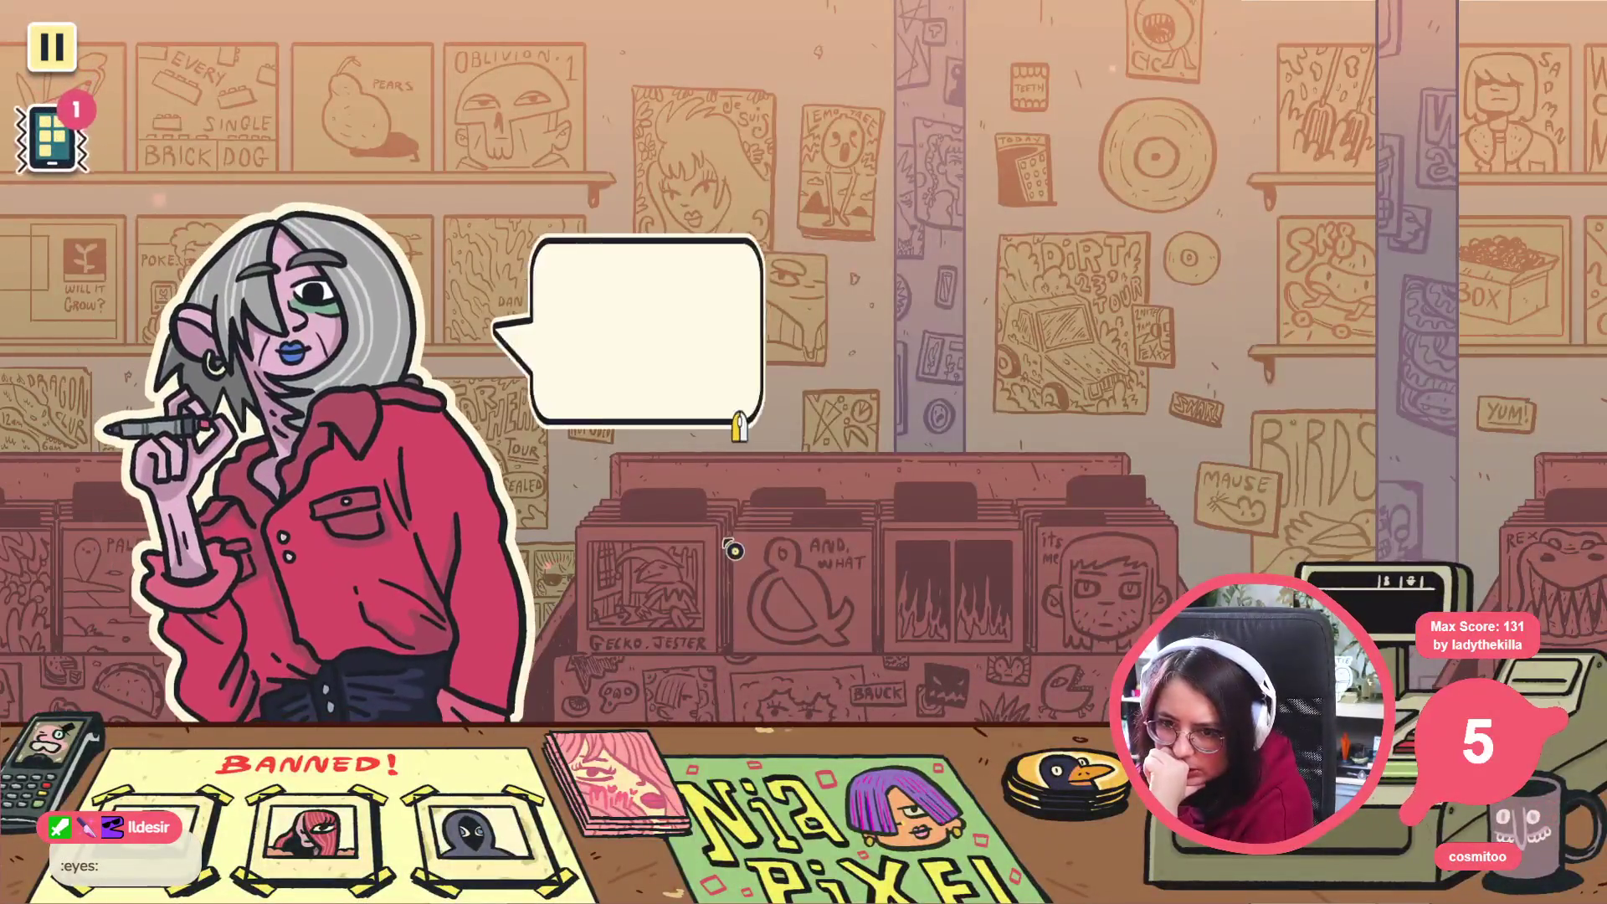
pyautogui.click(720, 535)
pyautogui.click(719, 535)
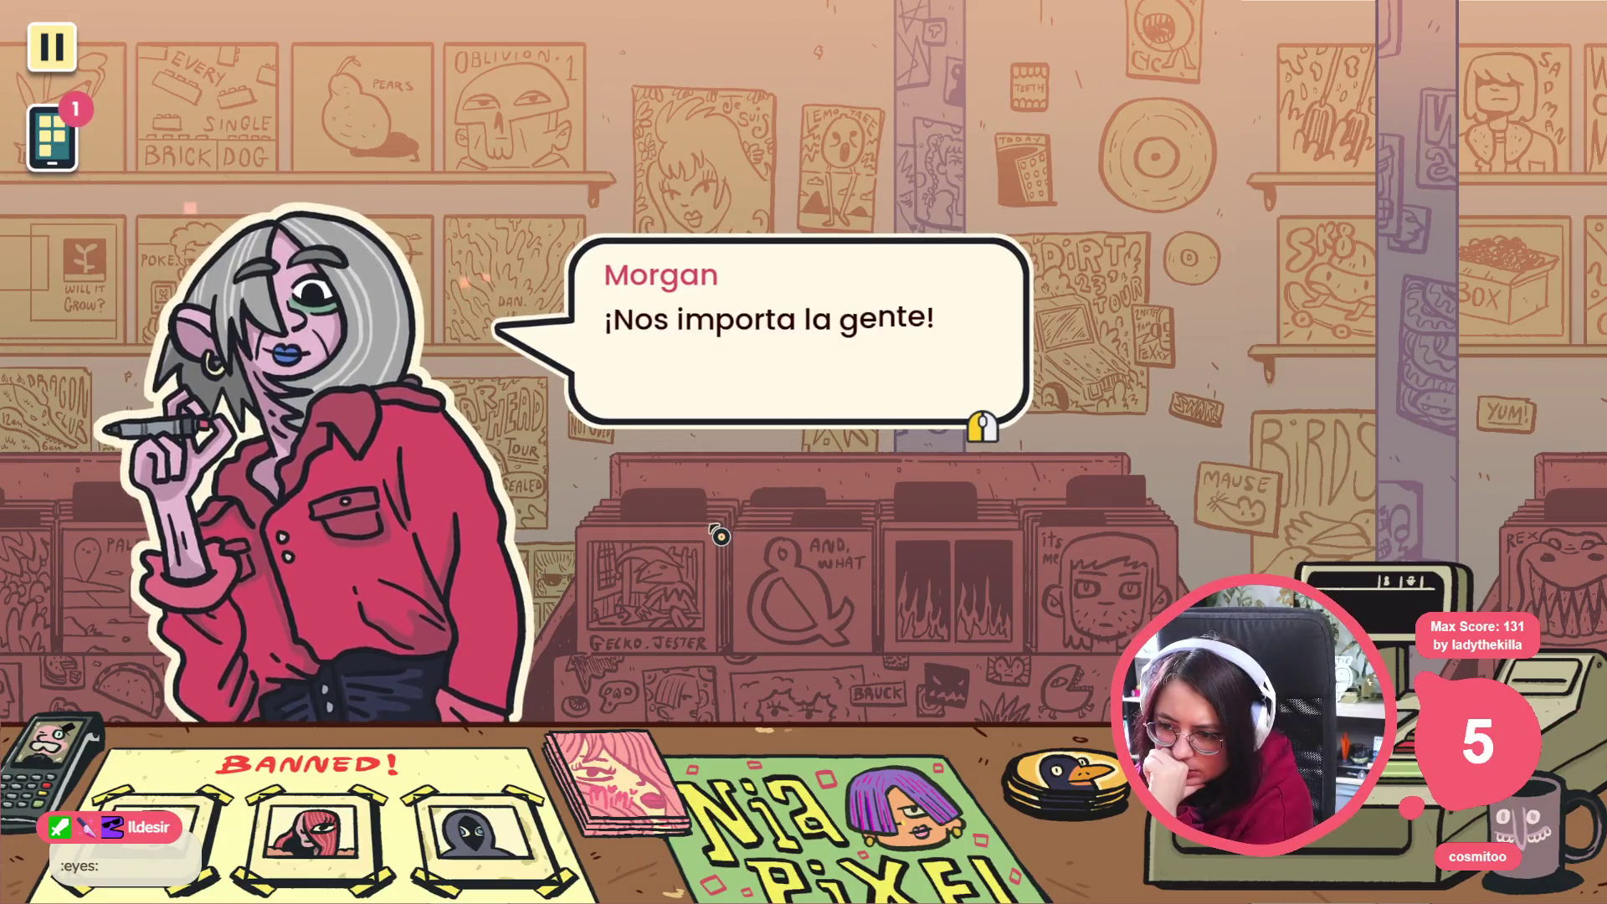
pyautogui.click(715, 542)
pyautogui.click(680, 596)
pyautogui.click(676, 597)
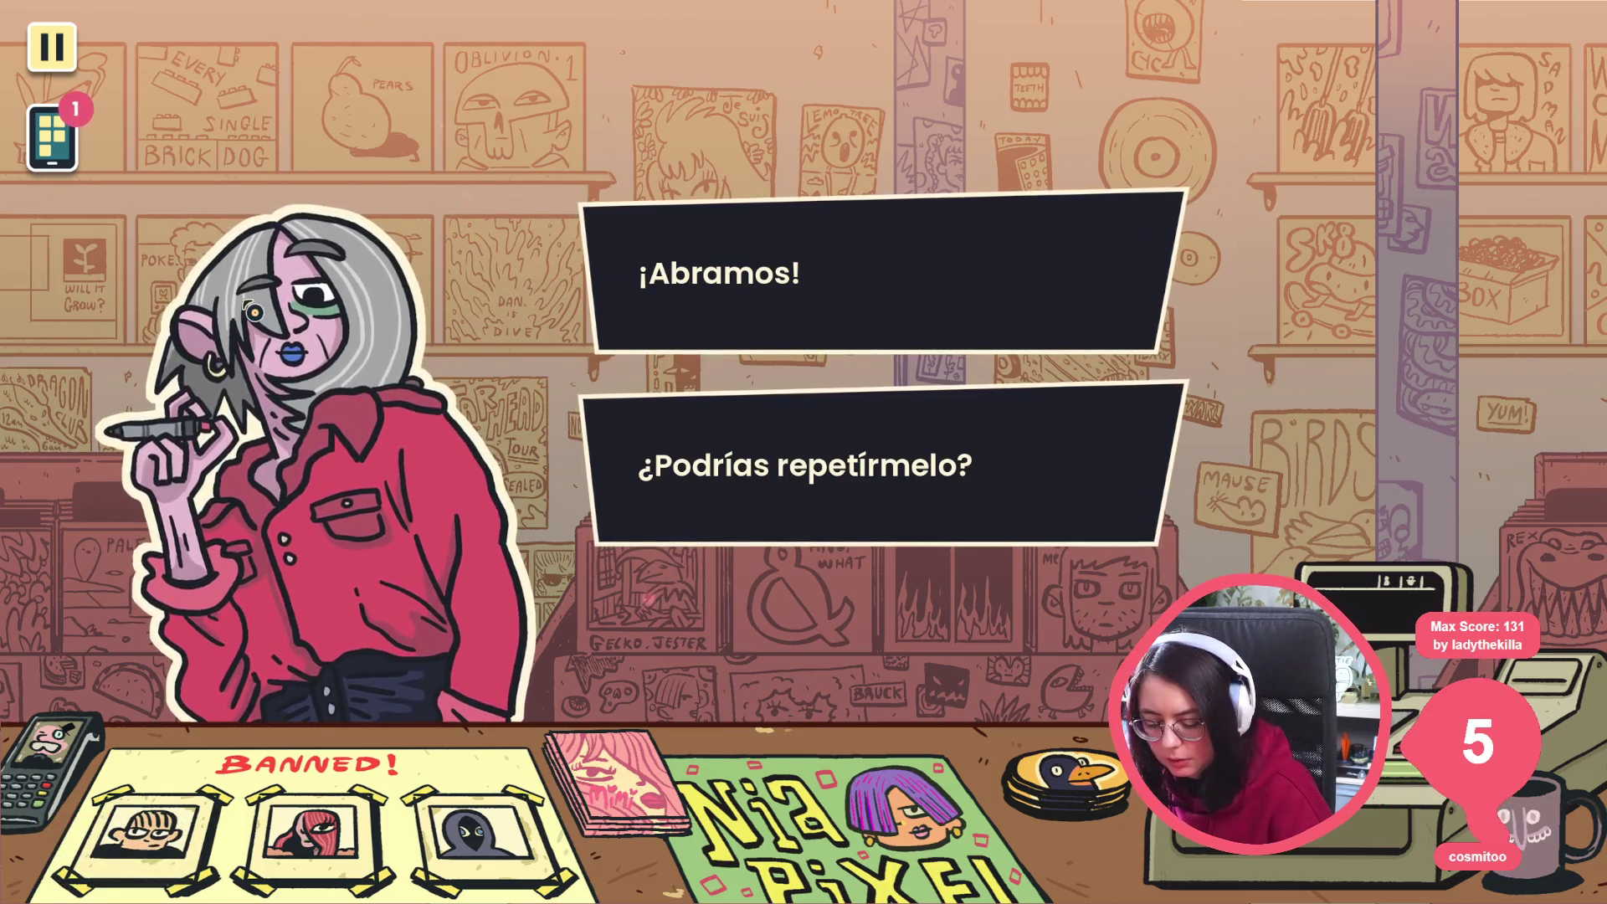
pyautogui.hotkey('alt', 'Tab')
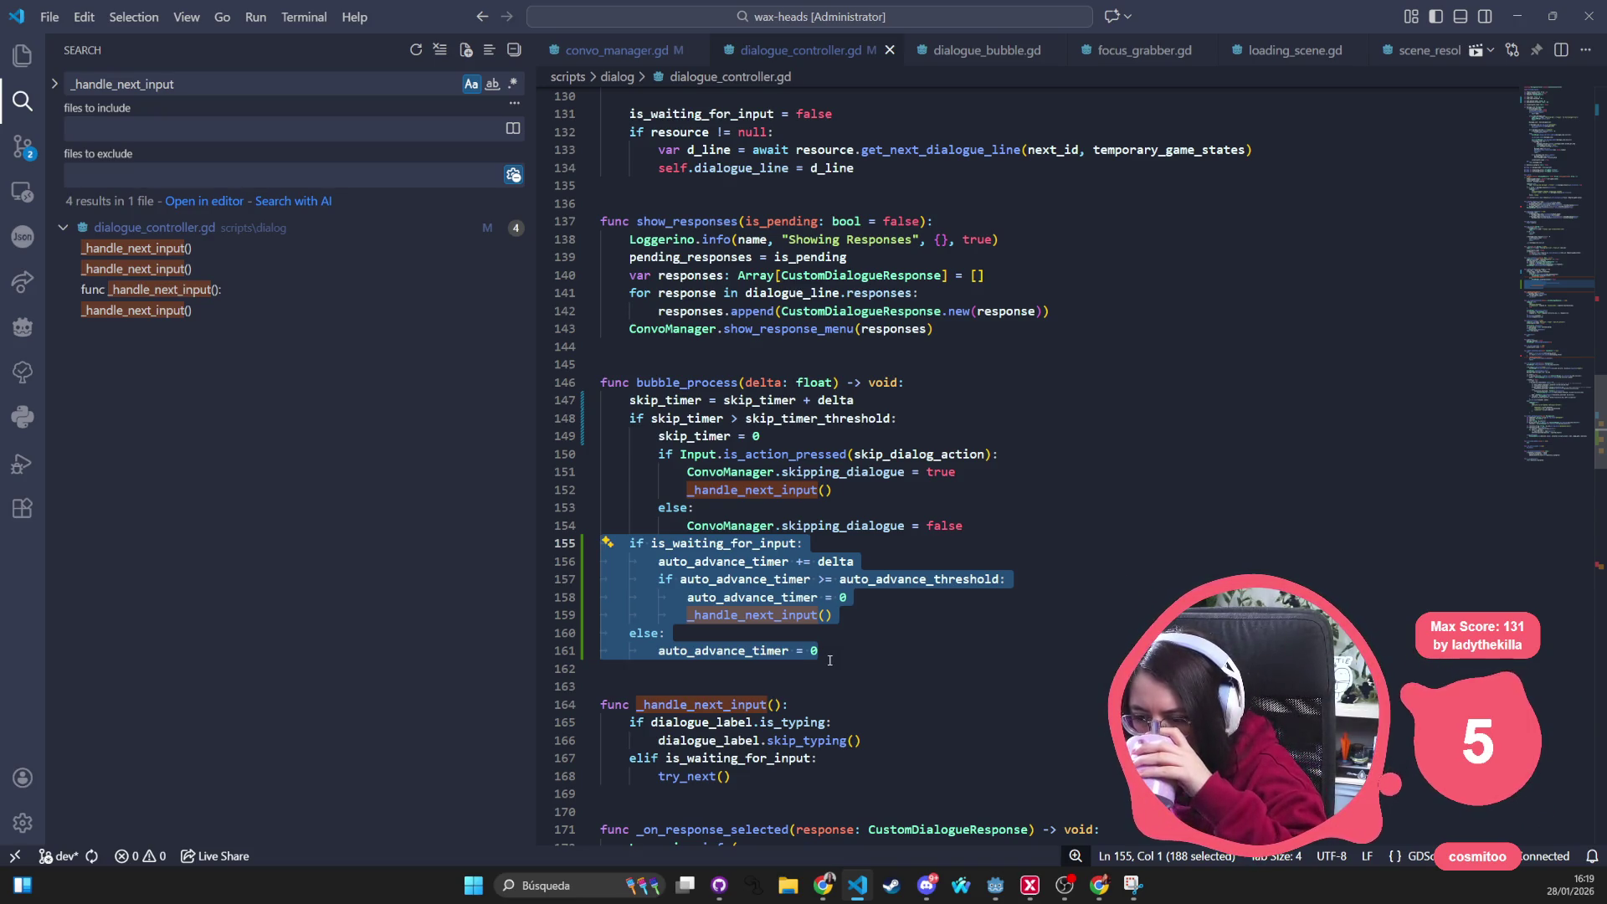
# Add `if Input.is_action_pressed(next_dialog_action):` on a new line 155 above the waiting check
pyautogui.click(846, 545)
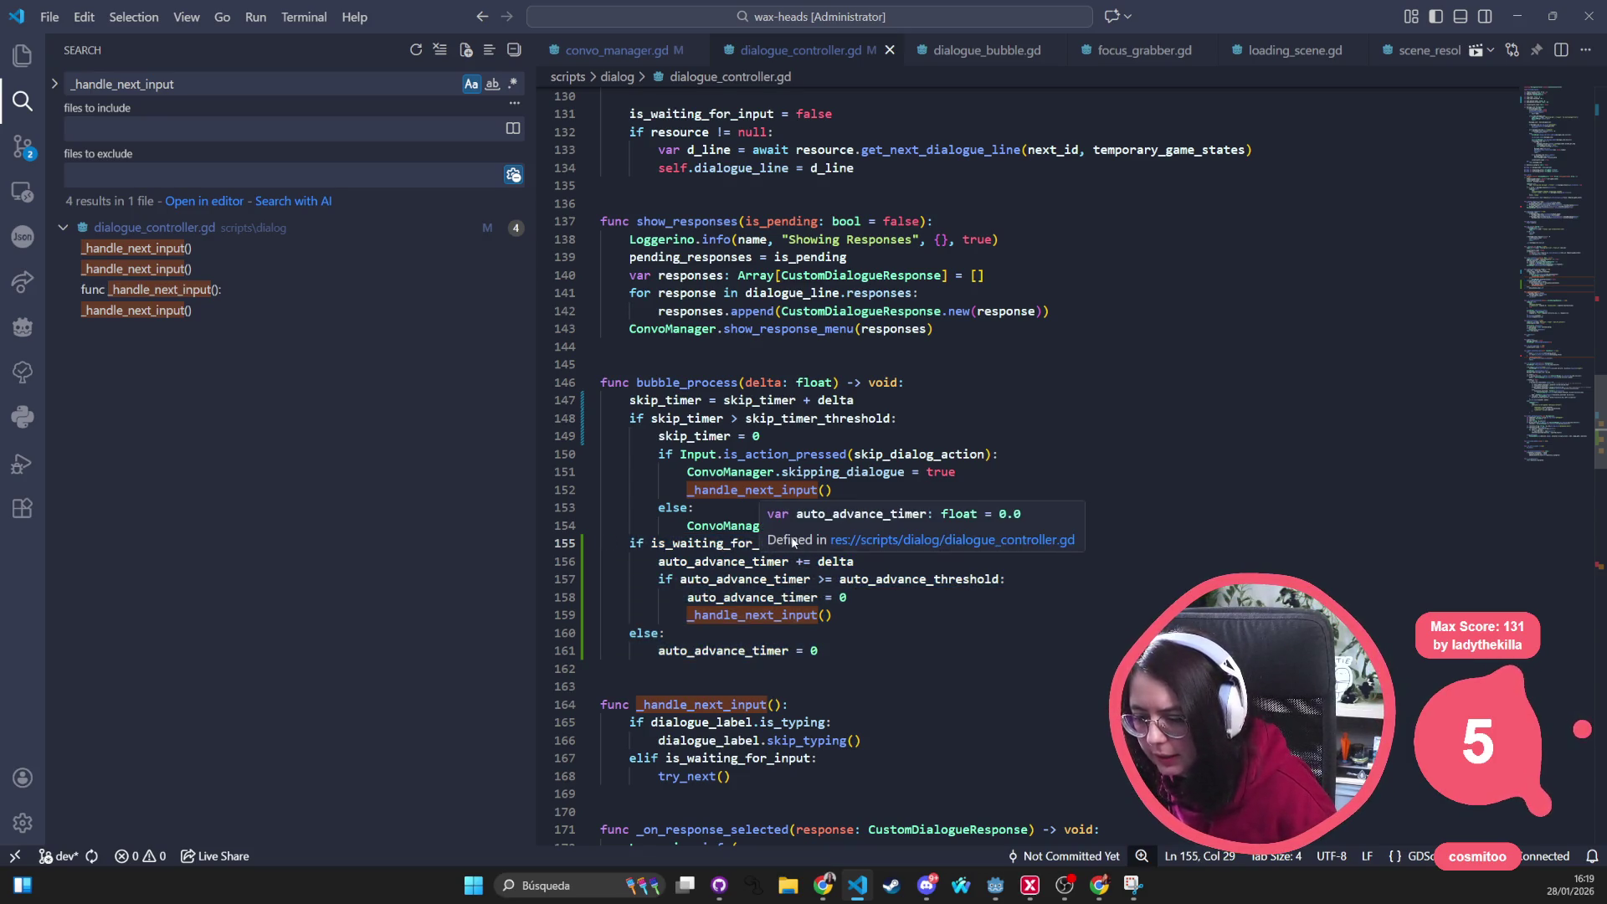
pyautogui.hotkey('ctrl', 'Left')
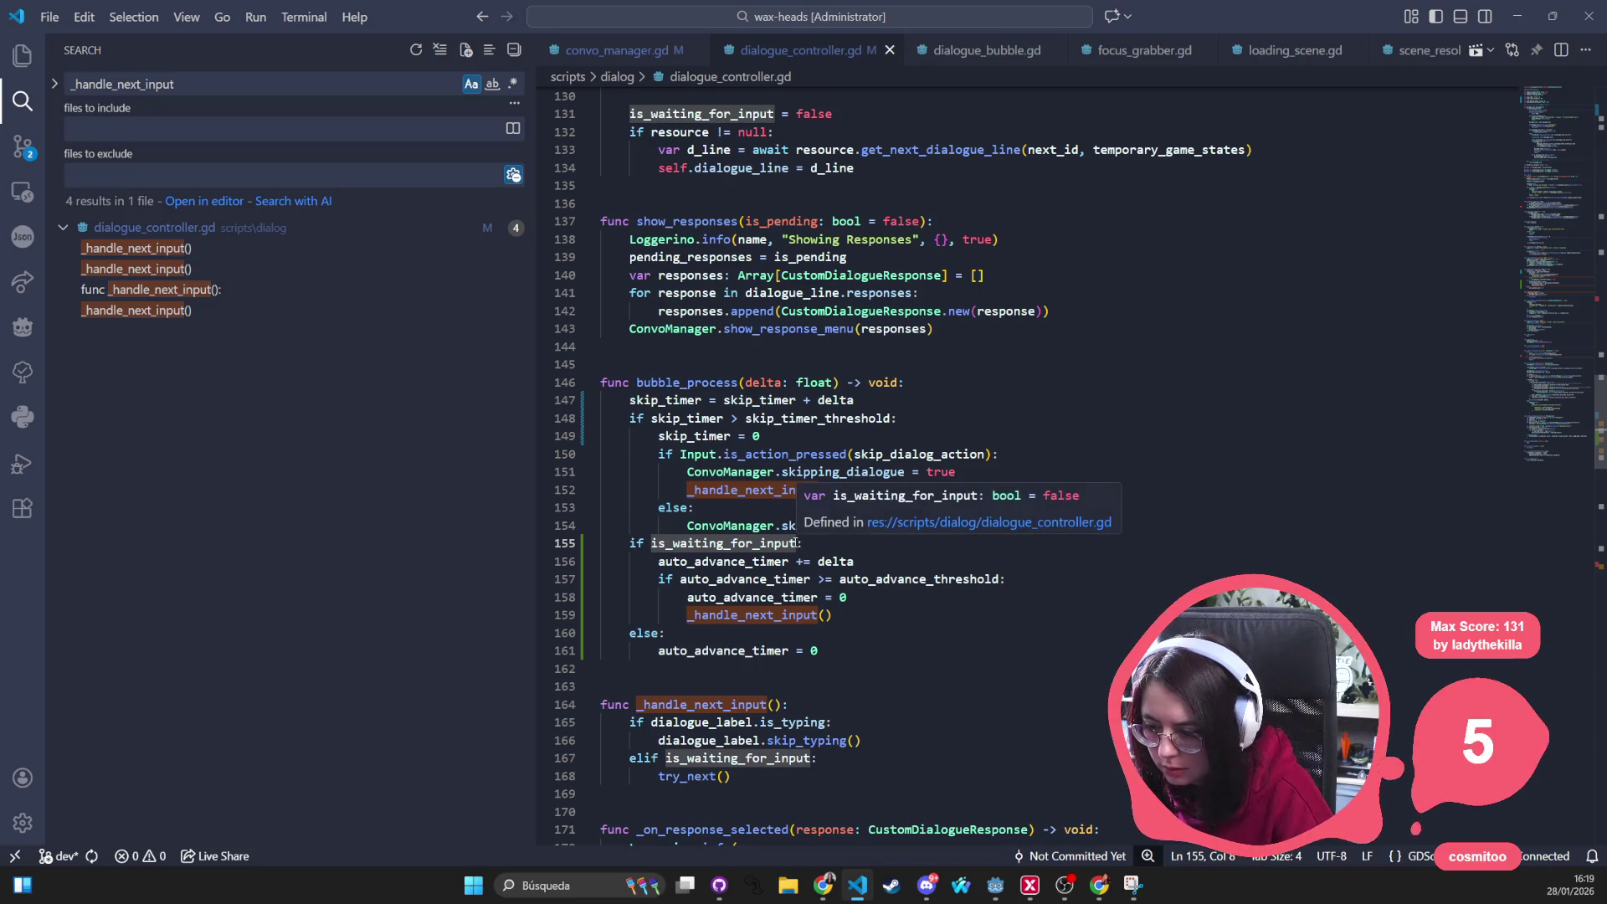
pyautogui.moveTo(725, 543)
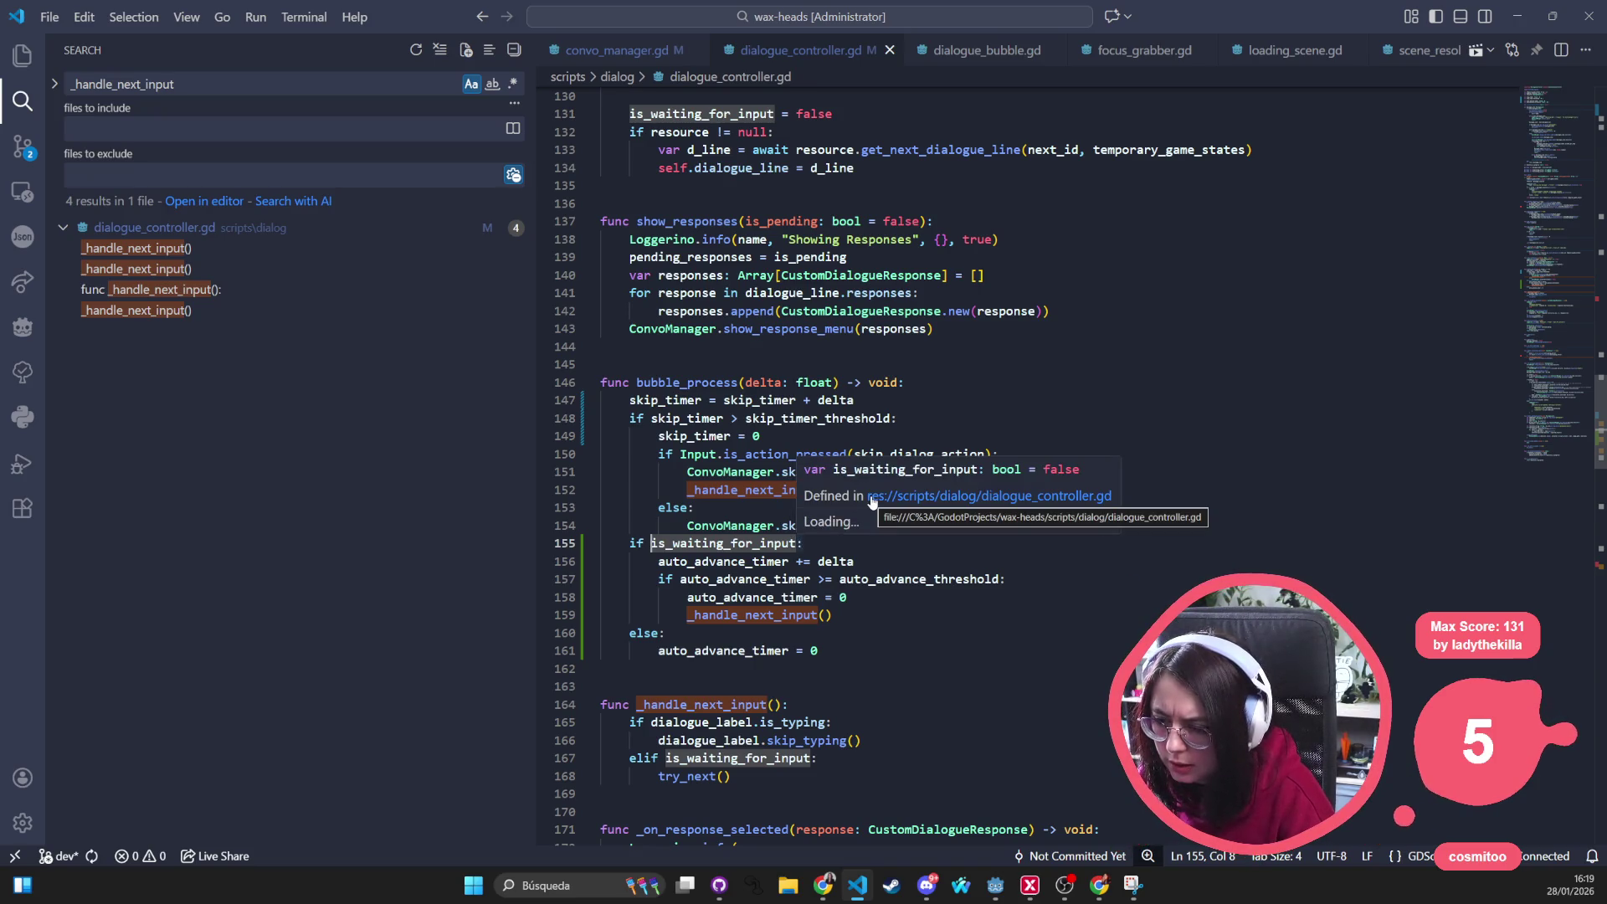
pyautogui.write('Input')
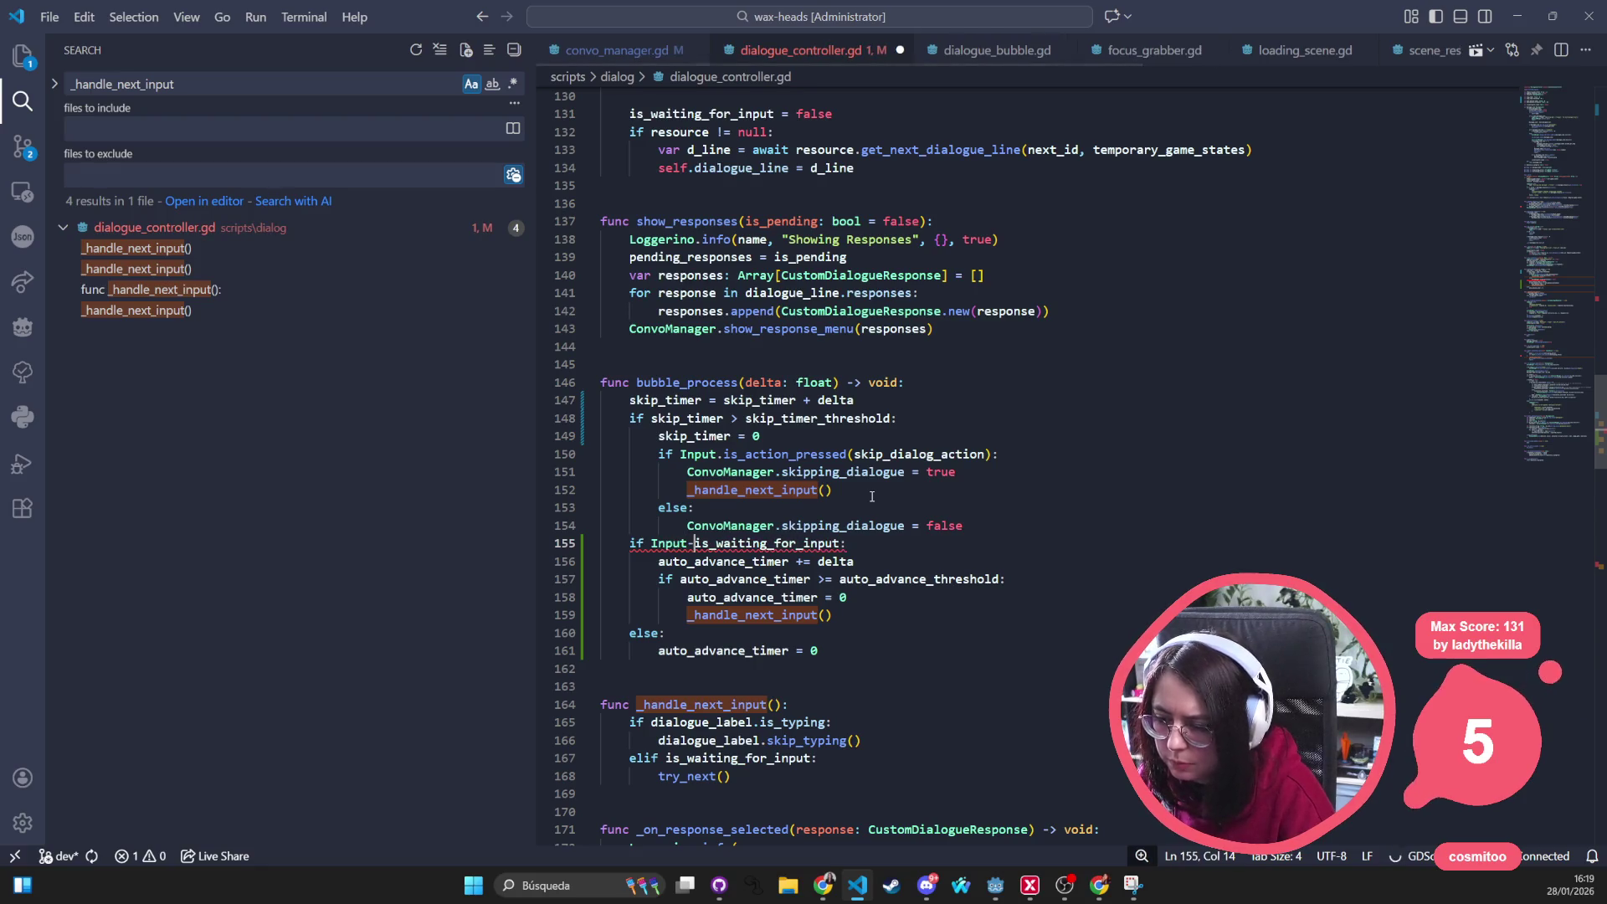
pyautogui.write('.is')
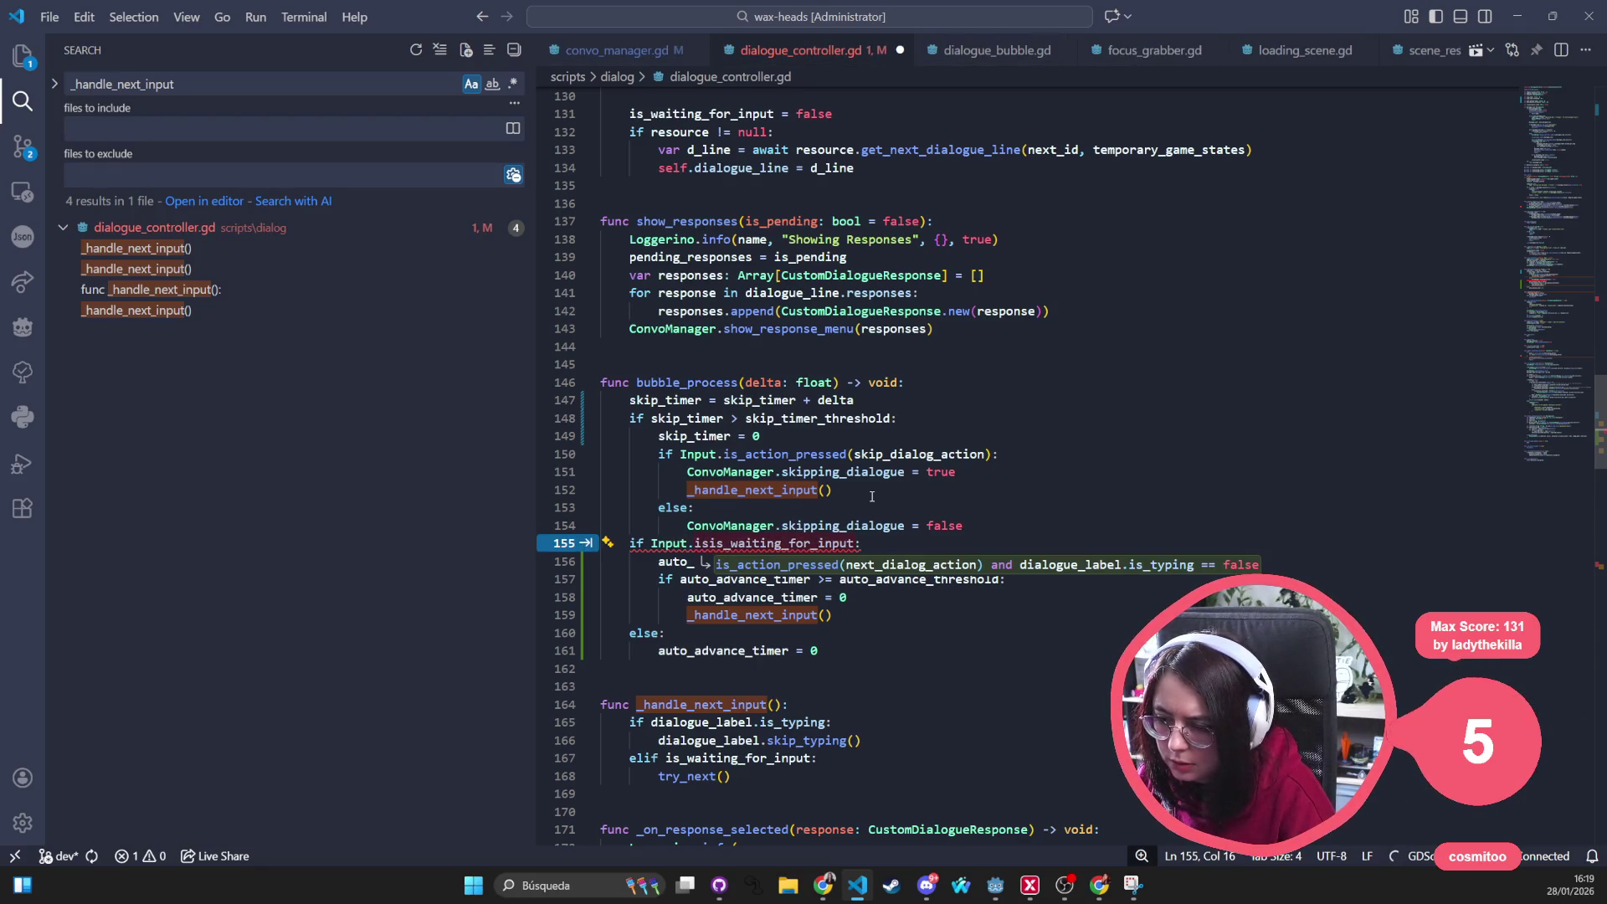
pyautogui.press('BackSpace')
pyautogui.press('BackSpace')
pyautogui.press('BackSpace')
pyautogui.press('BackSpace')
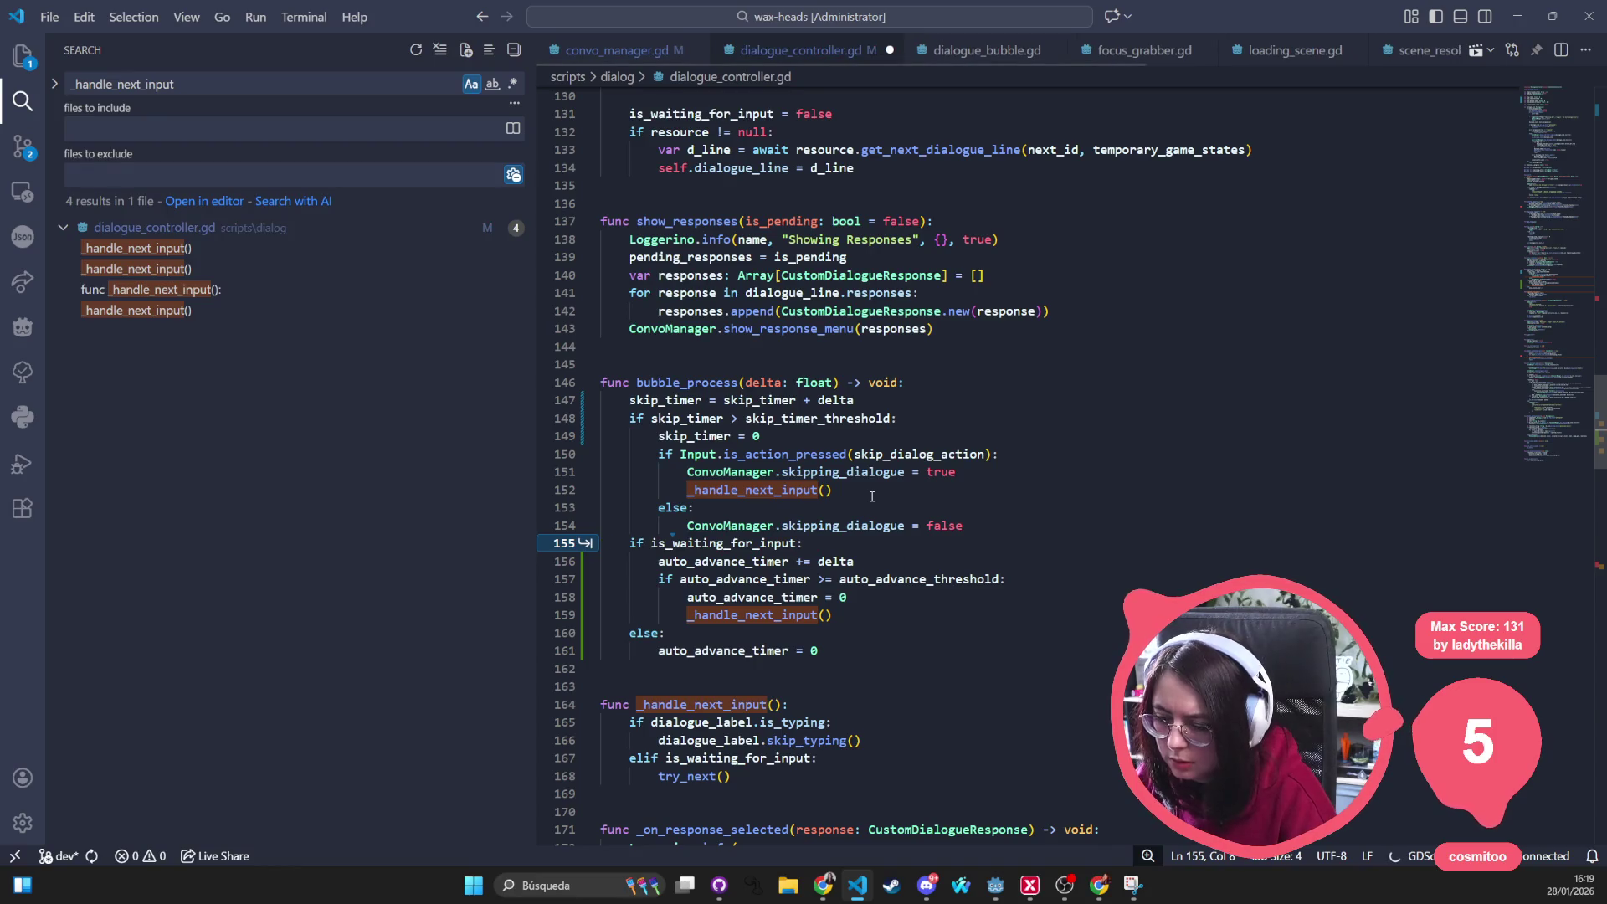
pyautogui.click(1052, 524)
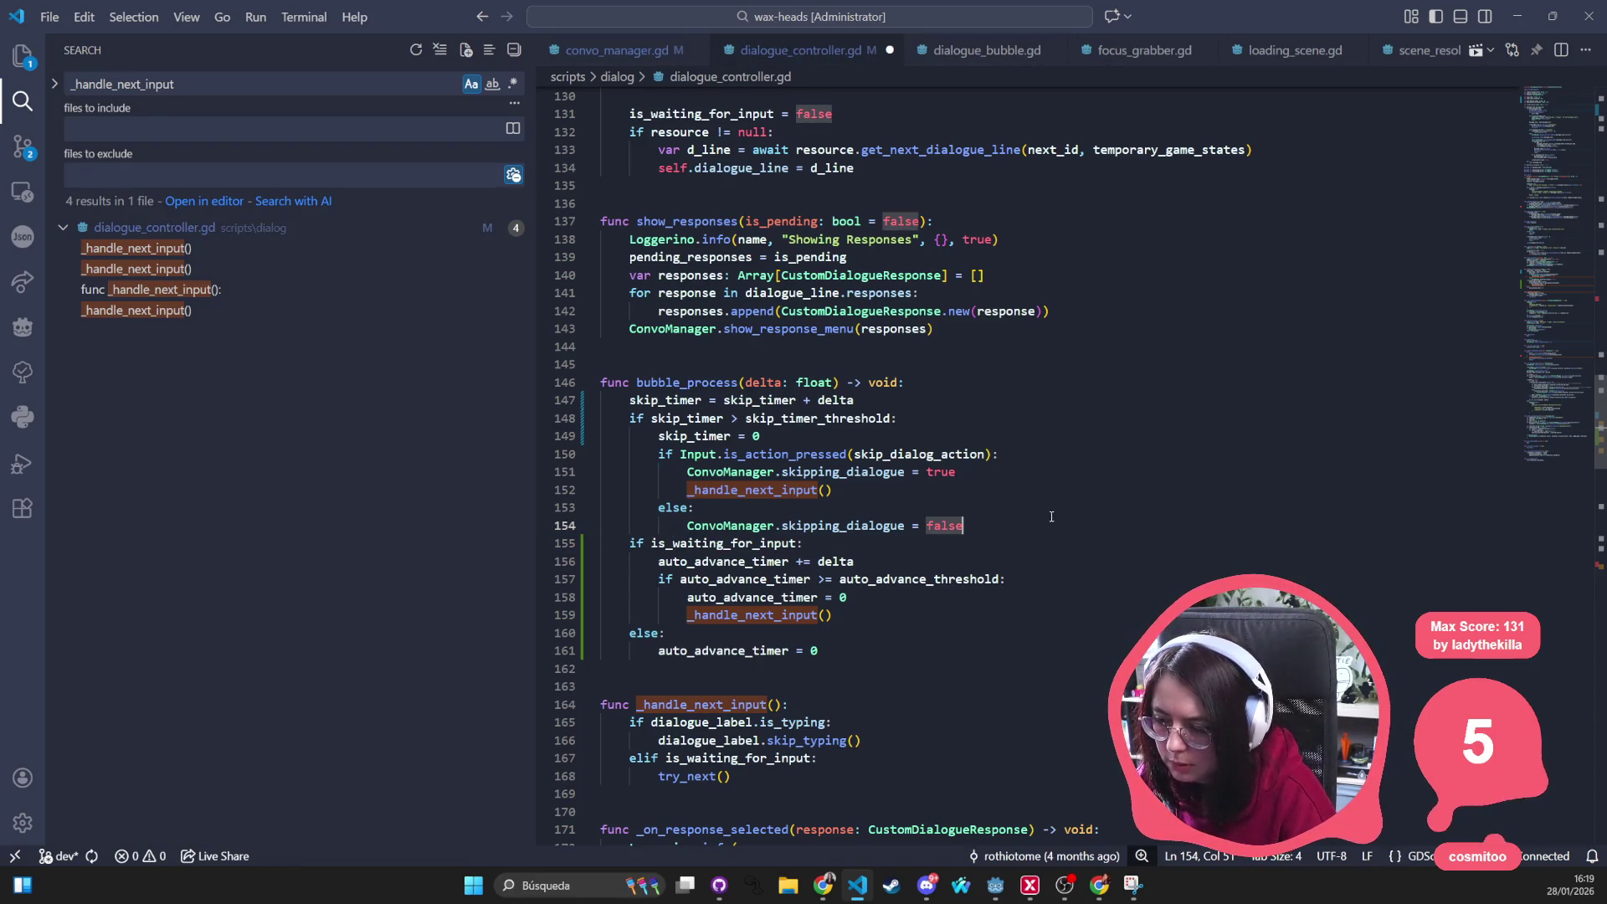
pyautogui.press('Return')
pyautogui.press('BackSpace')
pyautogui.press('BackSpace')
pyautogui.write('if ')
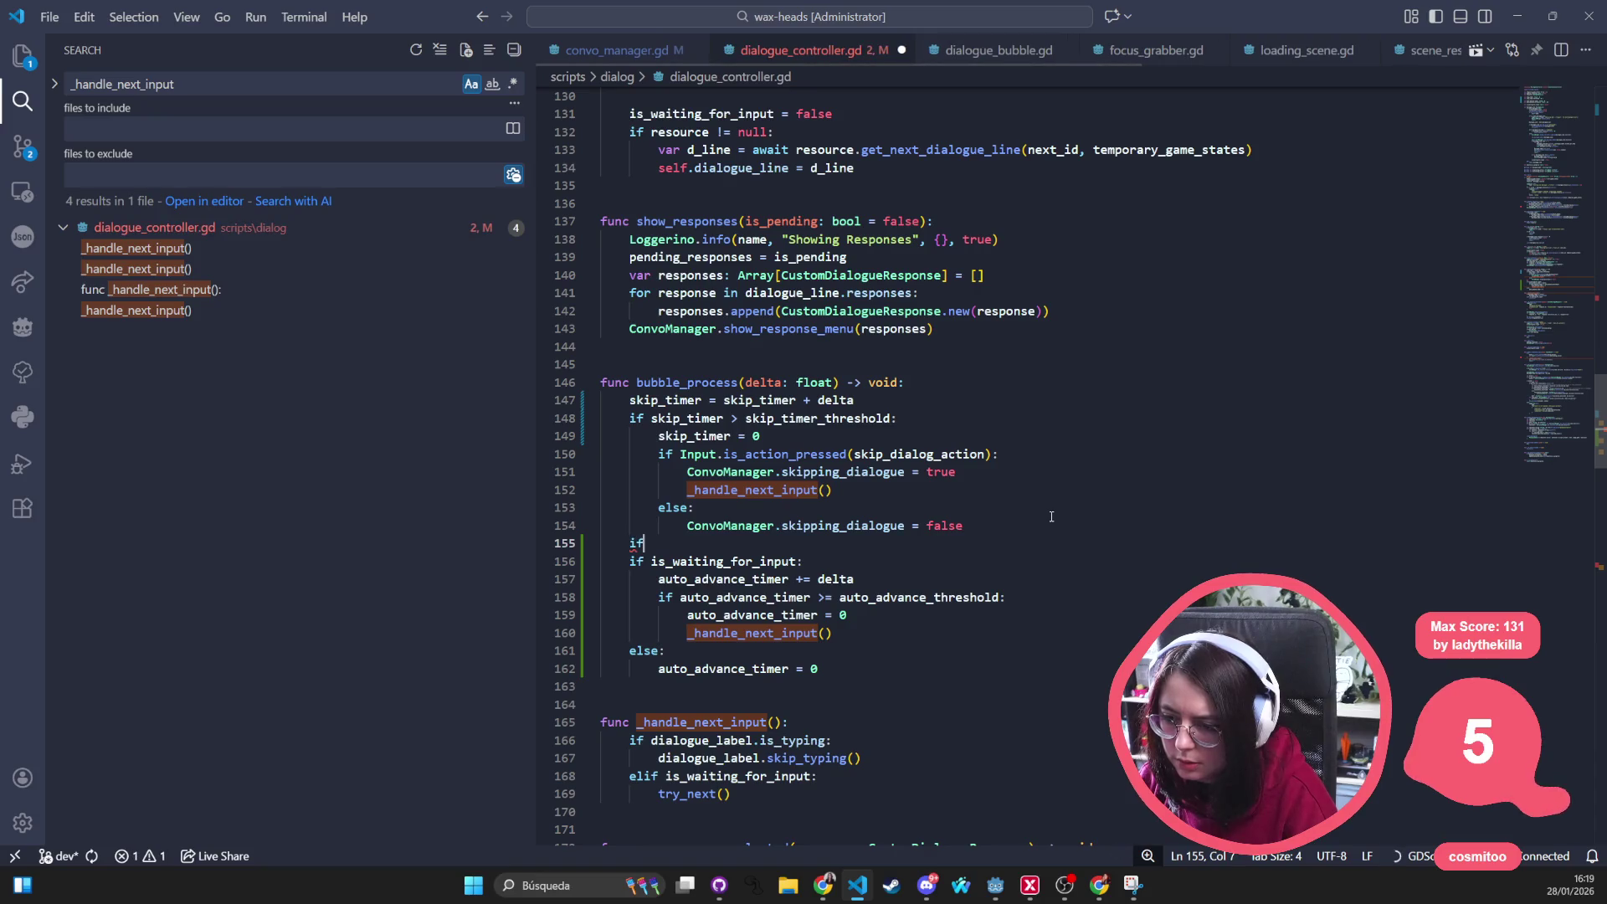
pyautogui.write('Input.is_act')
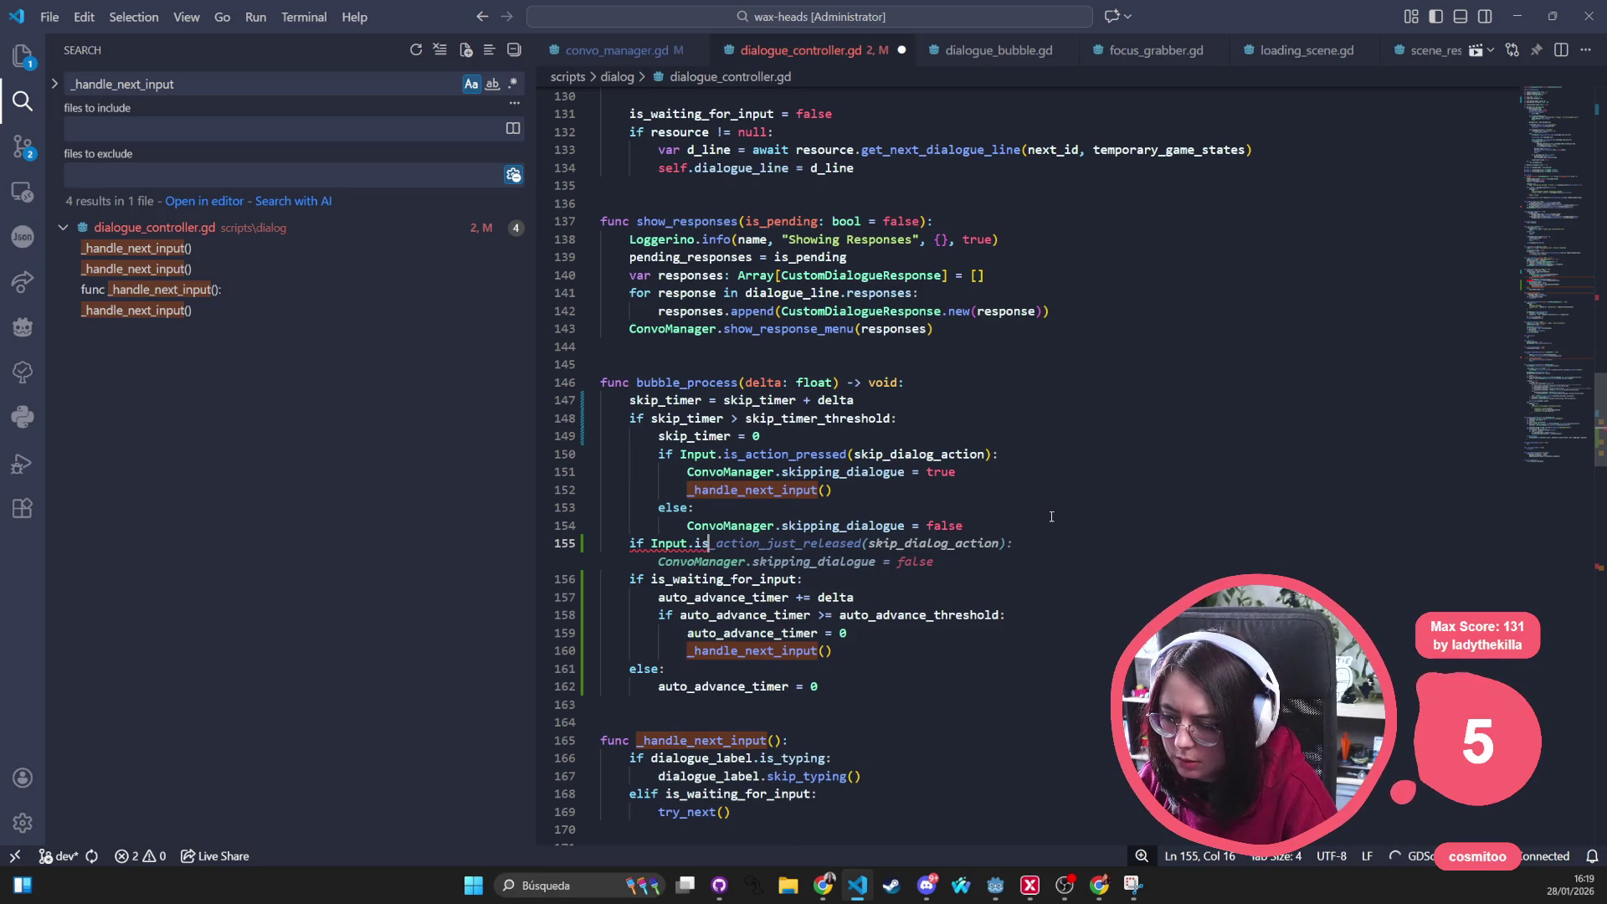
pyautogui.write('ion_')
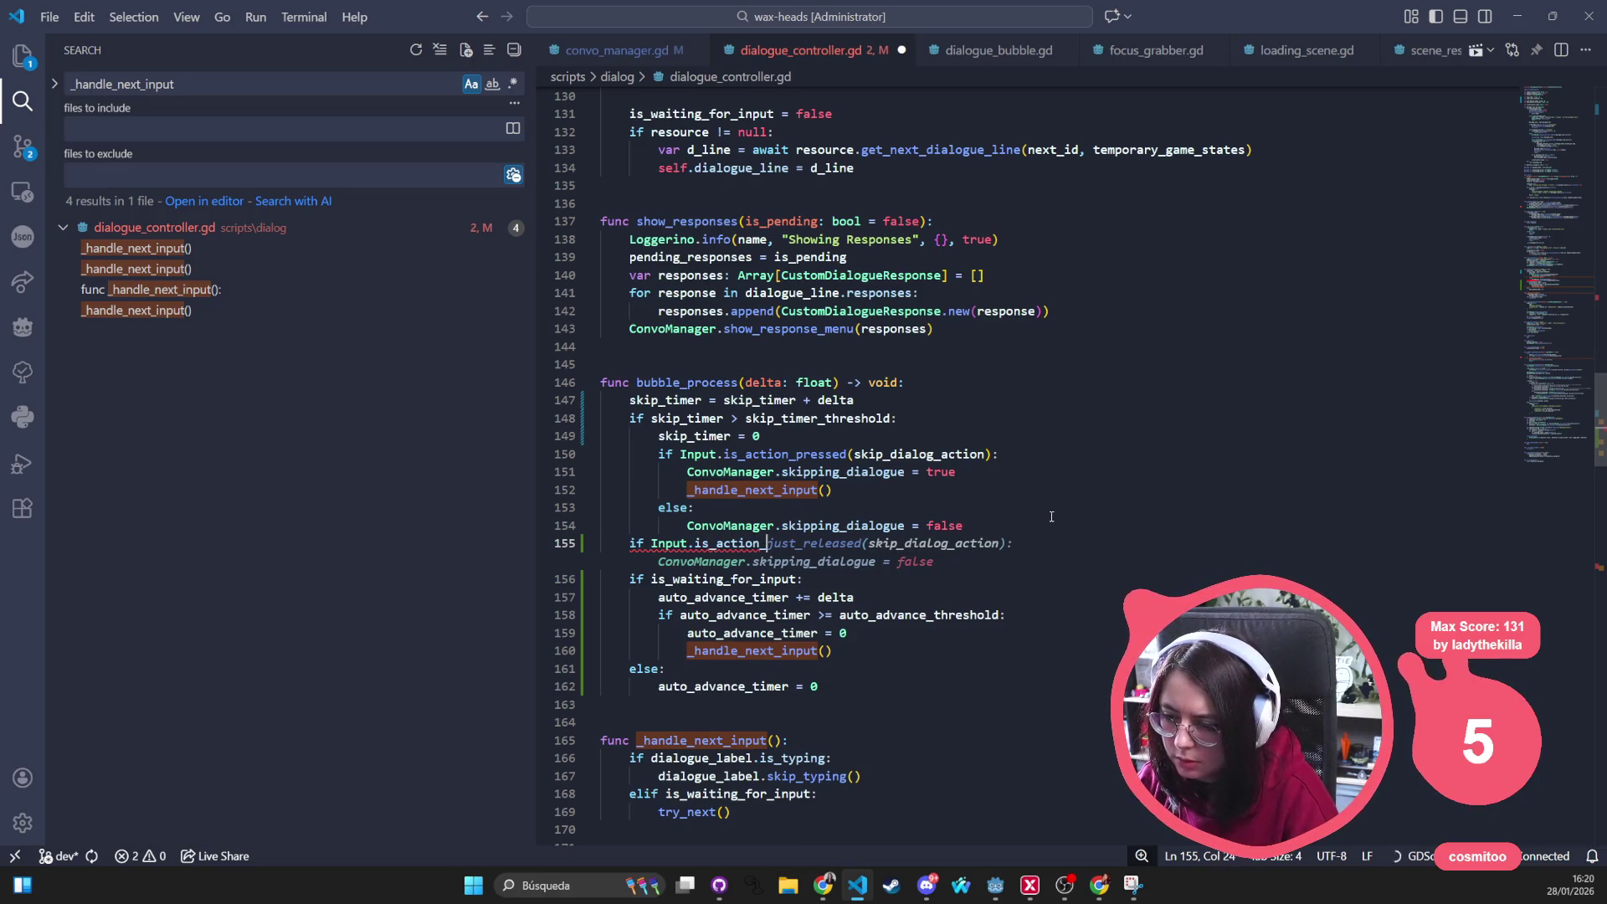
pyautogui.write('pressed(next_dialog_action')
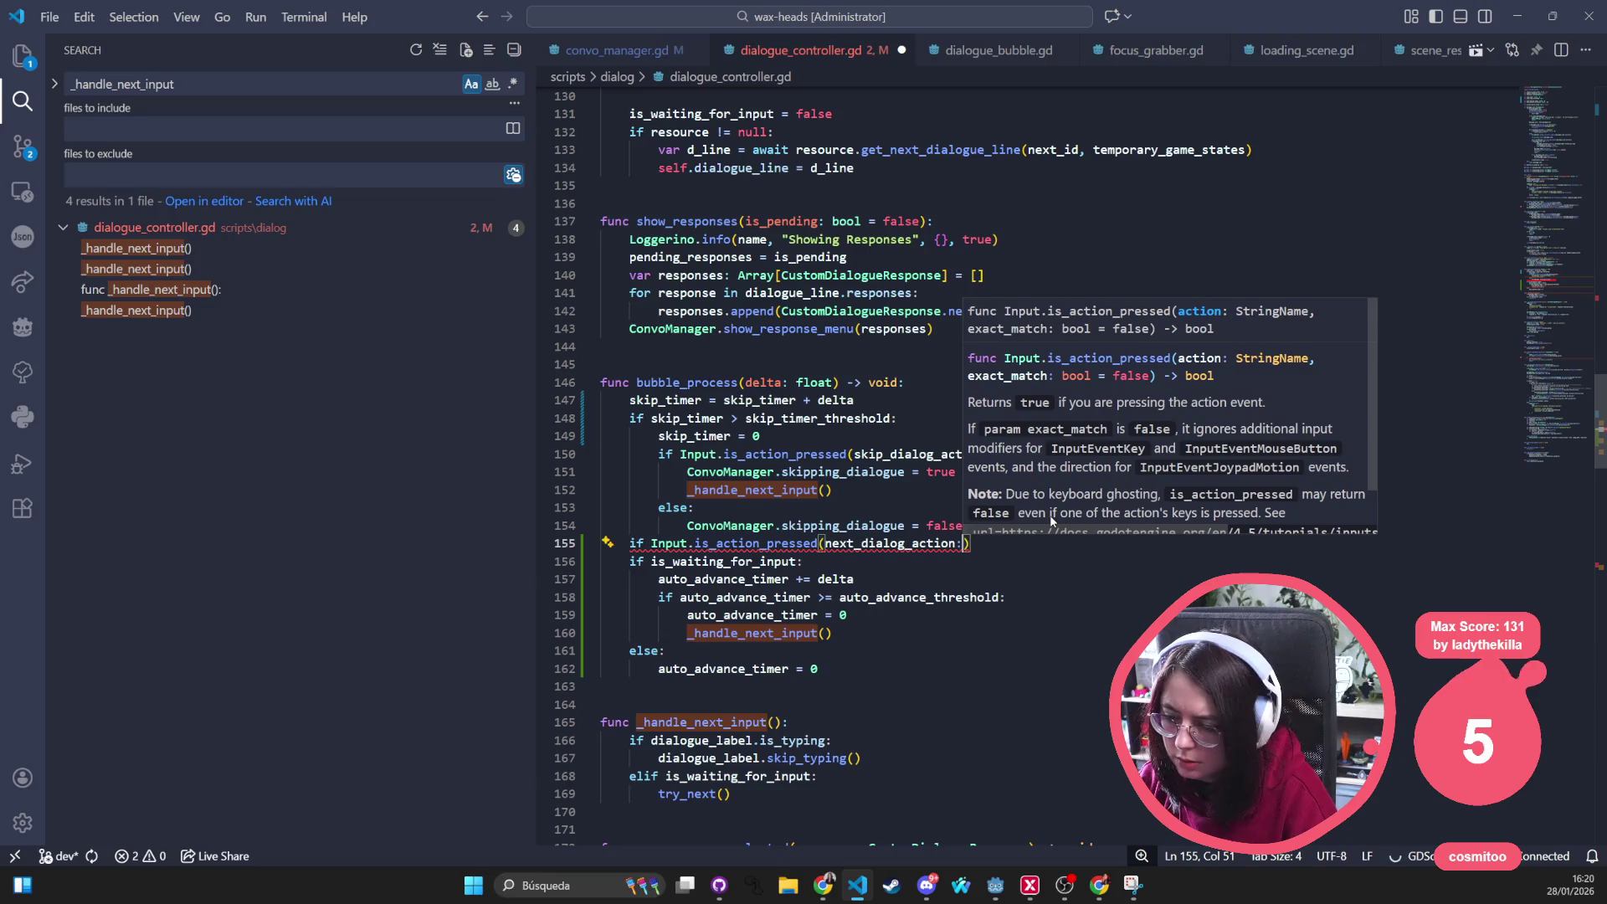
pyautogui.write(':')
pyautogui.press('Escape')
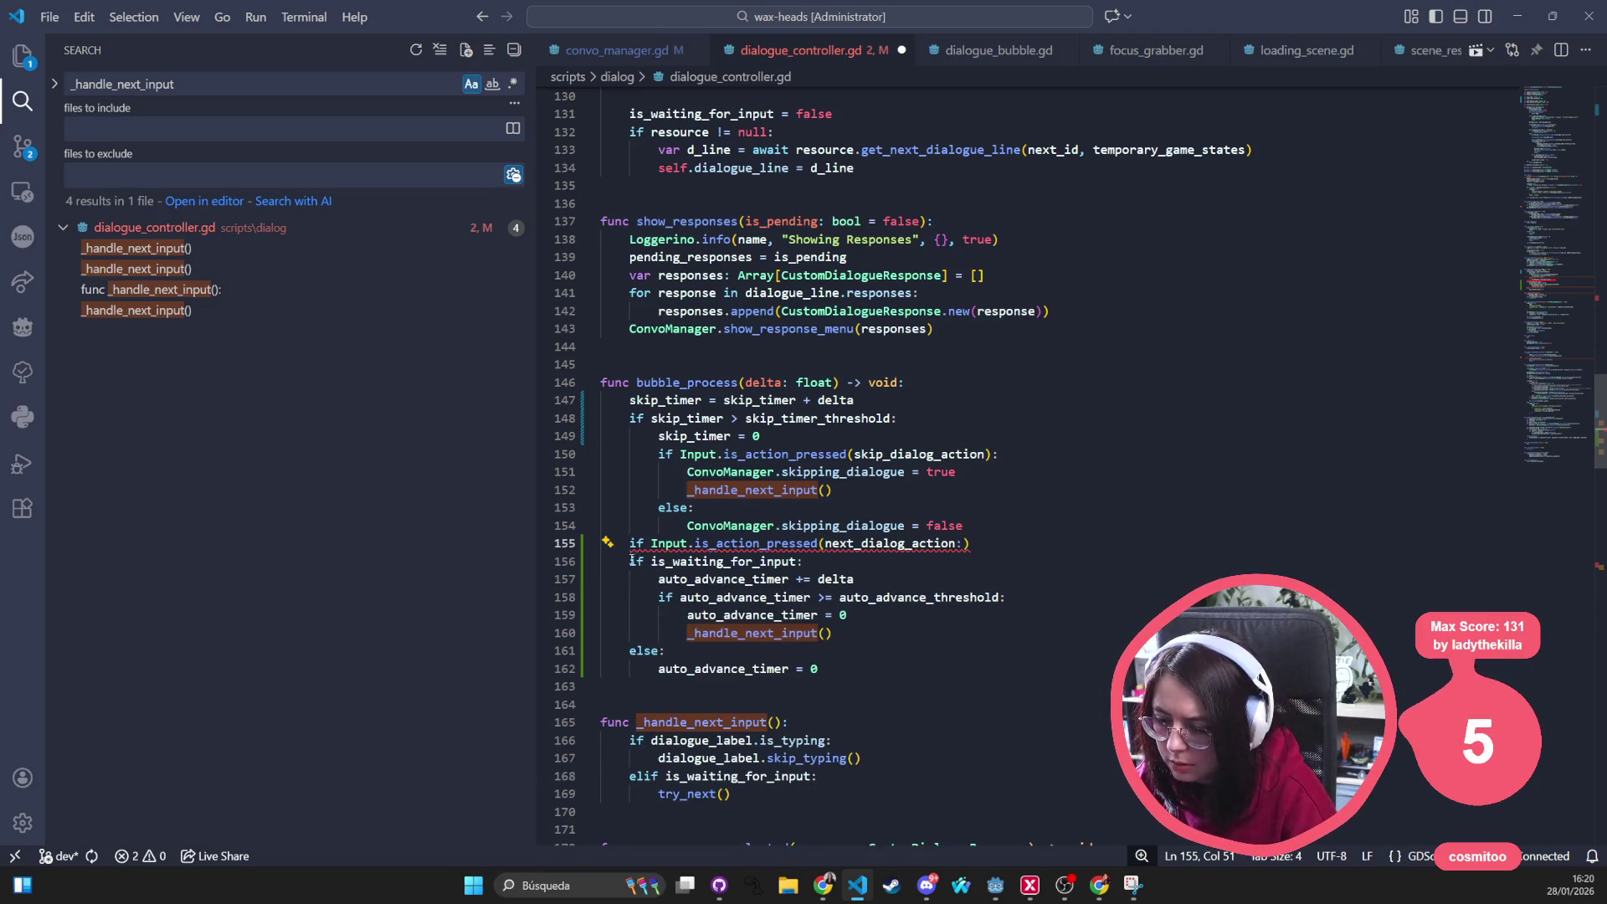
# Indent lines 156–162 under the new check, outdent the else branch, close the condition, and save
pyautogui.moveTo(602, 561); pyautogui.dragTo(913, 661)
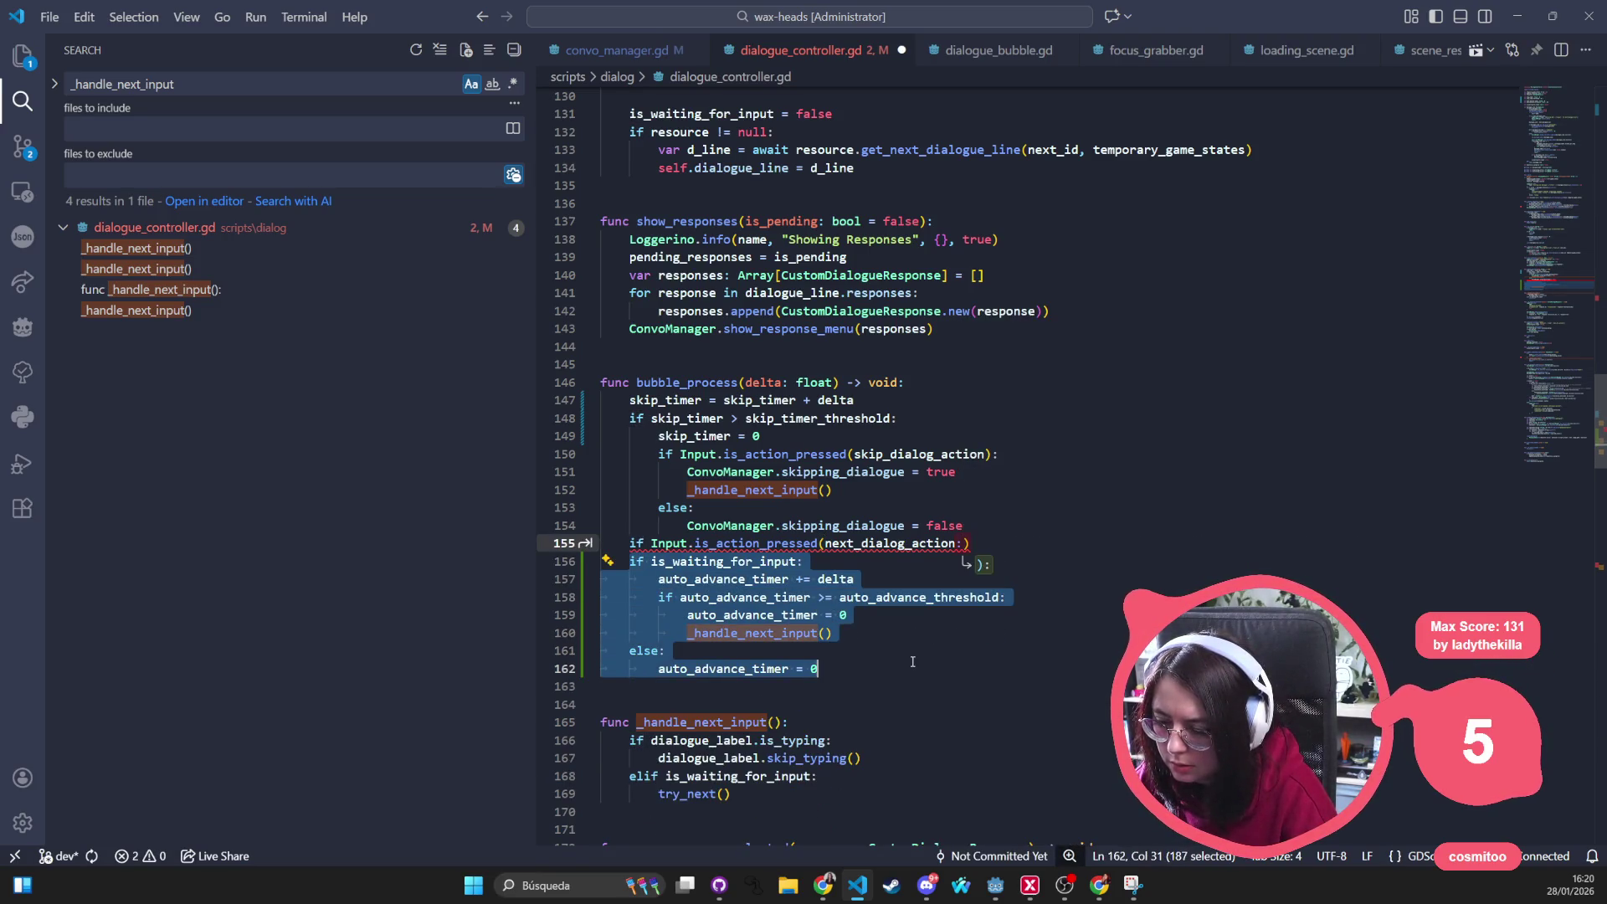
pyautogui.press('Tab')
pyautogui.click(841, 526)
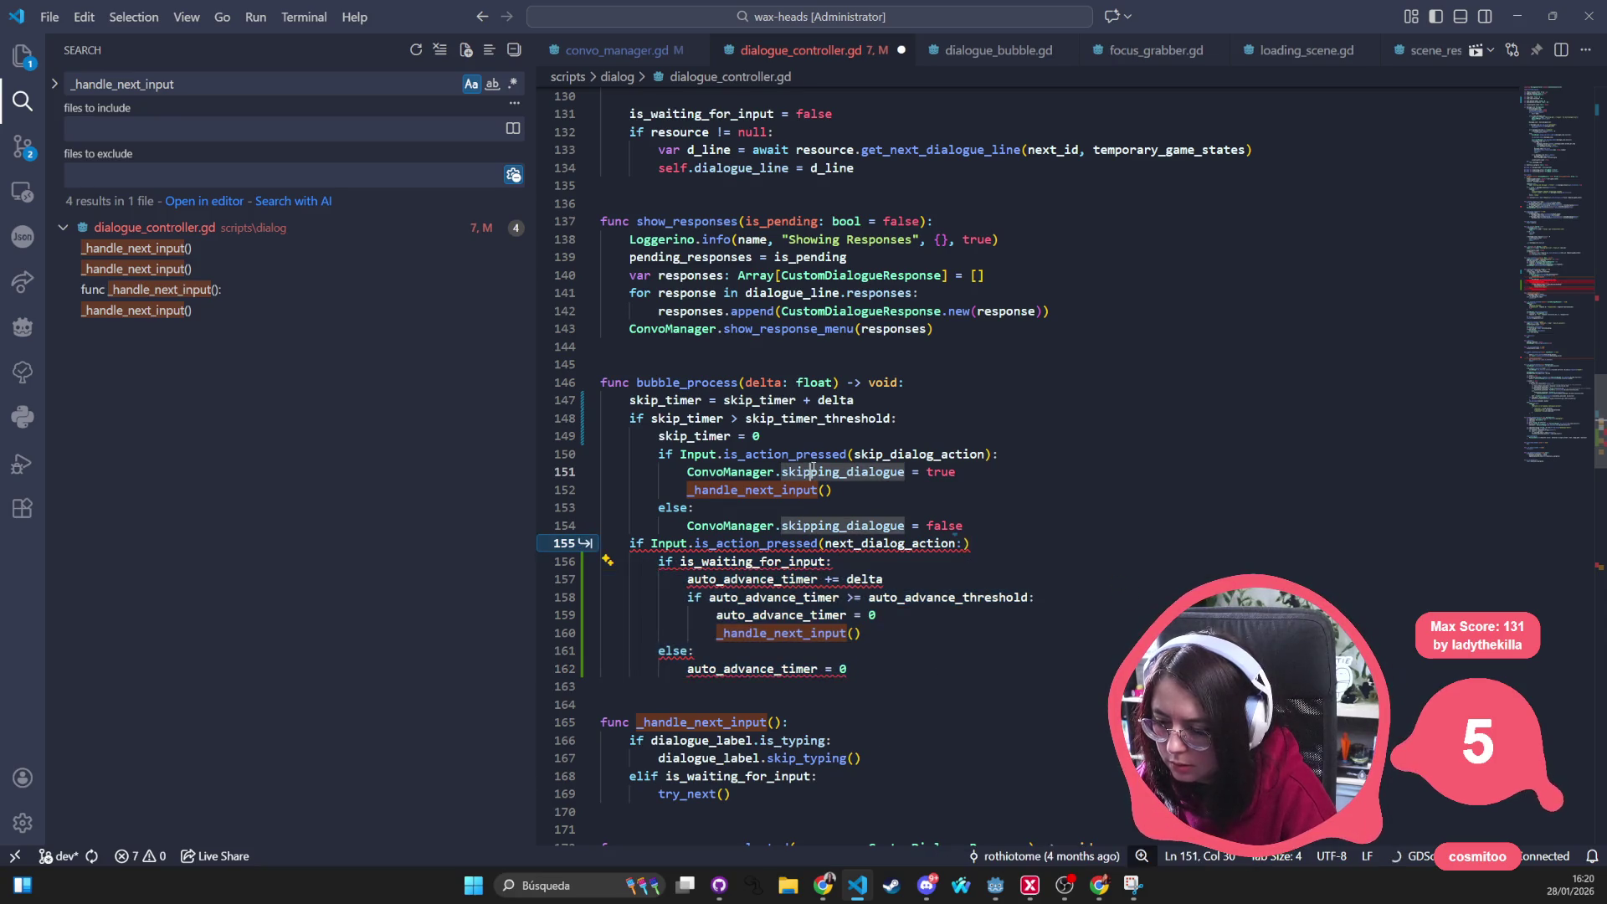
pyautogui.click(660, 651)
pyautogui.moveTo(660, 651); pyautogui.dragTo(872, 680)
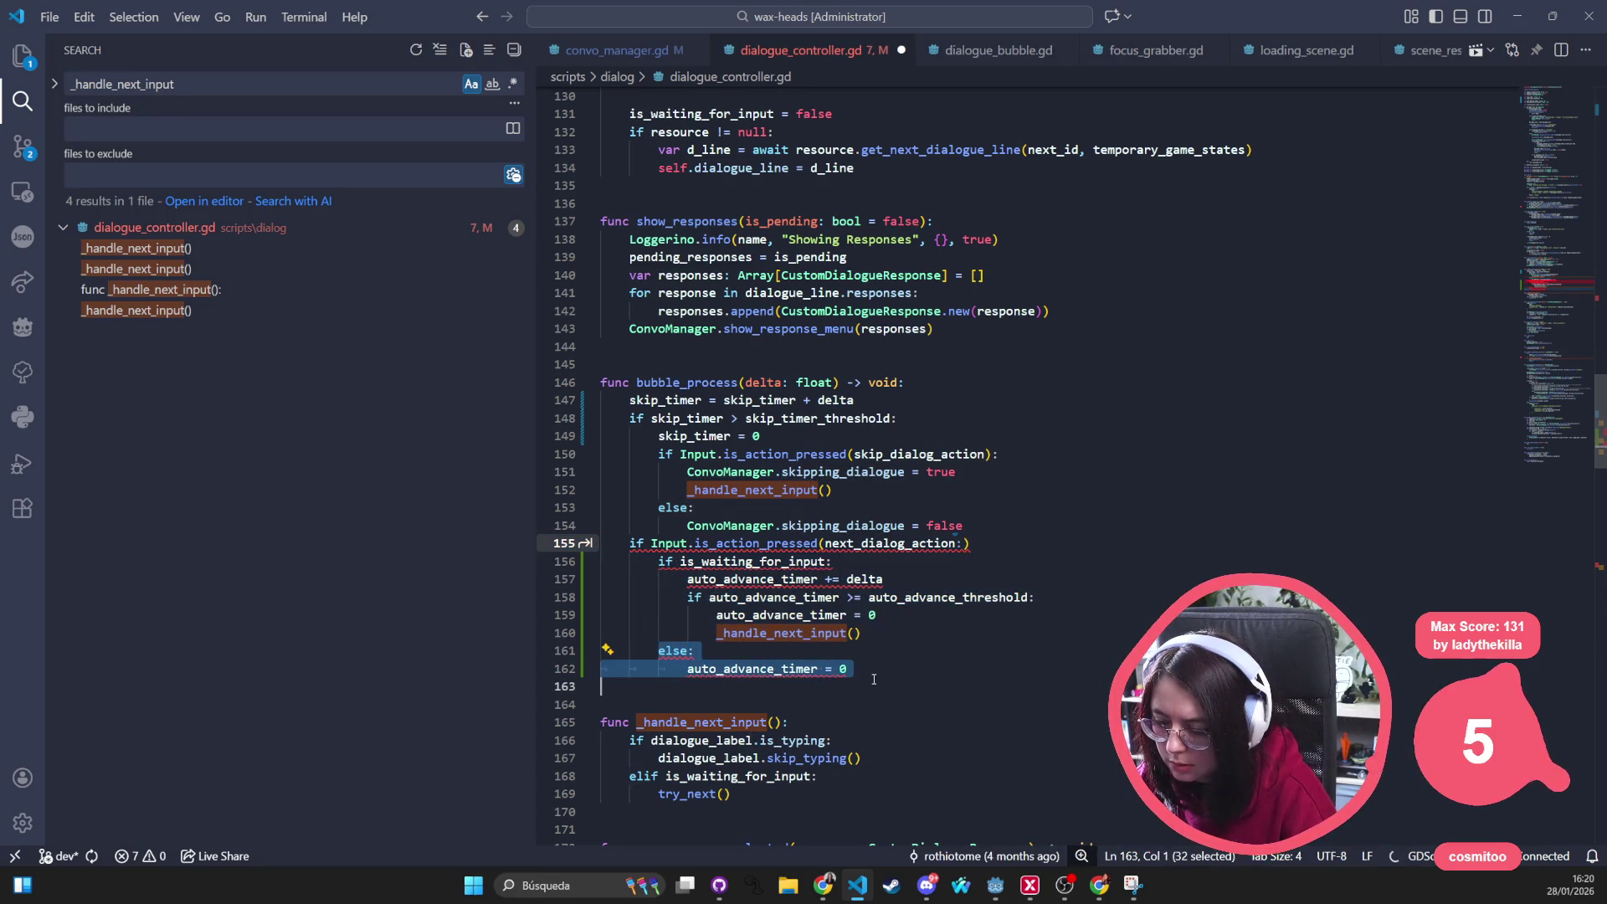
pyautogui.hotkey('shift', 'Tab')
pyautogui.click(821, 543)
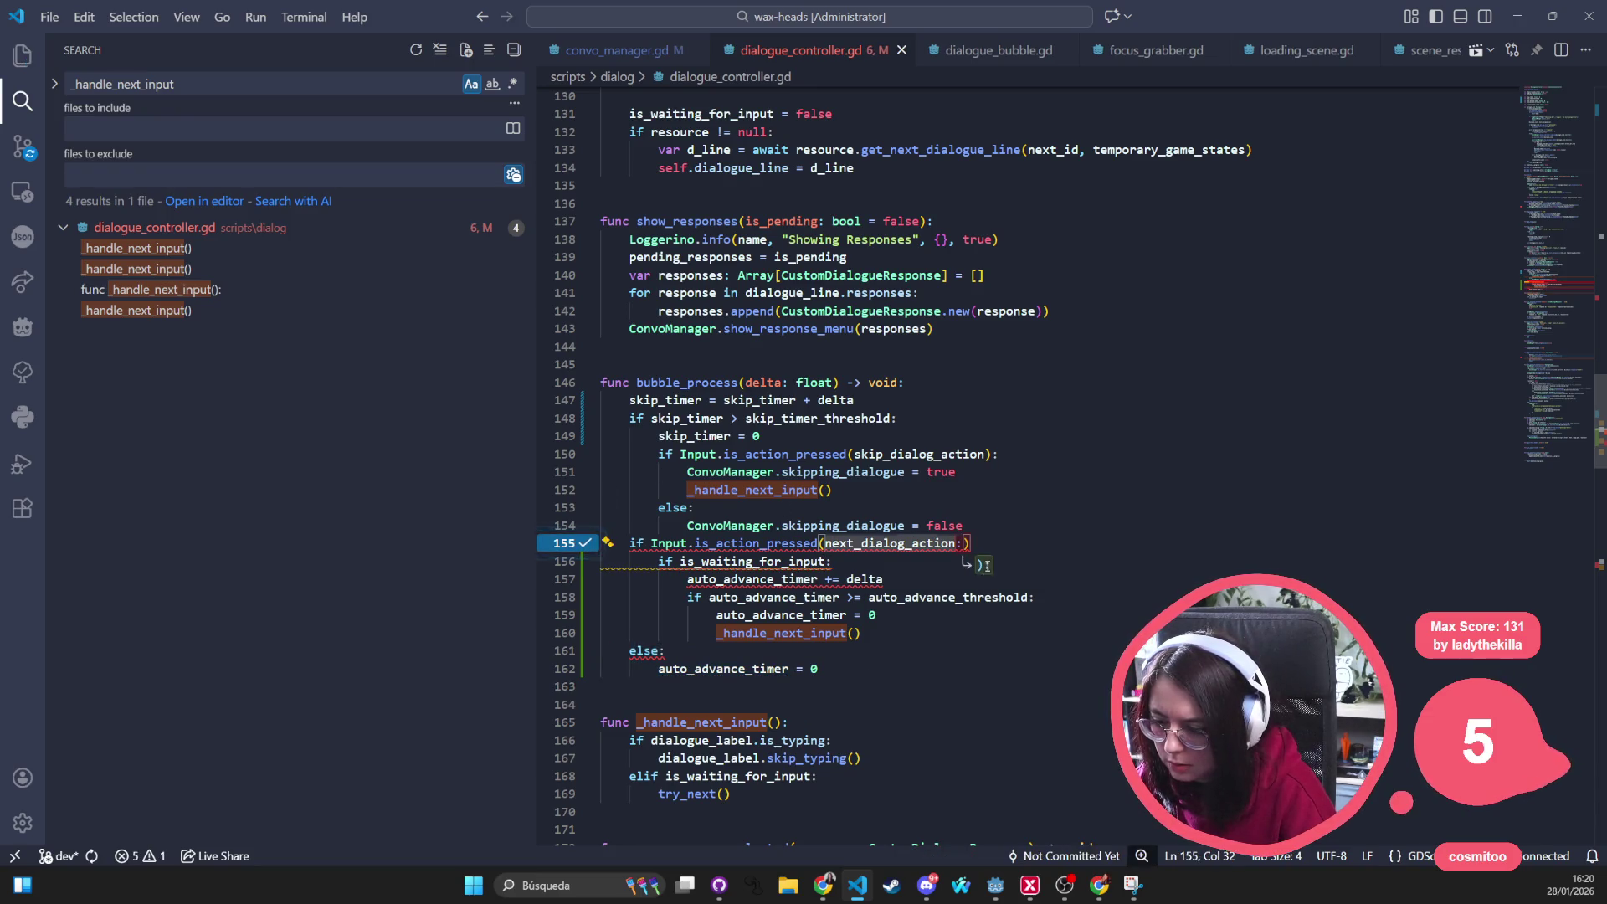
pyautogui.press('Tab')
pyautogui.click(867, 663)
pyautogui.hotkey('ctrl', 's')
# Remove the stray else line and outdent the auto_advance_timer reset on line 162
pyautogui.click(865, 634)
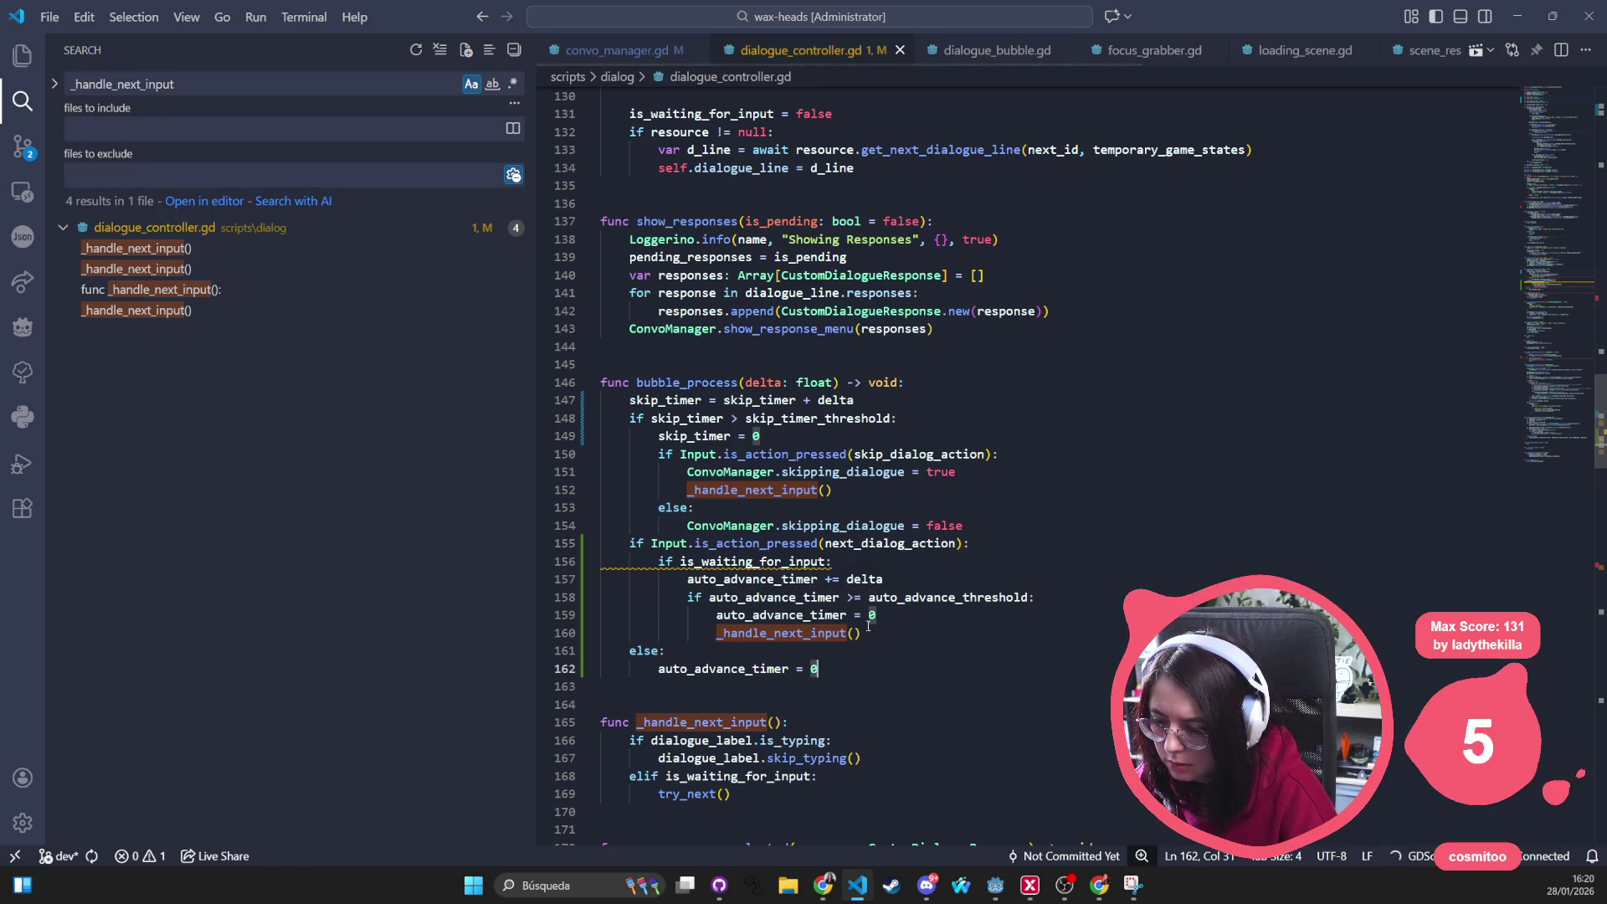
pyautogui.moveTo(666, 651); pyautogui.dragTo(555, 662)
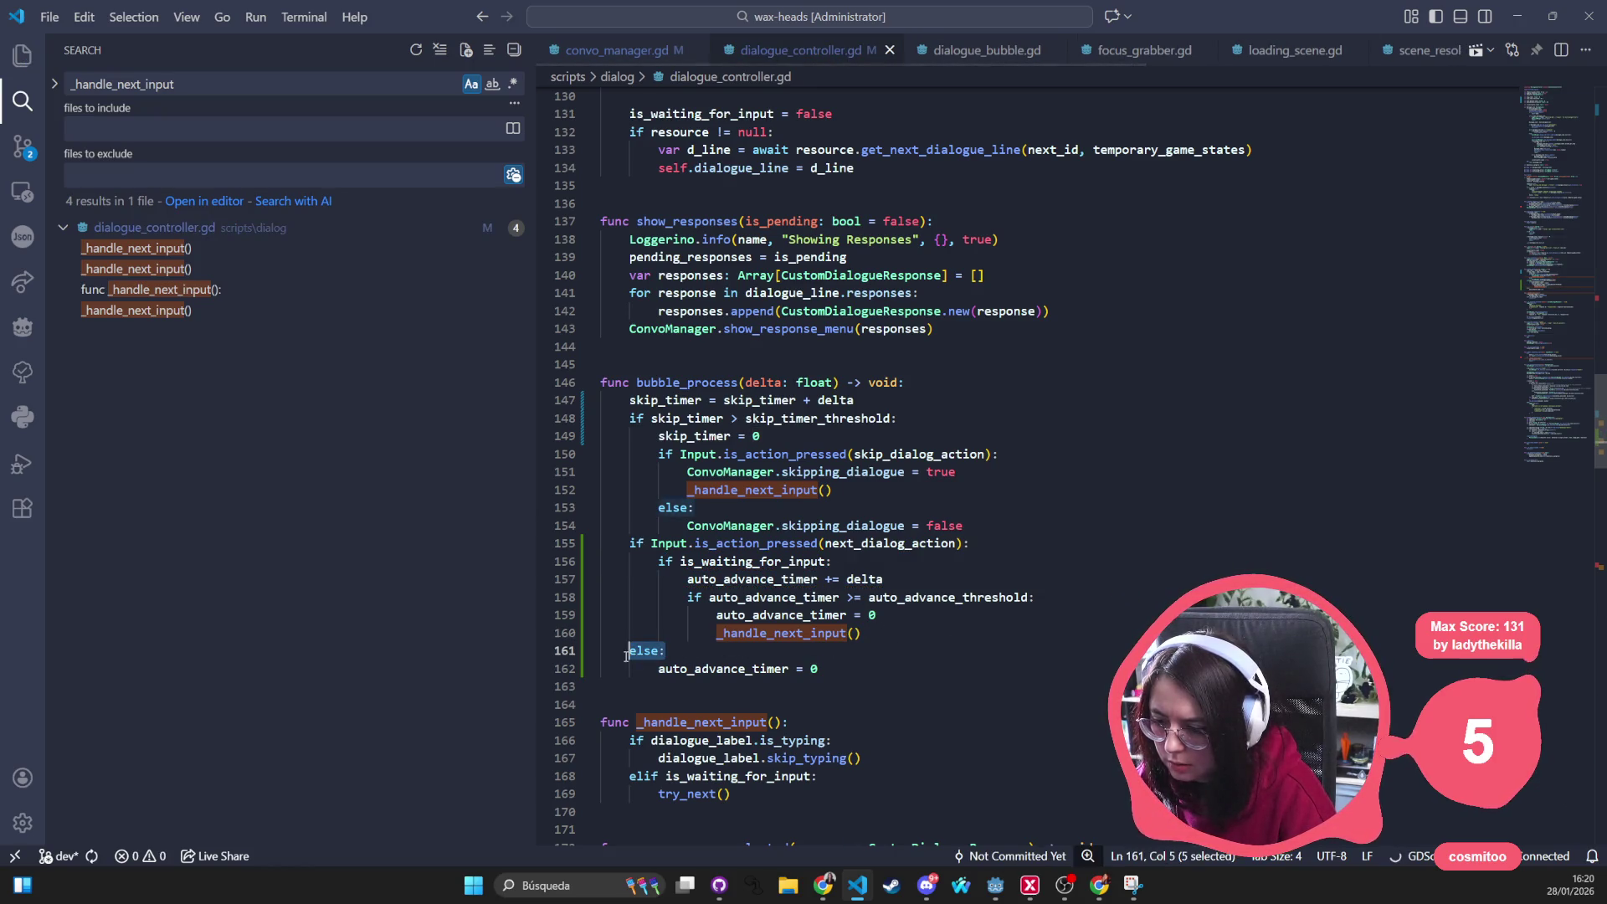
pyautogui.press('BackSpace')
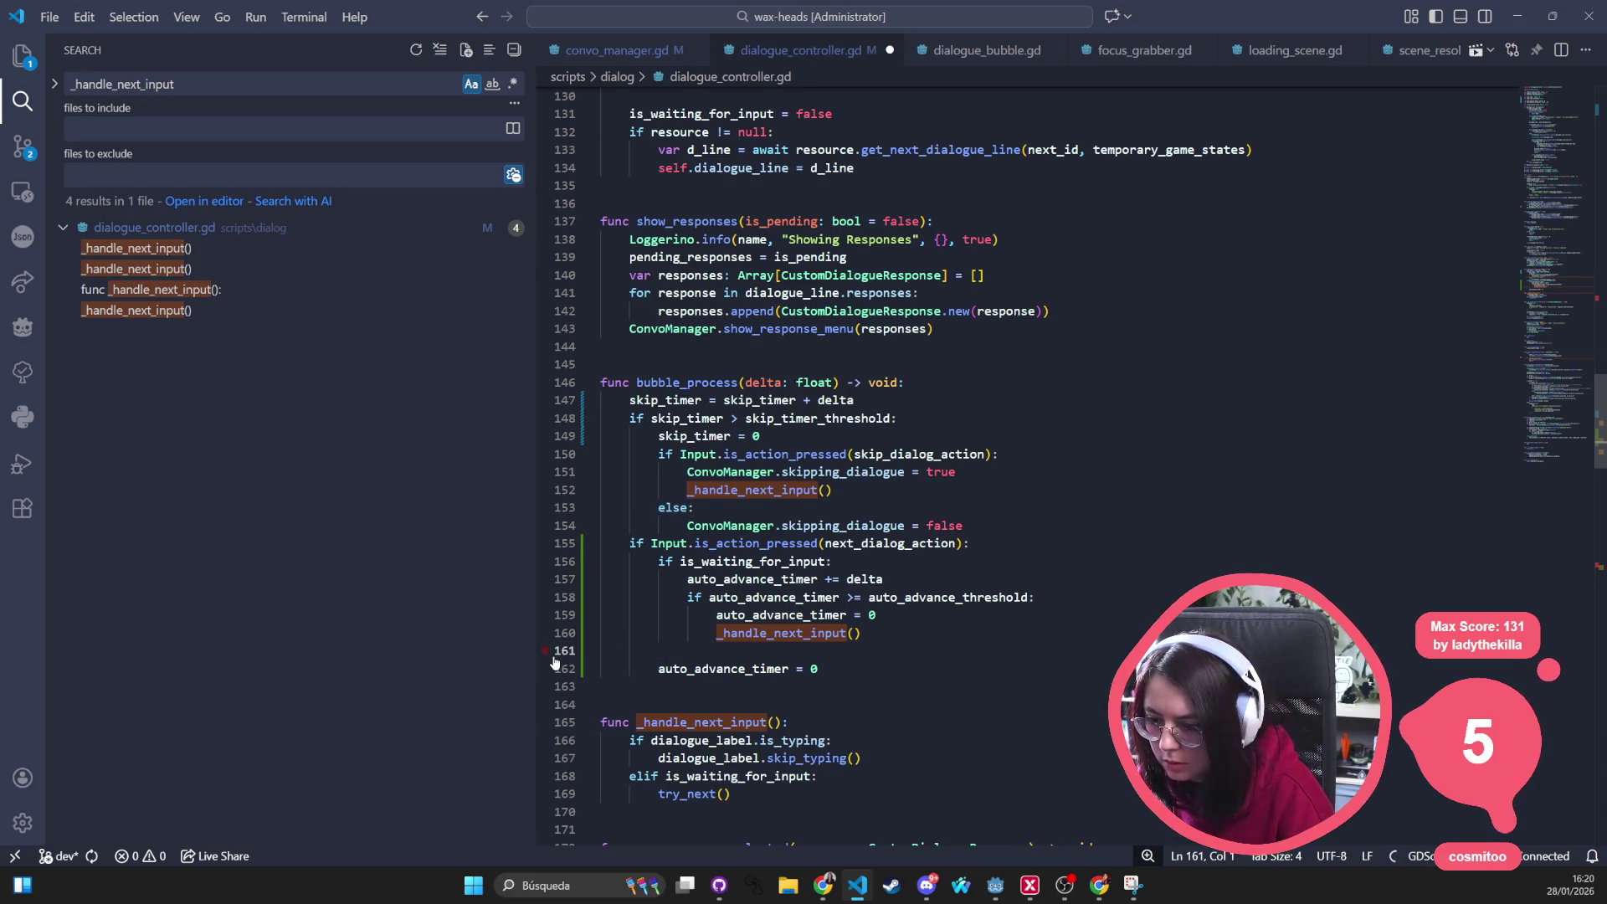
pyautogui.click(774, 668)
pyautogui.click(654, 668)
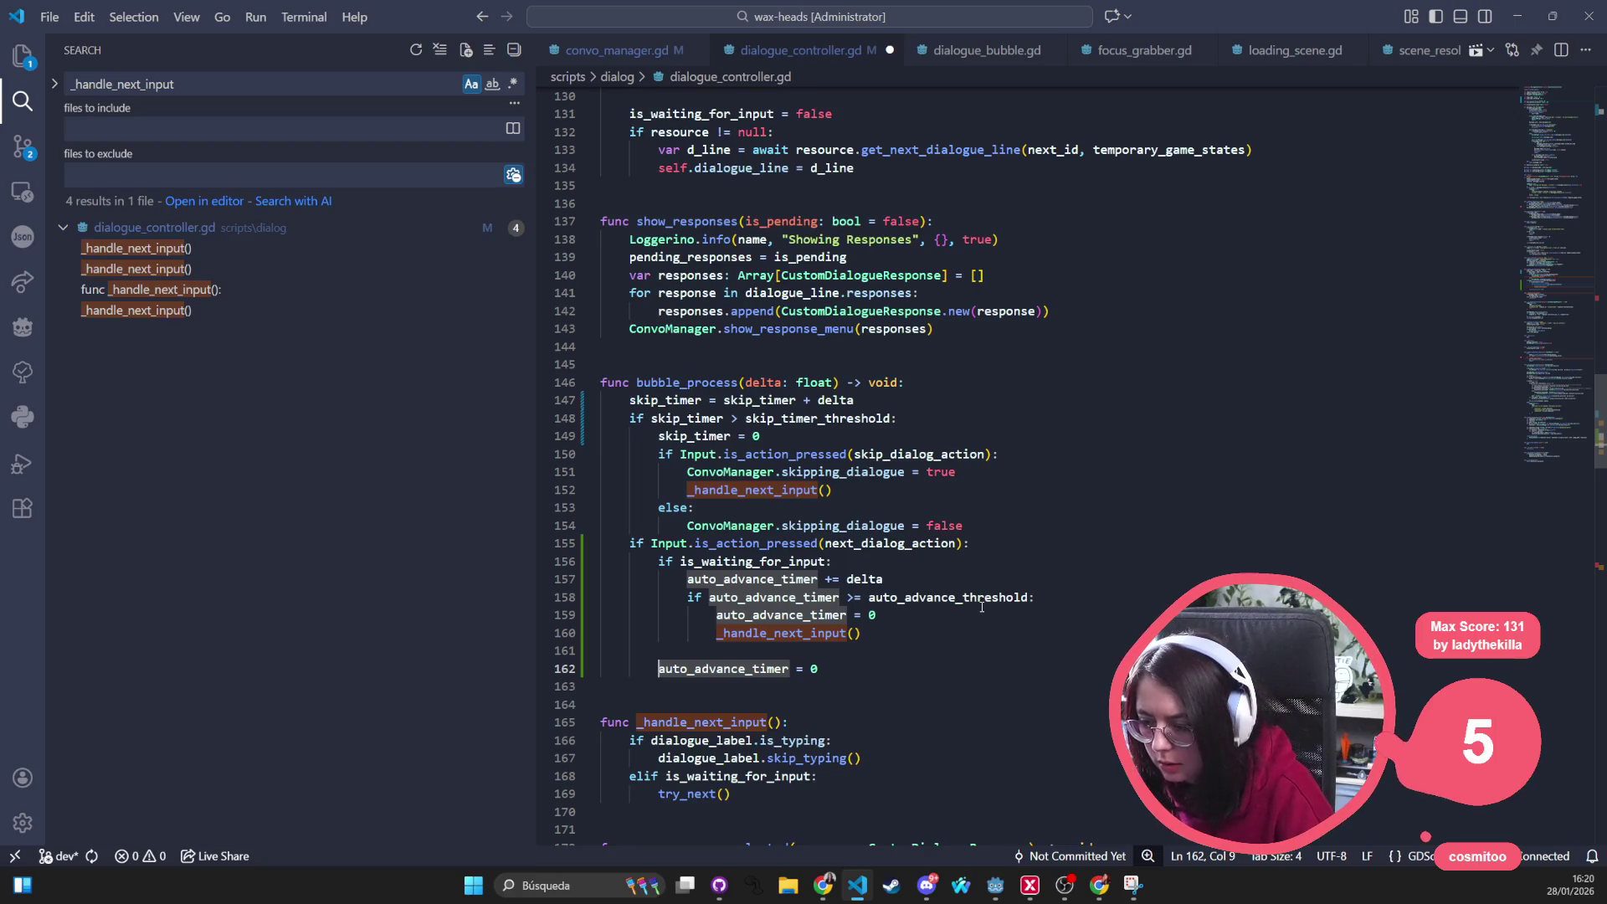
pyautogui.press('BackSpace')
pyautogui.click(982, 481)
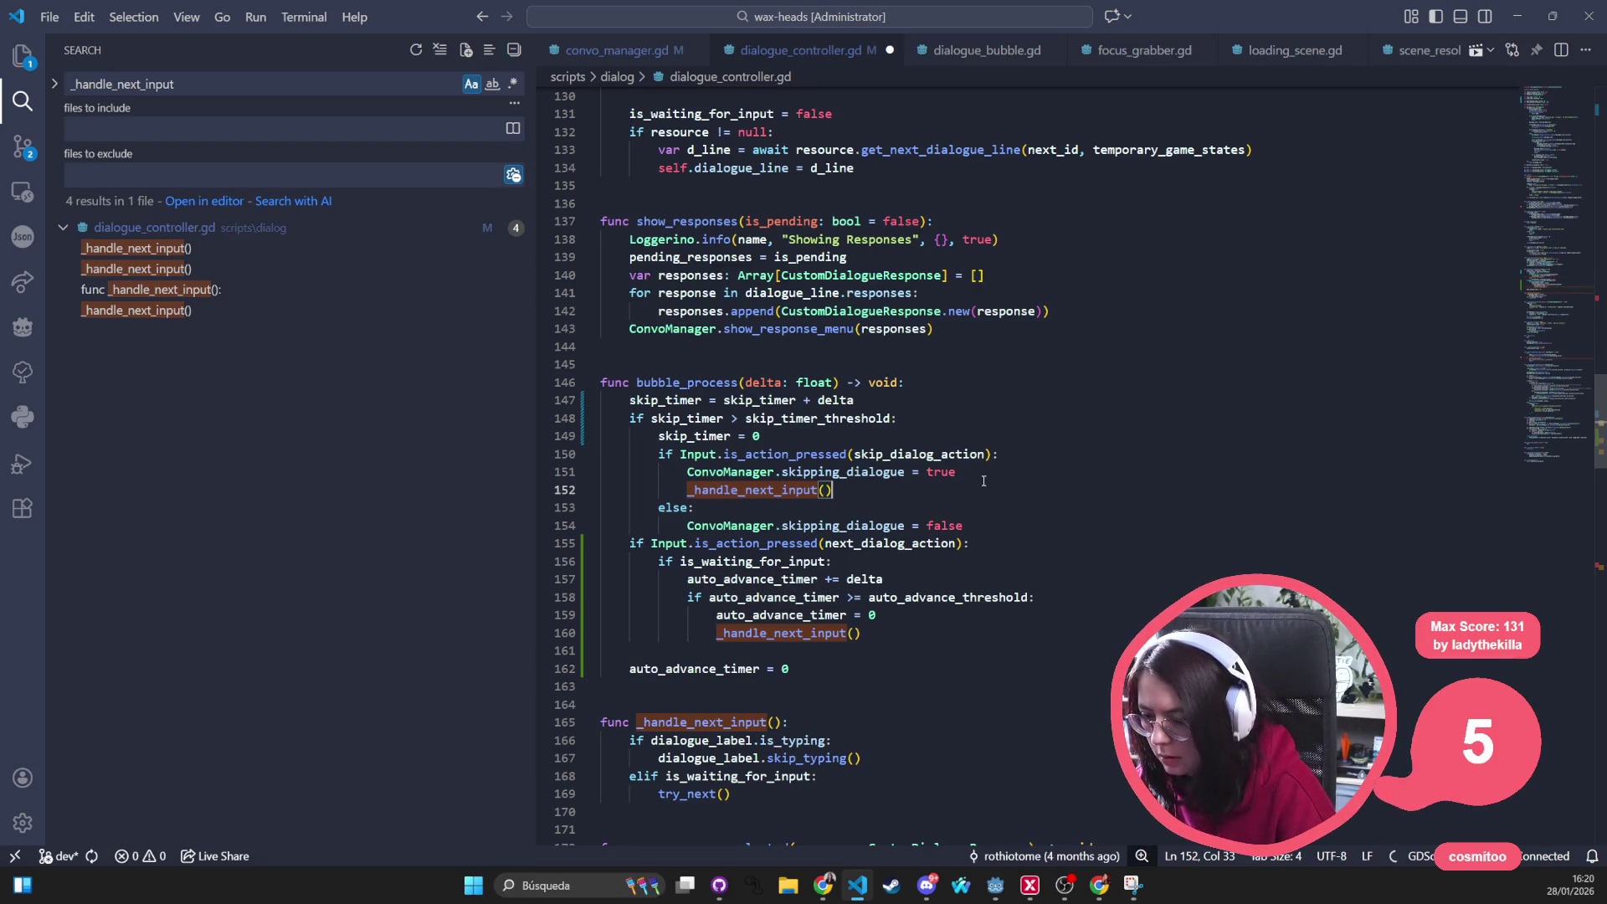
pyautogui.click(804, 673)
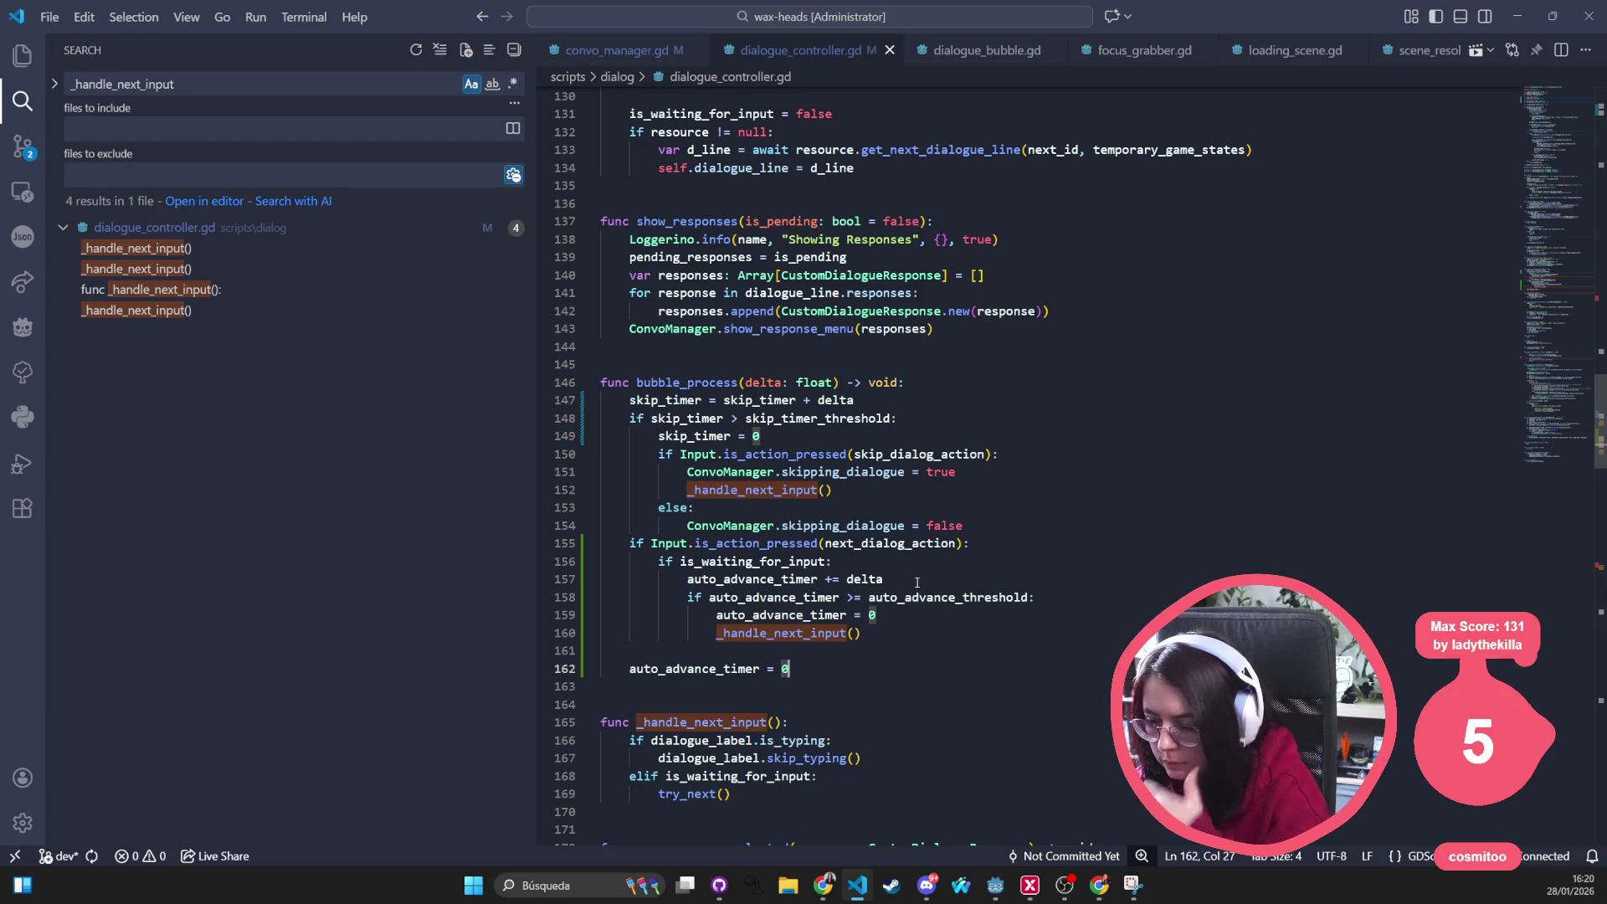
# Rebuild the else branches so each resets auto_advance_timer to 0, then save dialogue_controller.gd
pyautogui.moveTo(919, 579)
pyautogui.mouseDown()
pyautogui.moveTo(711, 595)
pyautogui.moveTo(603, 562)
pyautogui.mouseUp()
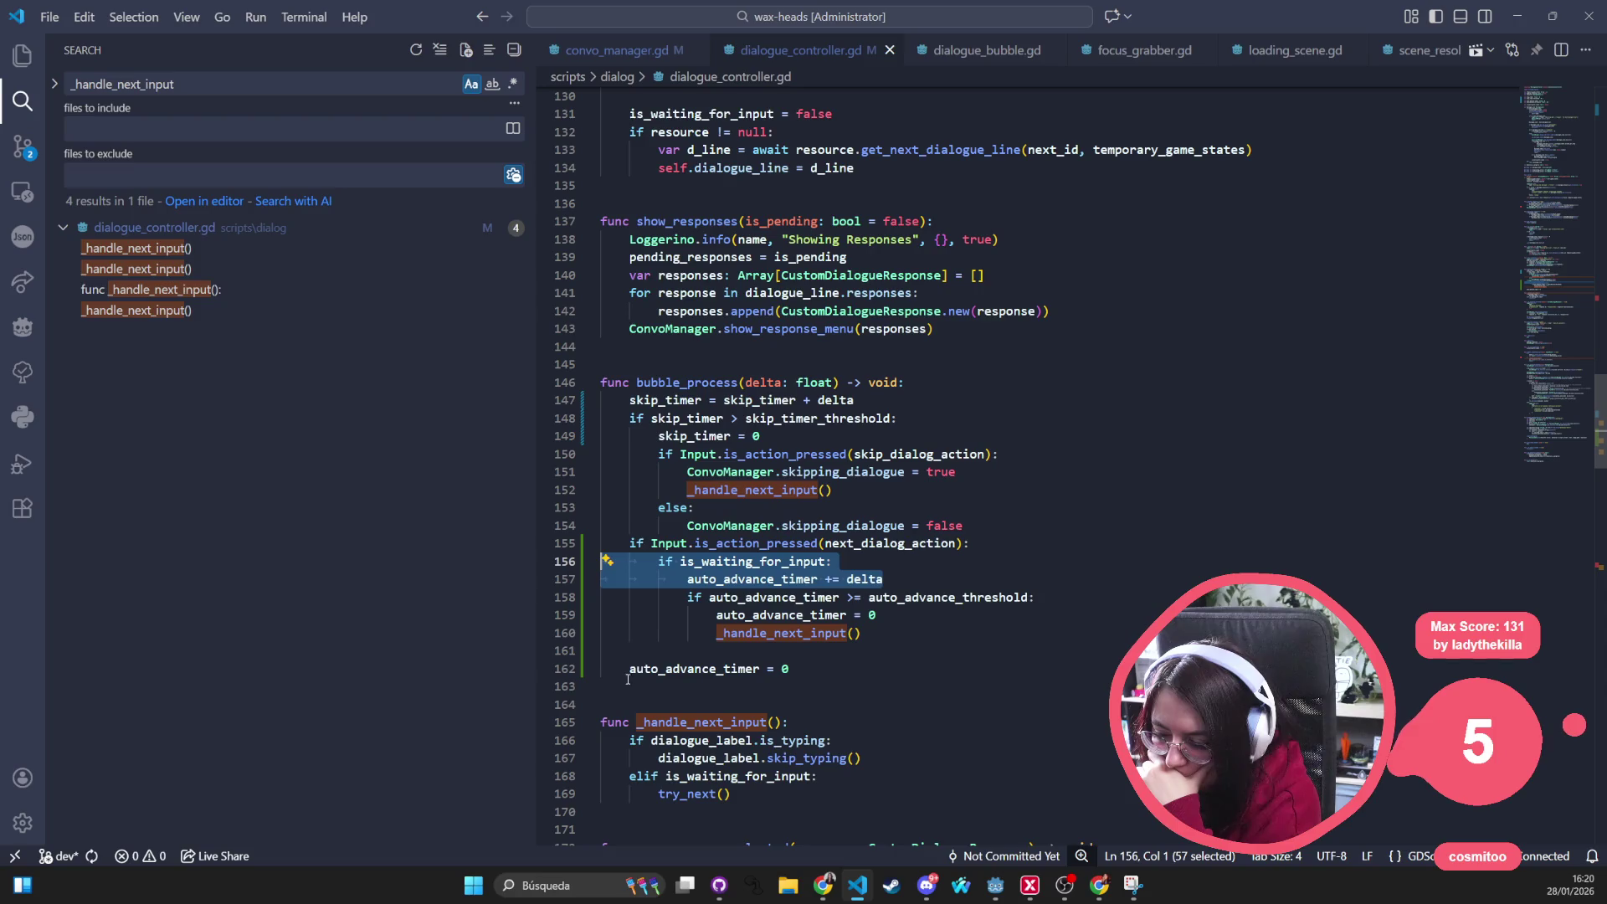
pyautogui.click(832, 649)
pyautogui.press('Tab')
pyautogui.write('lese')
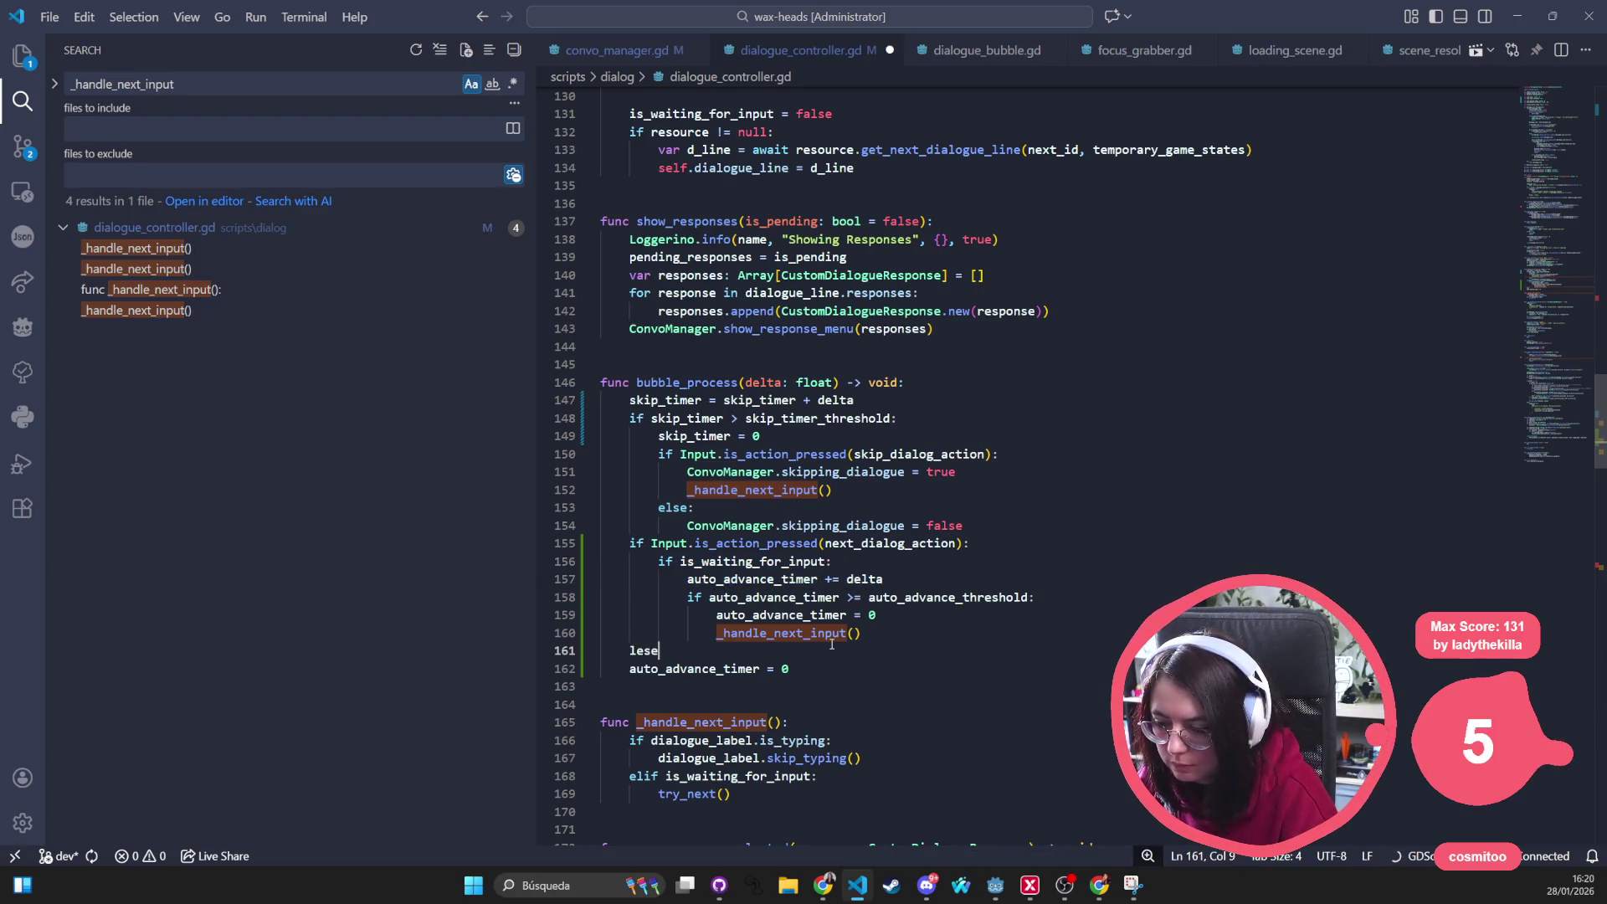
pyautogui.press('BackSpace')
pyautogui.press('BackSpace')
pyautogui.press('BackSpace')
pyautogui.write('e:')
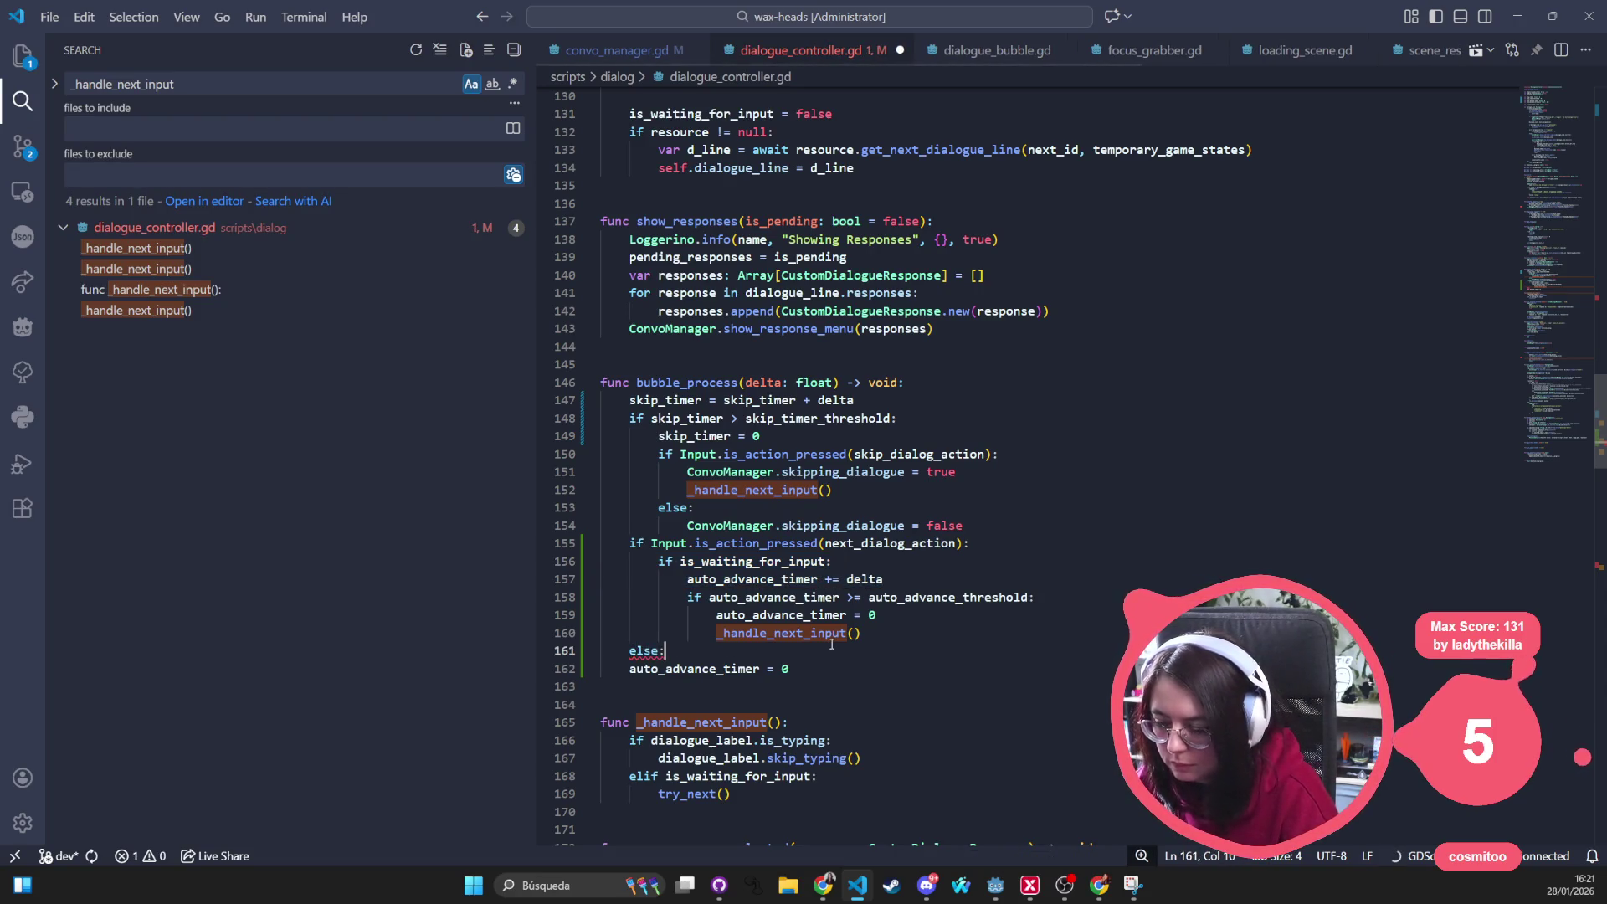
pyautogui.click(620, 669)
pyautogui.press('Tab')
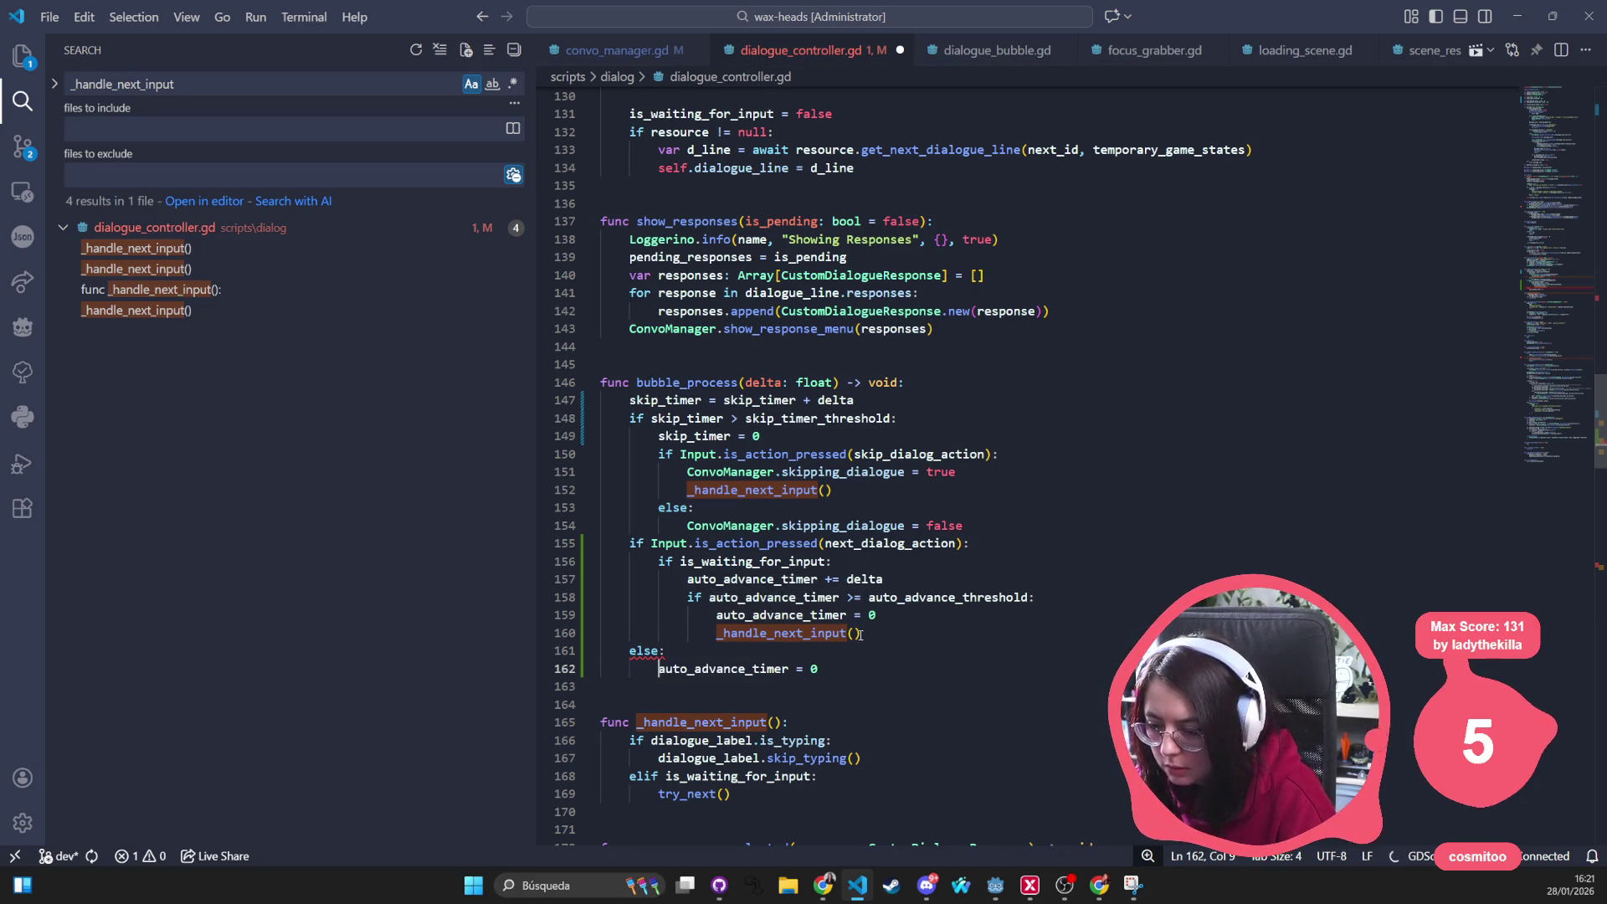
pyautogui.click(897, 628)
pyautogui.press('Return')
pyautogui.press('BackSpace')
pyautogui.write('else:')
pyautogui.press('Return')
pyautogui.write('auto_advance_timer = 0')
pyautogui.hotkey('ctrl', 's')
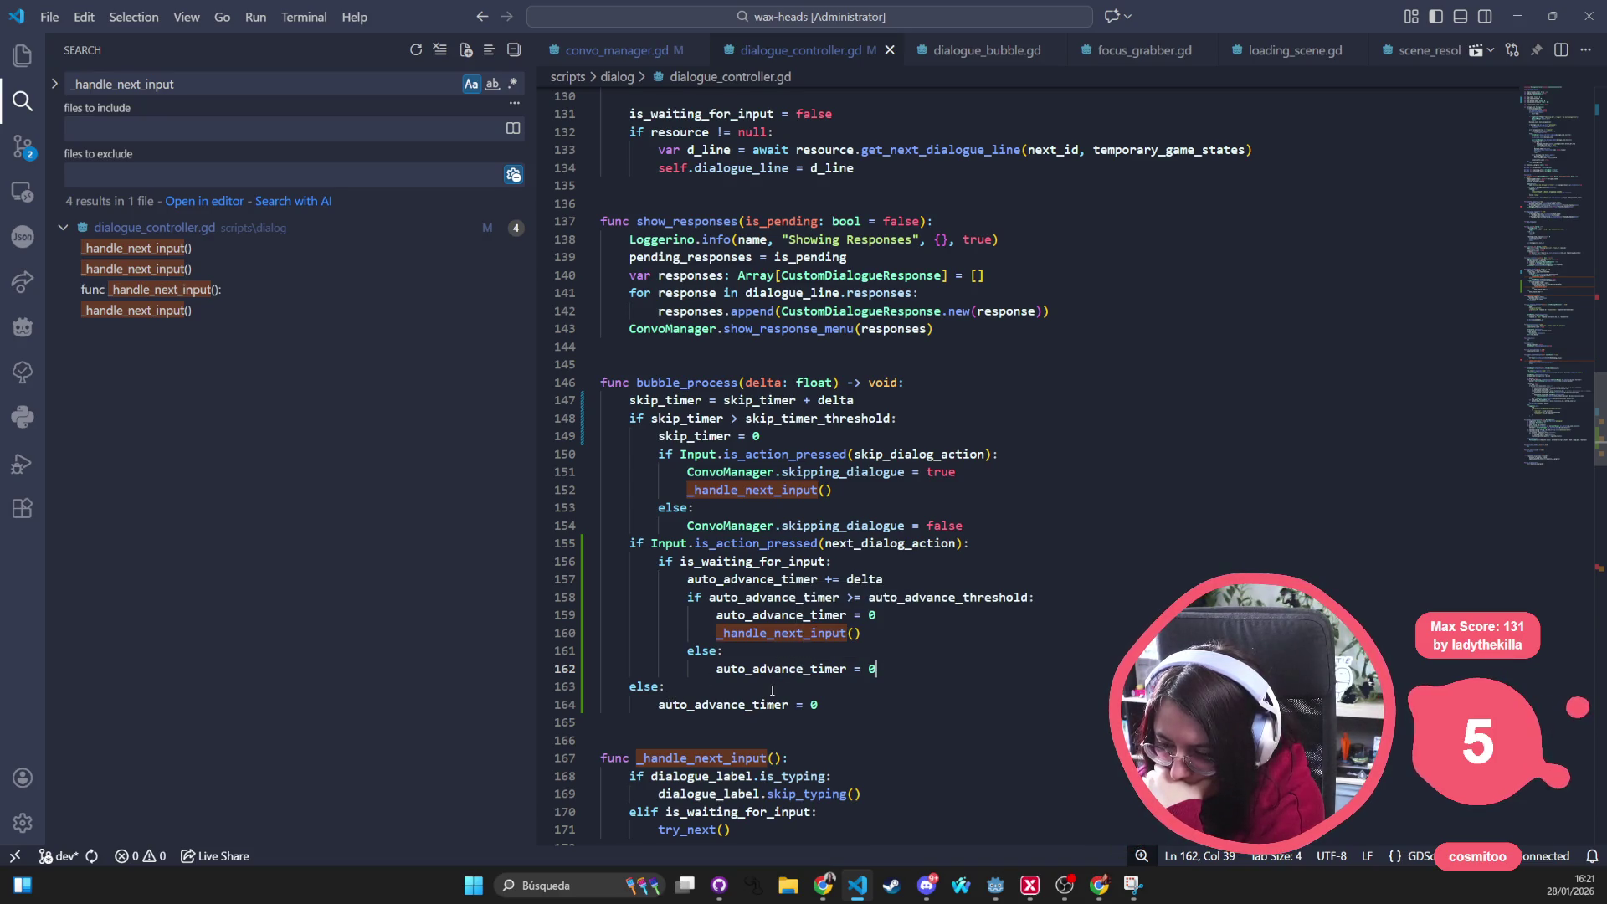
pyautogui.moveTo(754, 542)
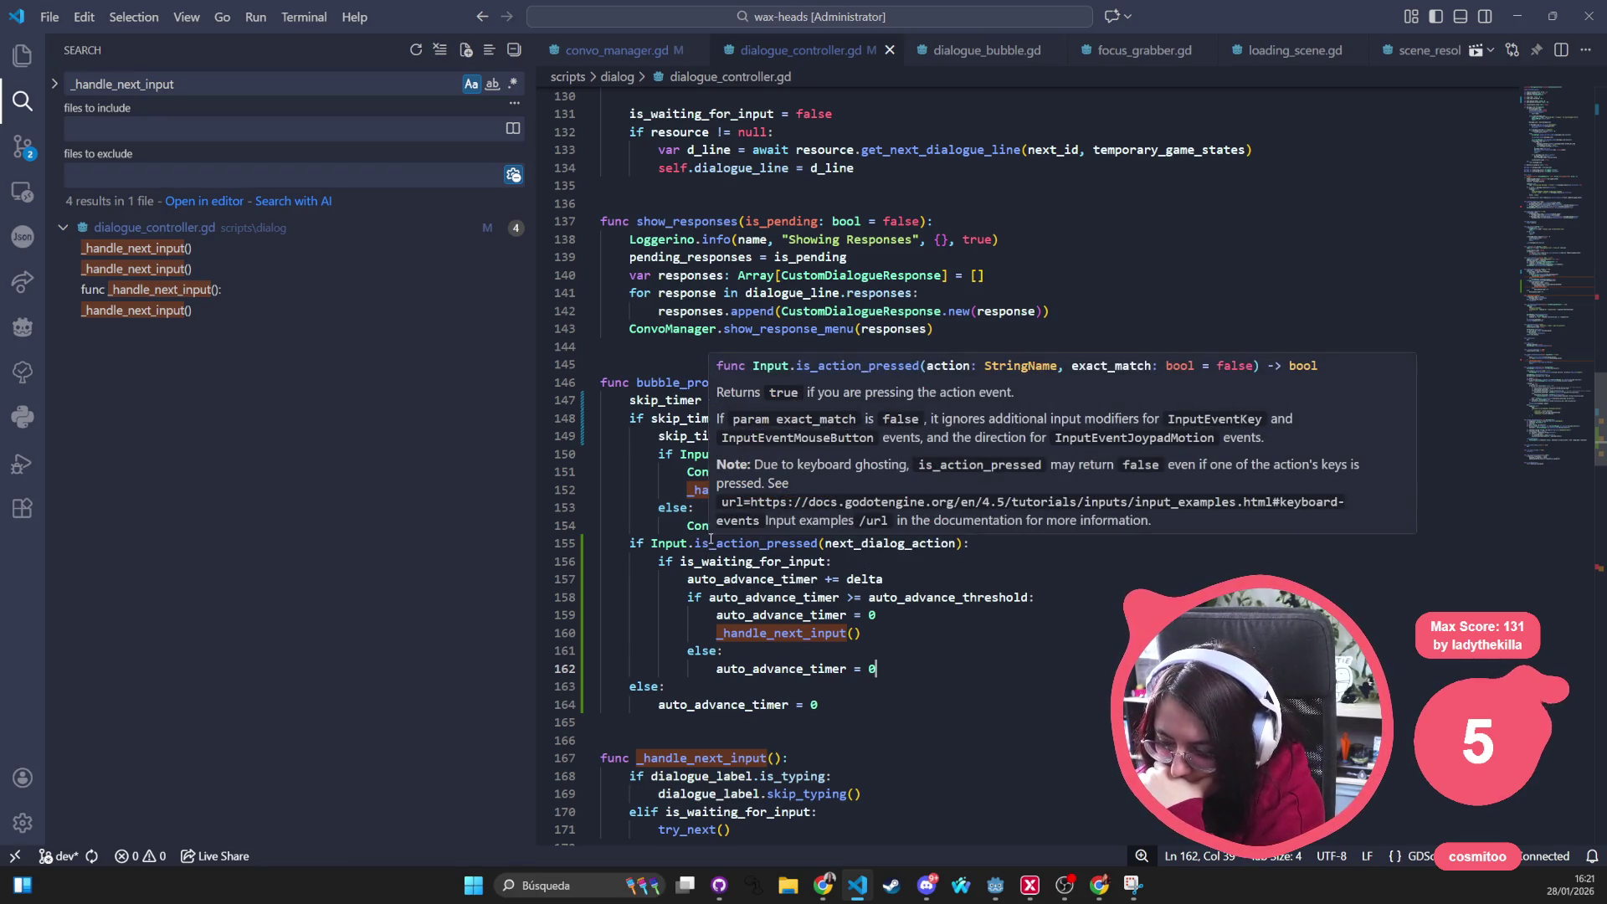
# Outdent the inner else branch on lines 161–162 so its timer reset pairs with the threshold check
pyautogui.moveTo(659, 705); pyautogui.dragTo(865, 702)
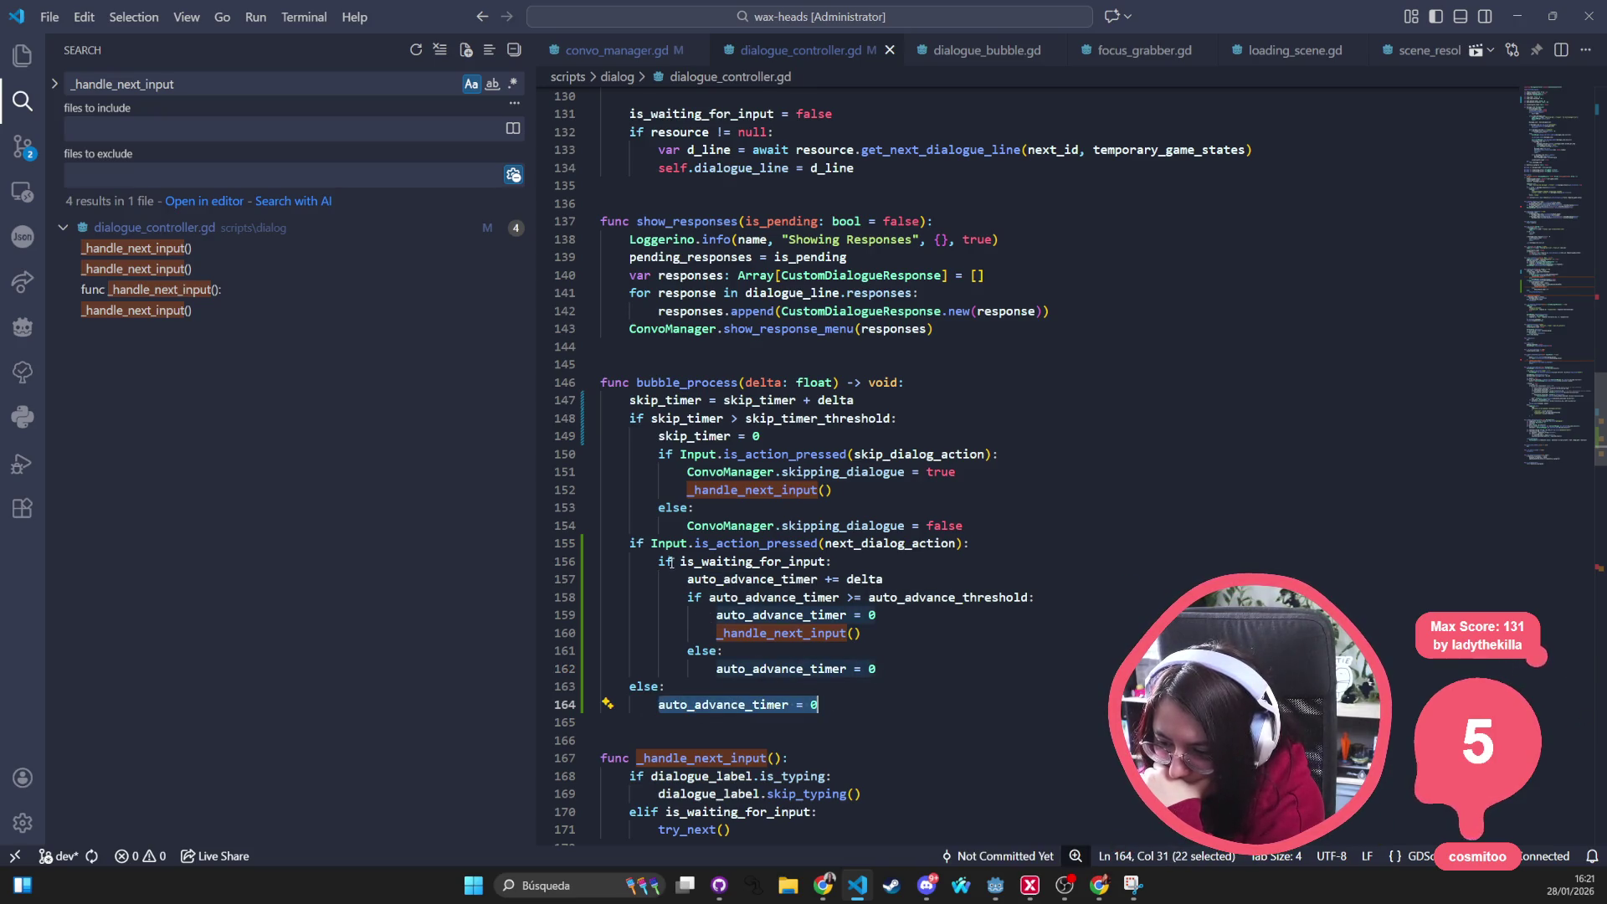
pyautogui.click(917, 678)
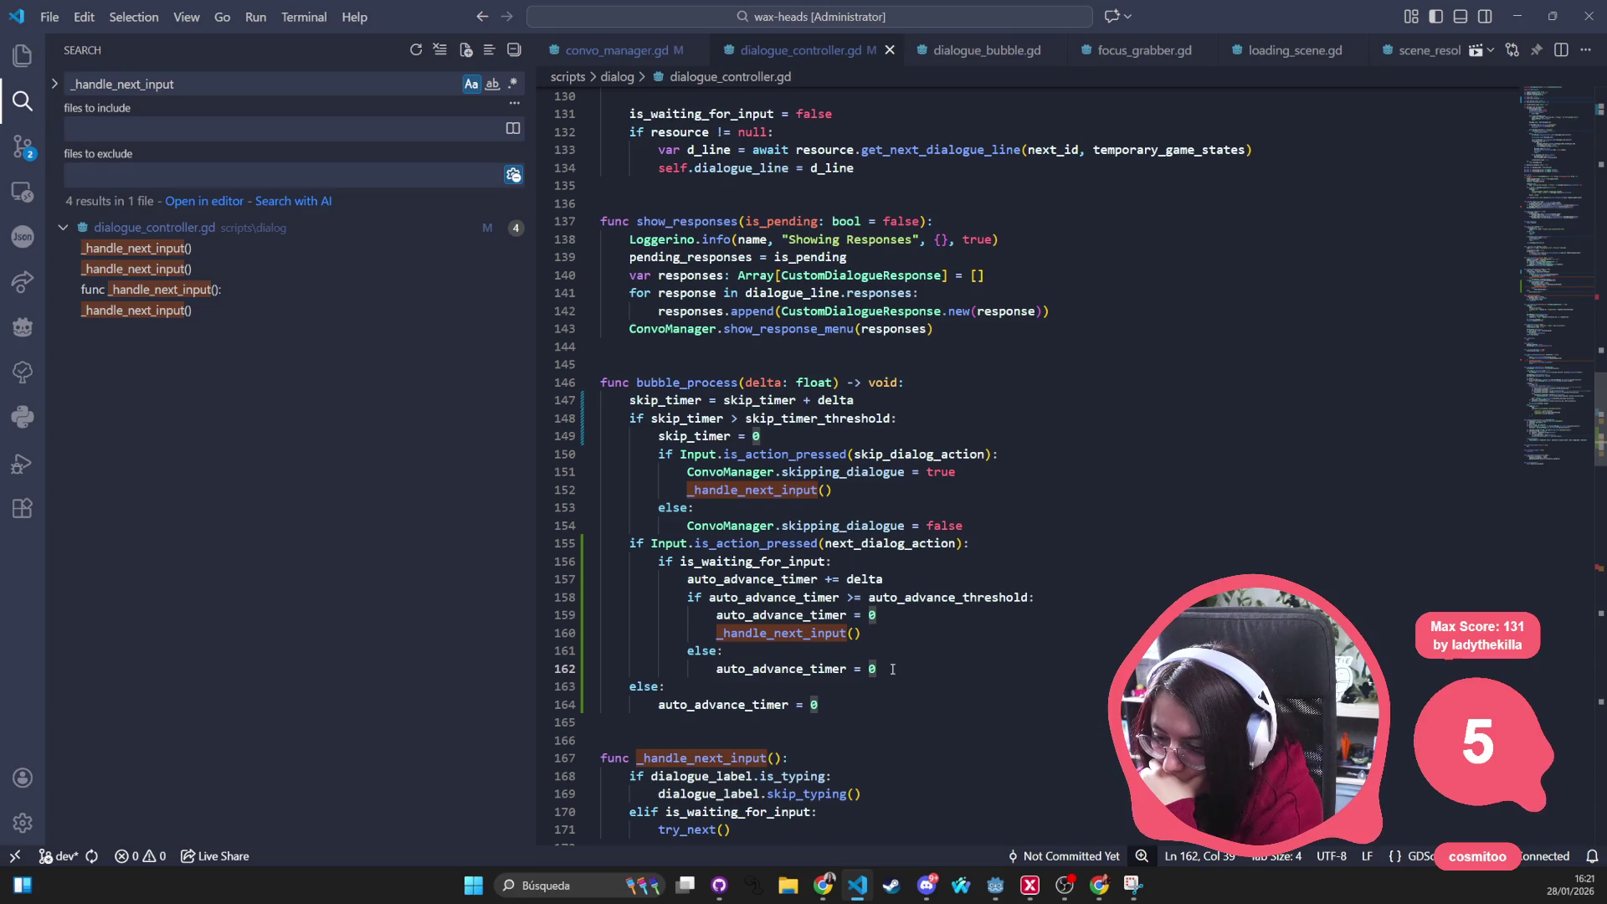
pyautogui.moveTo(687, 651); pyautogui.dragTo(925, 675)
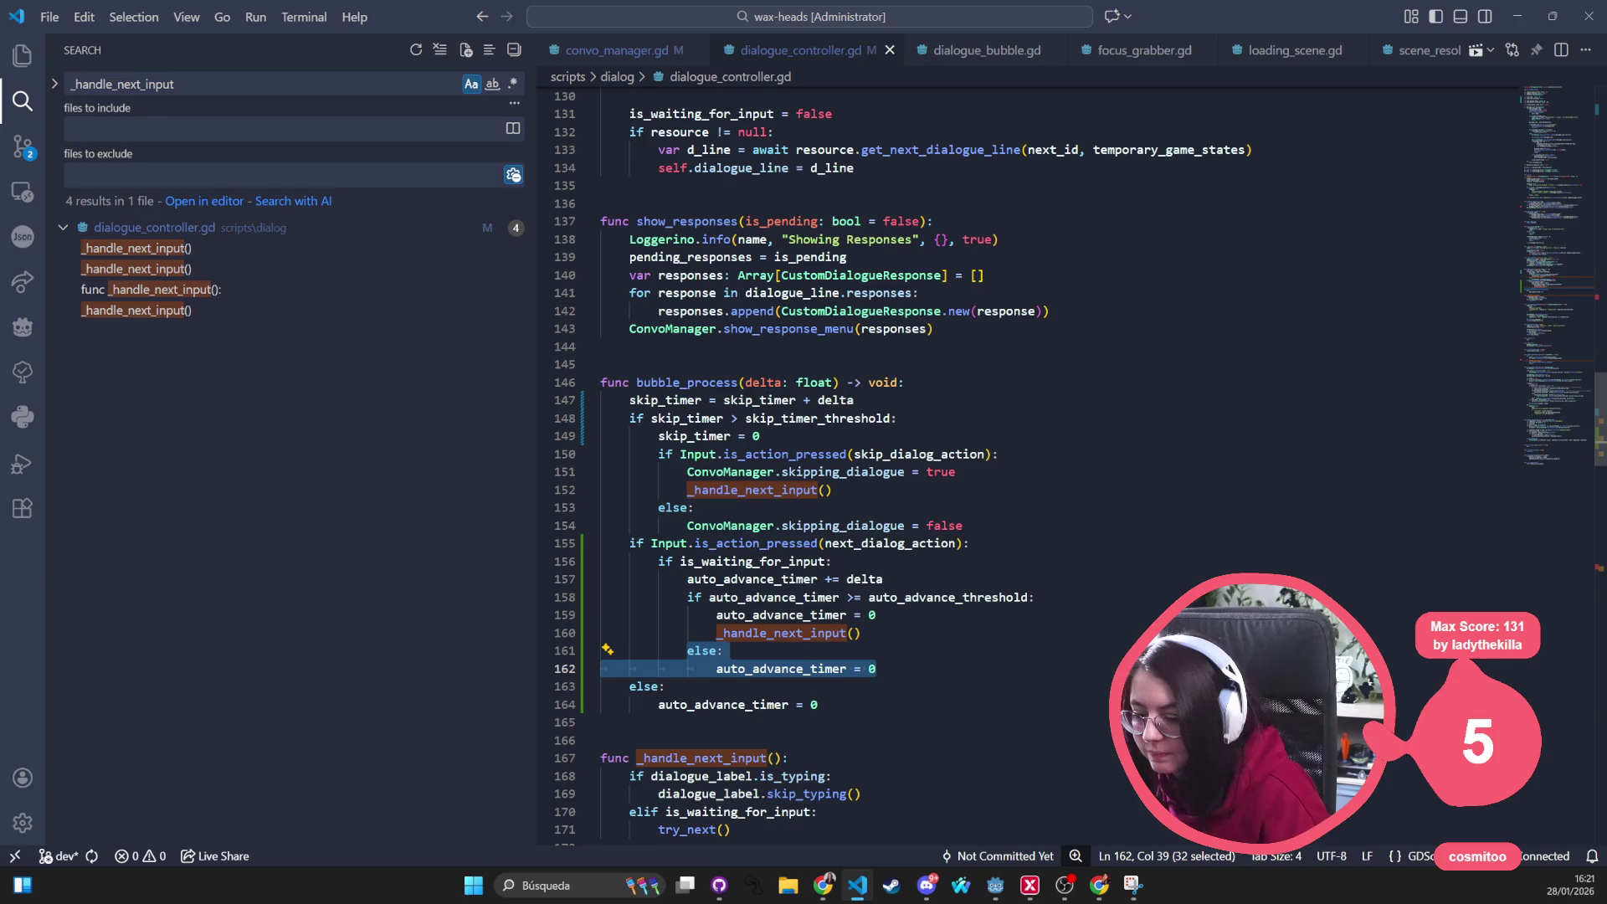
pyautogui.hotkey('shift', 'Tab')
pyautogui.click(992, 542)
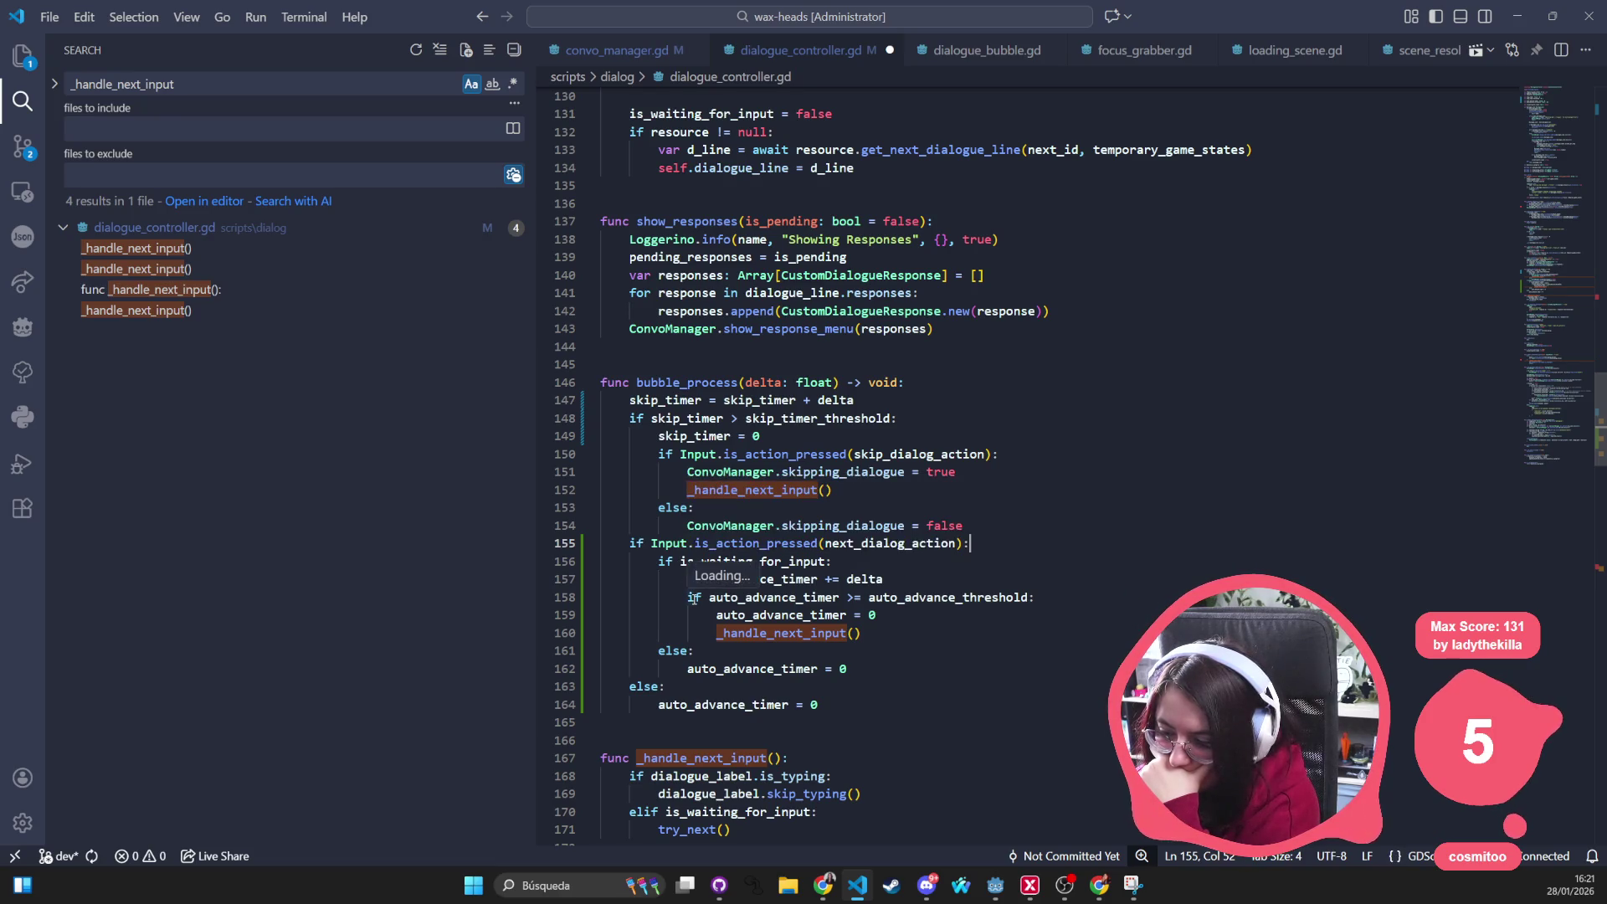
pyautogui.click(955, 634)
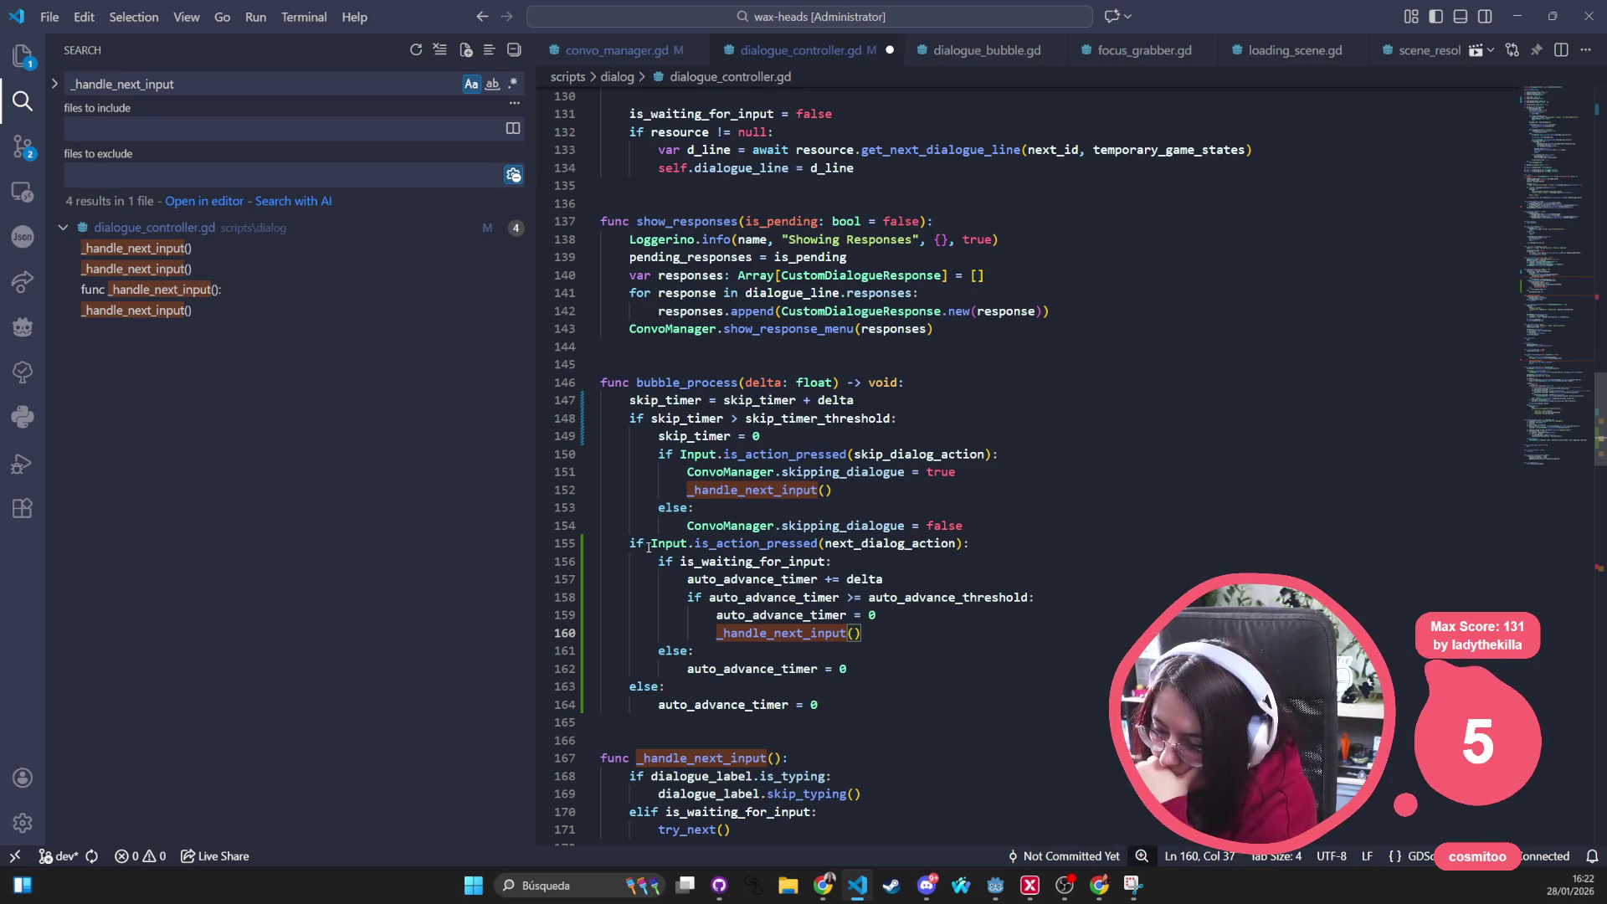
# Review the finished auto-advance block and switch back to the Godot editor
pyautogui.moveTo(658, 561); pyautogui.dragTo(830, 668)
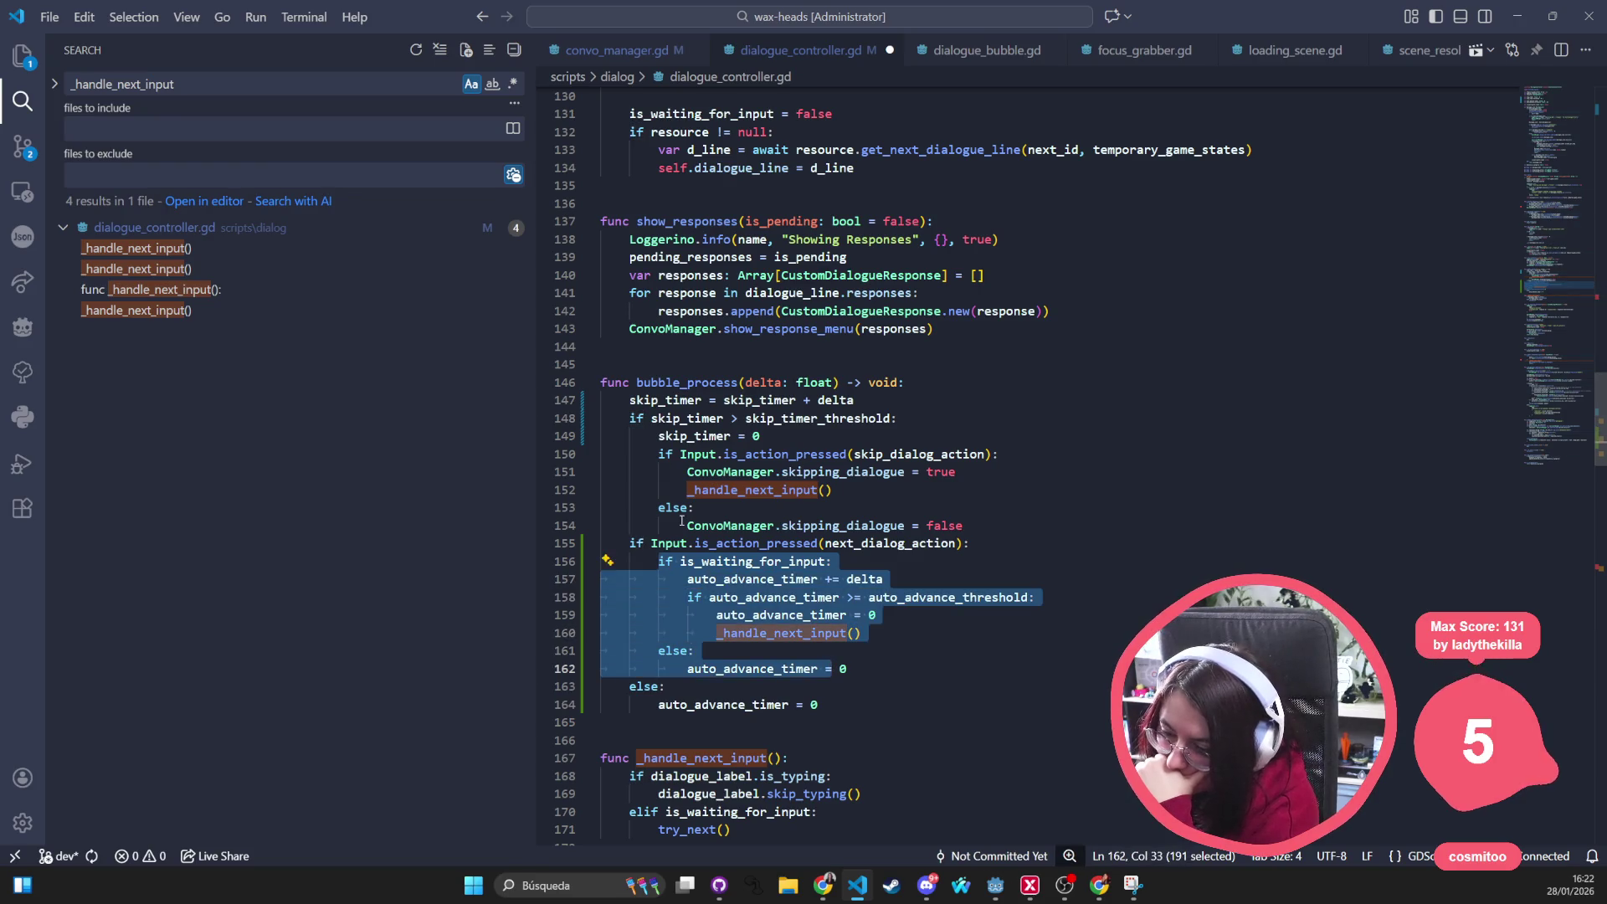
pyautogui.moveTo(630, 542); pyautogui.dragTo(828, 705)
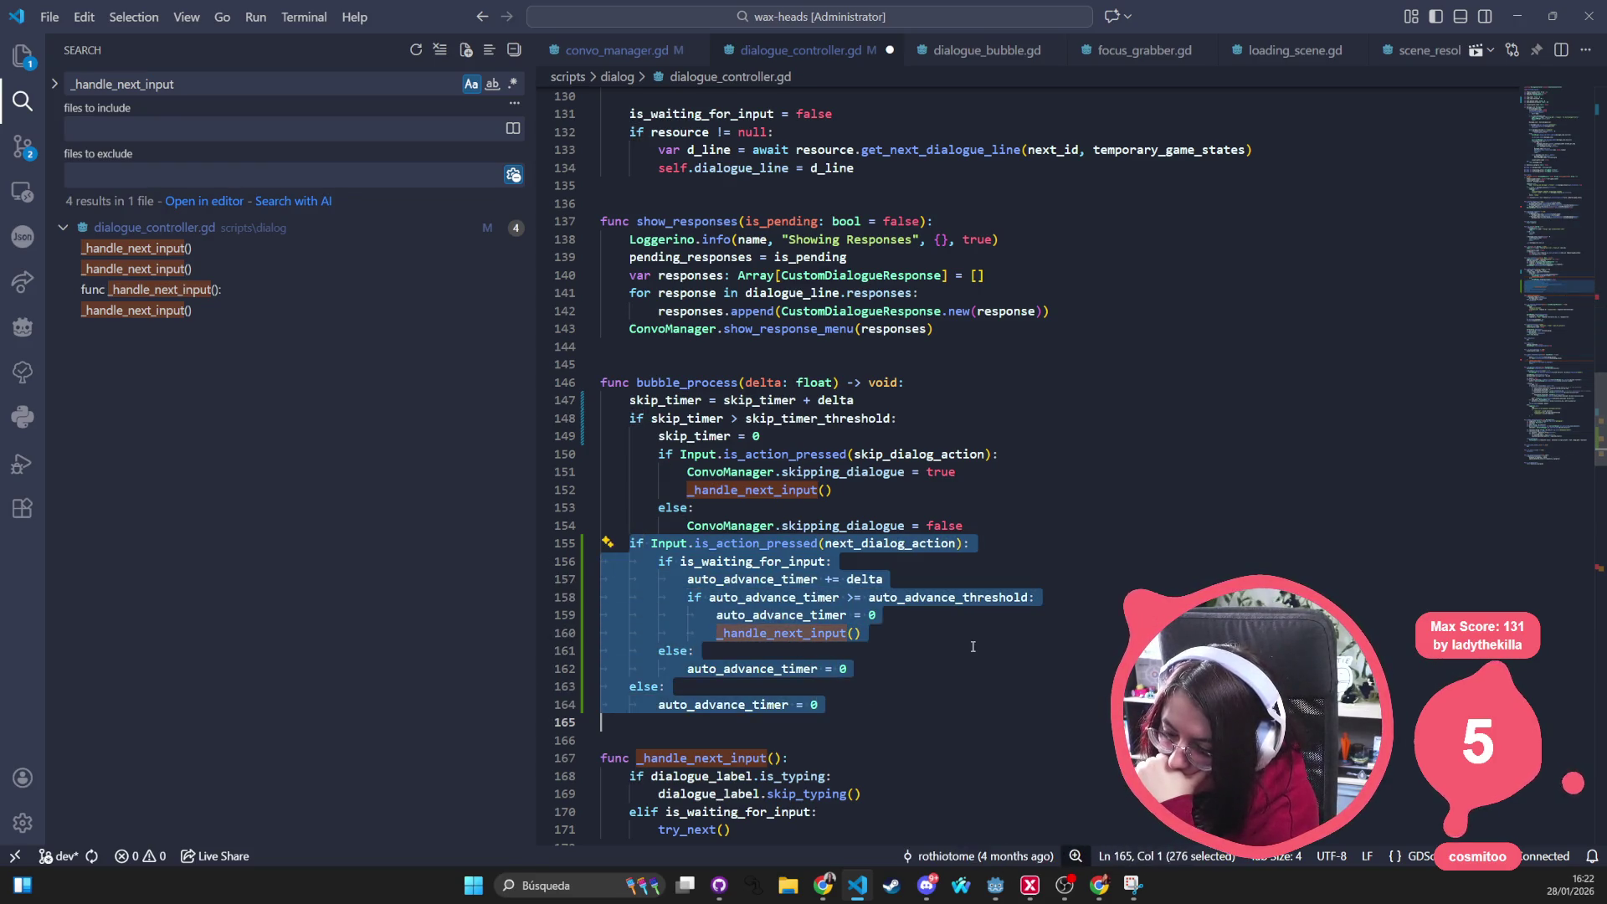
pyautogui.click(754, 650)
pyautogui.hotkey('alt', 'Tab')
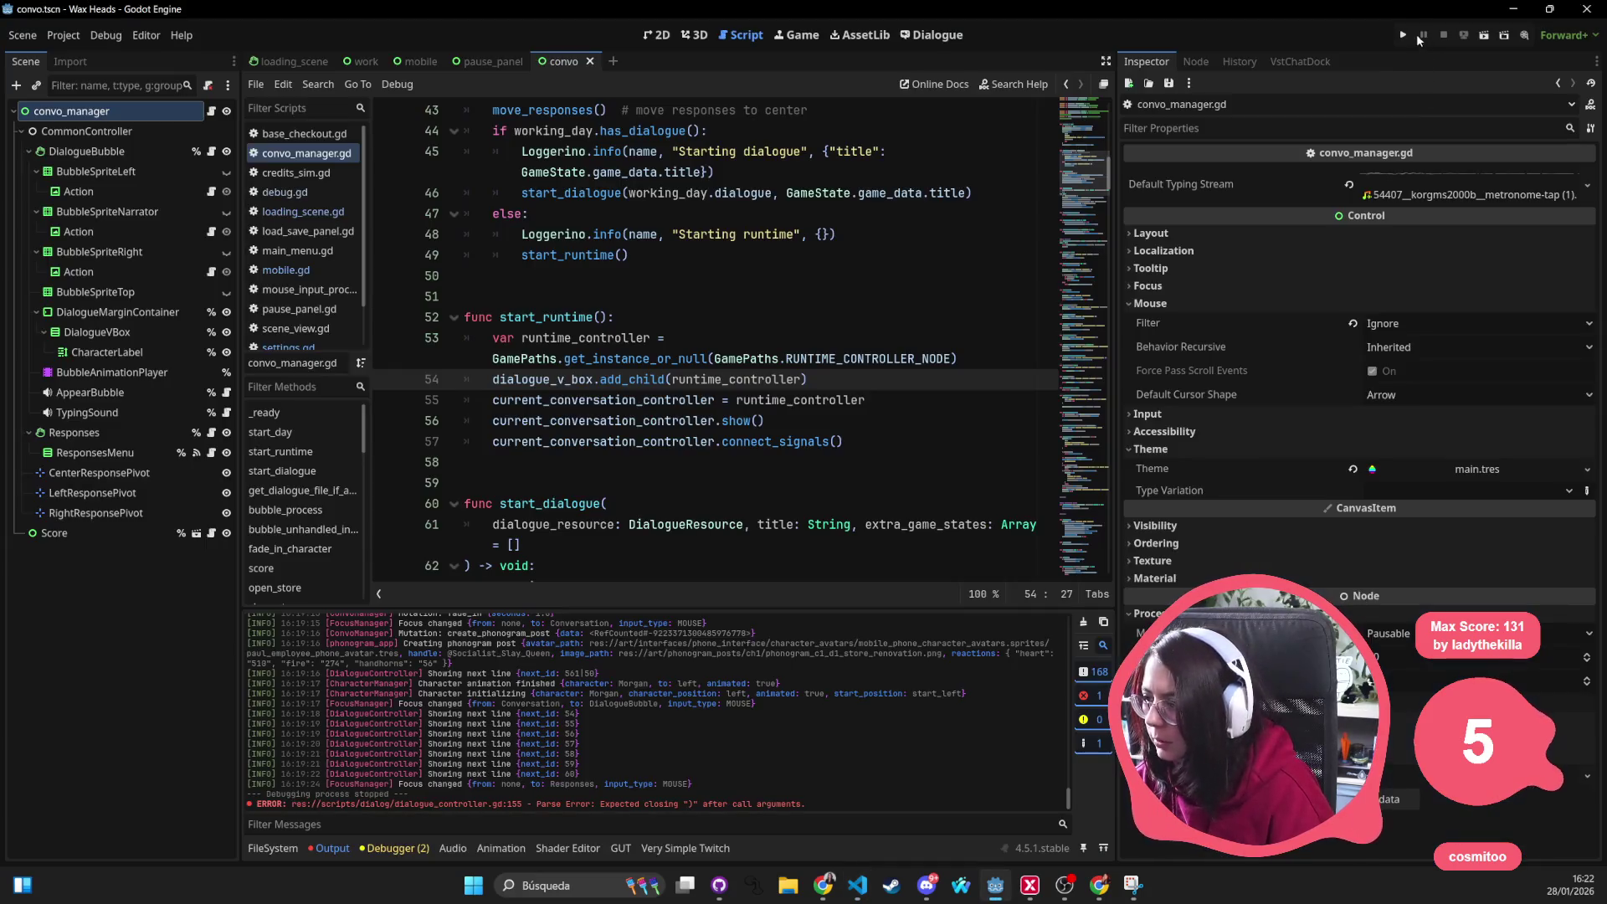
# Run the game, skip the title and menu, reply ¡No me despidas! to Morgan, then quit
pyautogui.click(1408, 37)
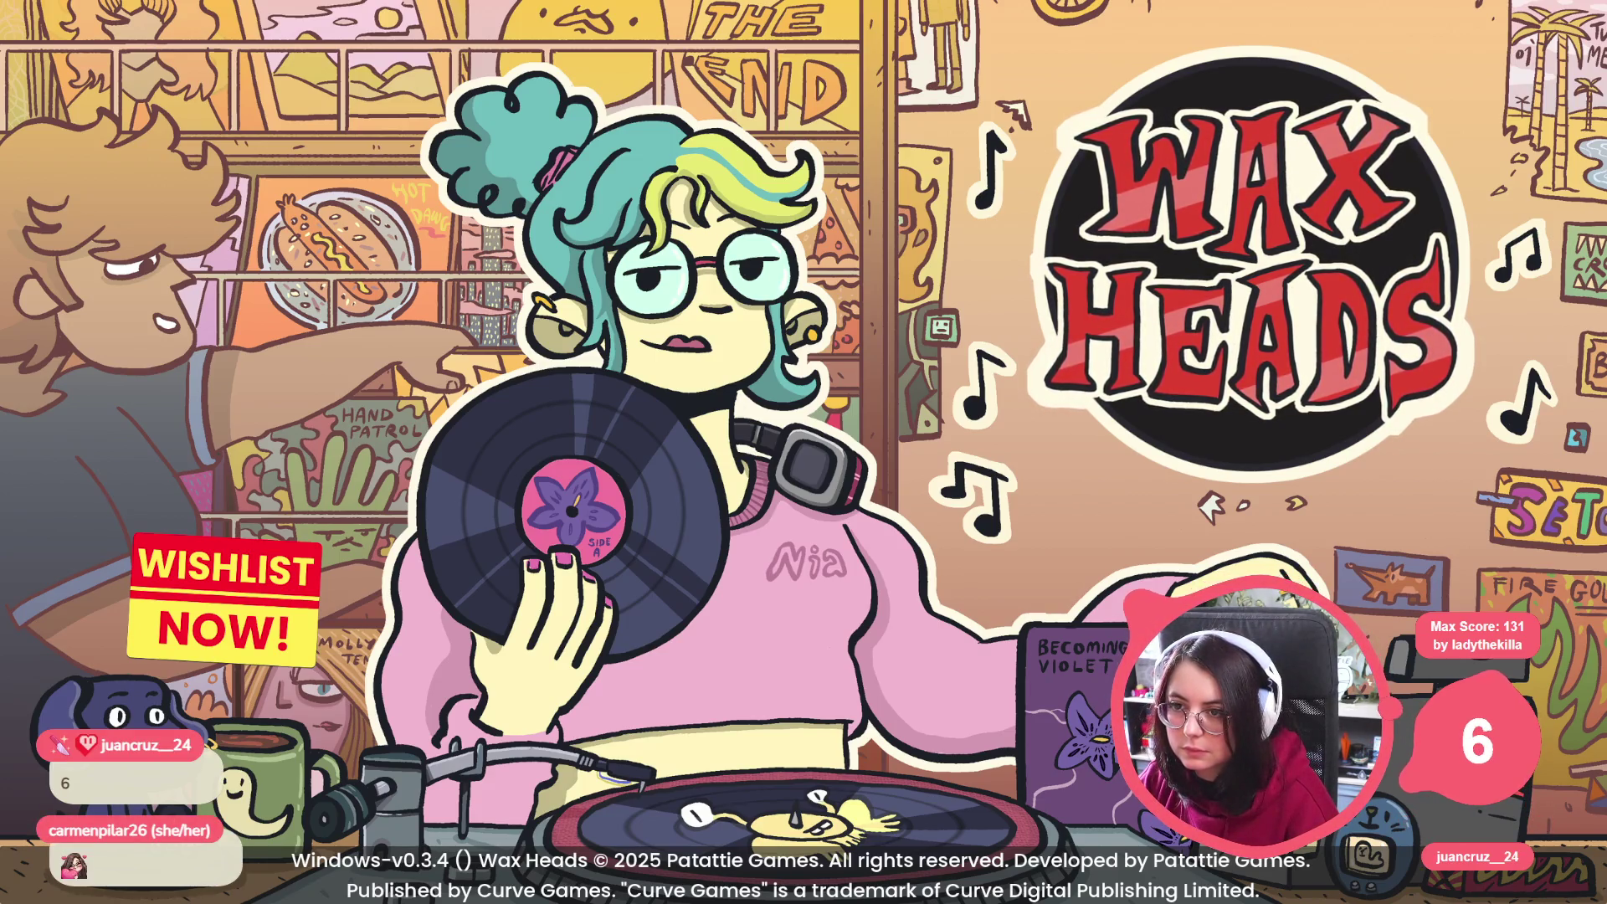
pyautogui.press('Return')
pyautogui.press('Escape')
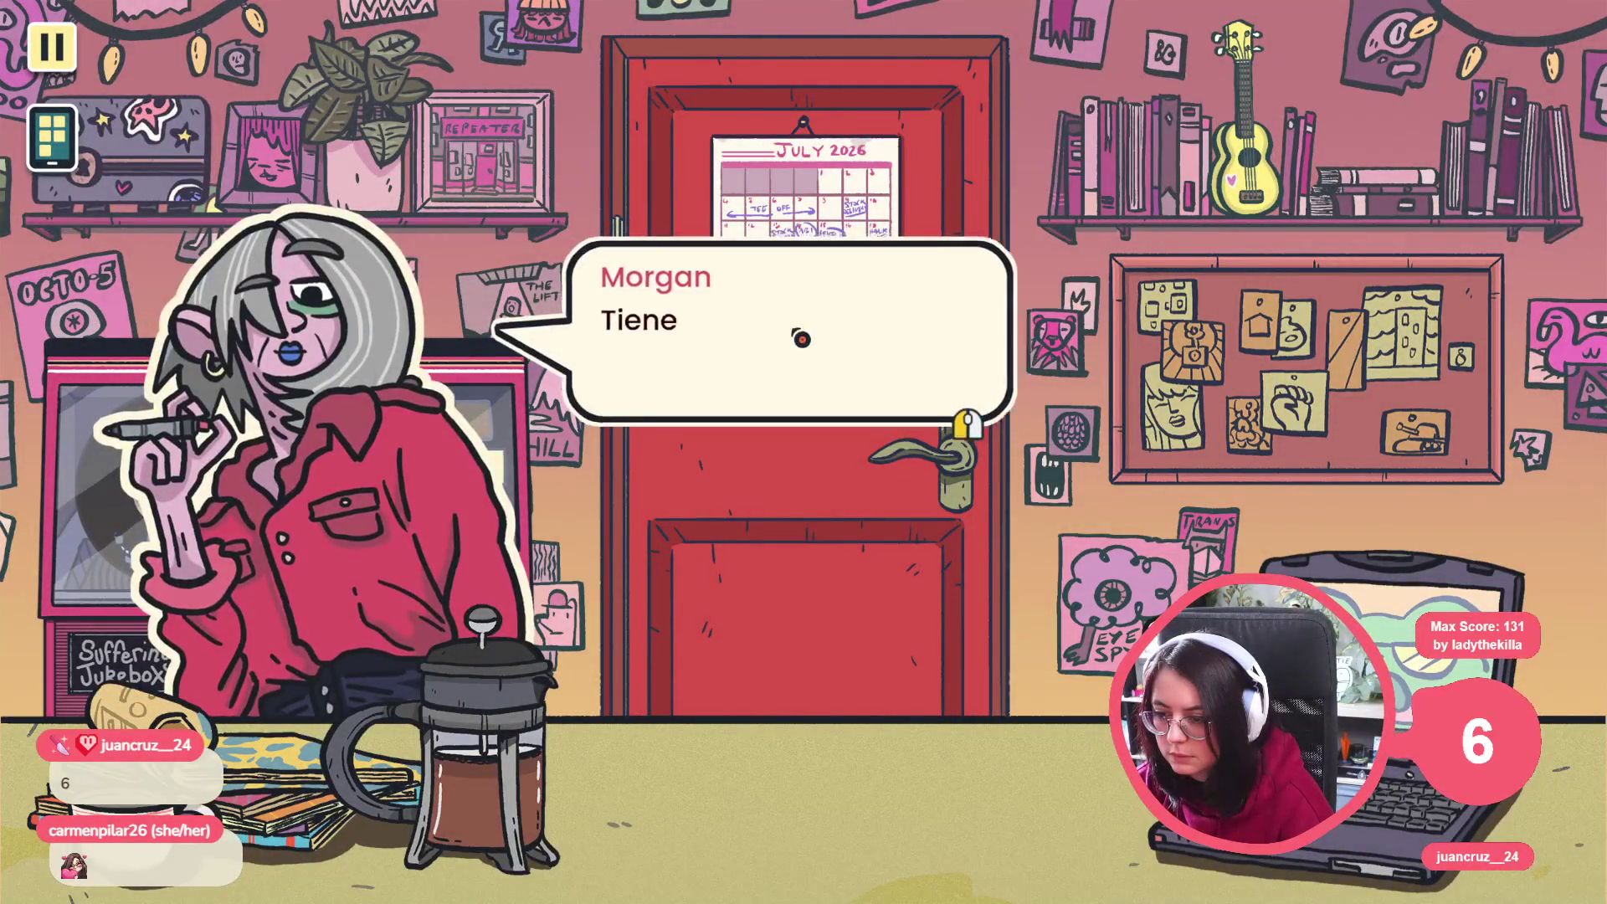
pyautogui.click(805, 329)
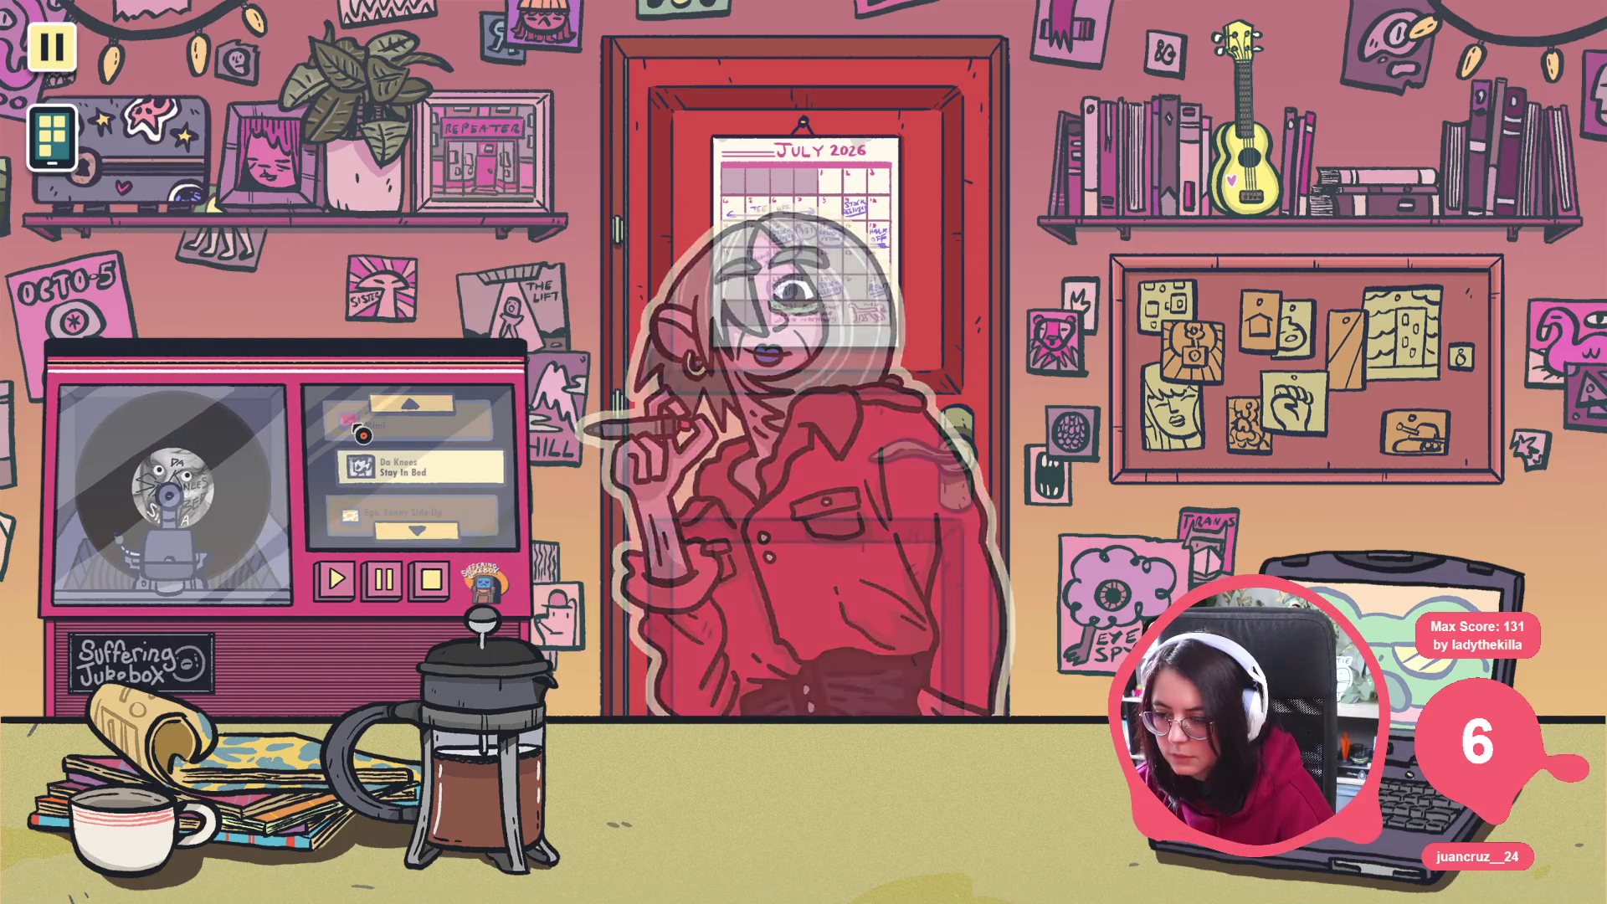
pyautogui.press('F8')
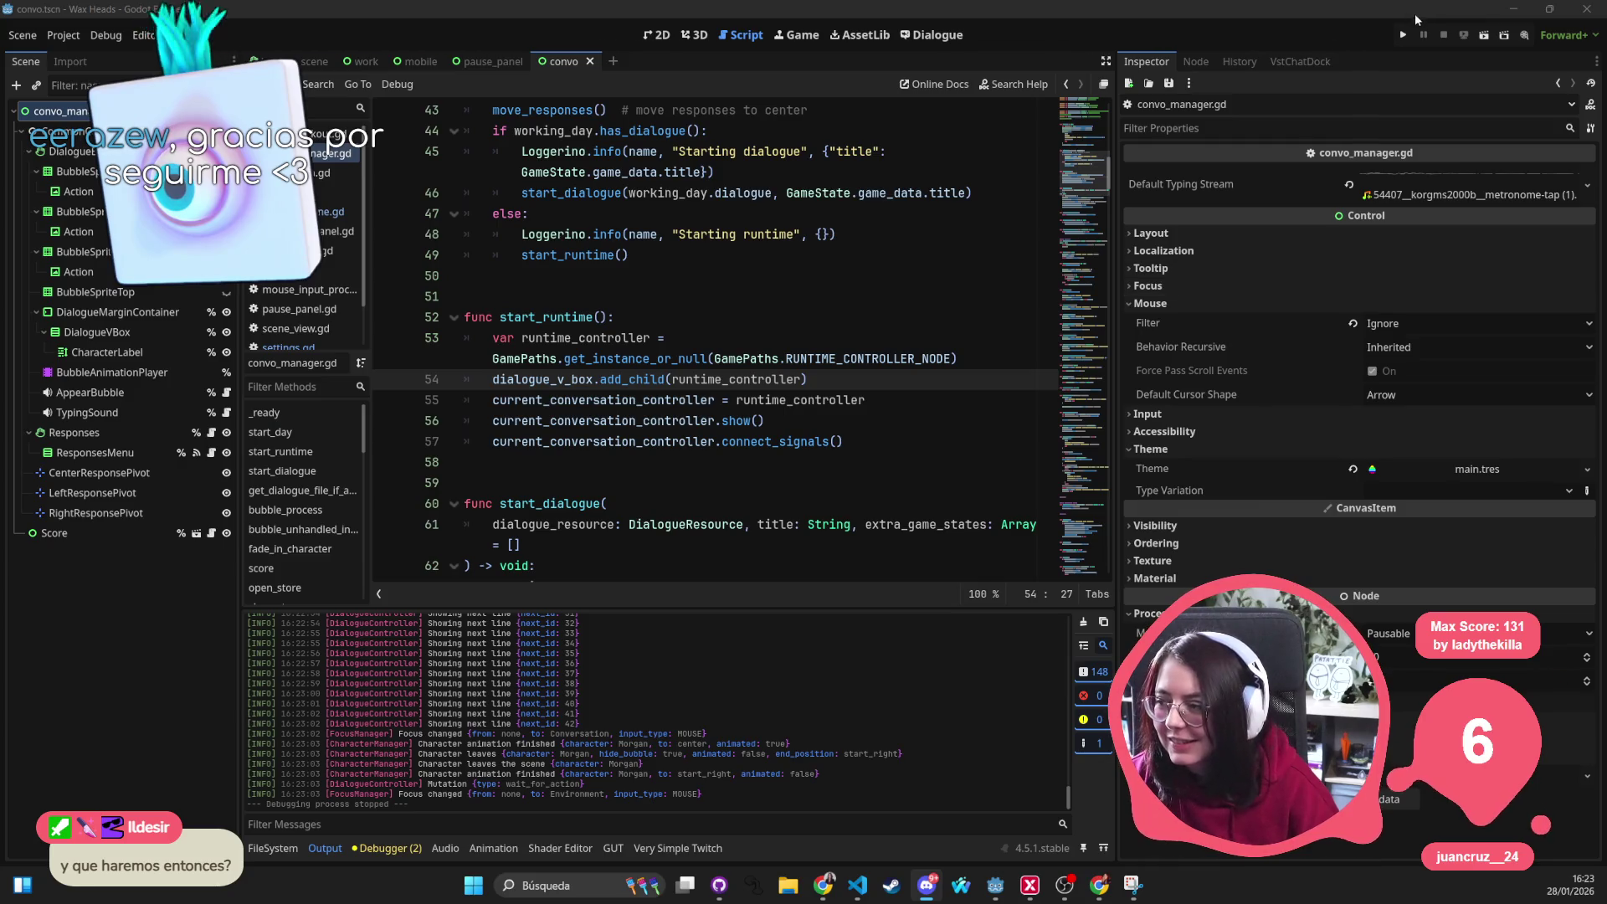
# Run the project with F5 so the Wax Heads main menu appears
pyautogui.press('F5')
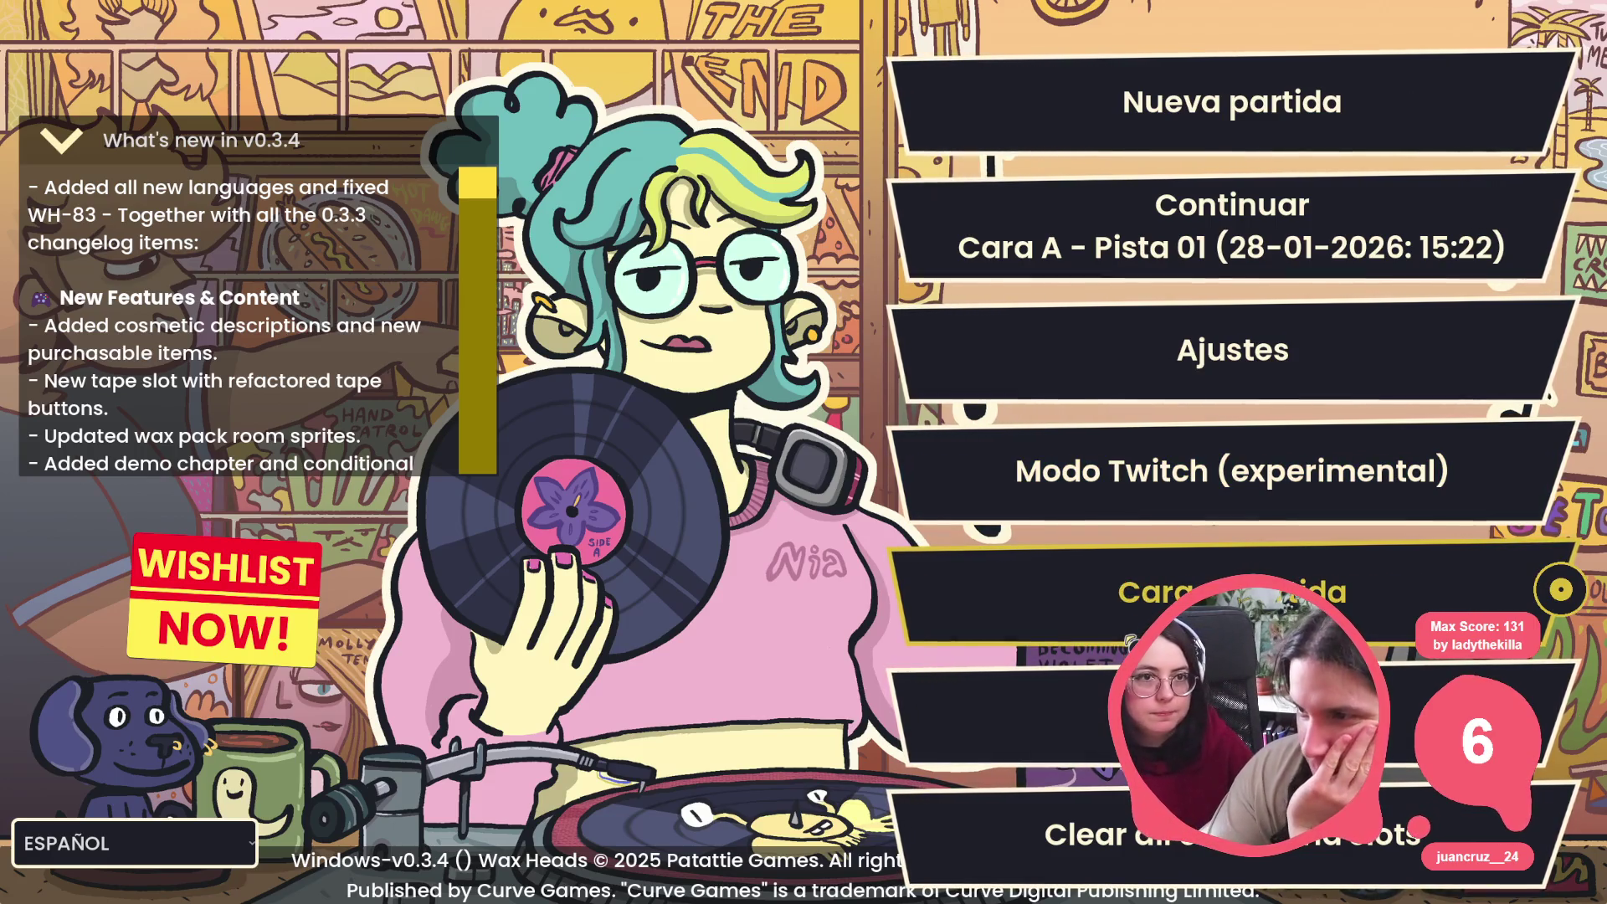
# Continue the saved game and advance Morgan's lines to choose ¡No me despidas!
pyautogui.click(1230, 227)
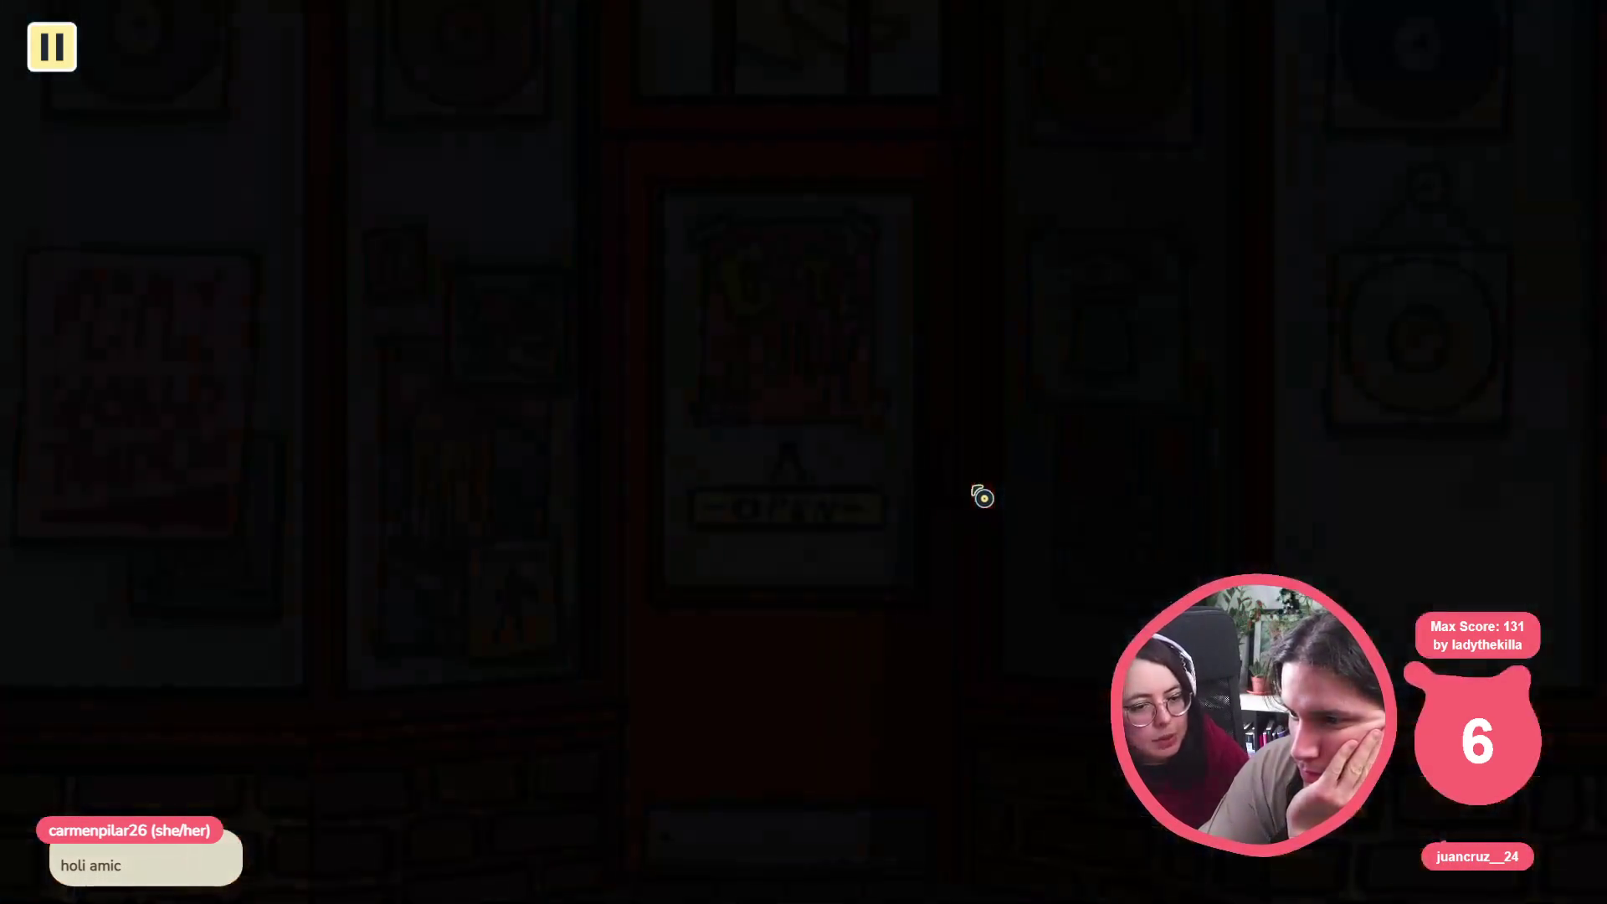
pyautogui.click(984, 483)
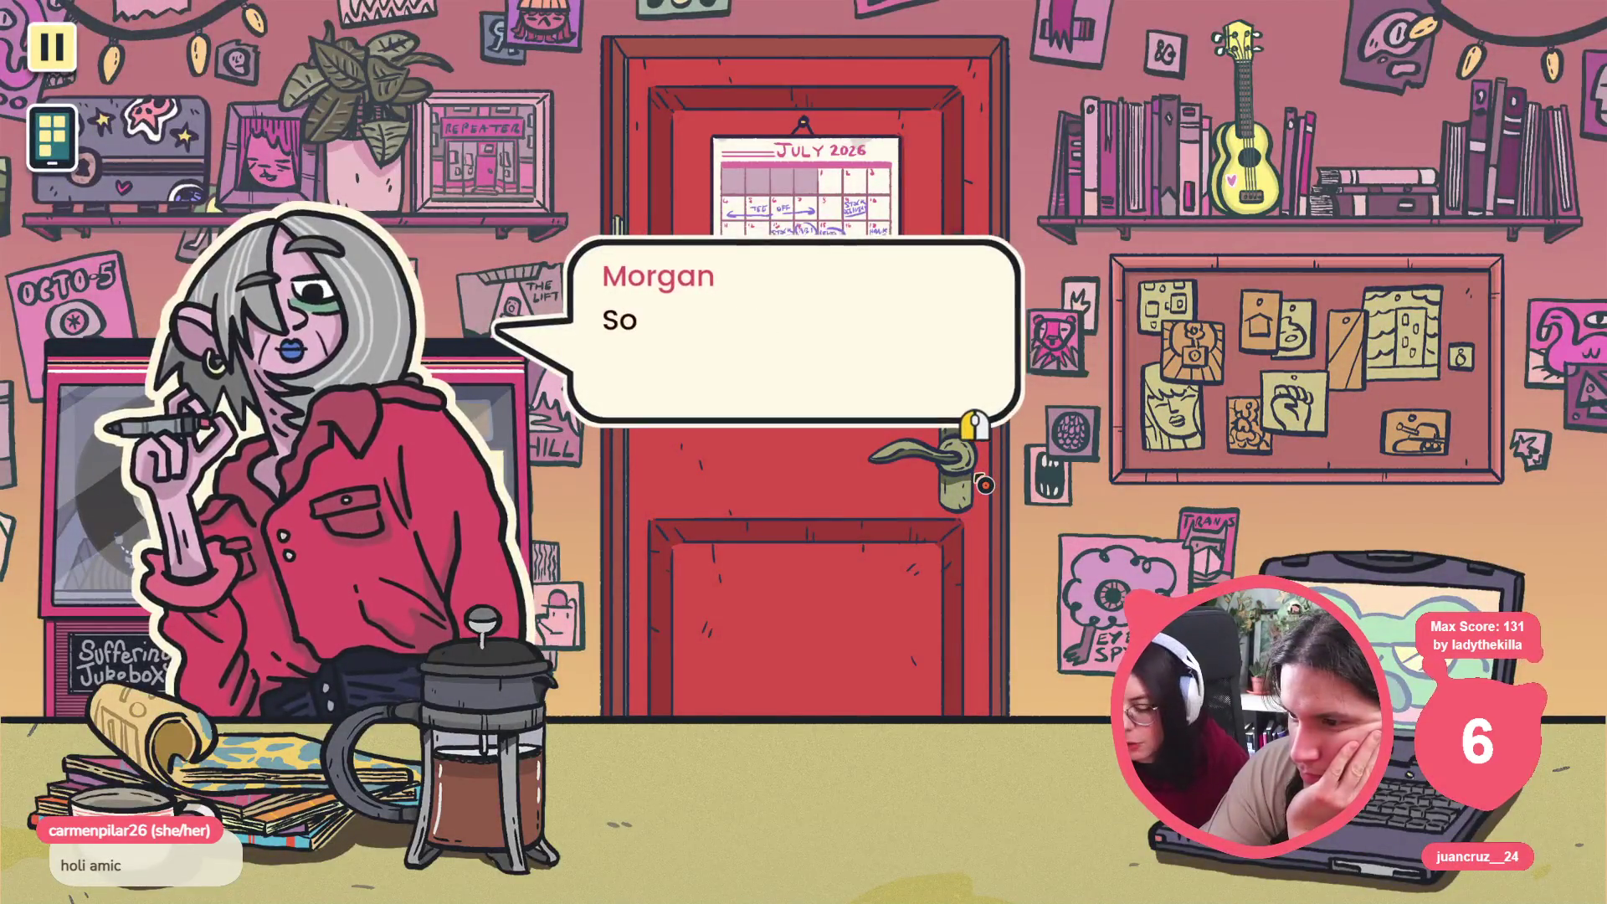
pyautogui.click(982, 484)
pyautogui.click(984, 484)
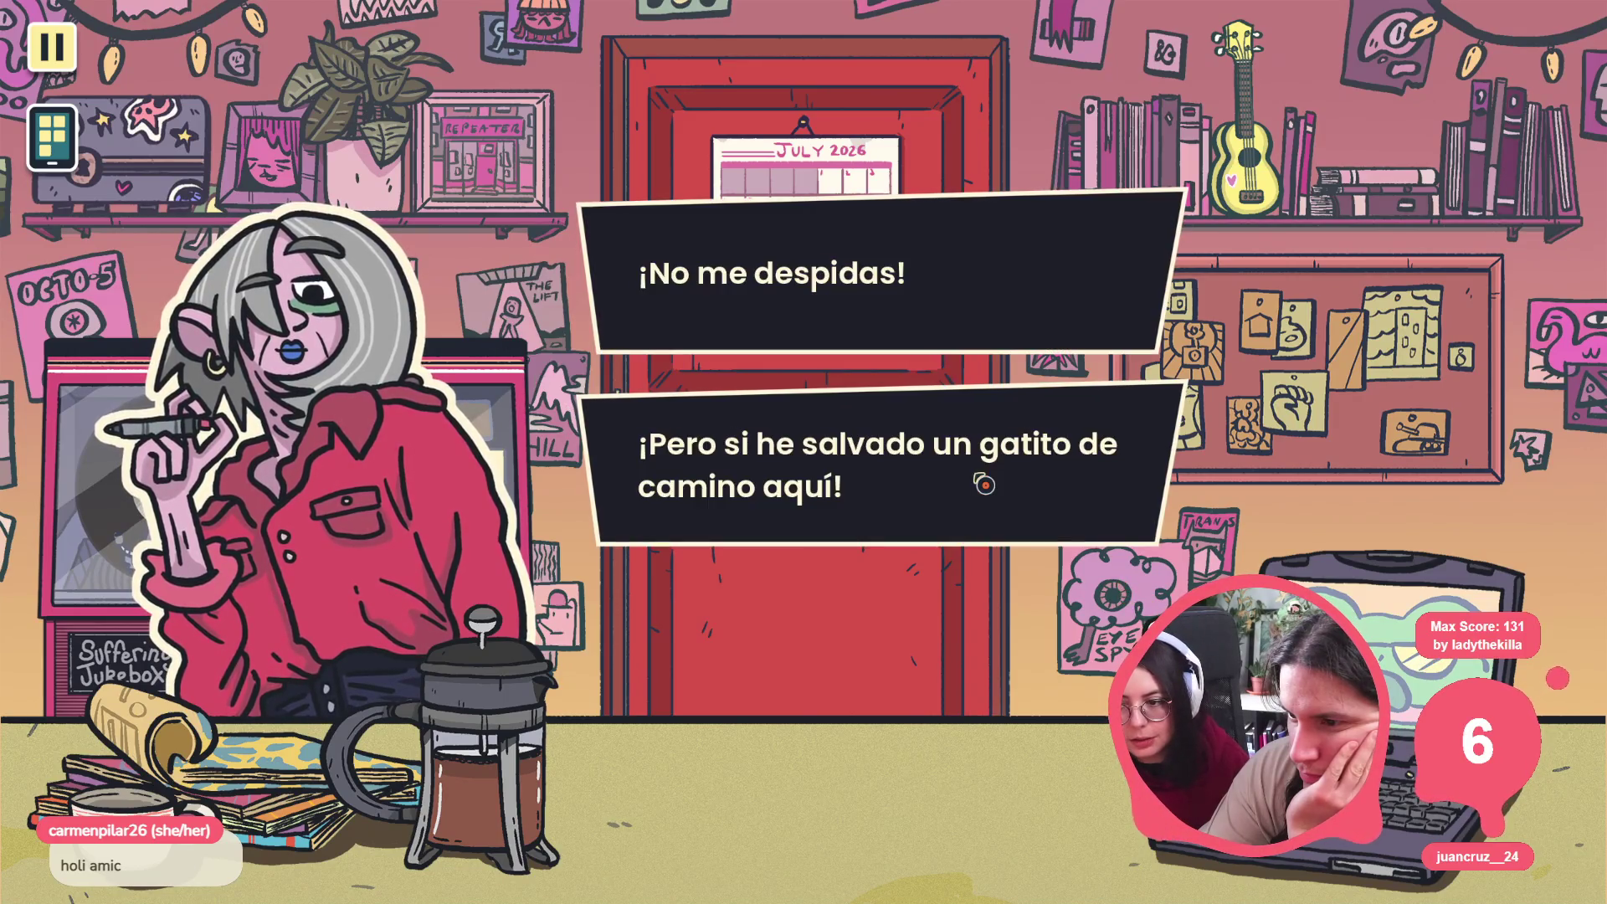
pyautogui.click(915, 345)
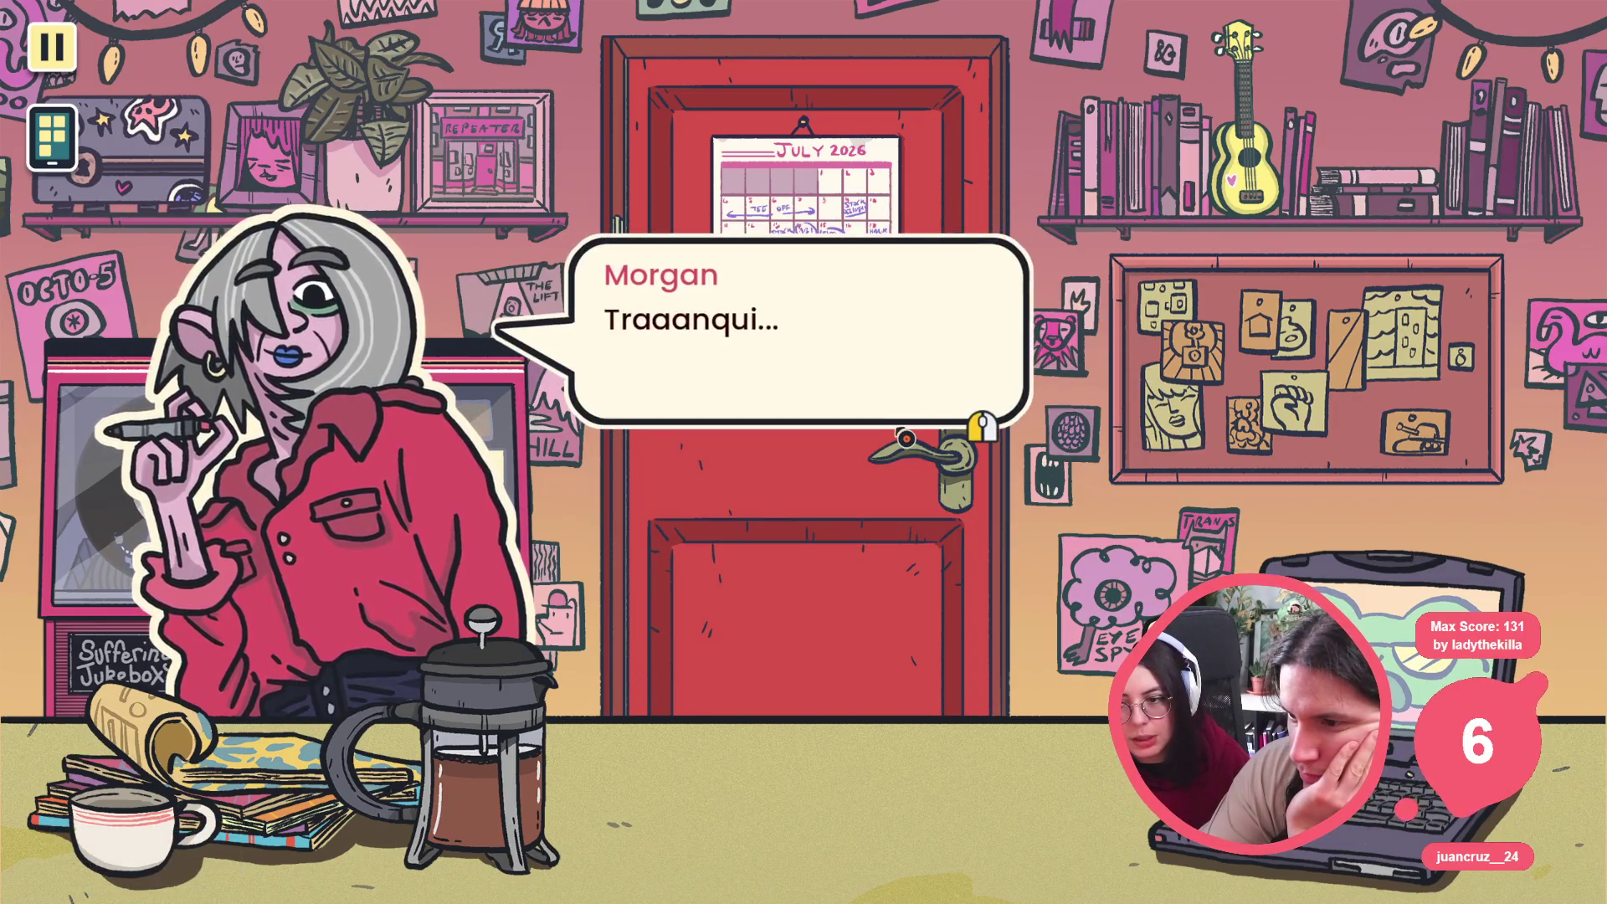
# Click through Morgan's remaining lines—toothbrush, room, coffee, tea—up to her Sígueme line
pyautogui.click(982, 427)
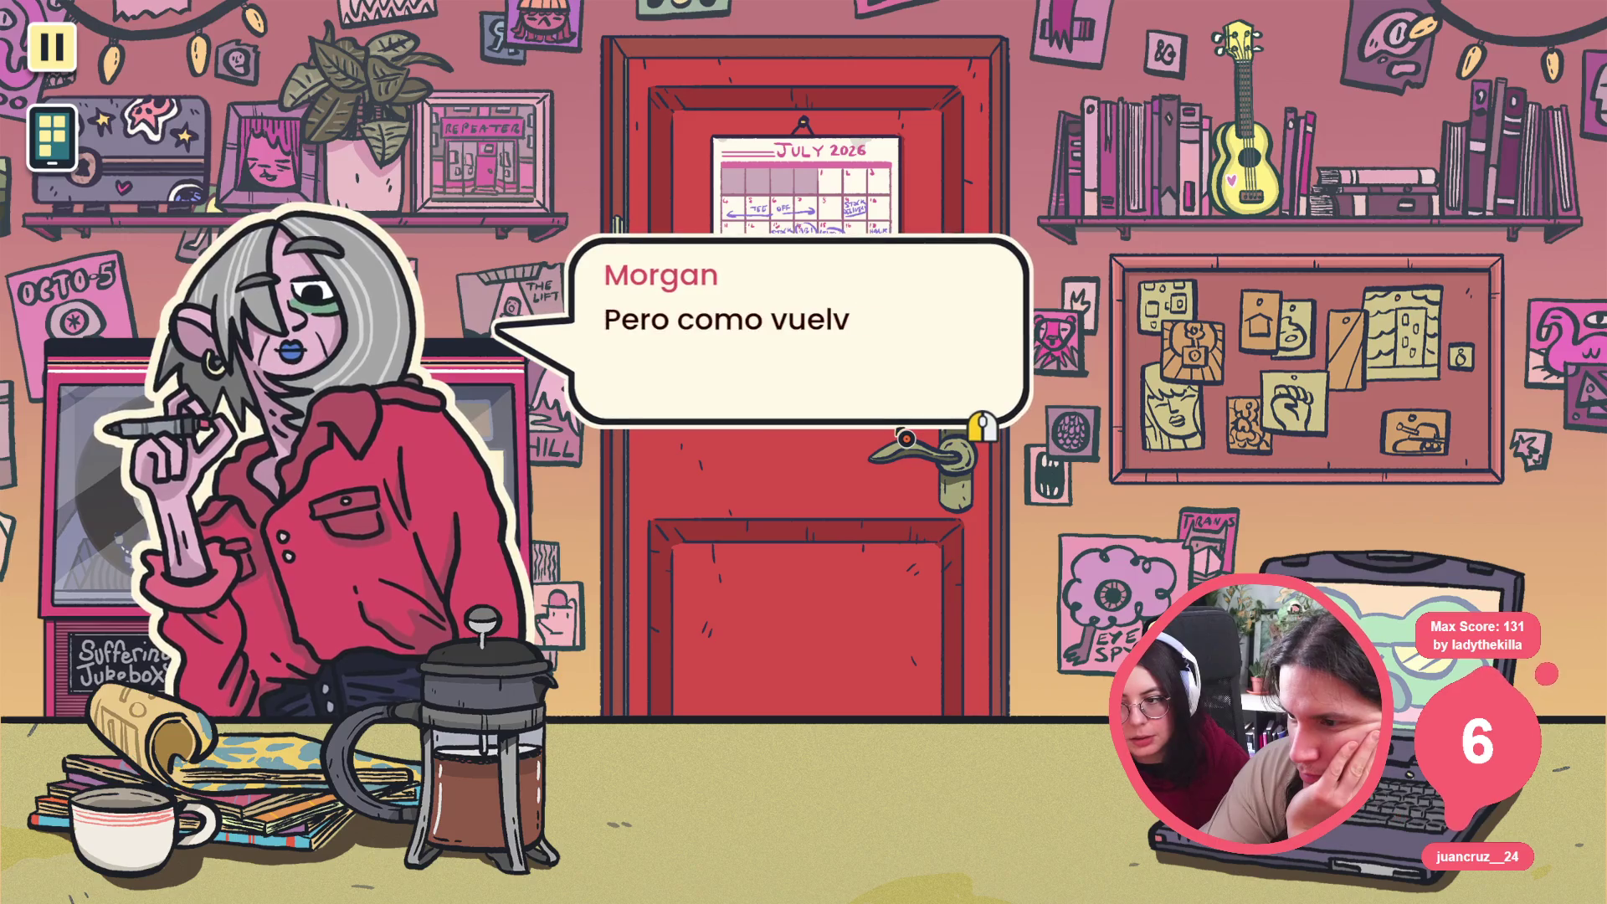
pyautogui.click(982, 427)
pyautogui.click(983, 427)
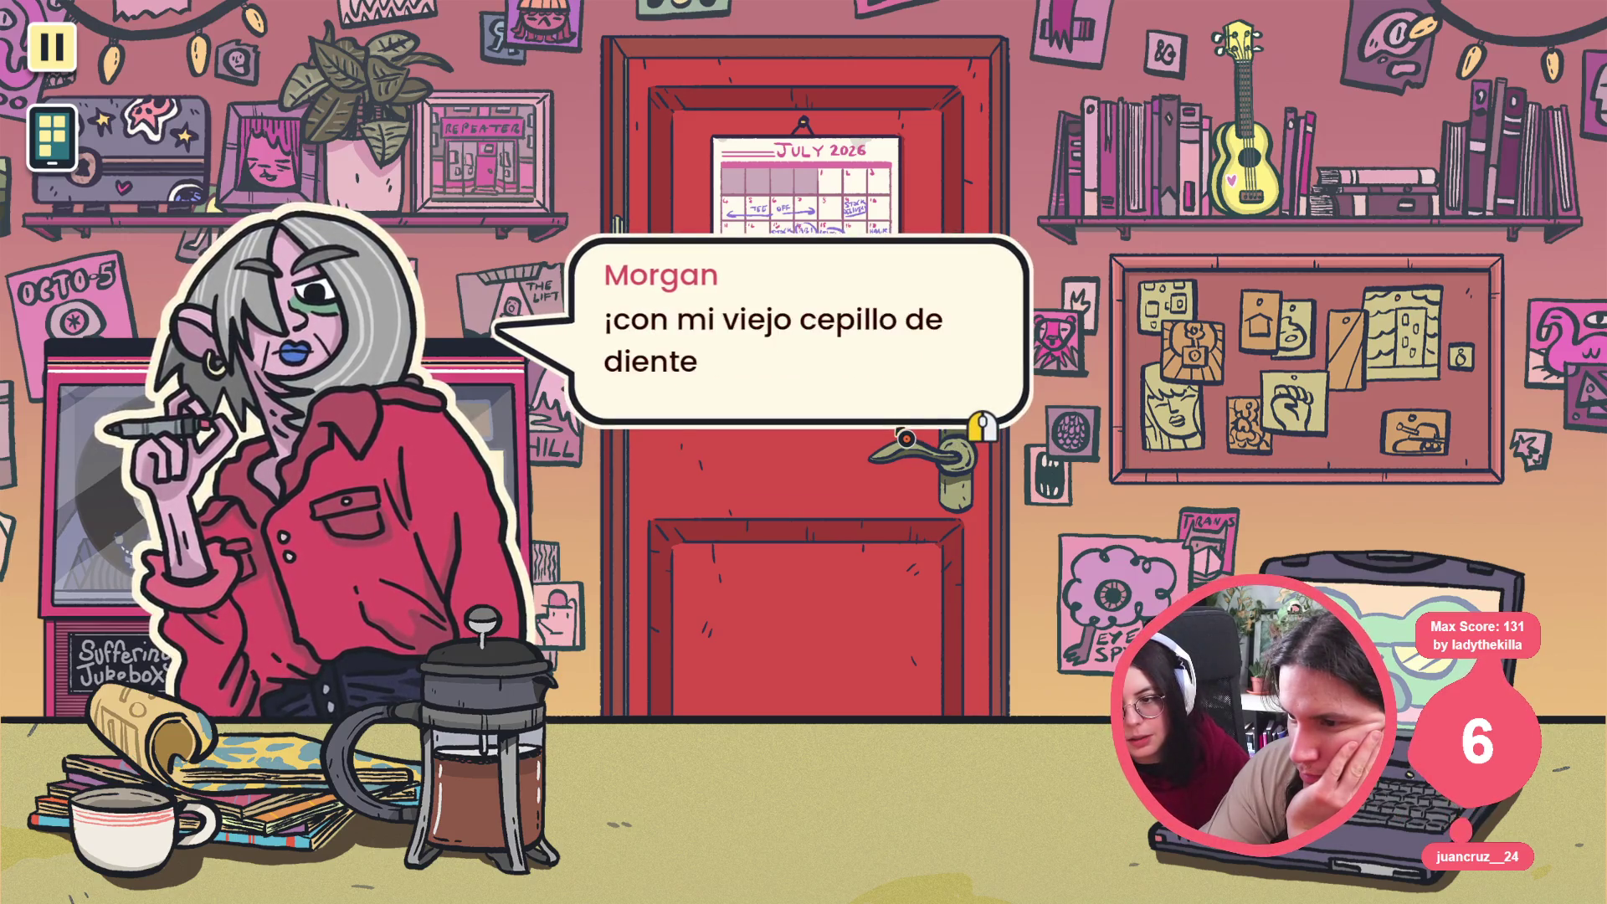
pyautogui.click(905, 437)
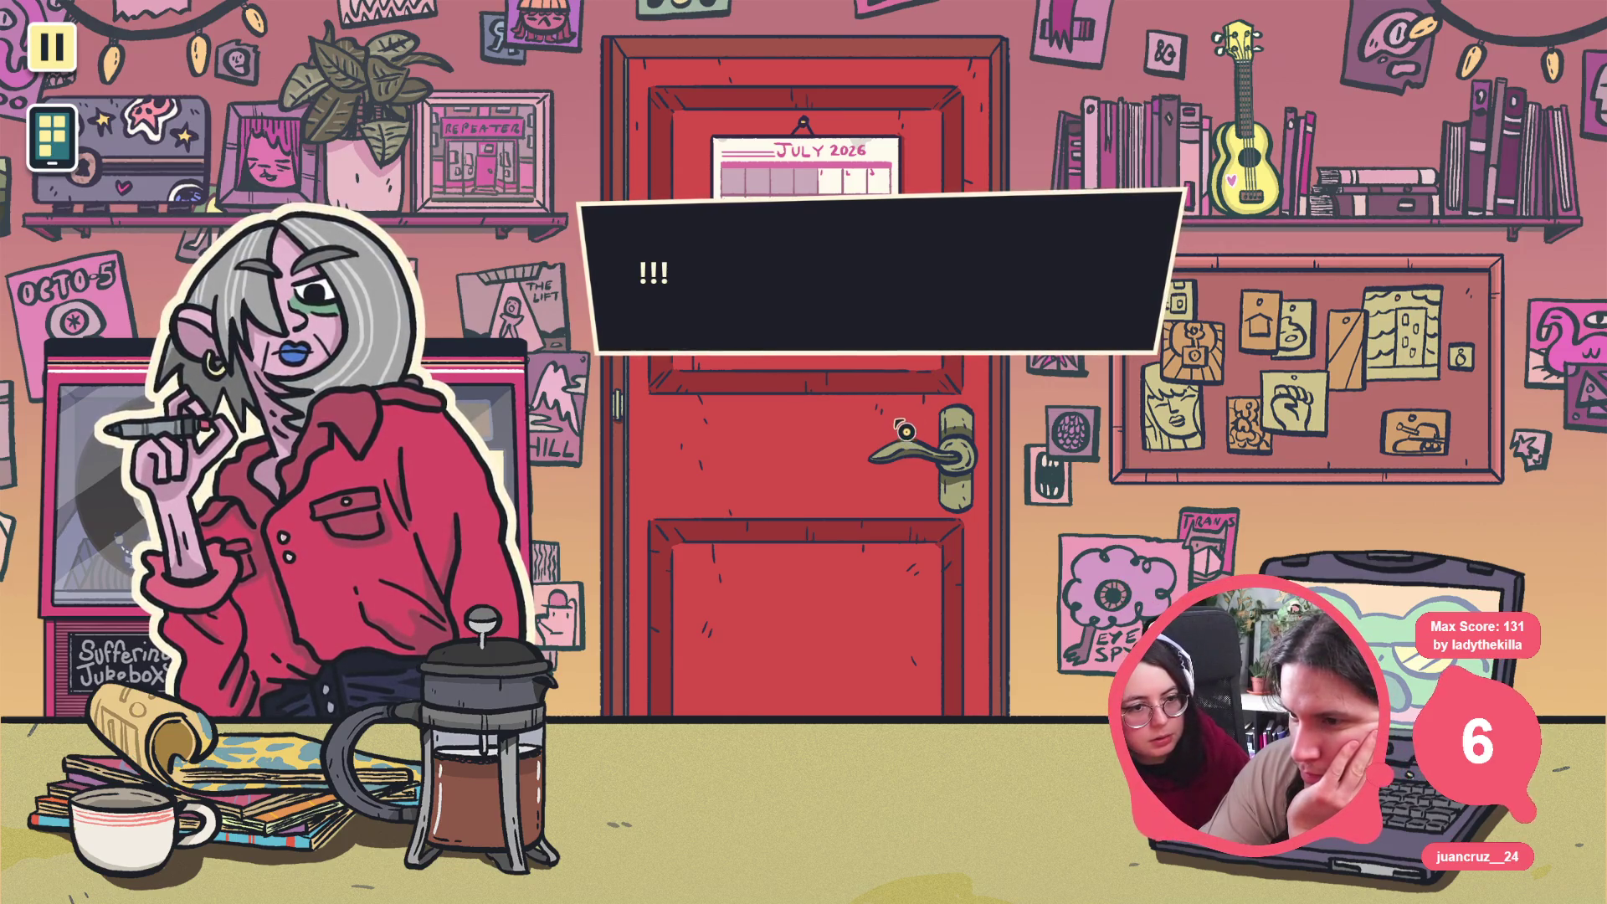
pyautogui.click(899, 433)
pyautogui.click(877, 434)
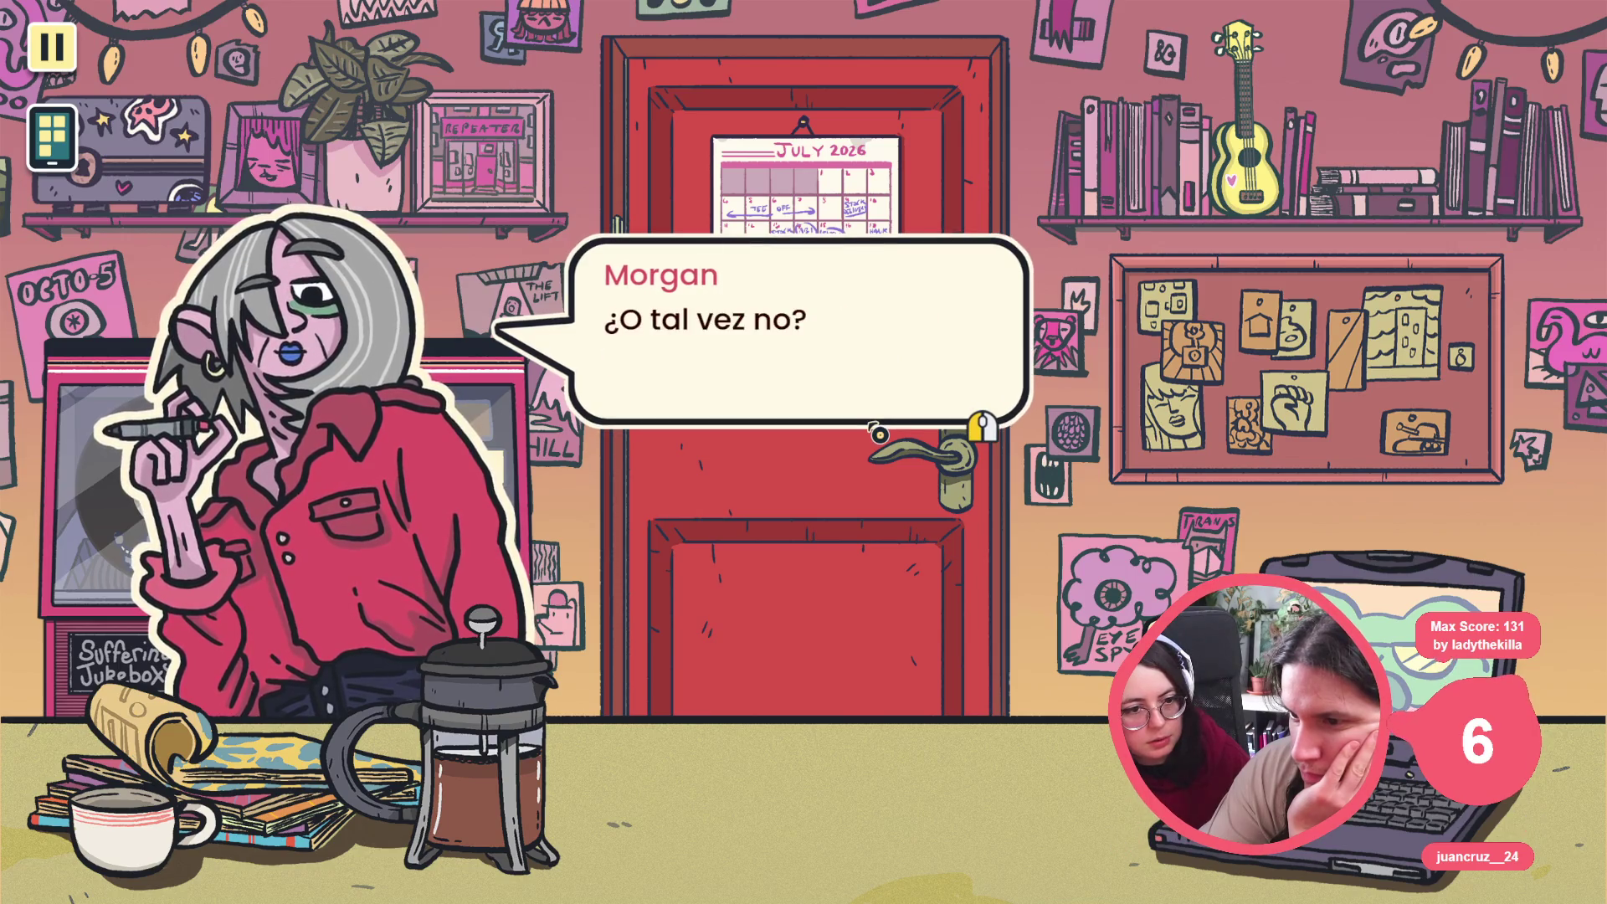
pyautogui.click(877, 433)
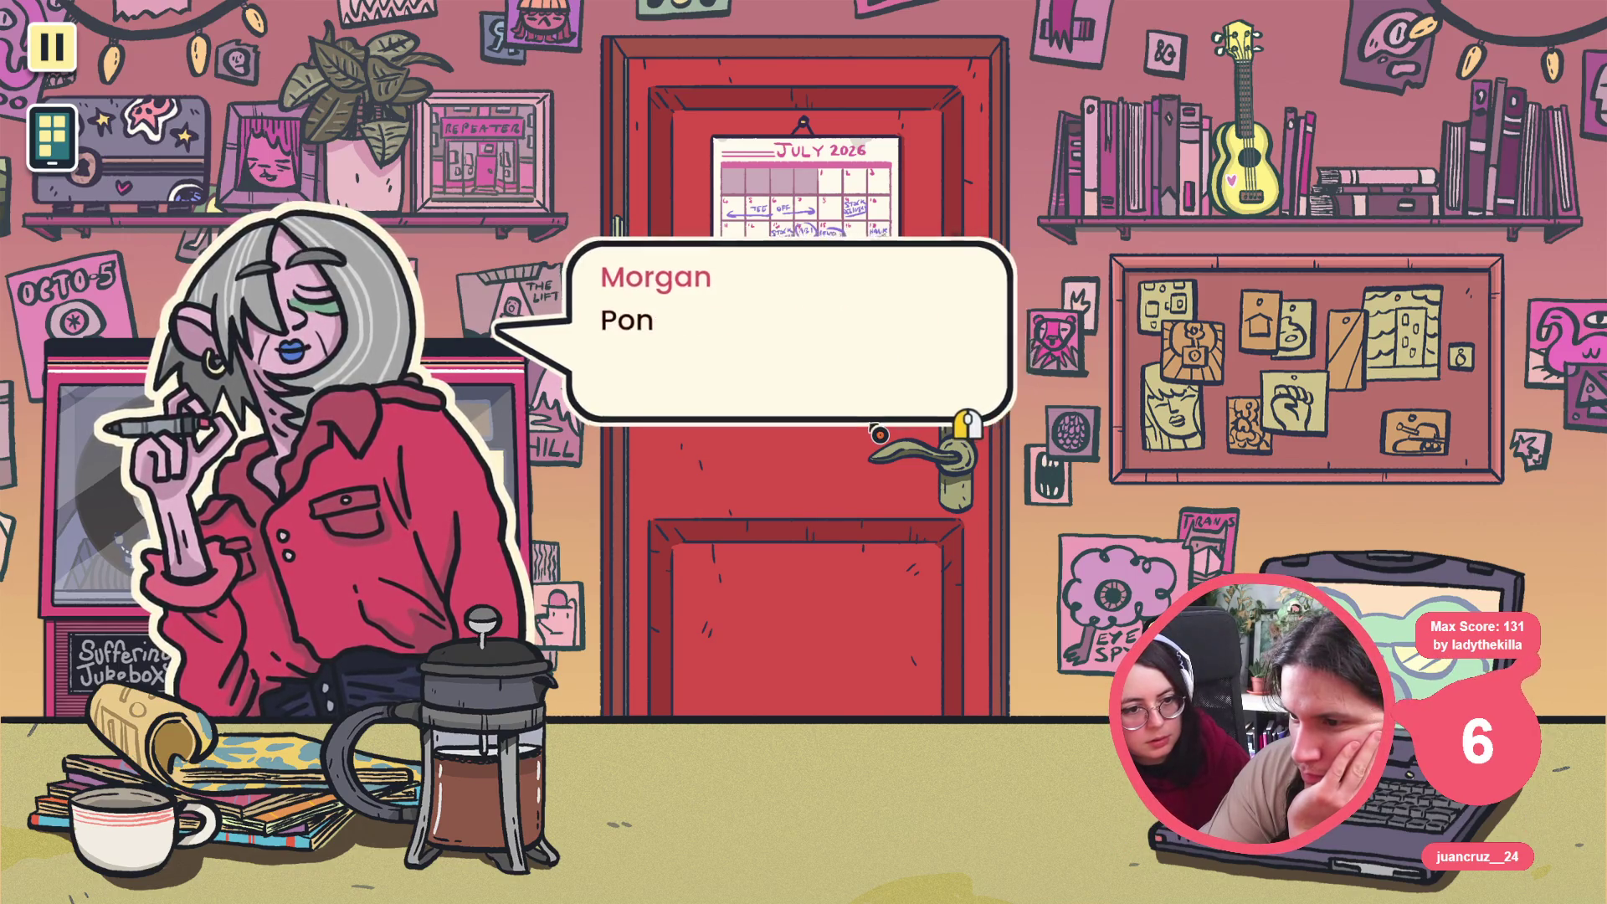
pyautogui.click(876, 434)
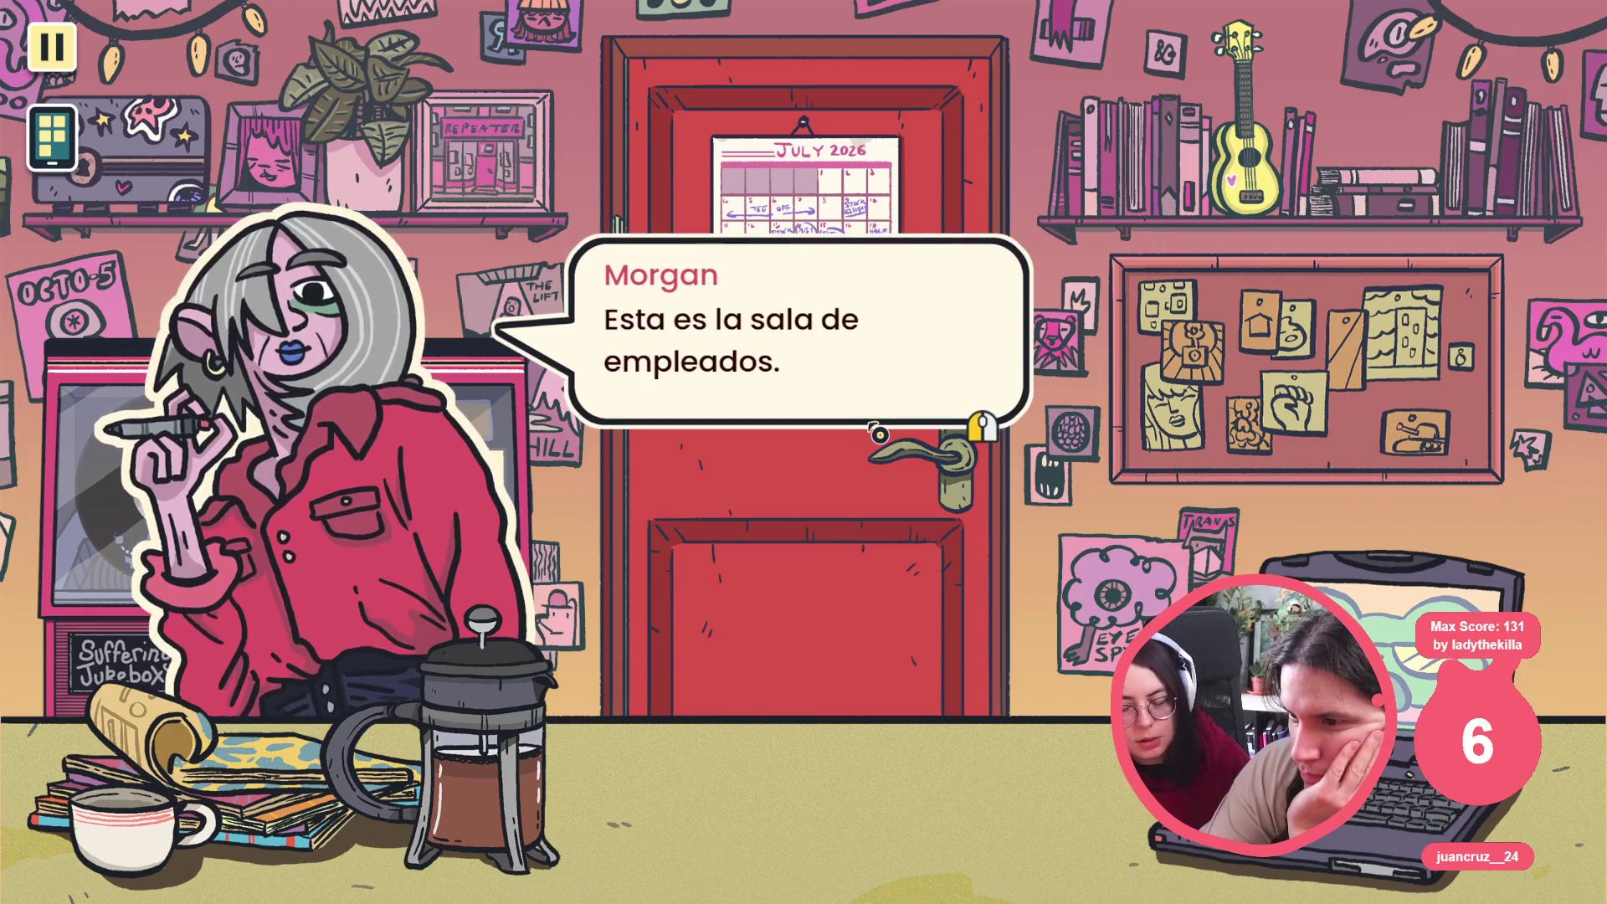
pyautogui.click(878, 434)
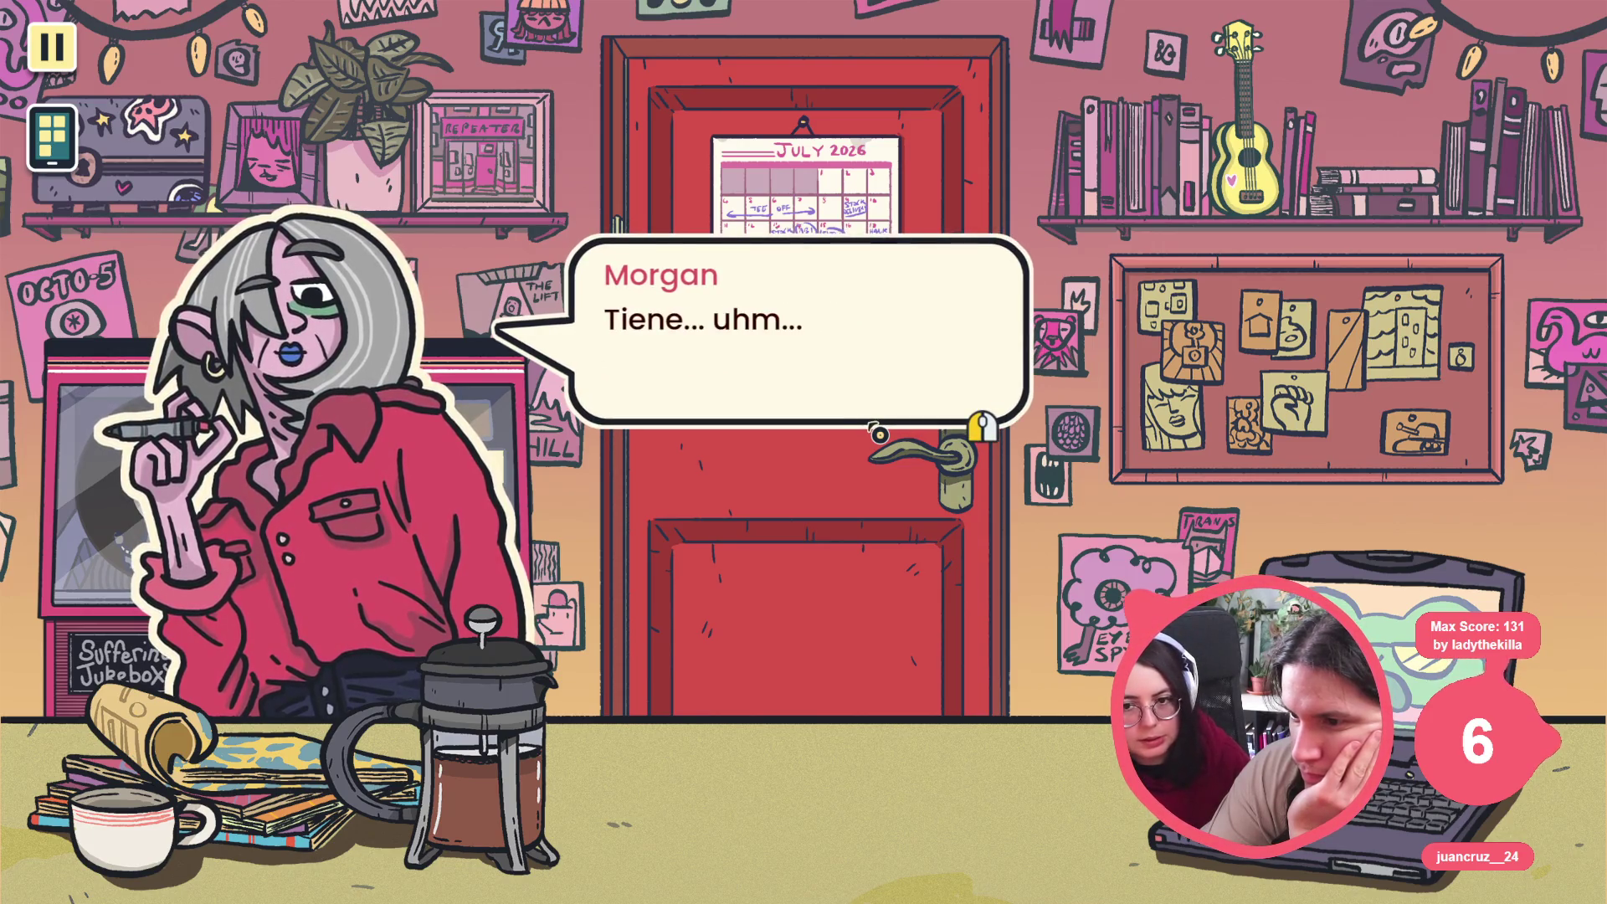
pyautogui.click(877, 433)
pyautogui.click(877, 432)
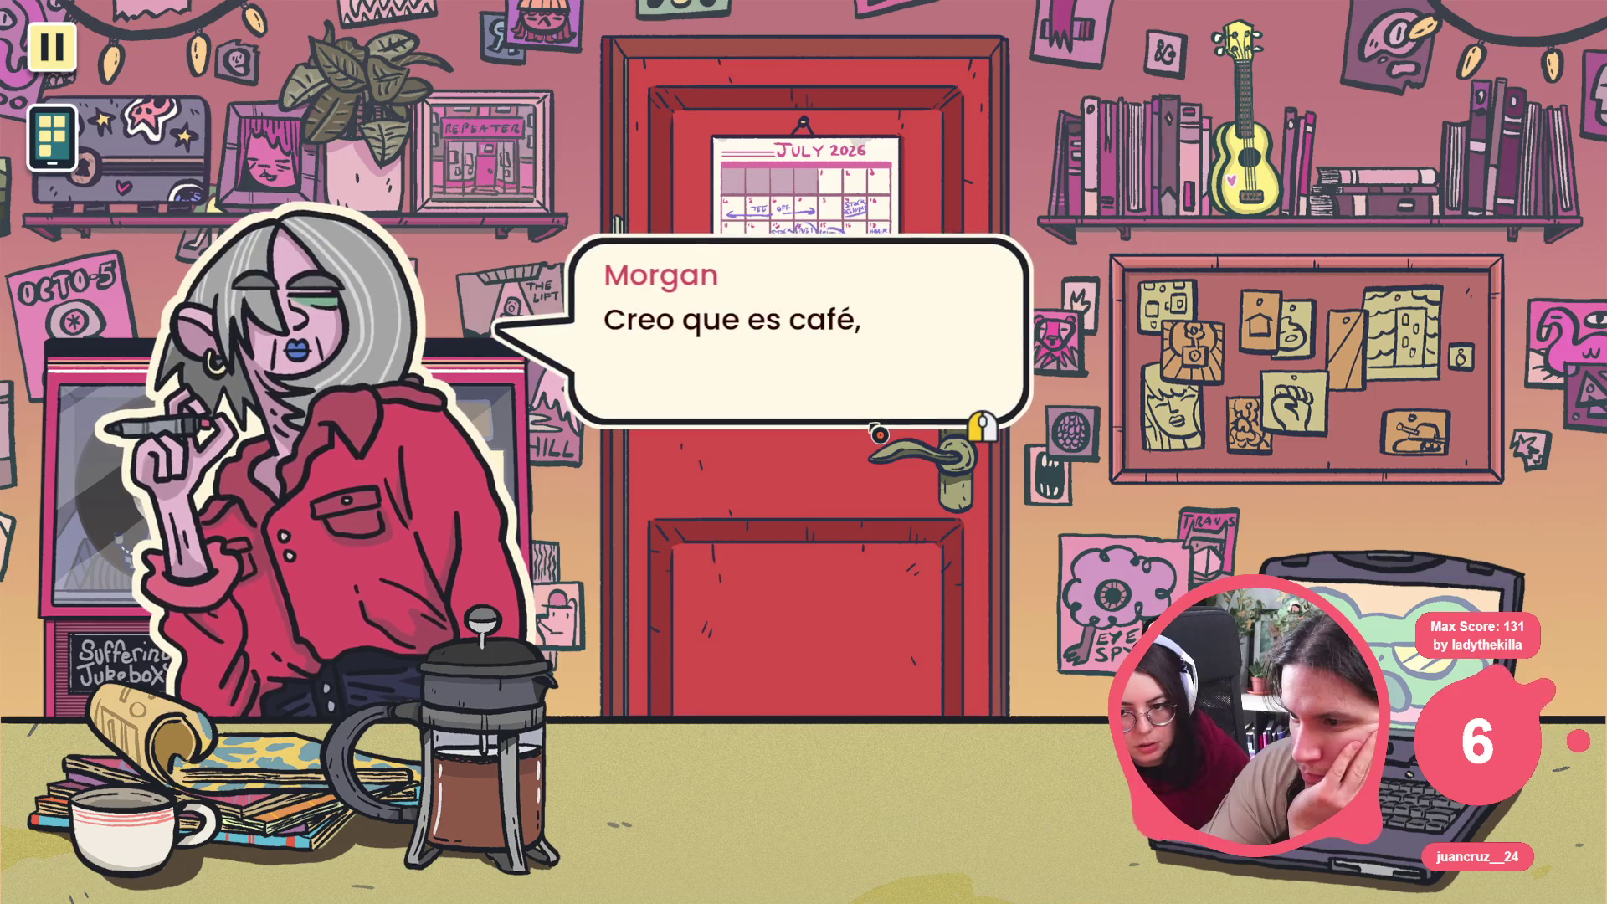
pyautogui.click(878, 433)
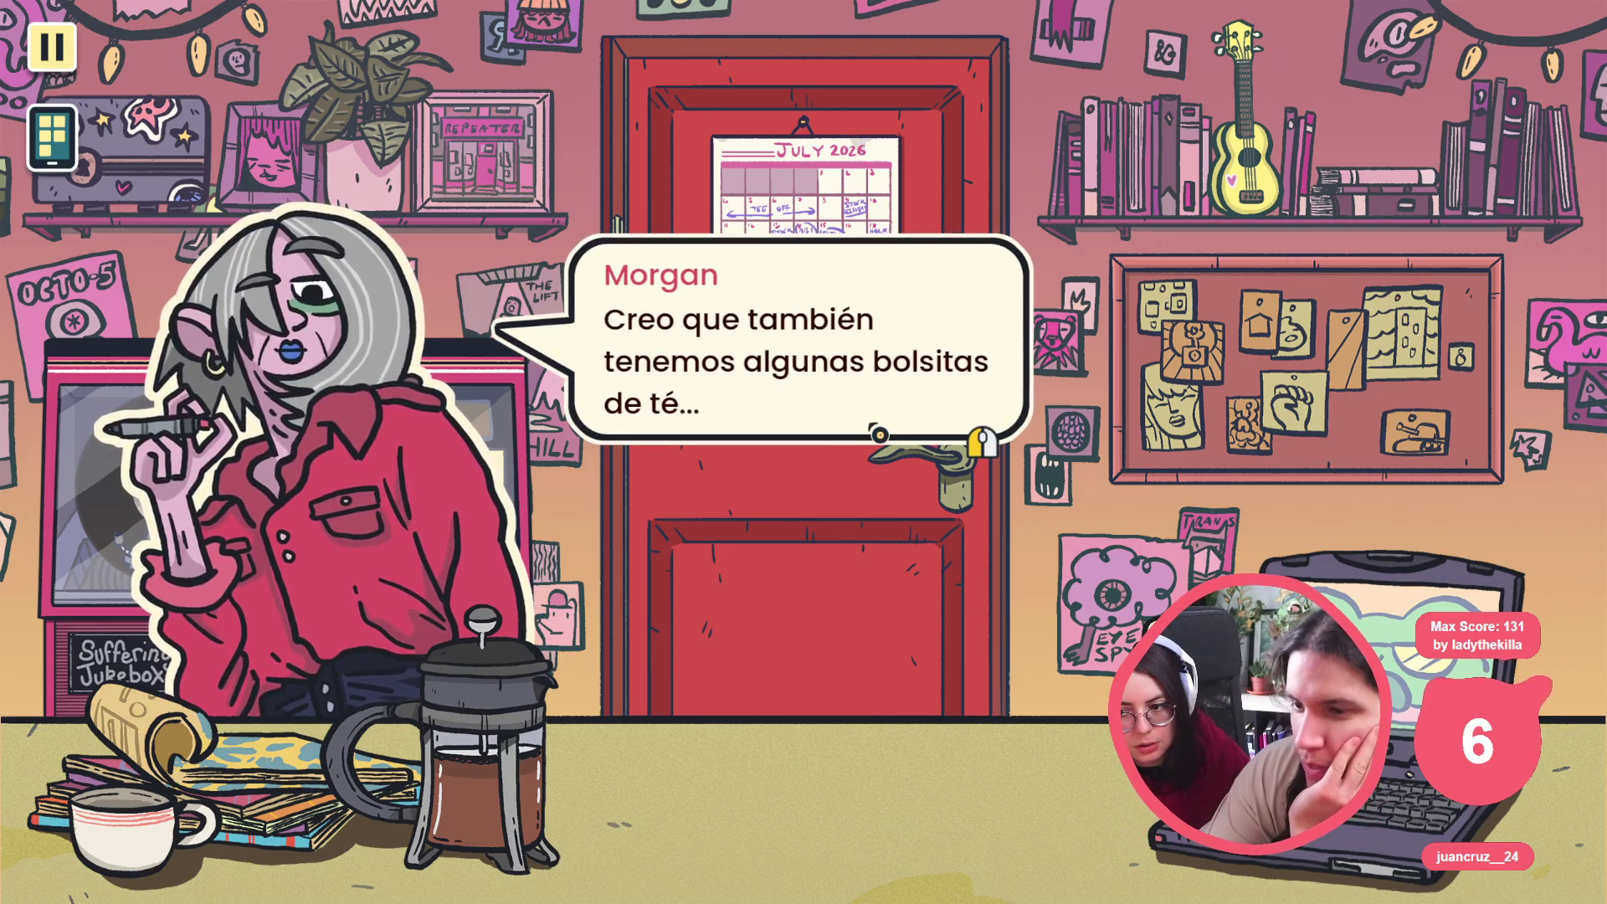
pyautogui.click(877, 433)
pyautogui.click(876, 433)
pyautogui.click(877, 433)
pyautogui.click(878, 434)
pyautogui.click(878, 432)
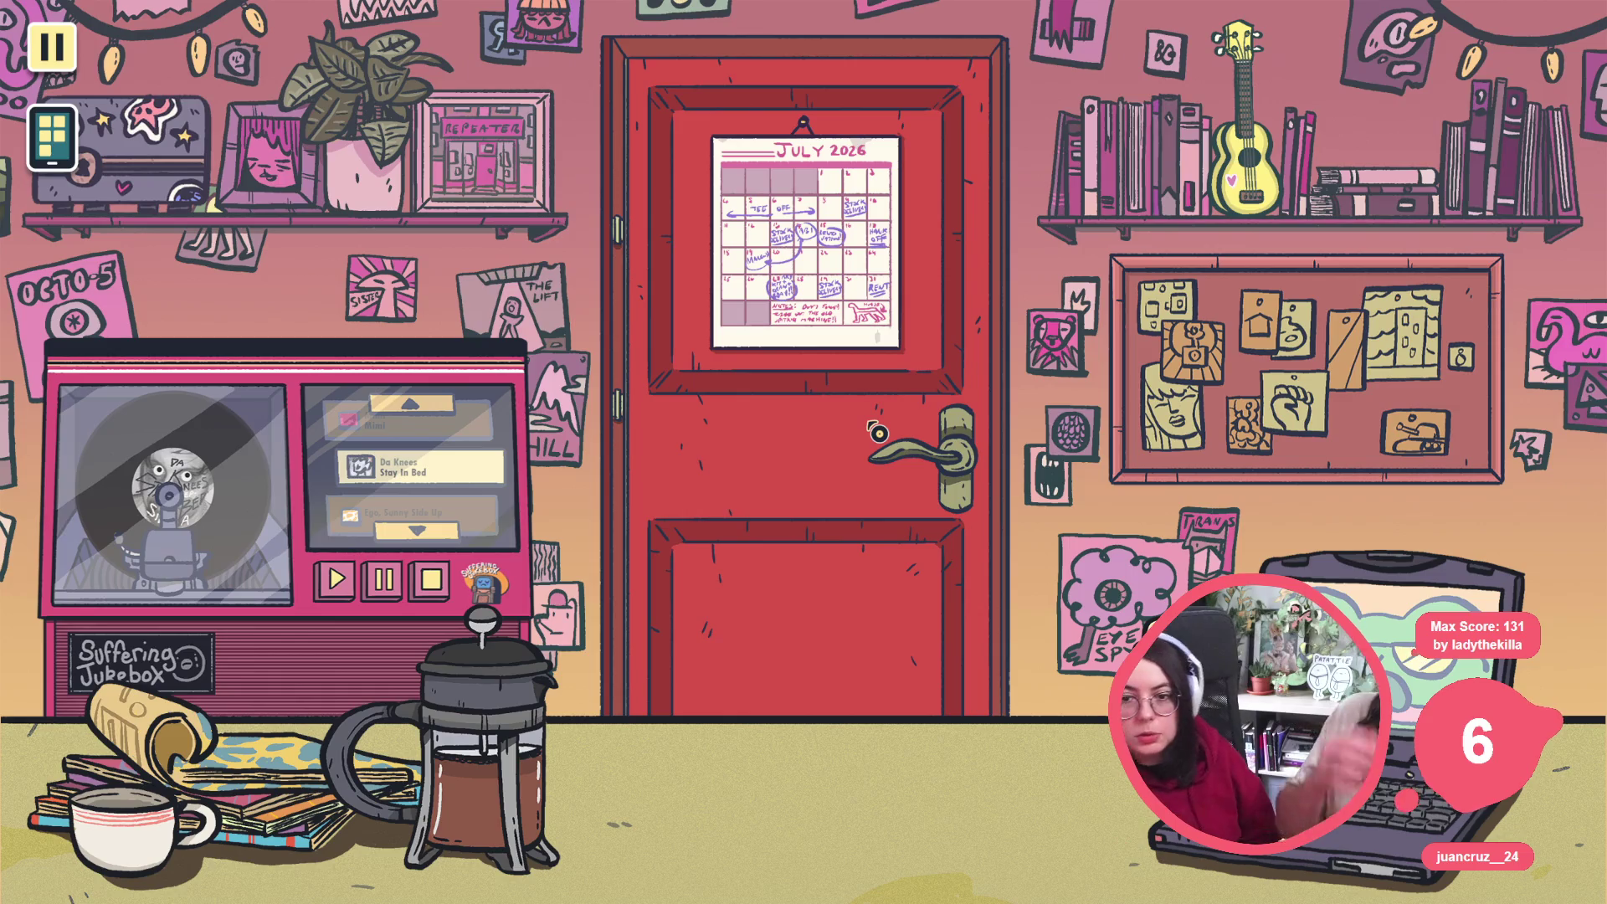
# Bring up the pause menu with Esc once Morgan has left the room
pyautogui.press('Escape')
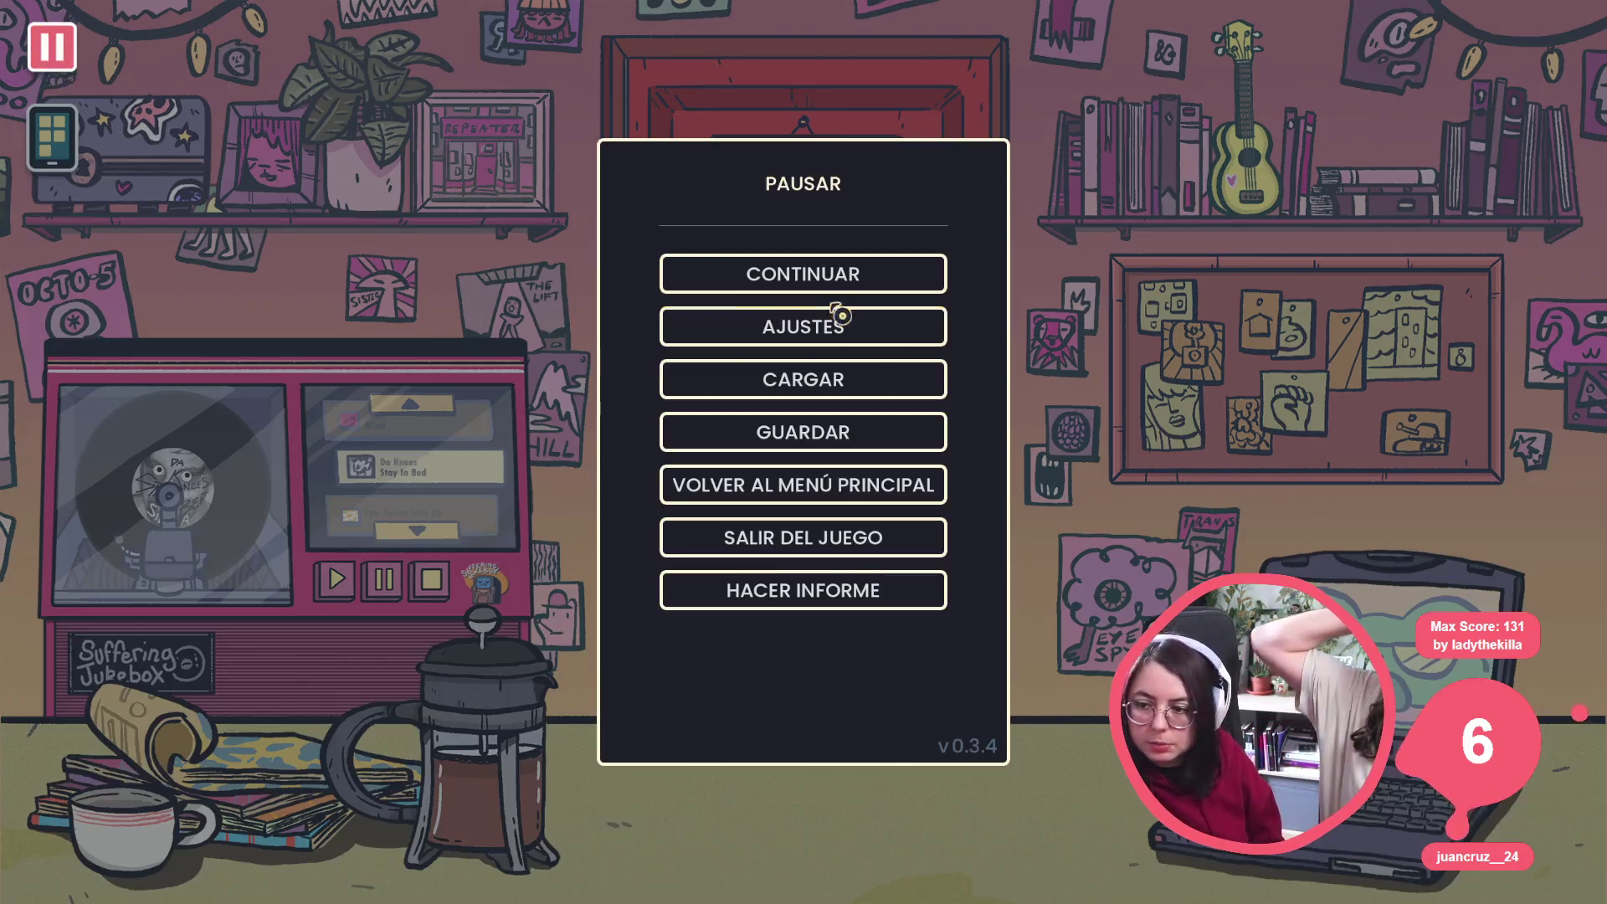
# Look over Ajustes, quit the game, glance at dialogue_controller.gd, and relaunch the project from Godot
pyautogui.click(829, 324)
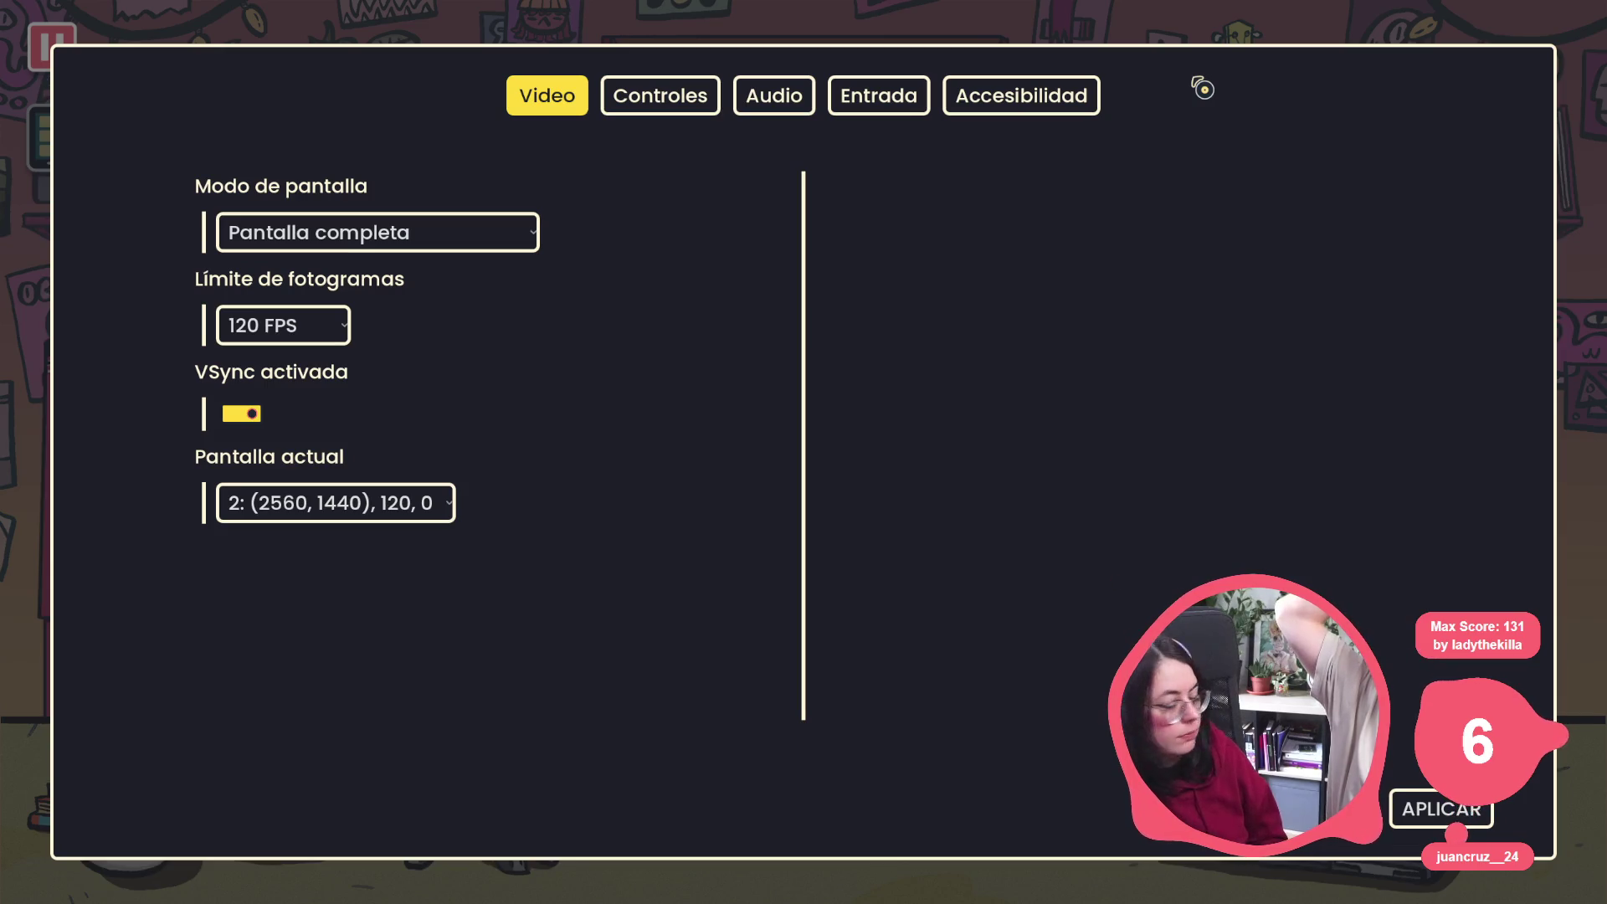
pyautogui.press('Escape')
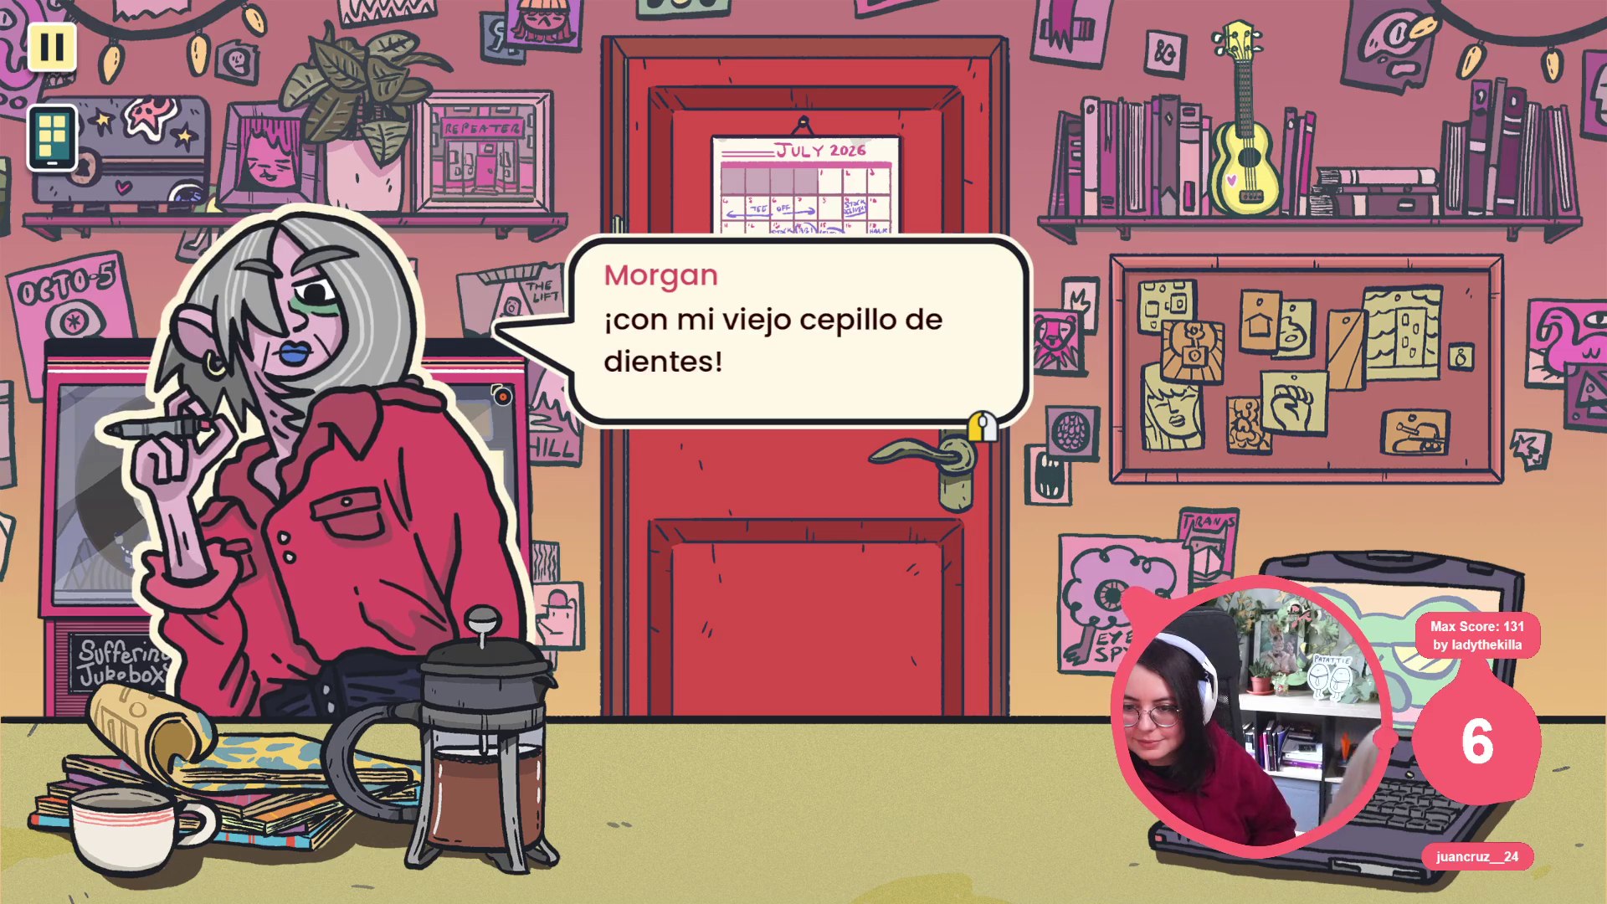
pyautogui.press('F8')
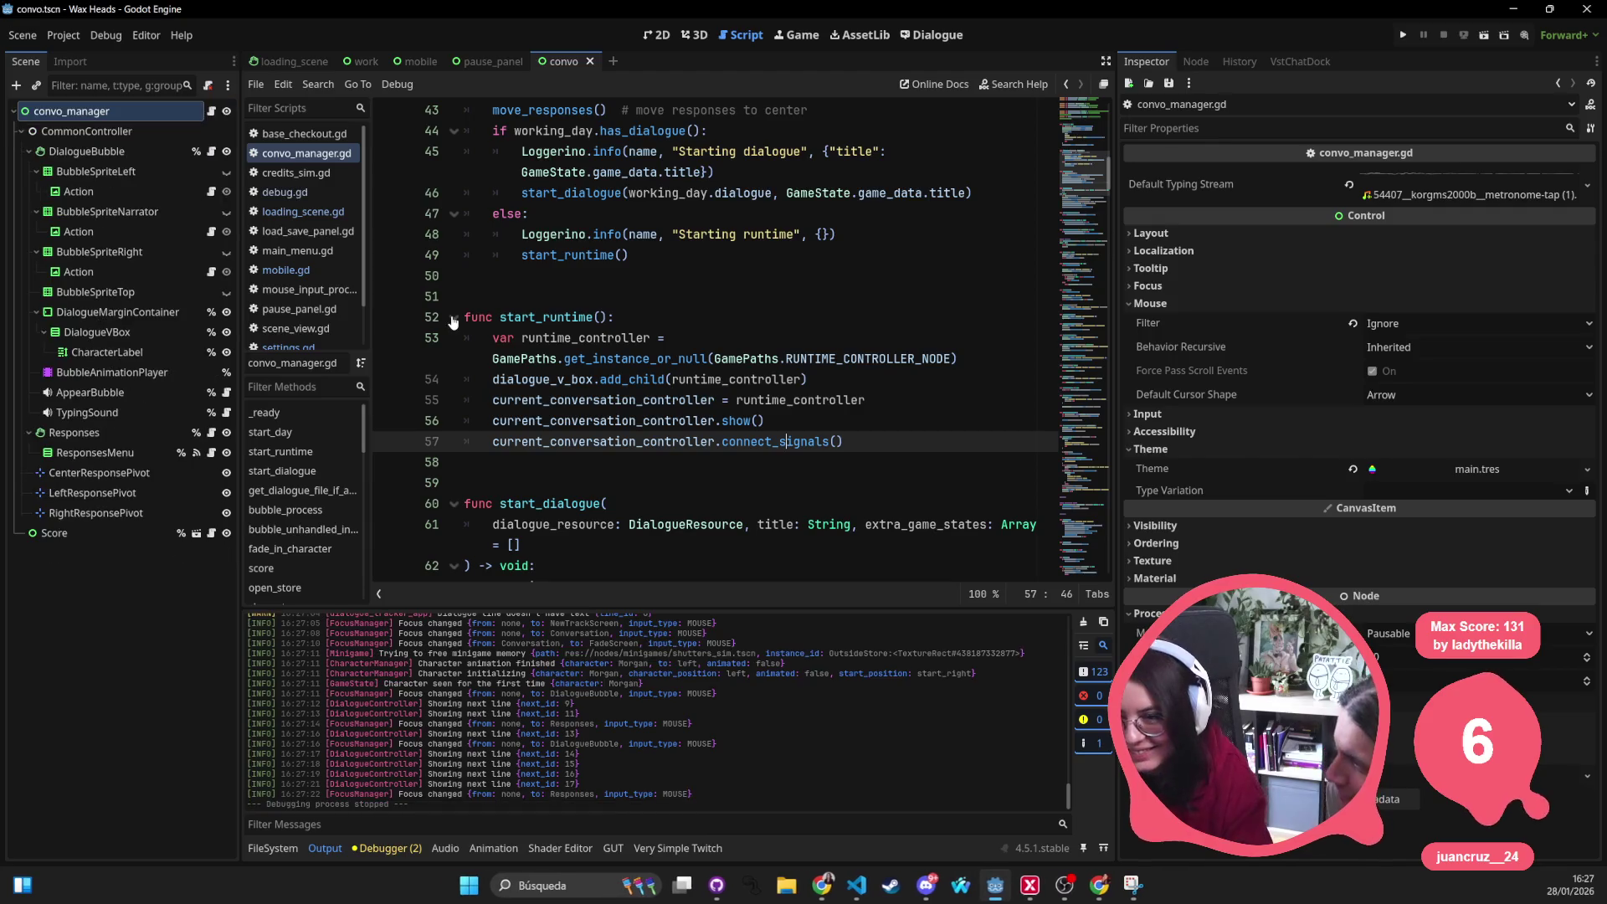
pyautogui.hotkey('alt', 'Tab')
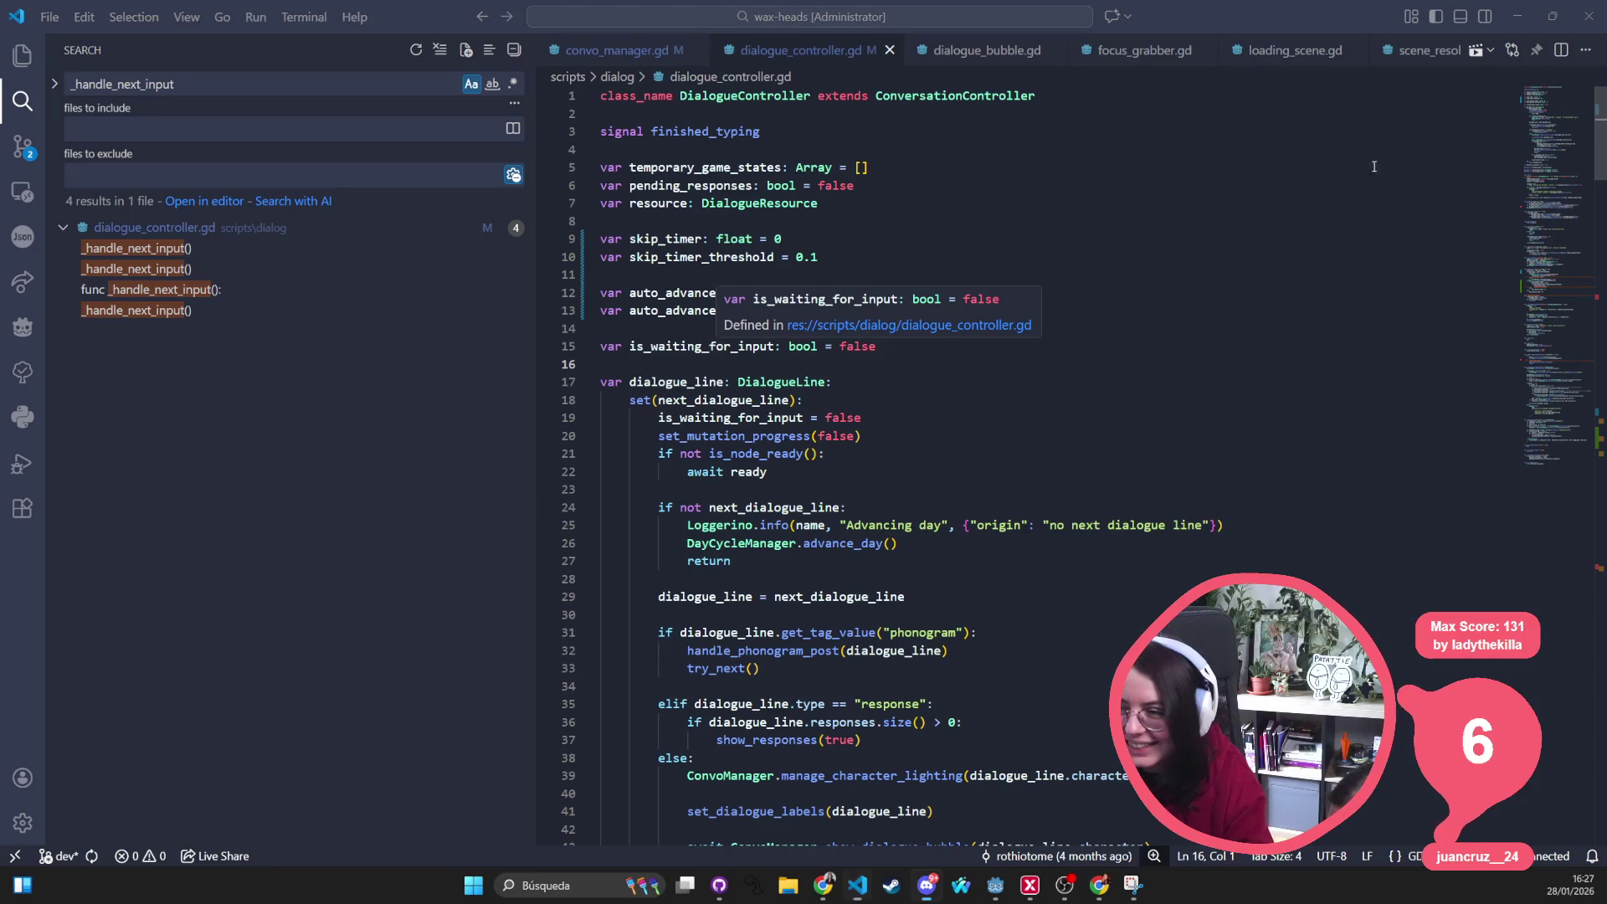
pyautogui.hotkey('alt', 'Tab')
pyautogui.click(1403, 34)
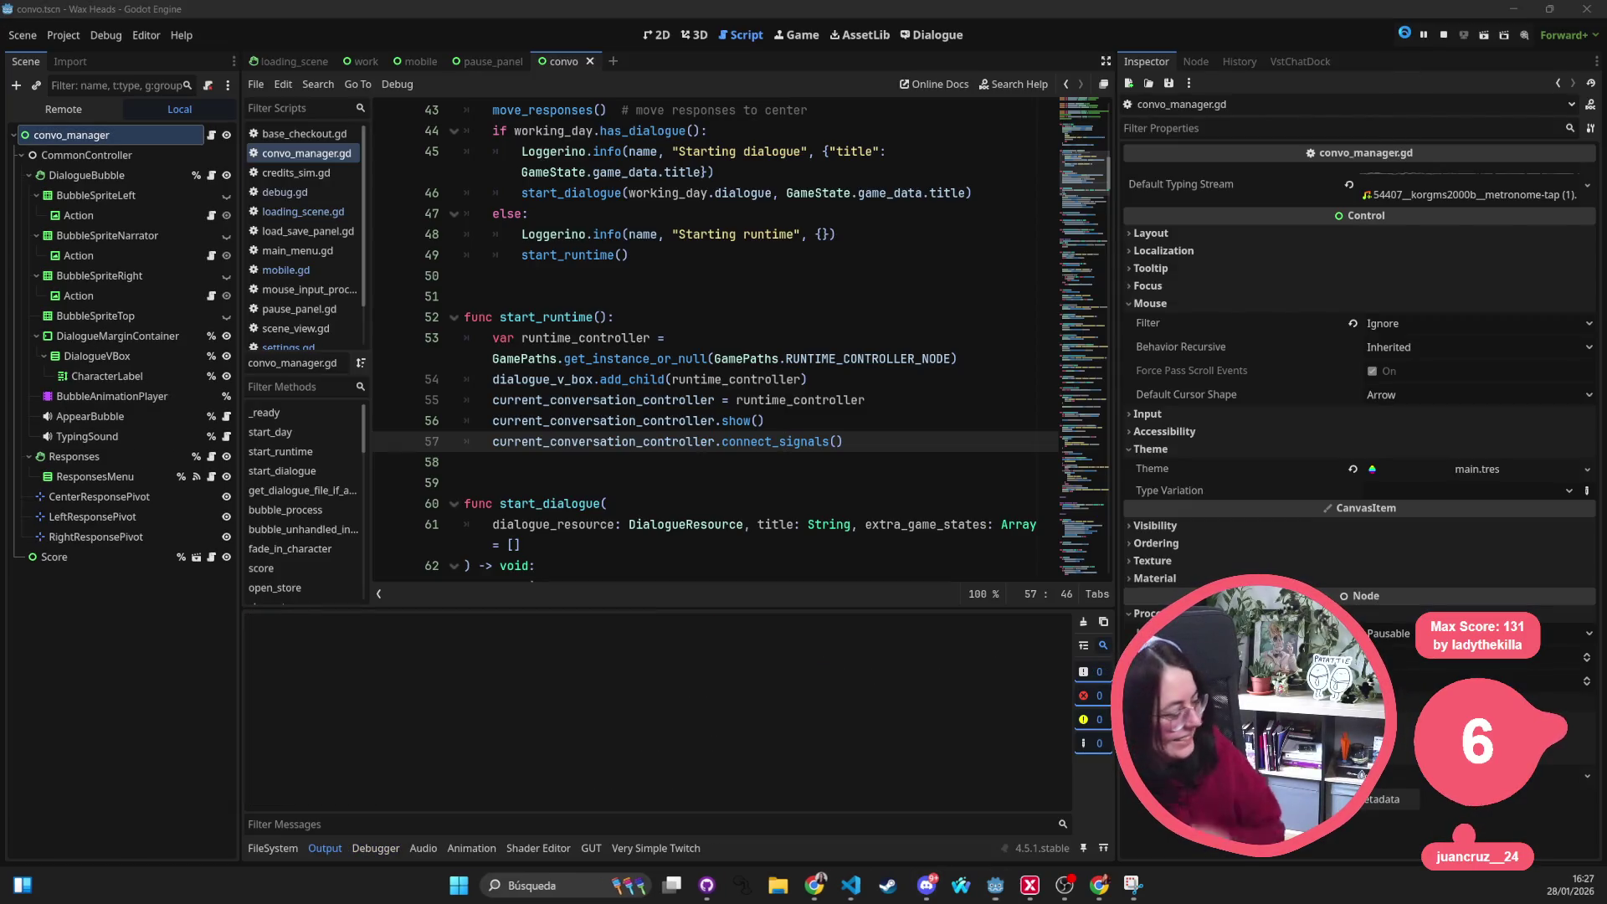